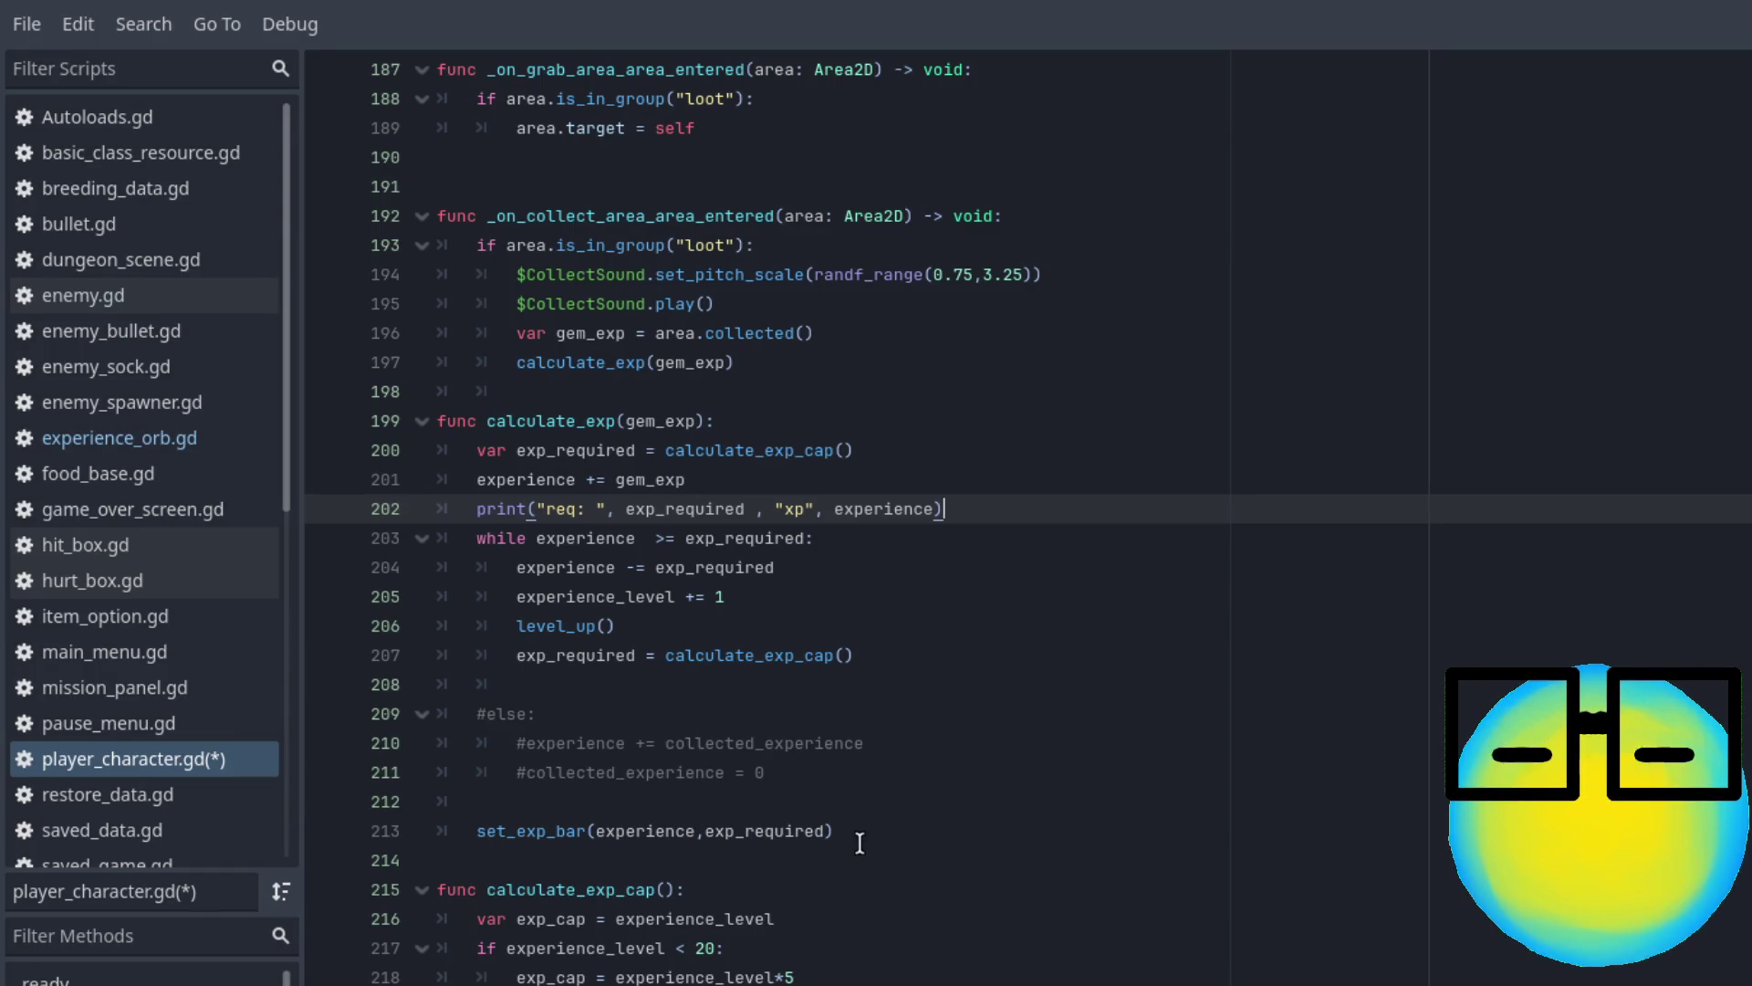
Replace calculate_exp's while-loop body with the new if/else experience code
mouse_move(858, 842)
mouse_down()
mouse_move(511, 627)
mouse_move(406, 450)
mouse_up()
text(func calculate_exp(gem_exp): 	var exp_required = calculate_exp_cap() 	collected_experience += gem_exp 	print("req: ", exp_required, "collected: ", collected_experience ) 	if experience + collected_experience >= exp_required: 		collected_experience -= exp_required - experience 		experience_level += 1 		experience = 0 		exp_required = calculate_exp_cap() 		level_up() 	else: 		experience += collected_experience 		collected_experience = 0 	 	set_exp_bar(experience,exp_required))
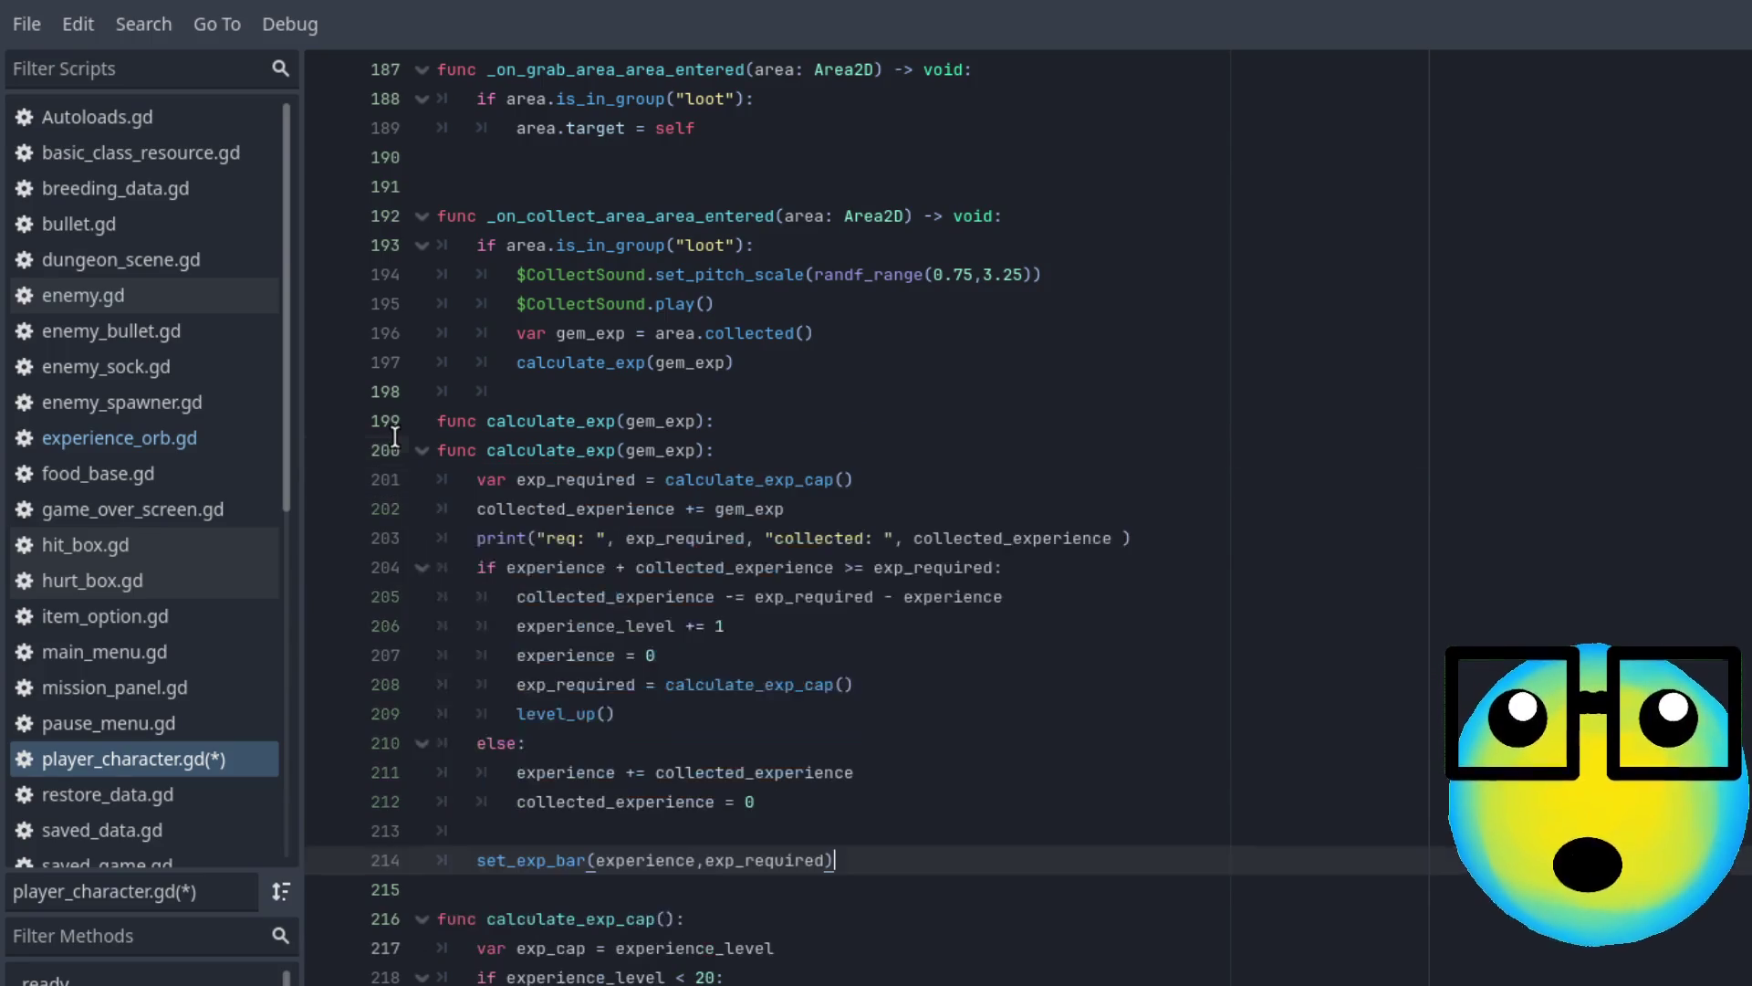
key(ctrl+z)
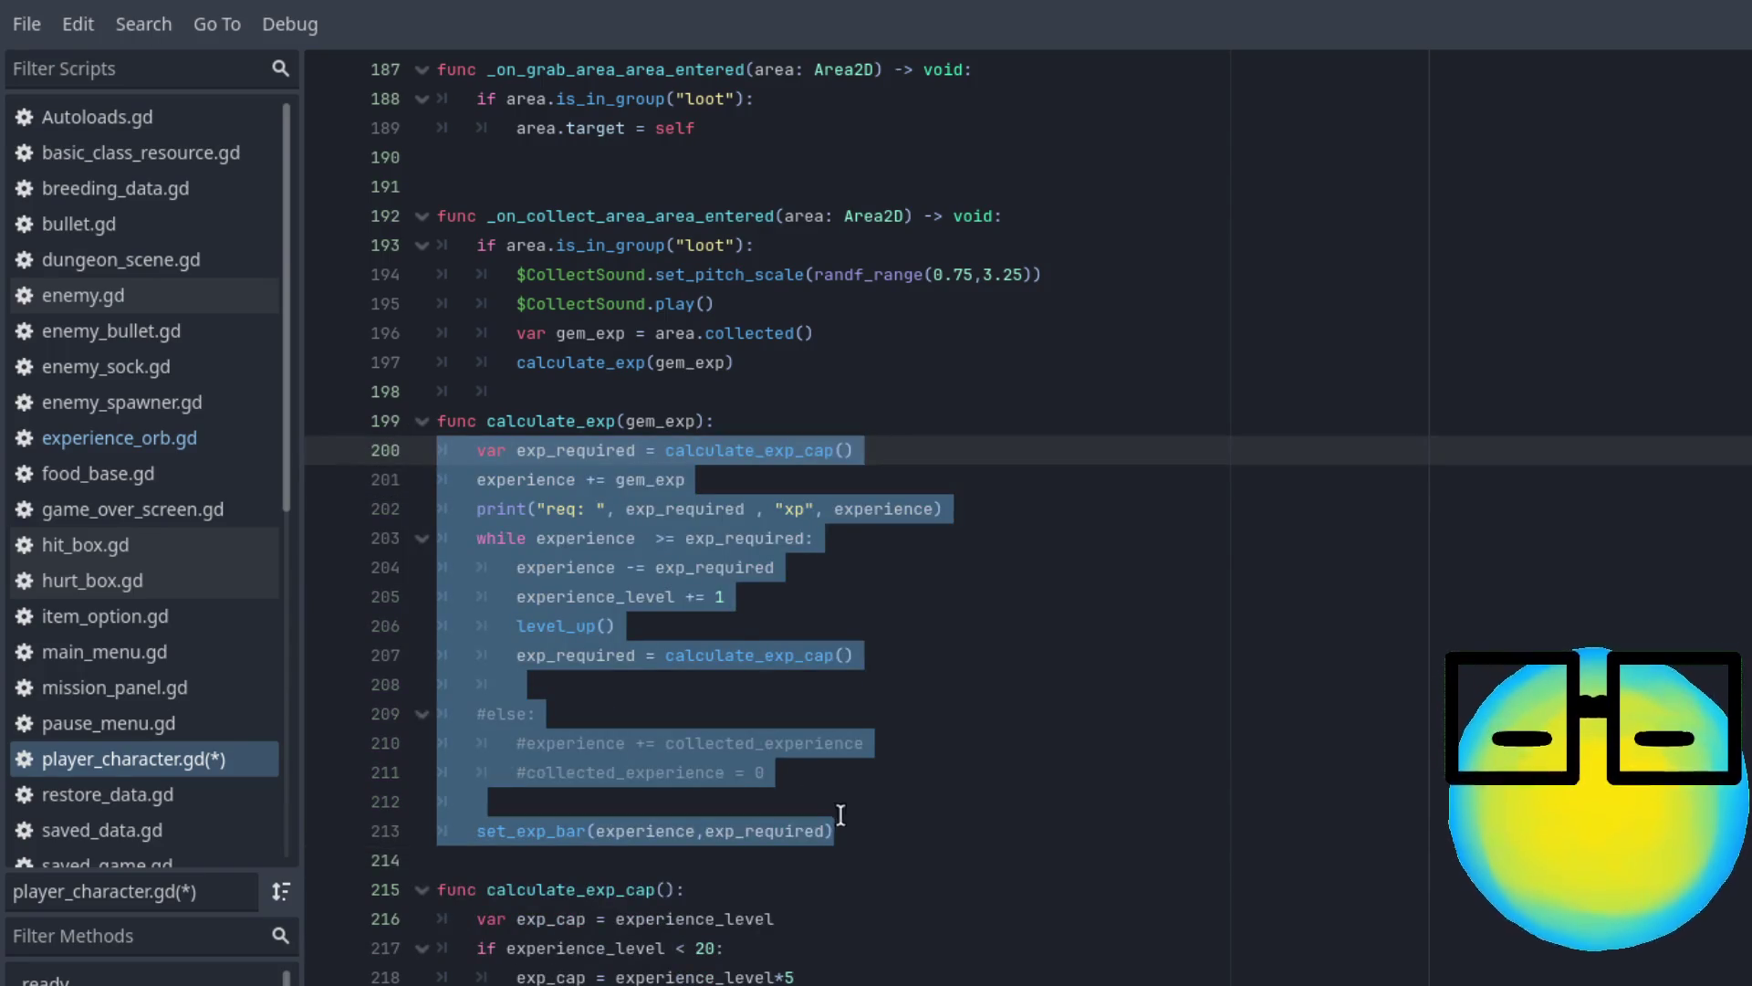
mouse_move(833, 831)
mouse_down()
mouse_move(301, 496)
mouse_move(313, 416)
mouse_up()
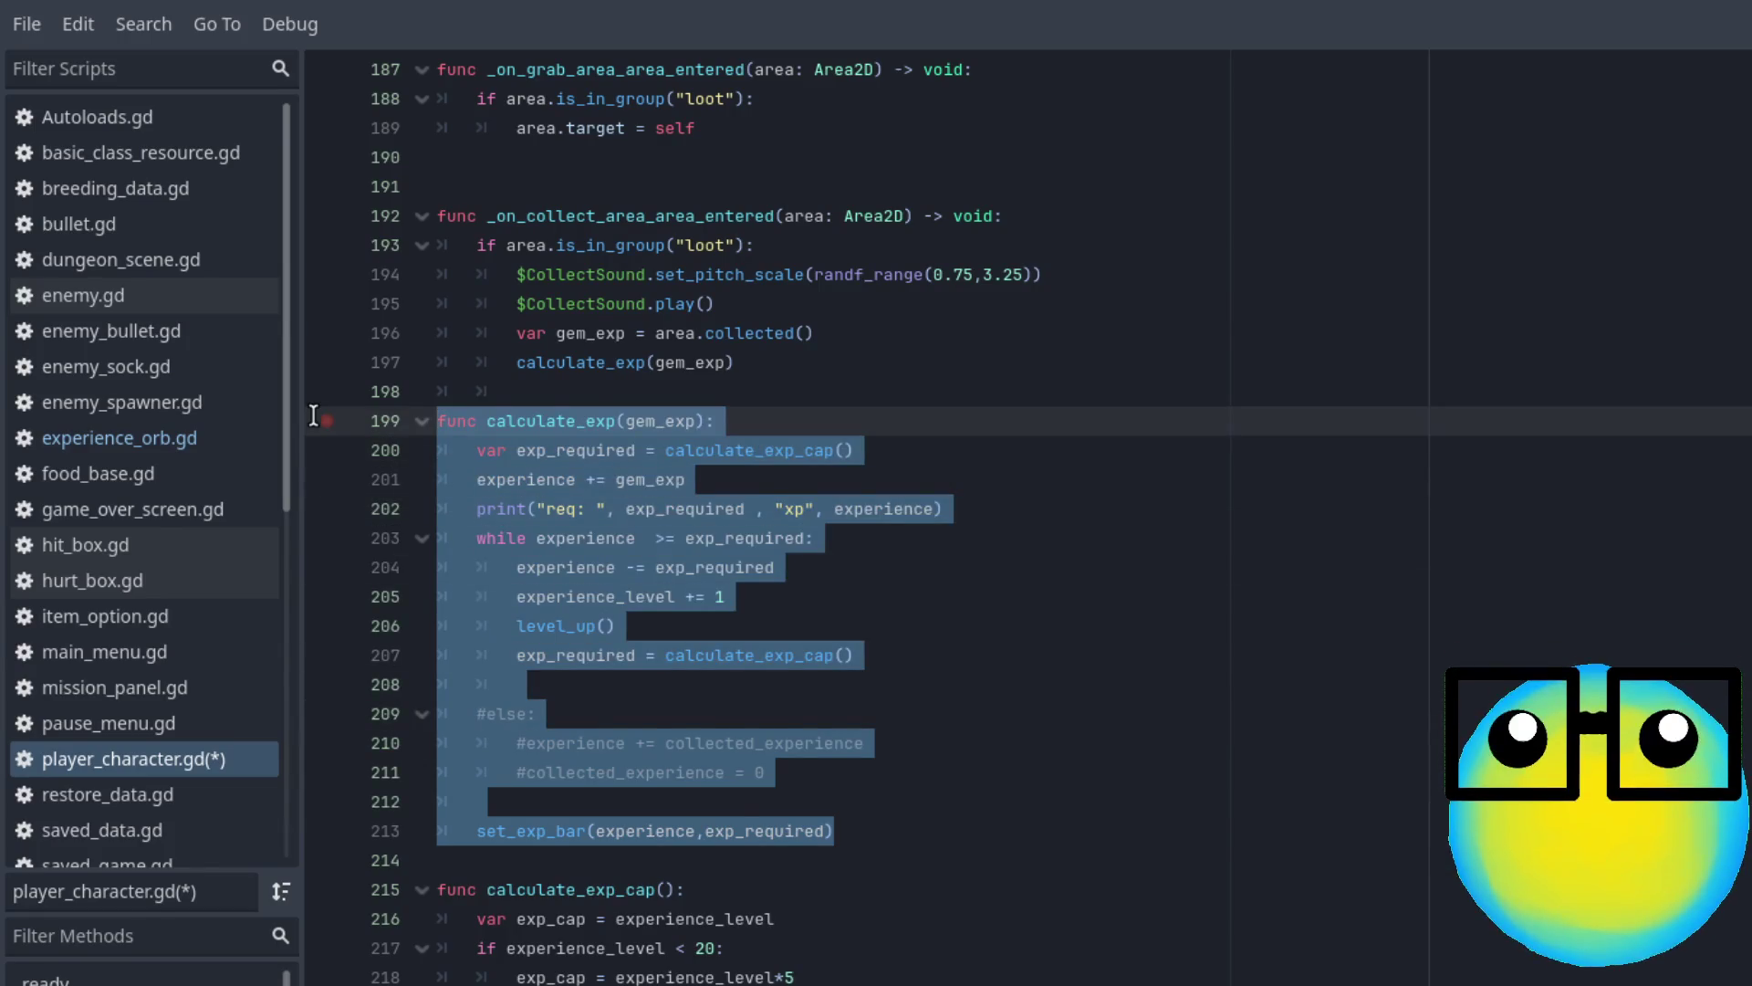
text(func calculate_exp(gem_exp): 	var exp_required = calculate_exp_cap() 	collected_experience += gem_exp 	print("req: ", exp_required, "collected: ", collected_experience ) 	if experience + collected_experience >= exp_required: 		collected_experience -= exp_required - experience 		experience_level += 1 		experience = 0 		exp_required = calculate_exp_cap() 		level_up() 	else: 		experience += collected_experience 		collected_experience = 0 	 	set_exp_bar(experience,exp_required))
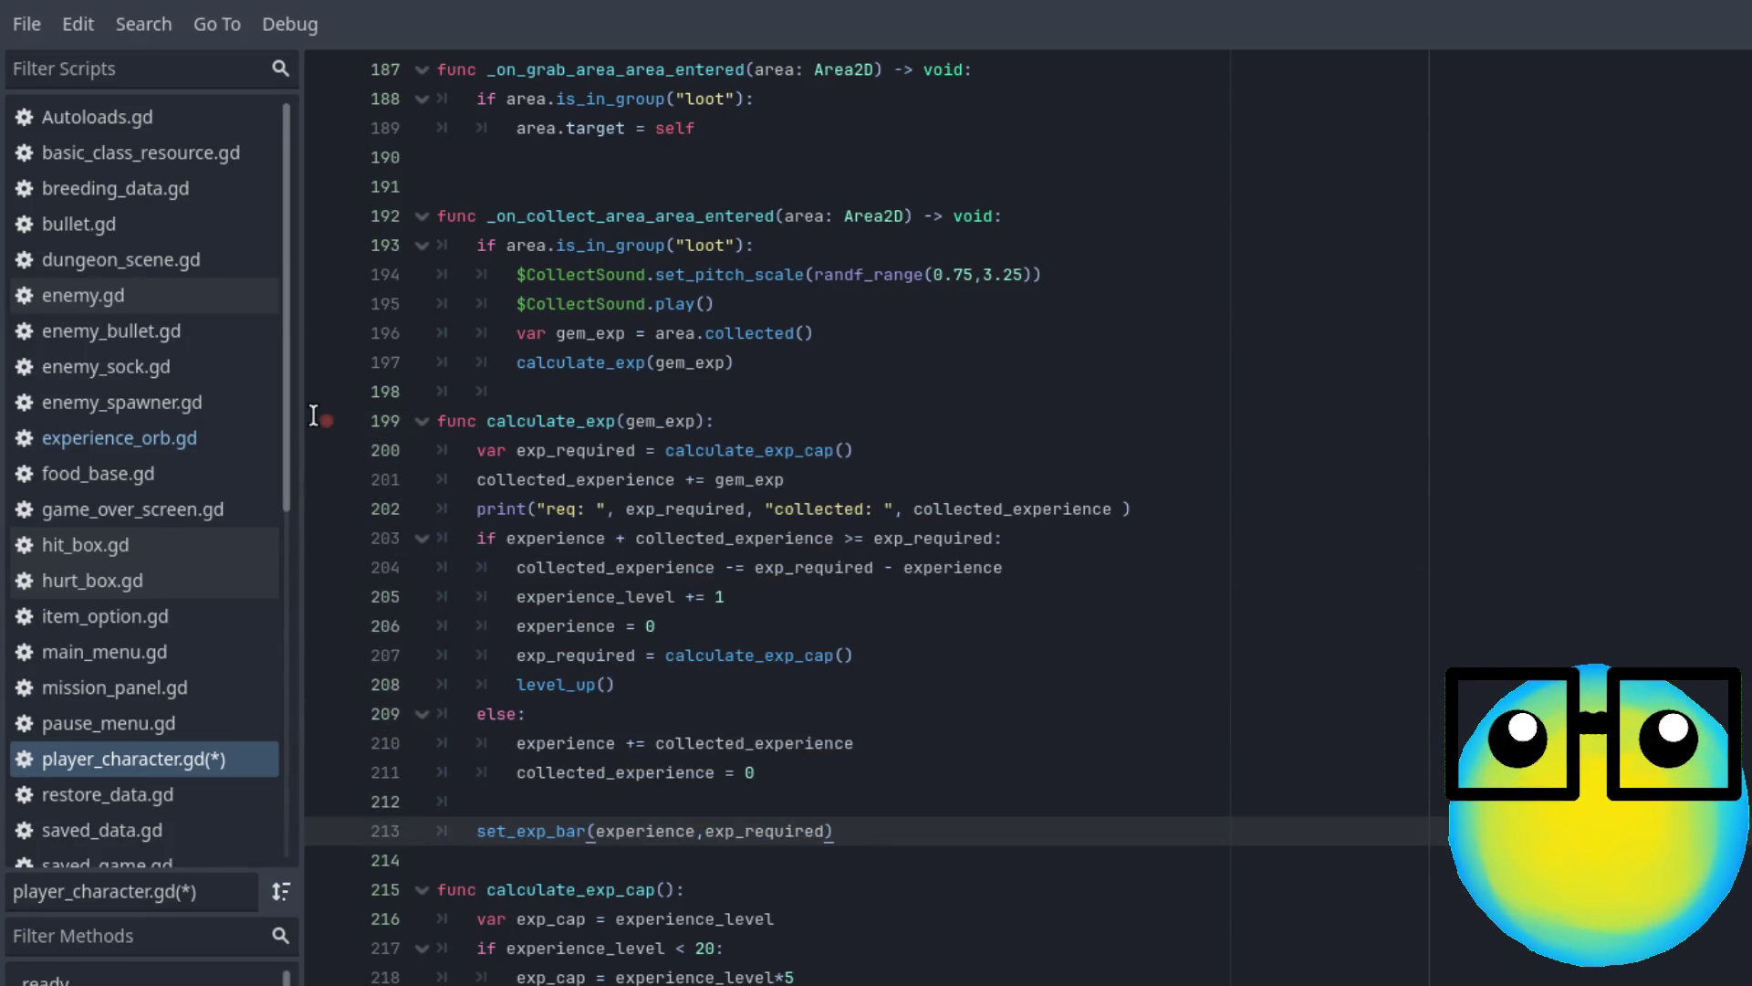
Check the level increment and debug print lines in the new calculate_exp
click(1142, 595)
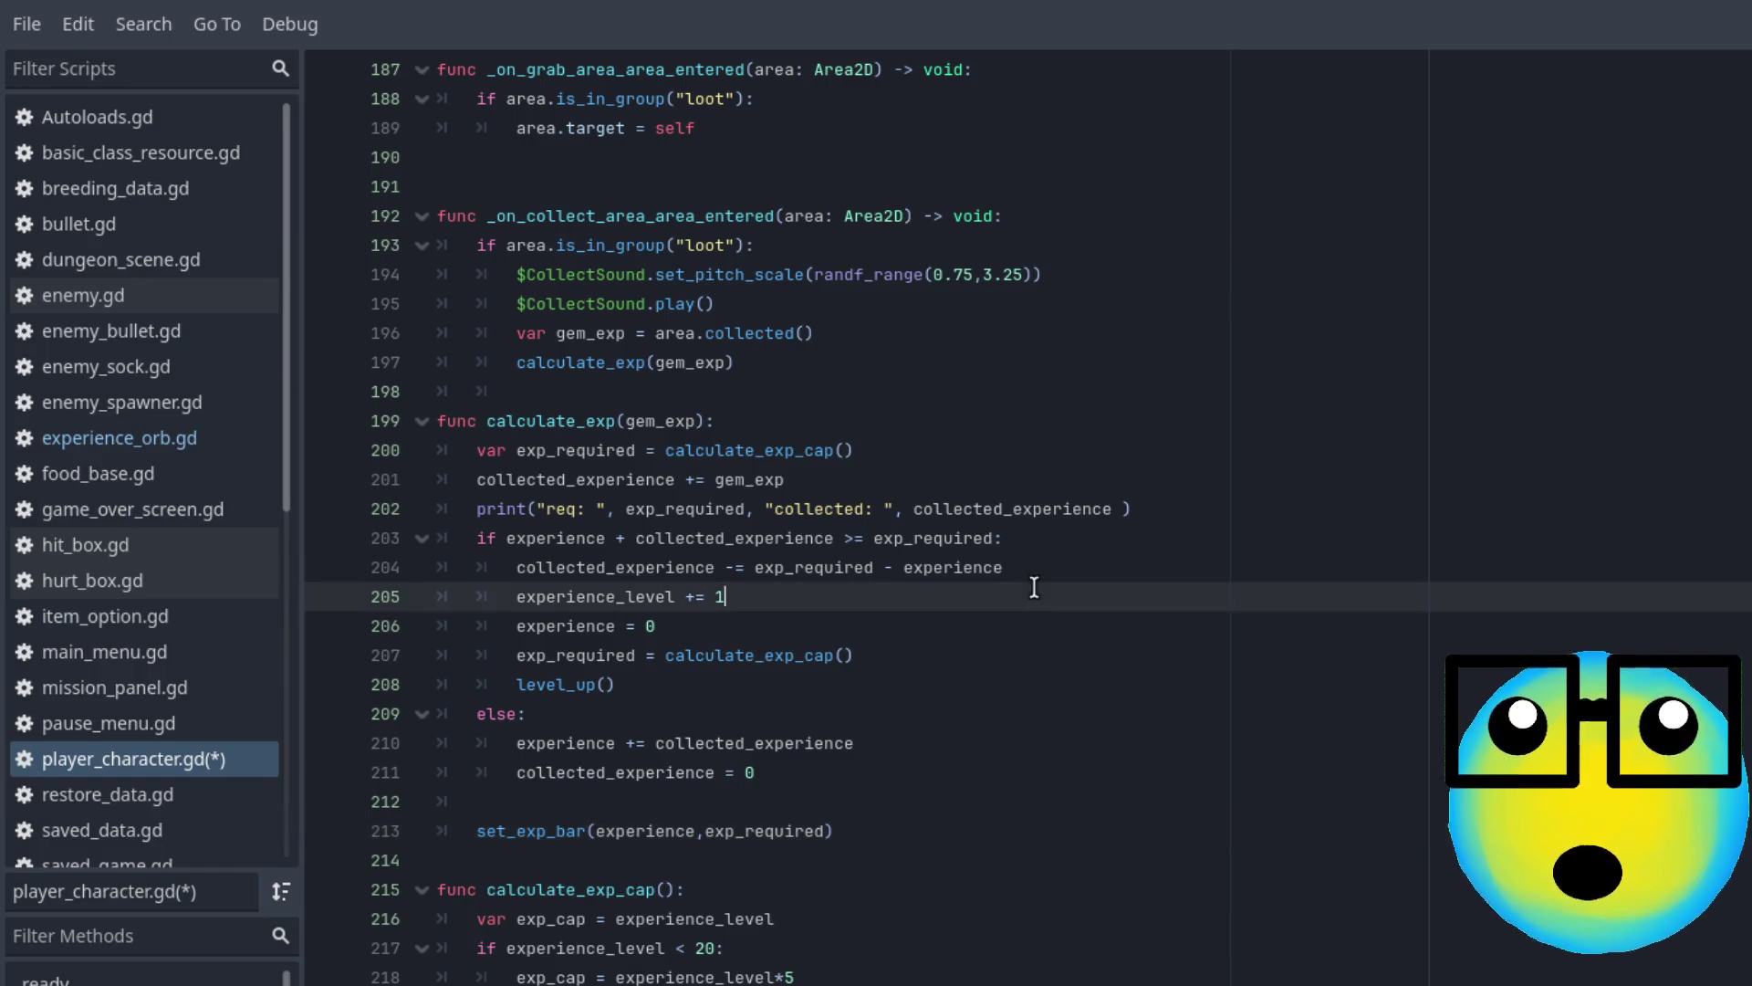
click(1241, 505)
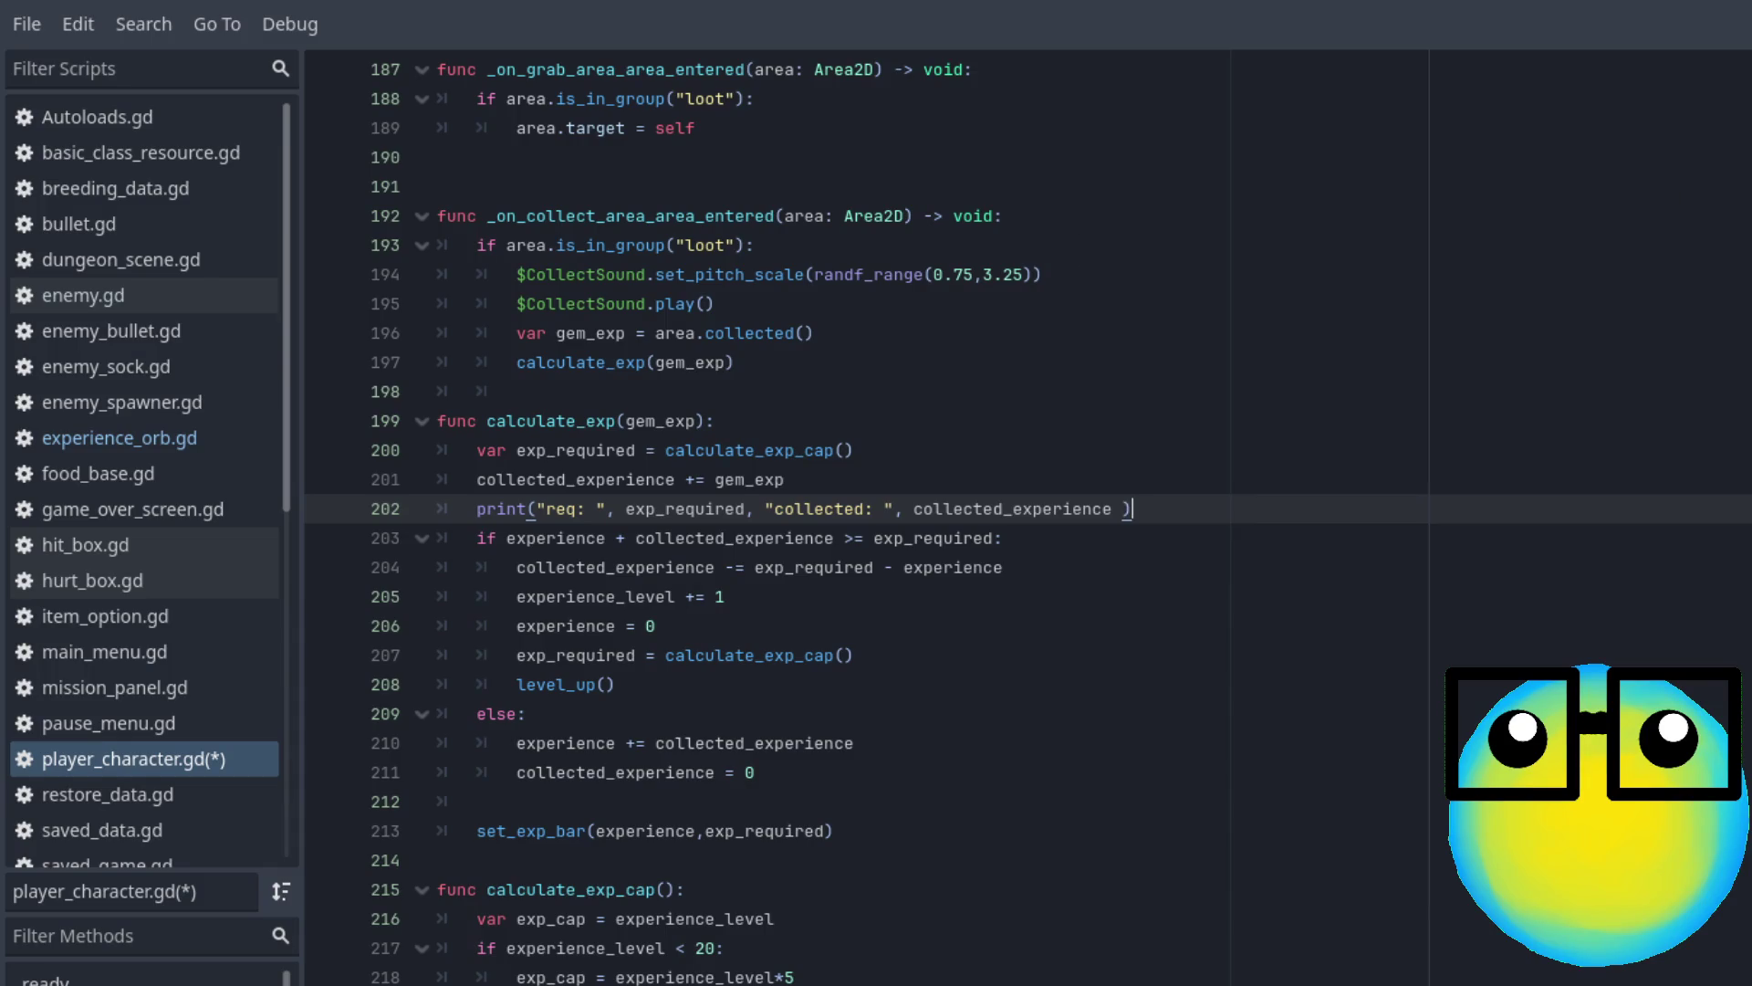
scroll(912, 511, up, 20)
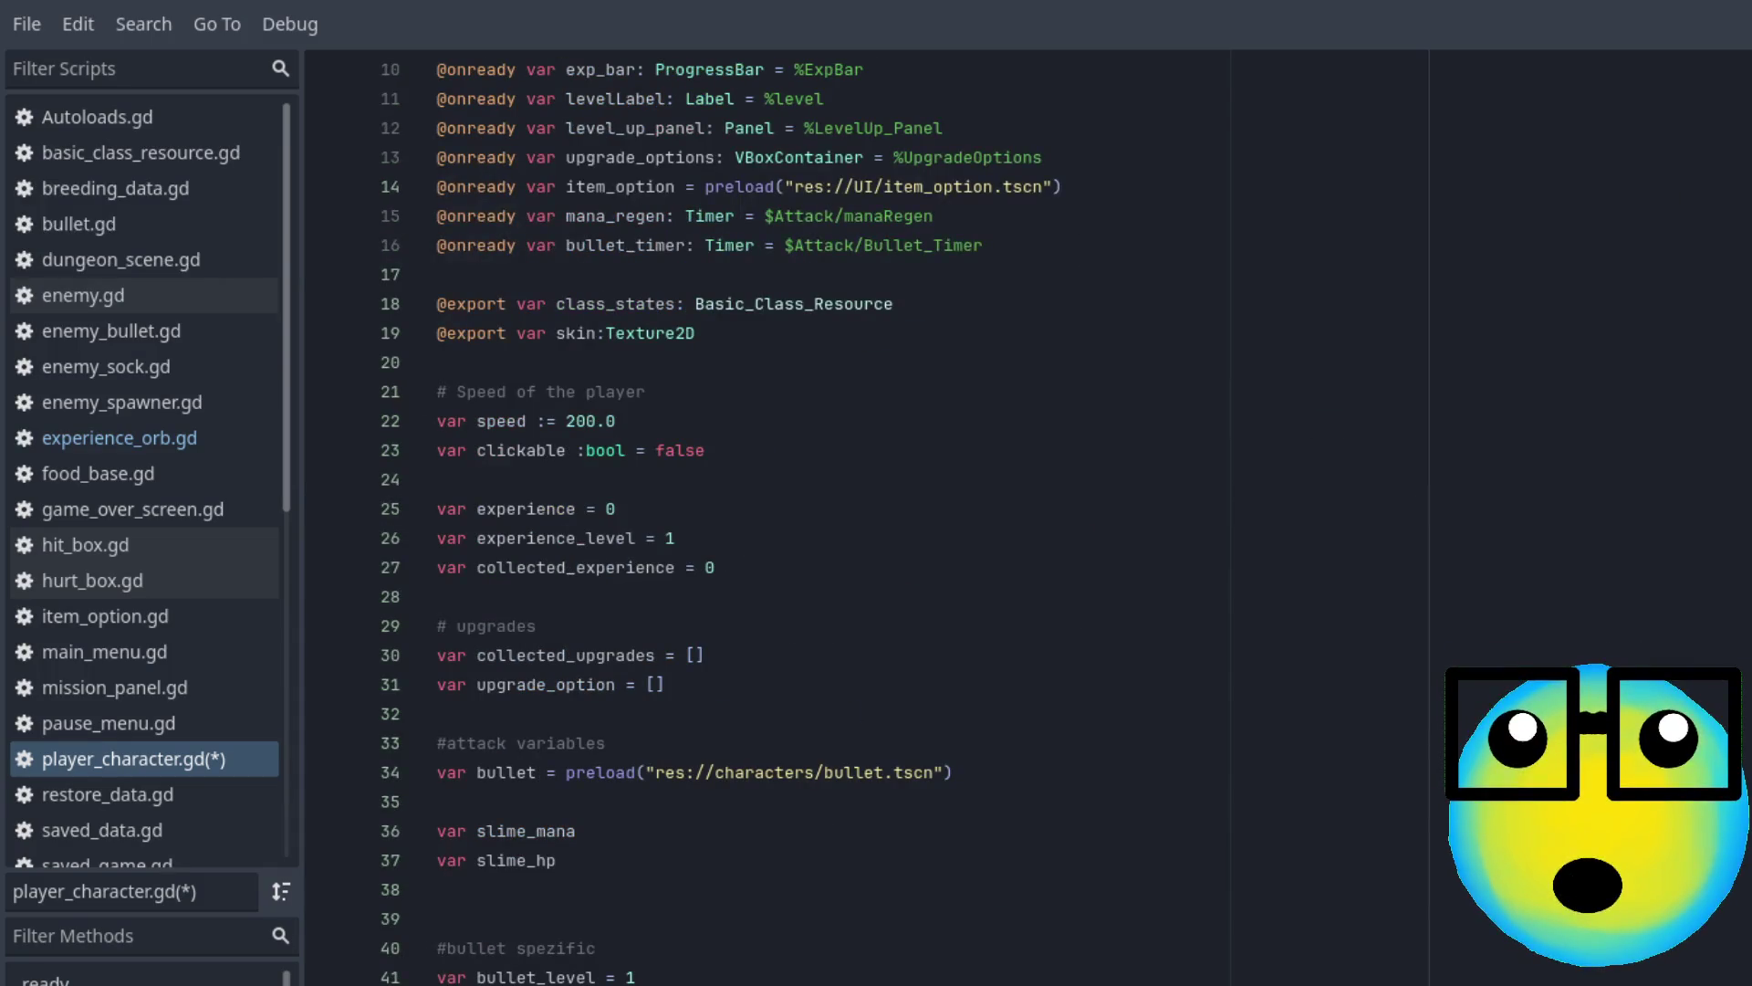
click(630, 509)
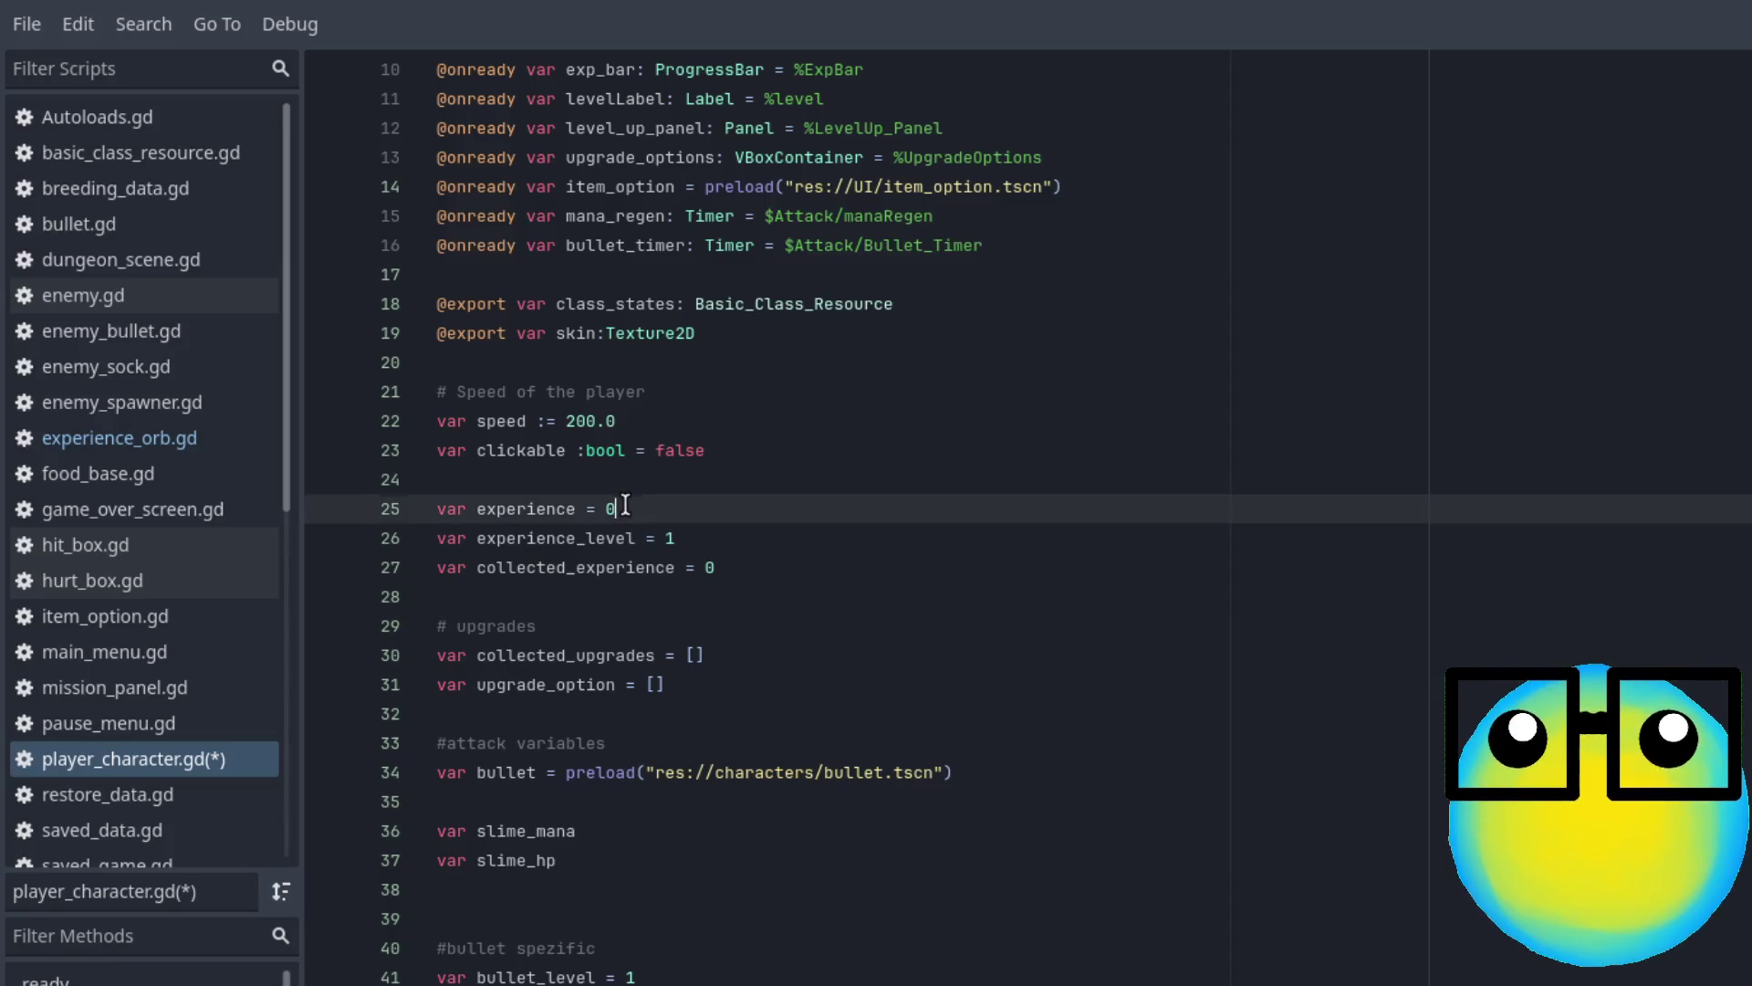
click(714, 531)
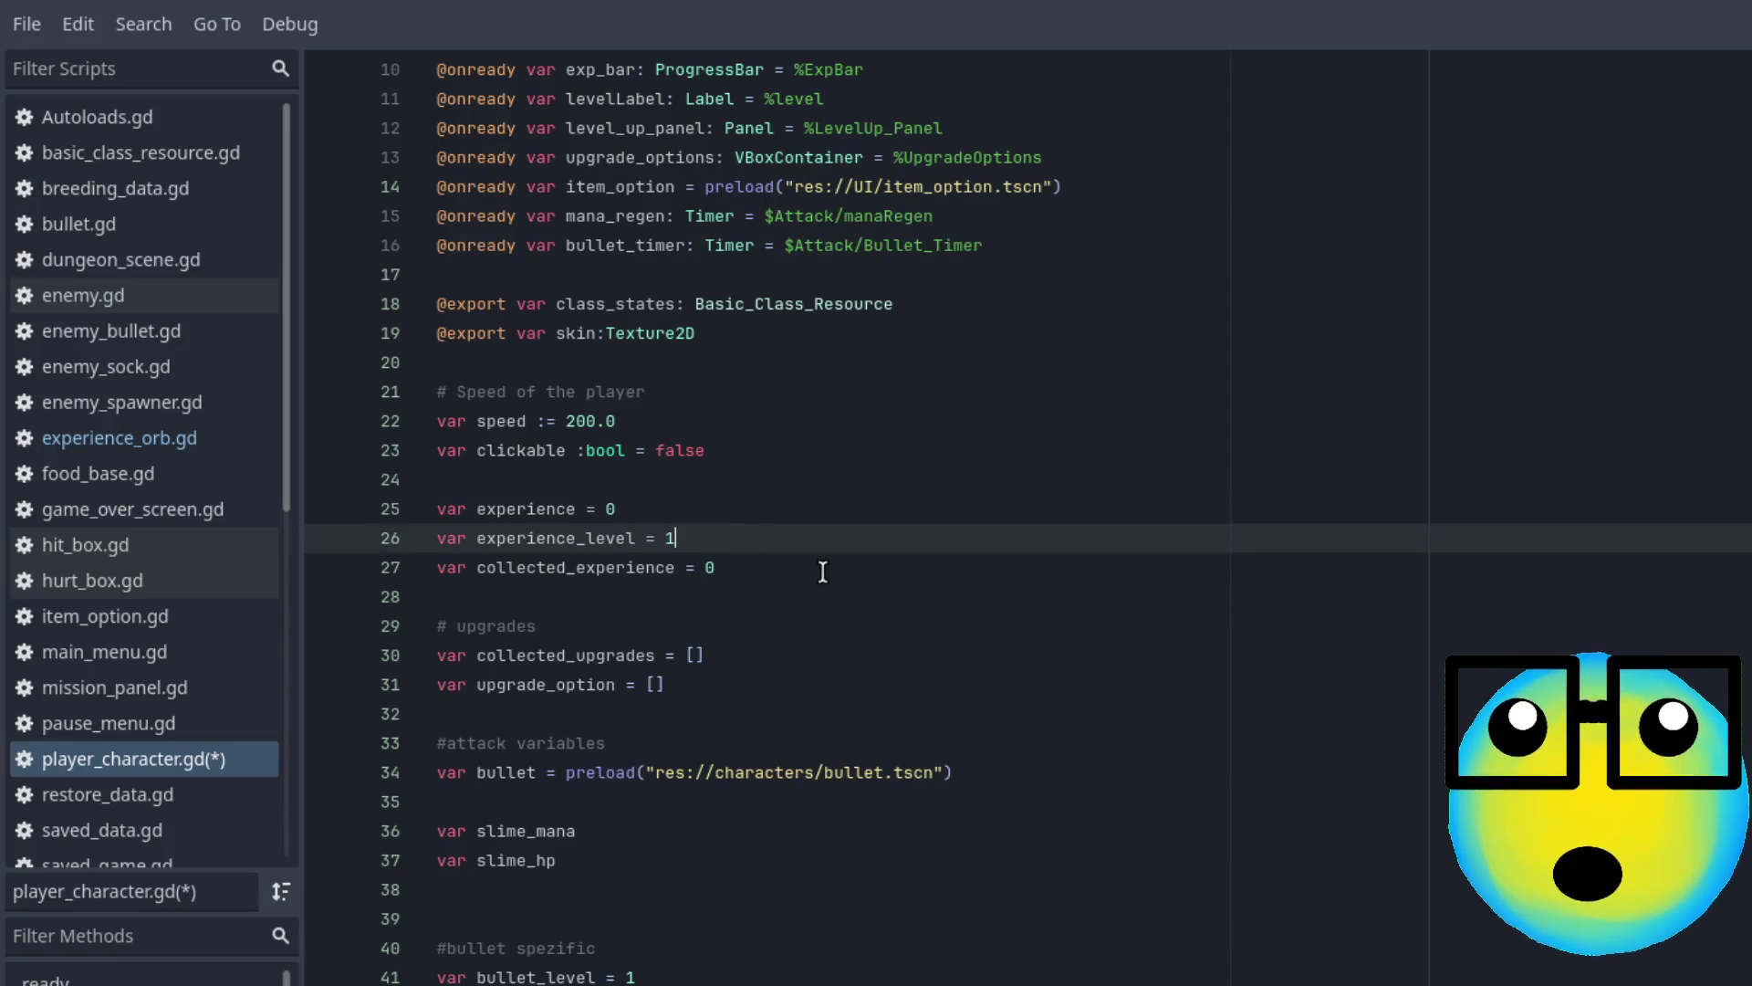
click(716, 567)
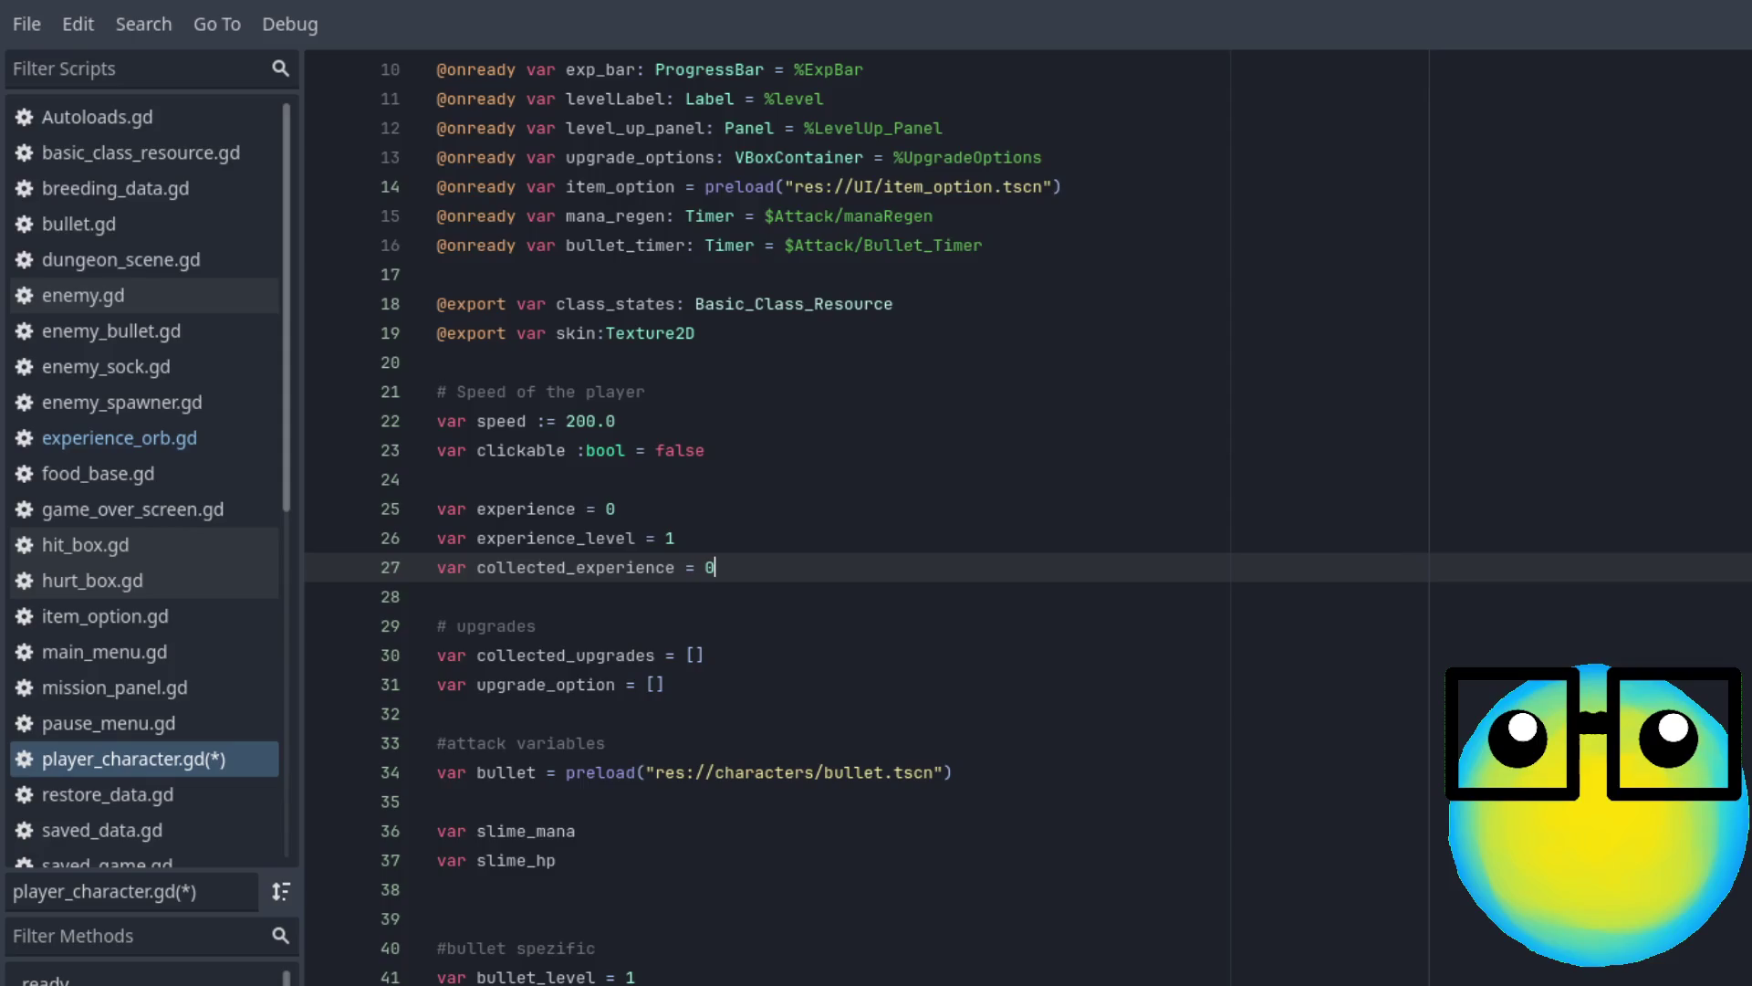
scroll(736, 664, down, 5)
scroll(737, 663, up, 2)
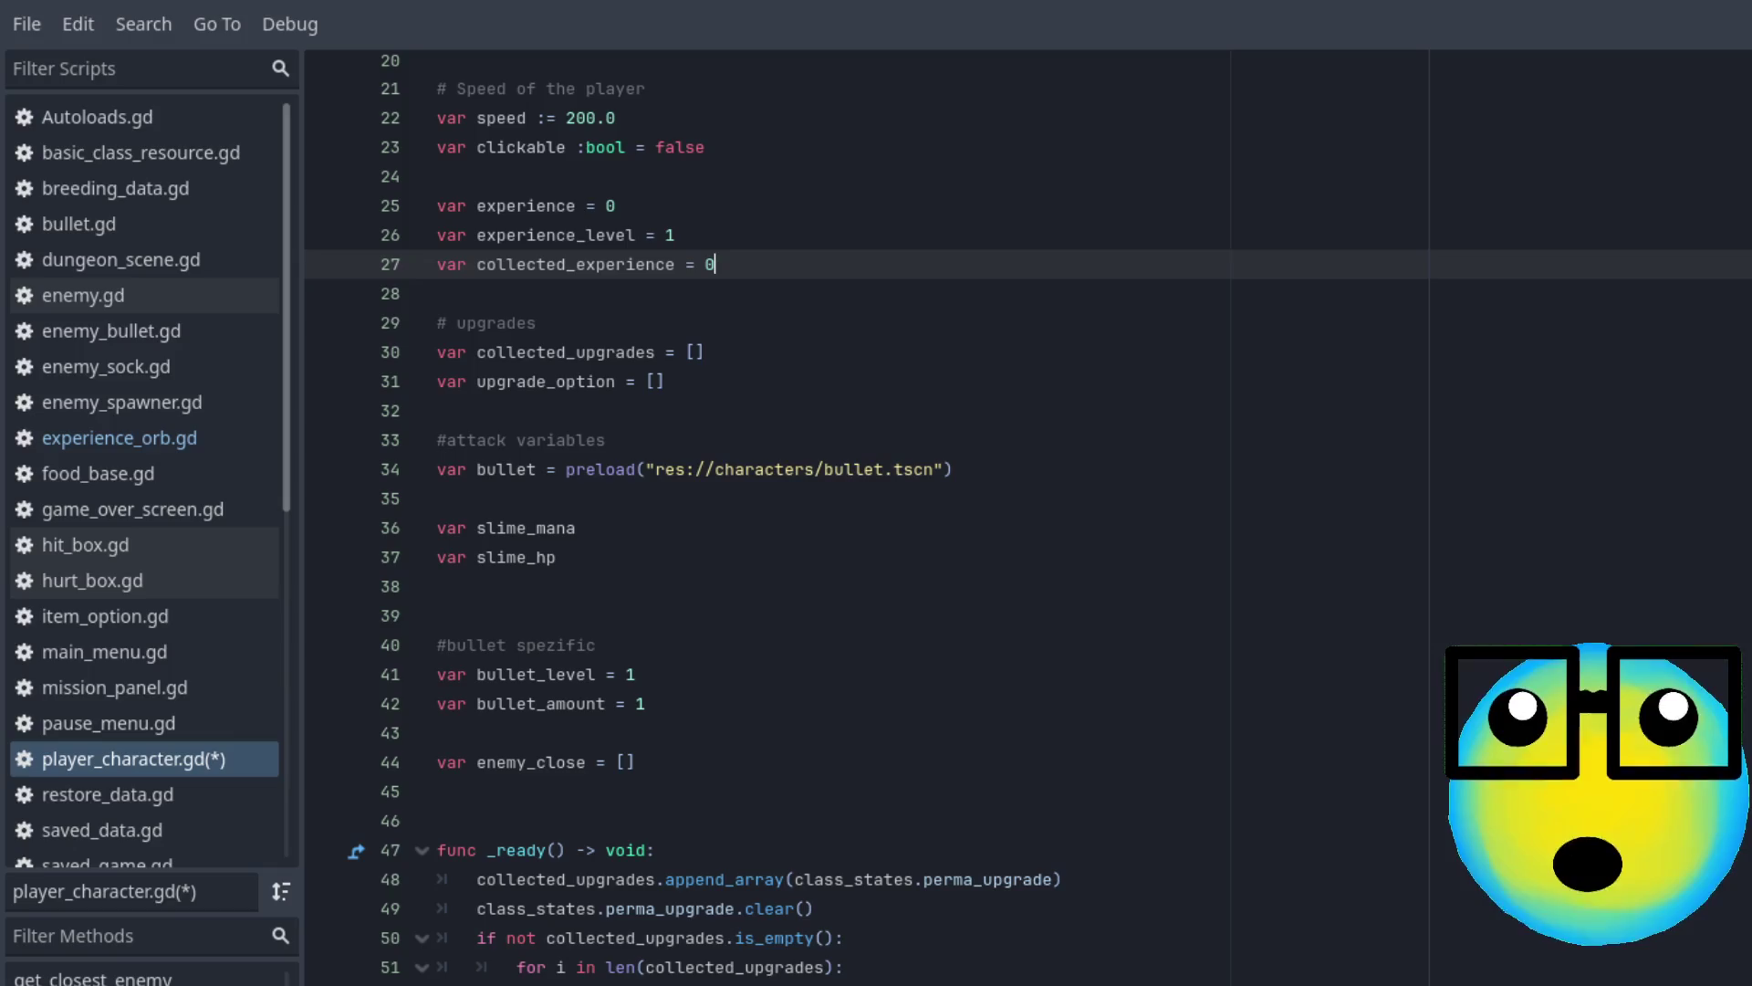
click(91, 977)
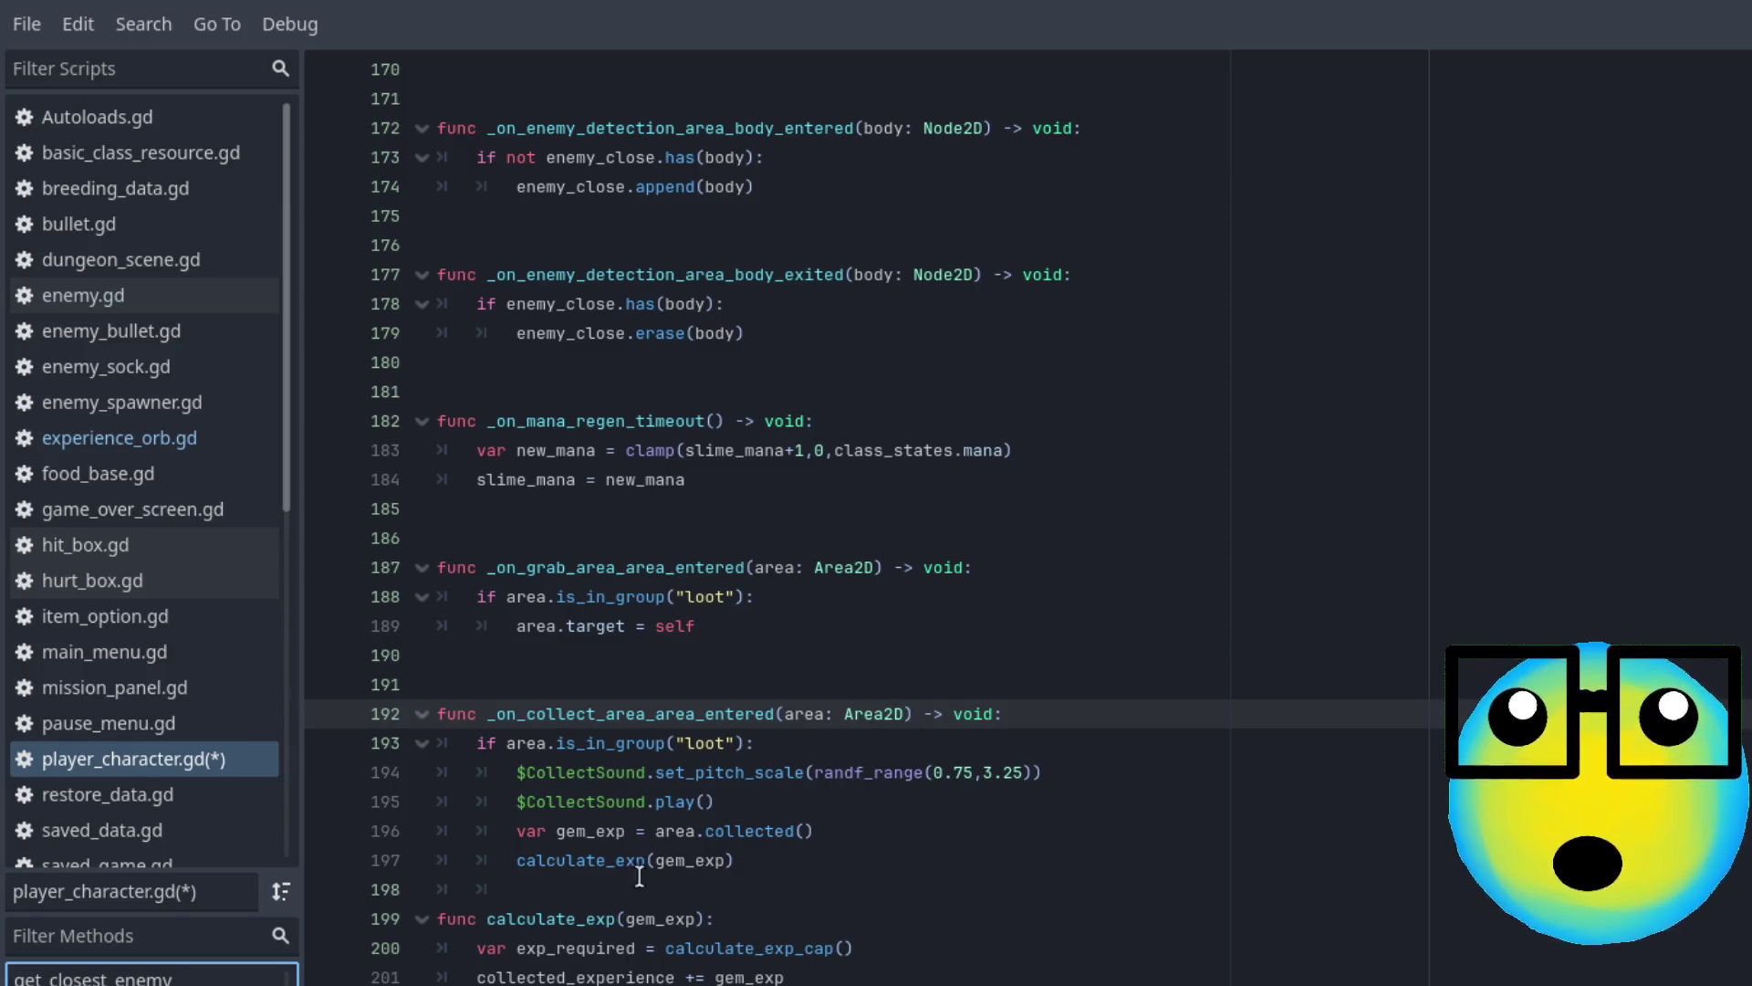
Trace where calculate_exp_cap, collected_experience and gem_exp are used in the script
scroll(858, 949, down, 3)
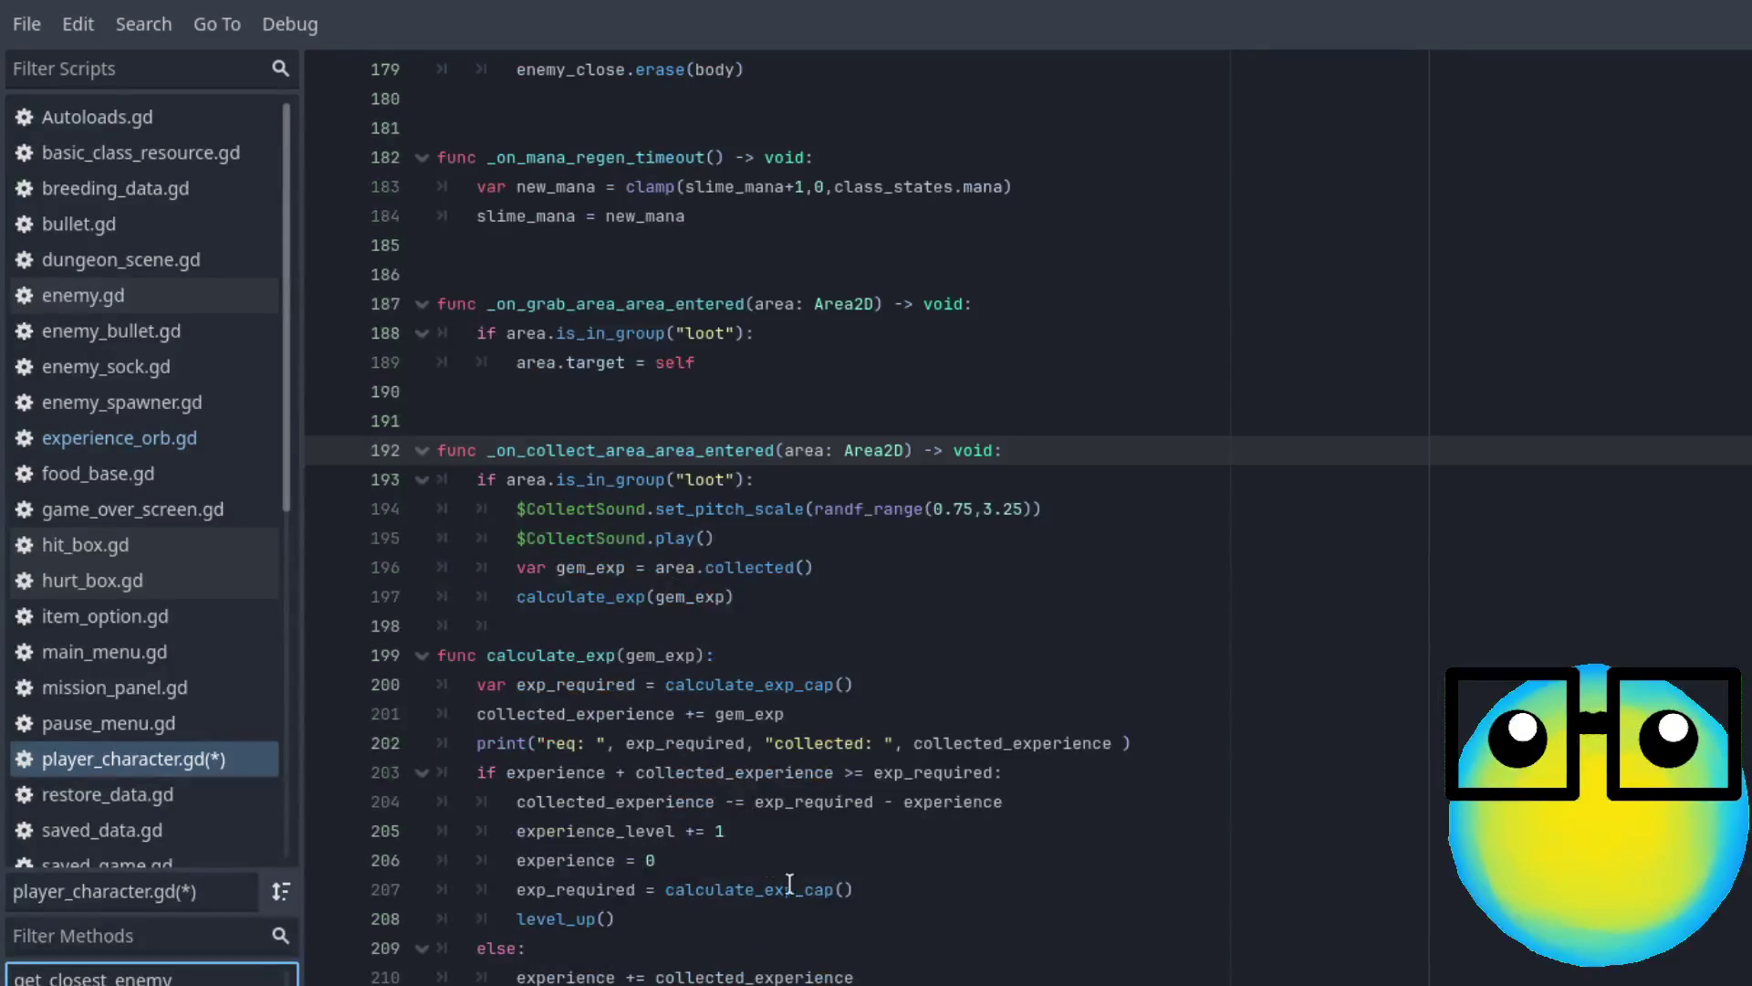
click(900, 708)
click(854, 686)
click(880, 712)
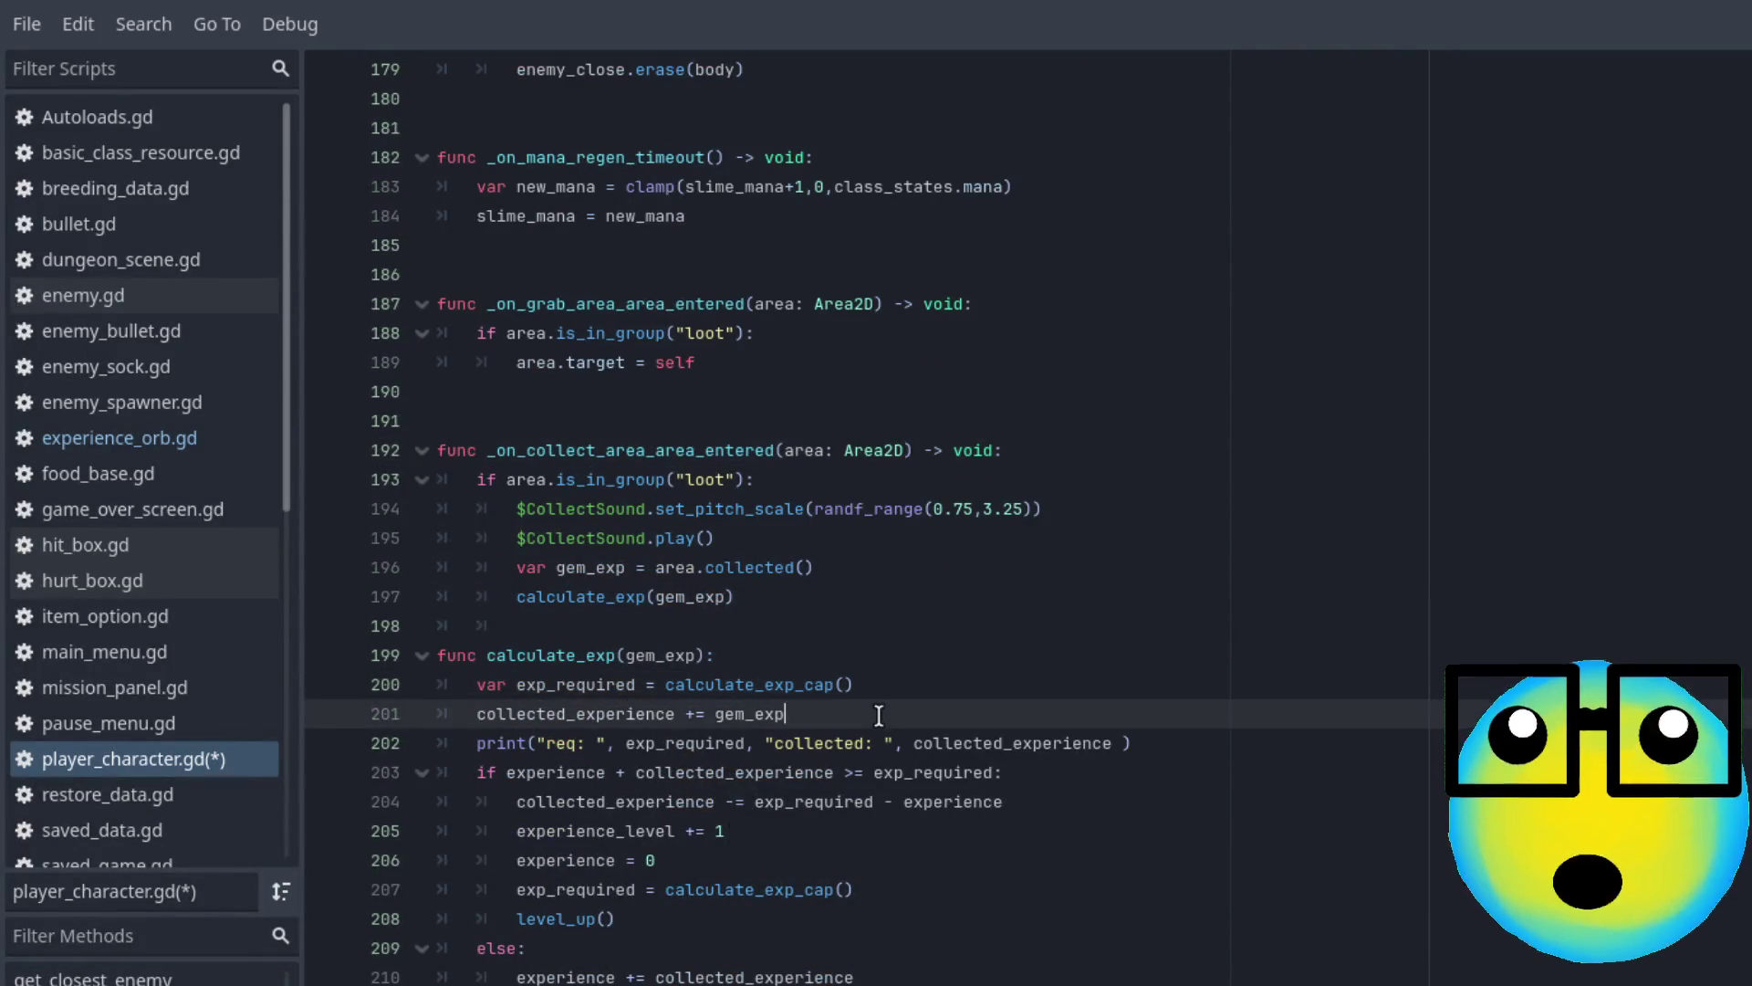
double_click(762, 682)
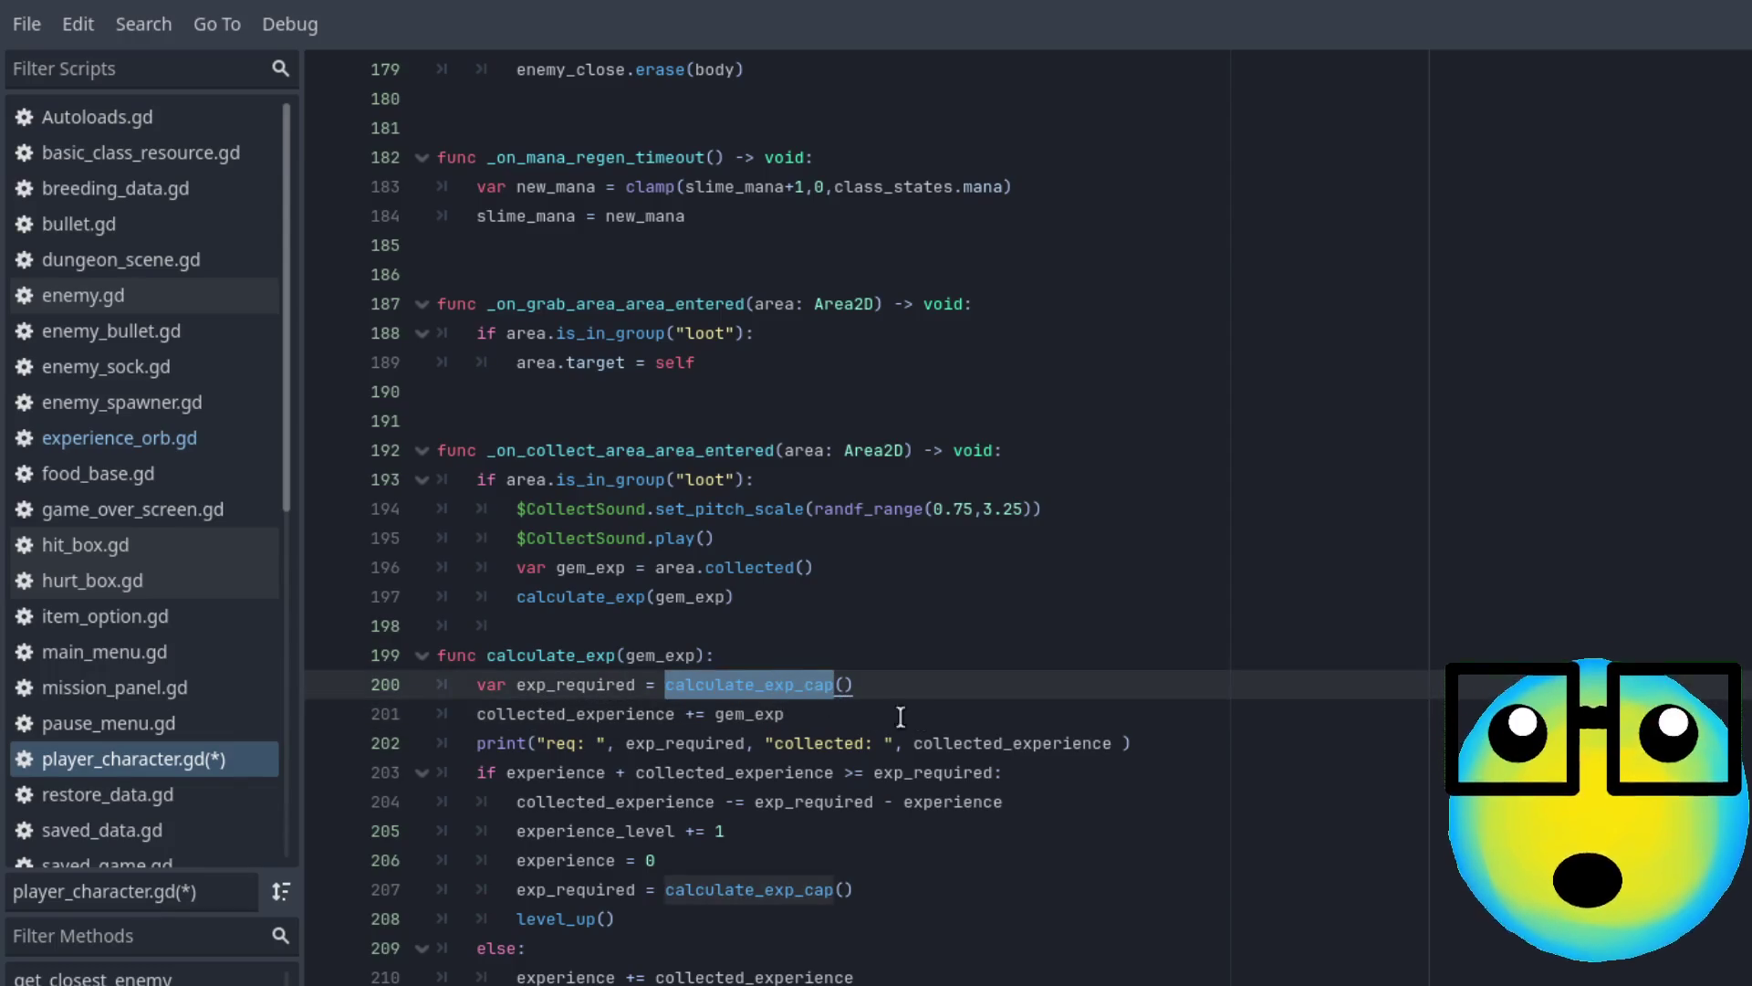
click(928, 720)
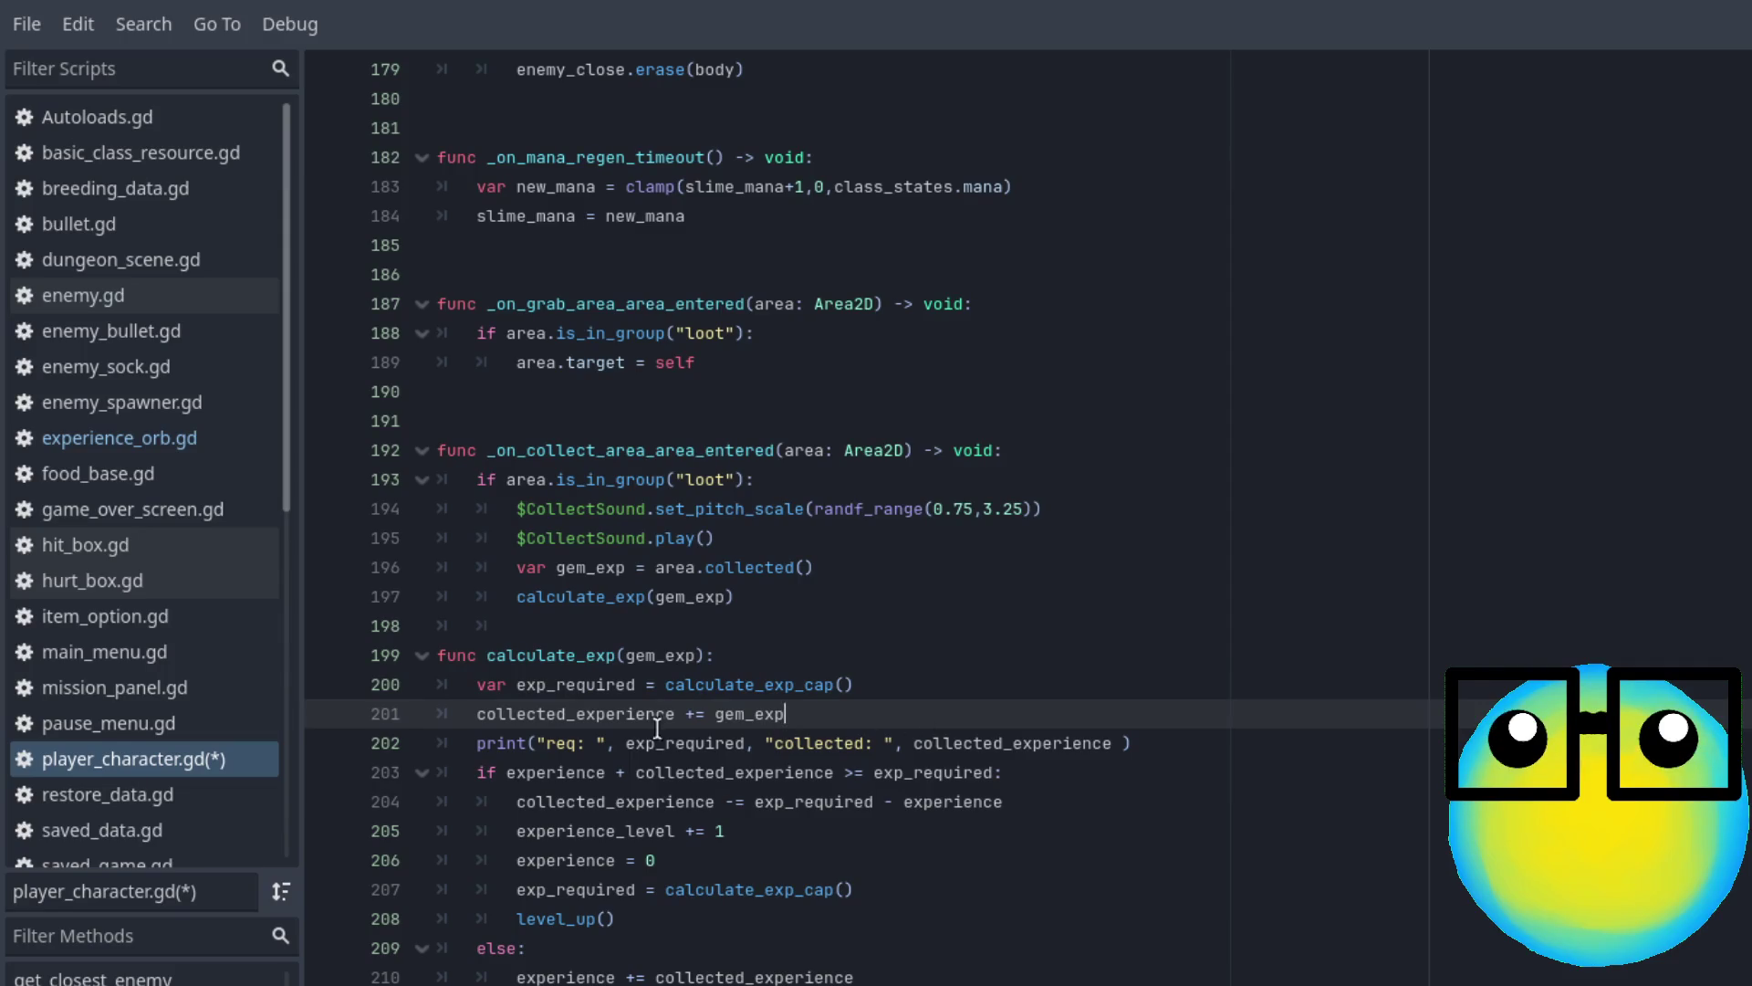
double_click(579, 716)
double_click(771, 716)
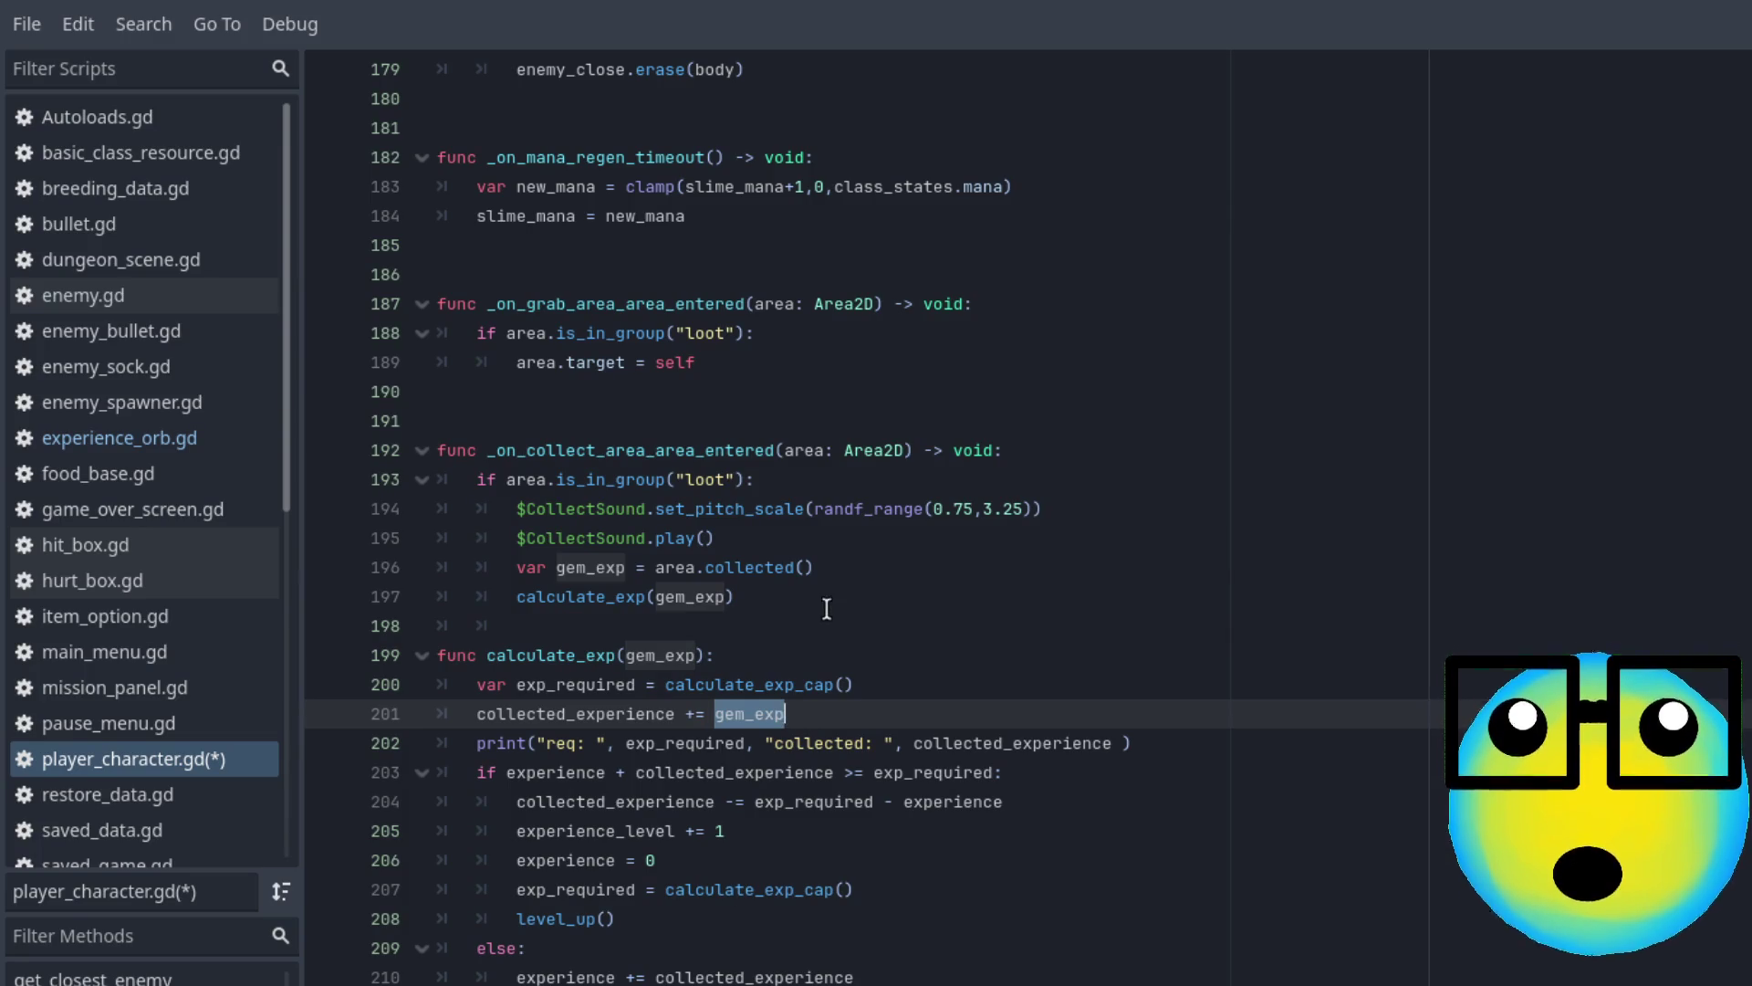
Add print("collected") after the gem_exp line and save player_character.gd
click(829, 572)
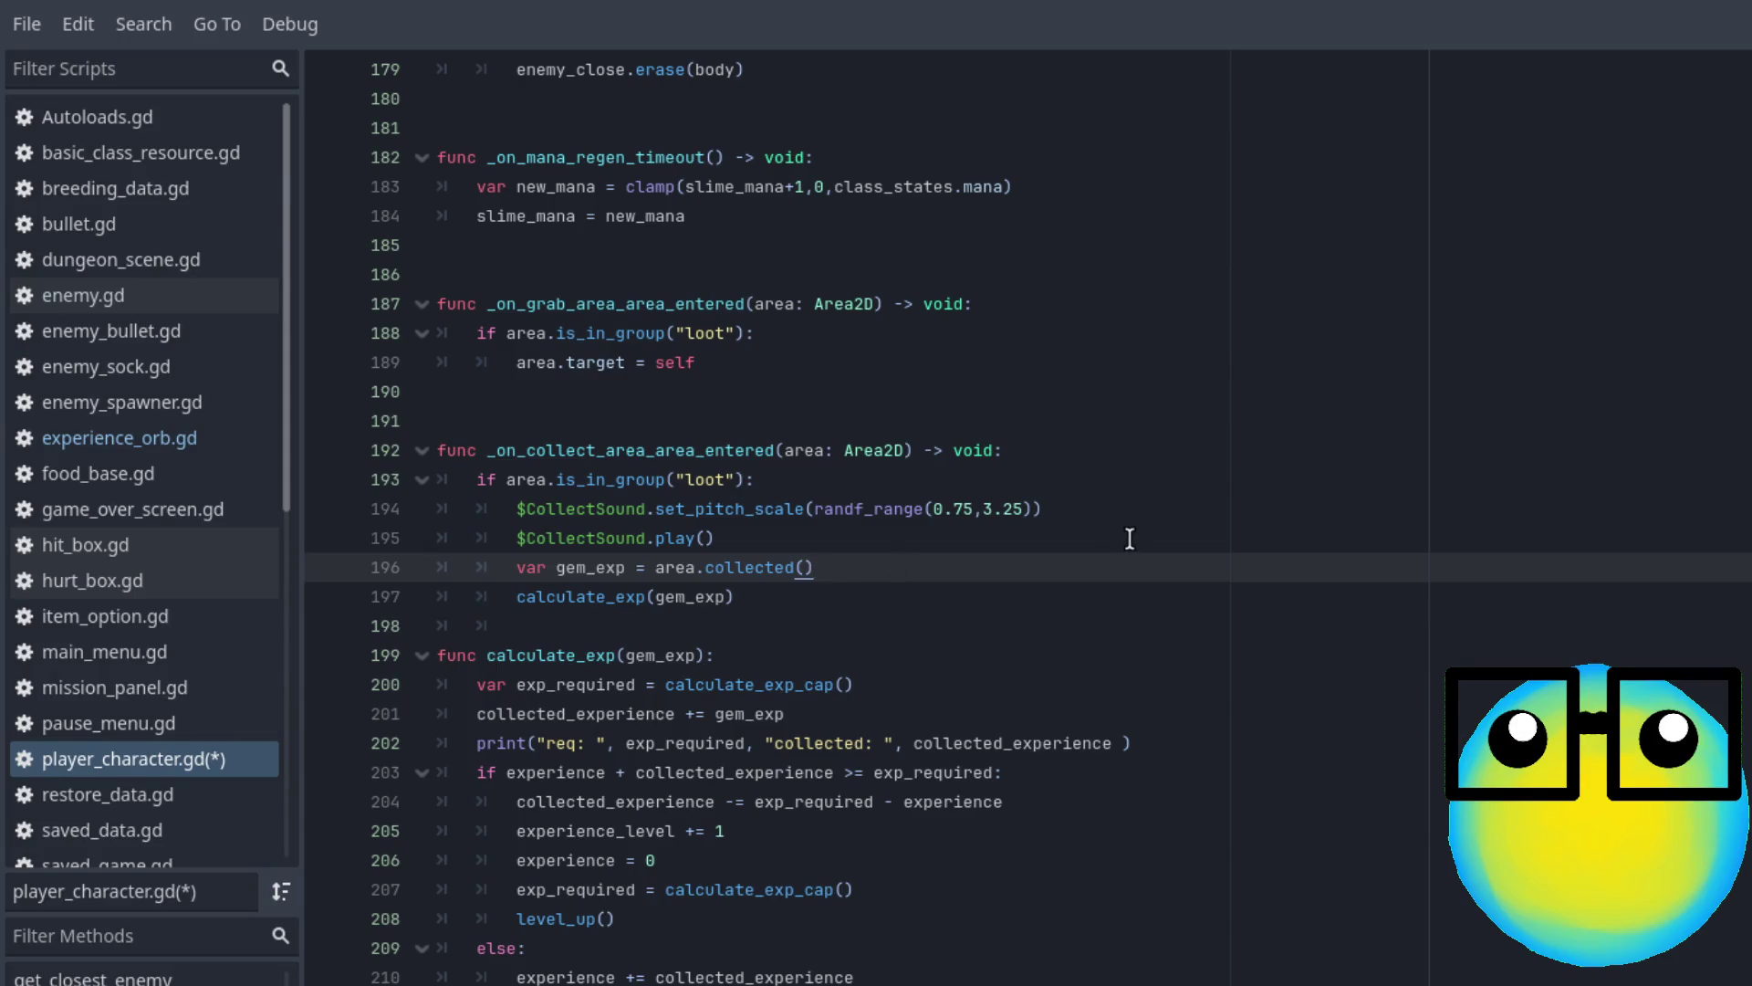
key(Return)
text(print)
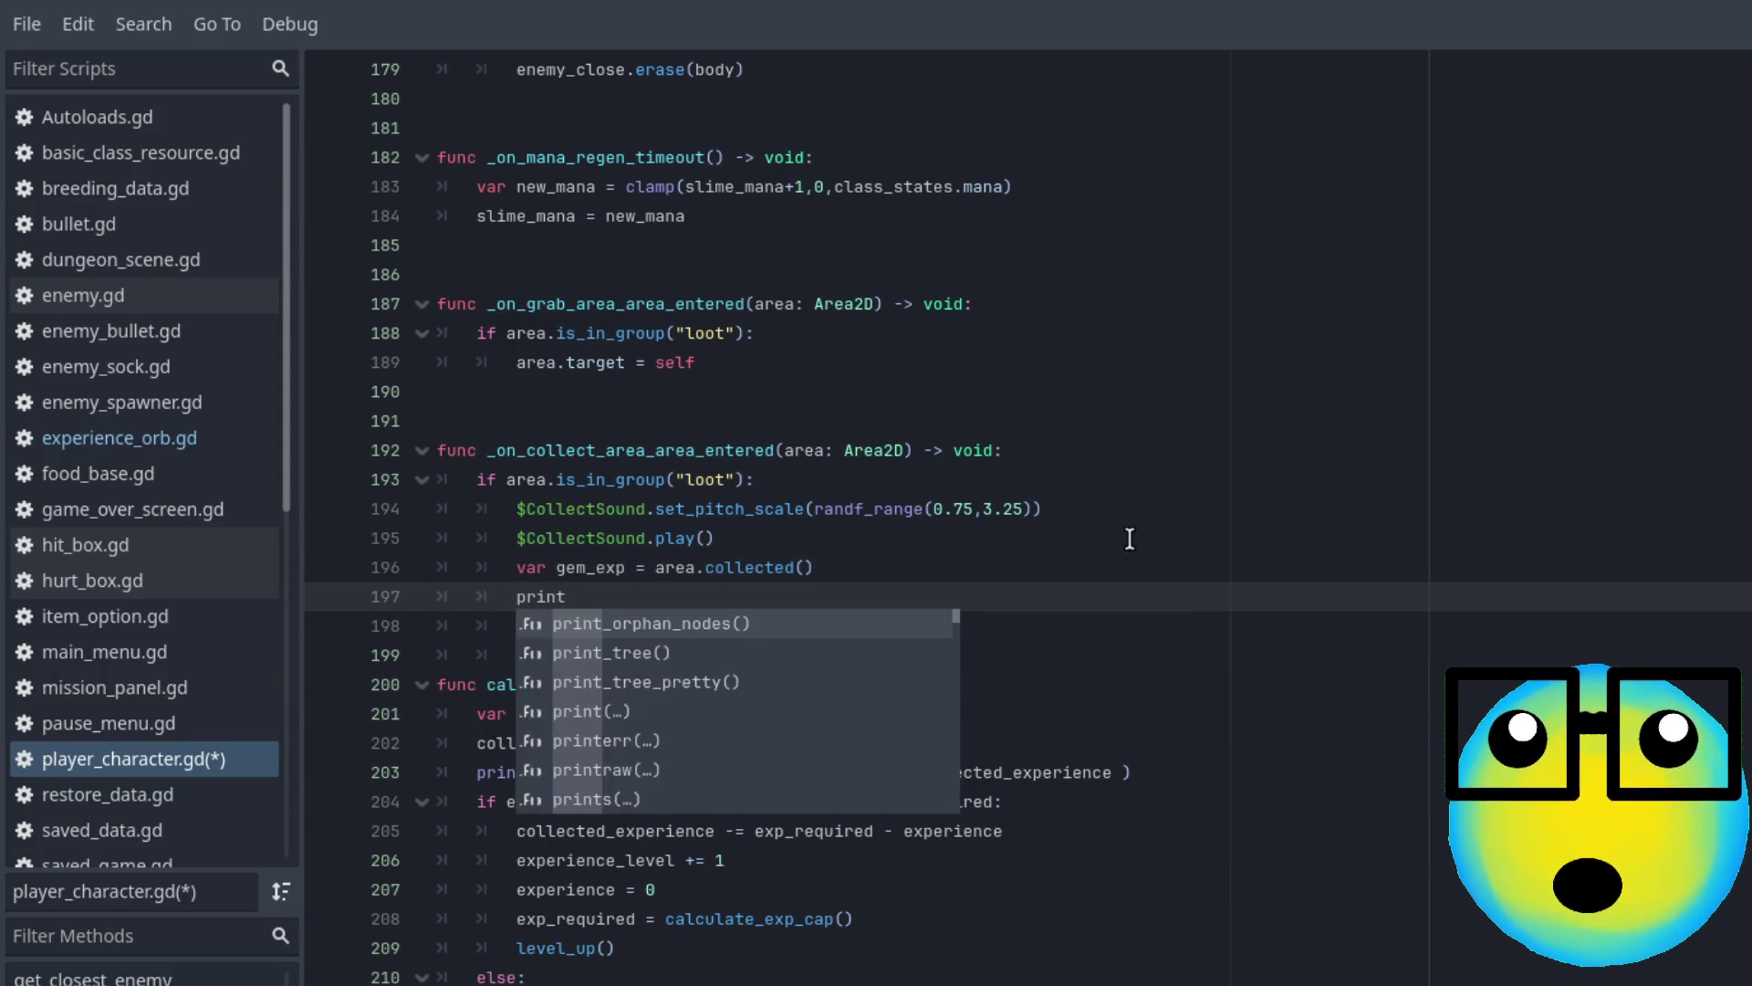
text(("coll)
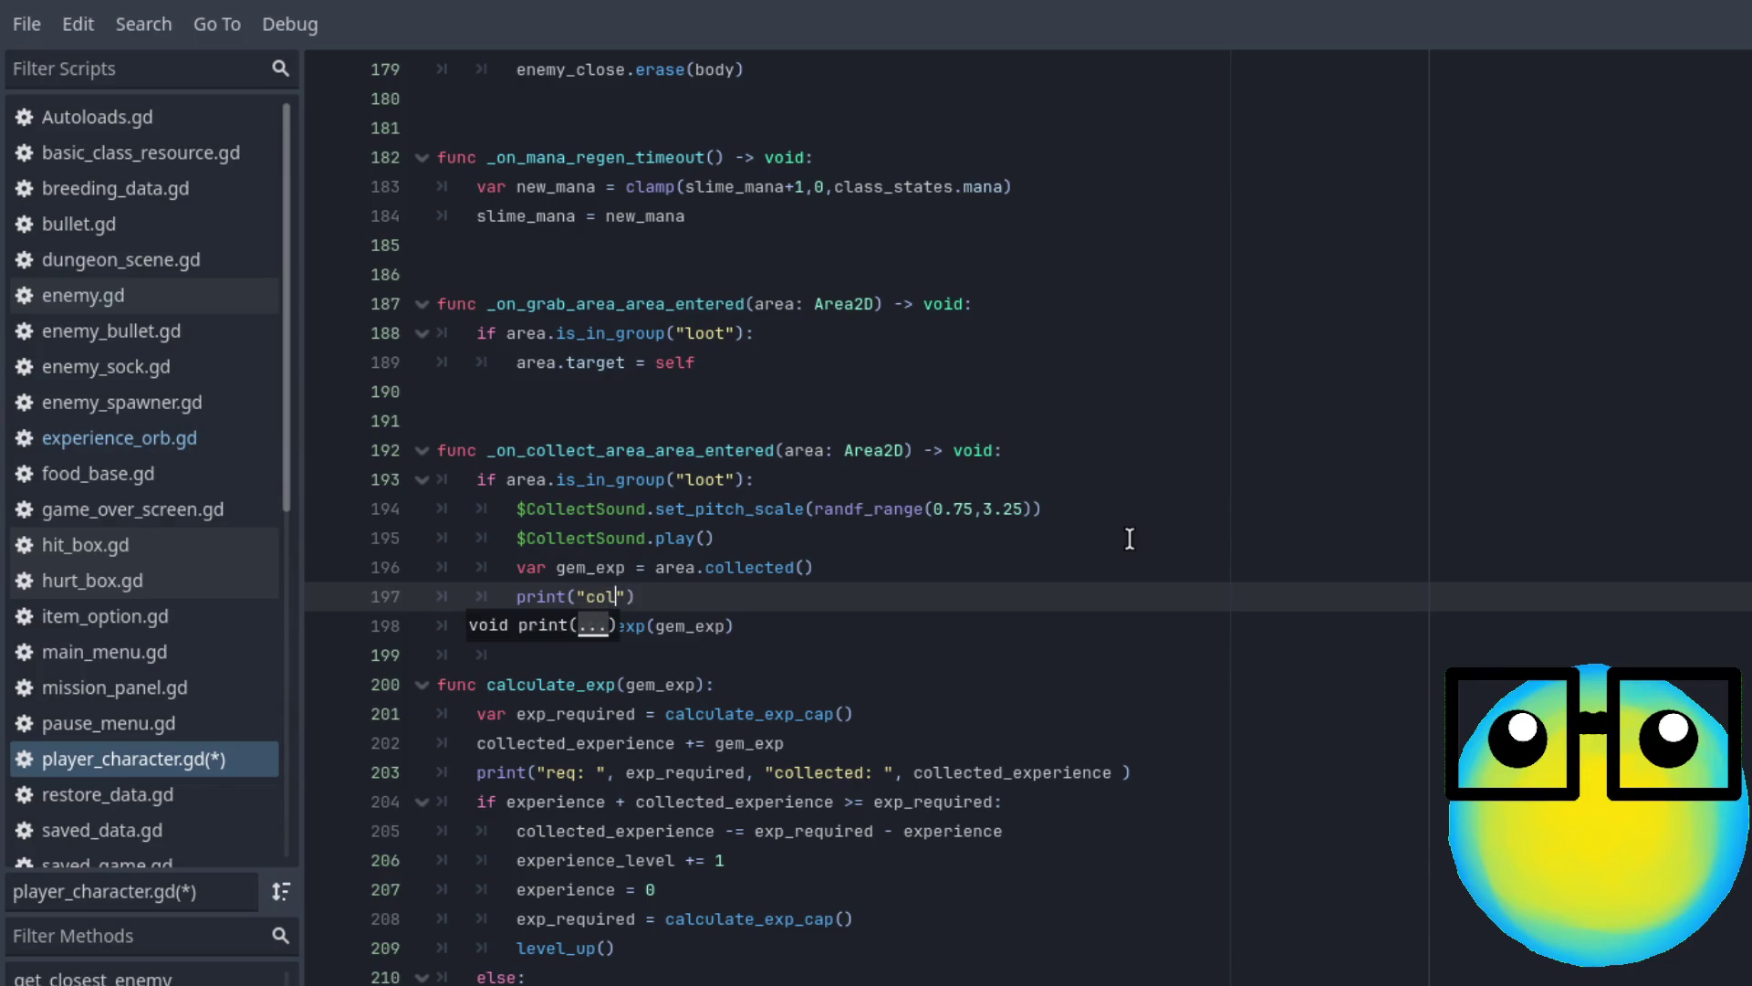
text(ected)
key(ctrl+s)
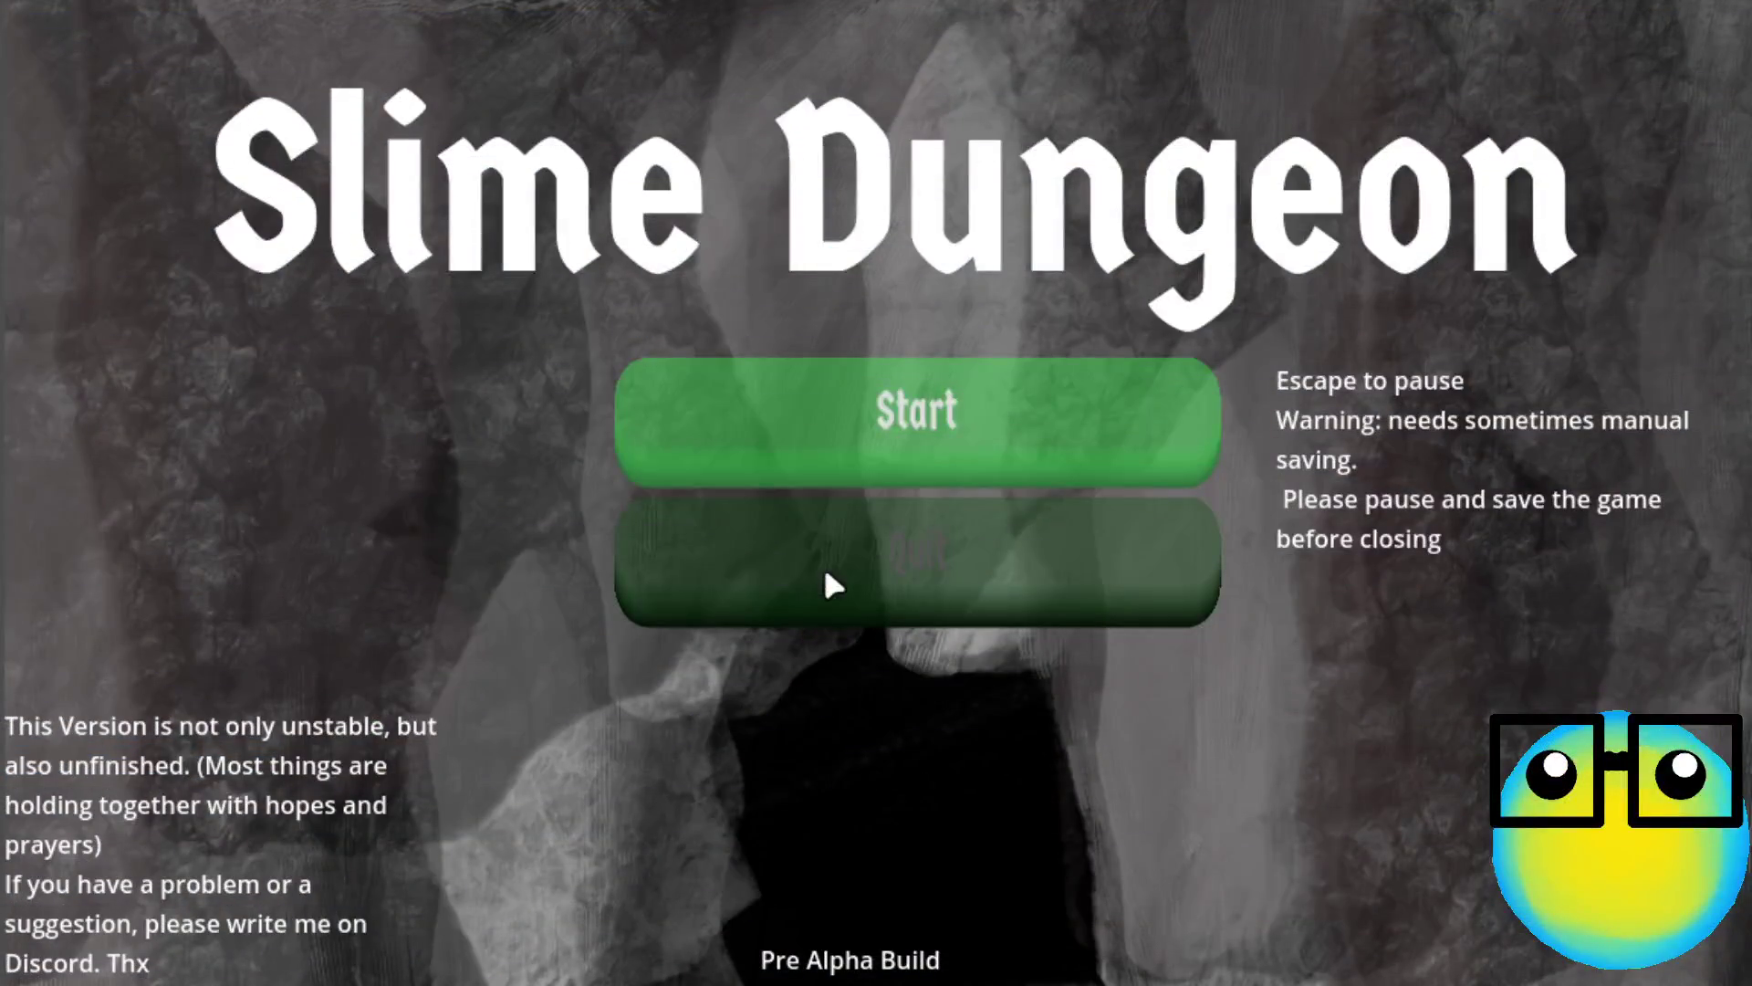
Press Start on the title screen, select the slime and choose Go on Mission
click(999, 425)
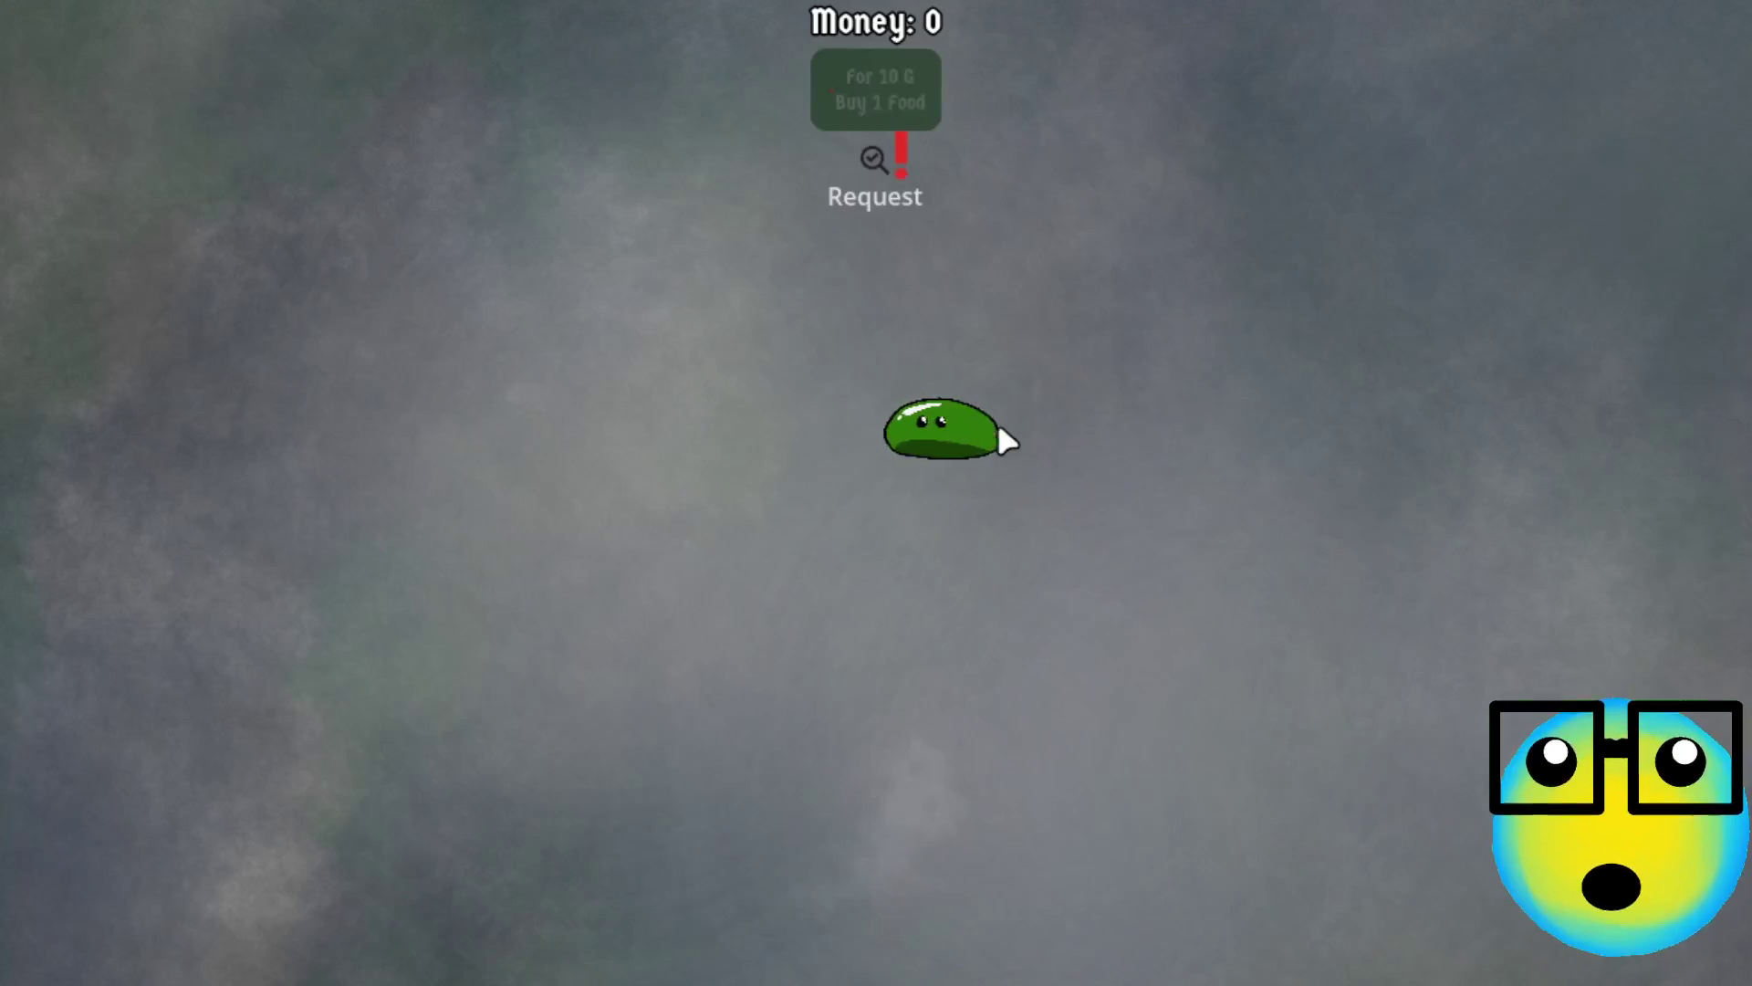
click(998, 422)
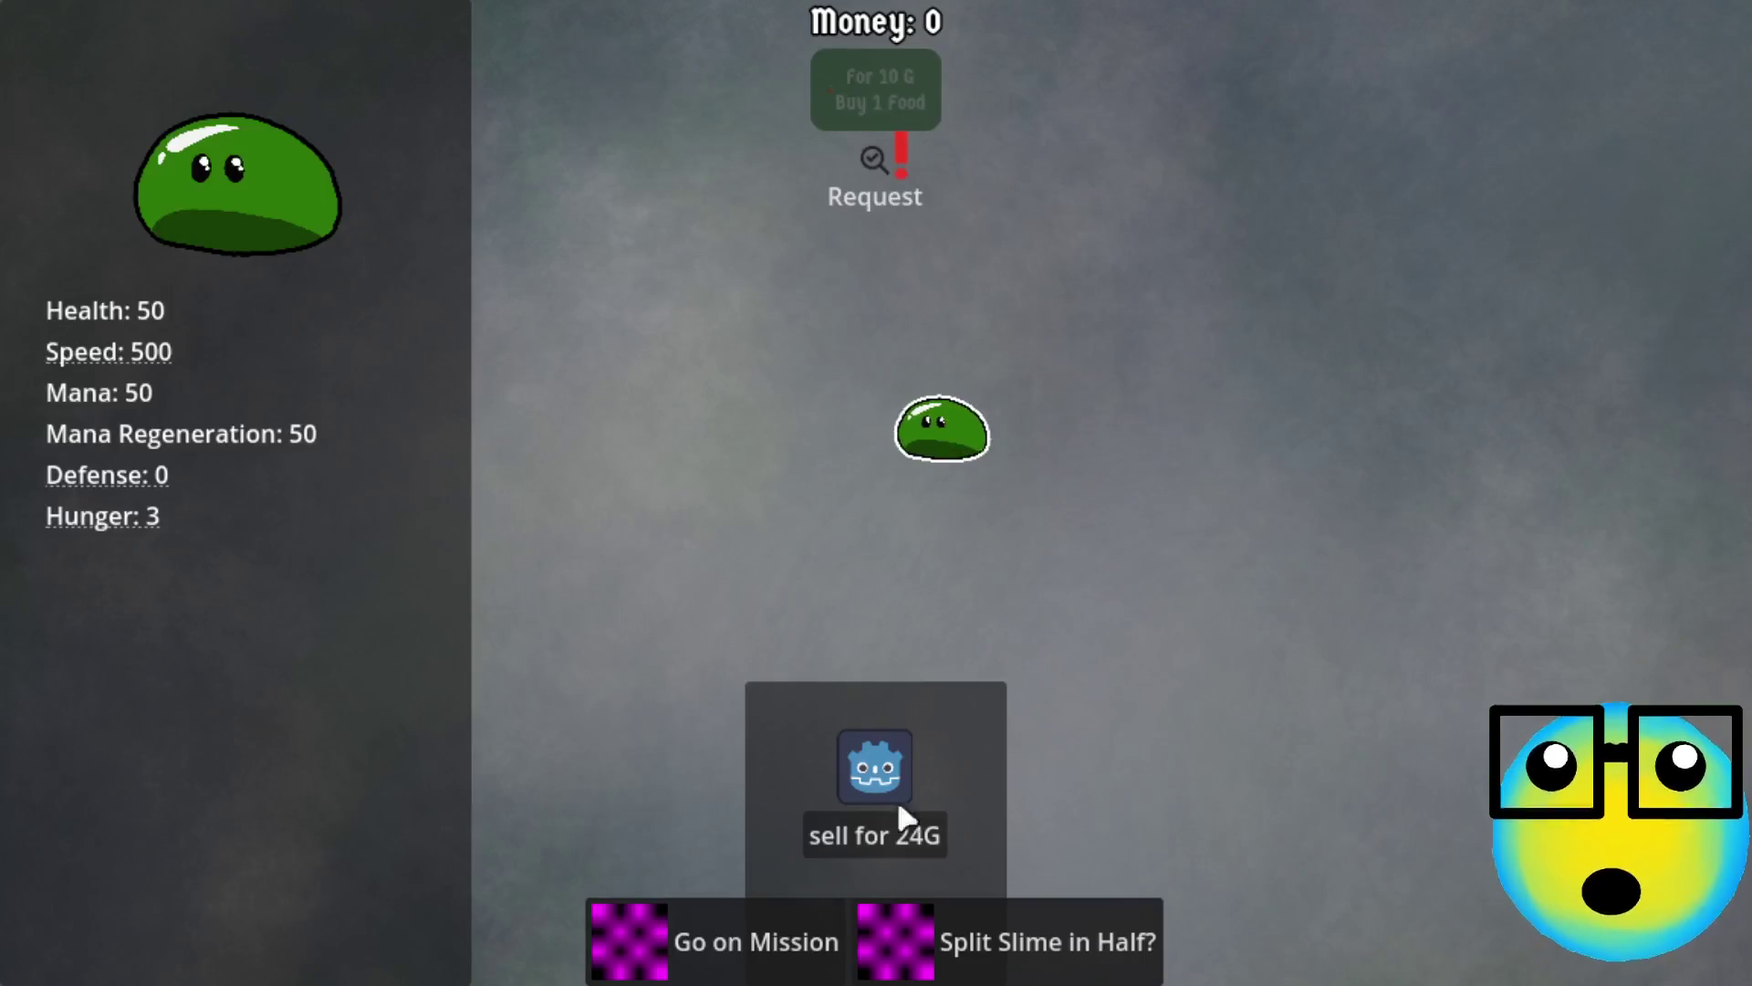
click(712, 933)
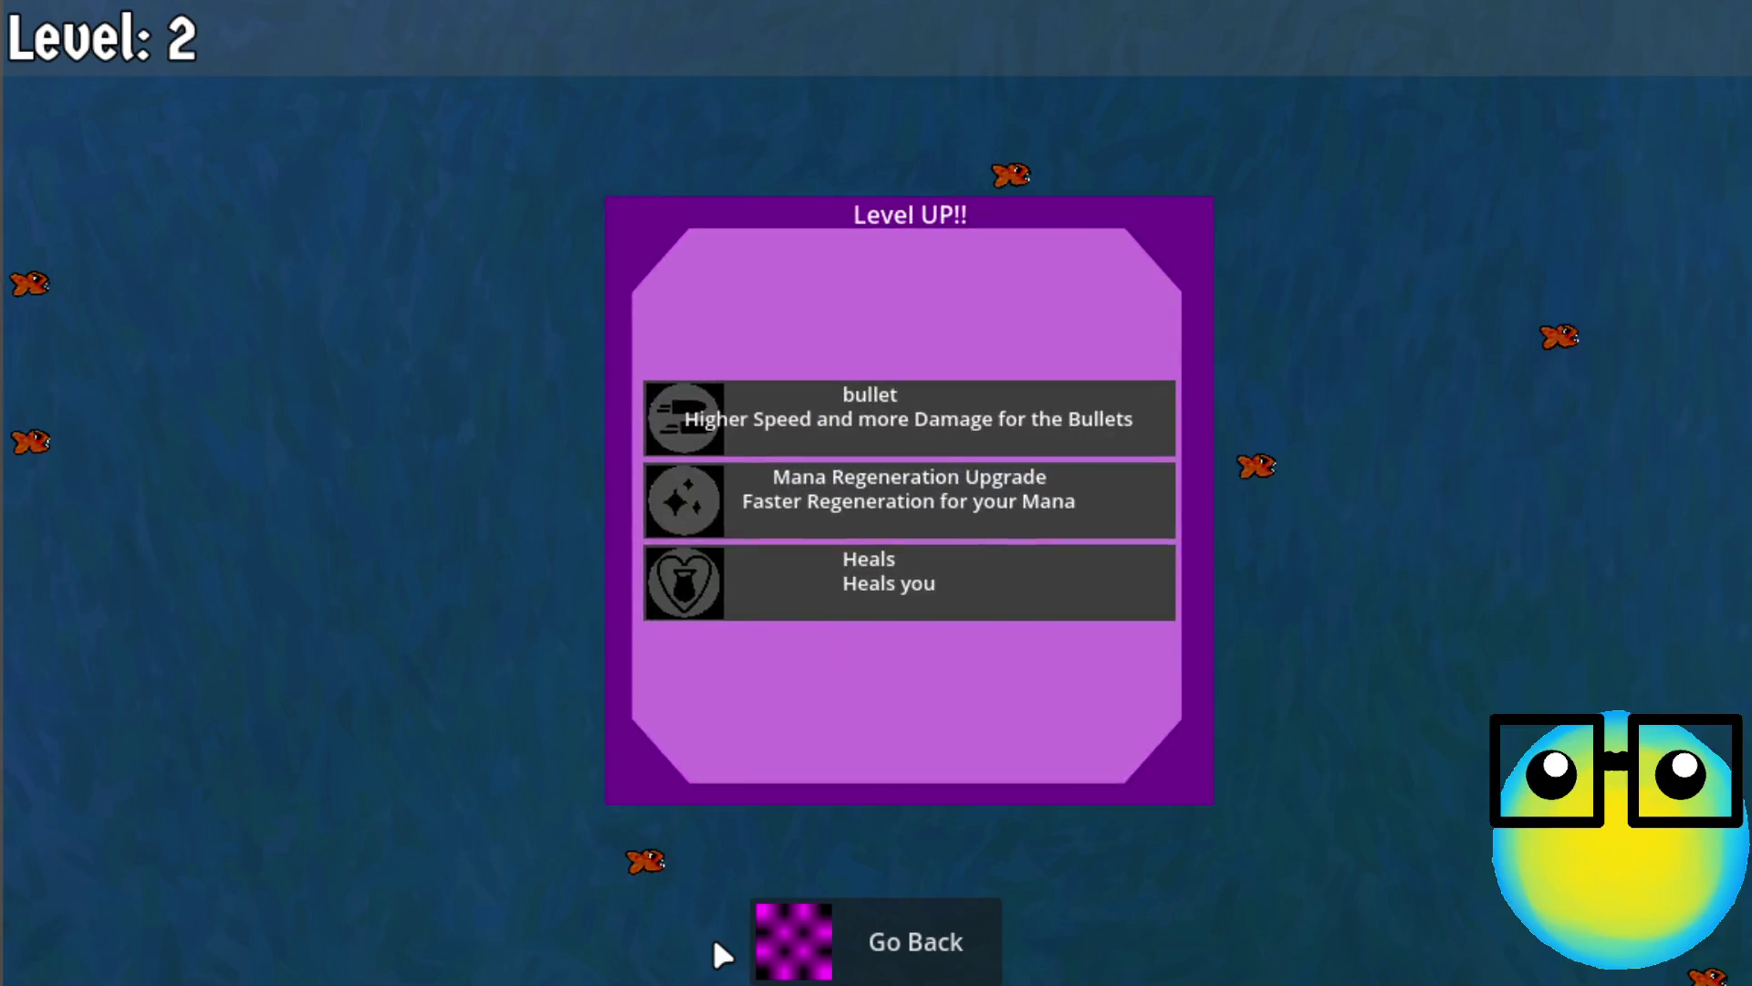
Take Heals, Mana Regeneration, More Bullets, bullet2, mana and speed upgrades at successive level-ups
click(902, 608)
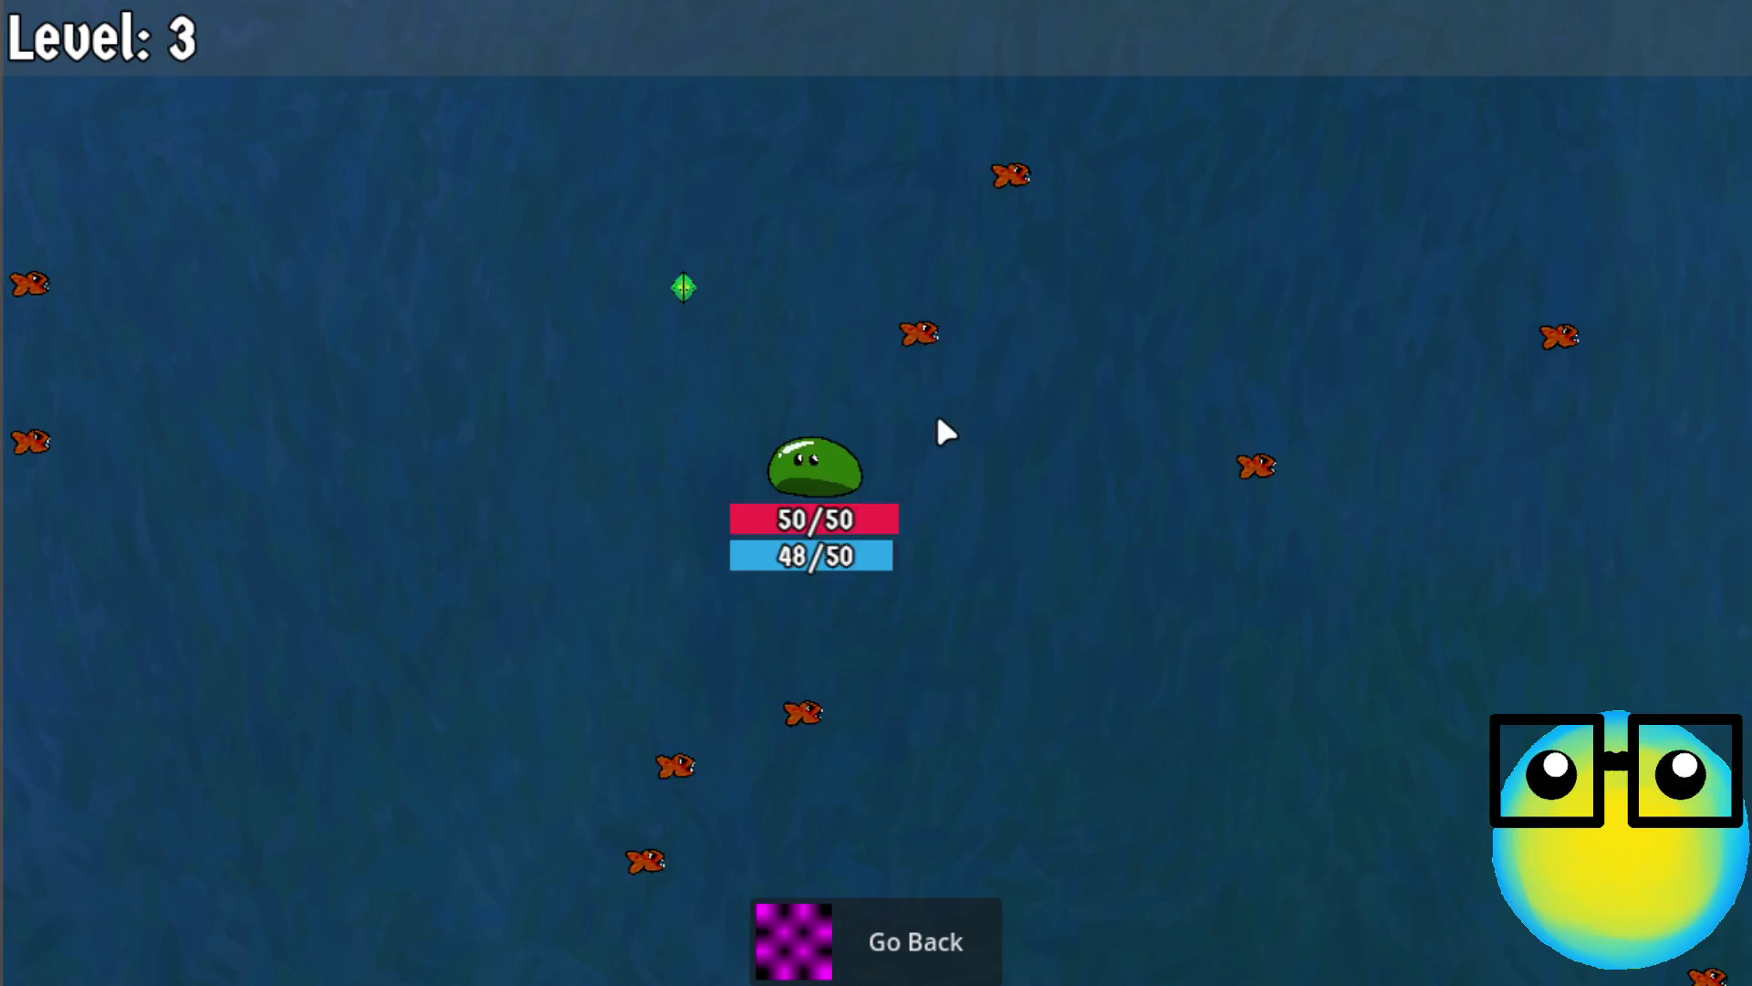
click(925, 593)
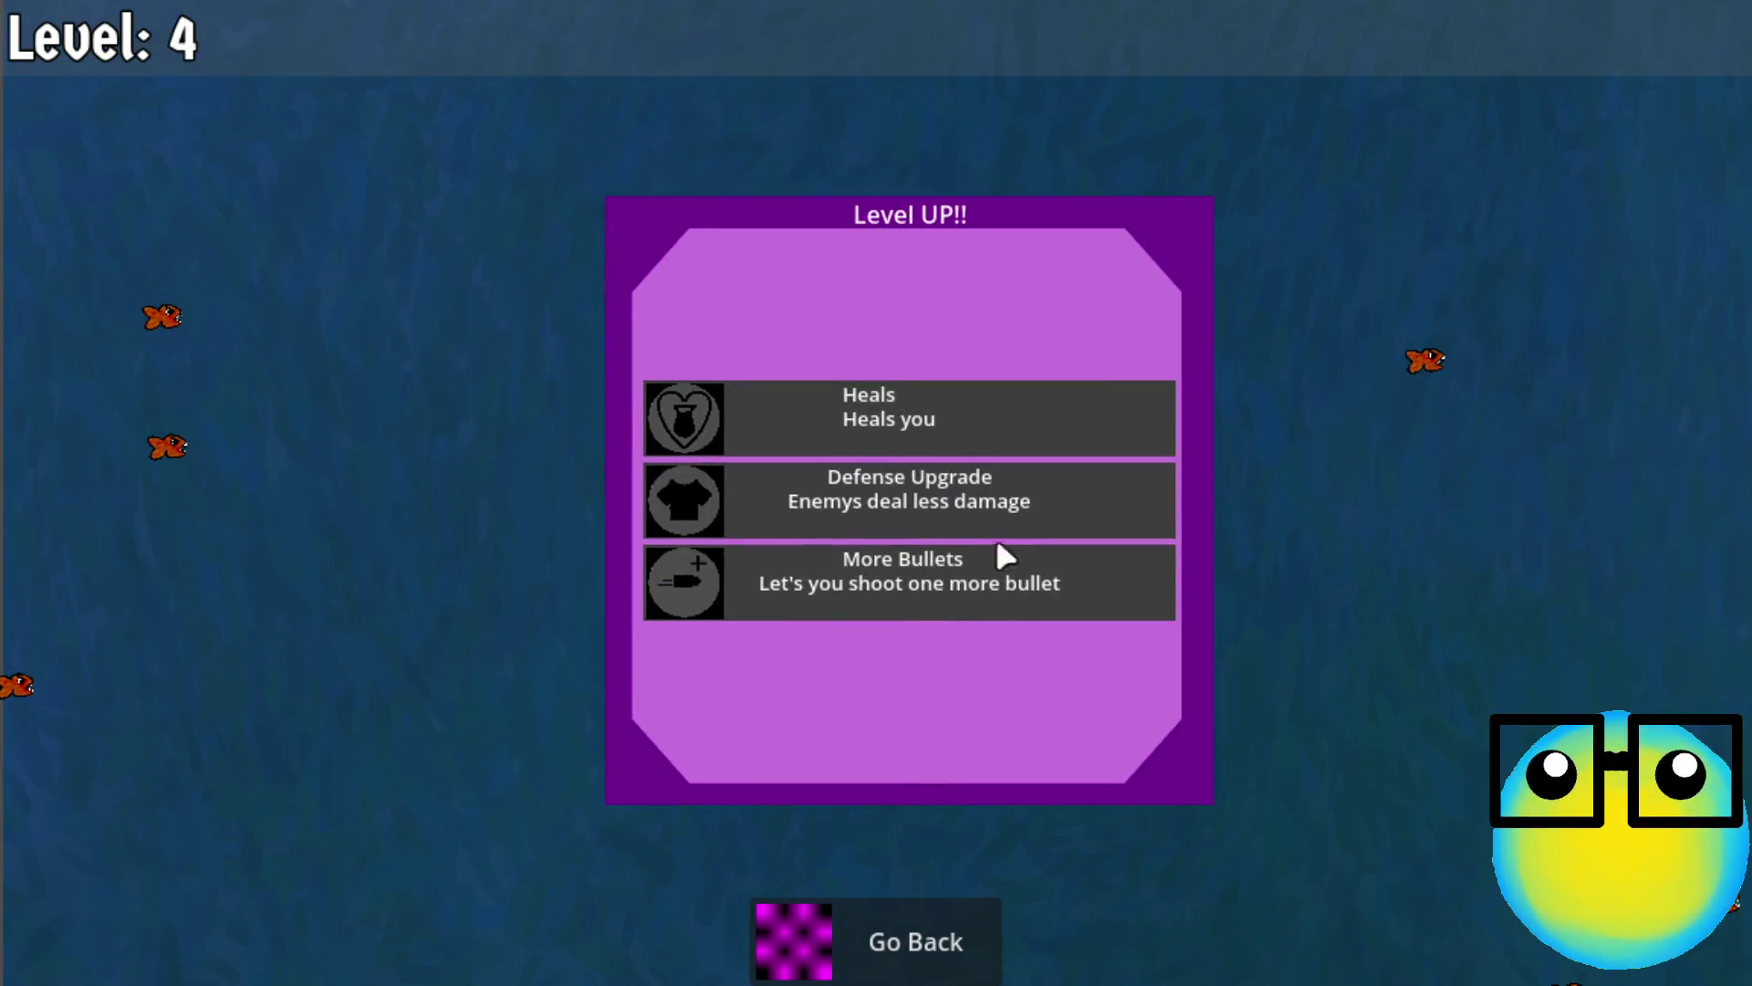
click(981, 561)
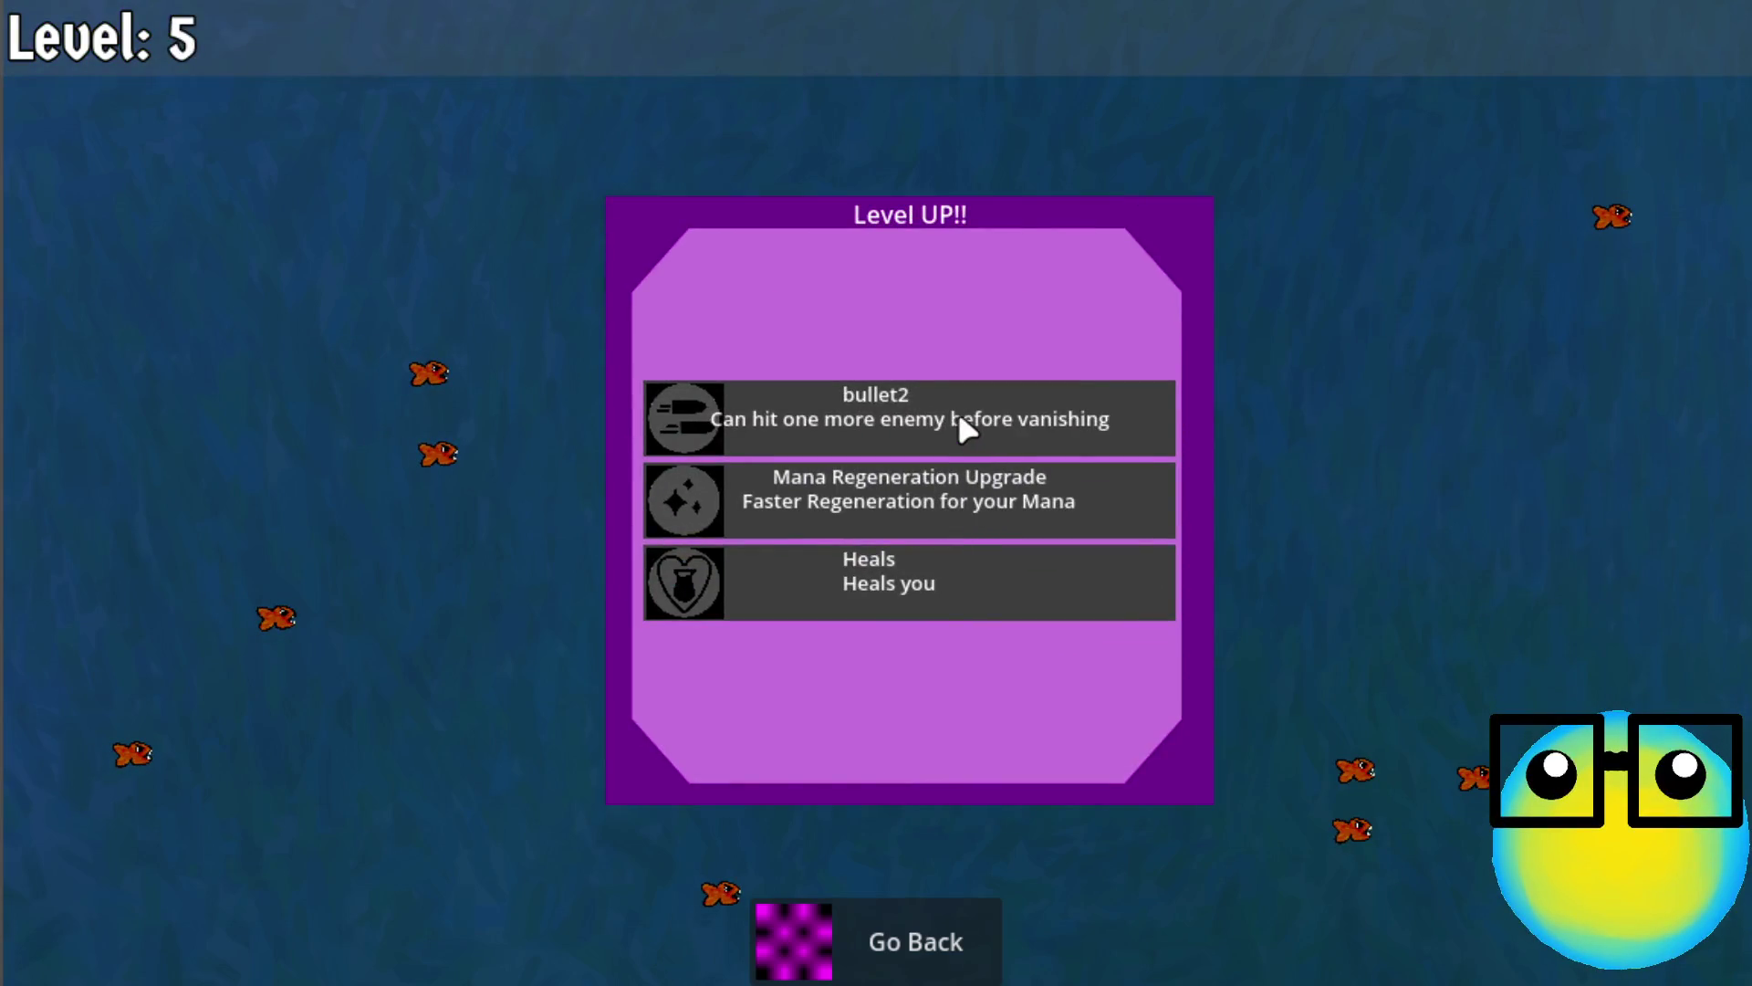
click(958, 418)
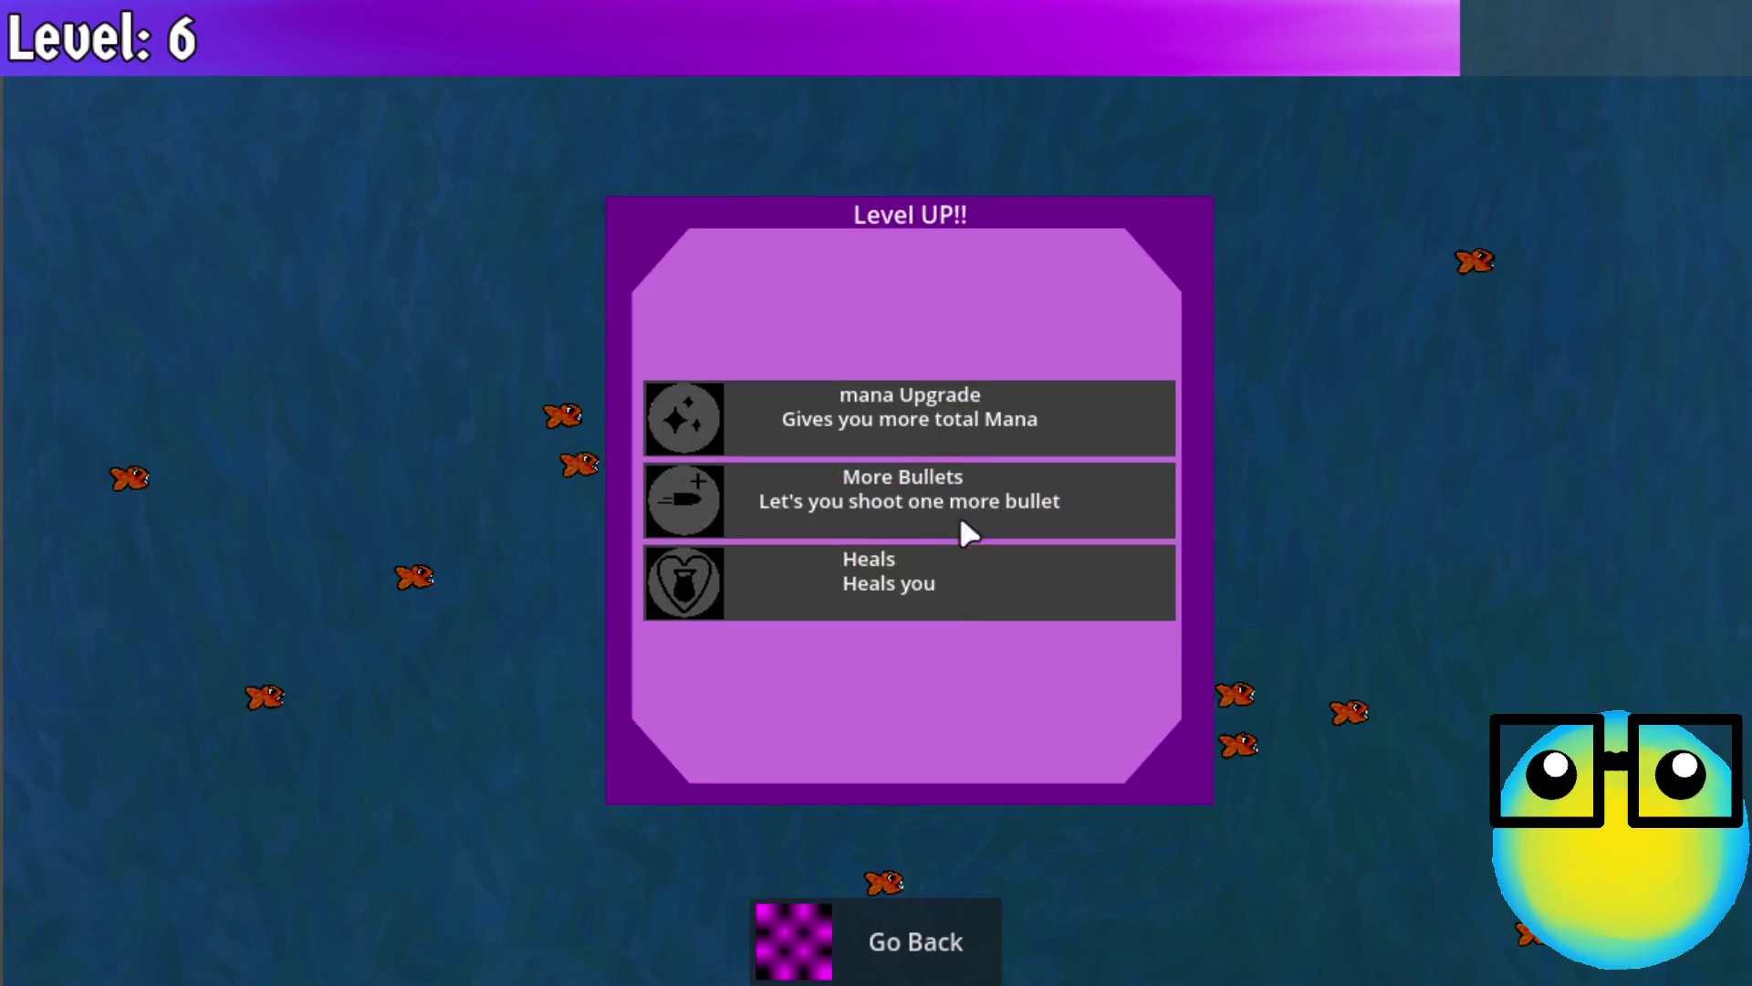
click(881, 551)
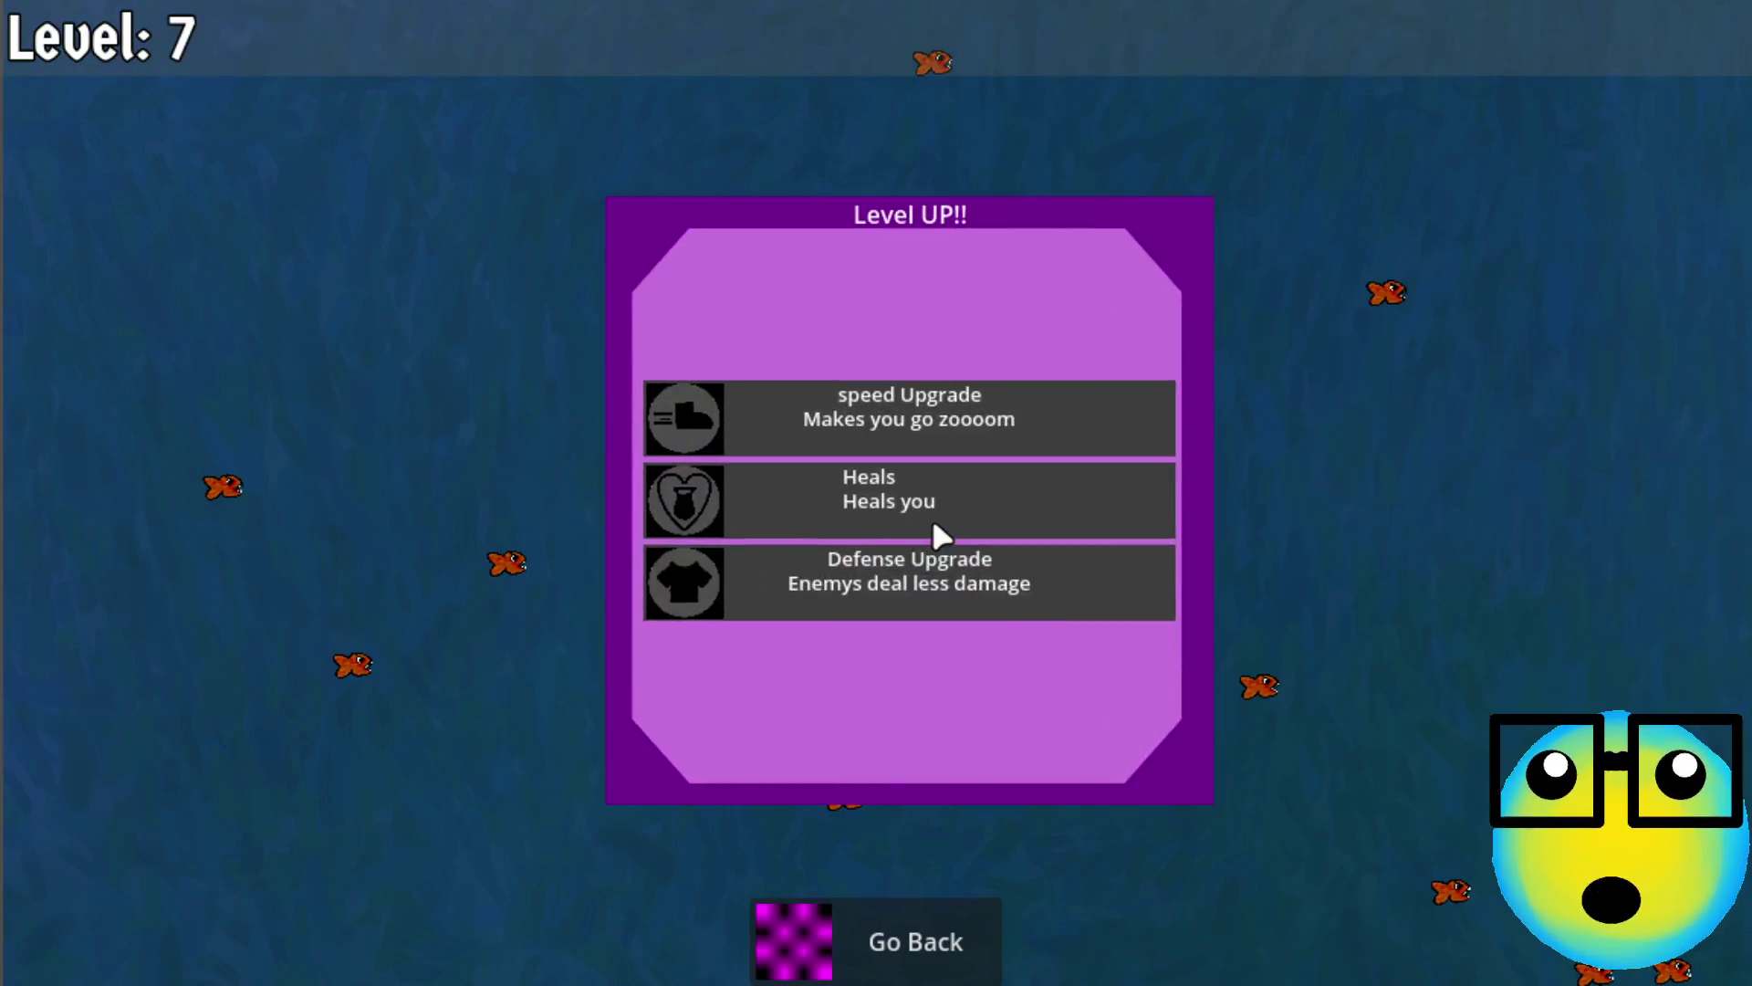
click(931, 588)
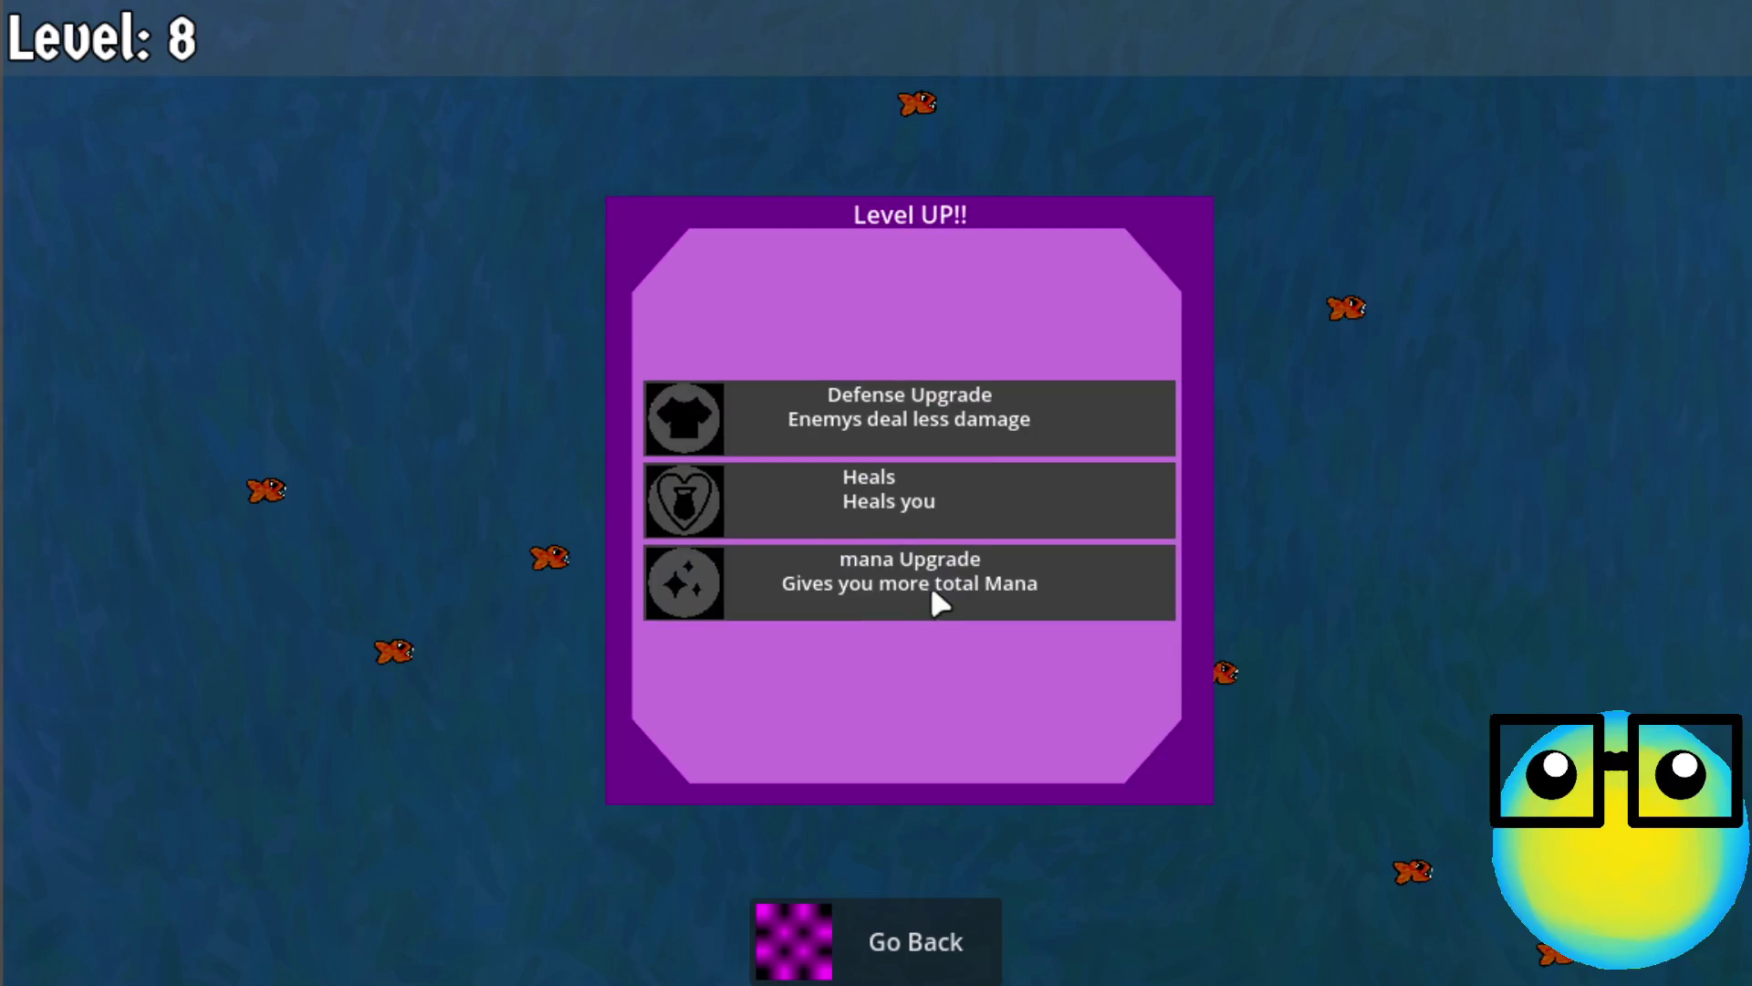
click(896, 569)
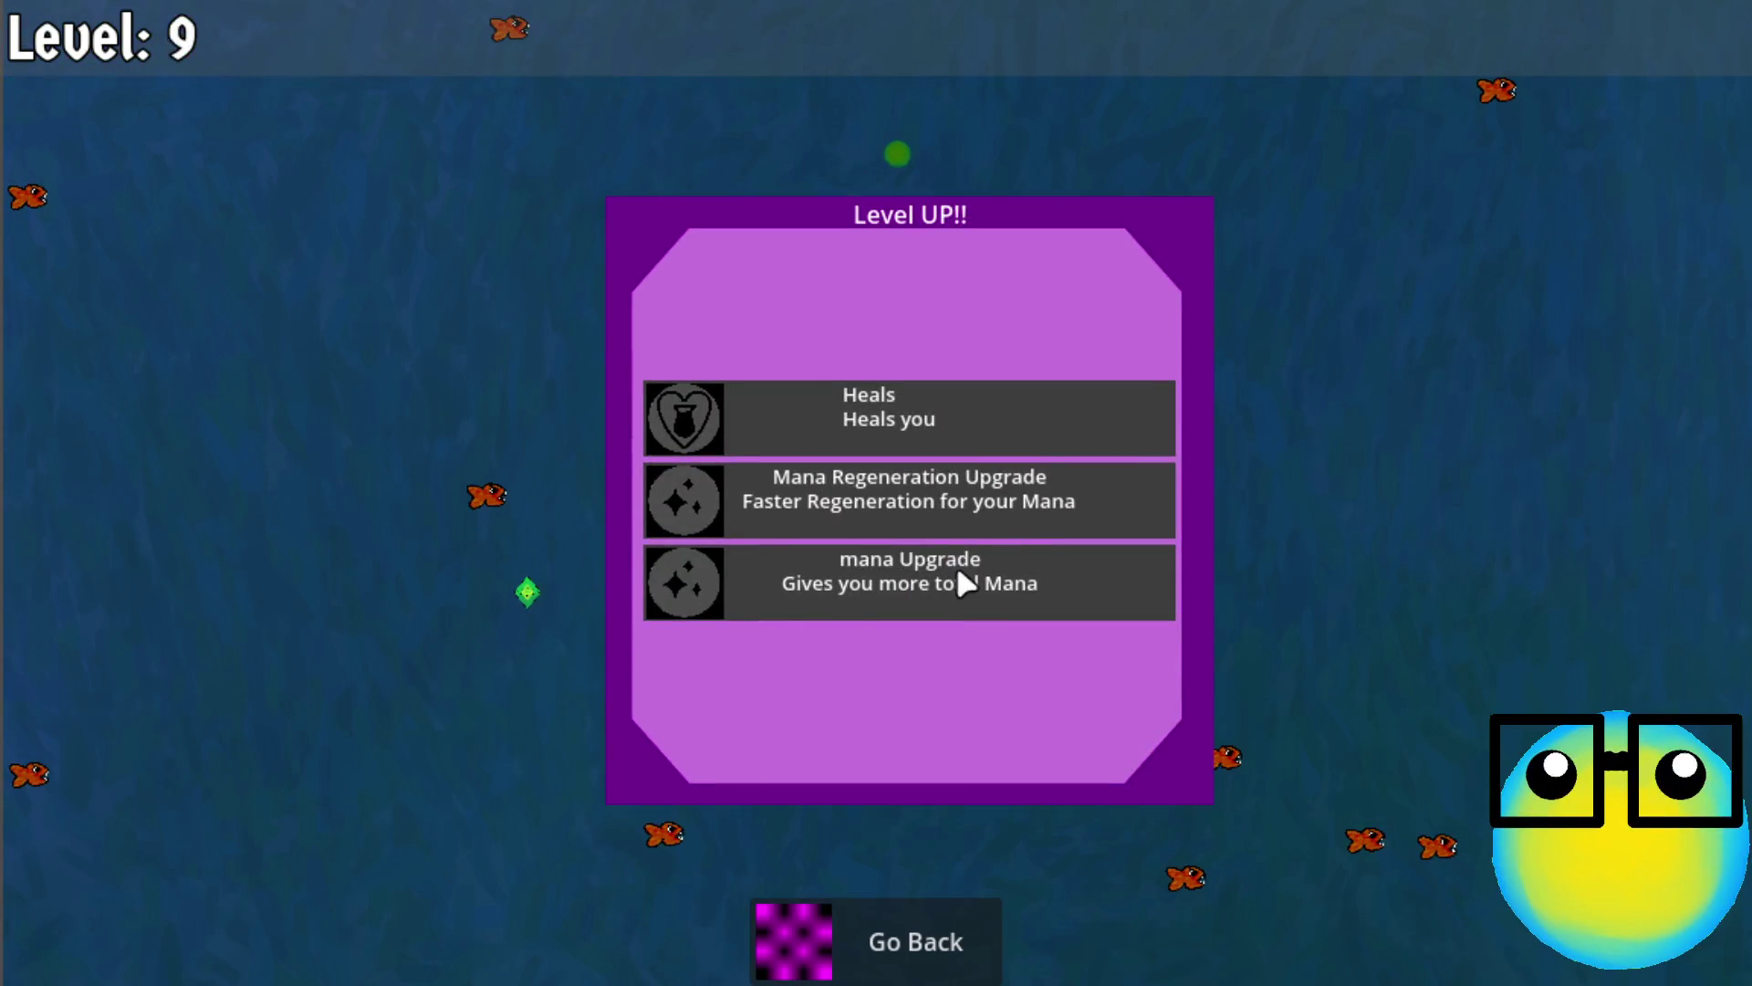
click(957, 573)
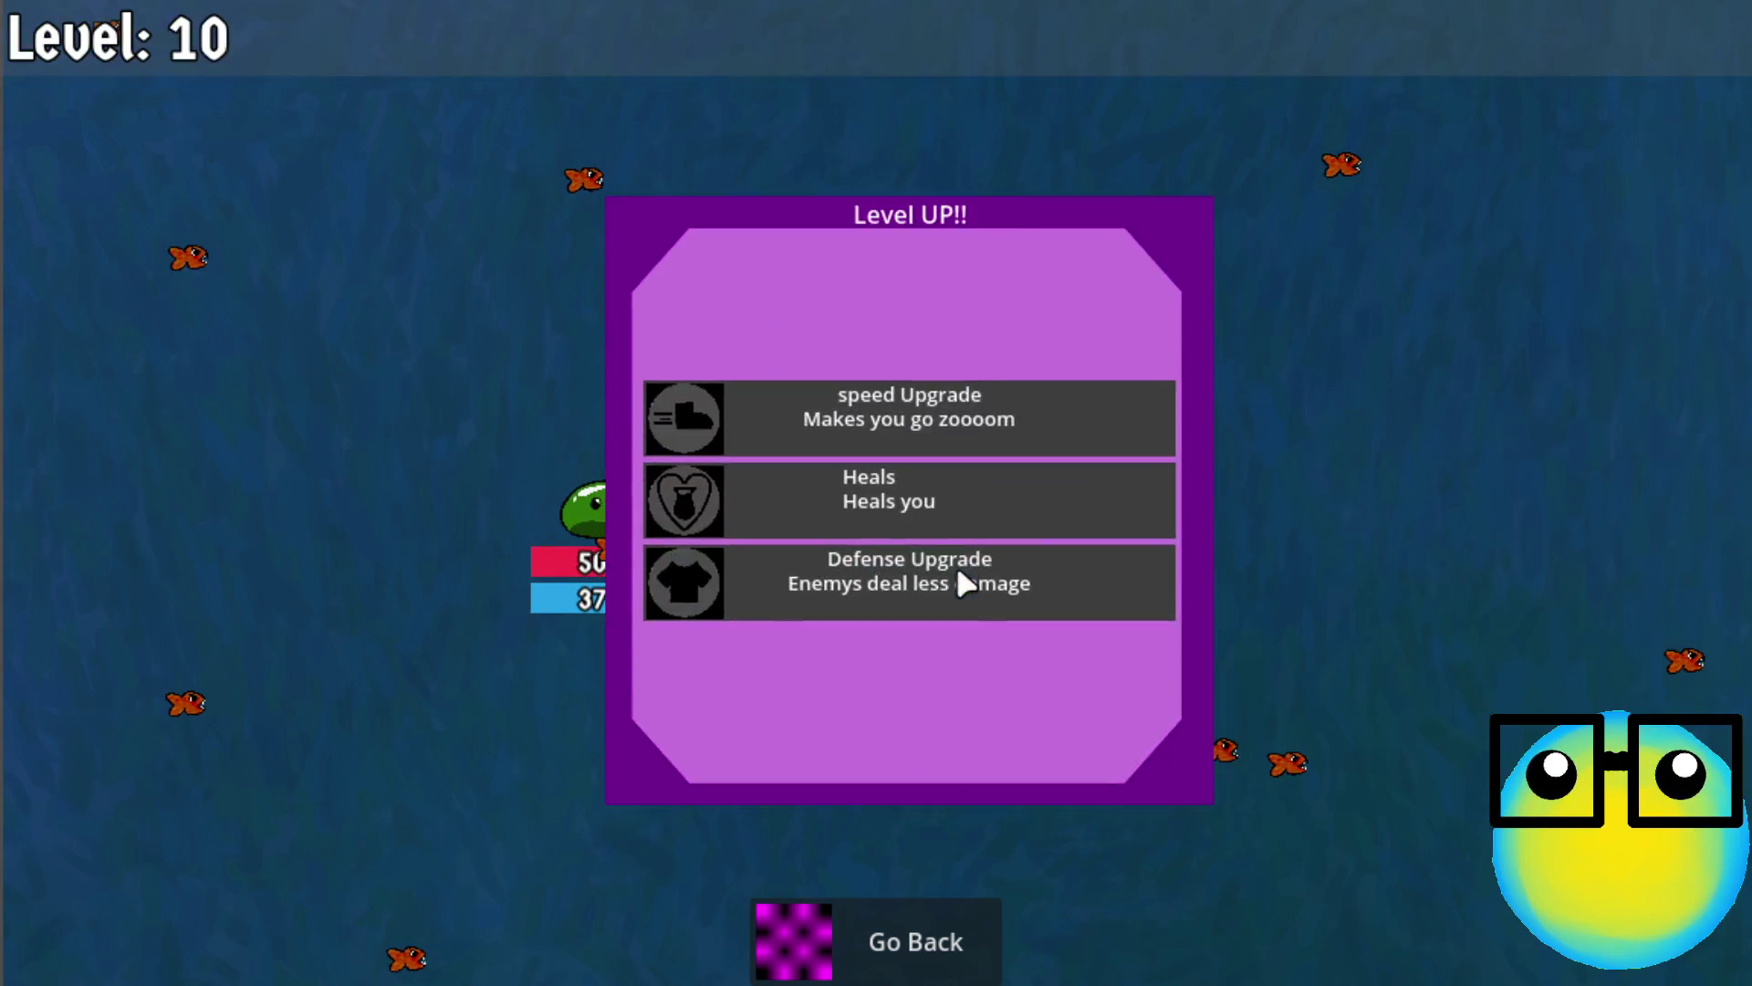
click(996, 400)
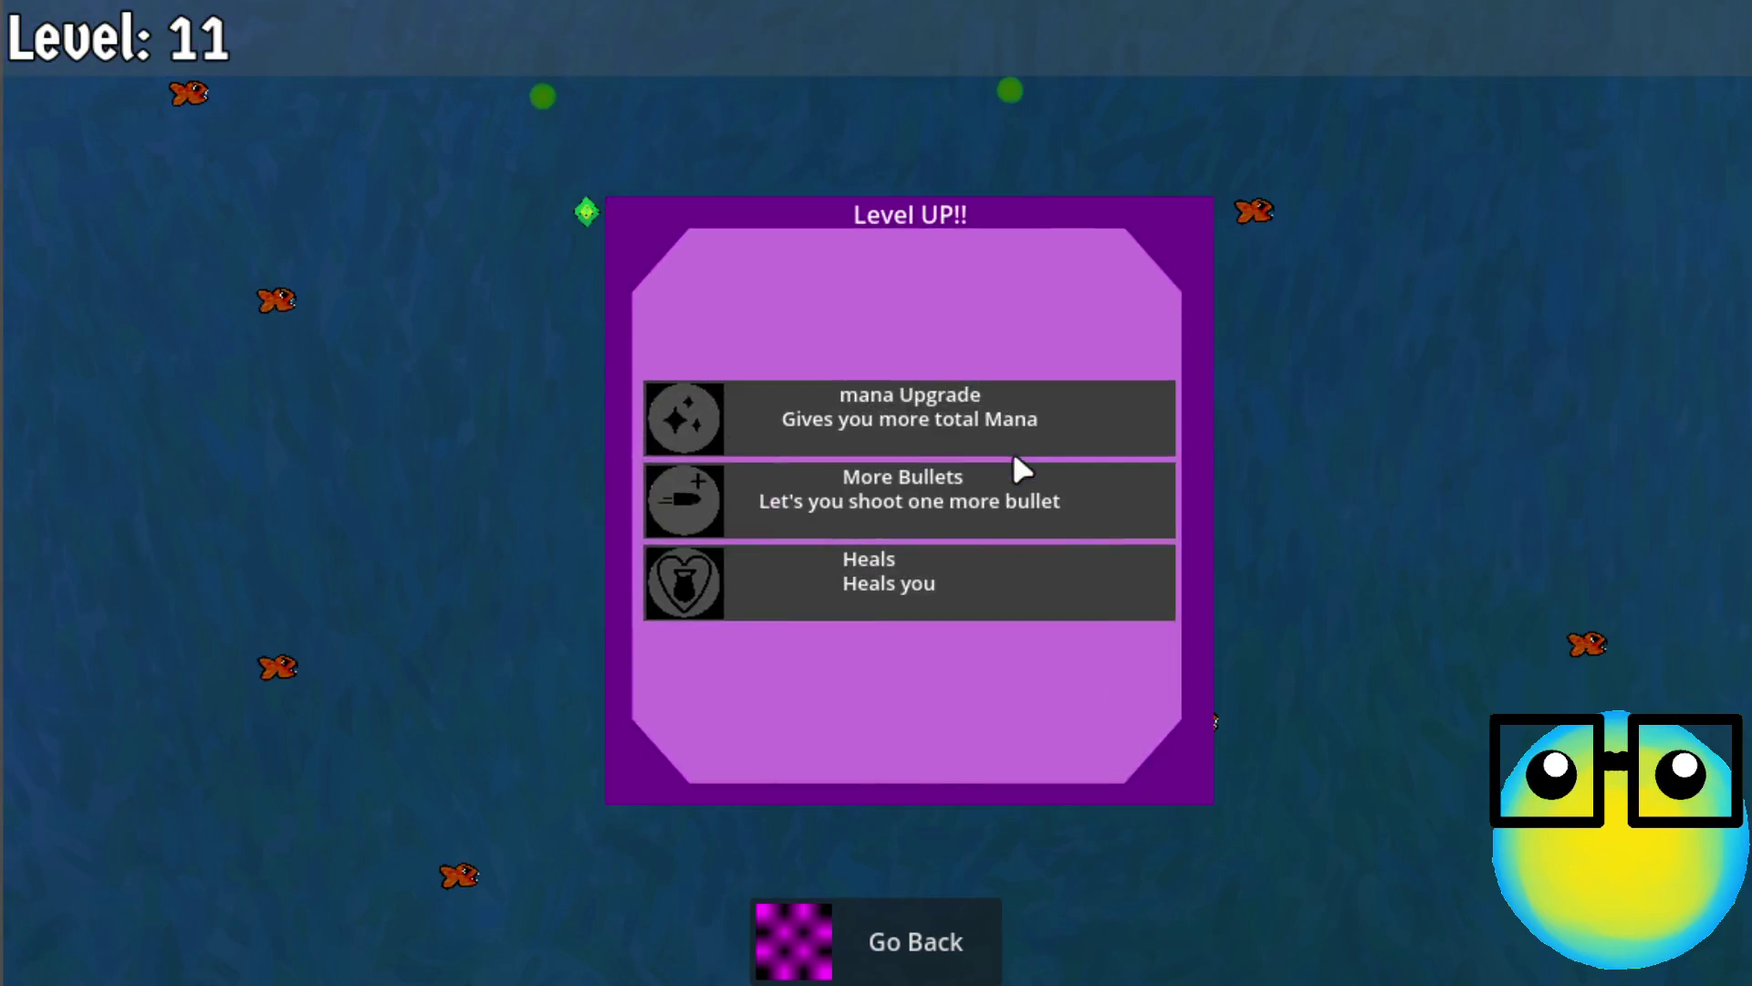
Take bullet, mana regeneration, defense, heal, speed and max-mana 70 upgrades to level 20, then Go Back
click(930, 515)
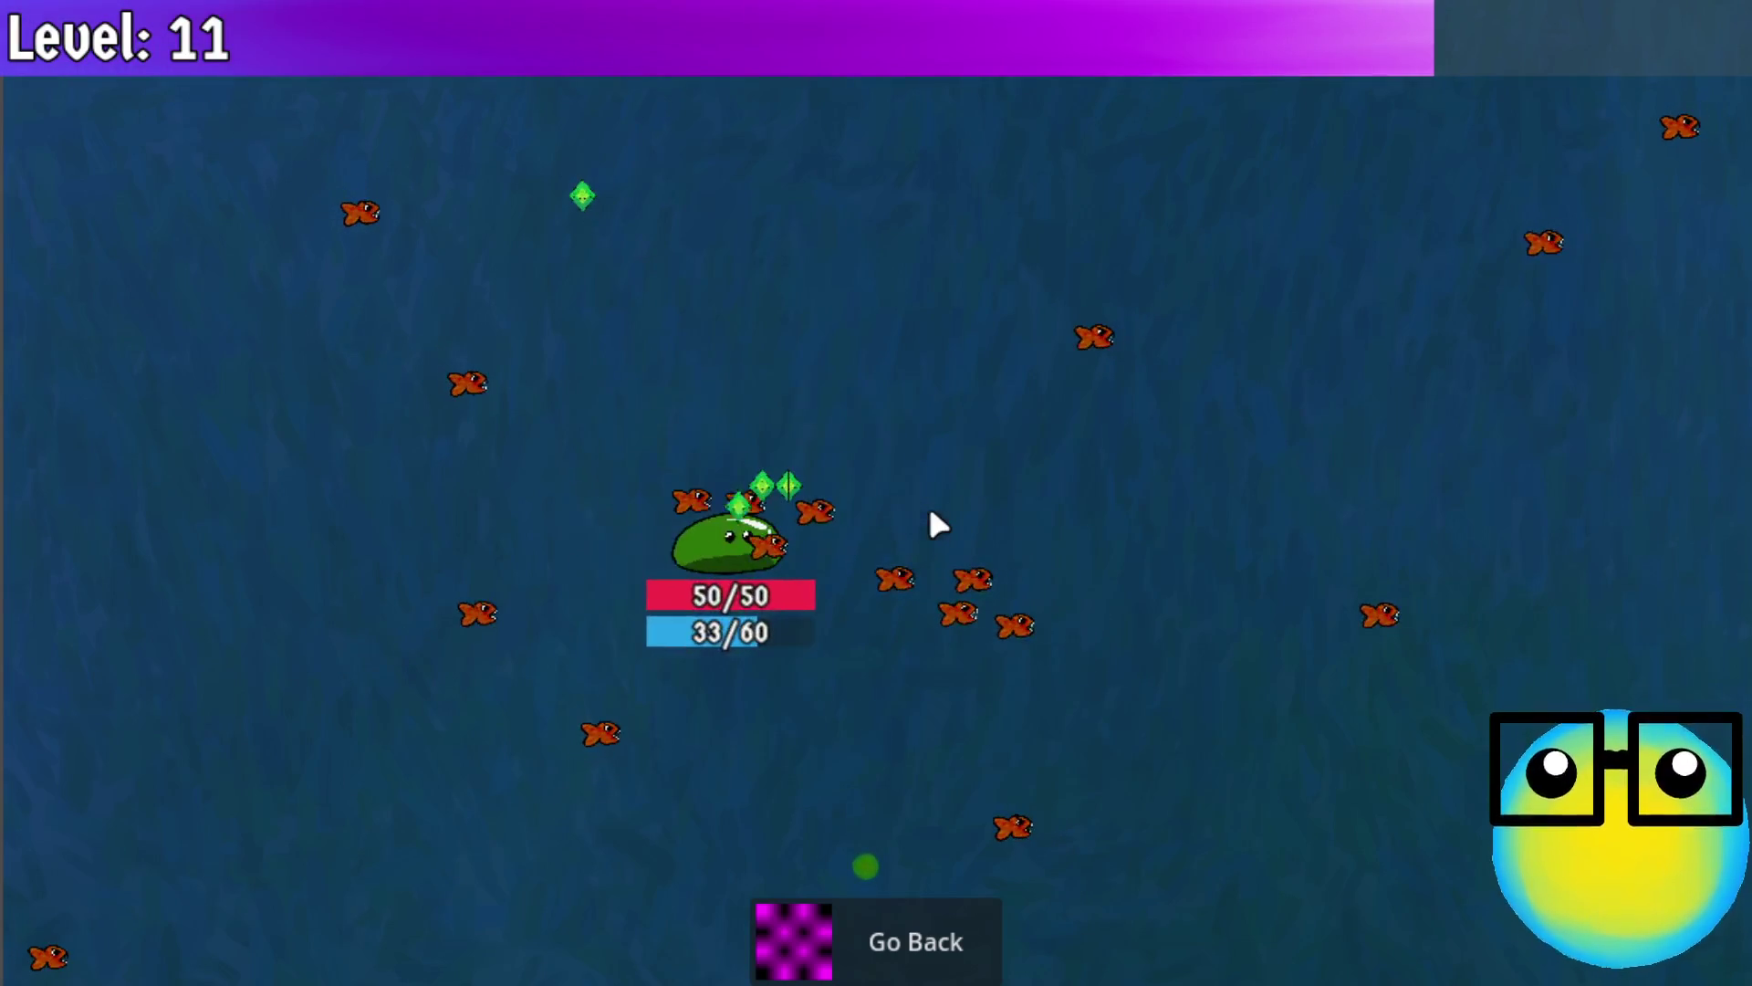
click(945, 577)
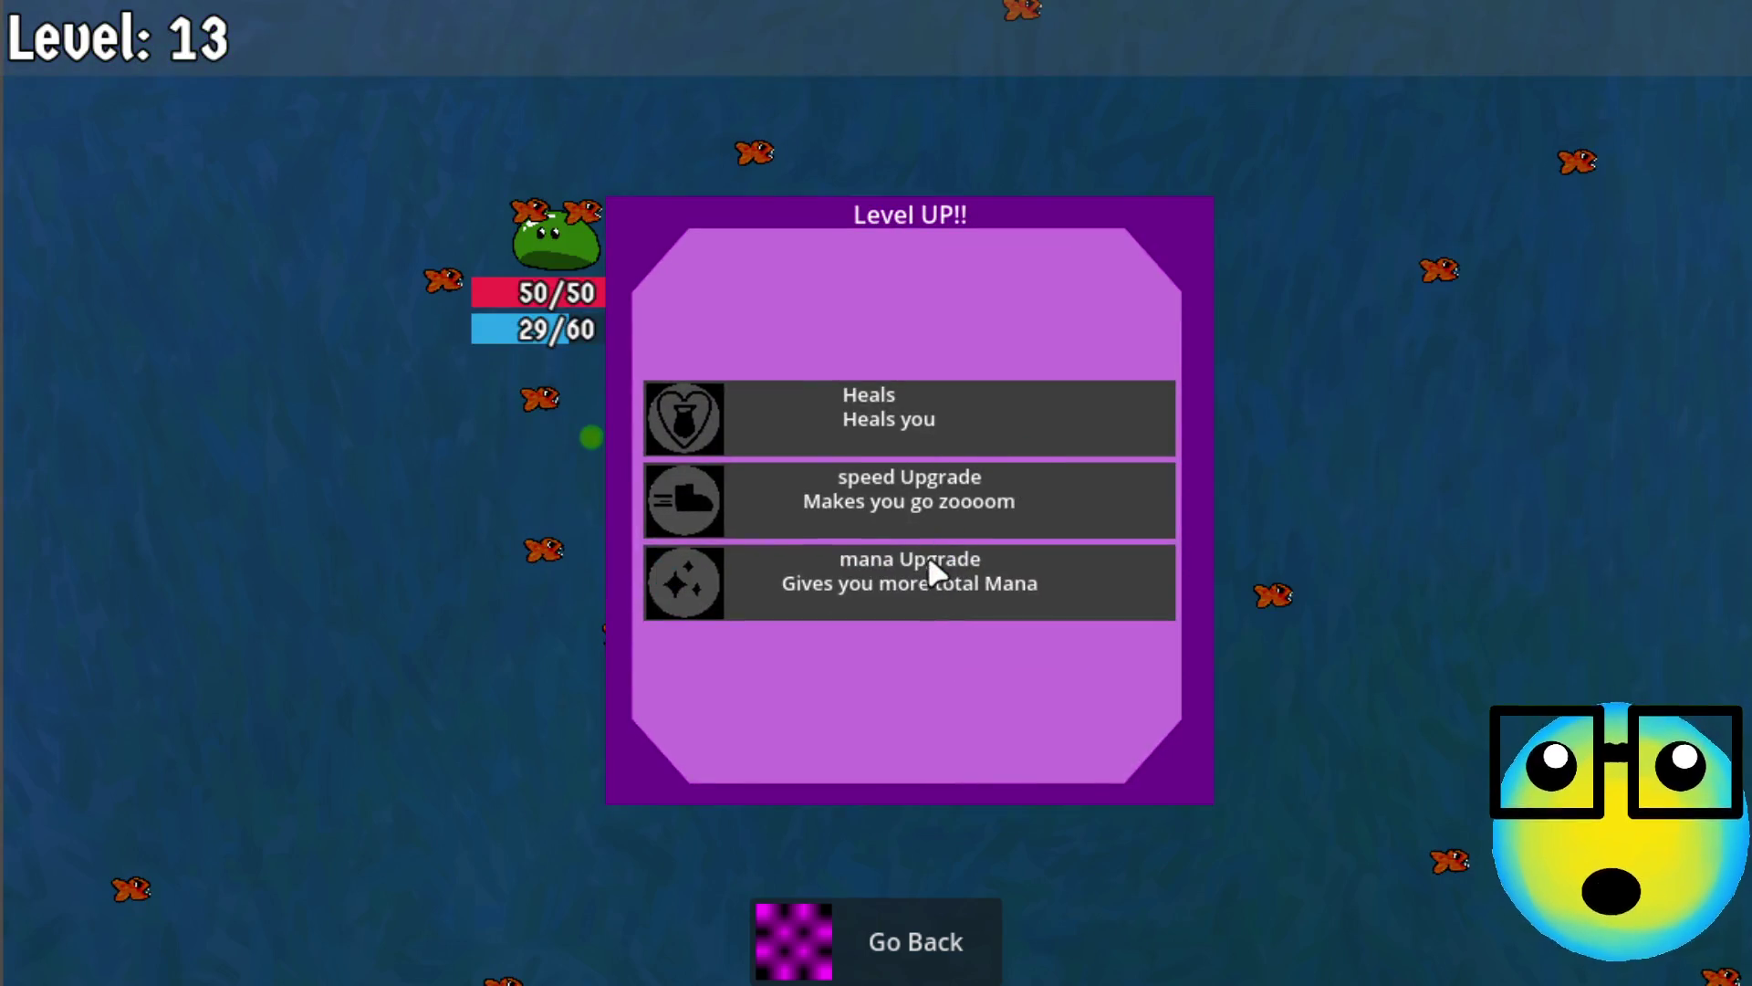
click(927, 559)
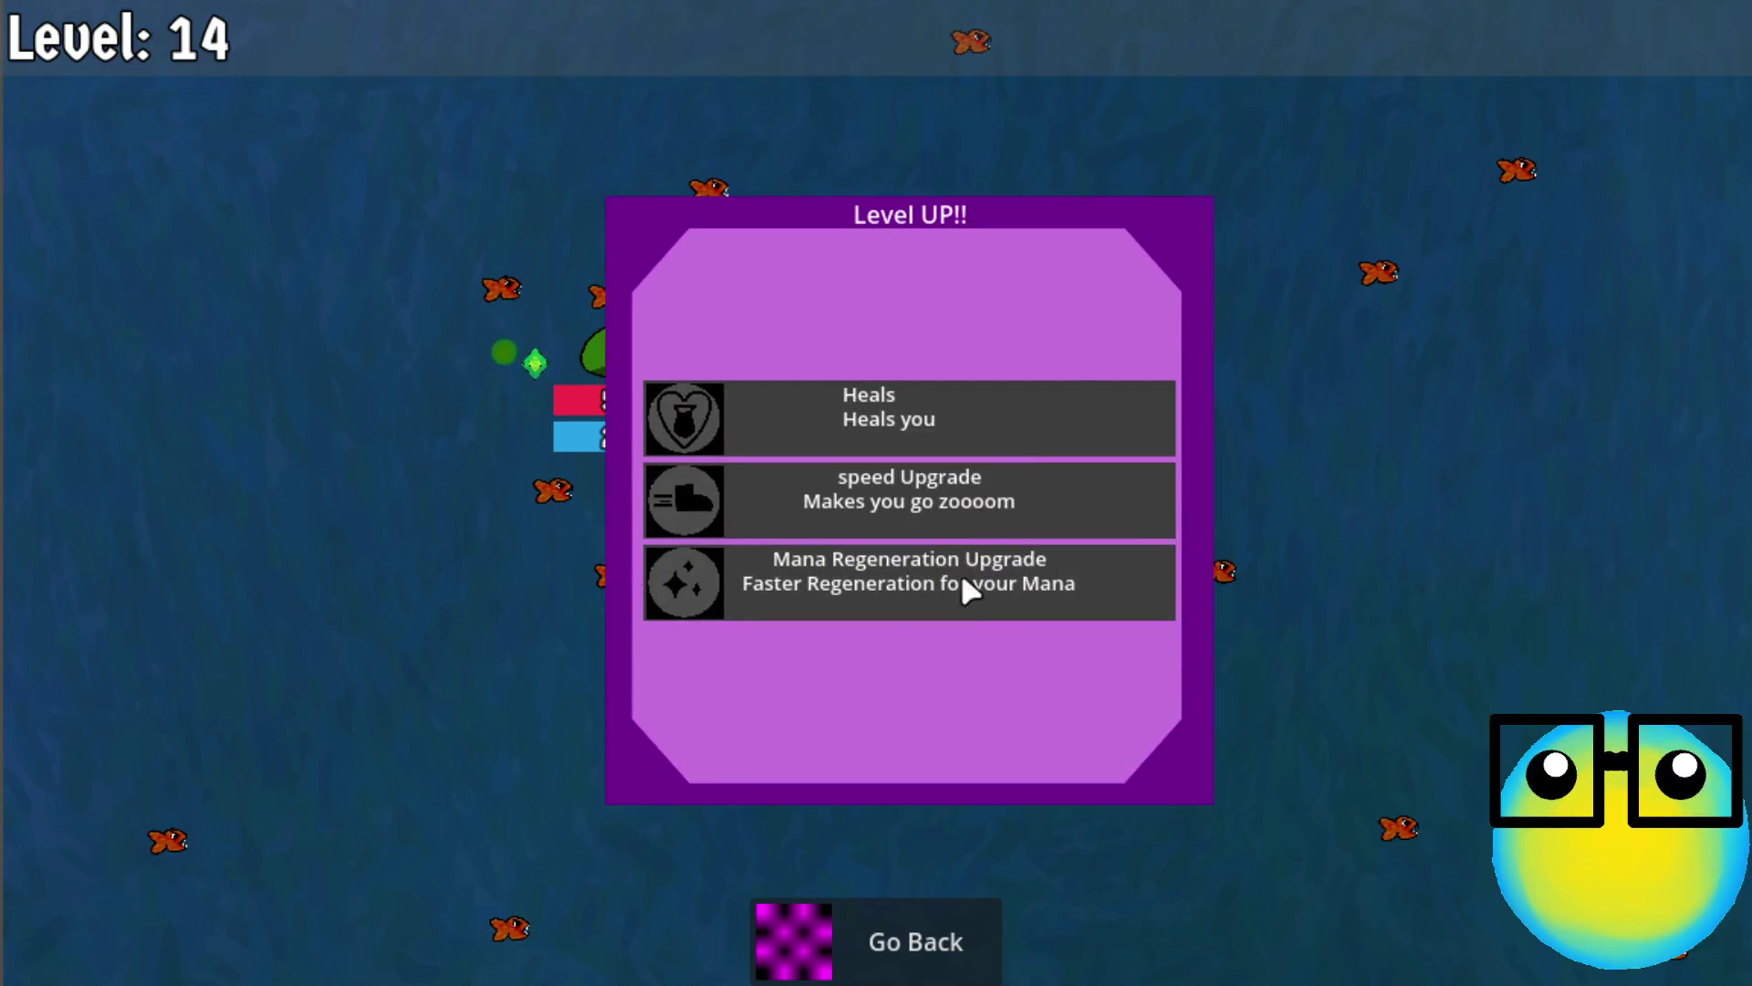
click(961, 577)
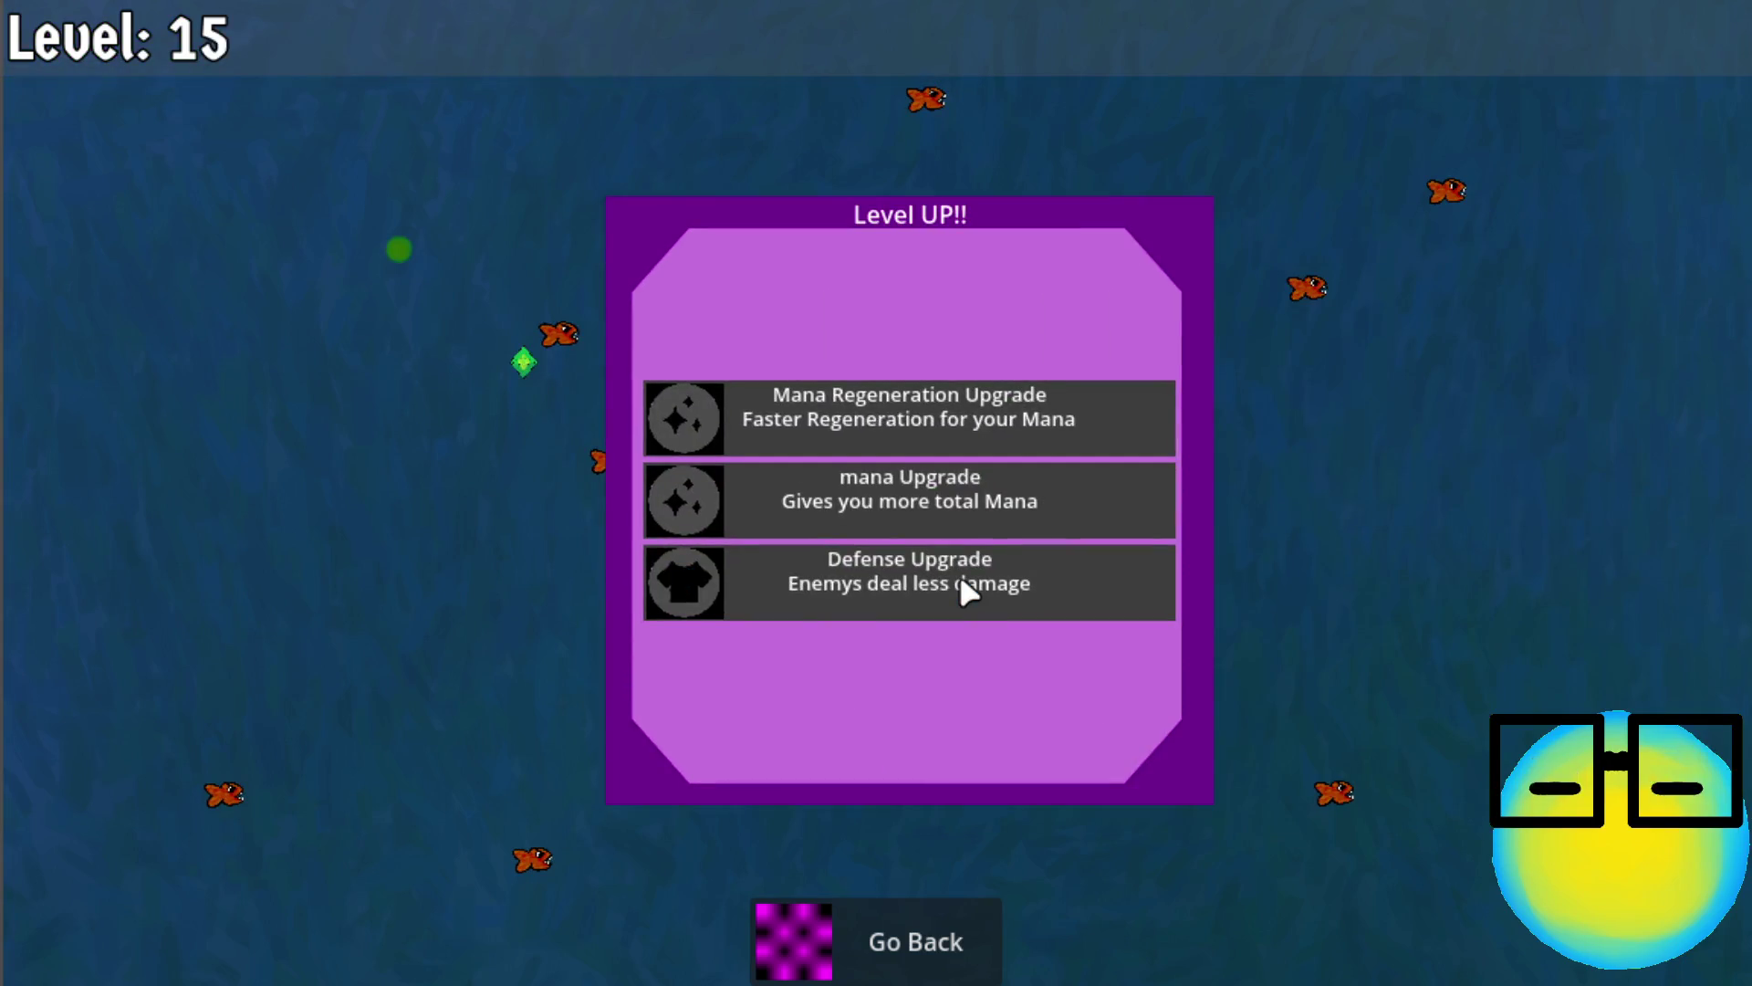
click(1017, 412)
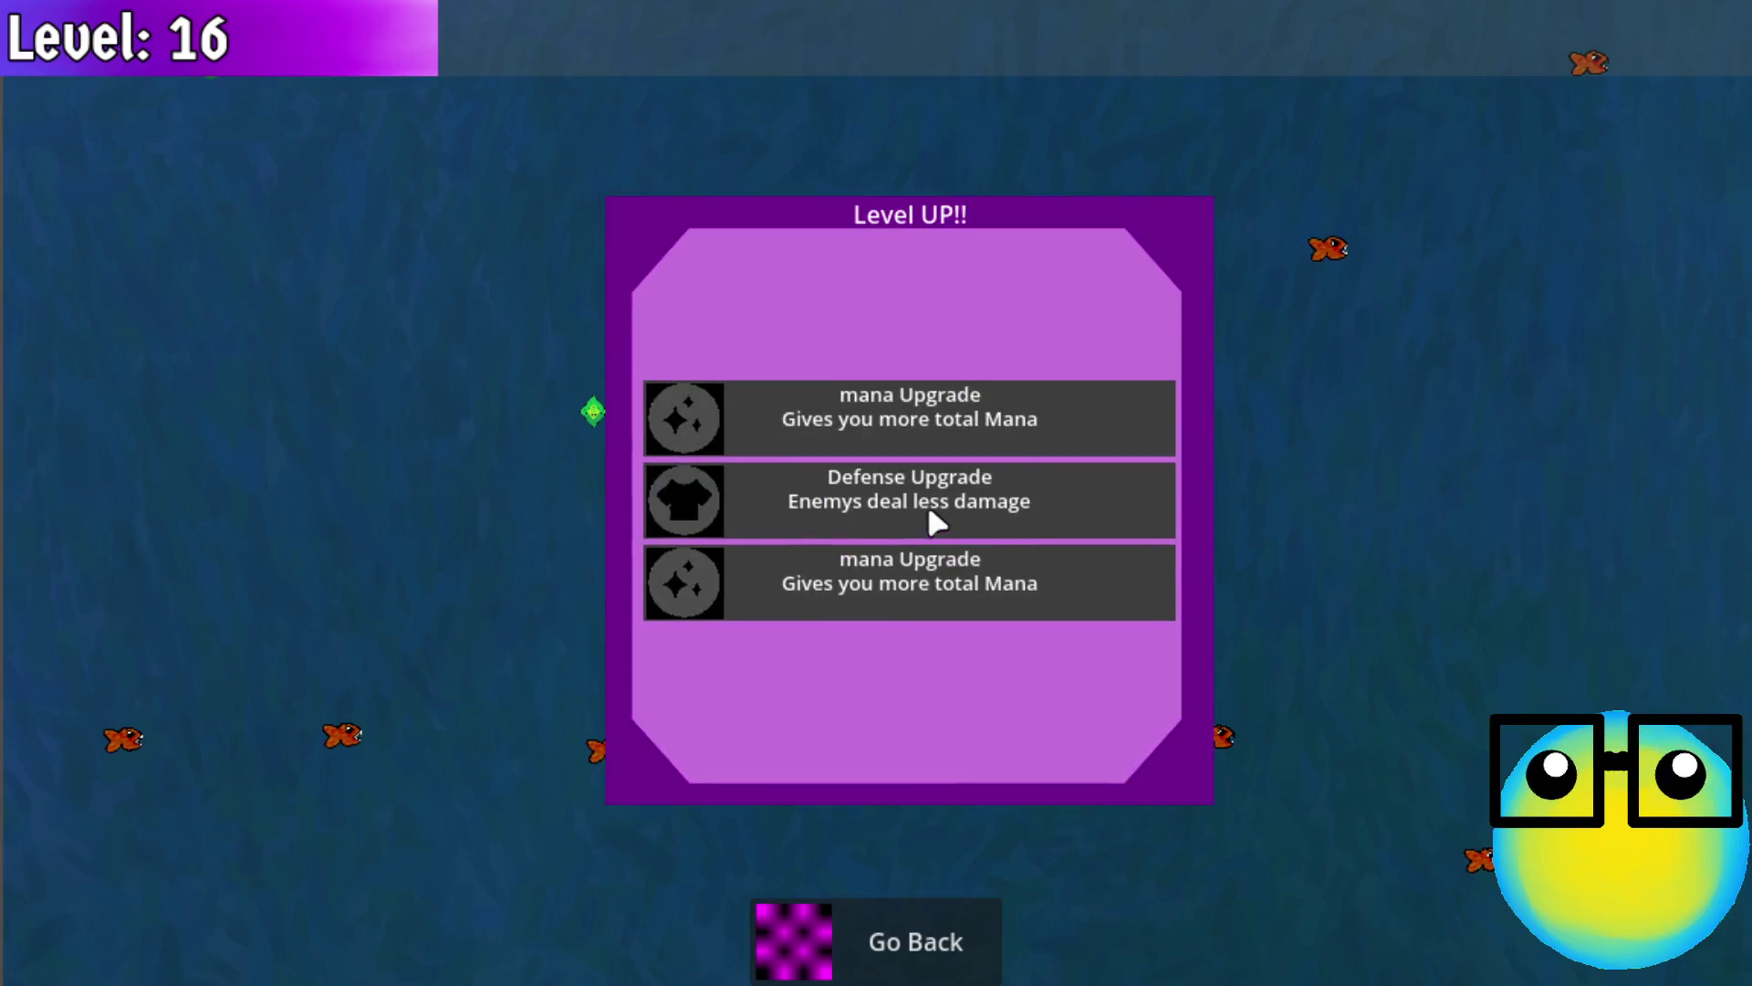
click(929, 514)
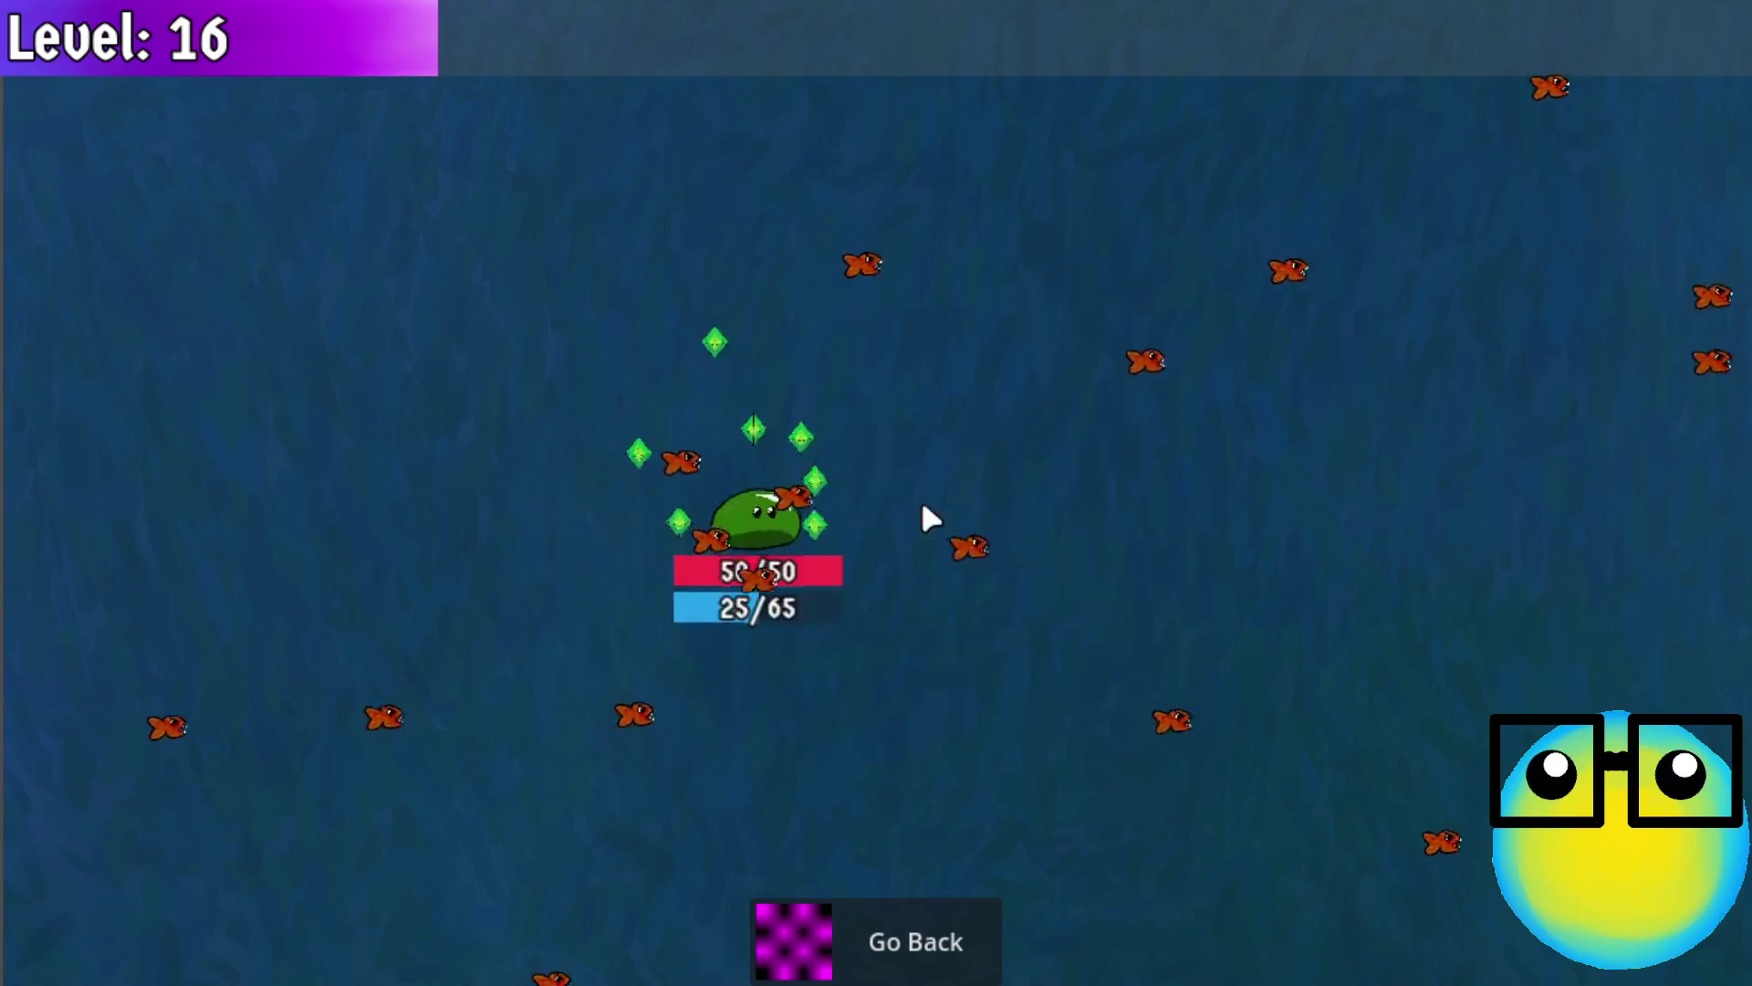
click(958, 577)
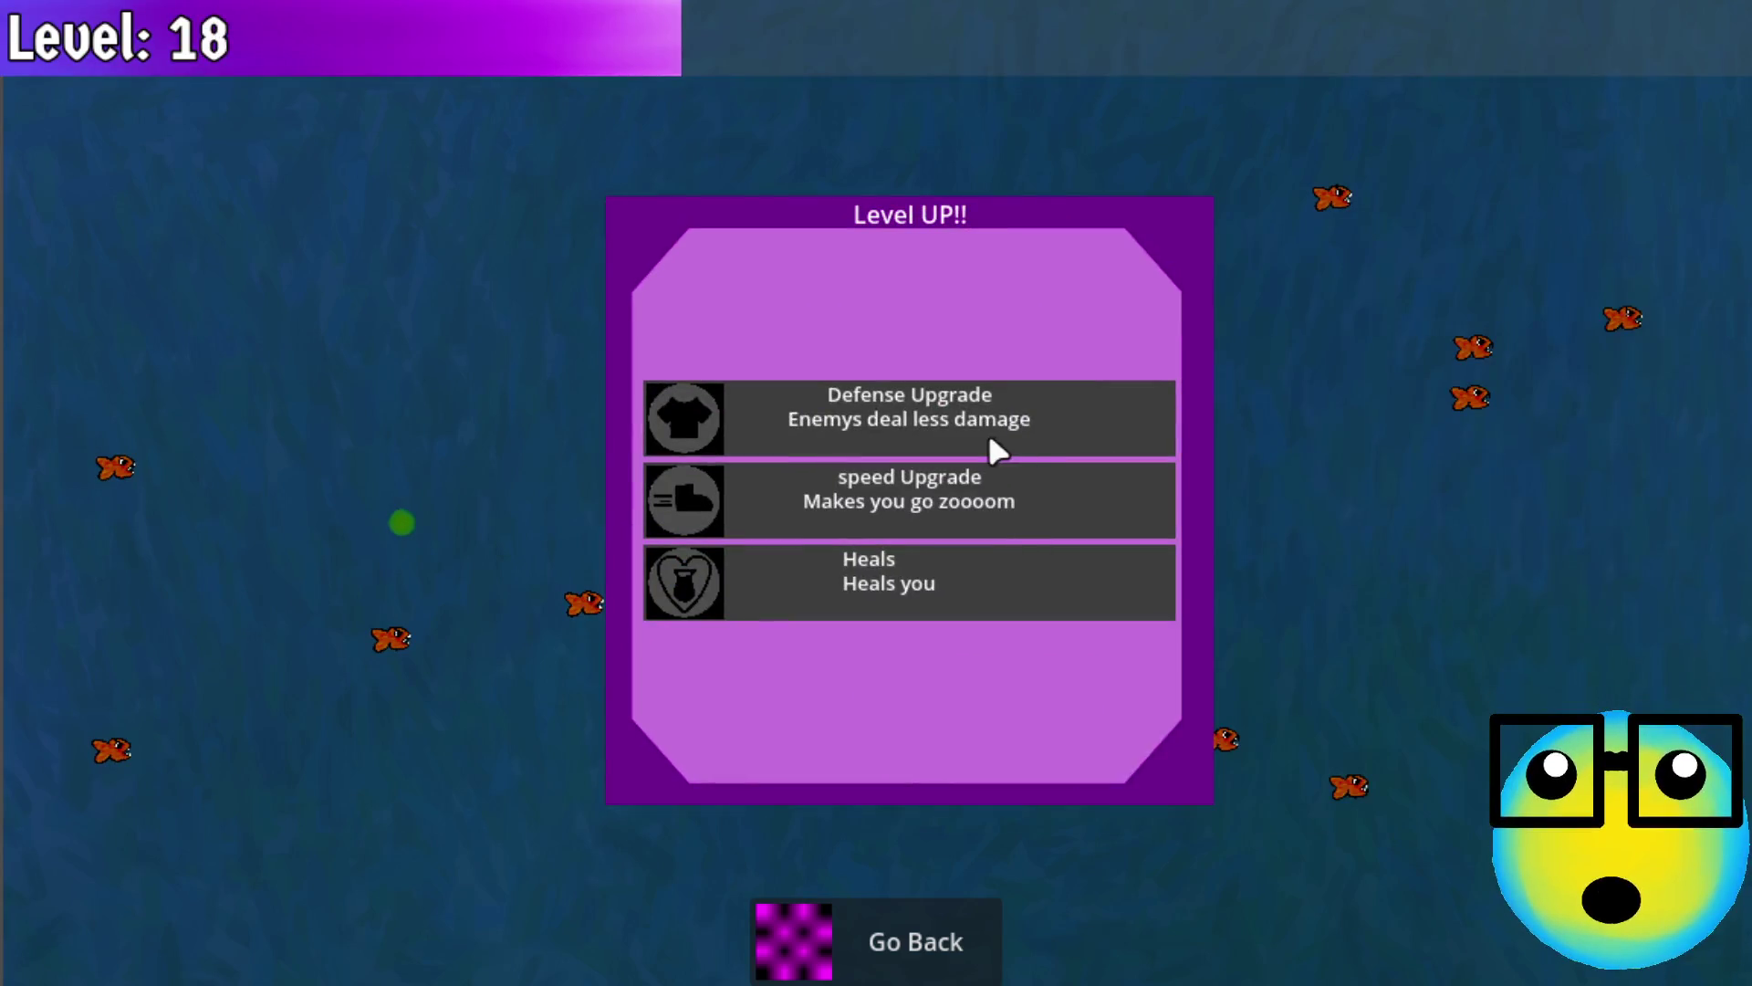
click(988, 436)
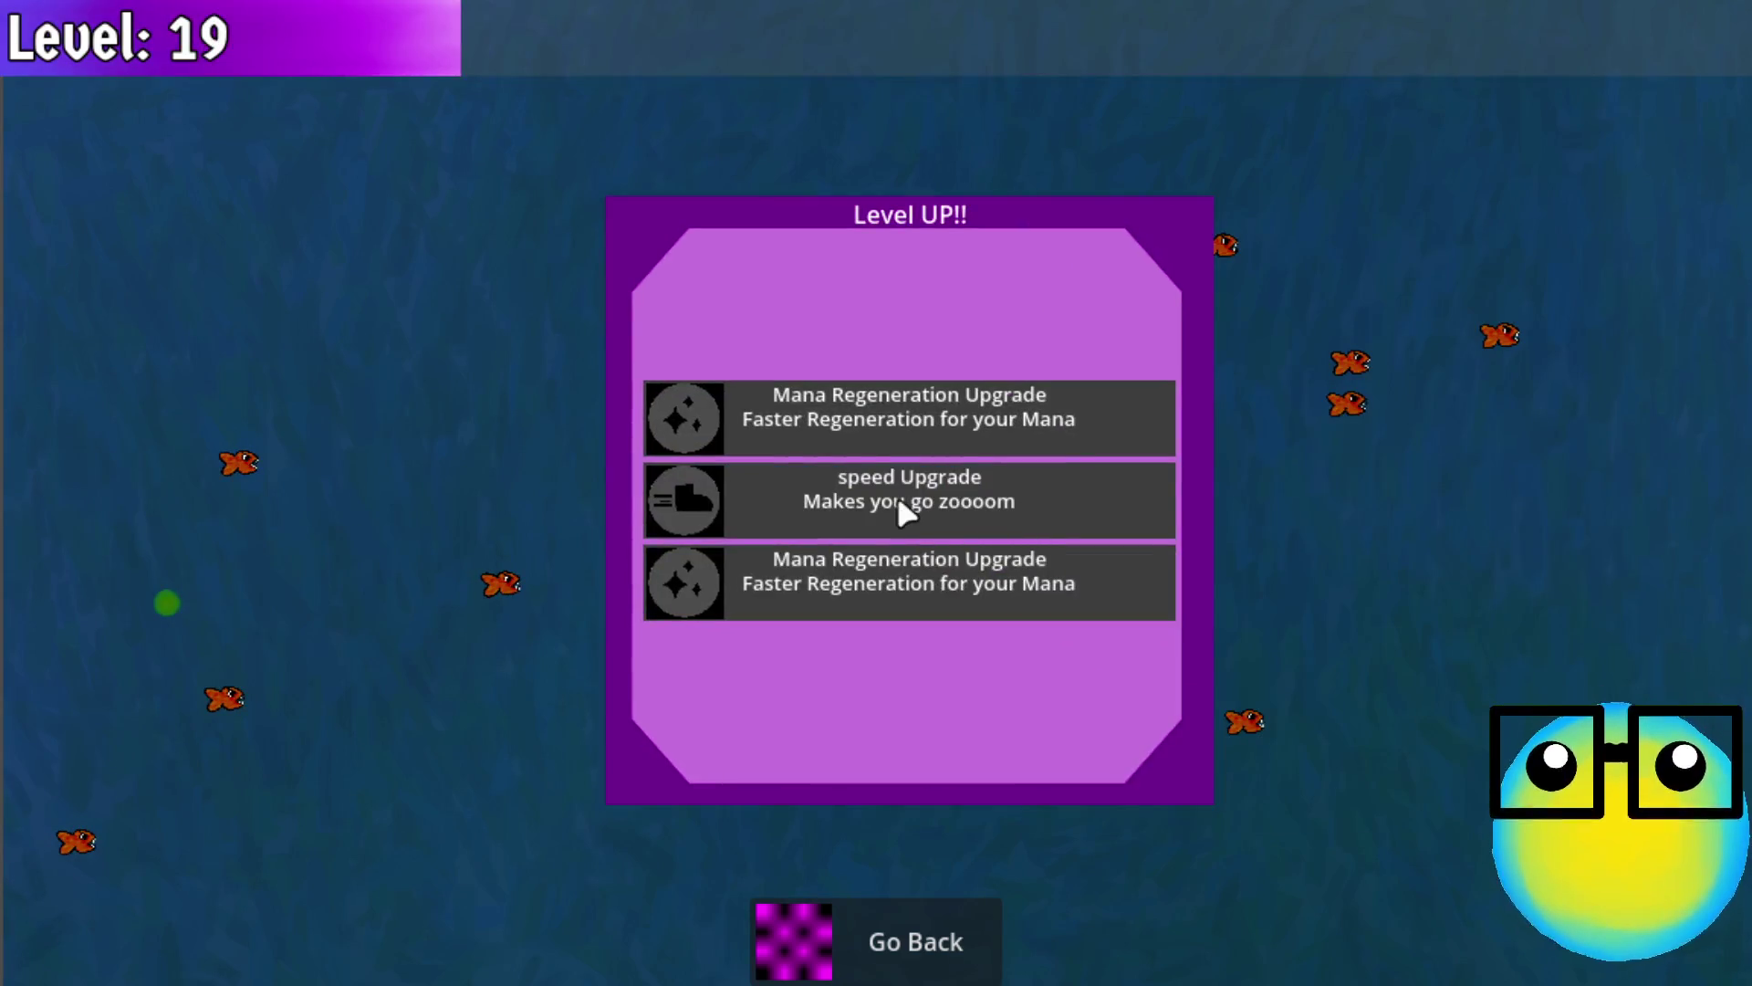
click(905, 502)
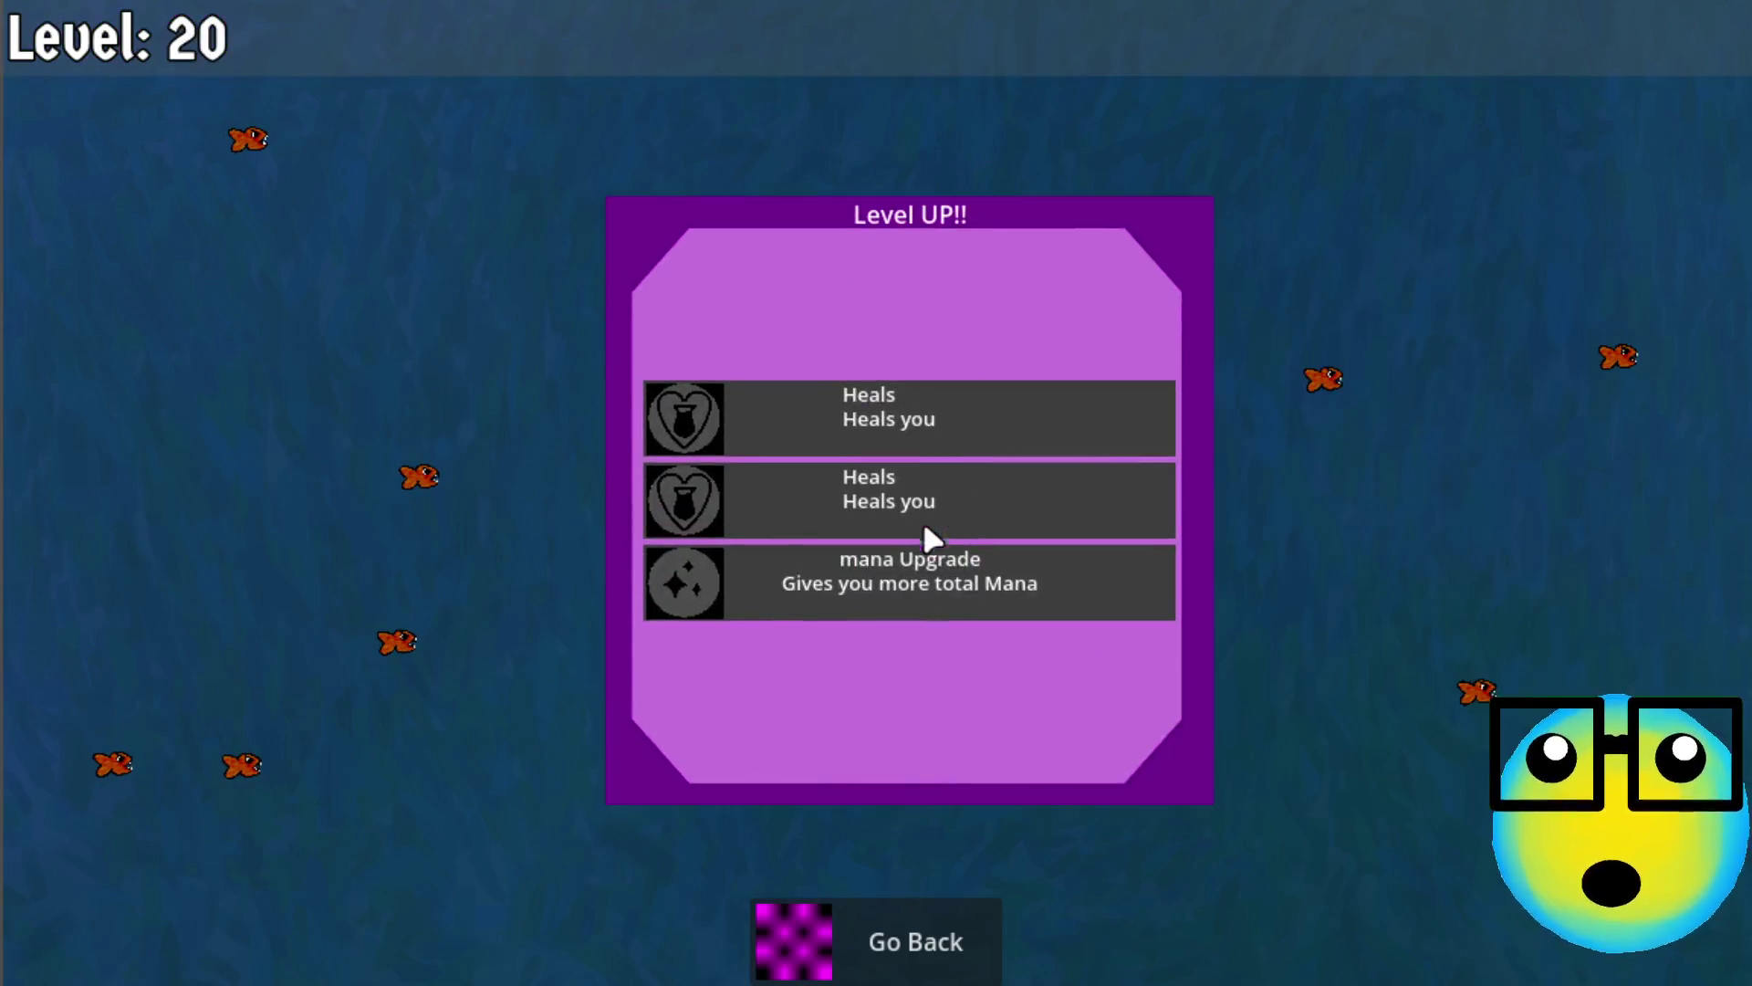
click(933, 572)
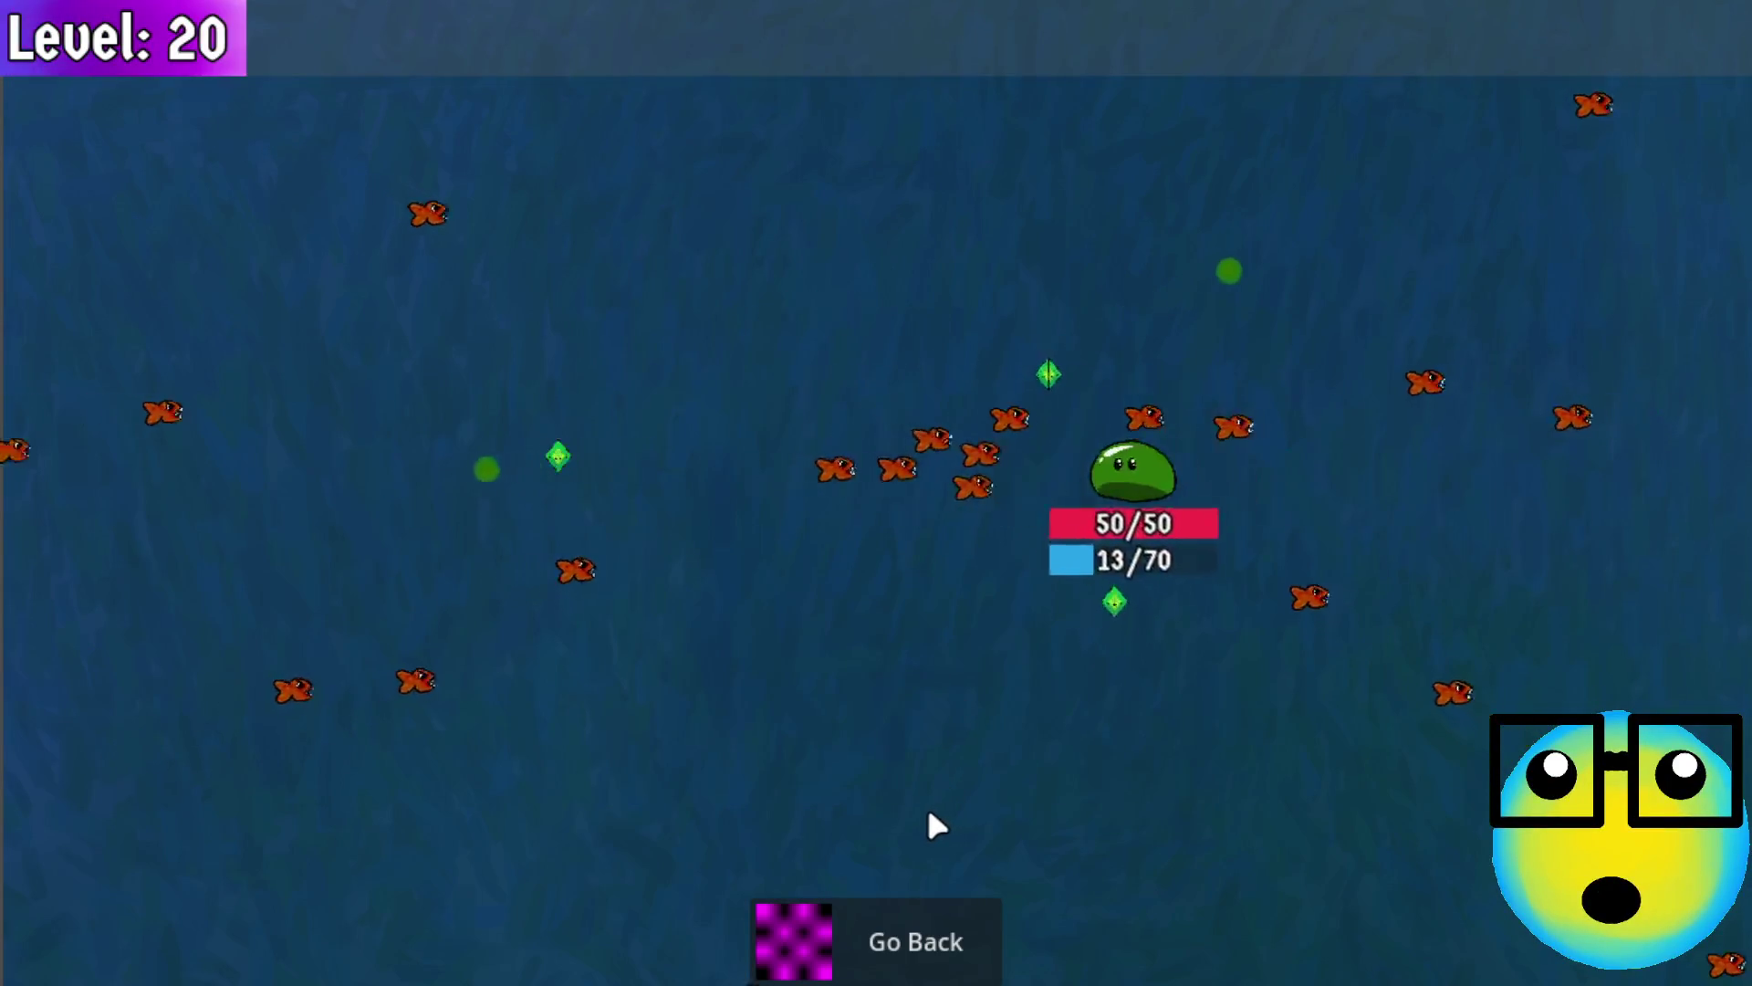
click(897, 925)
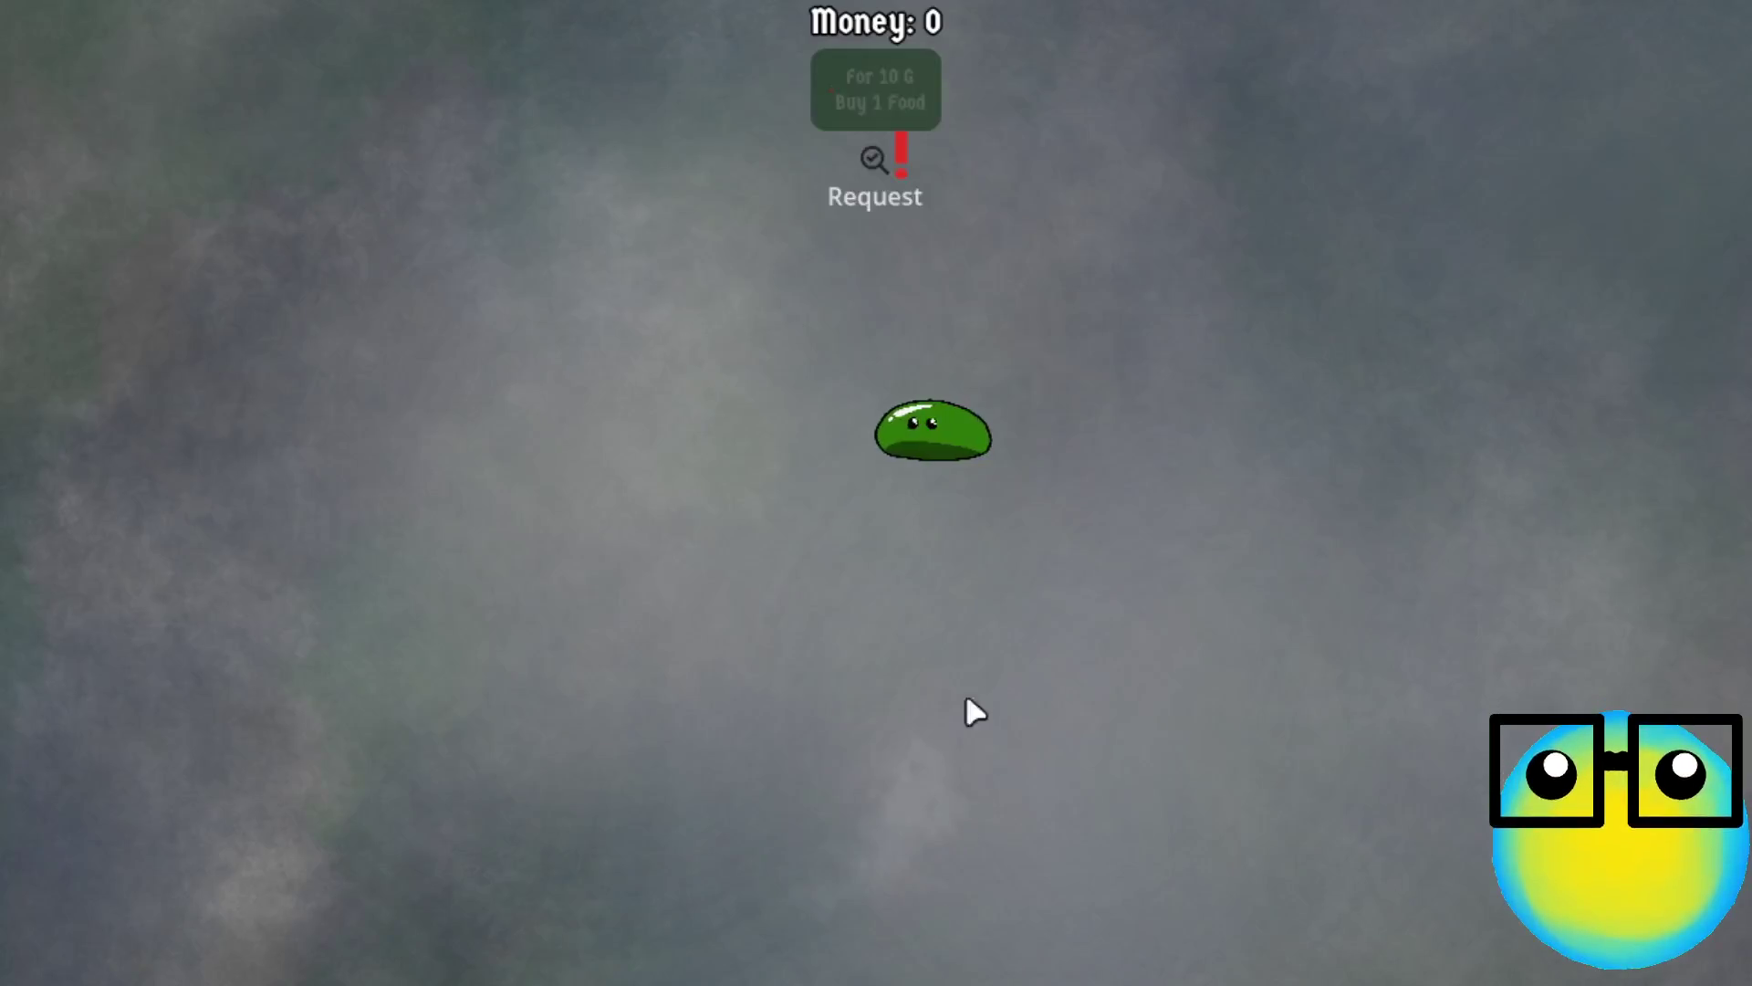
Start a new mission and take bullet, total mana and max-mana 75 upgrades
click(940, 436)
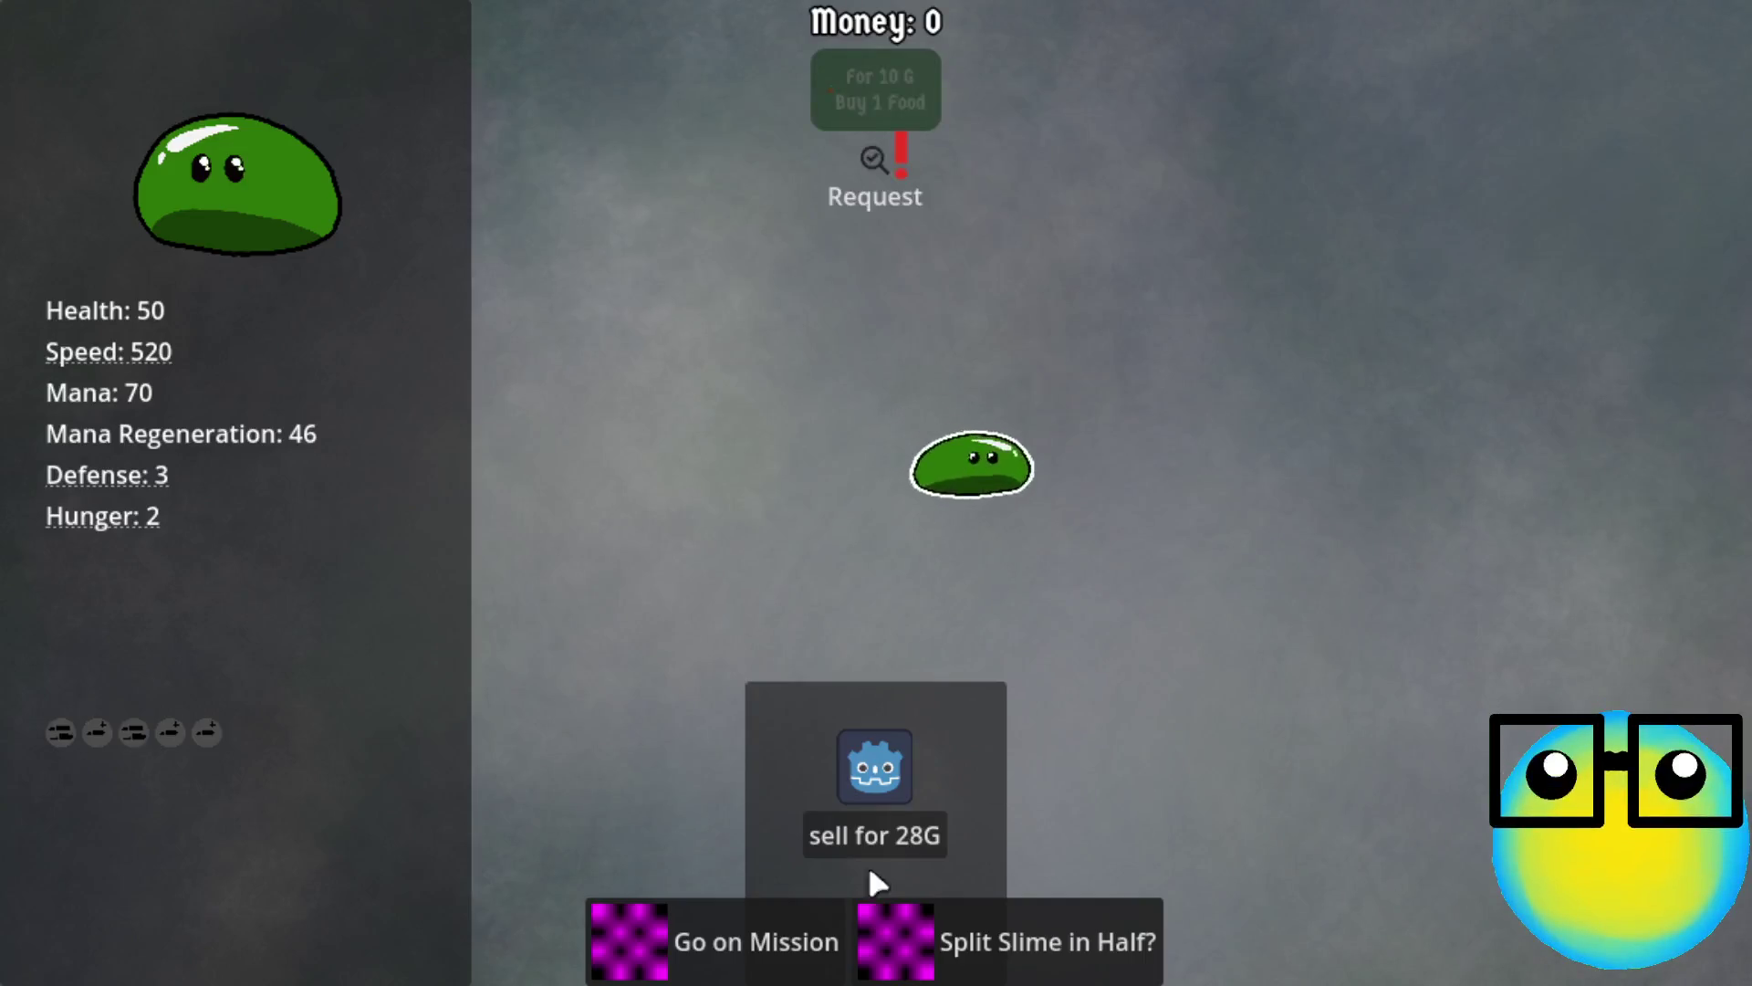
click(712, 940)
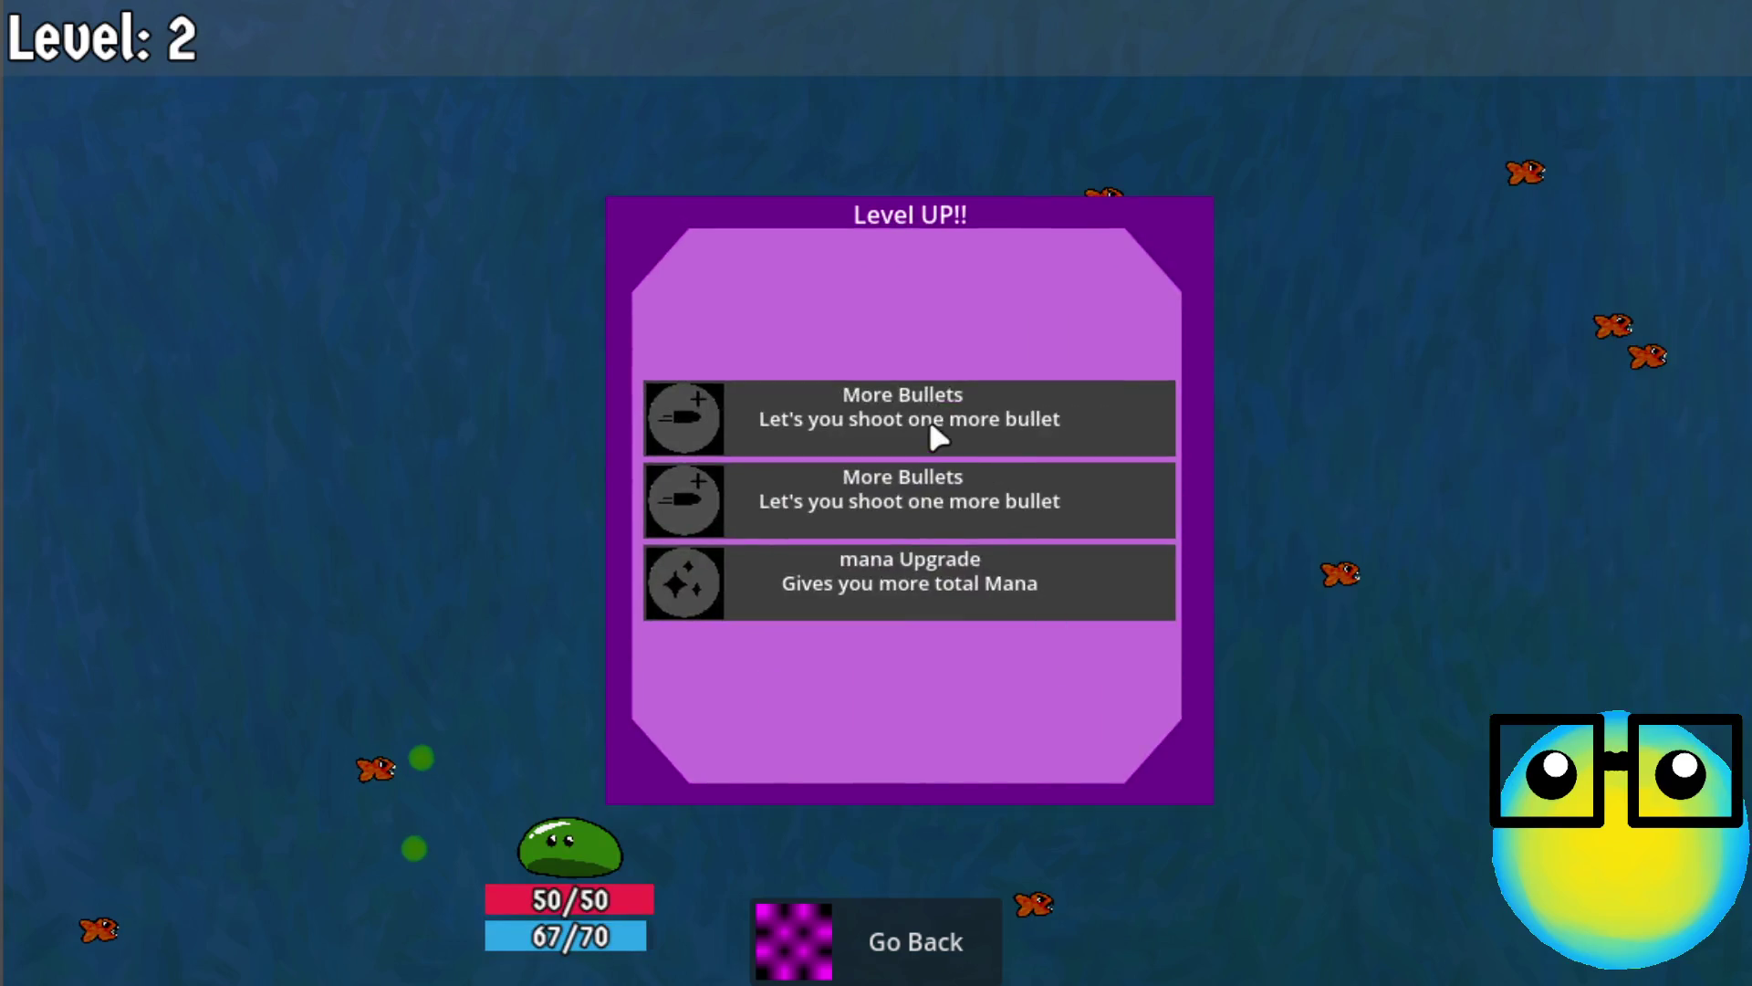
click(928, 416)
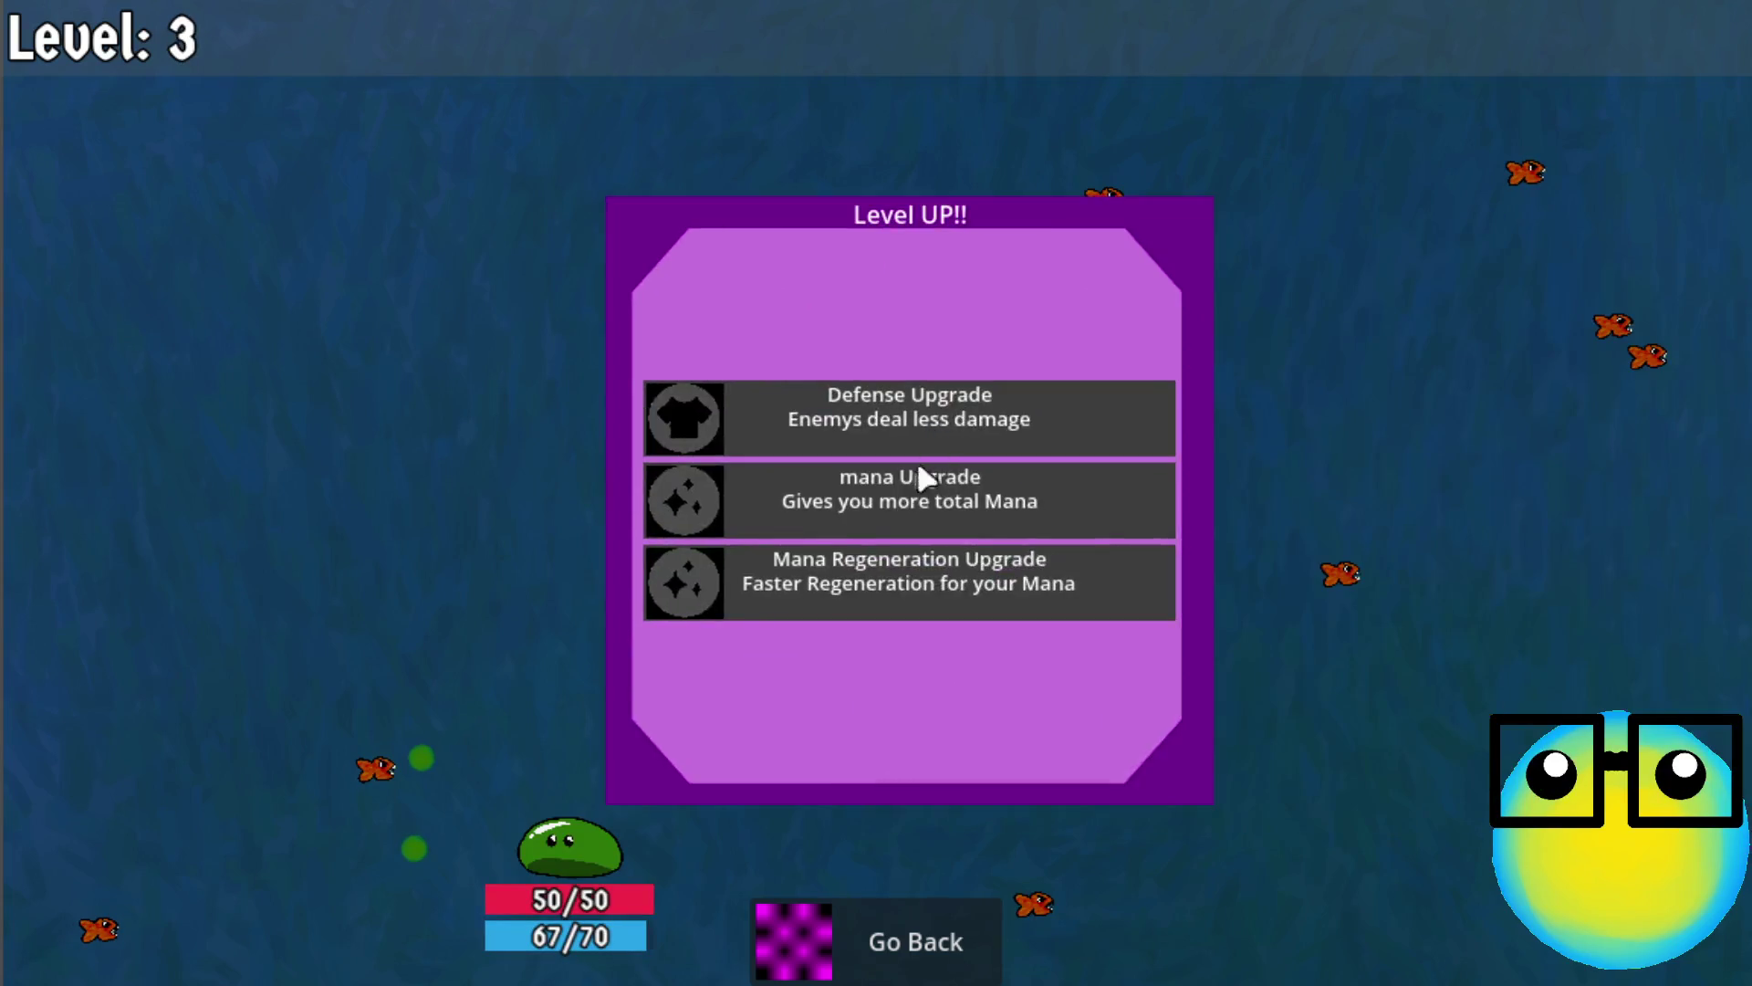
click(861, 502)
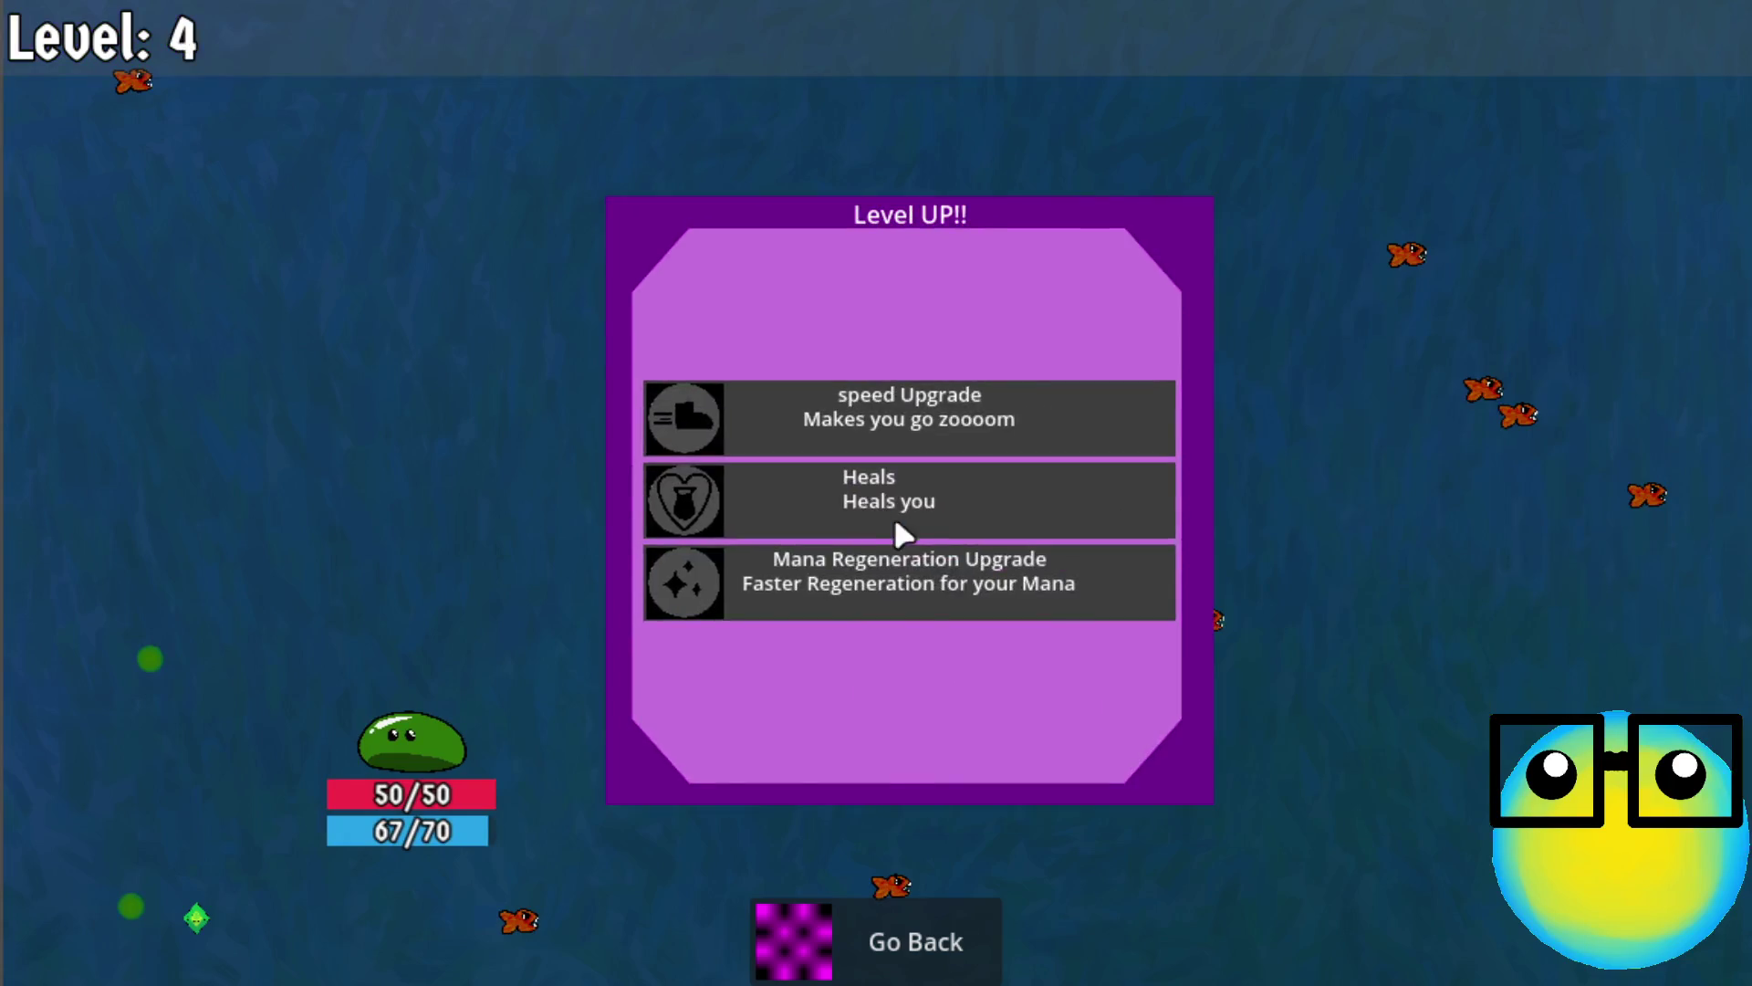
click(894, 524)
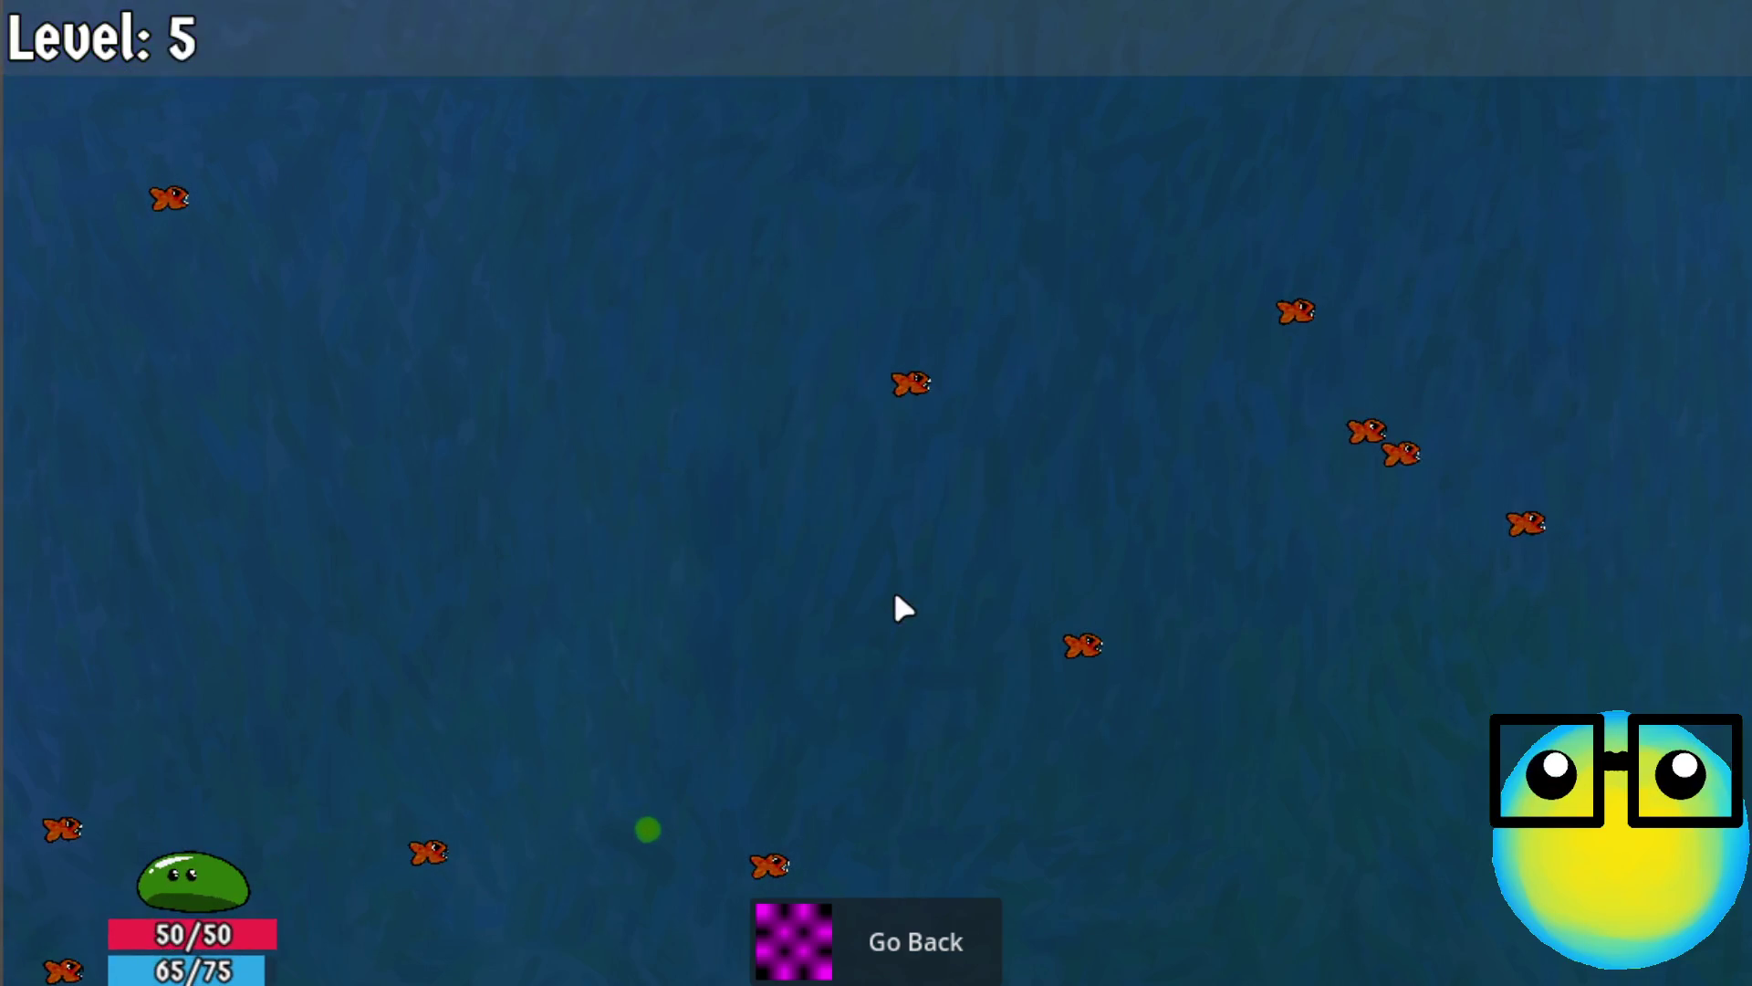
click(921, 592)
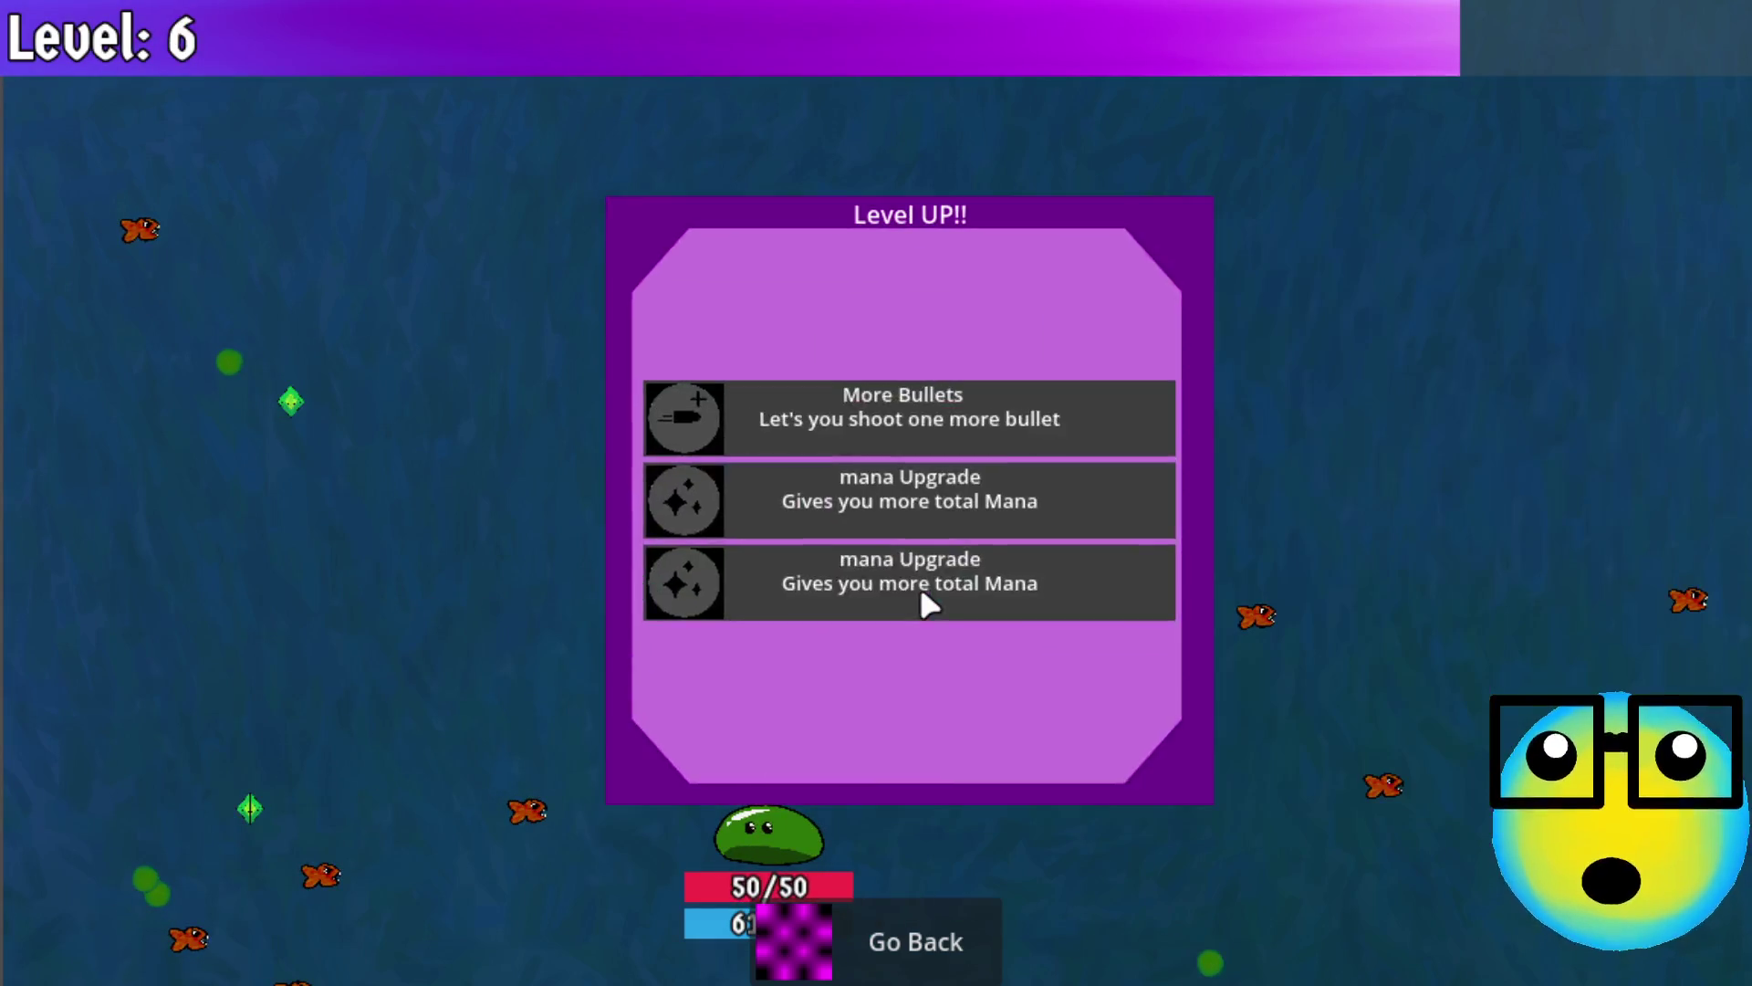
click(911, 416)
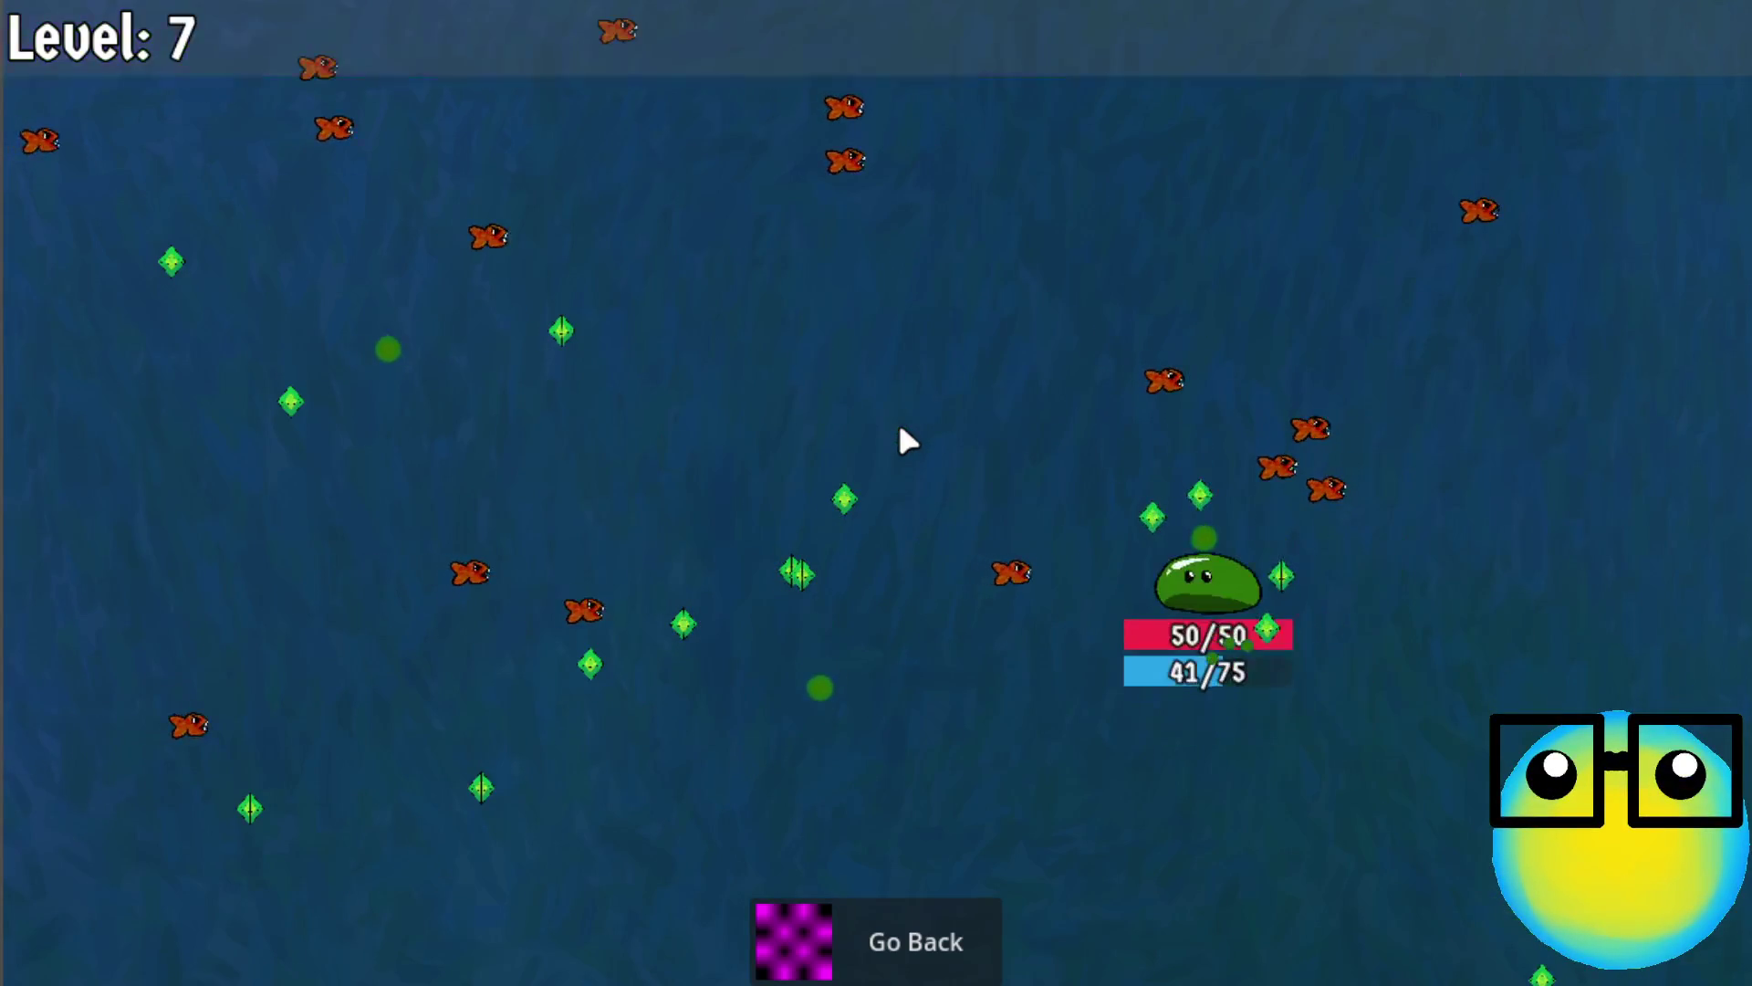
Take Mana Regeneration, extra bullet, total mana and Heals upgrades at the next level-ups
click(891, 513)
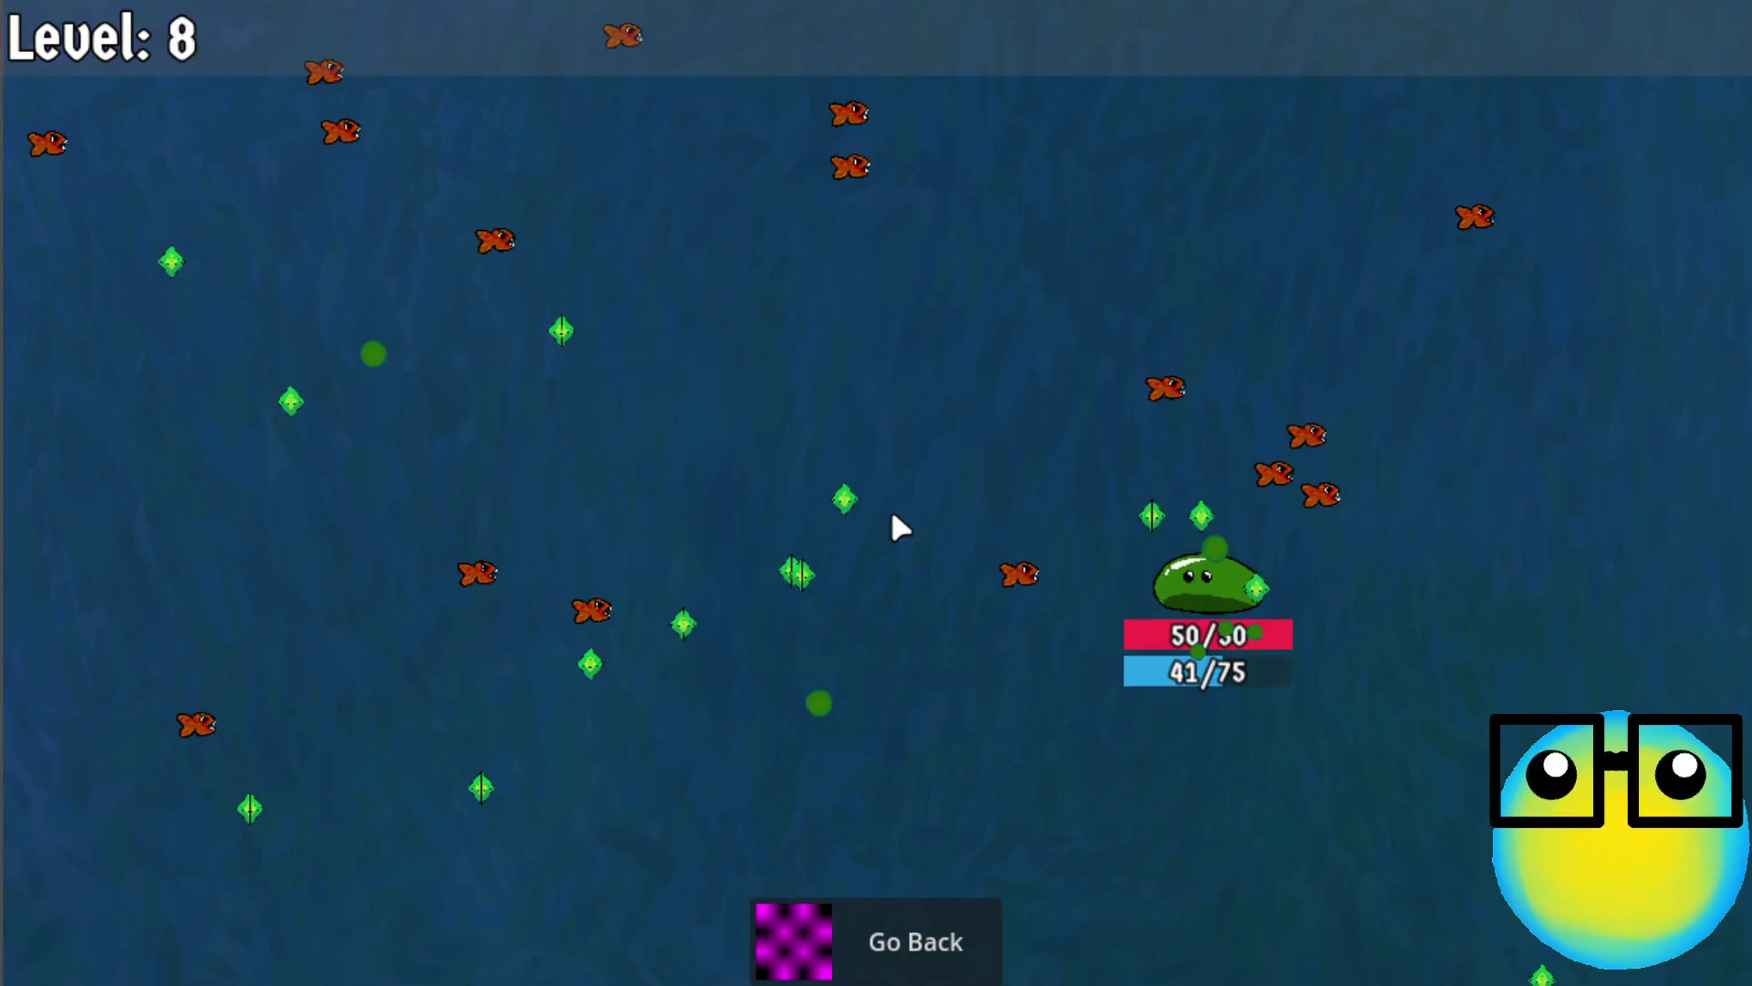
click(897, 582)
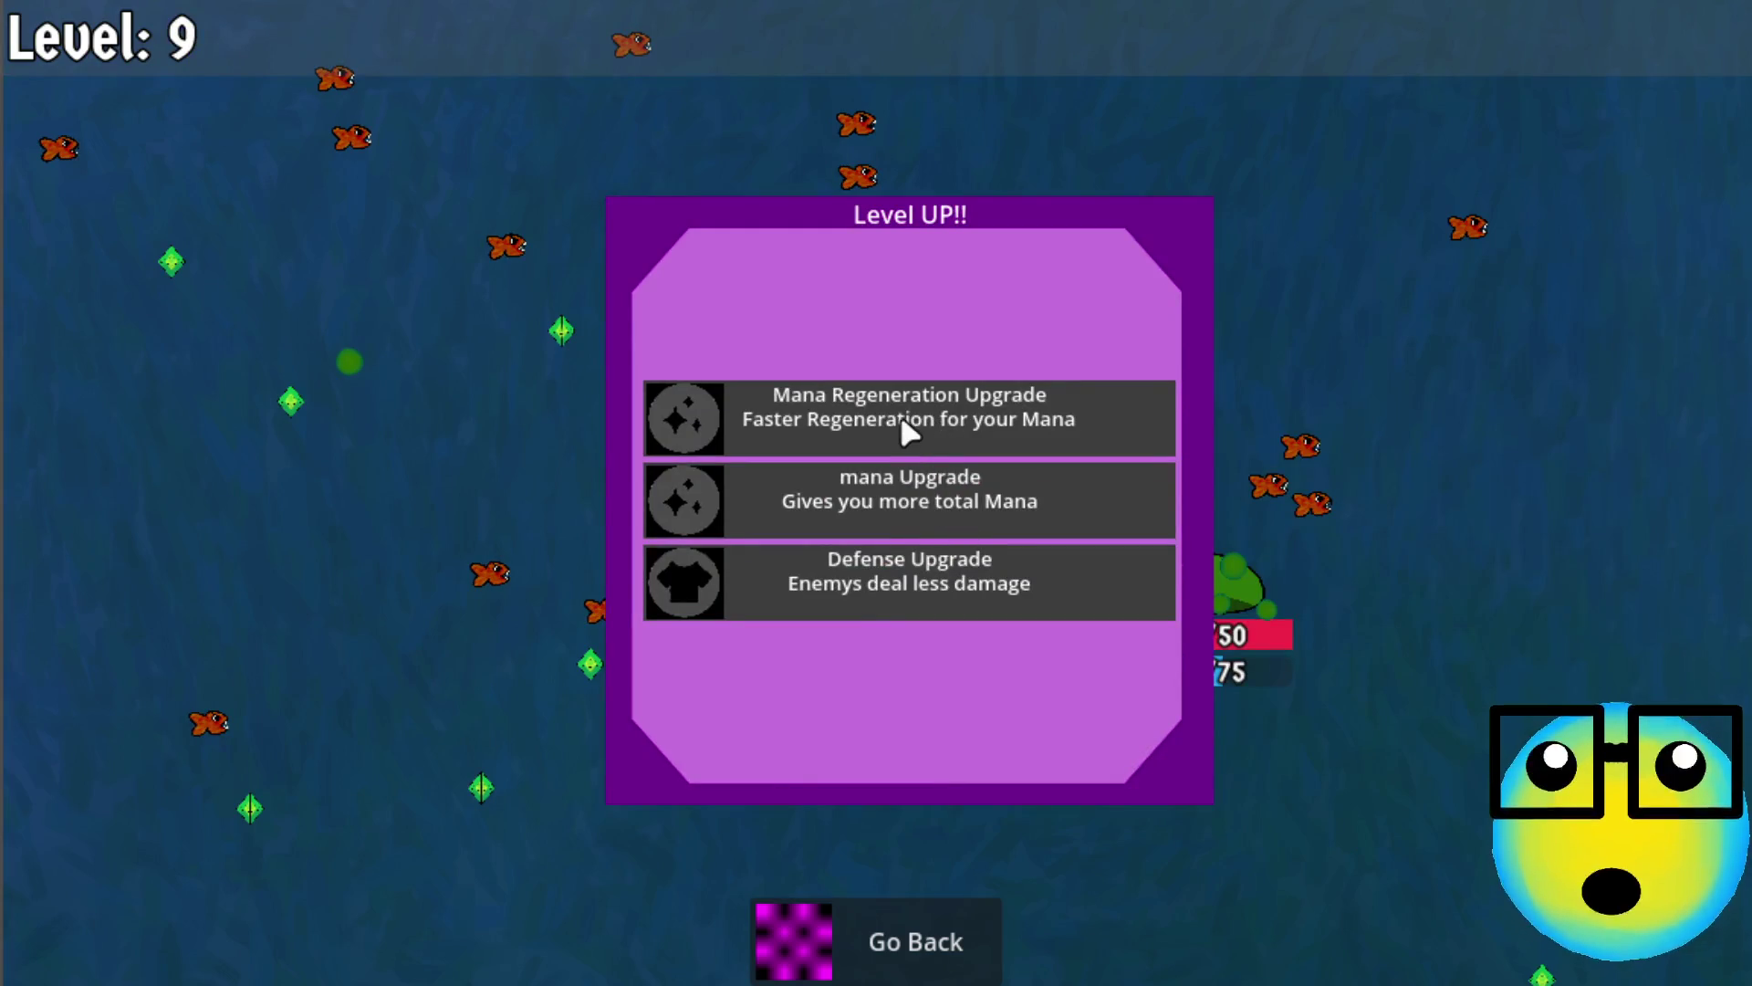
click(900, 413)
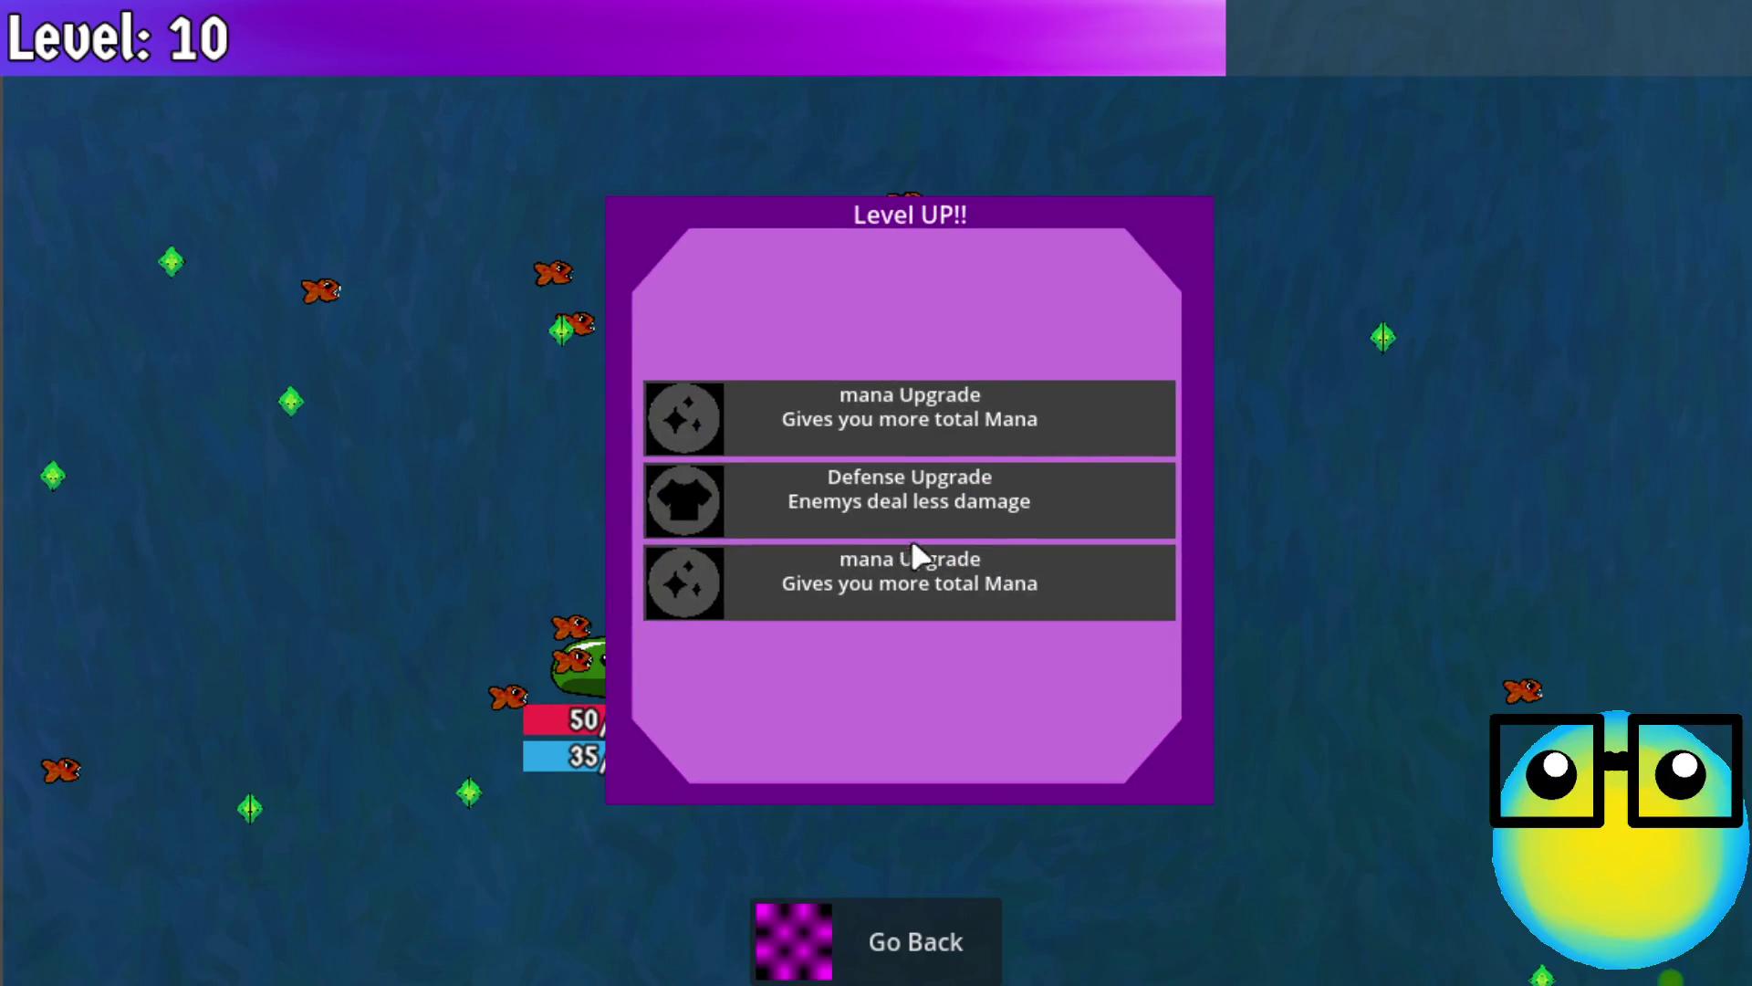
click(950, 500)
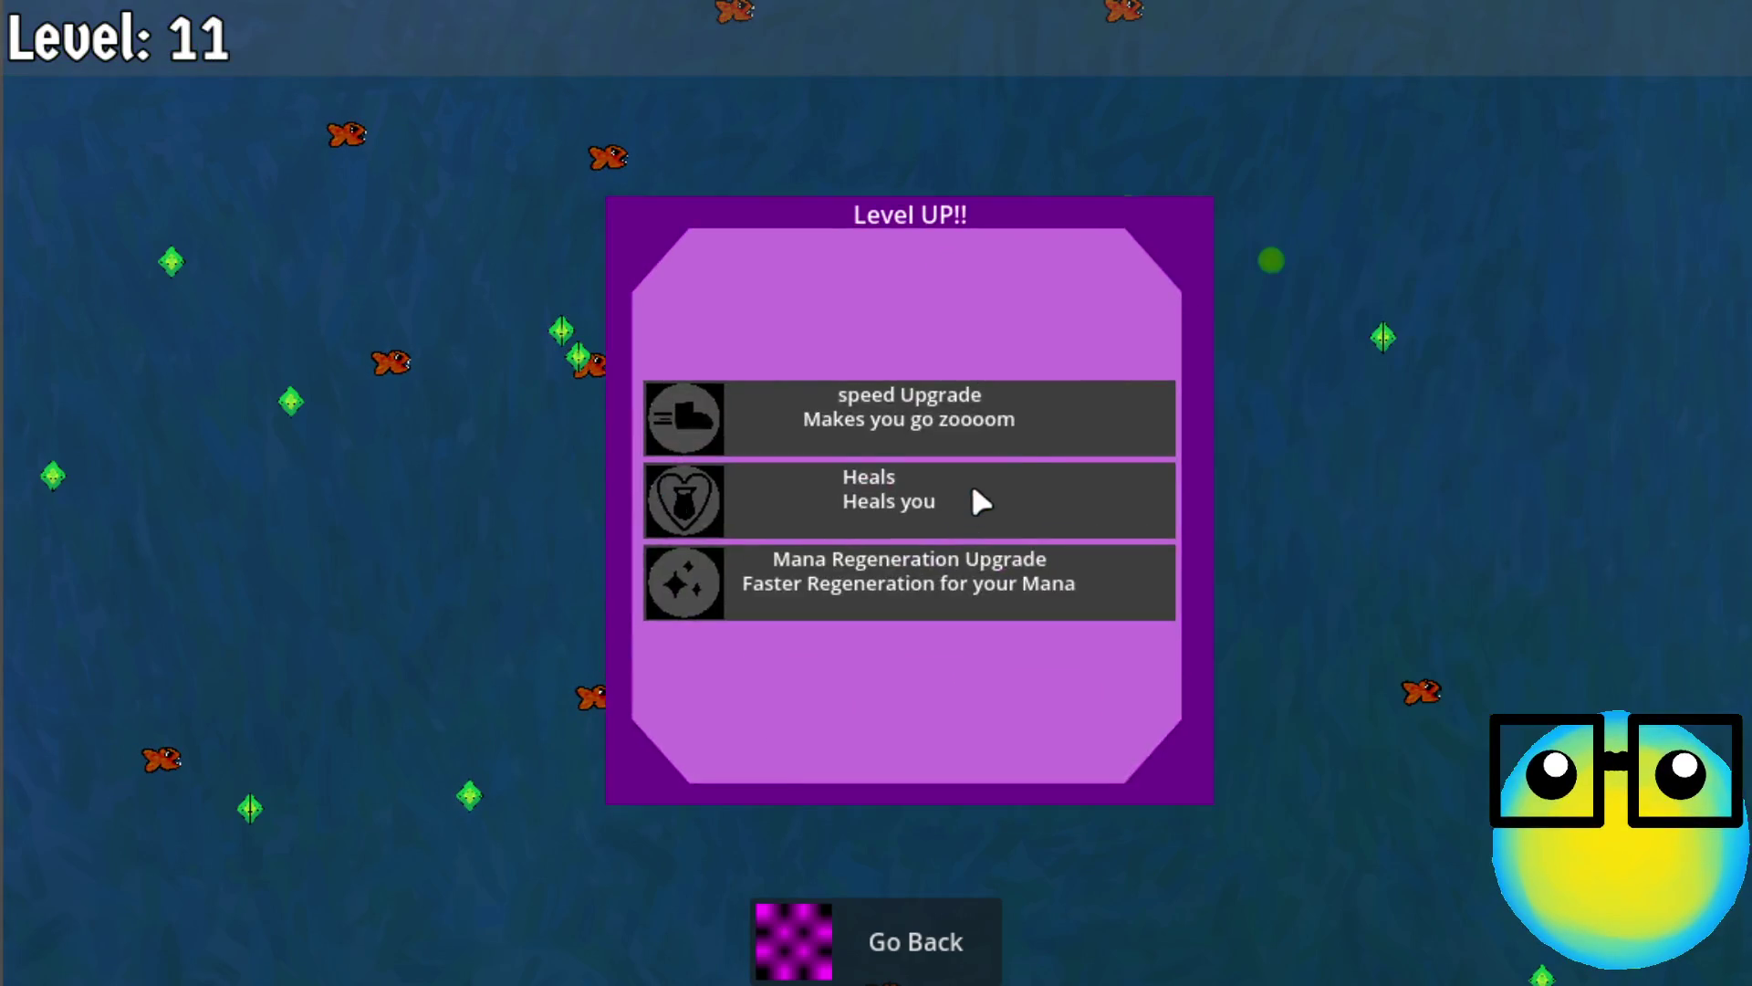
click(967, 564)
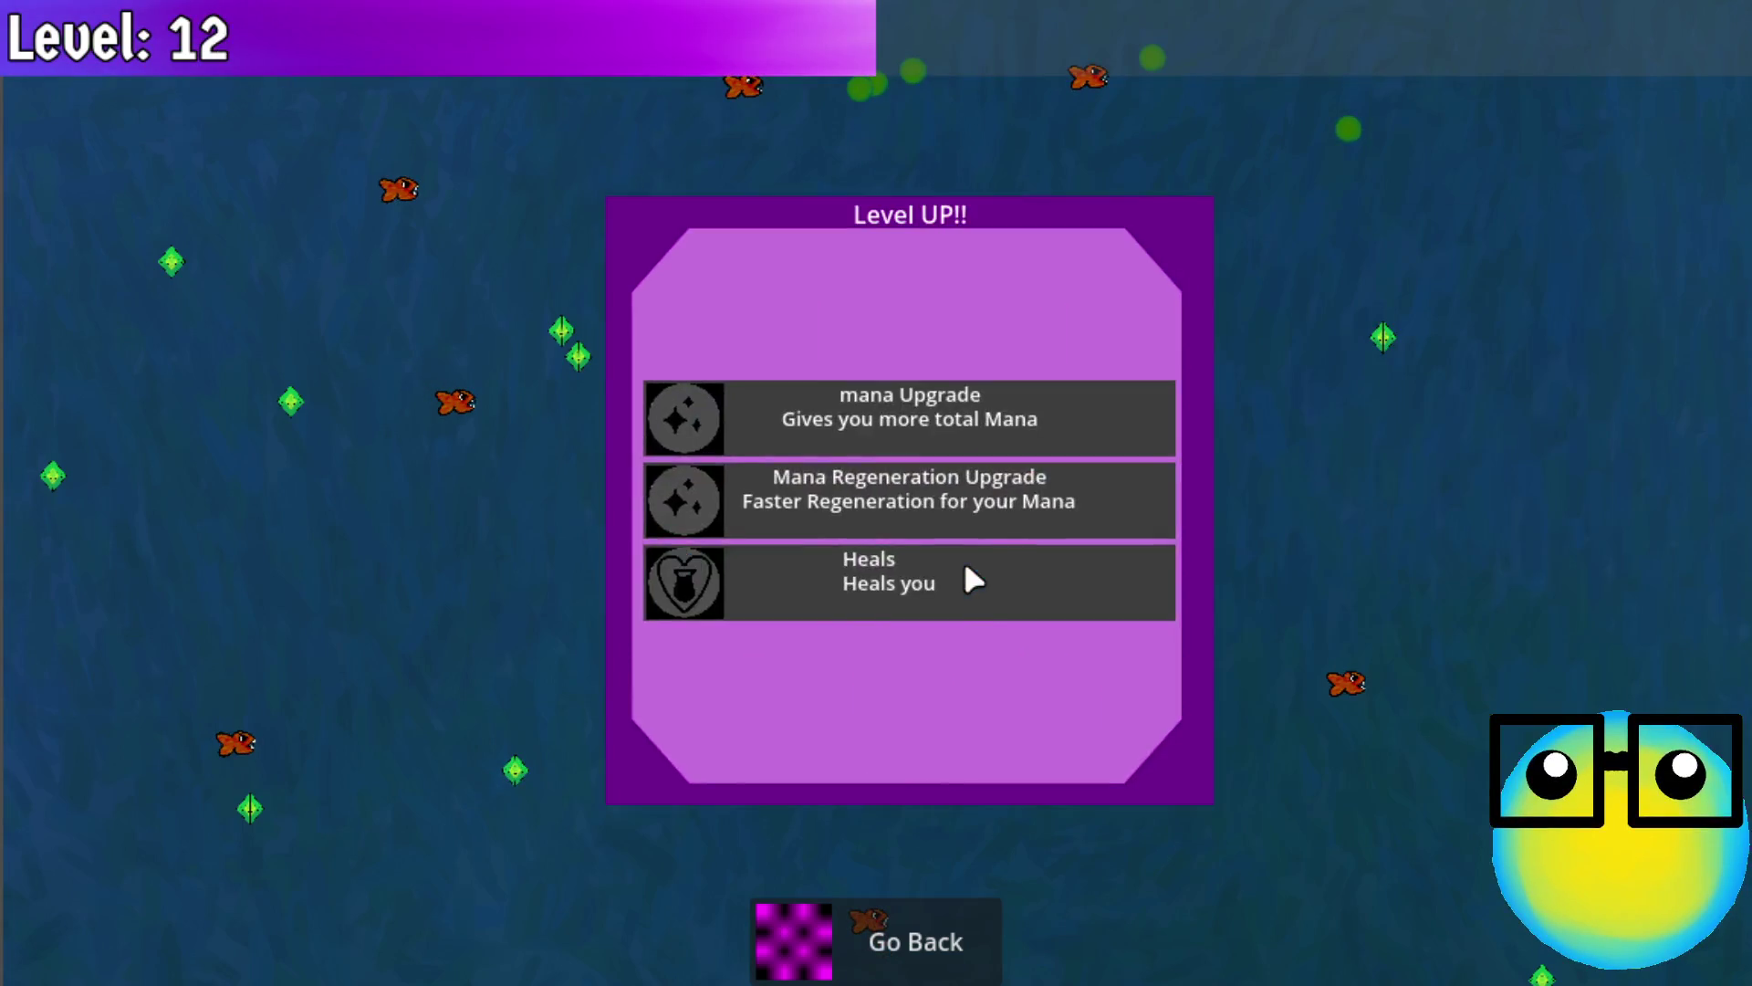
click(921, 400)
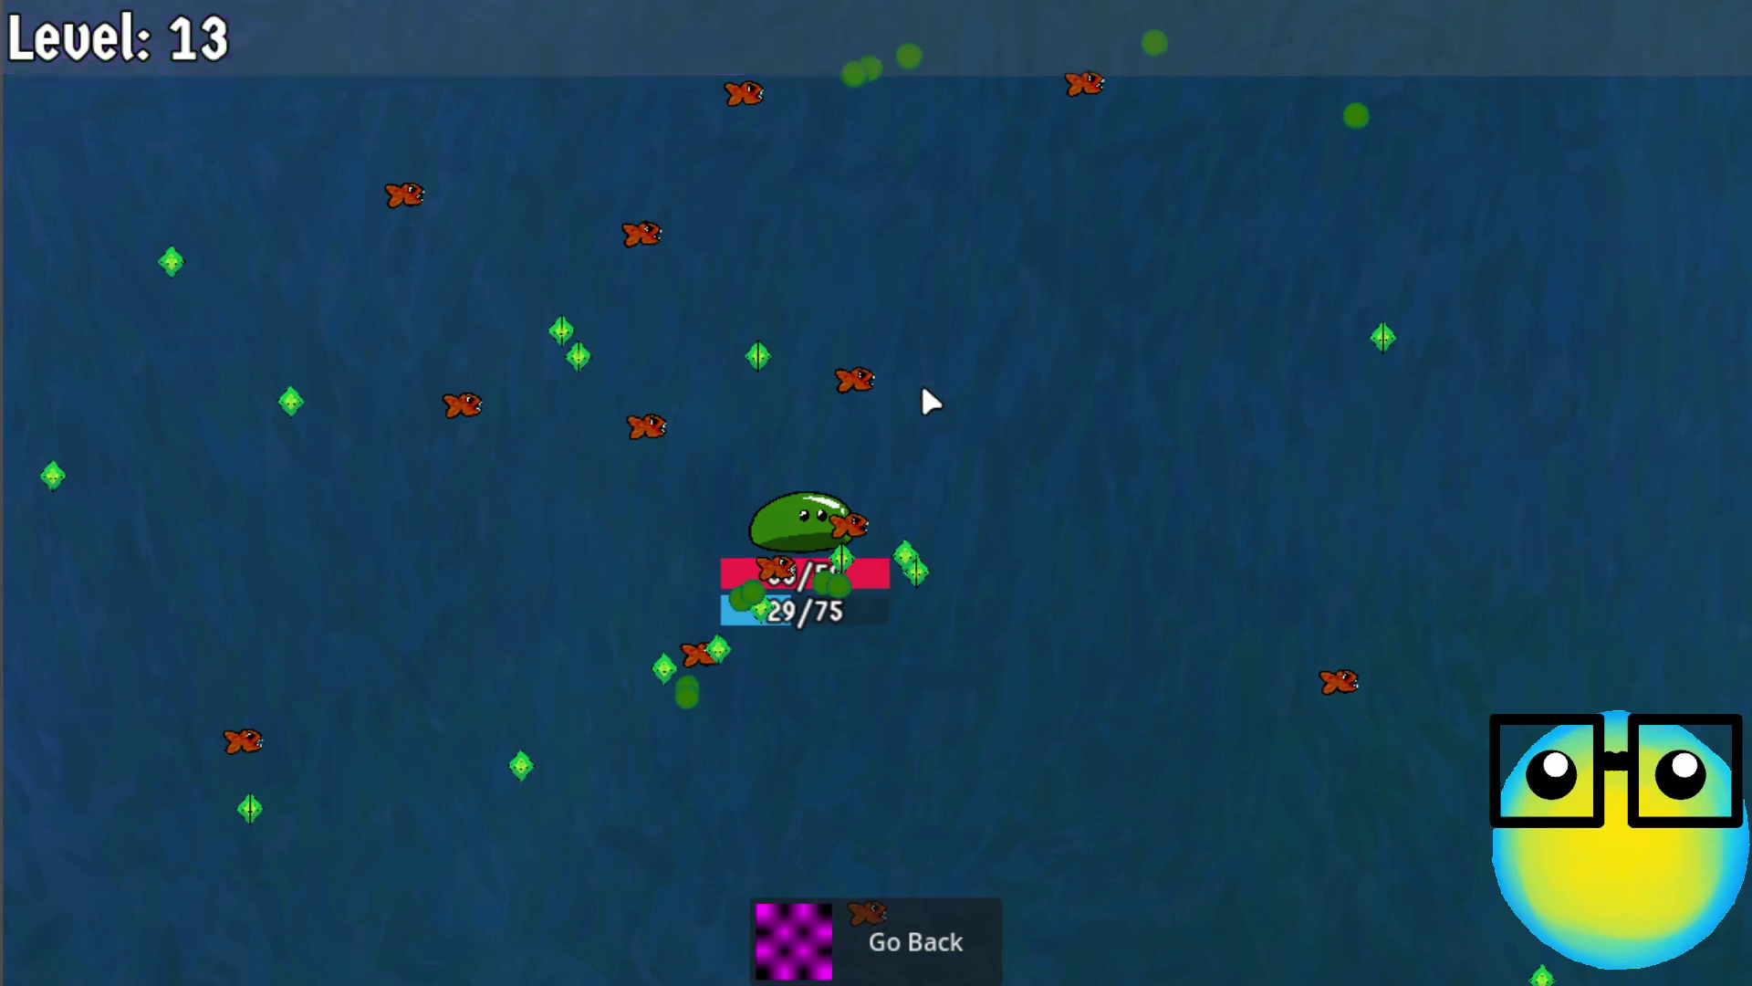
click(981, 509)
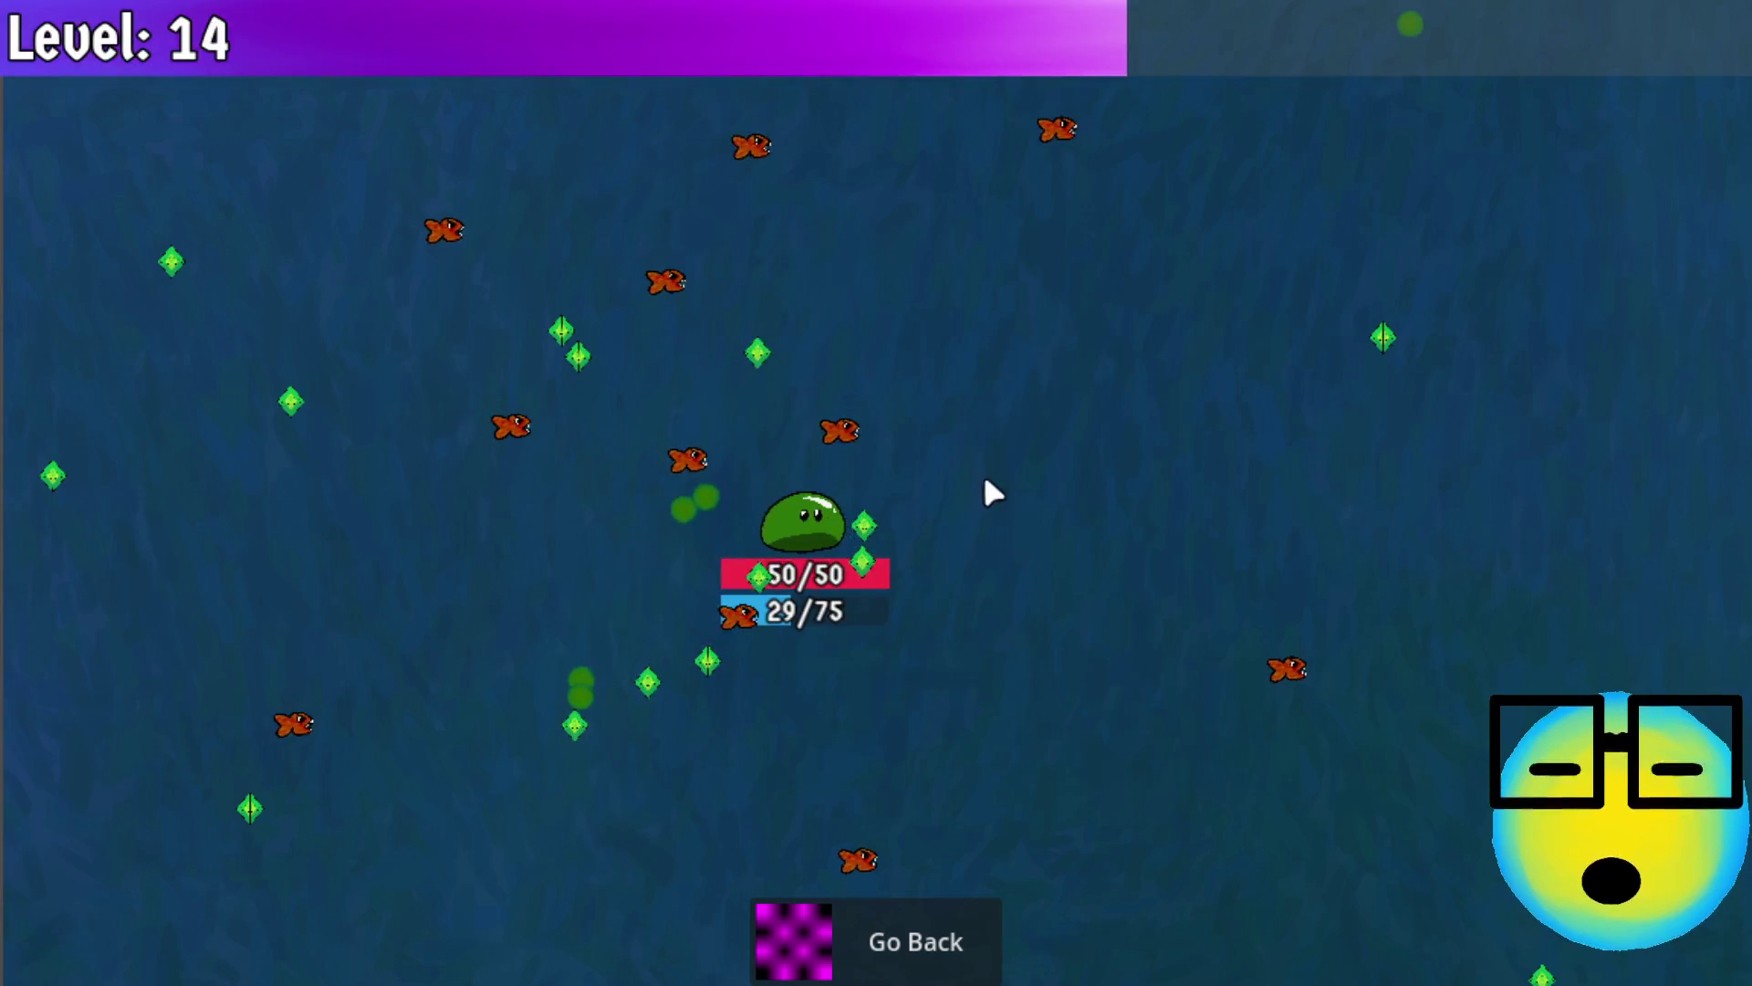
Take bullet, mana, Mana Regeneration, Heals and speed upgrades through Level 20
click(940, 562)
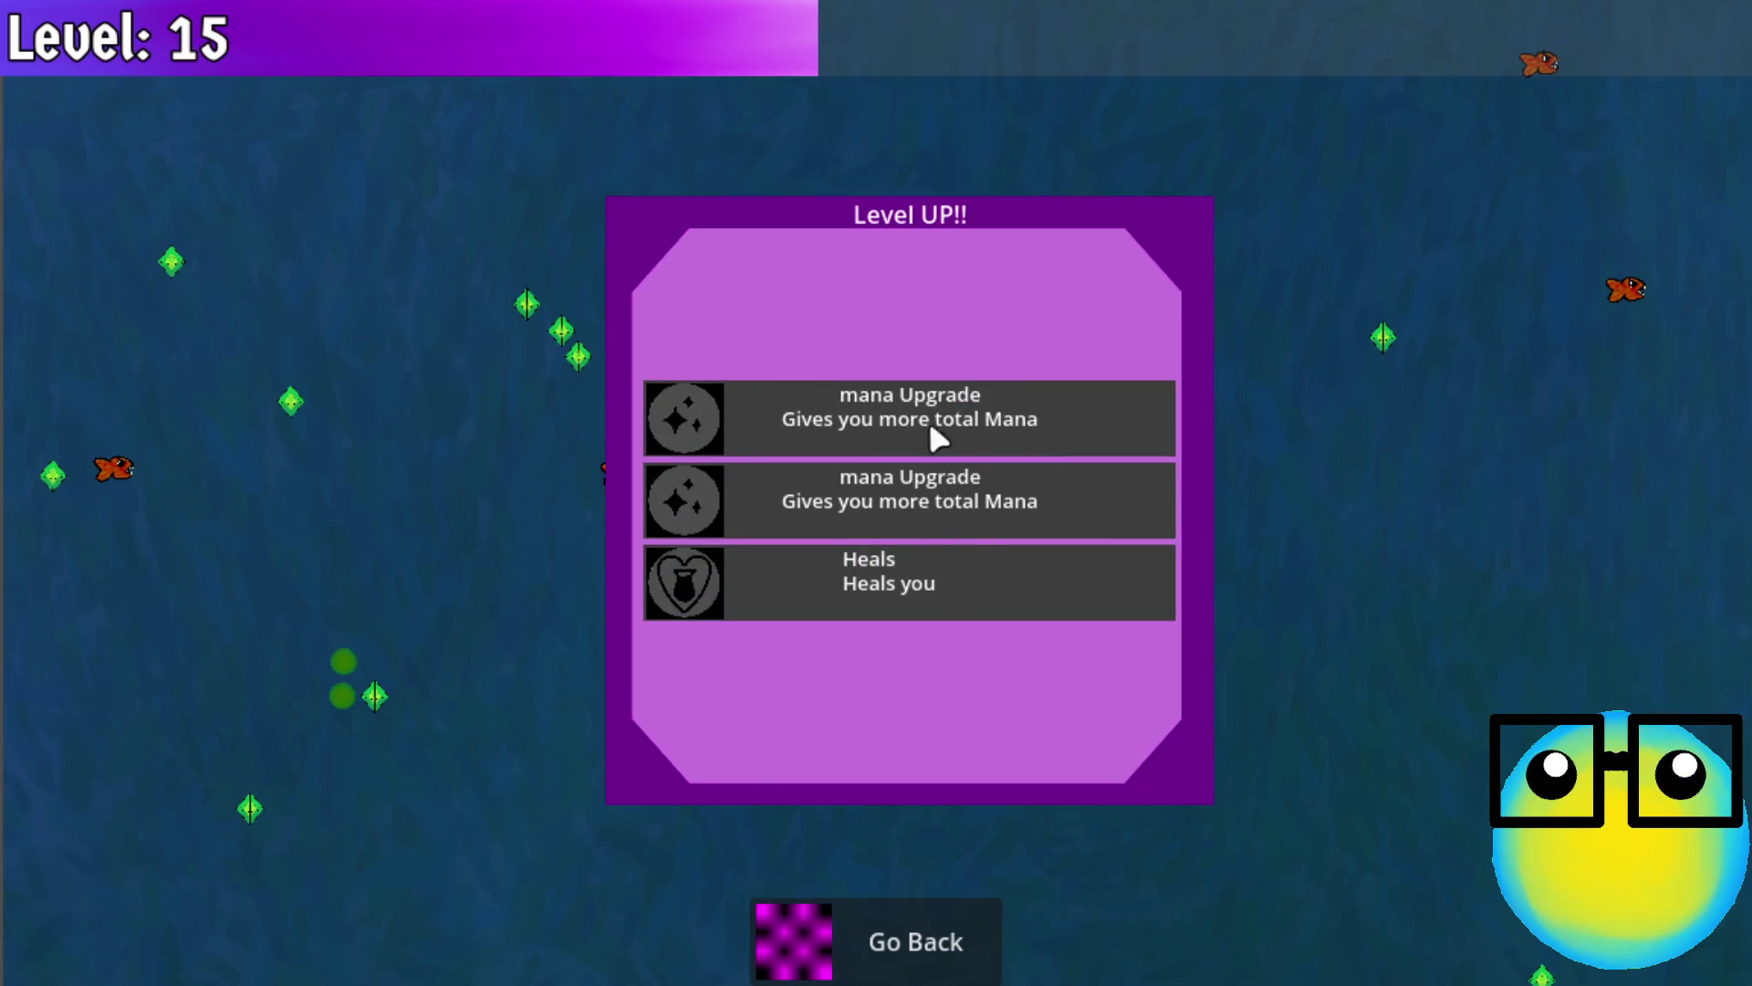
click(931, 425)
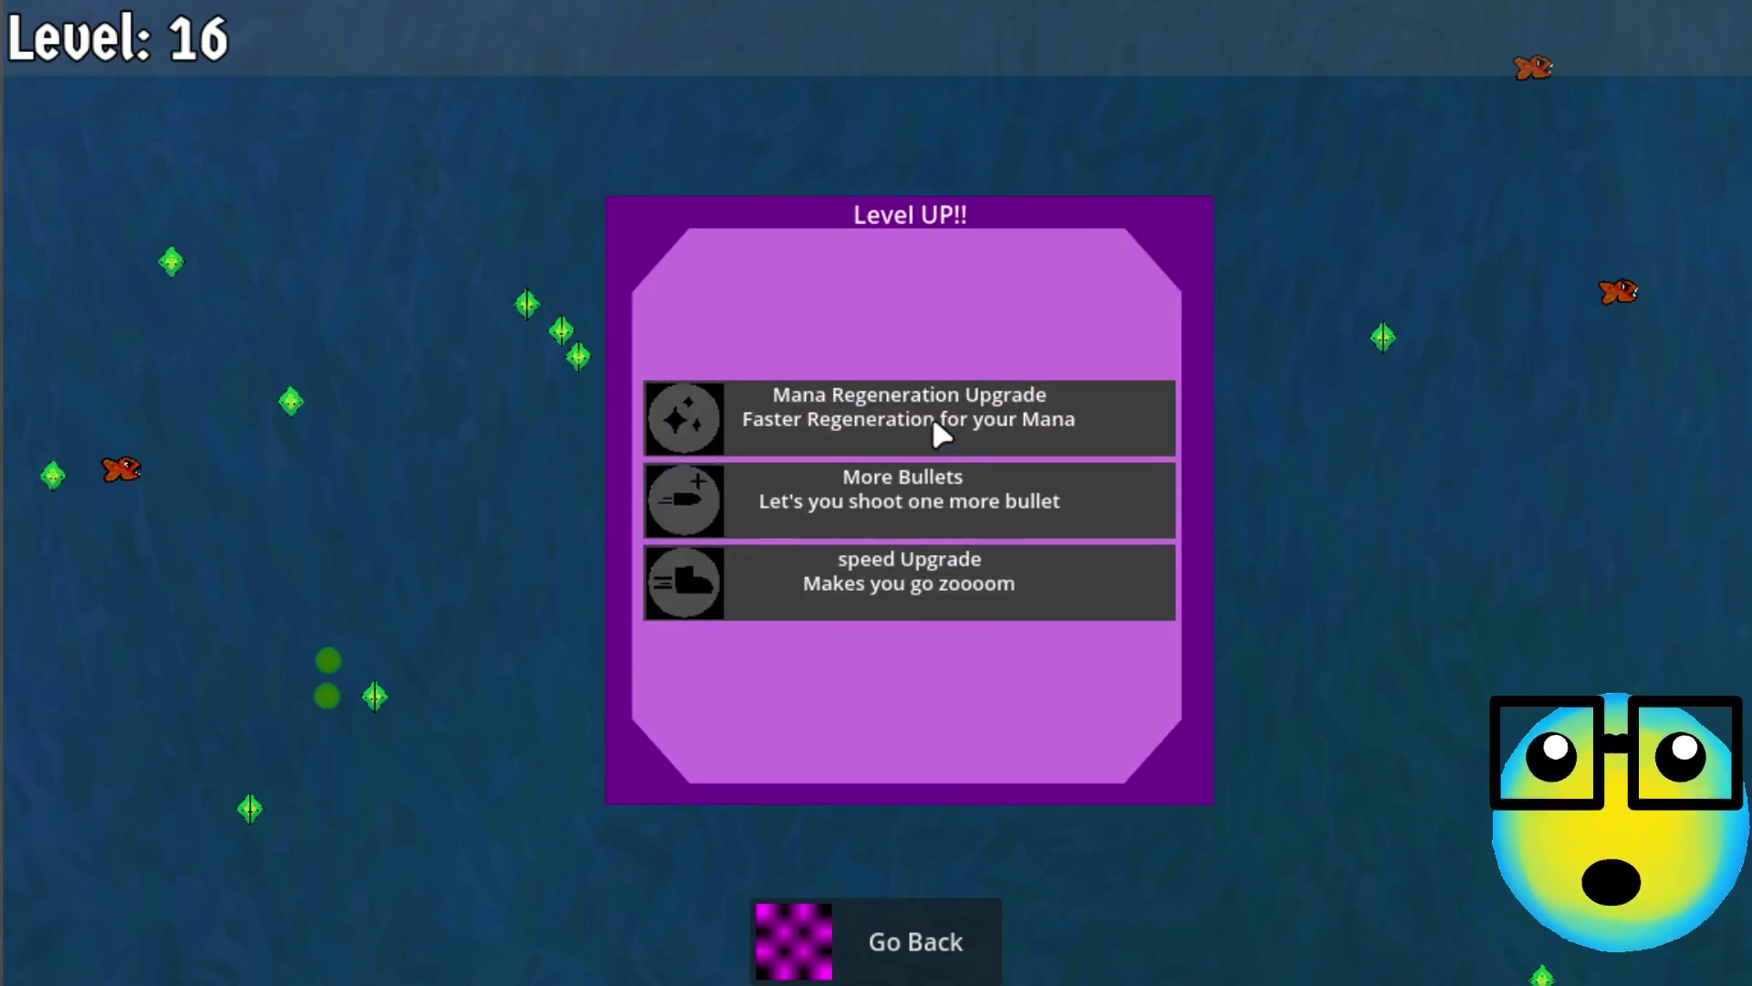
click(968, 429)
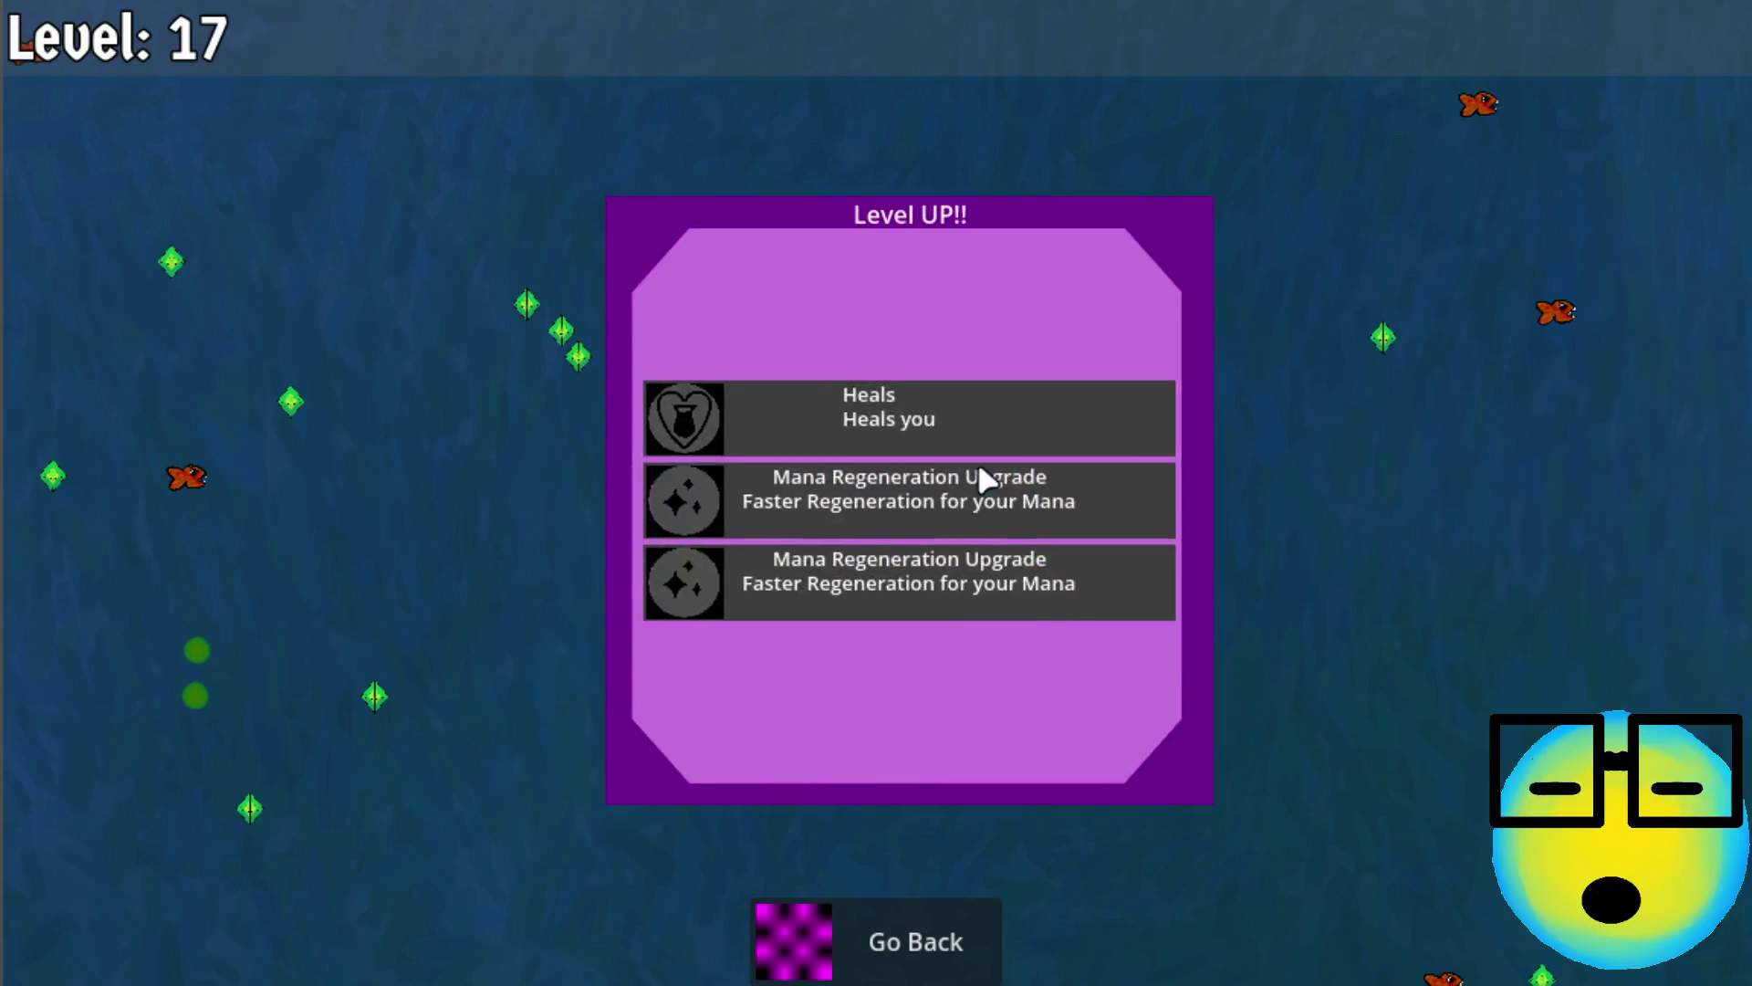
click(911, 559)
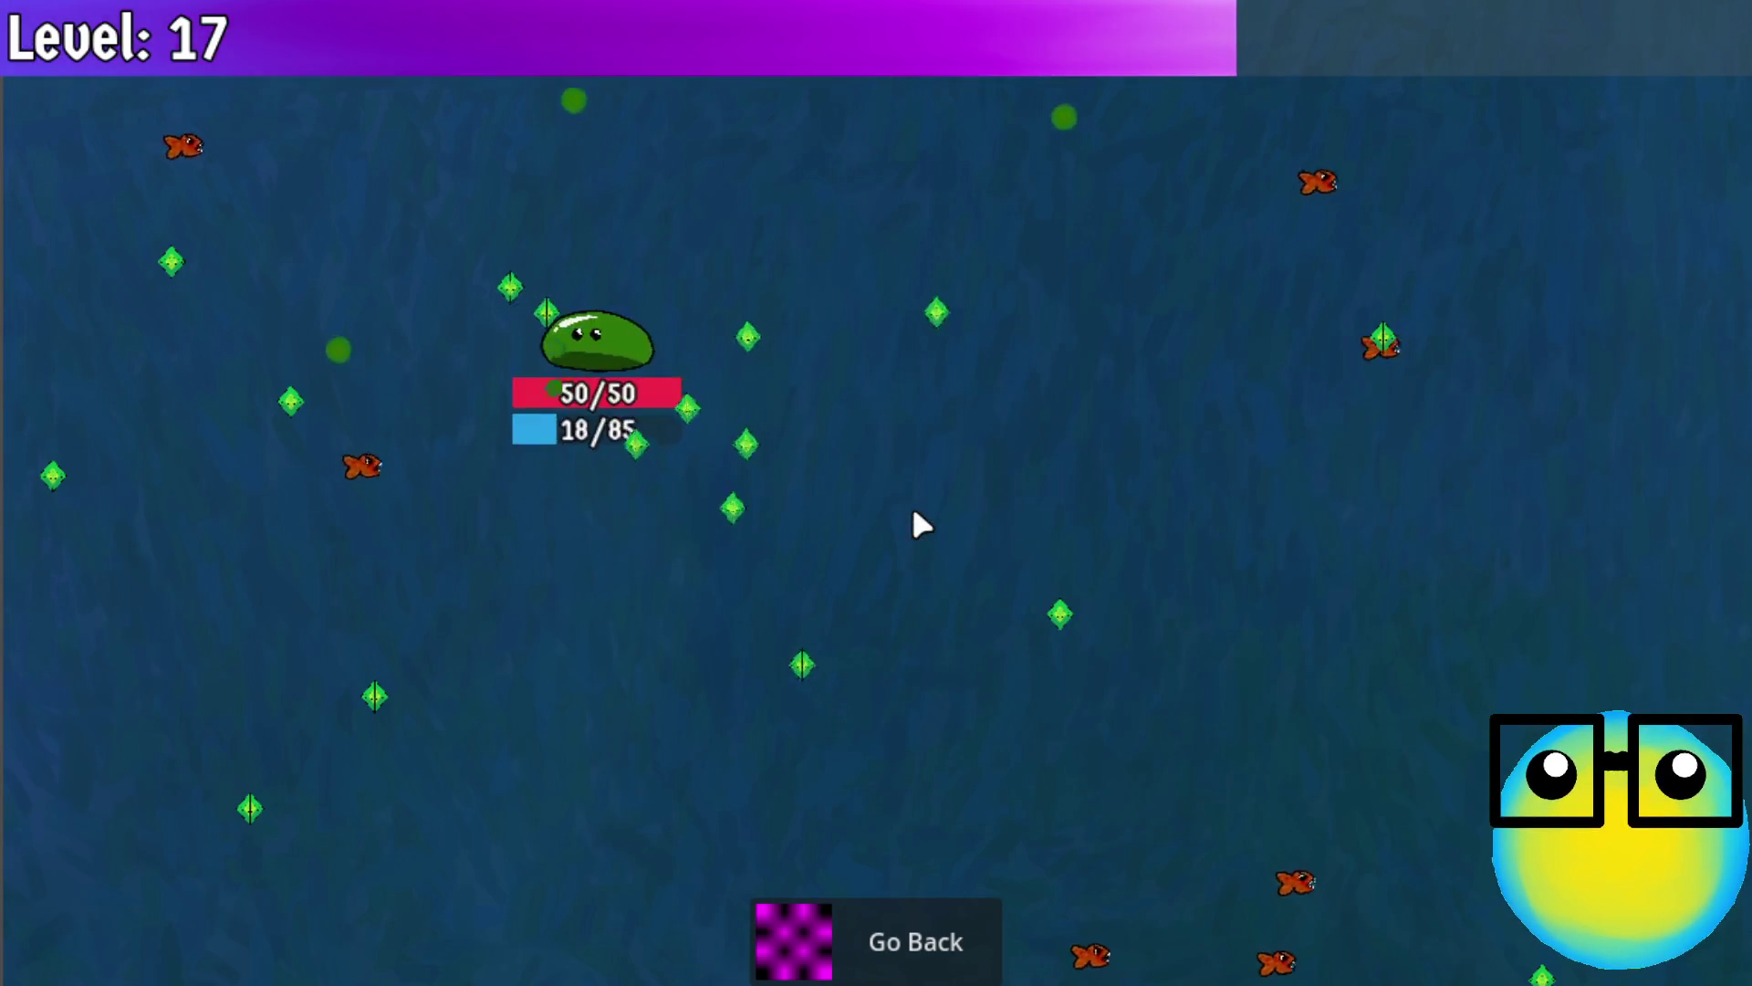
click(1013, 403)
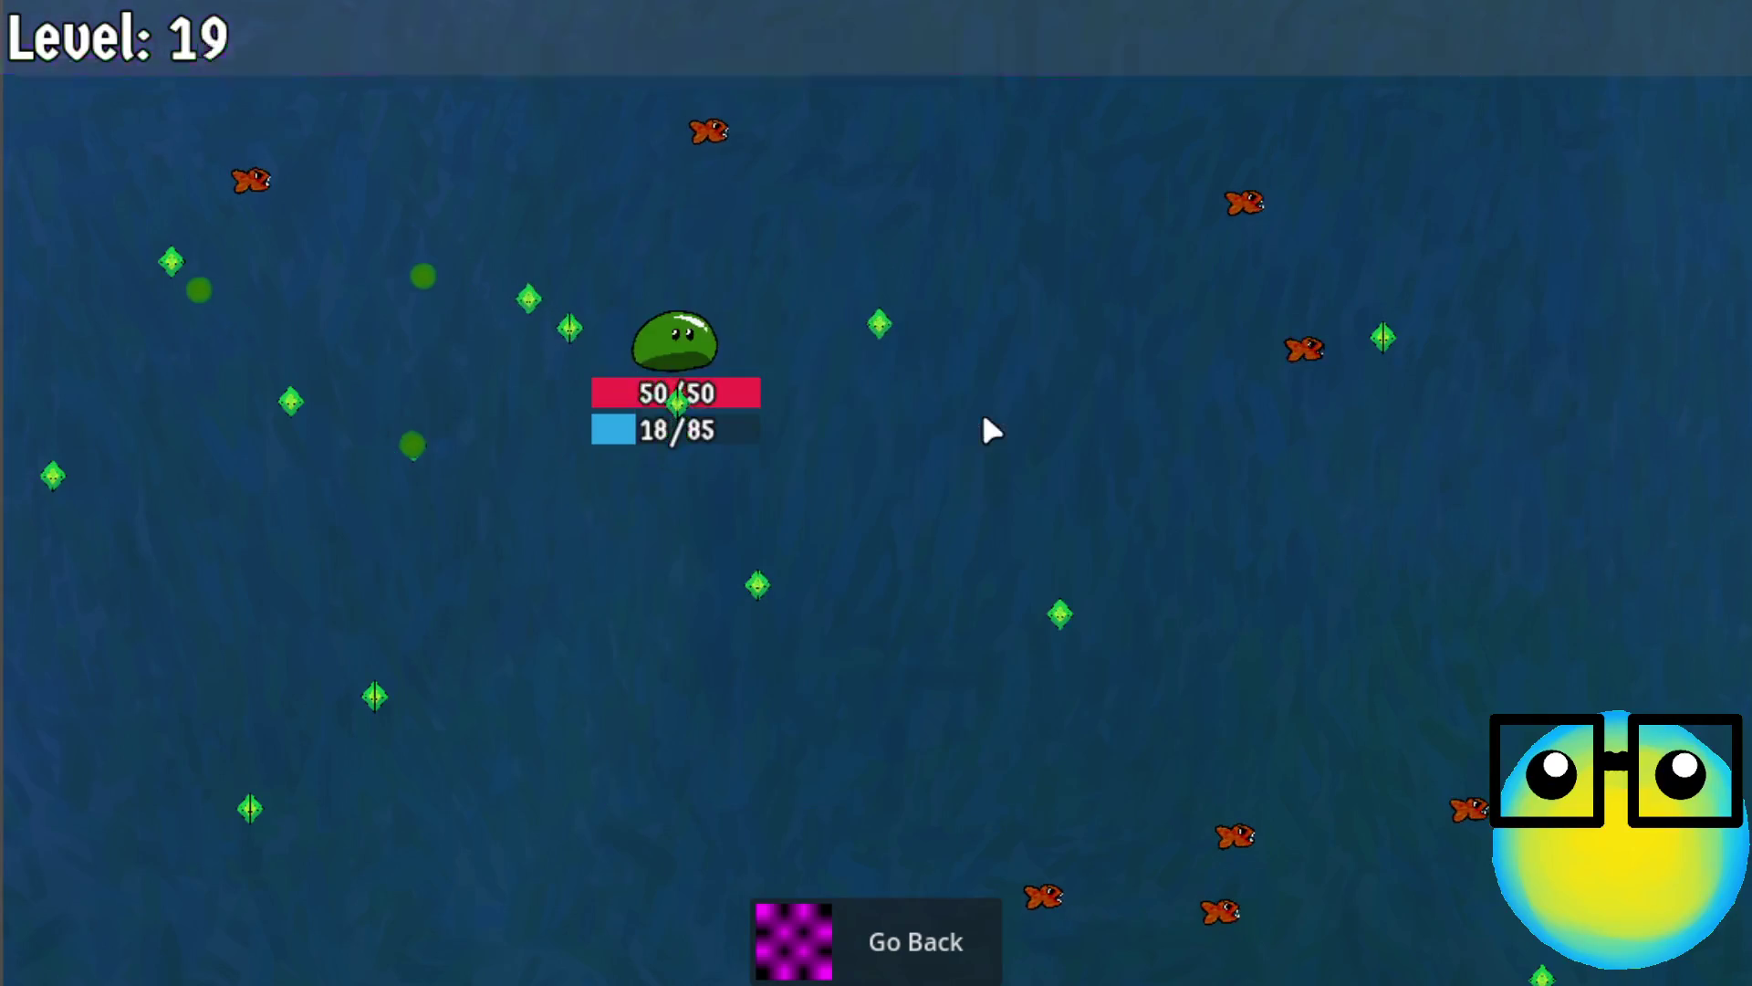
click(961, 517)
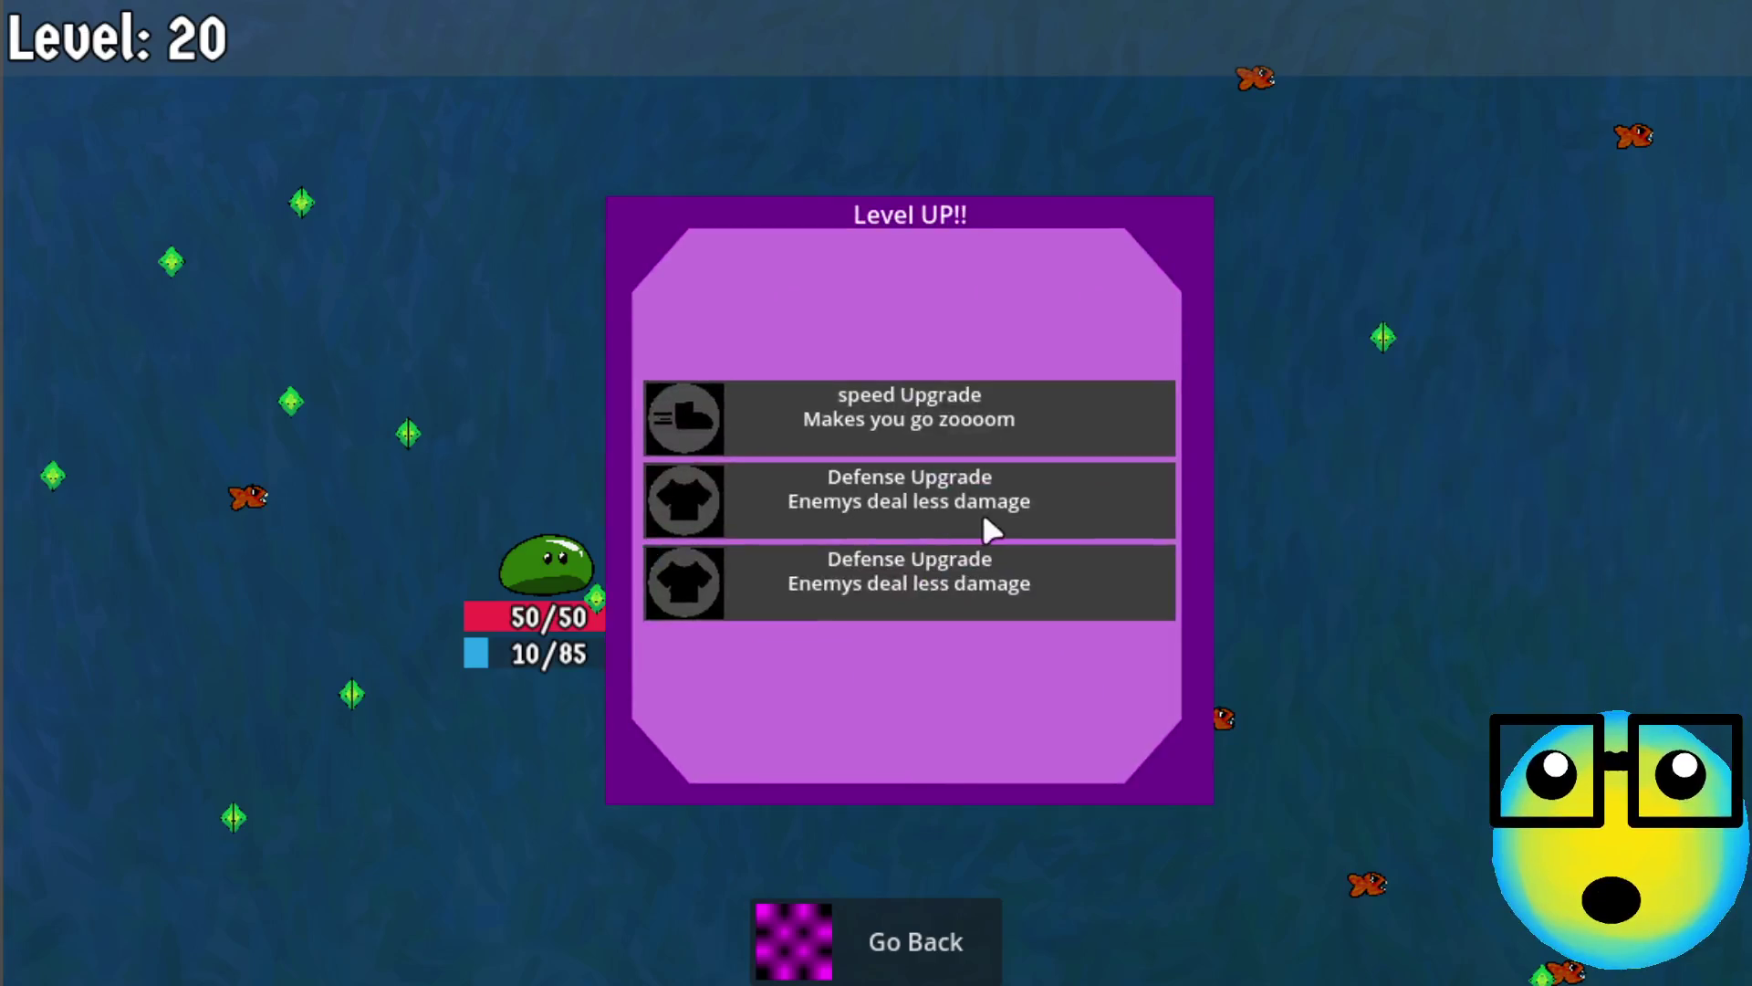
click(989, 411)
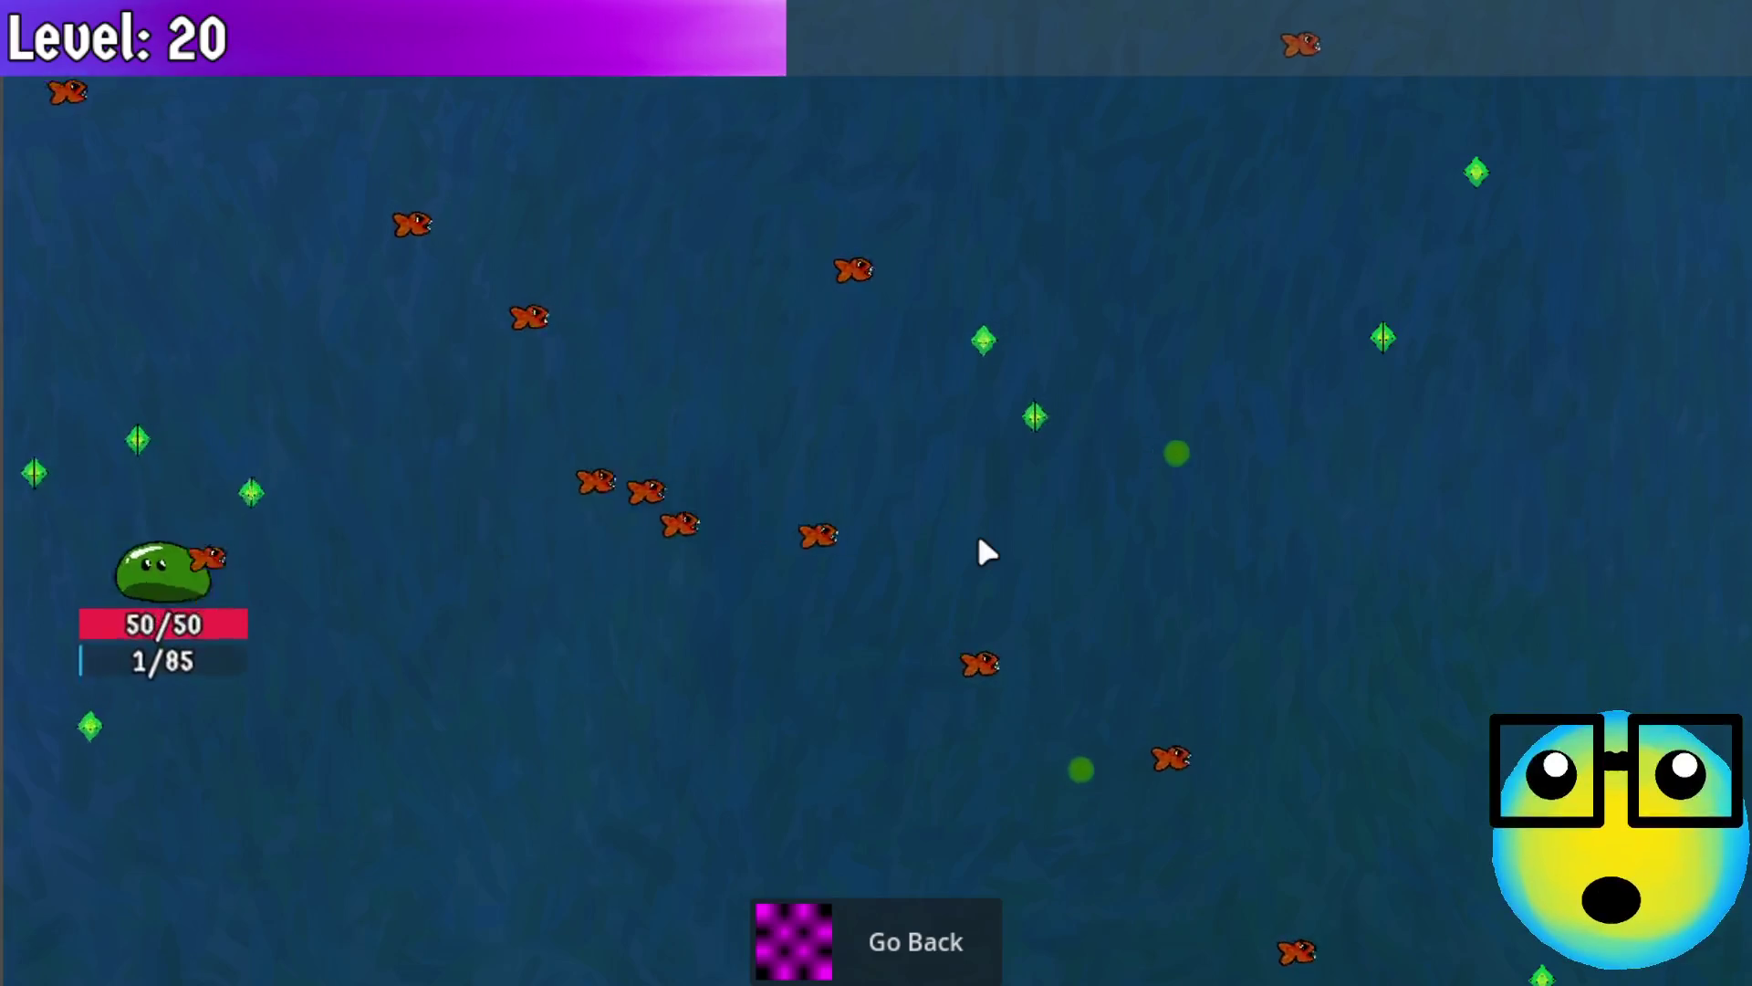
Return to the hub, select the slime and send it on a new mission
click(880, 919)
click(991, 392)
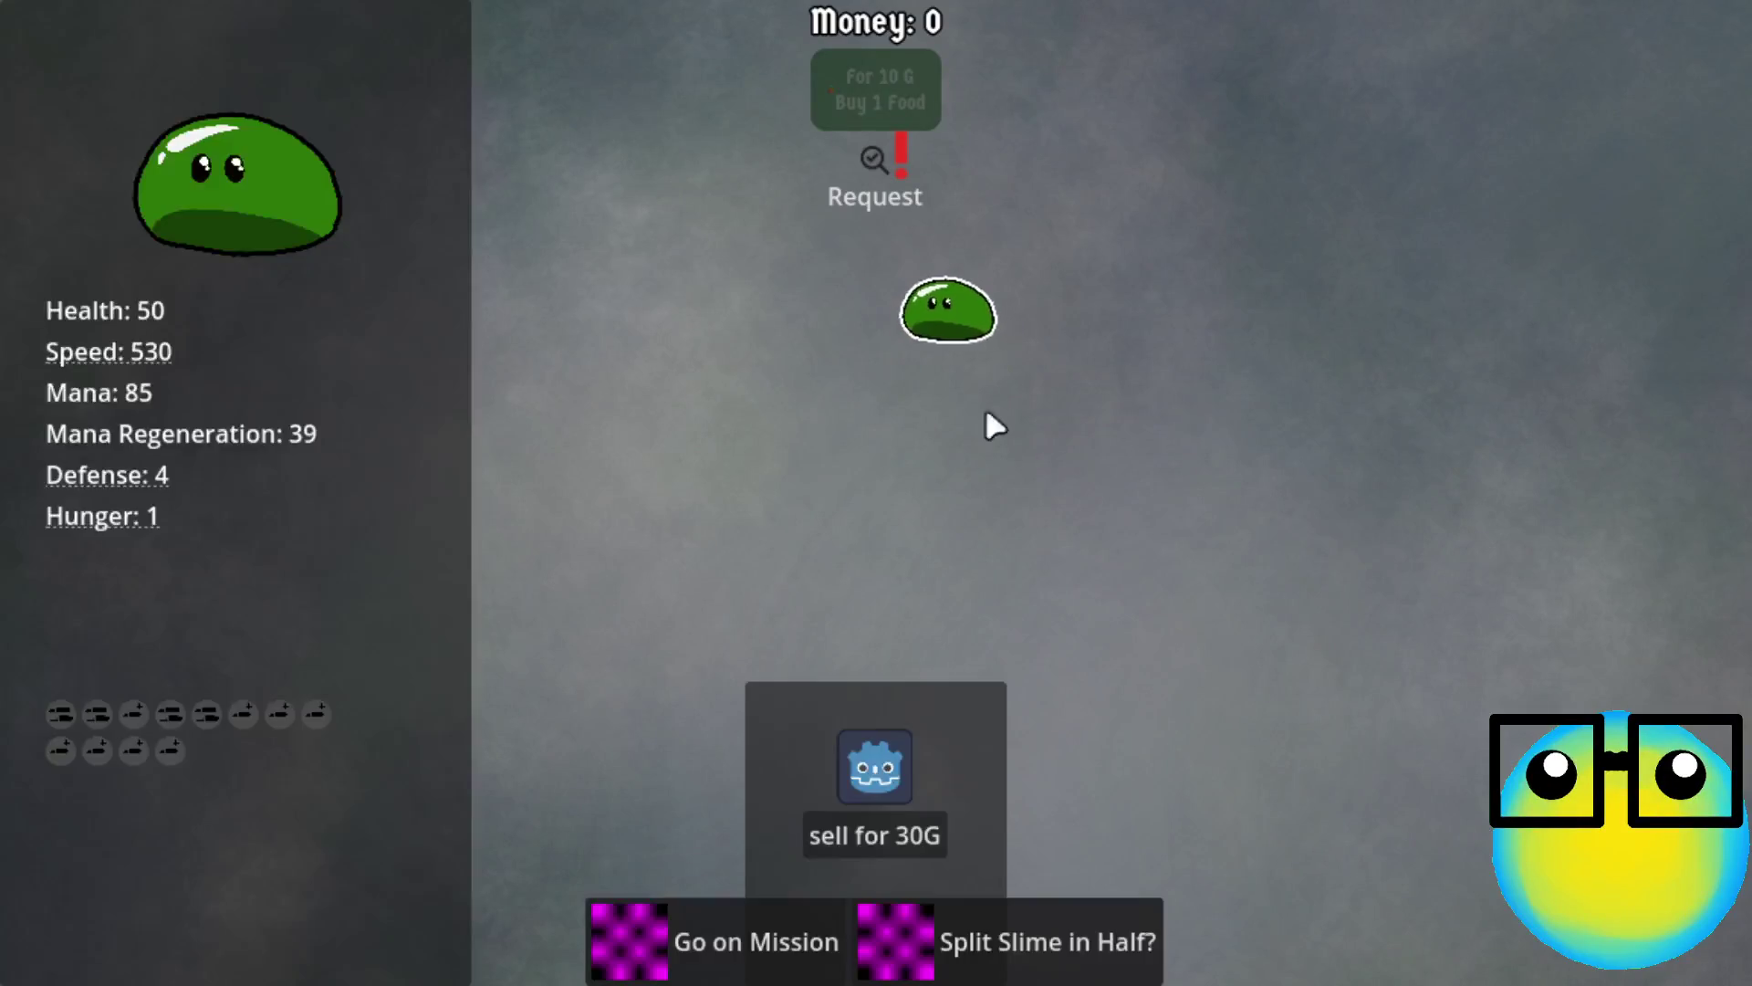
click(717, 936)
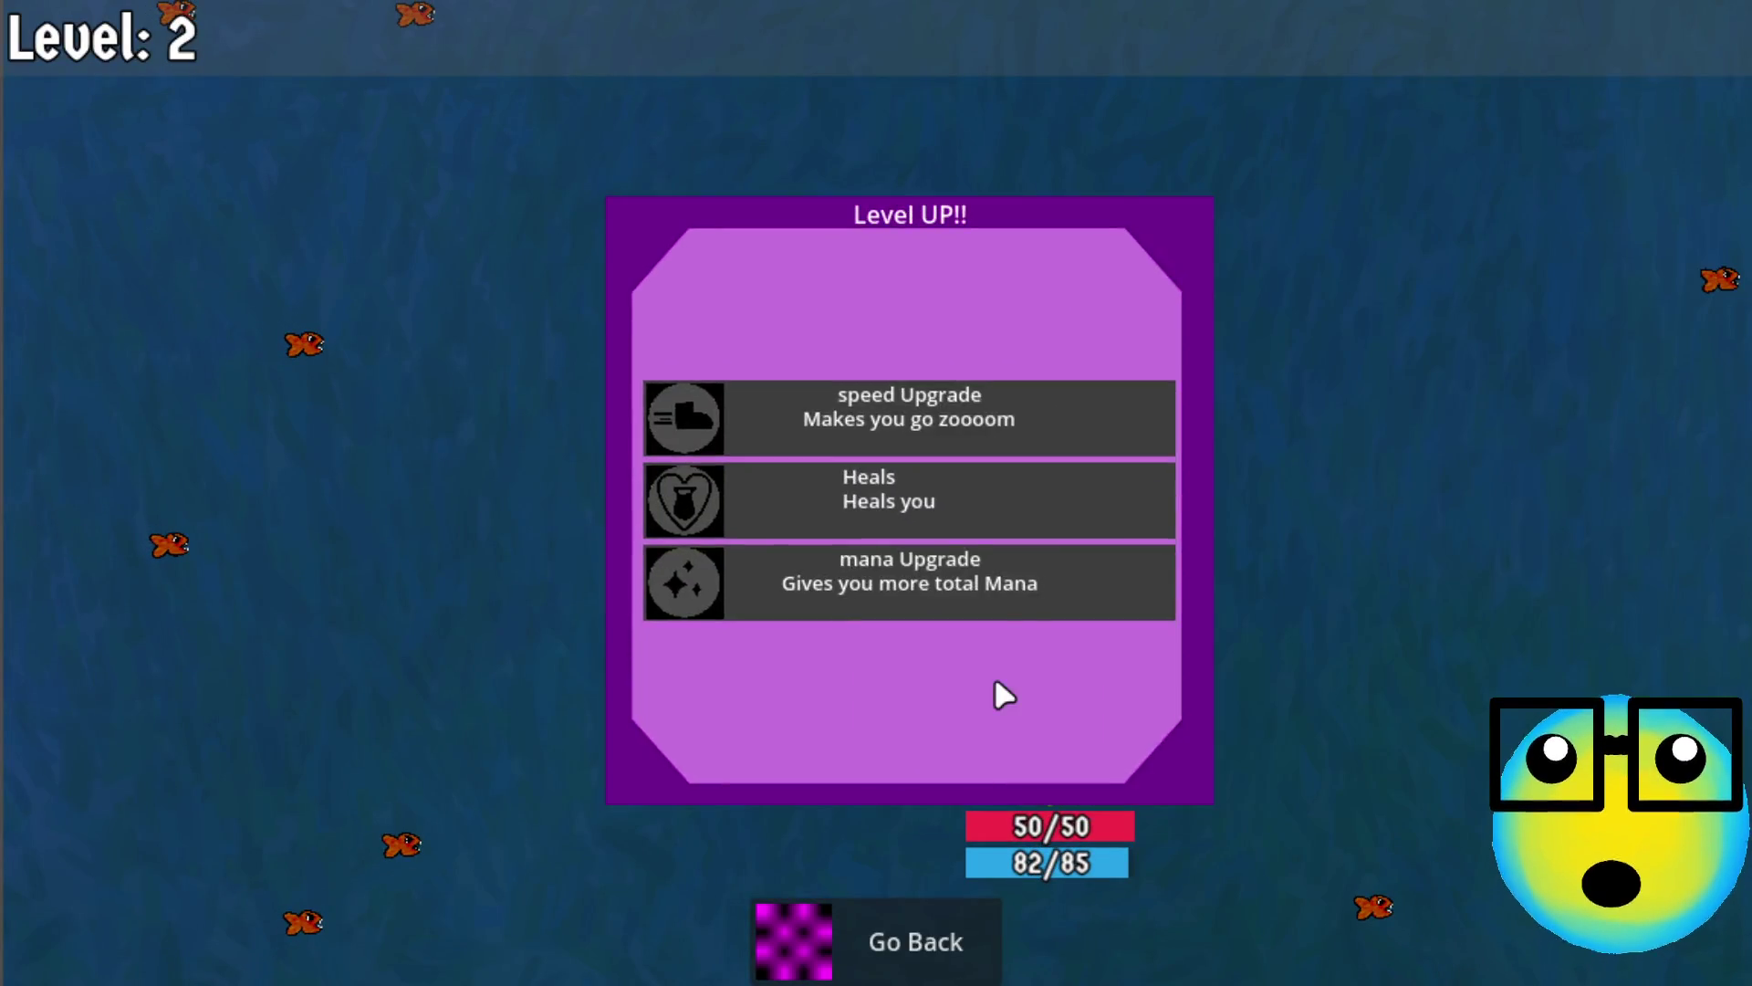
Take mana, Mana Regeneration and speed upgrades at each level-up up to Level 8
click(897, 585)
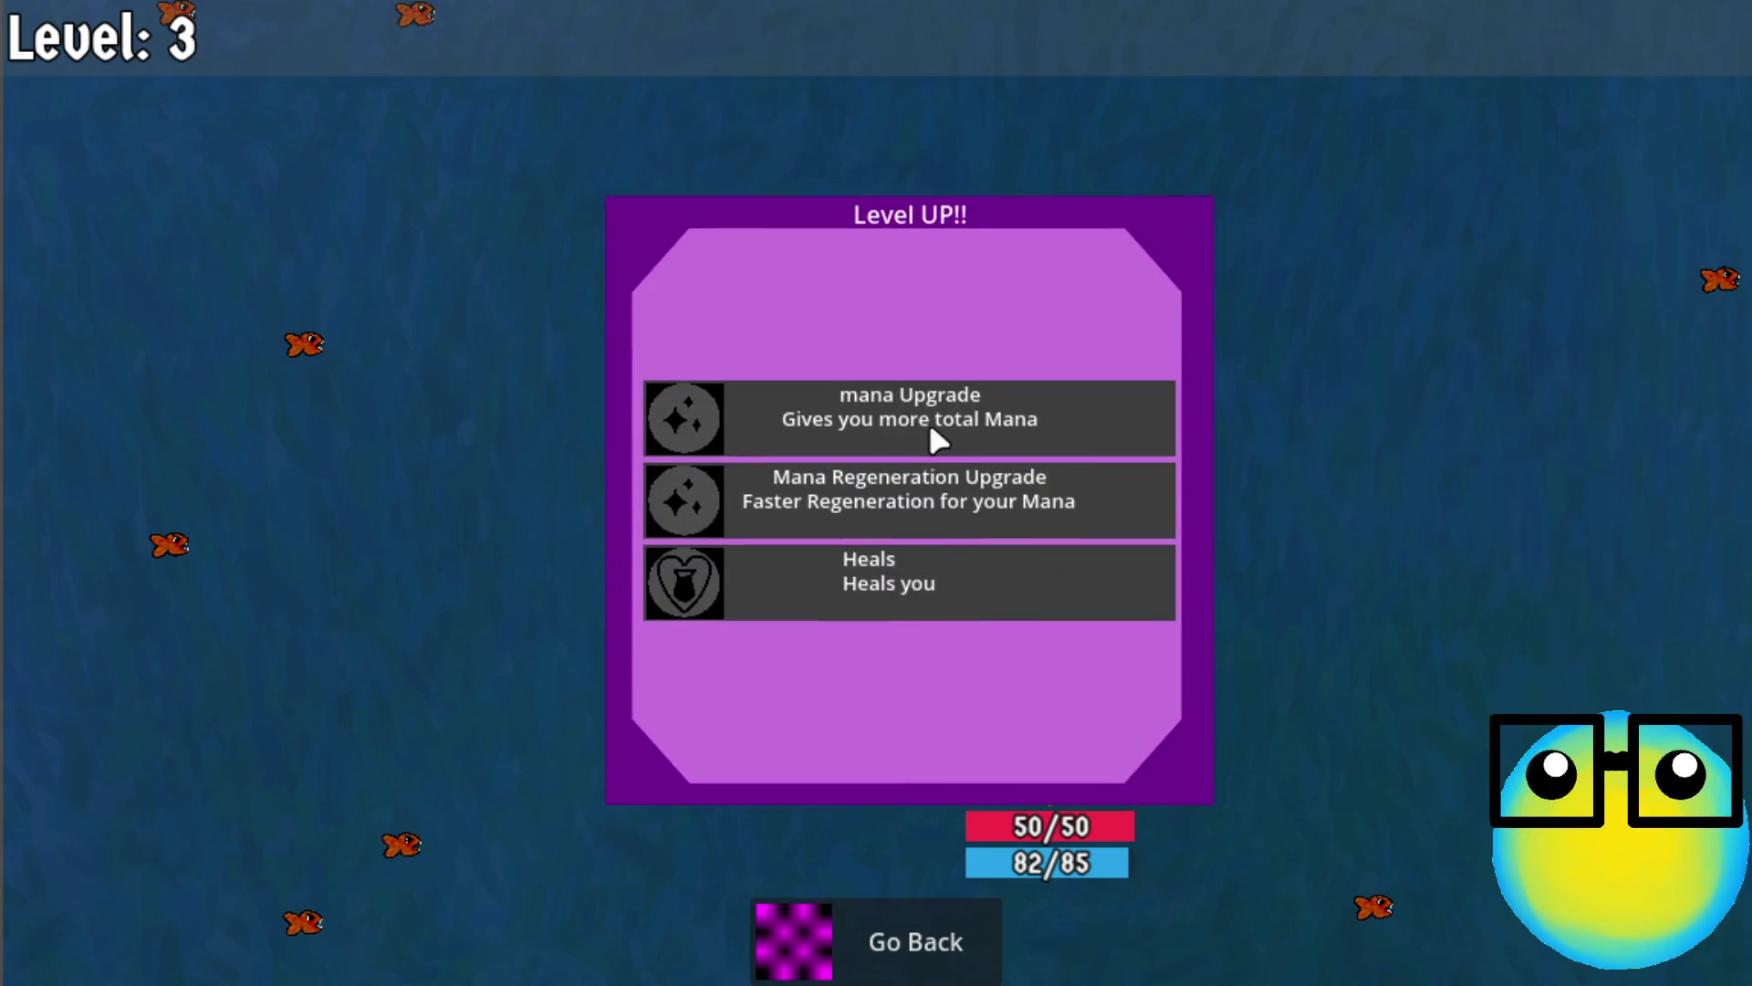
click(931, 427)
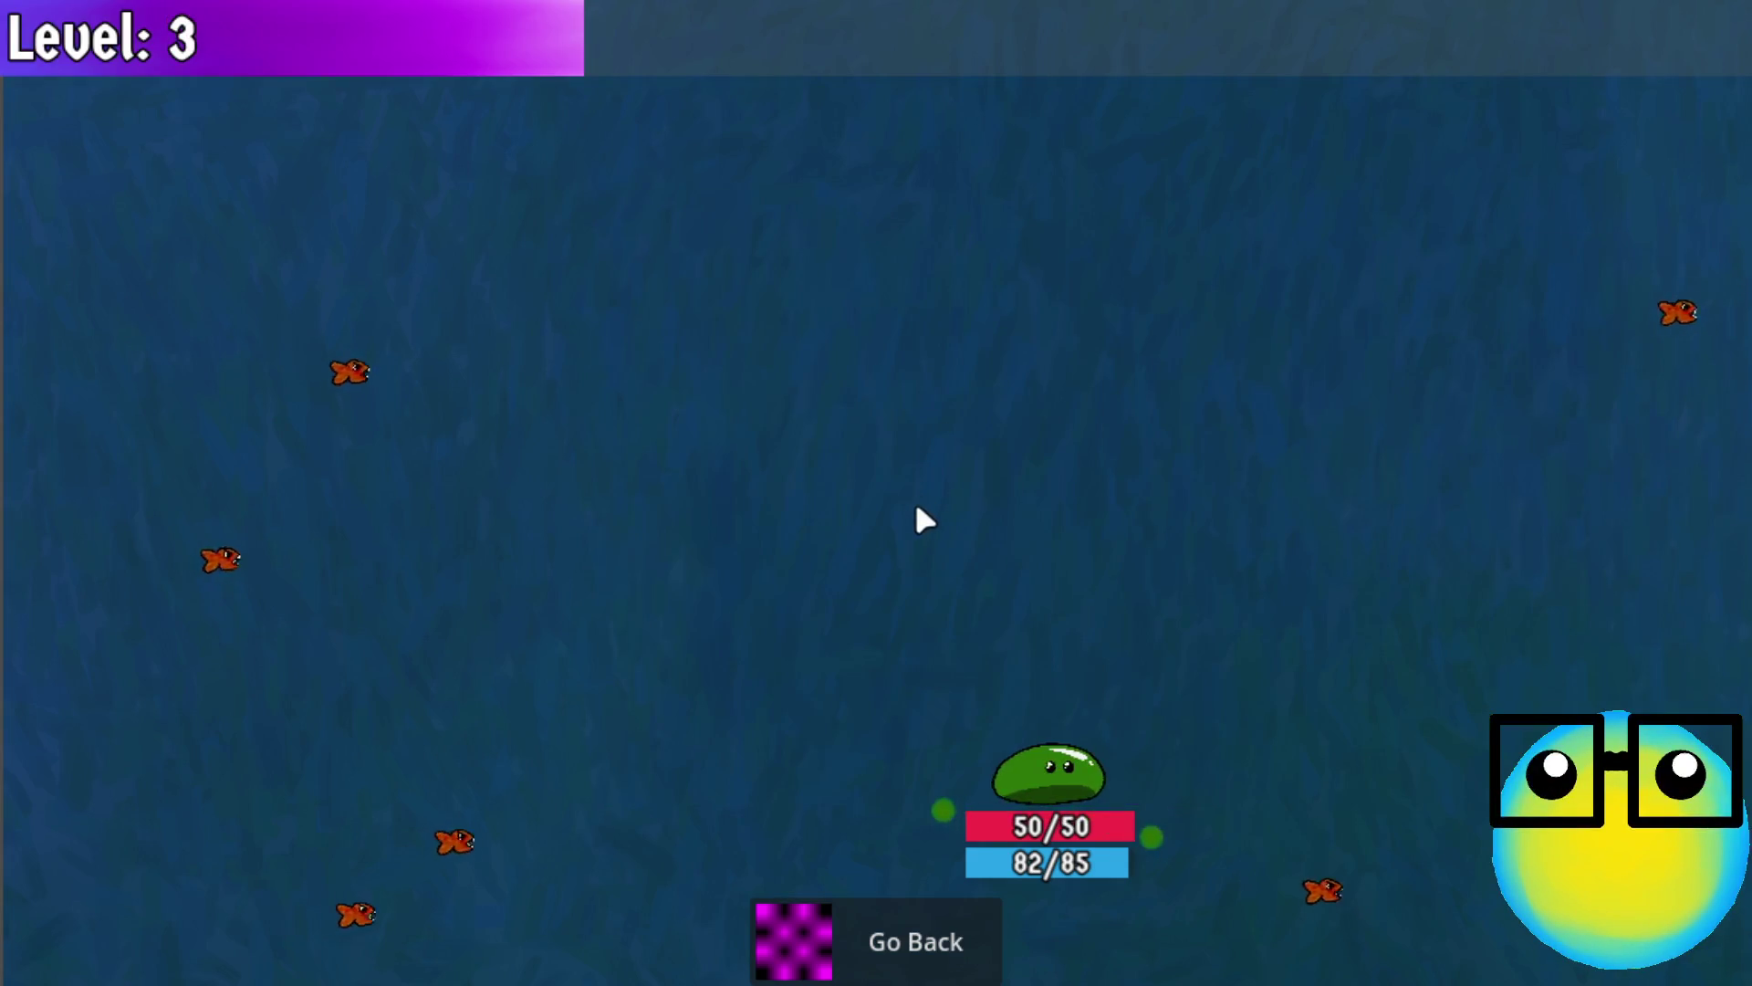
click(909, 568)
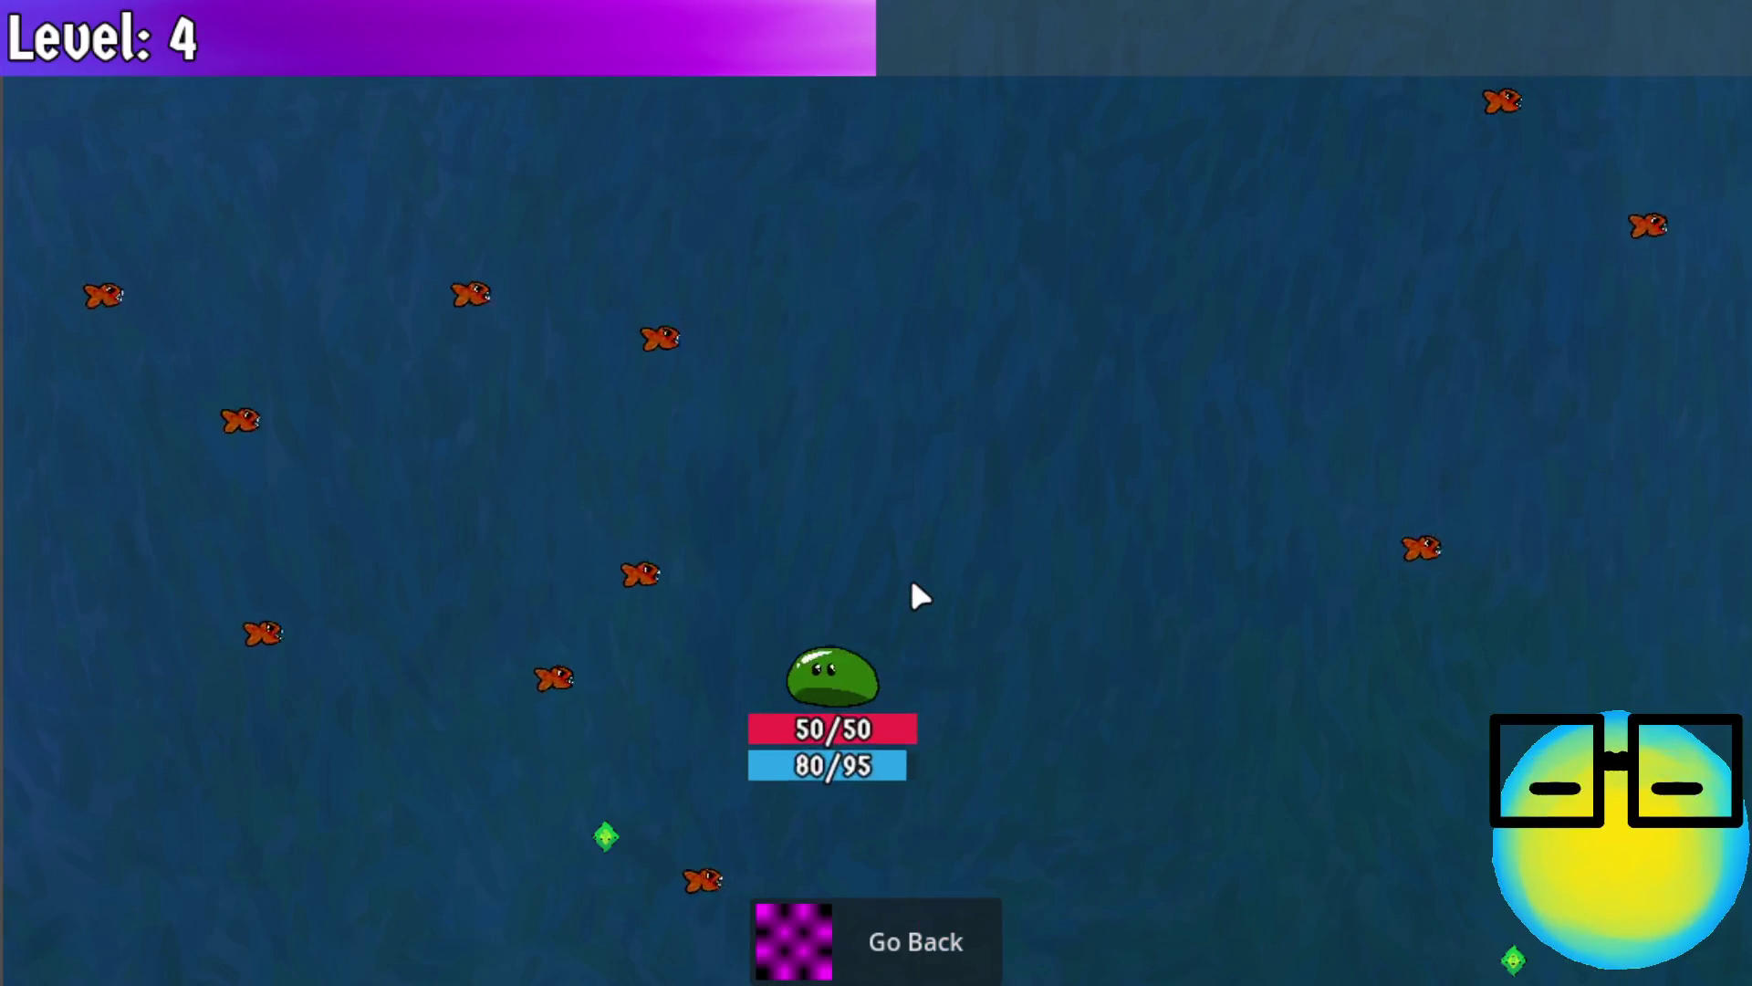
click(933, 559)
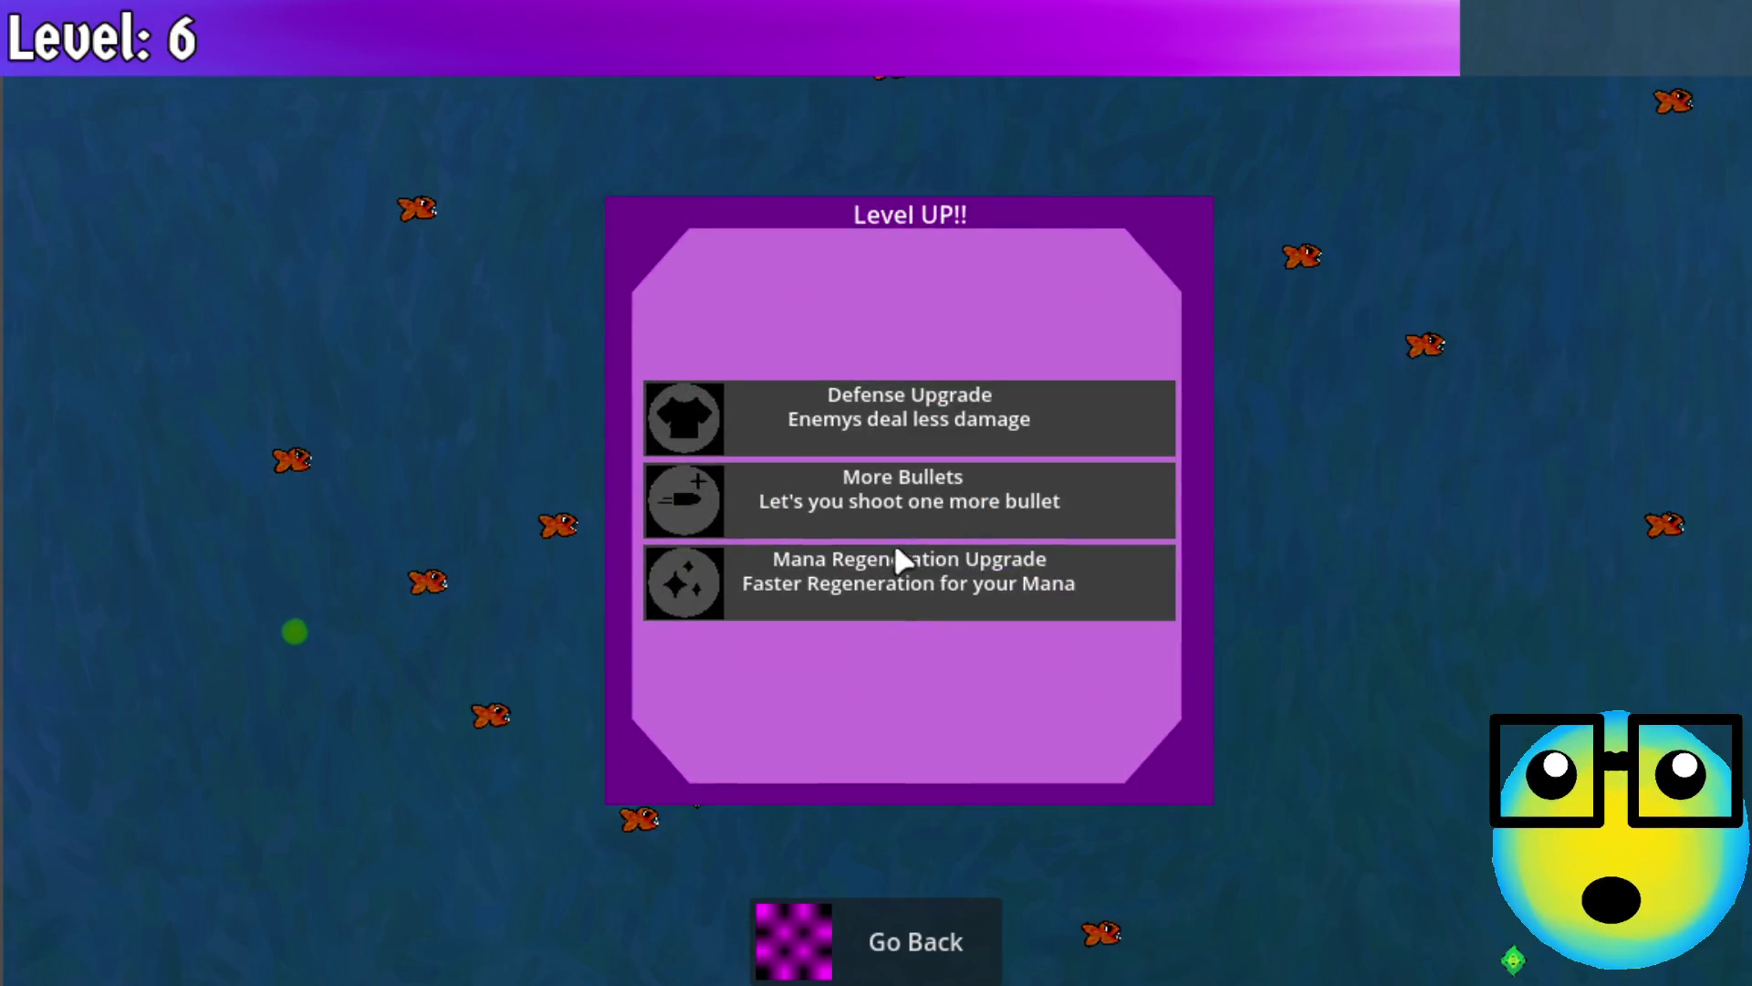
click(890, 559)
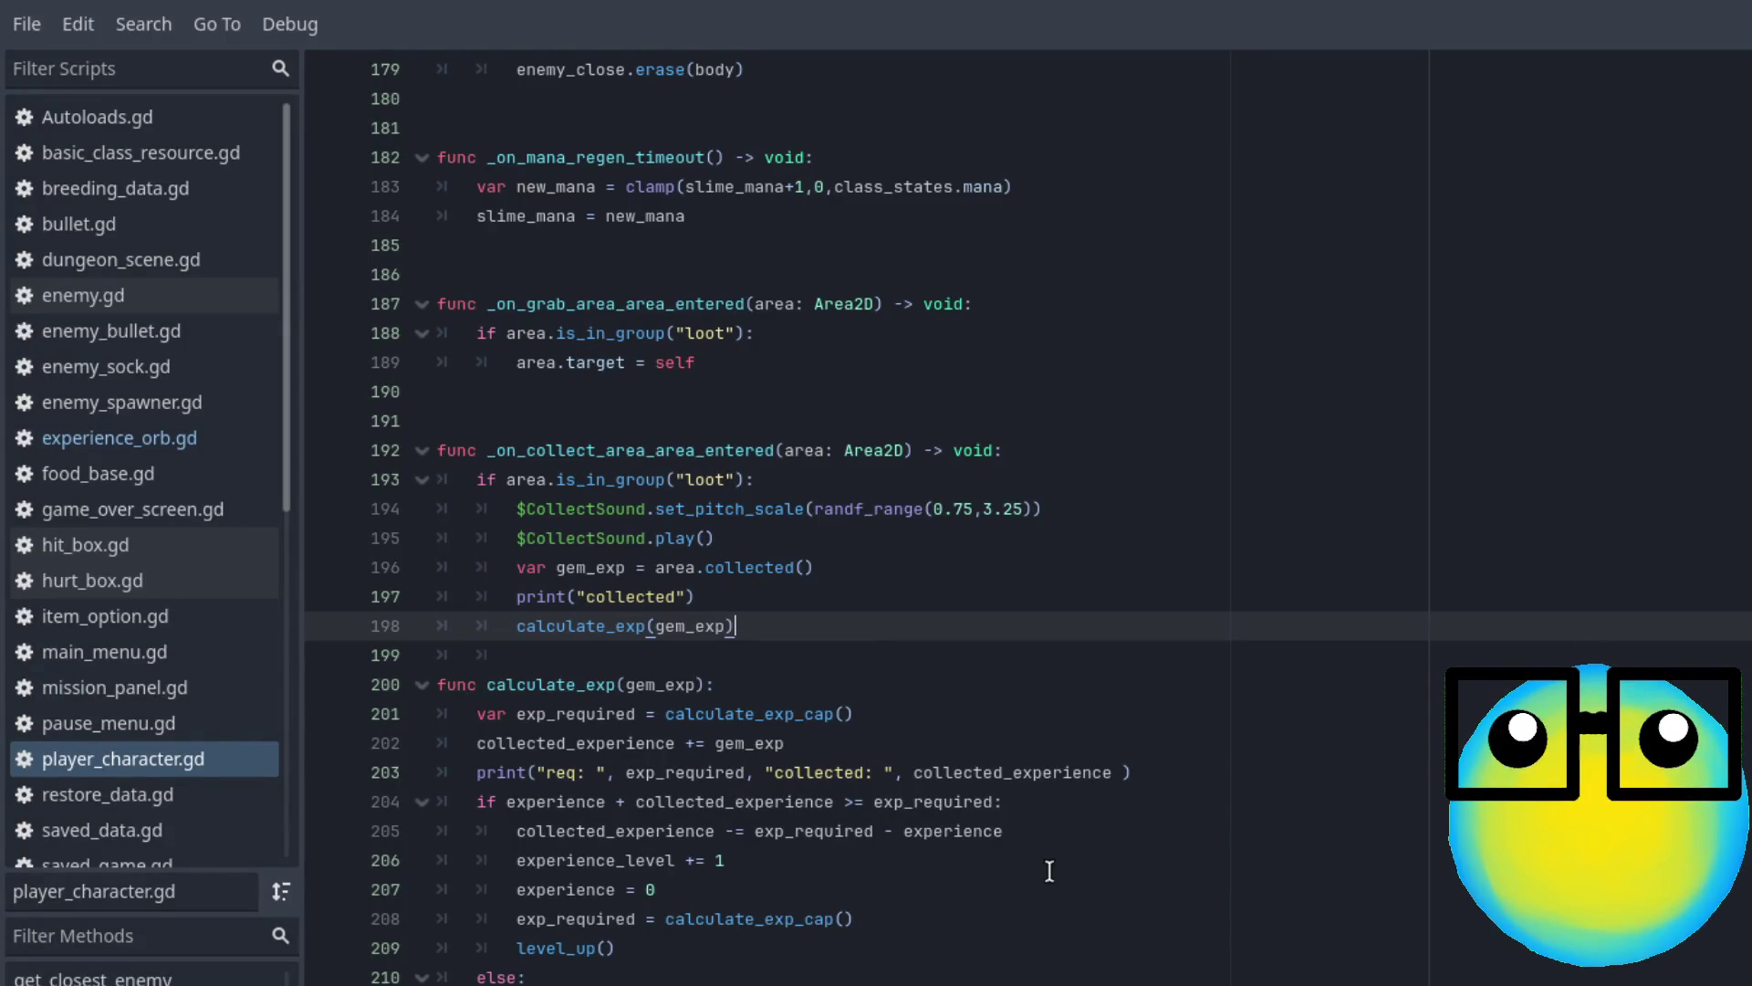
Inspect the final req/collected debug lines in the Output log, then scroll back to calculate_exp
click(1253, 765)
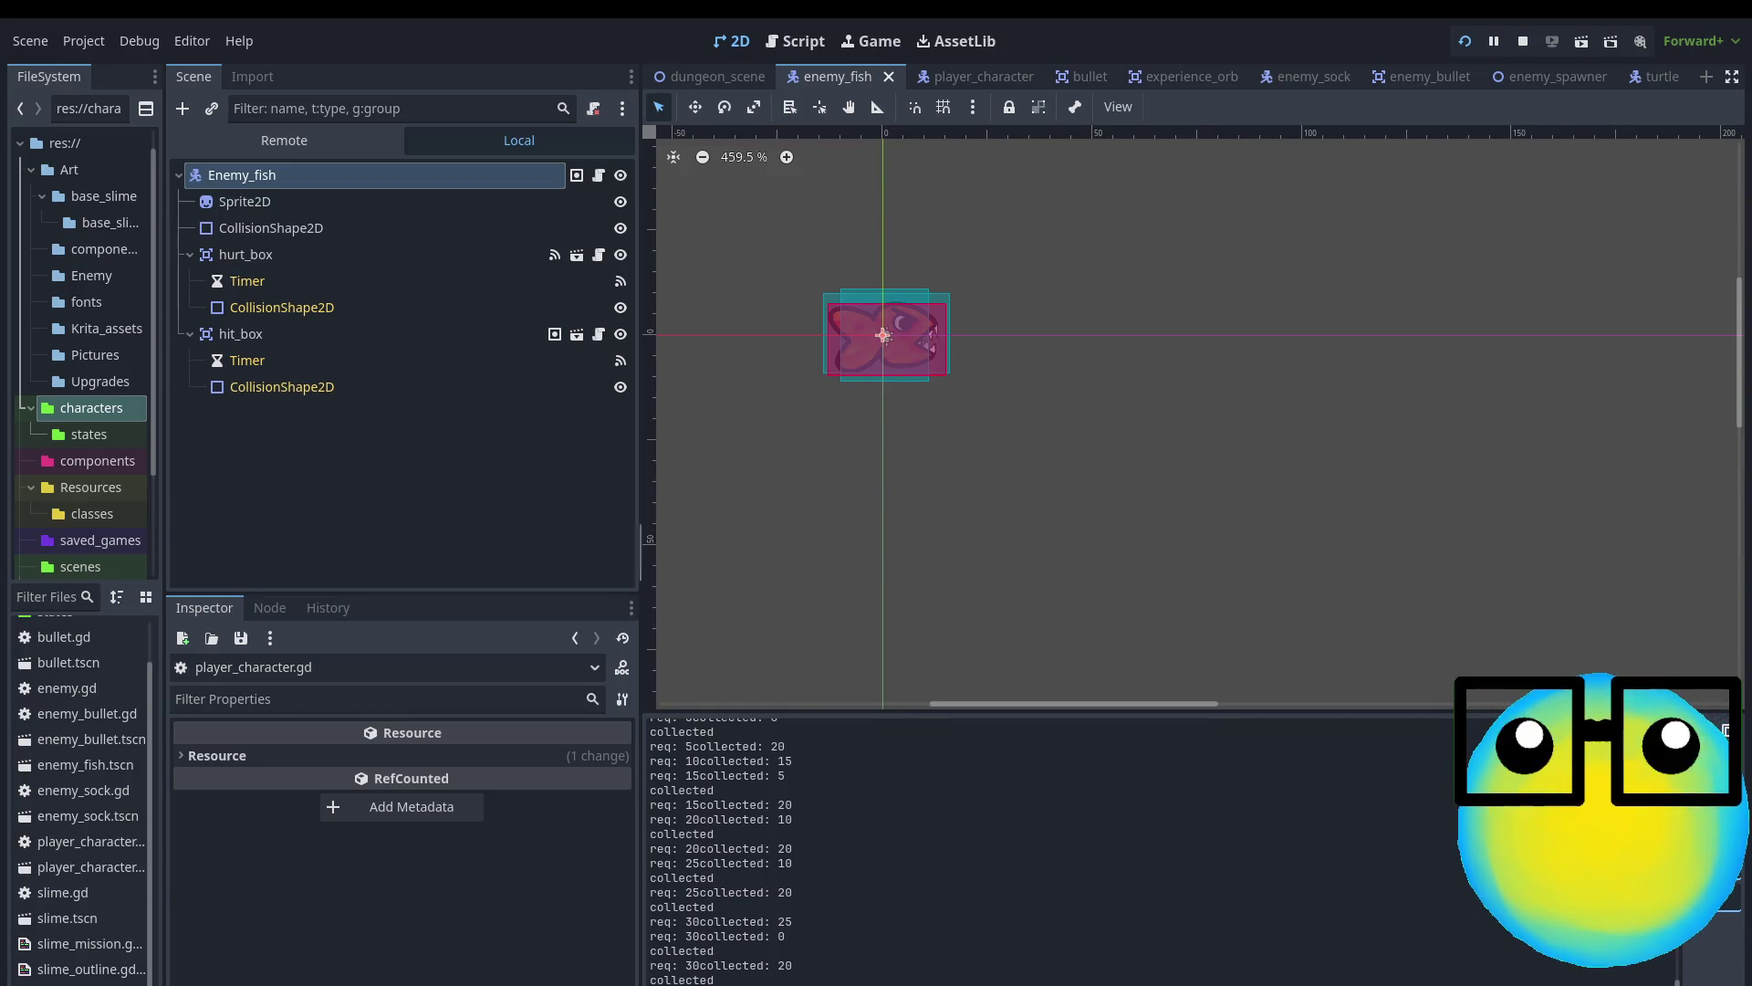
mouse_move(716, 980)
mouse_down()
mouse_move(639, 978)
mouse_move(656, 895)
mouse_up()
click(762, 915)
mouse_move(714, 980)
mouse_down()
mouse_move(671, 980)
mouse_move(628, 951)
mouse_move(630, 928)
mouse_up()
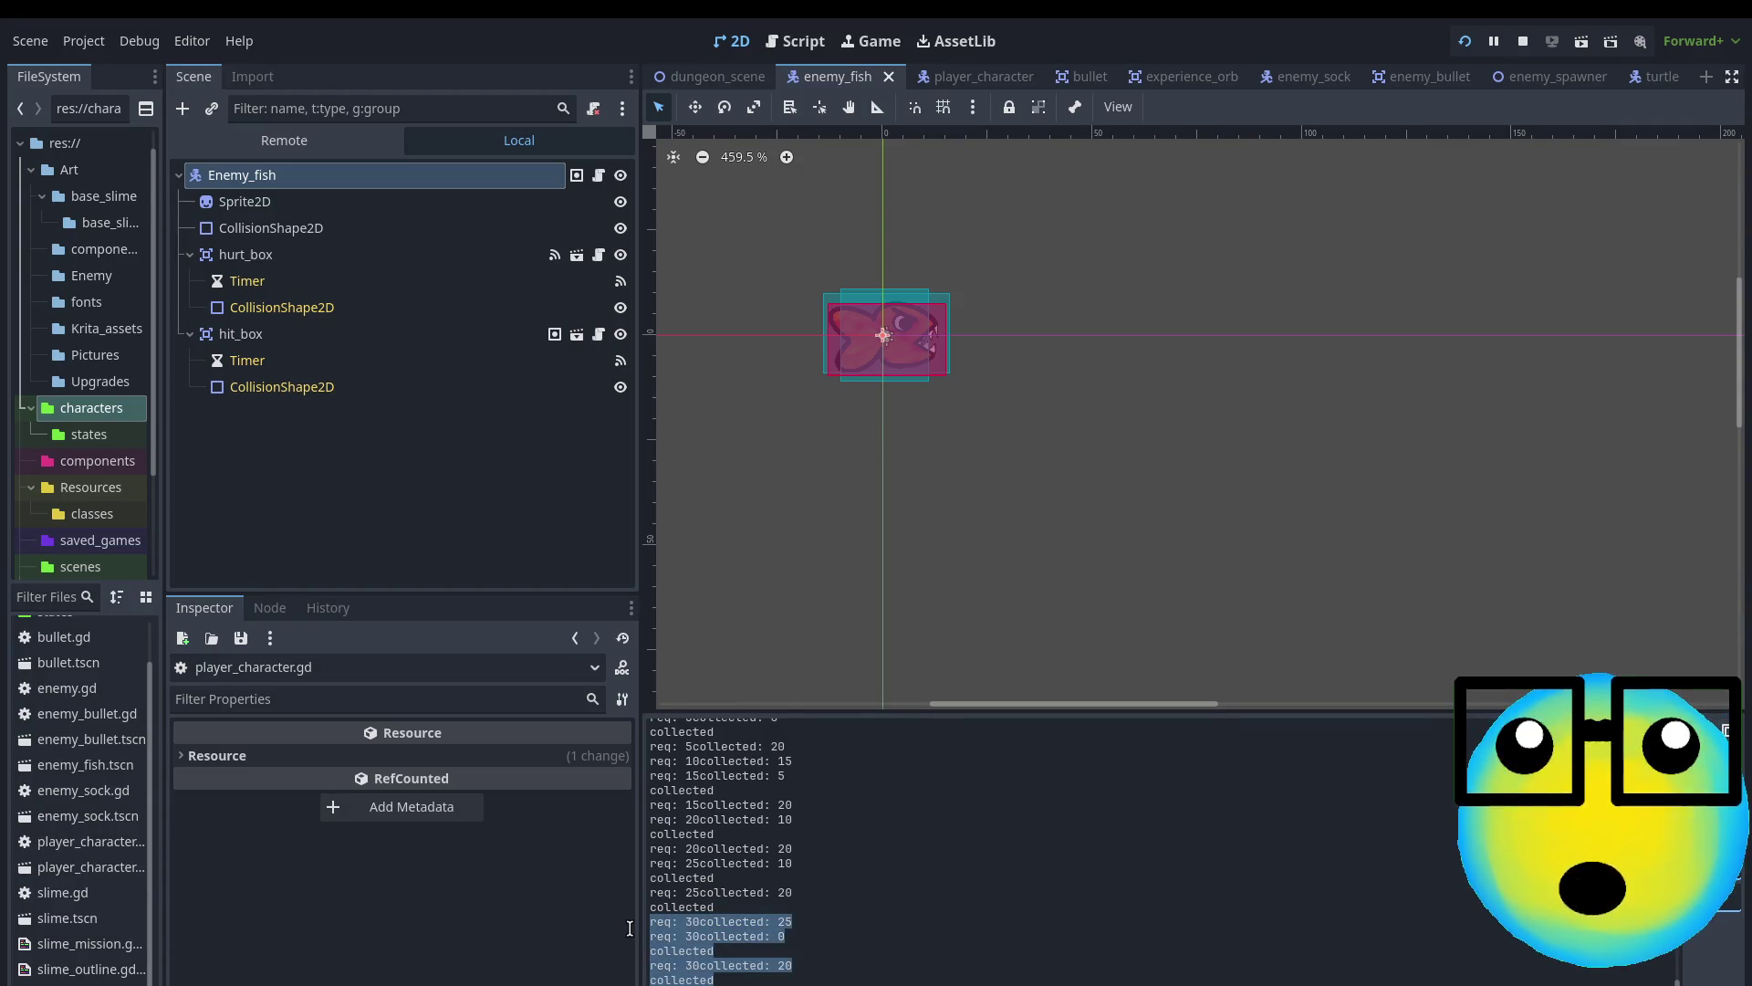
click(817, 968)
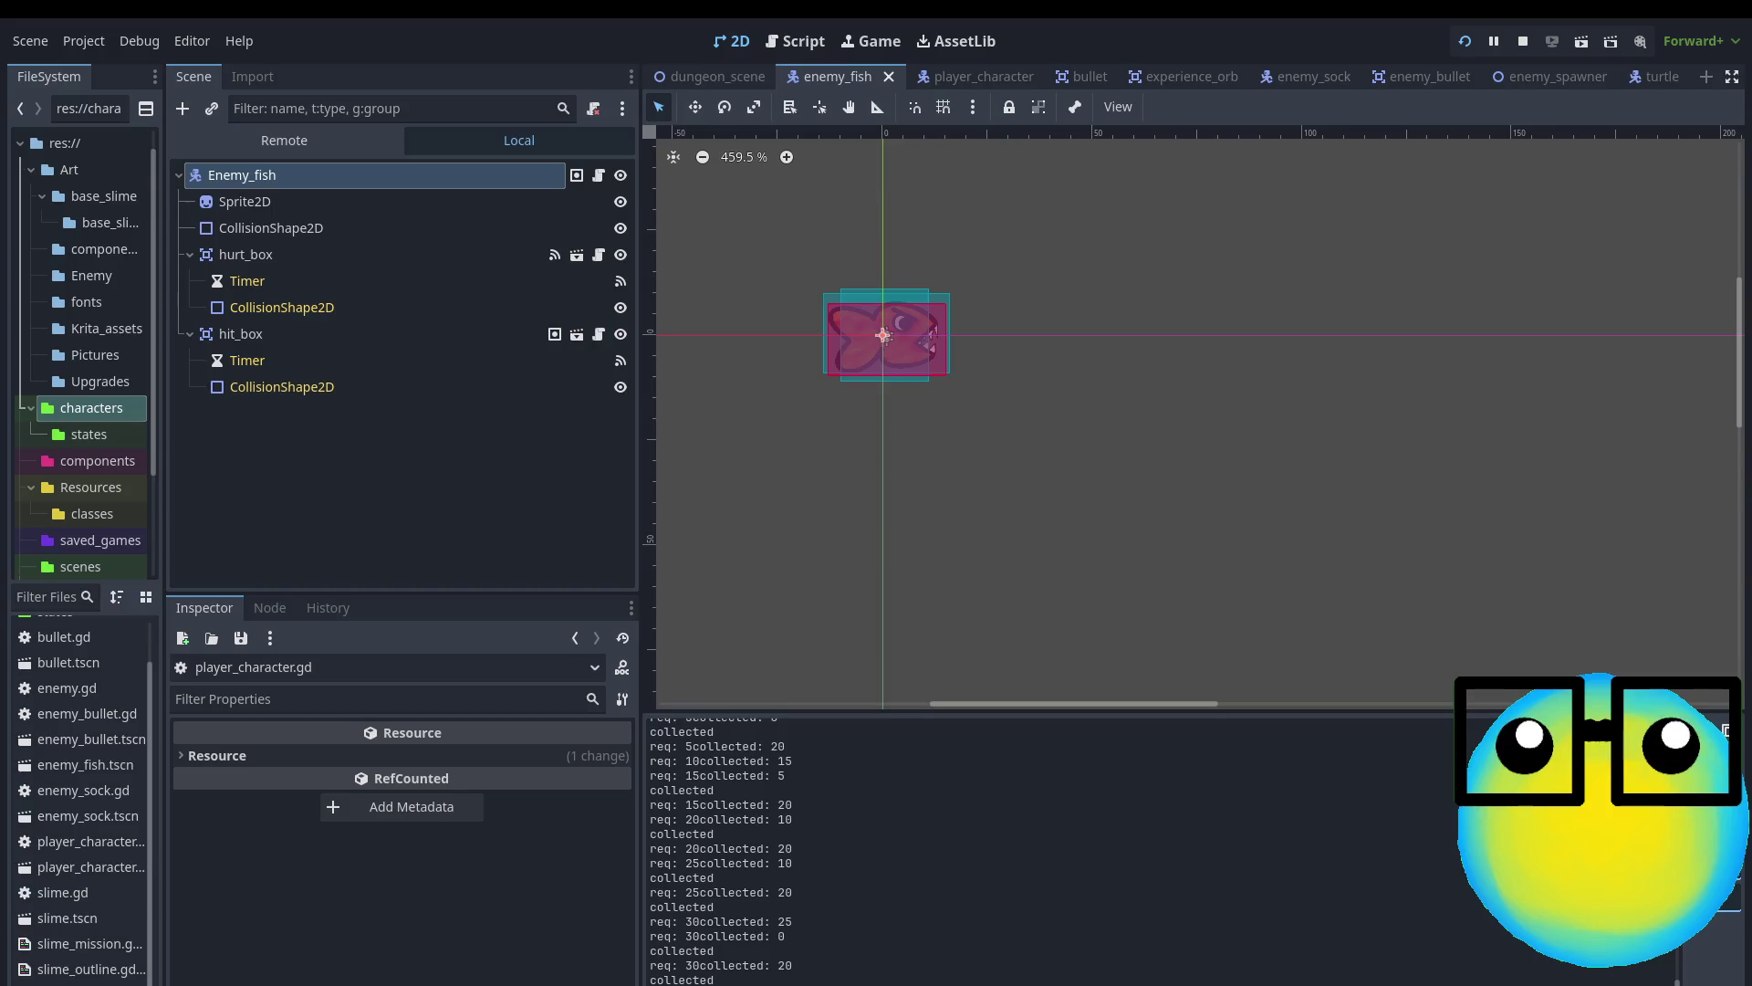
scroll(709, 851, up, 1)
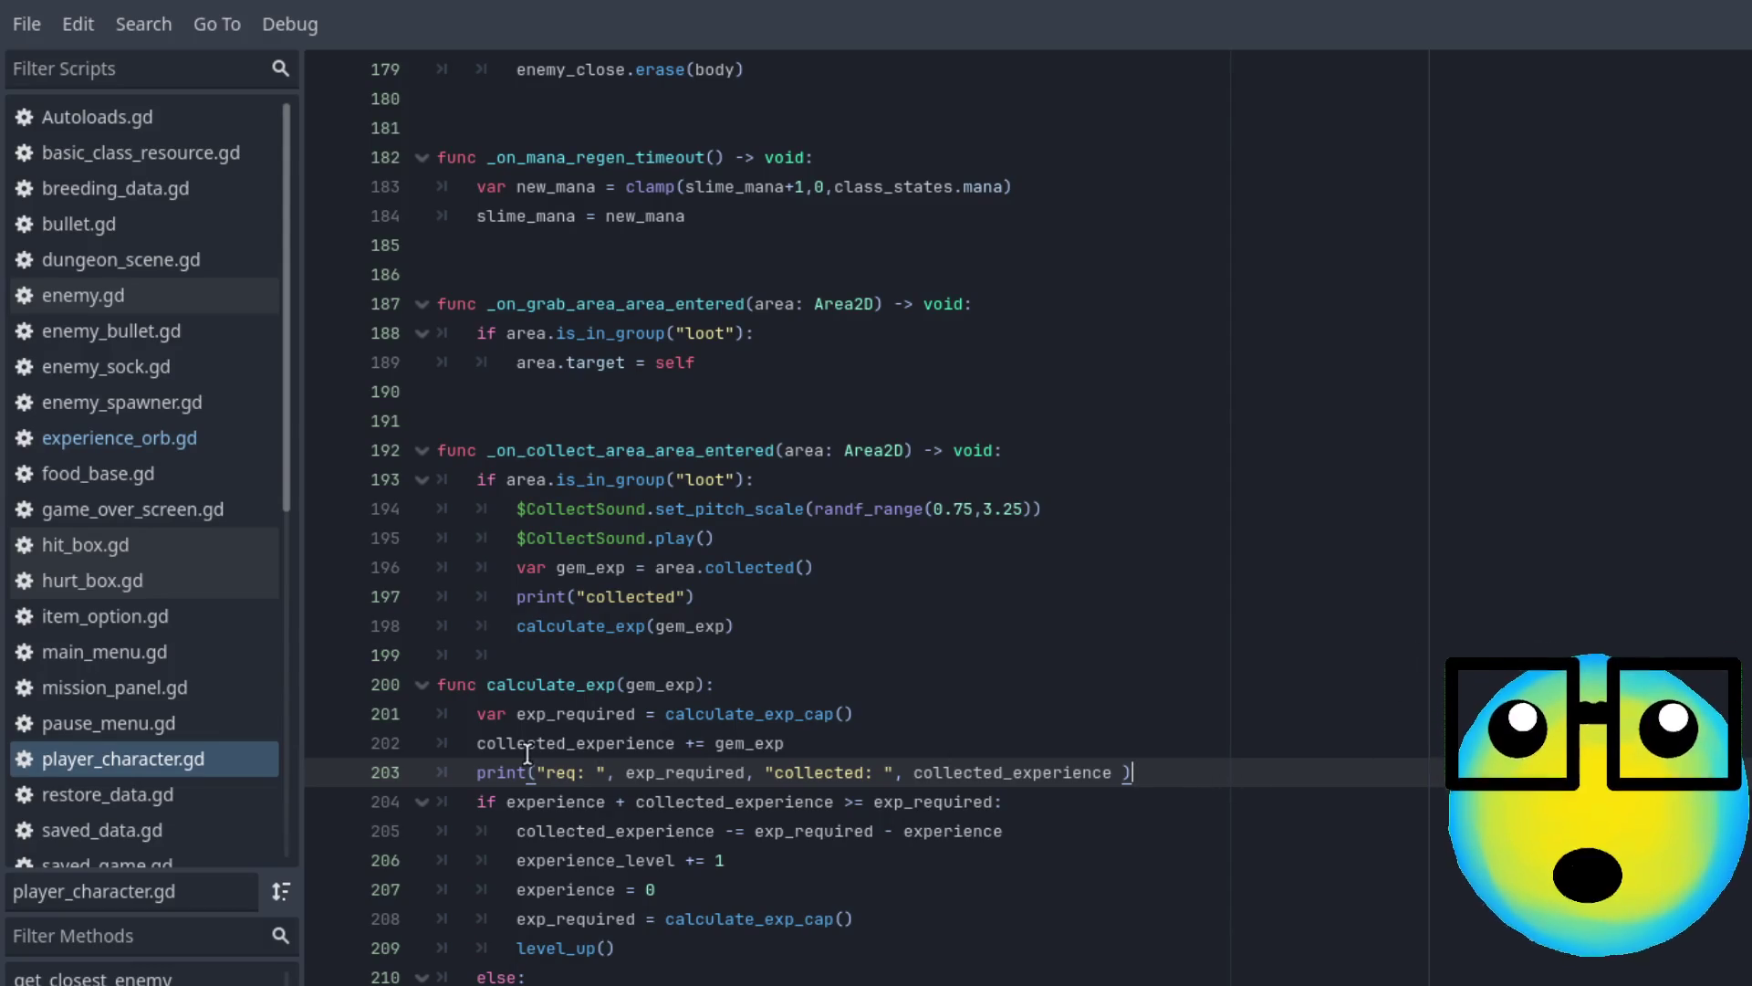
Delete '- experience' on line 205 so only exp_required is subtracted, then run the project
click(787, 743)
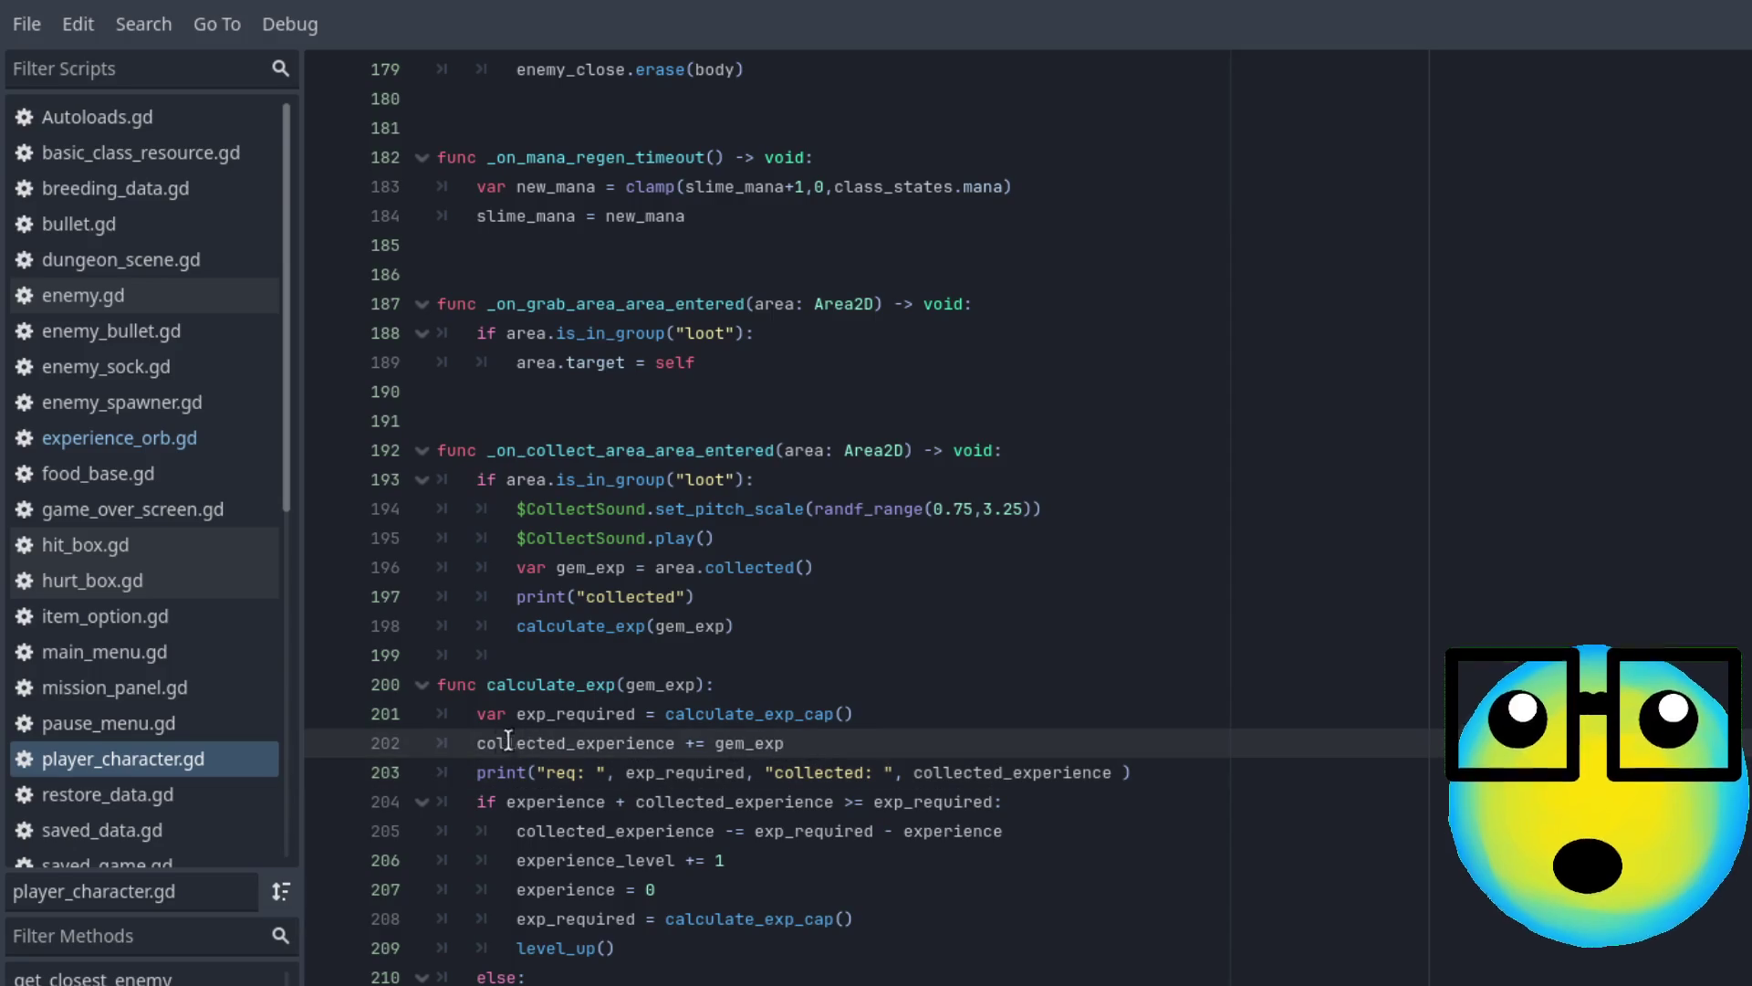
drag(477, 743, 841, 743)
click(842, 743)
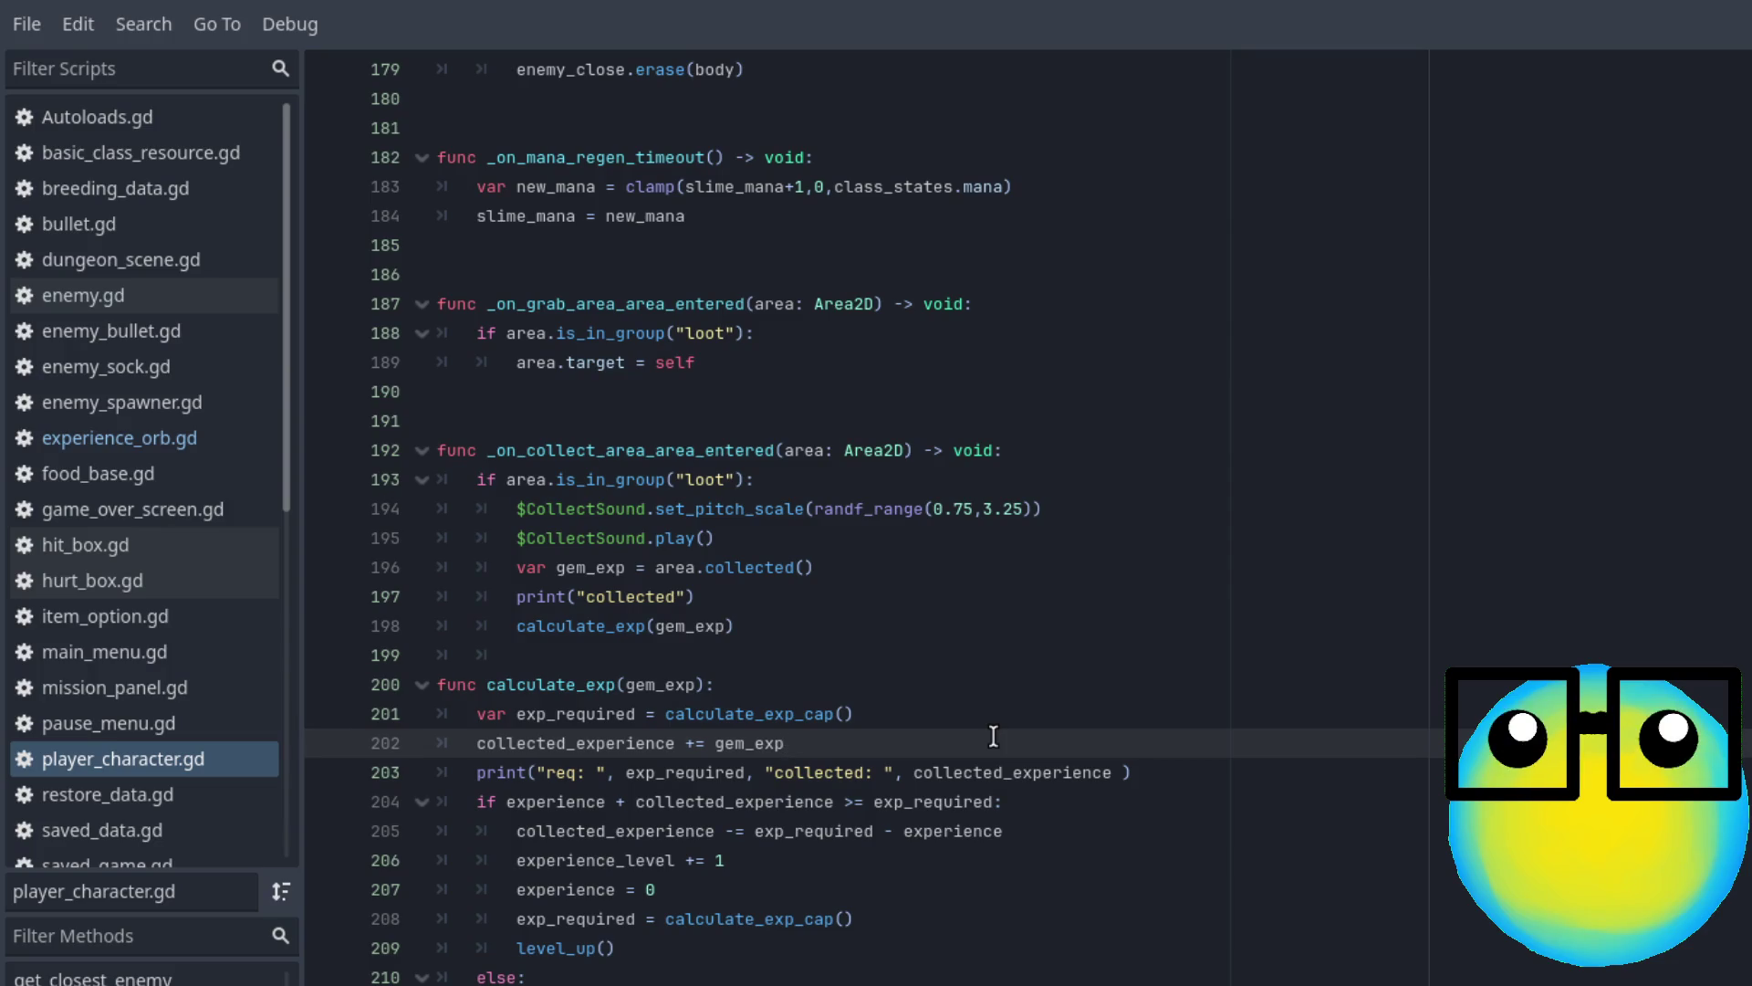
click(1051, 831)
key(ctrl+shift+Left)
key(ctrl+shift+Left)
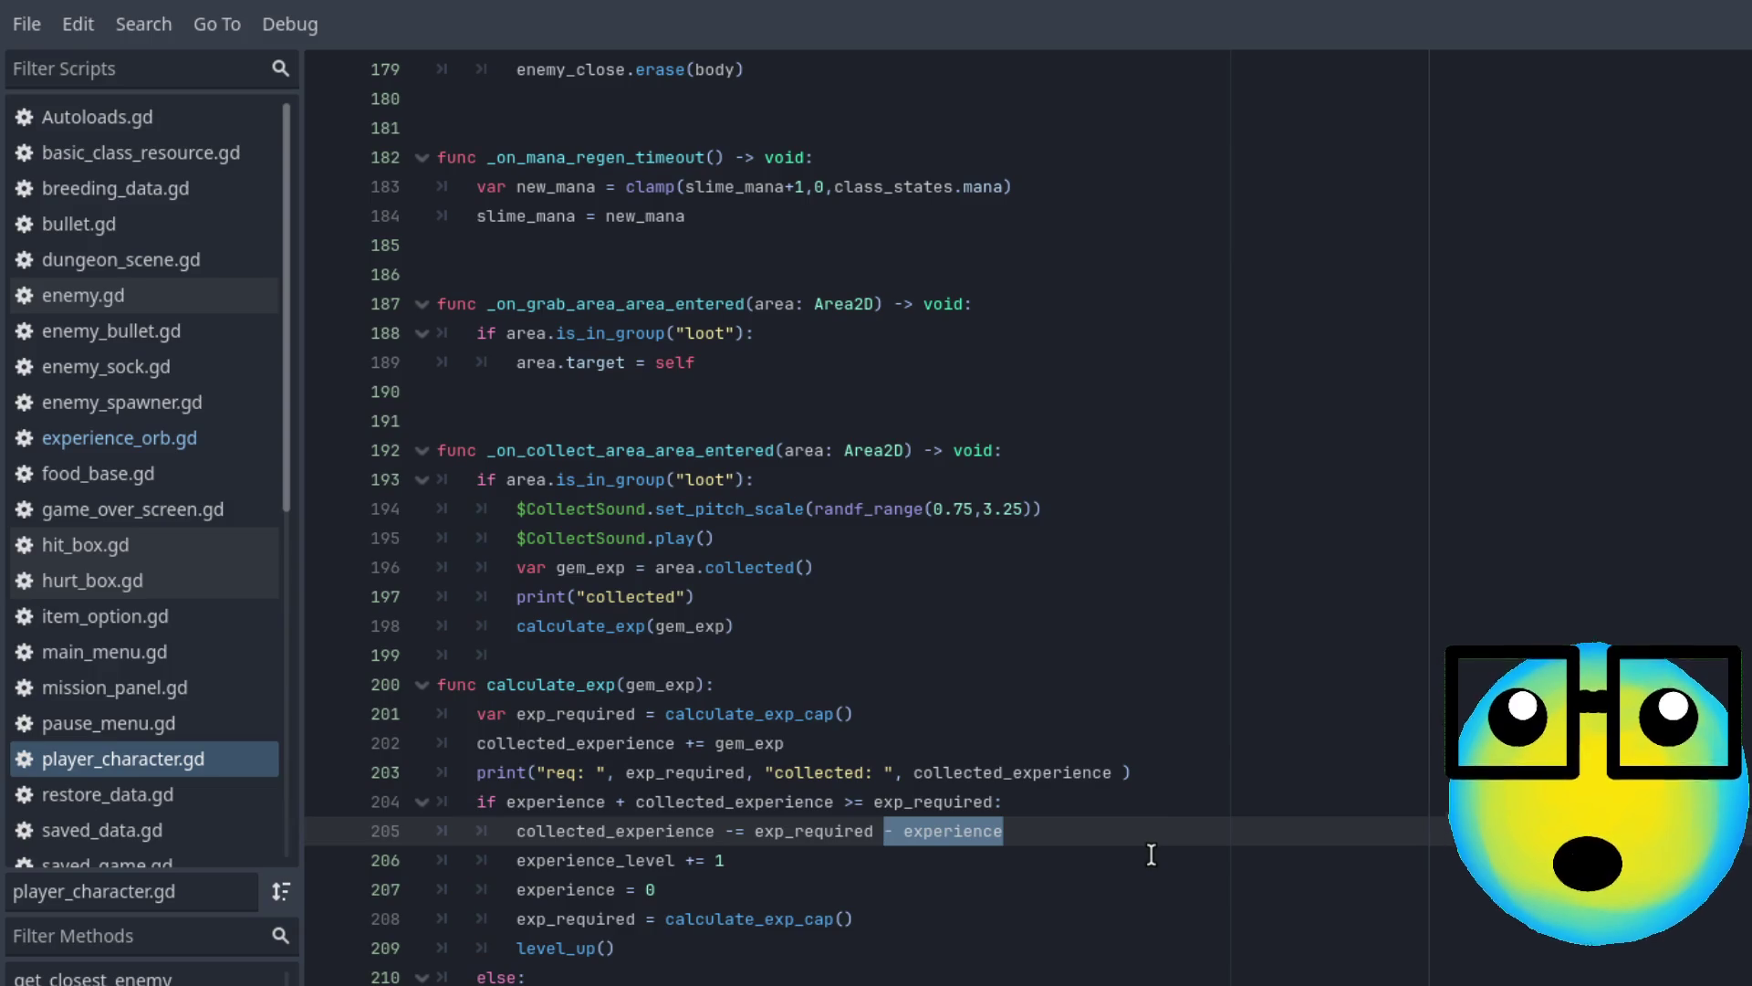
key(BackSpace)
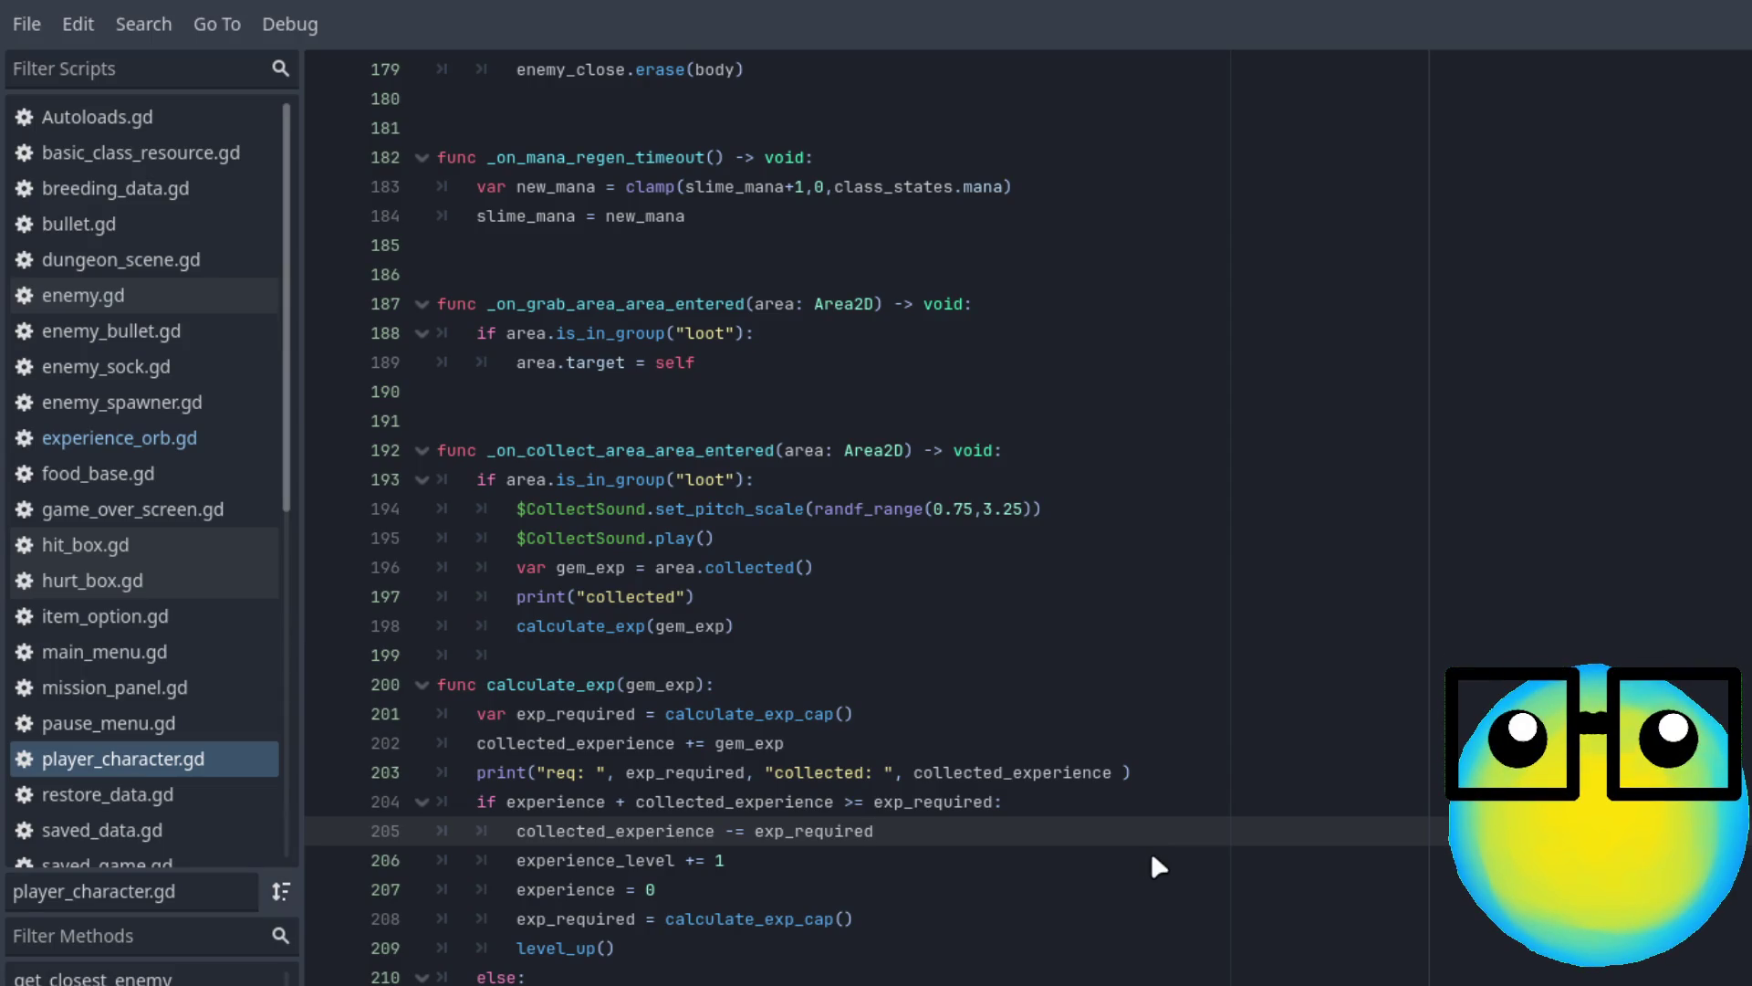
key(F5)
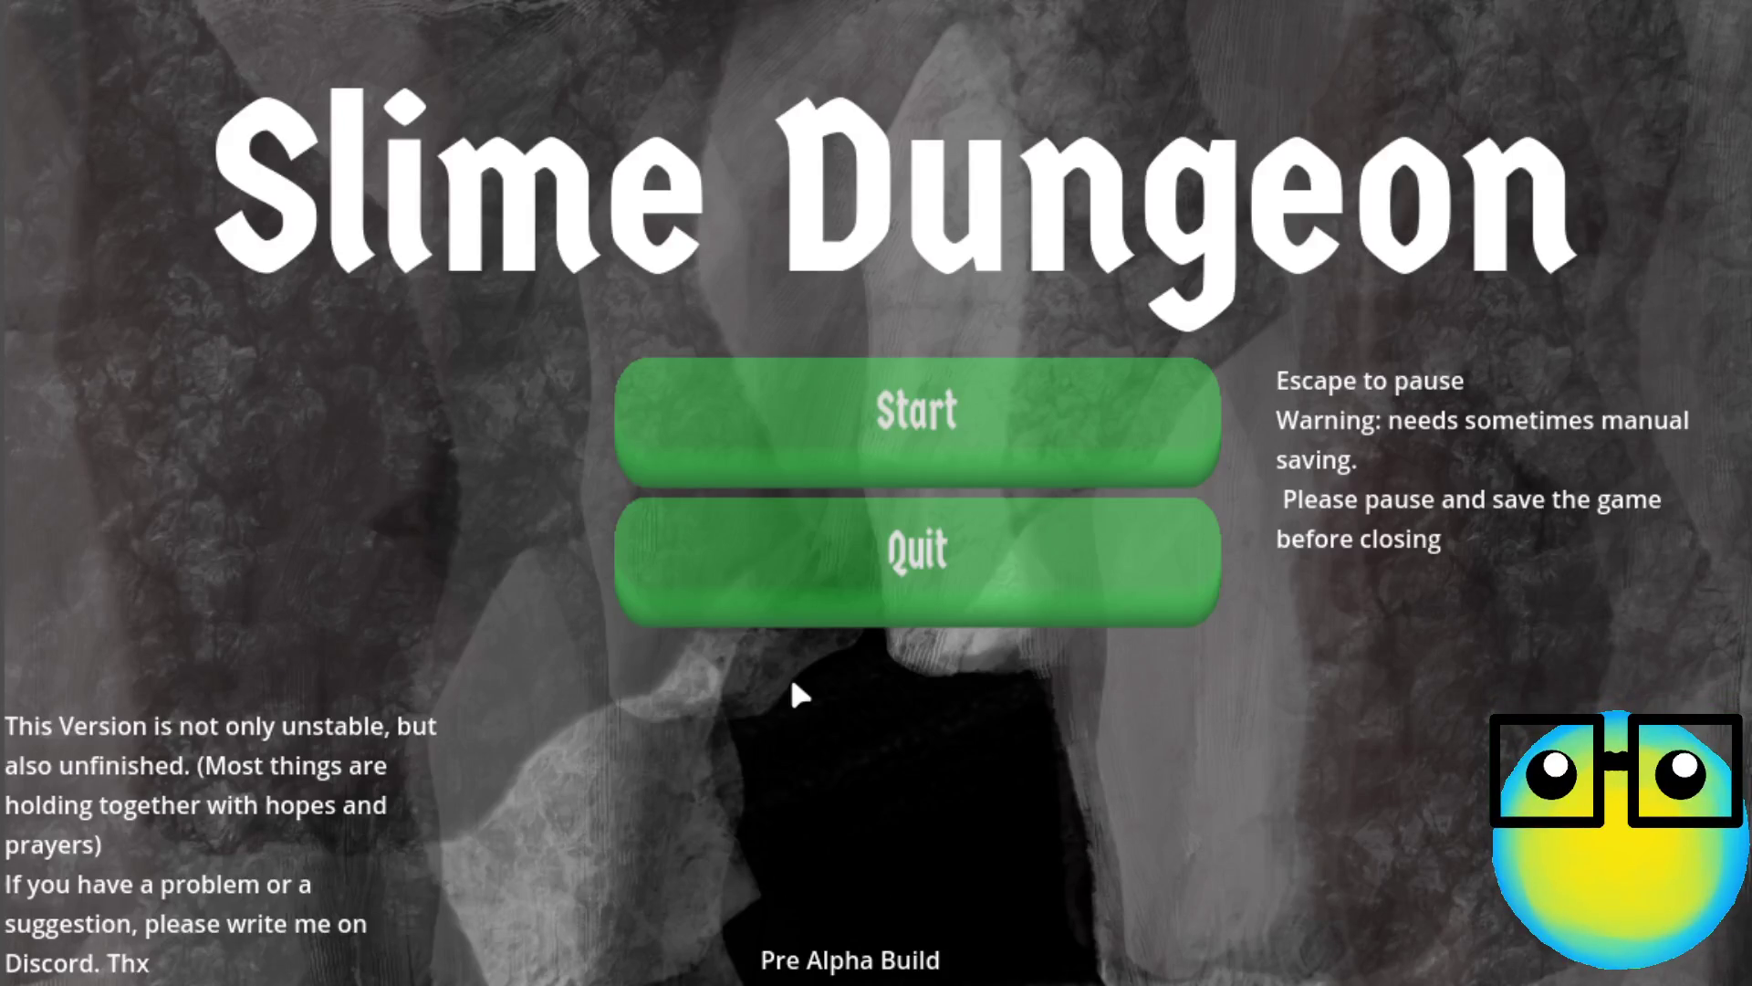
Start the game, send the blue slime on a mission, and take bullet and bullet2 upgrades
click(983, 374)
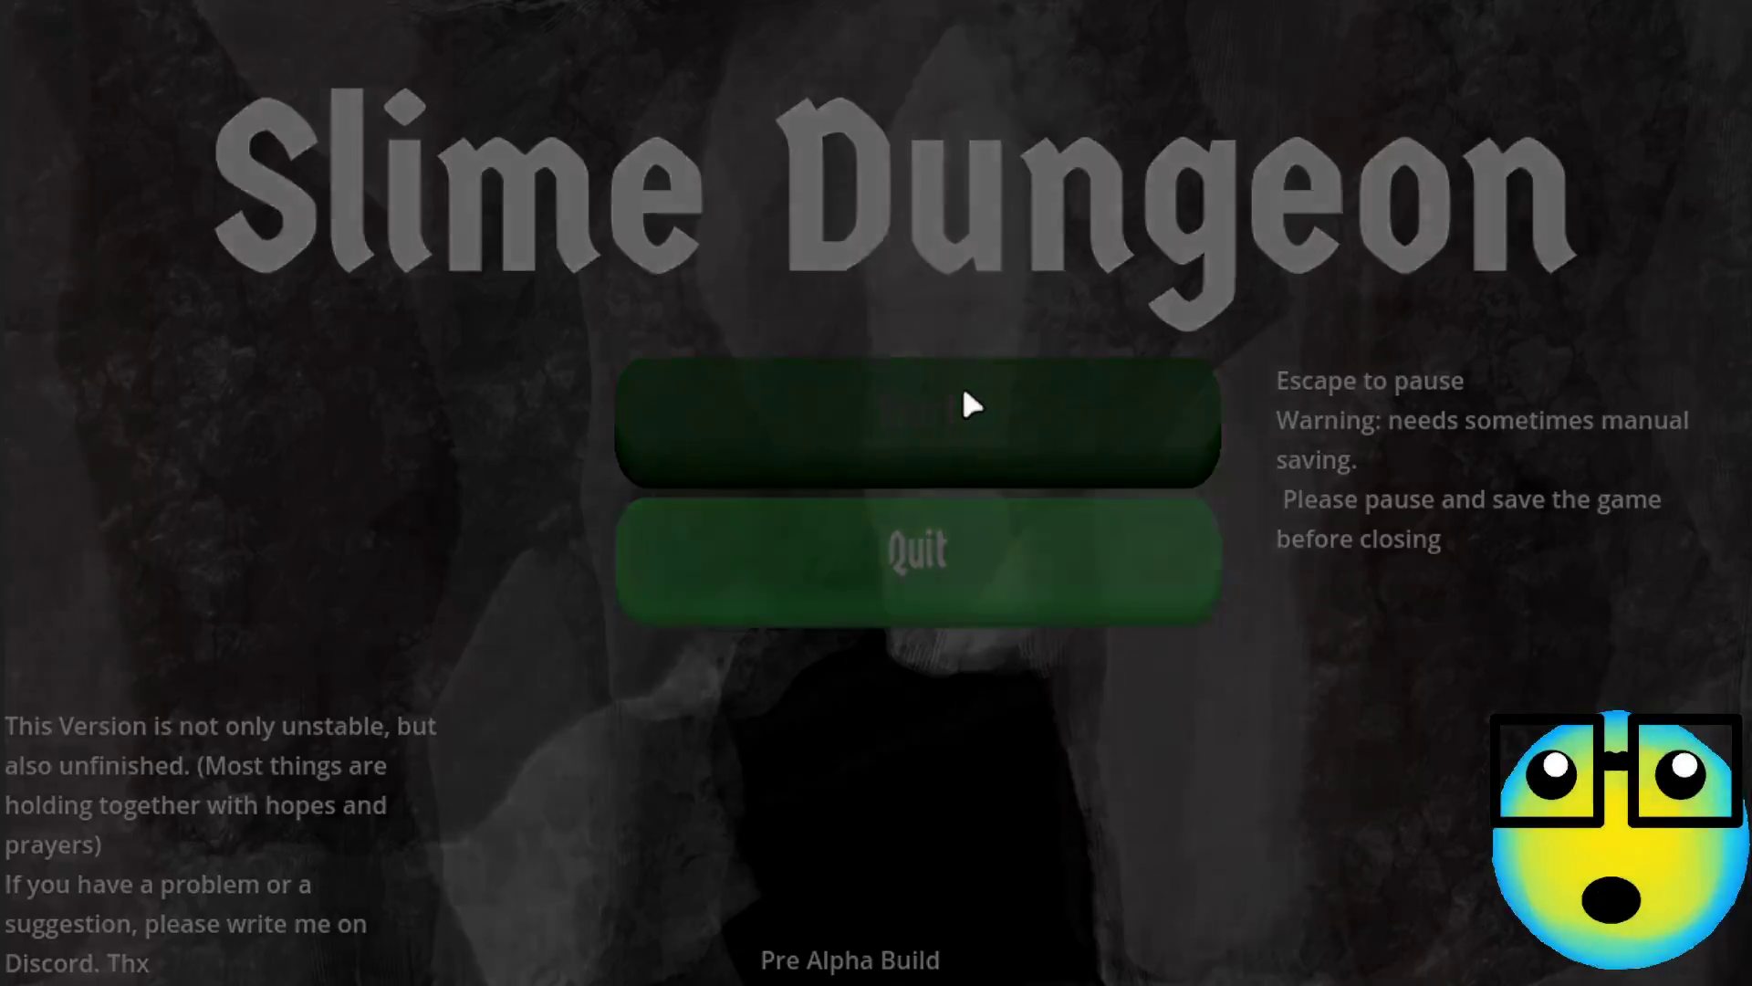
click(865, 602)
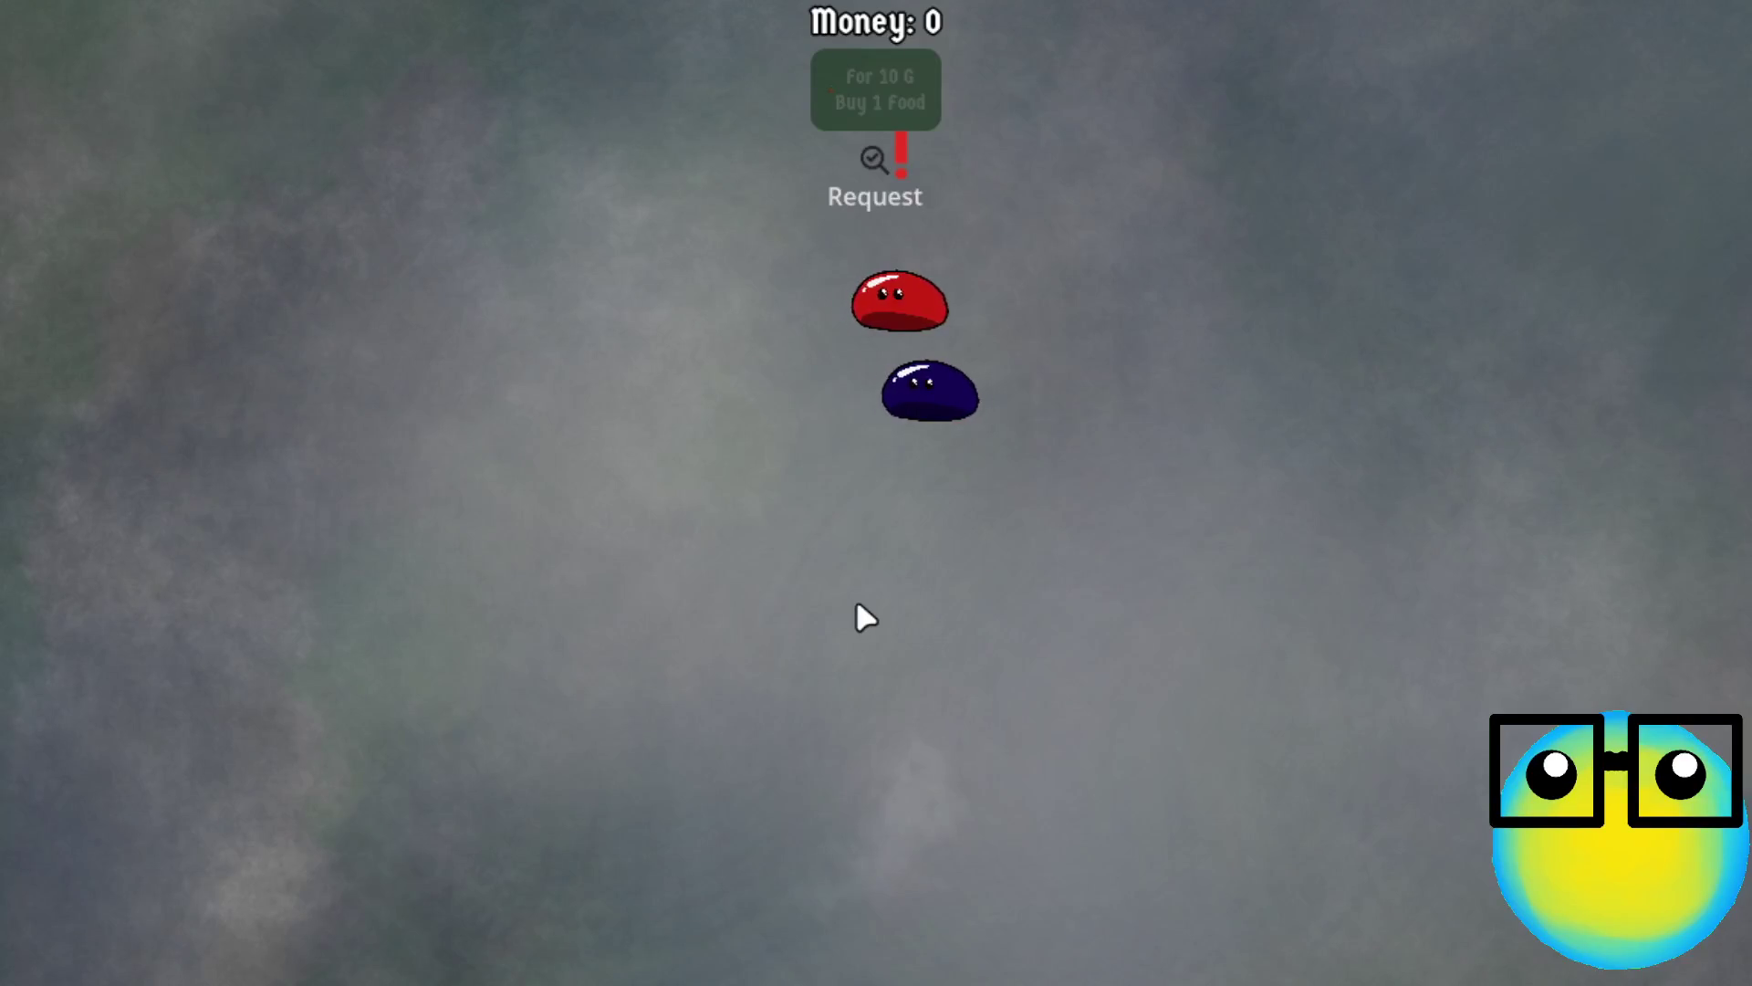
click(1104, 351)
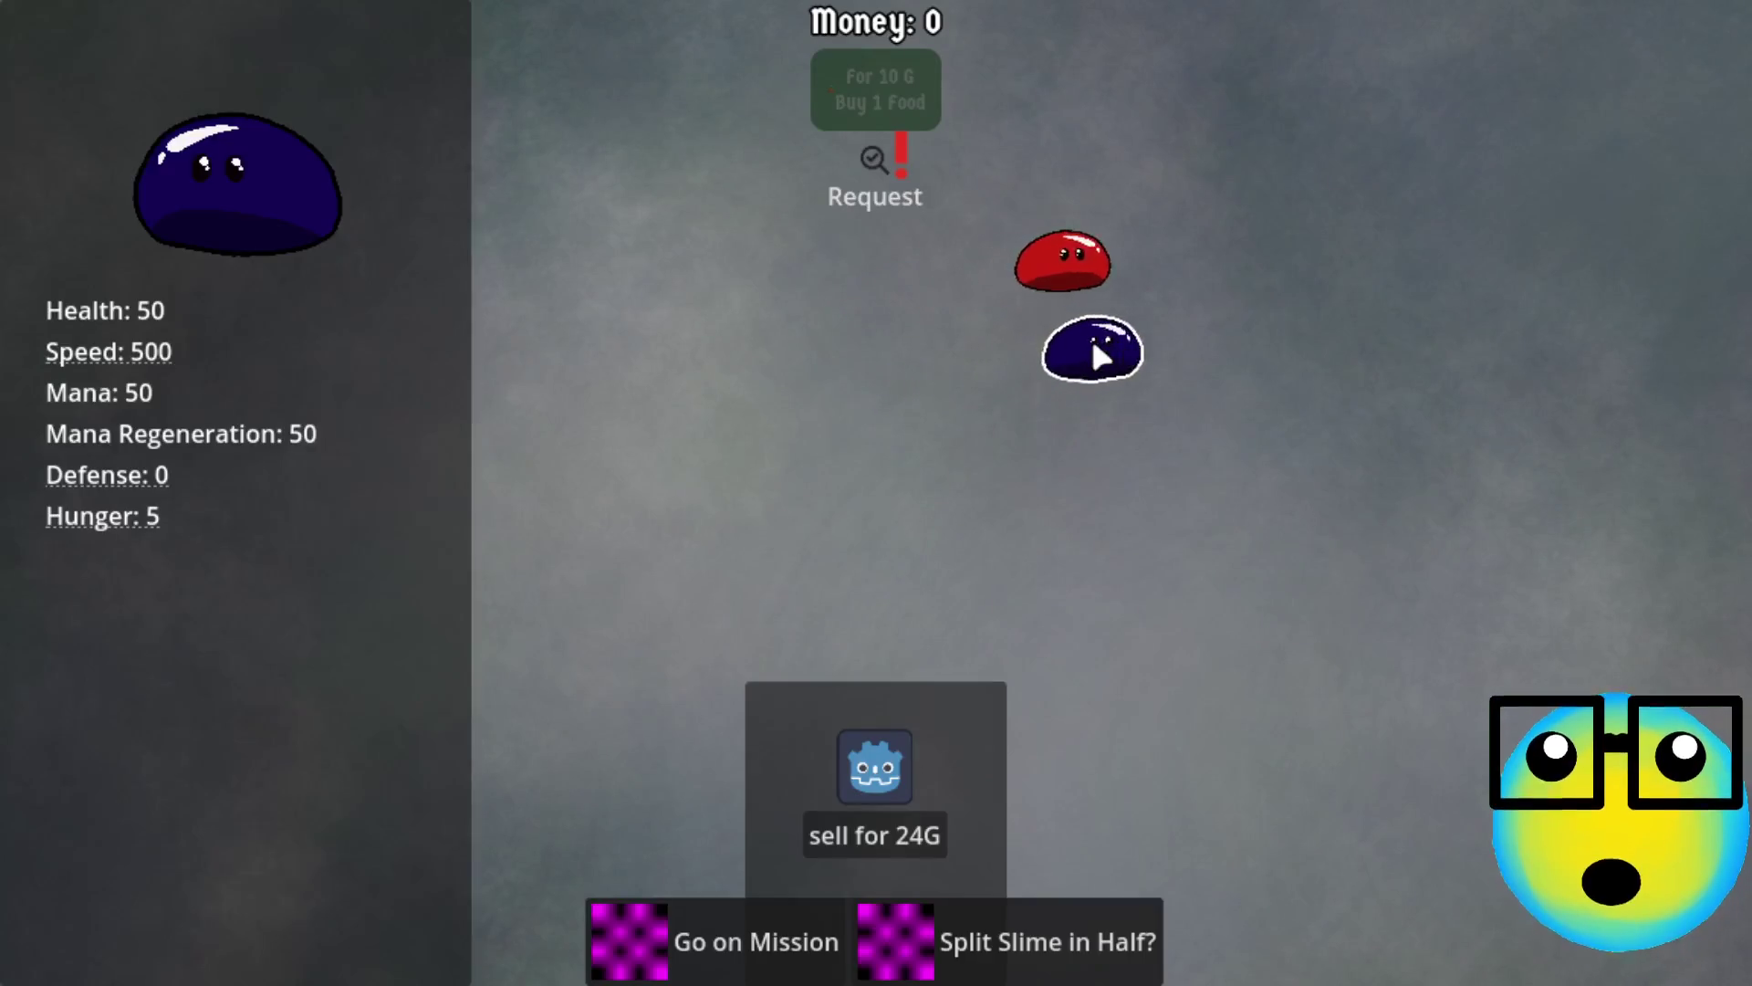
click(644, 935)
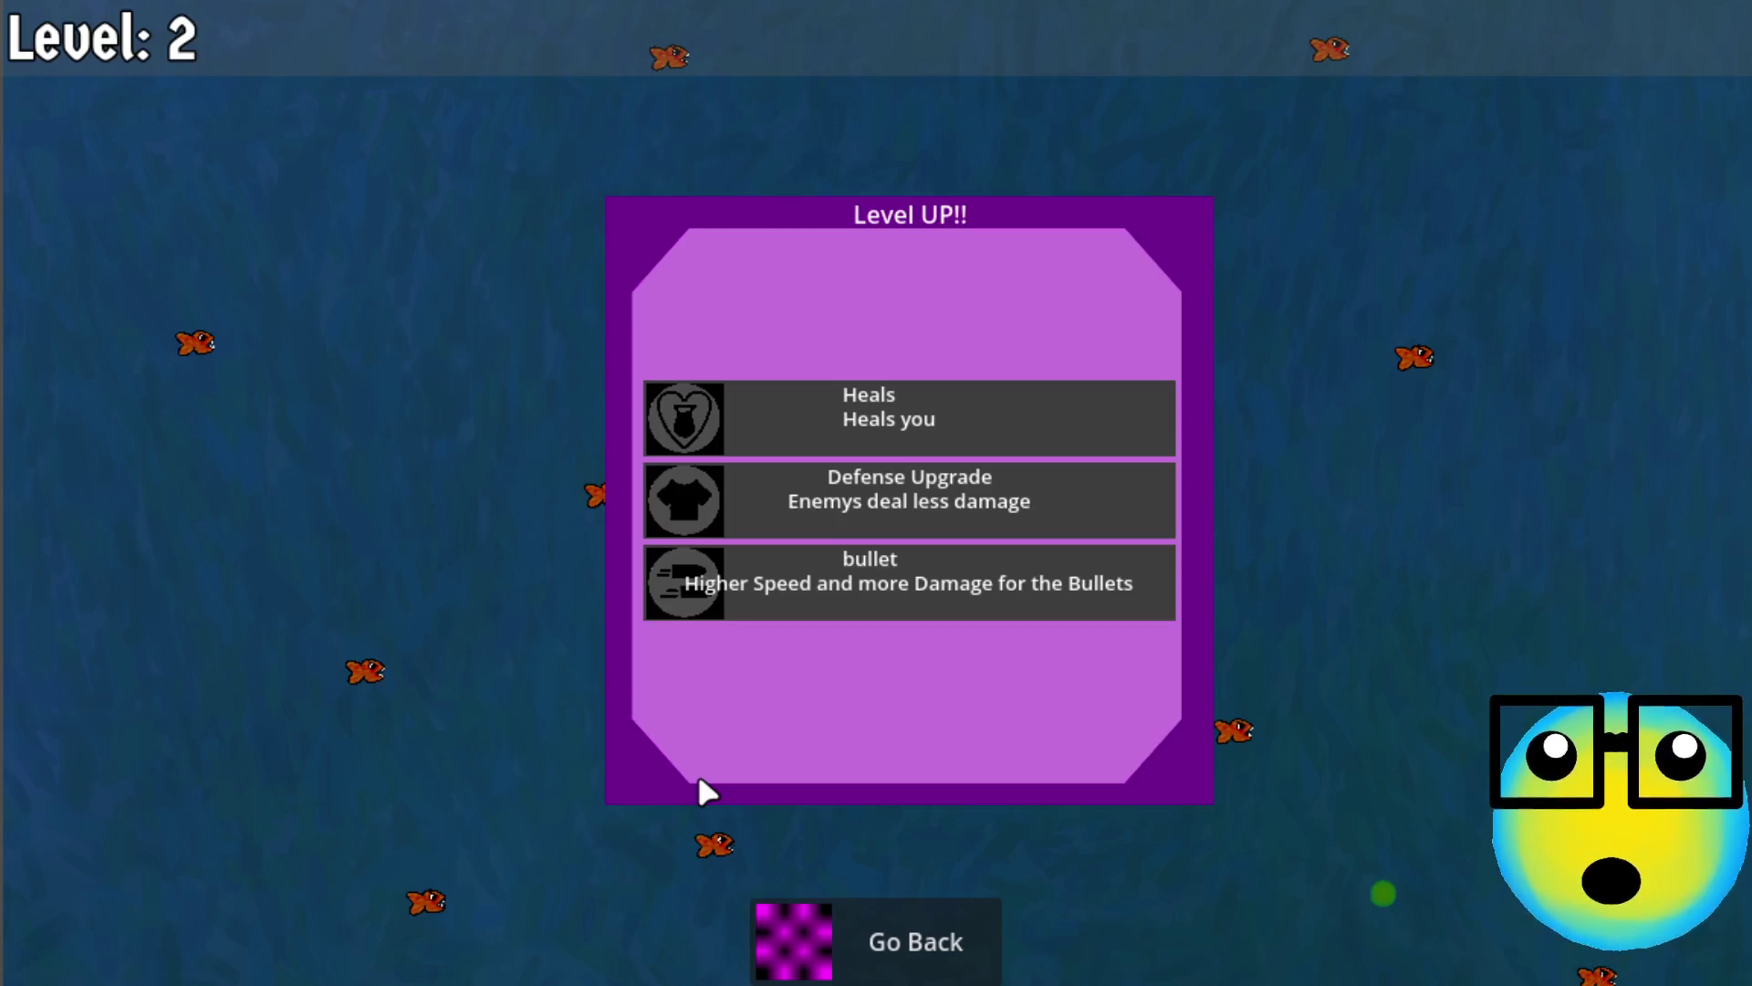
click(830, 591)
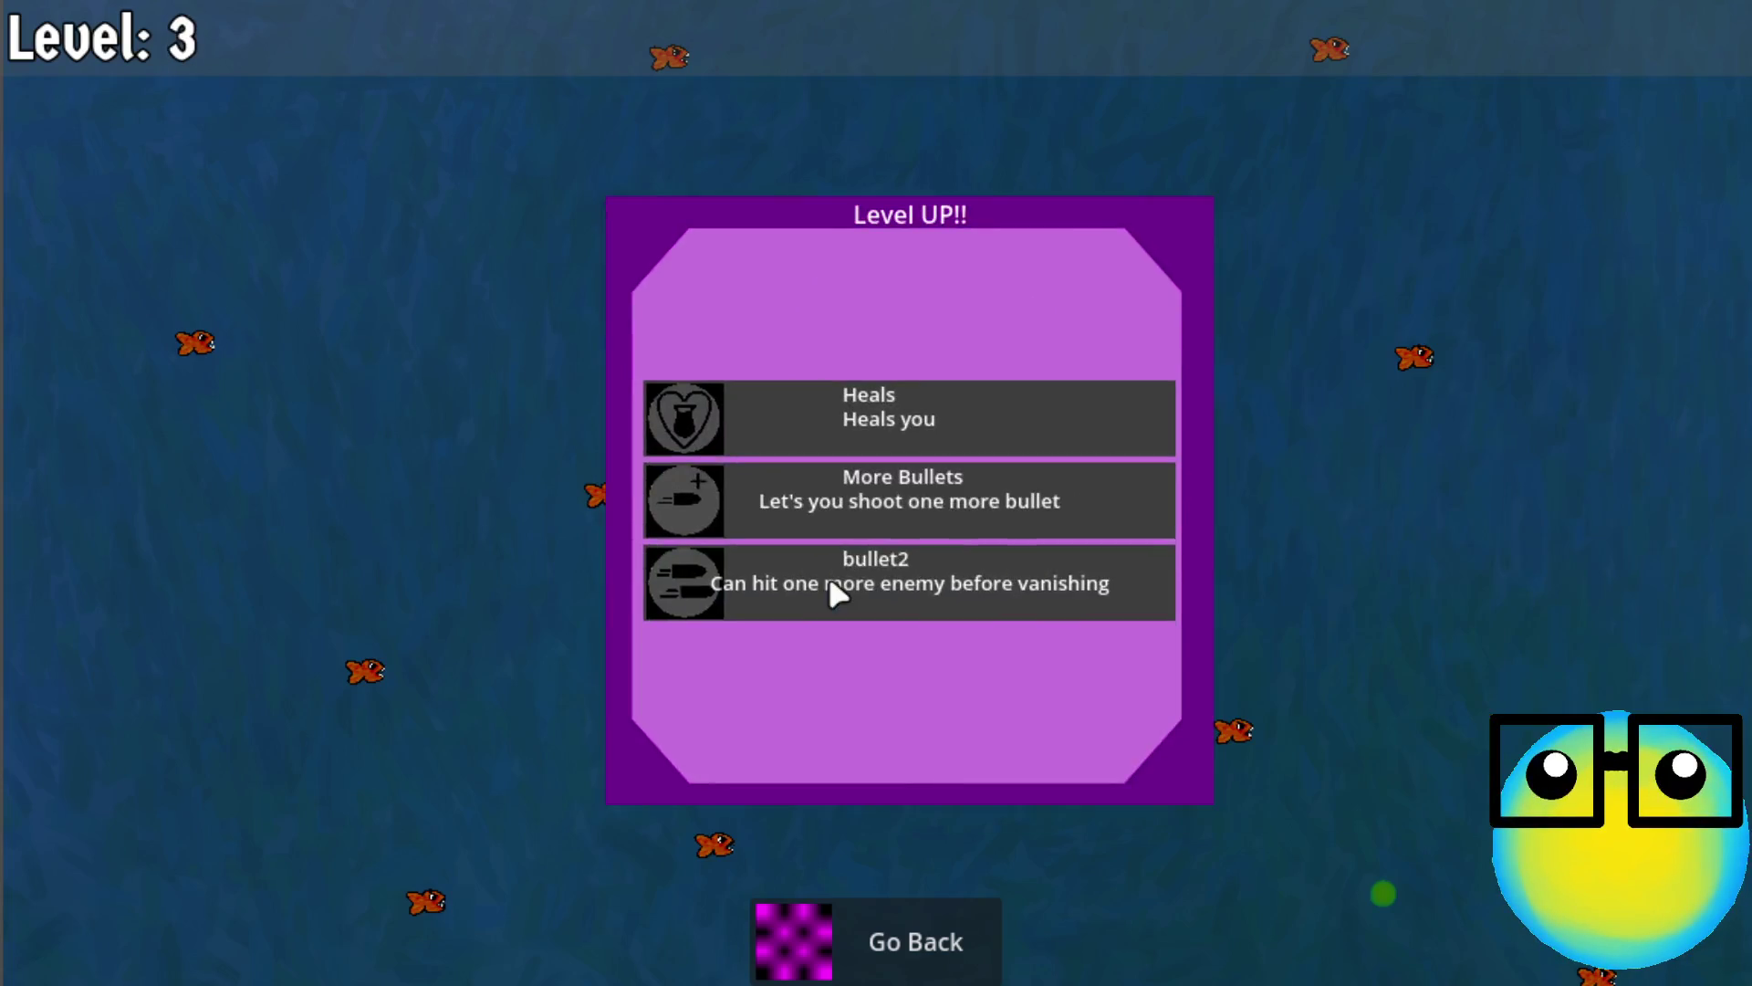
click(973, 590)
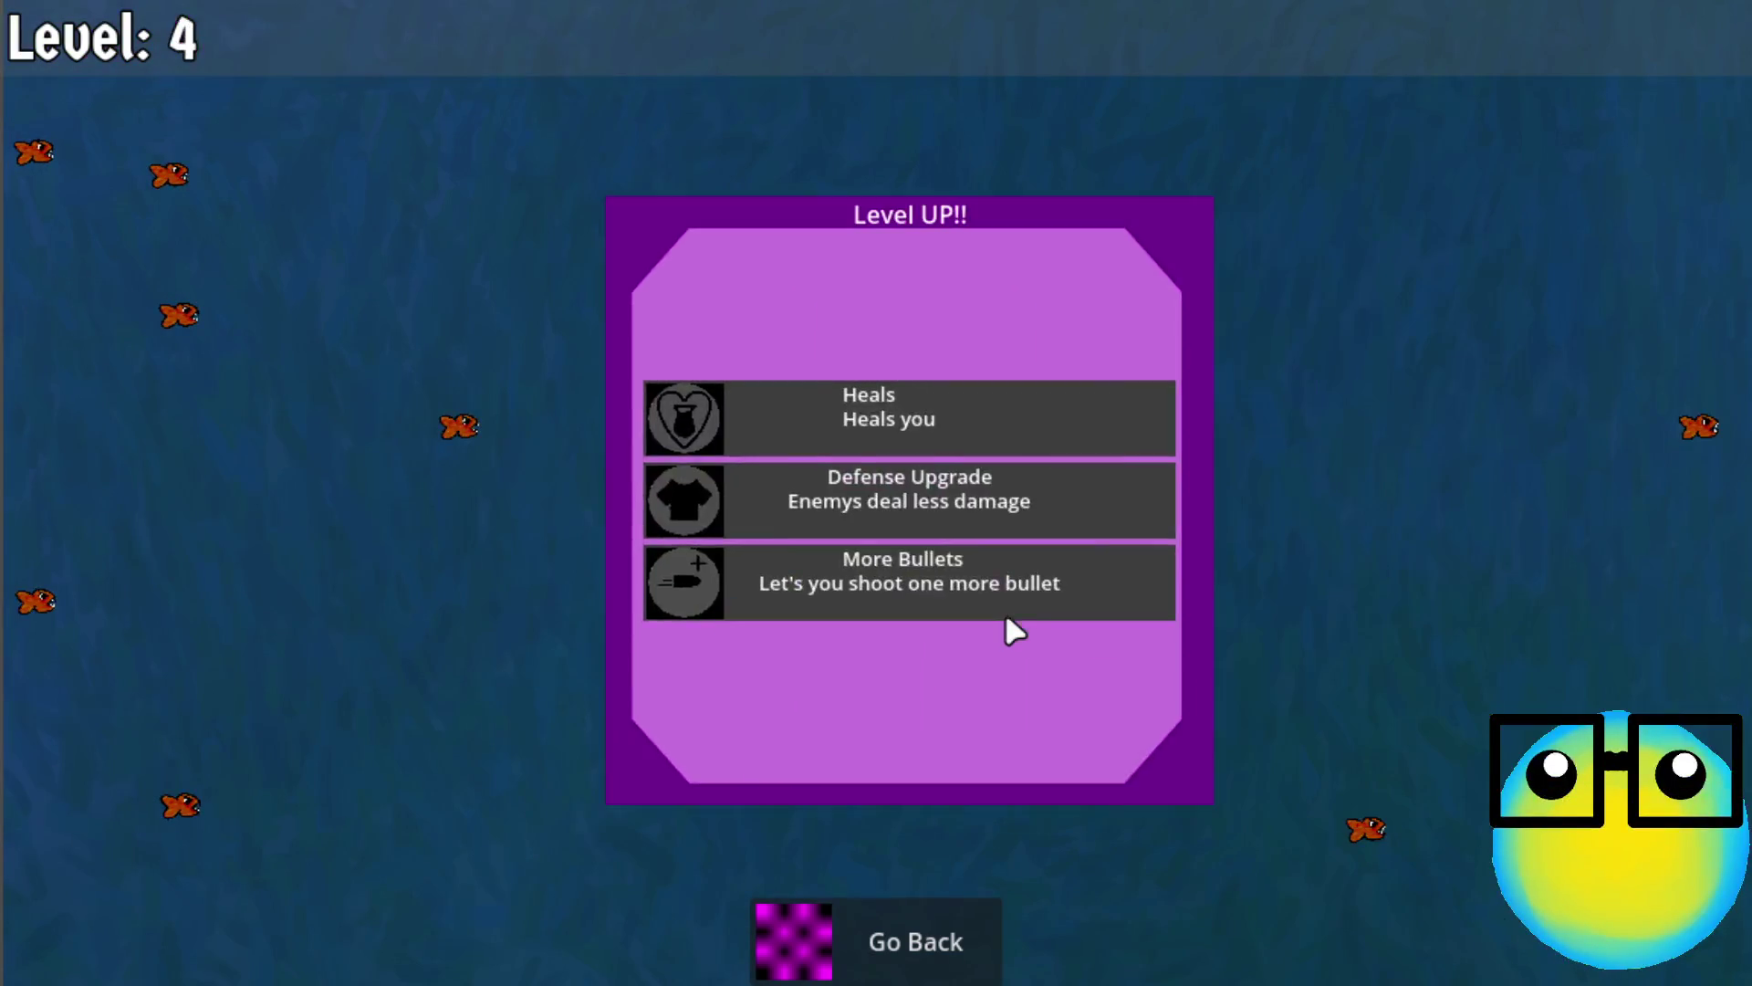
click(872, 584)
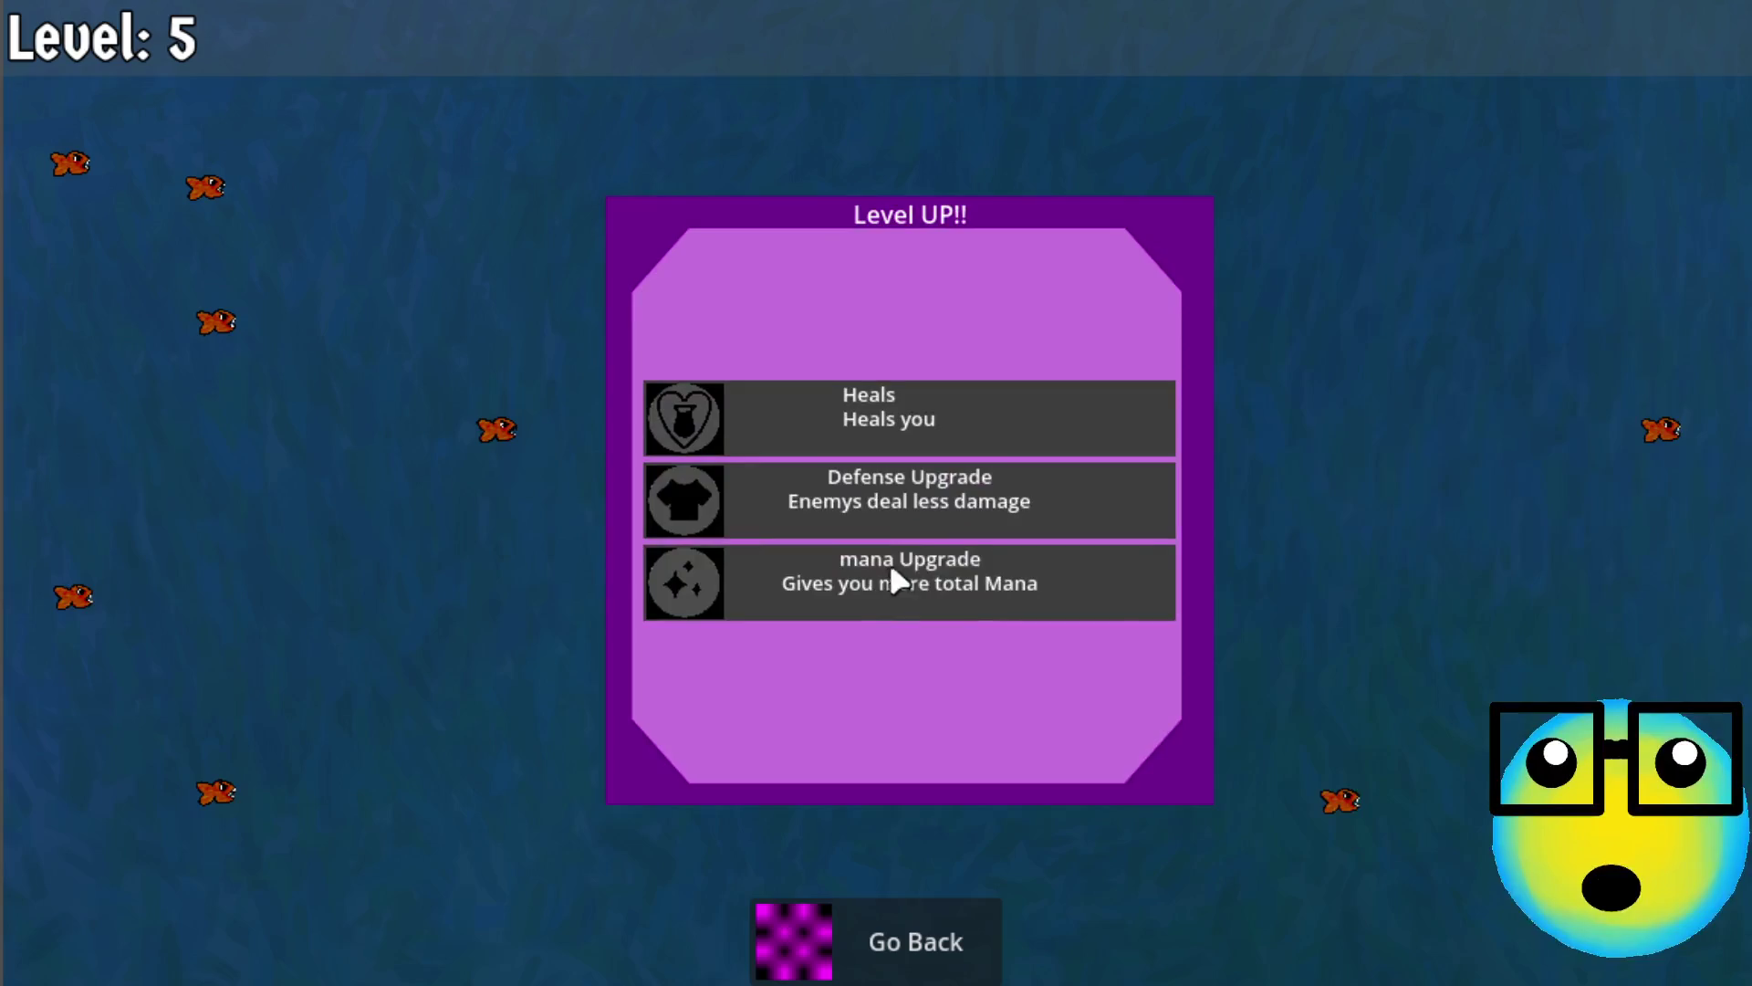
Take Defense, Mana Regeneration and two More Bullets upgrades at the following level-ups
click(958, 494)
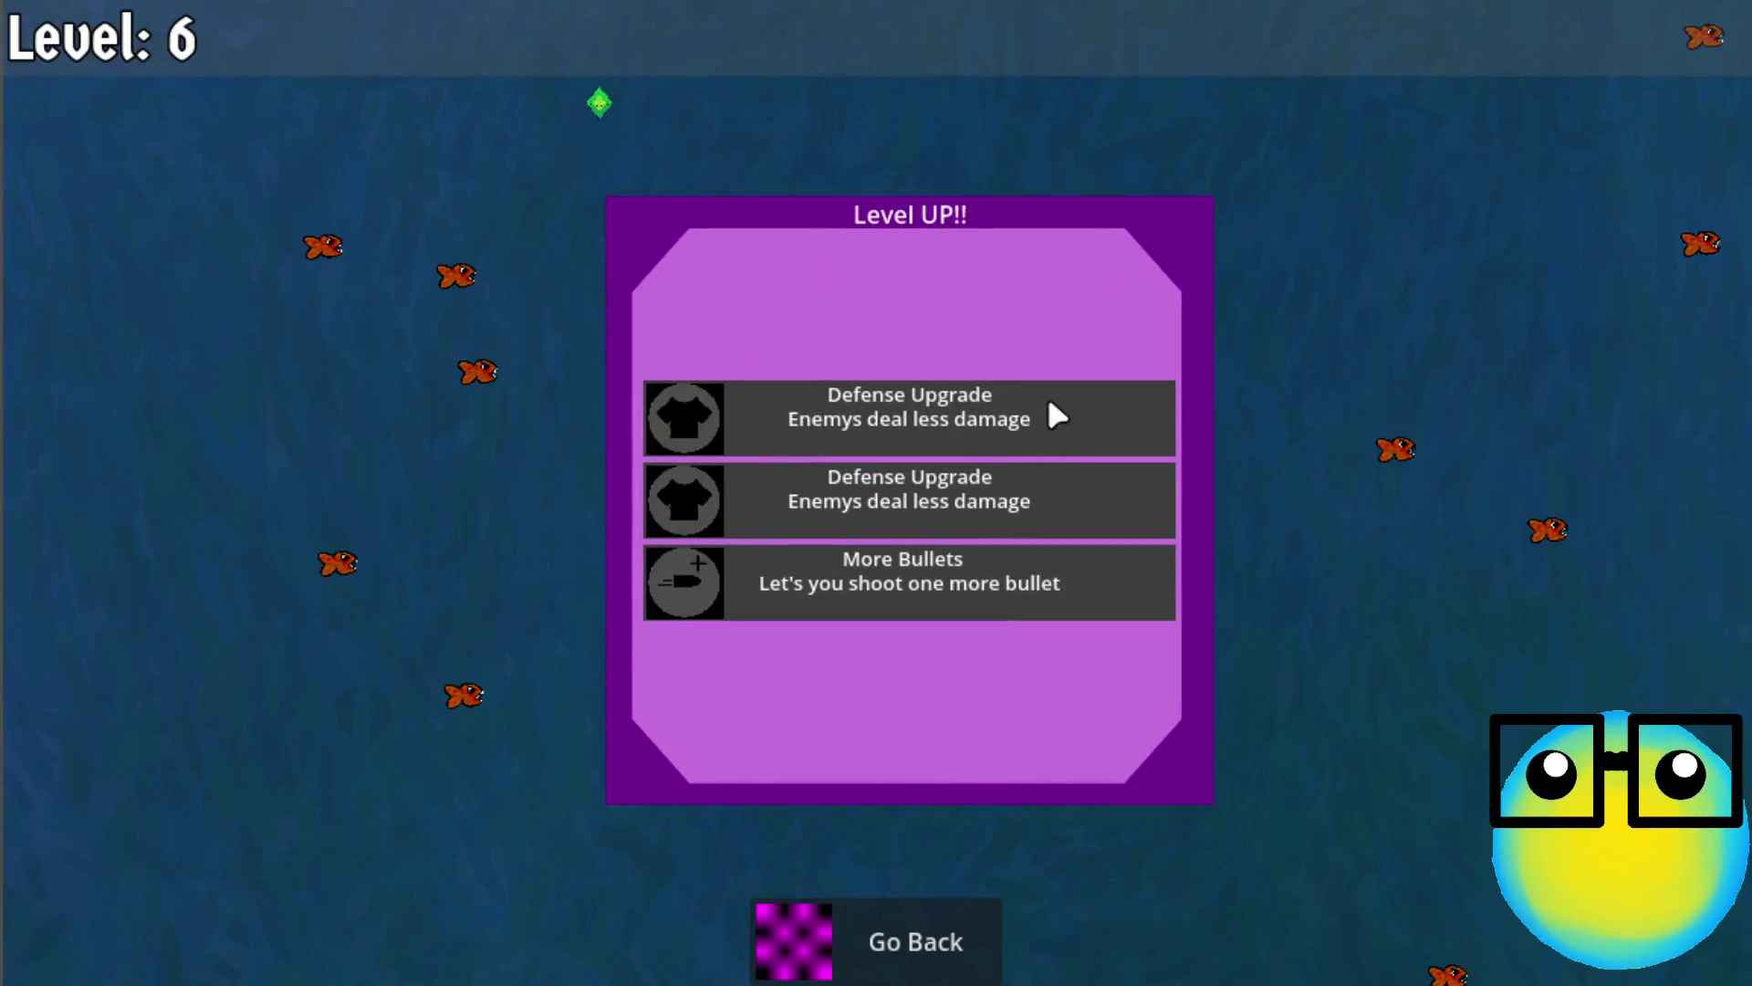
click(926, 581)
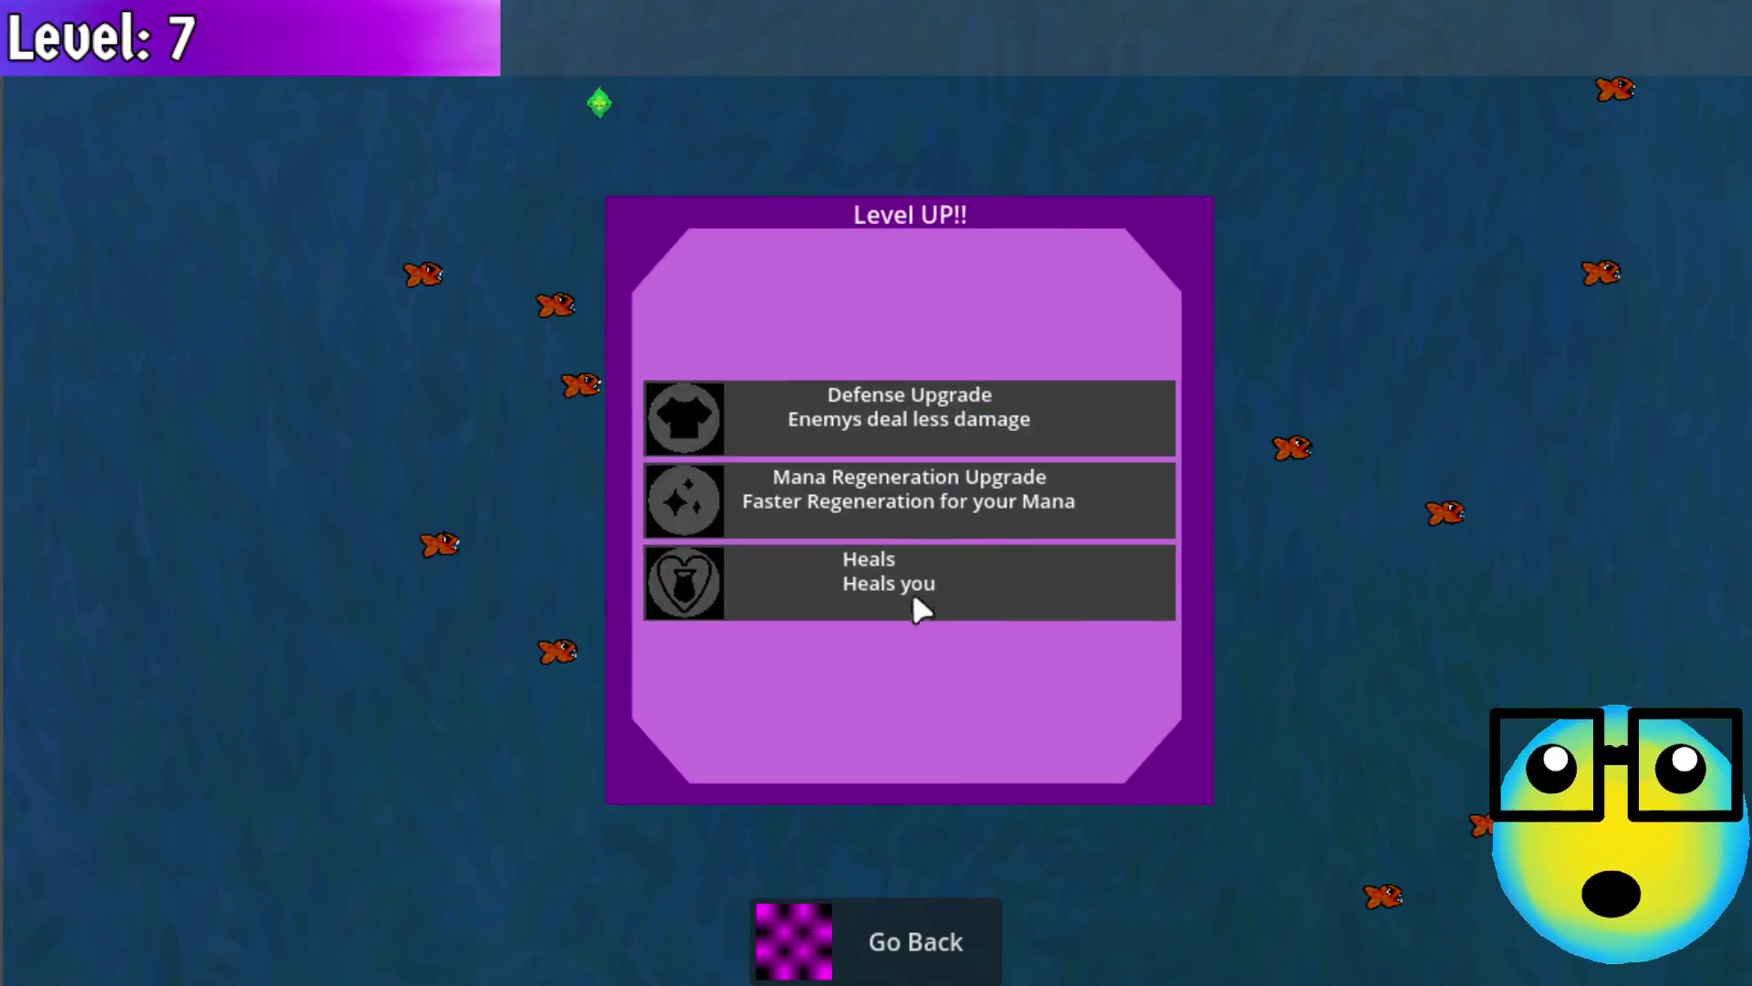
click(971, 415)
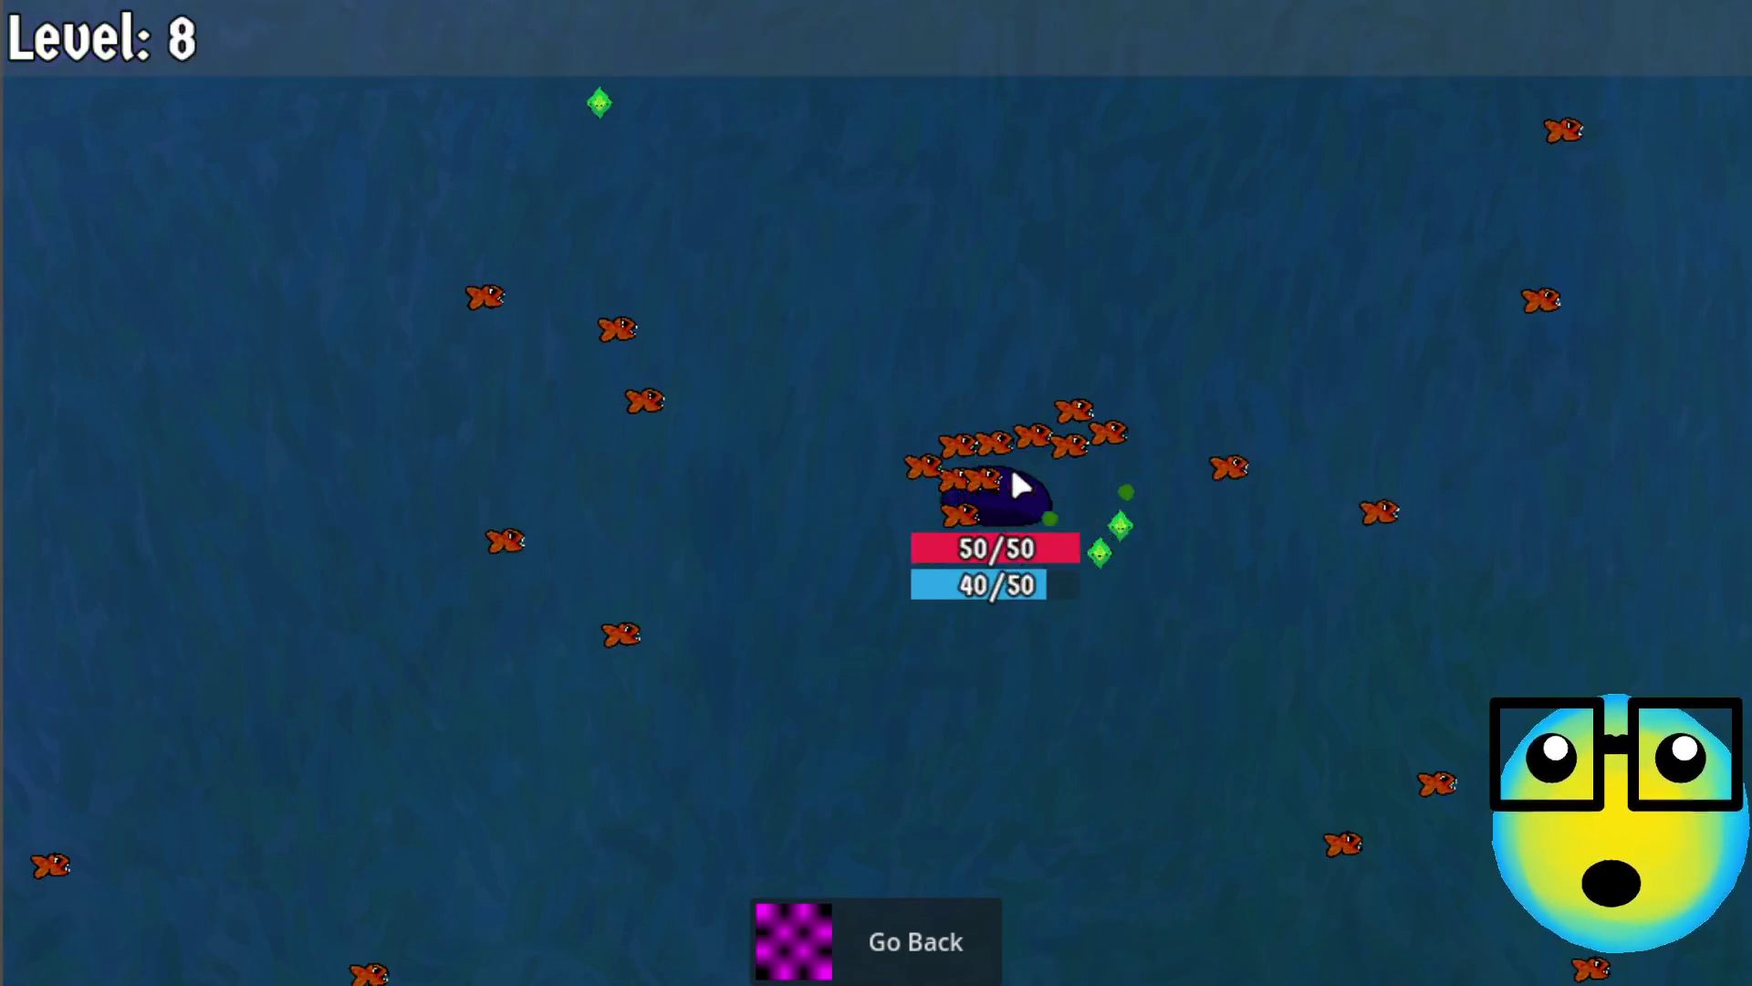
click(964, 418)
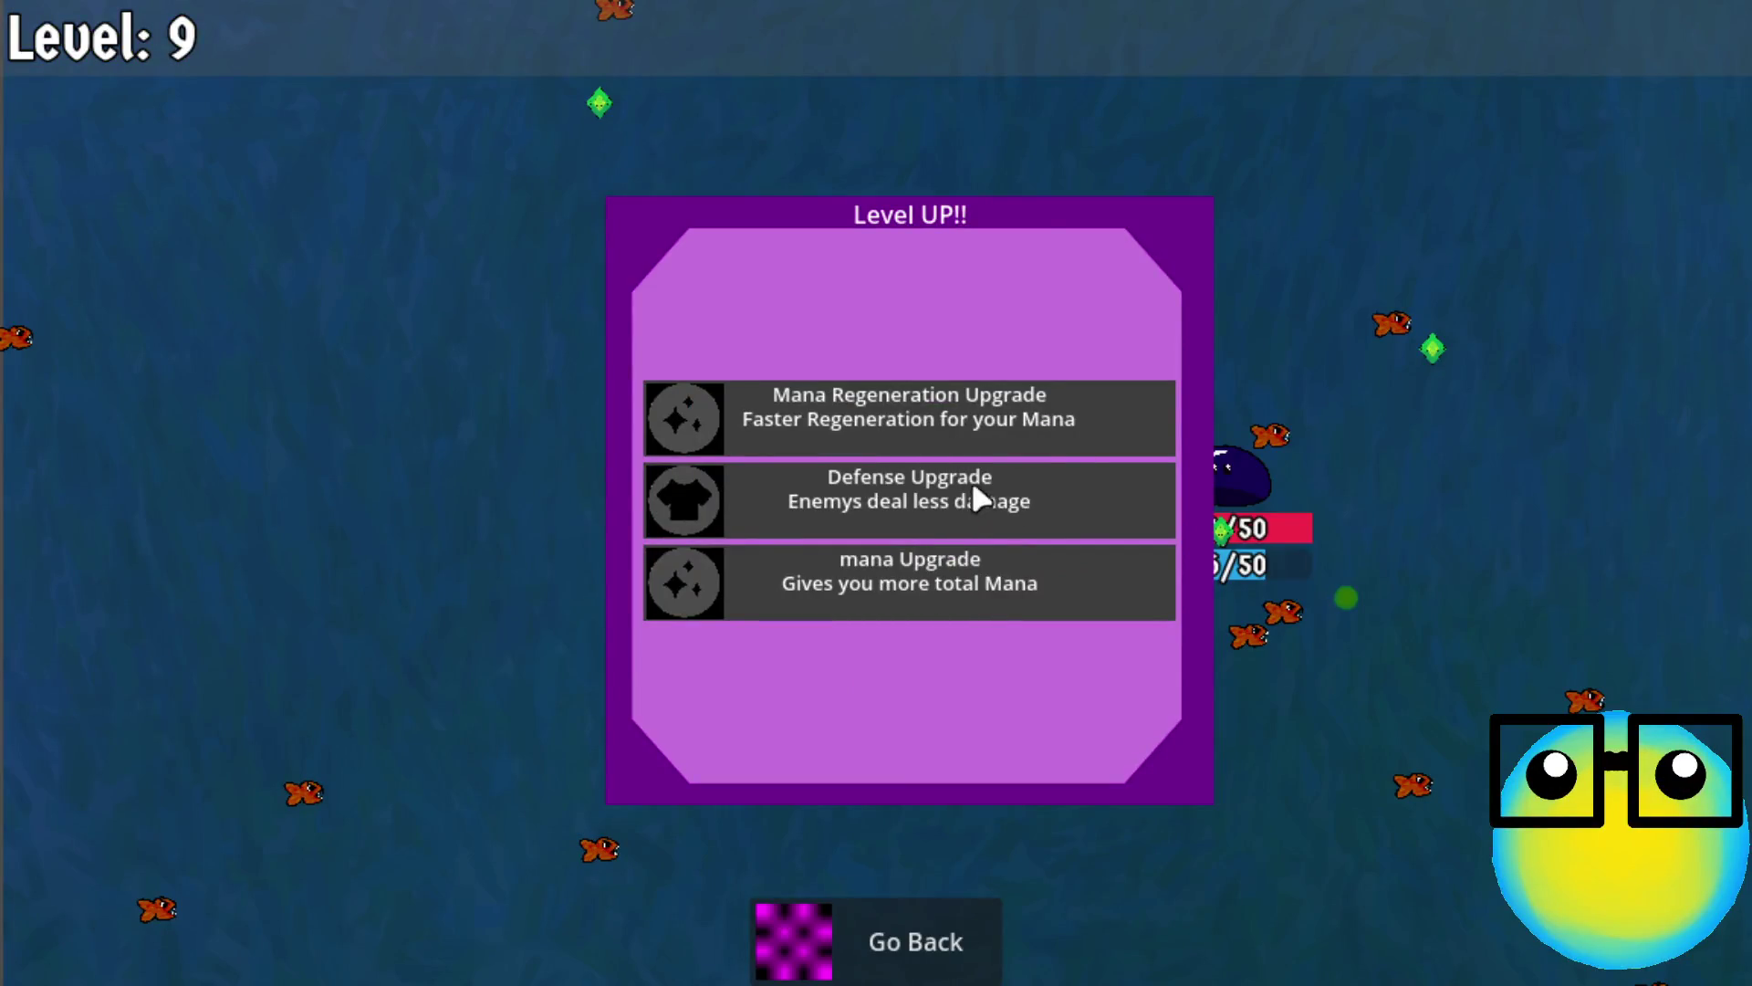
click(1038, 395)
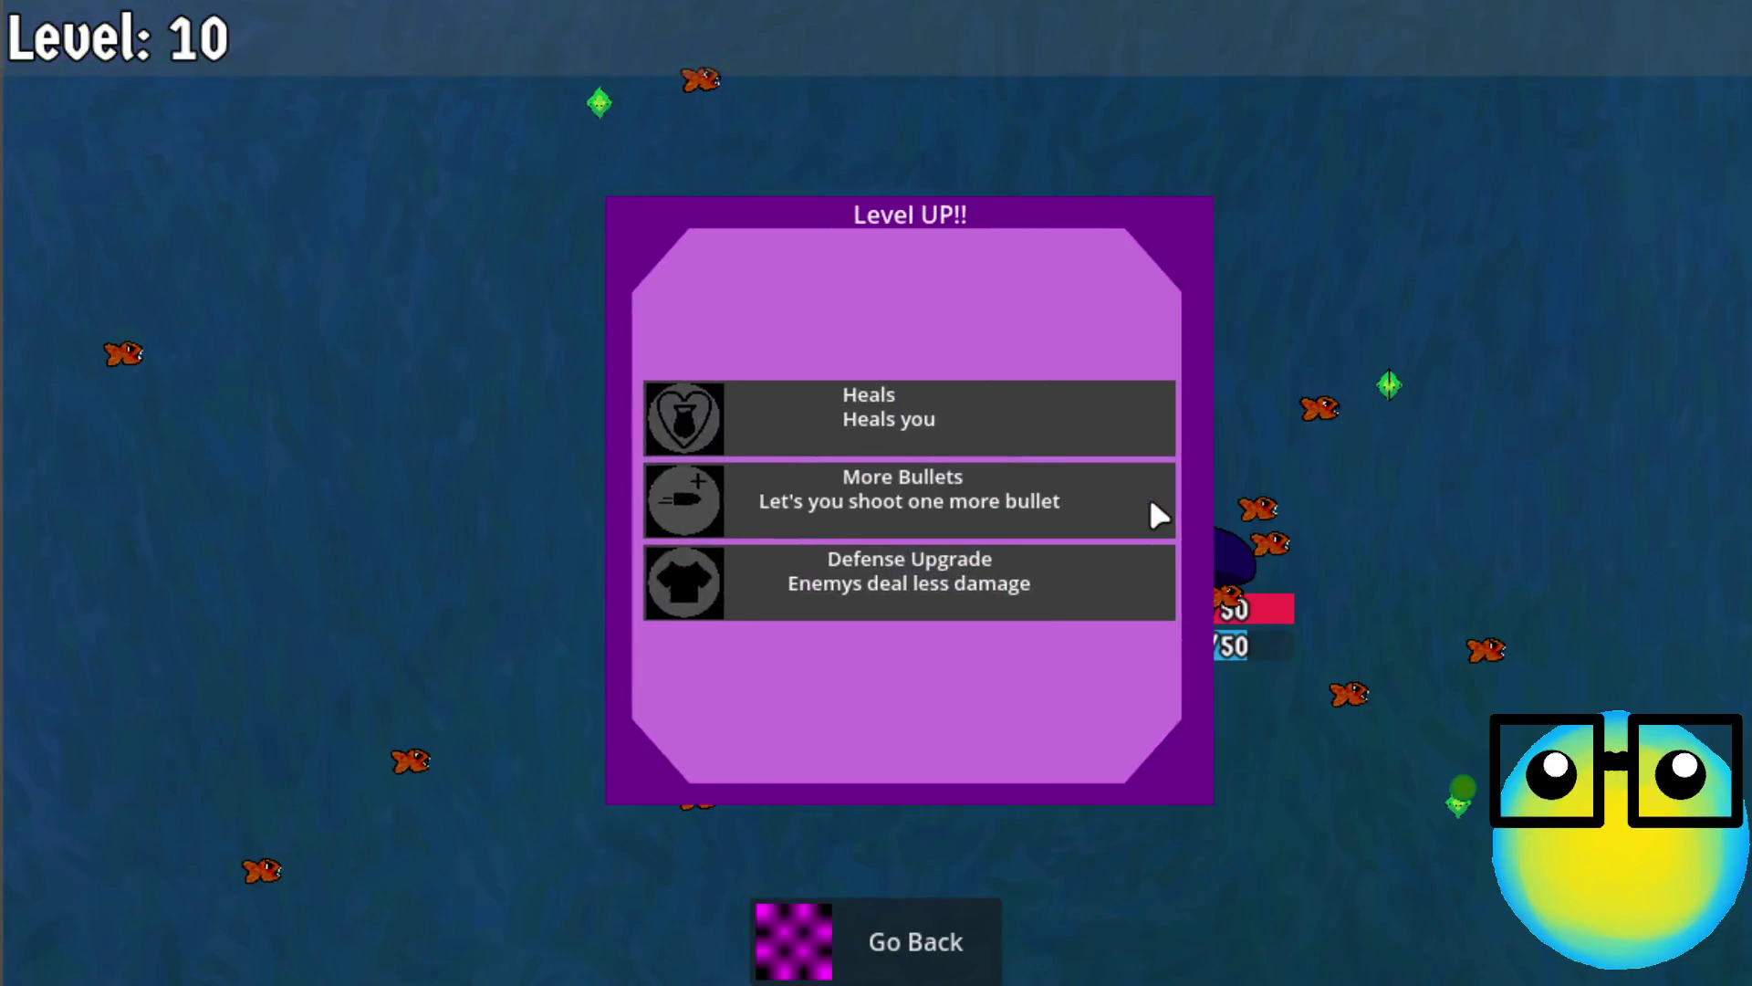
click(1049, 515)
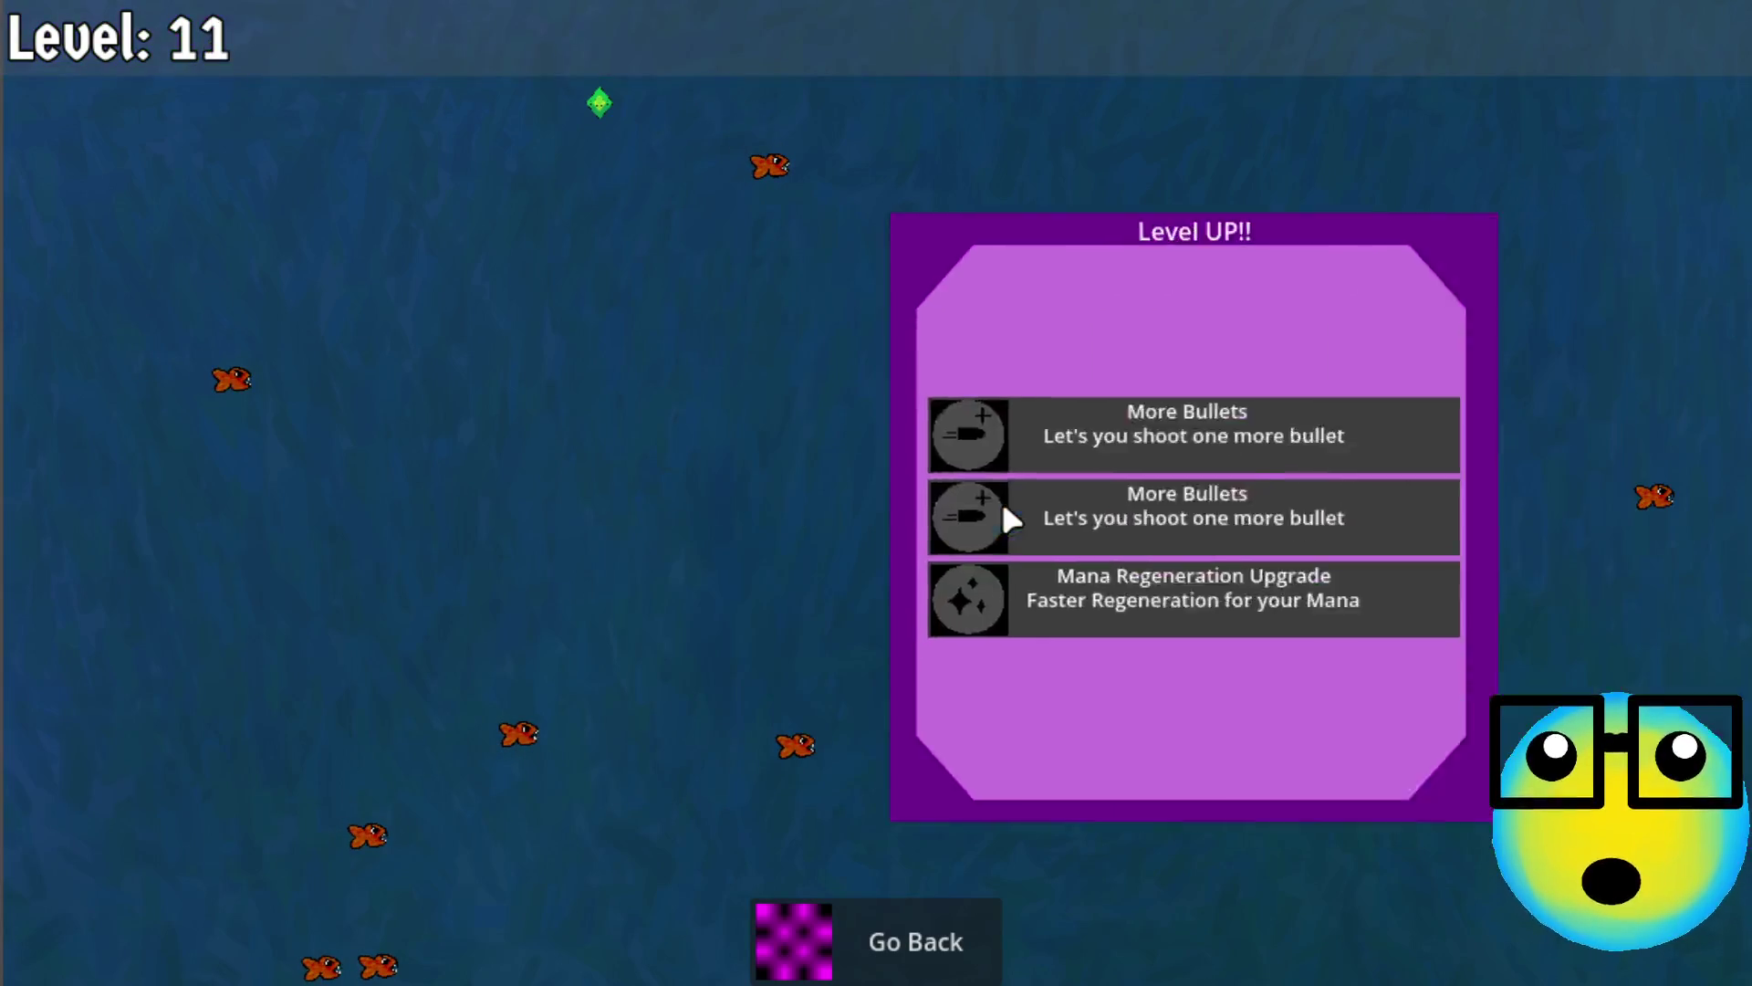
click(930, 496)
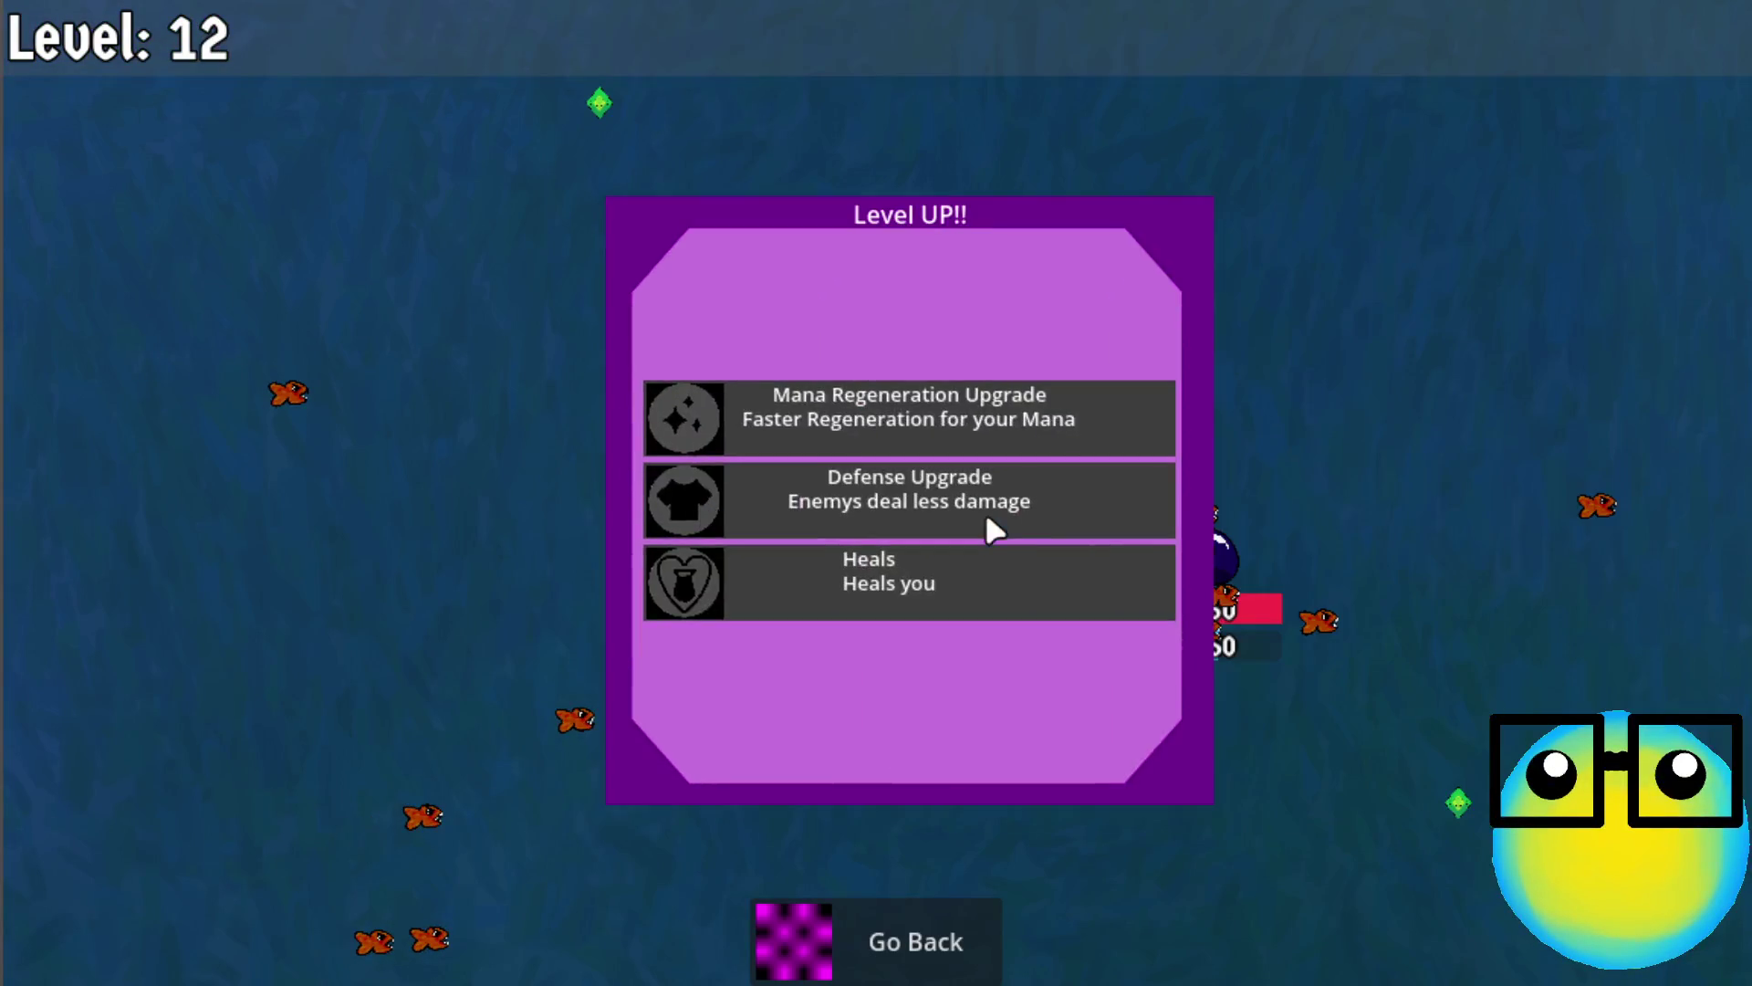
Take Mana Regeneration, mana and two Defense upgrades up to level 17, then Go Back
click(960, 415)
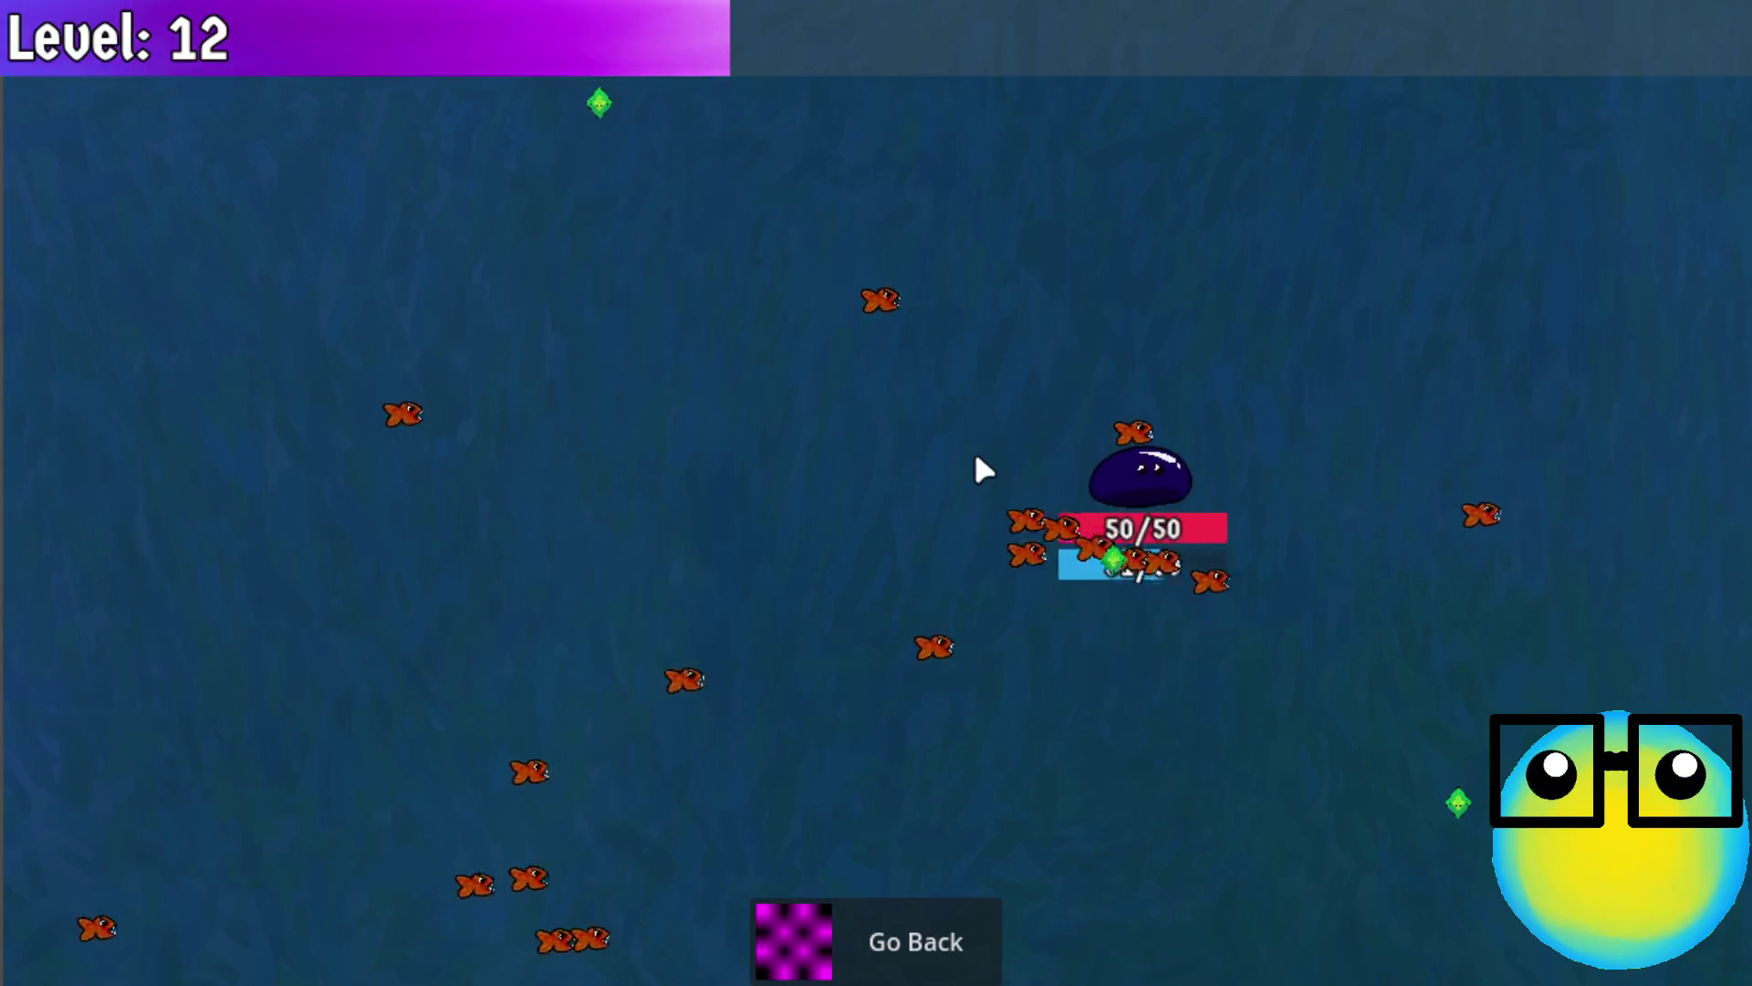
click(1001, 501)
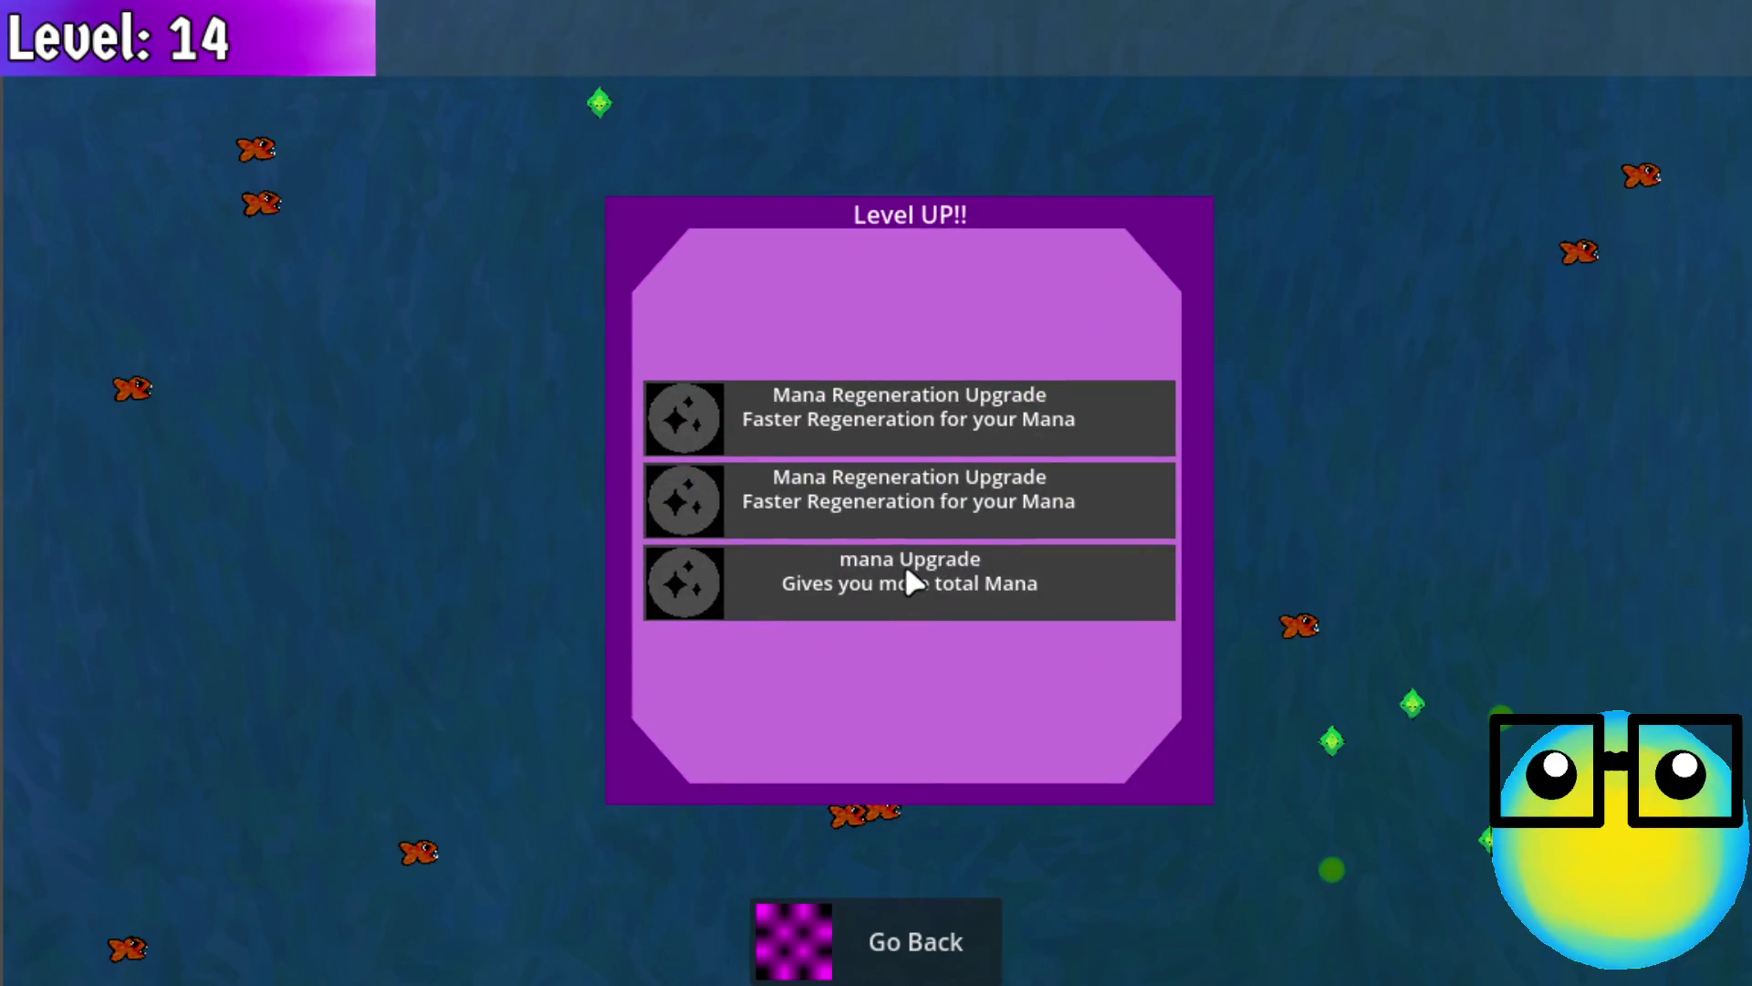
click(907, 581)
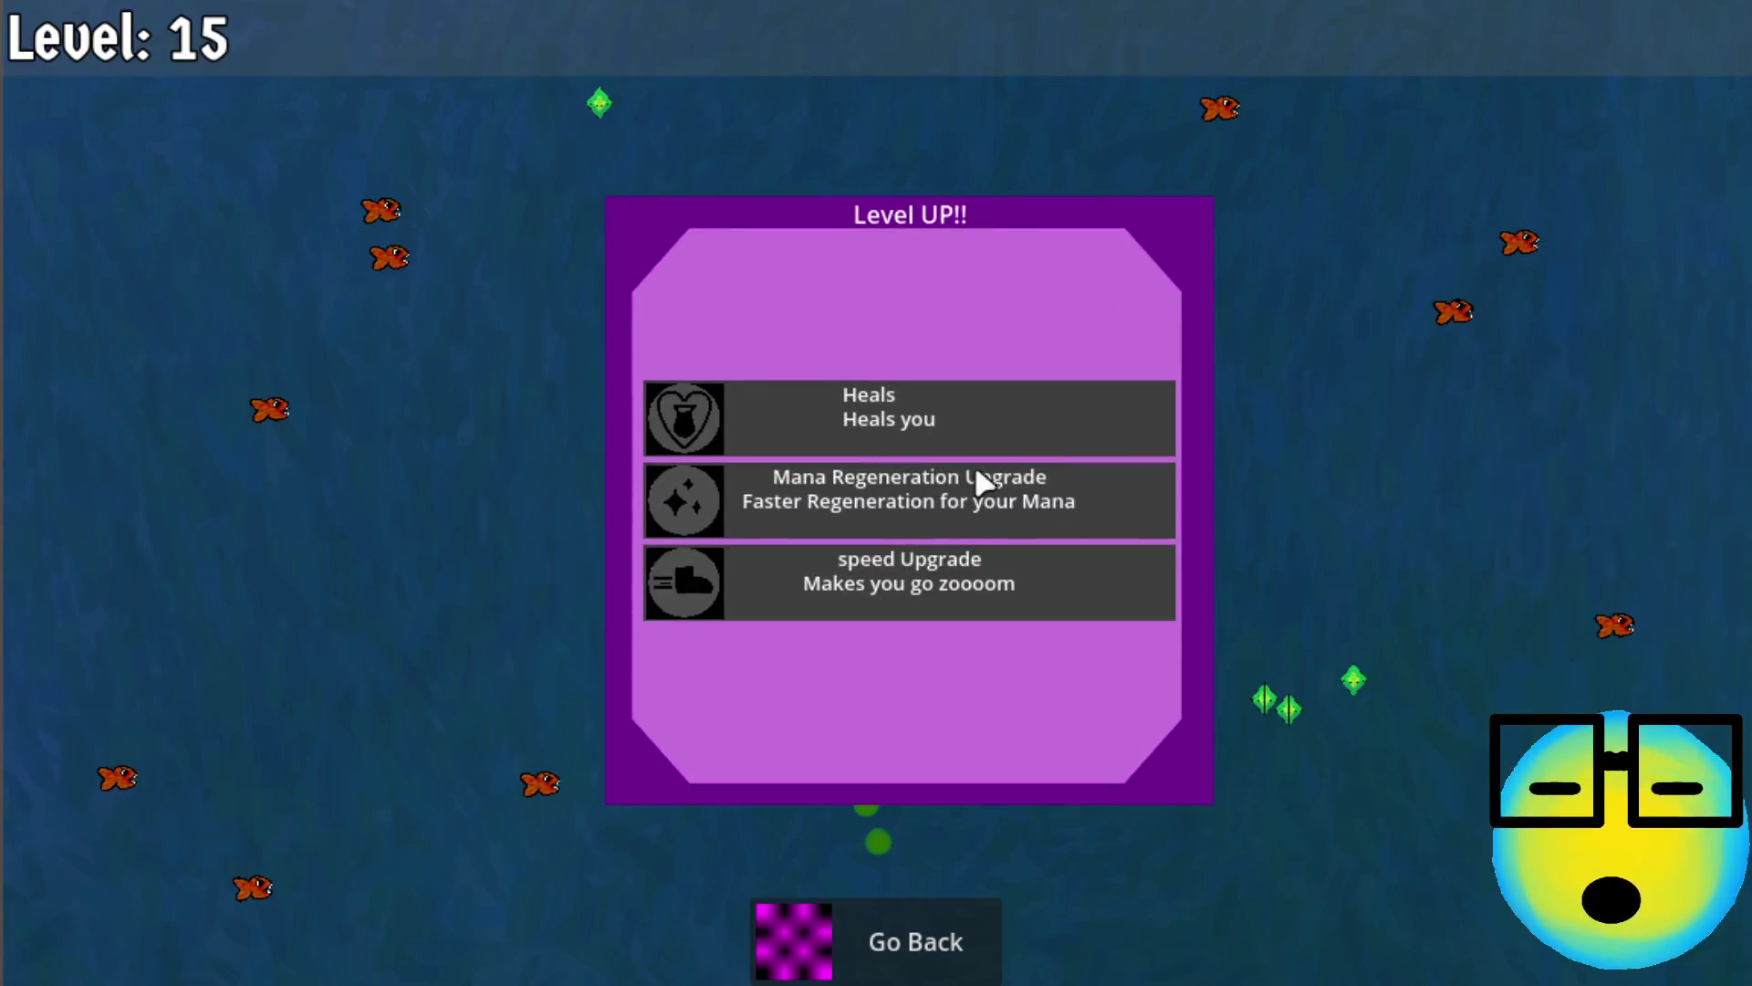
click(1000, 508)
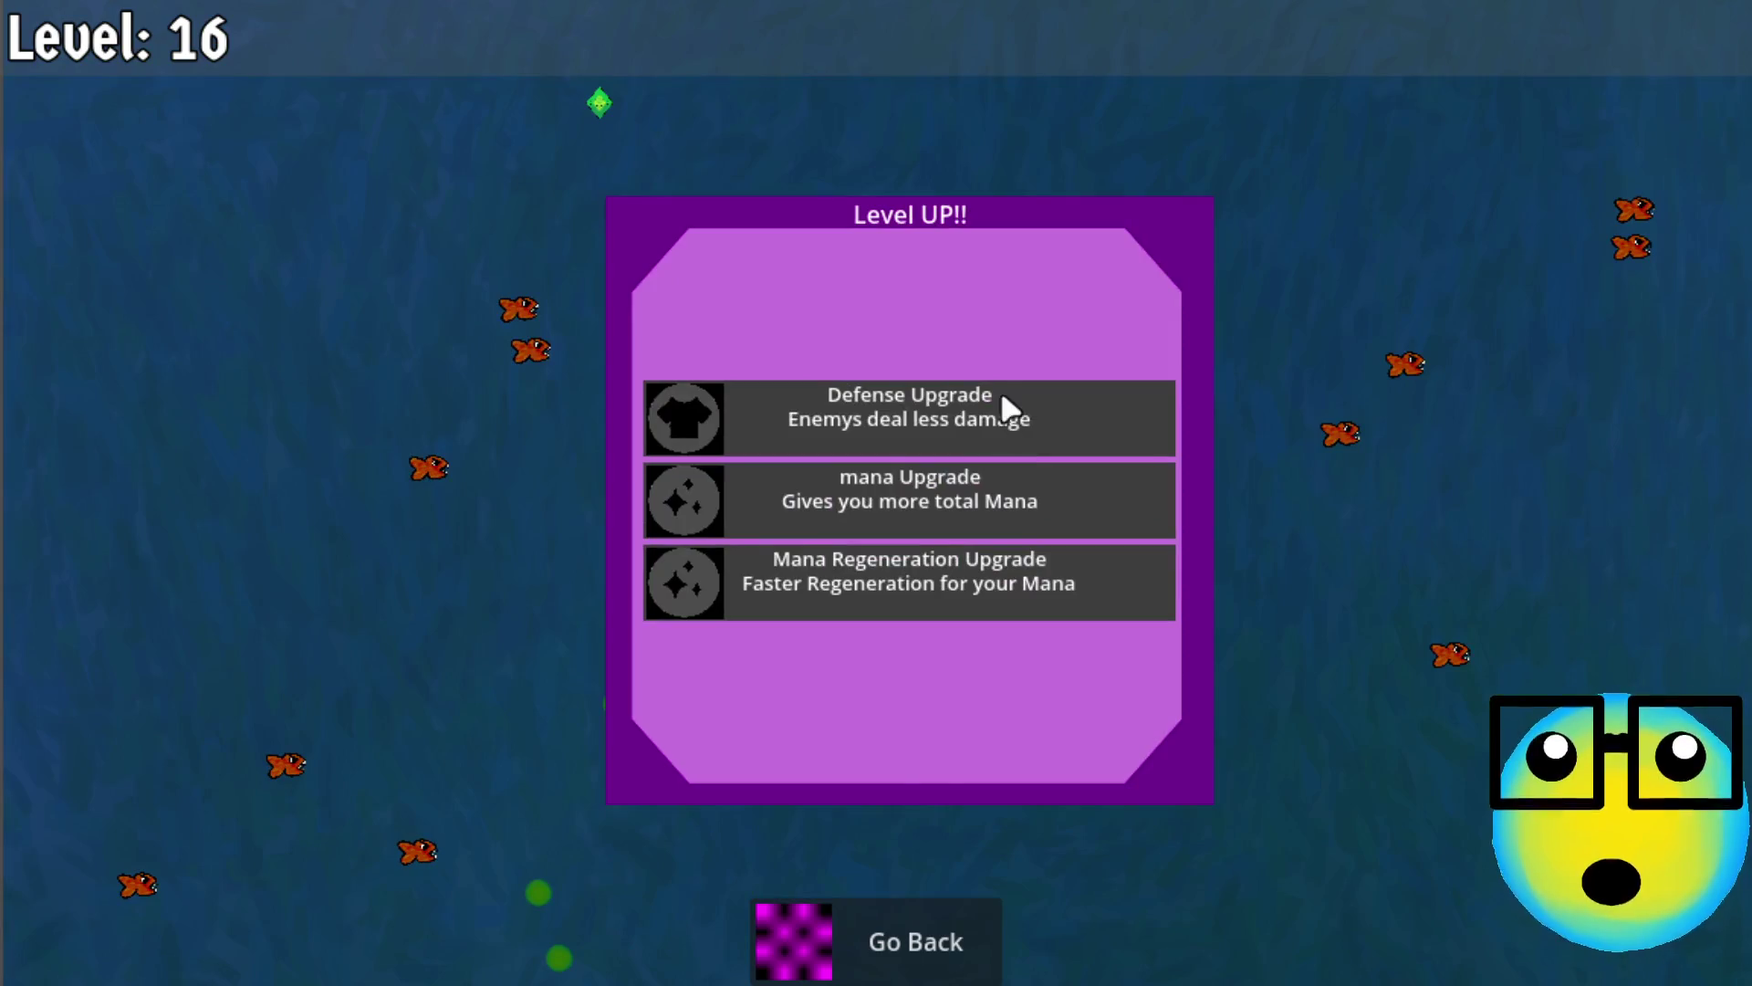
click(1000, 401)
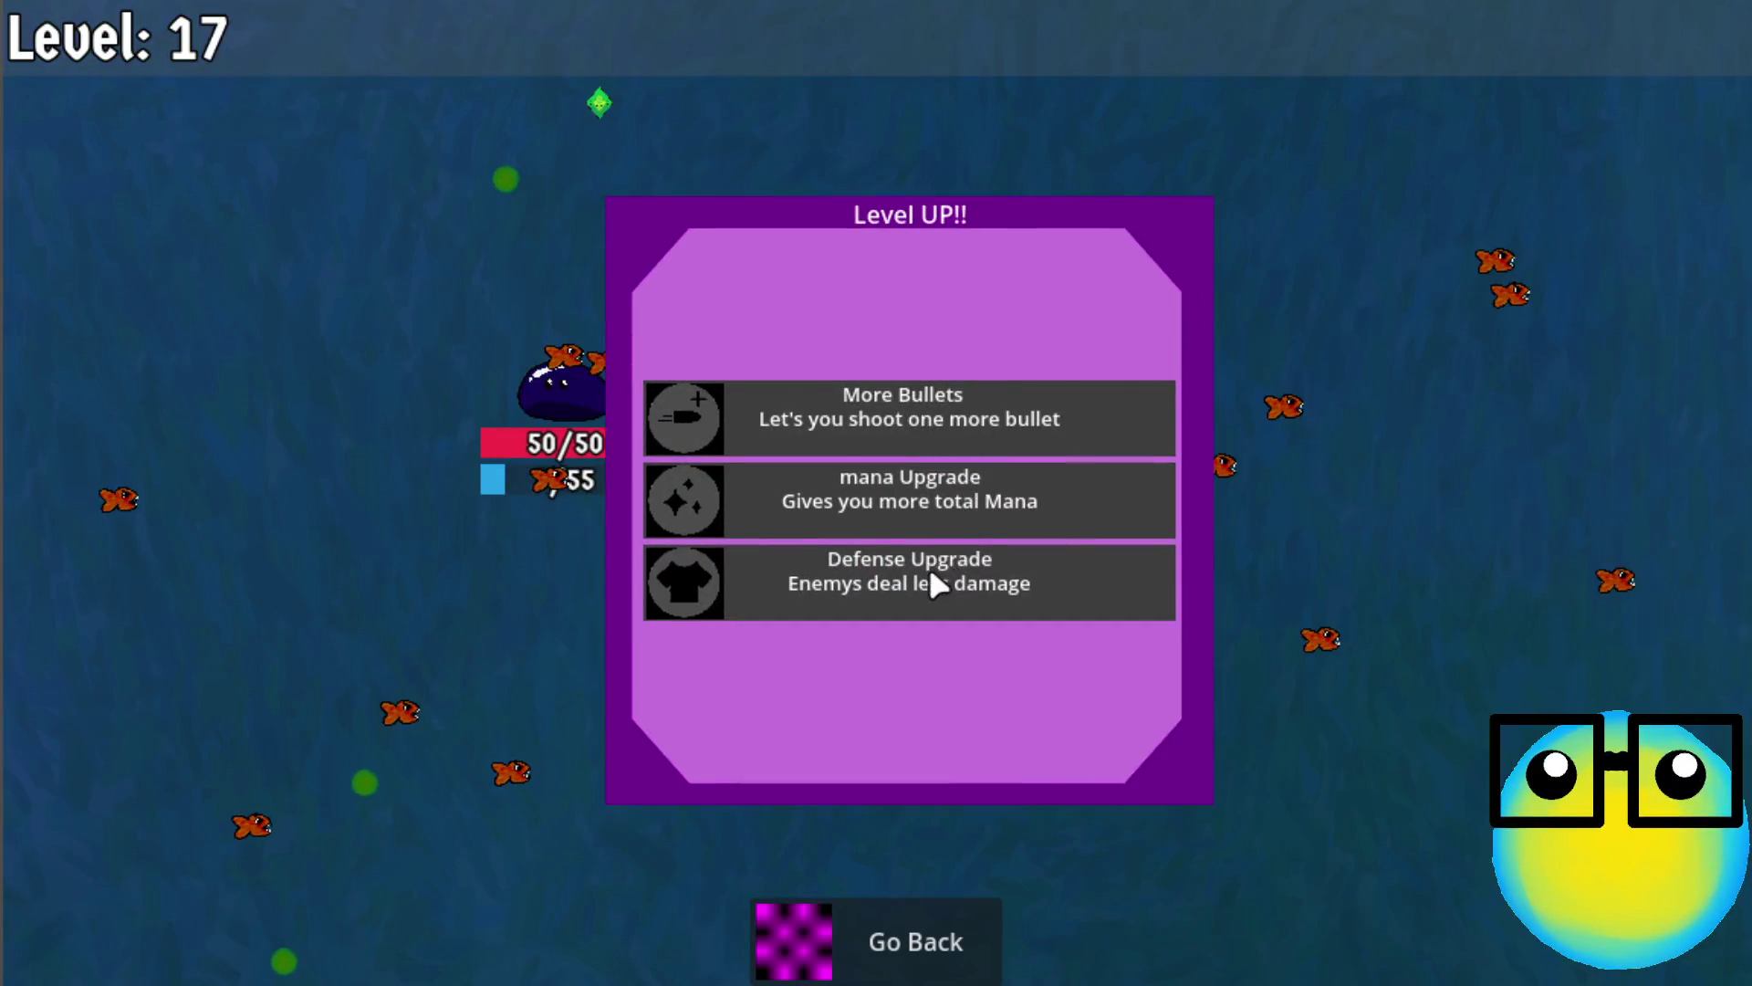
click(930, 575)
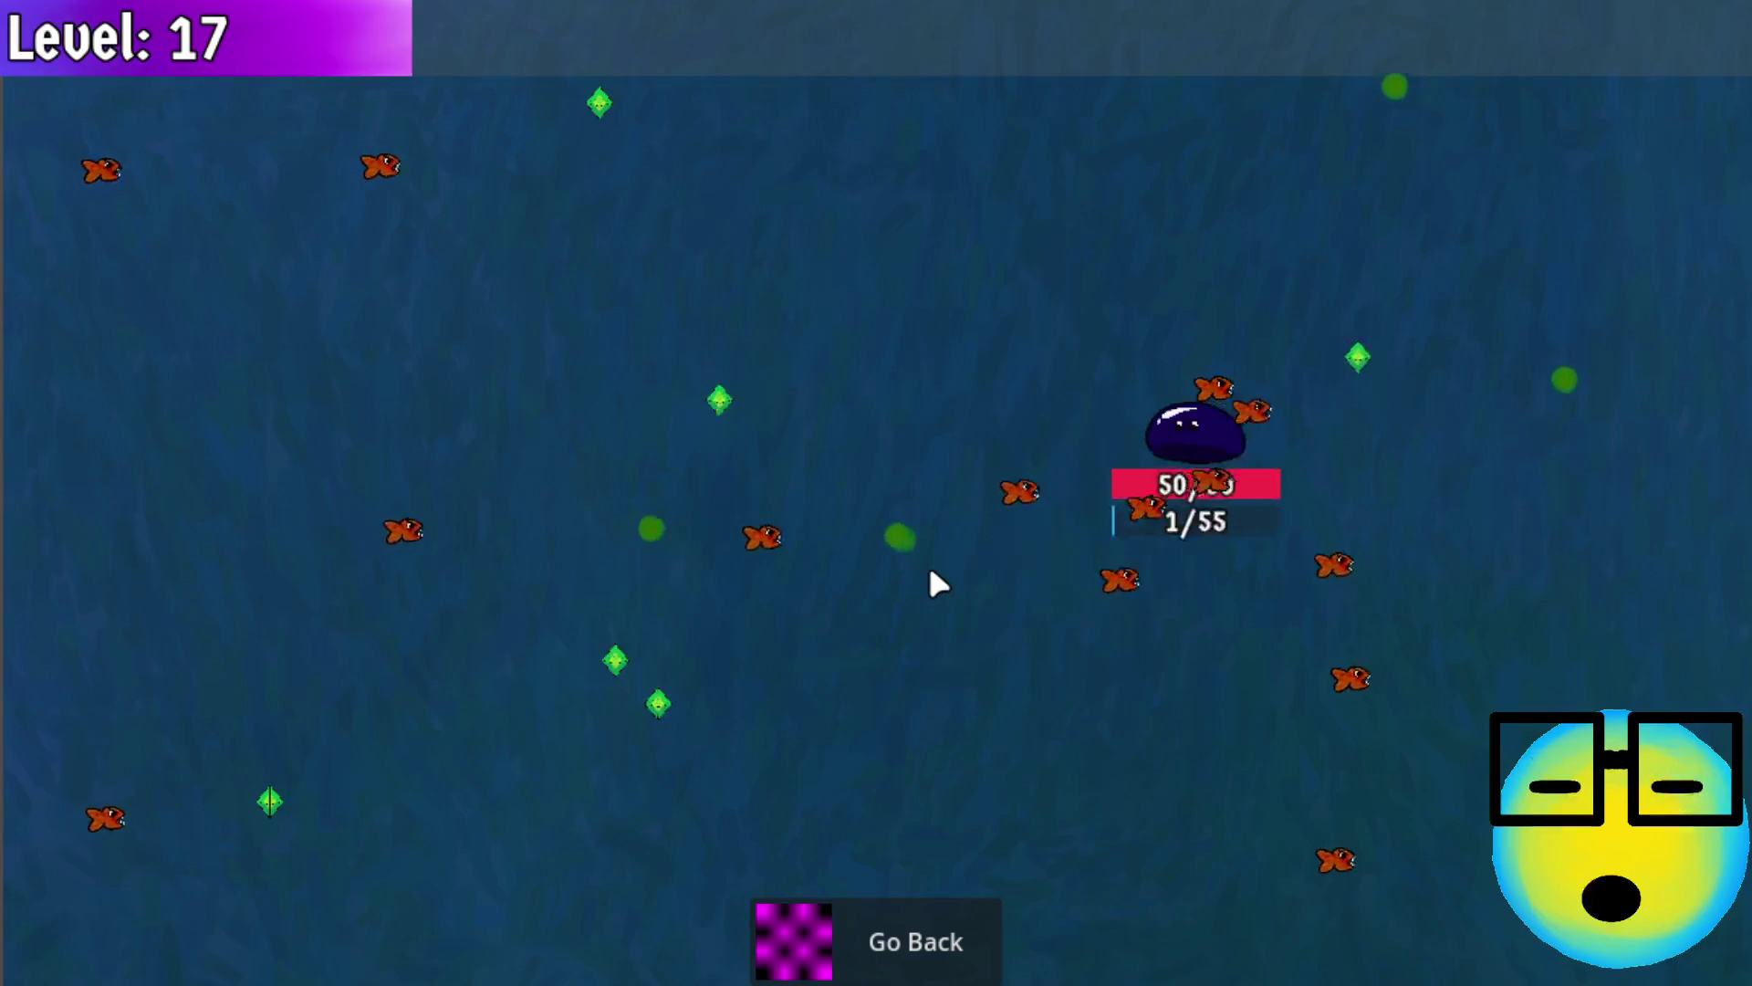
click(924, 949)
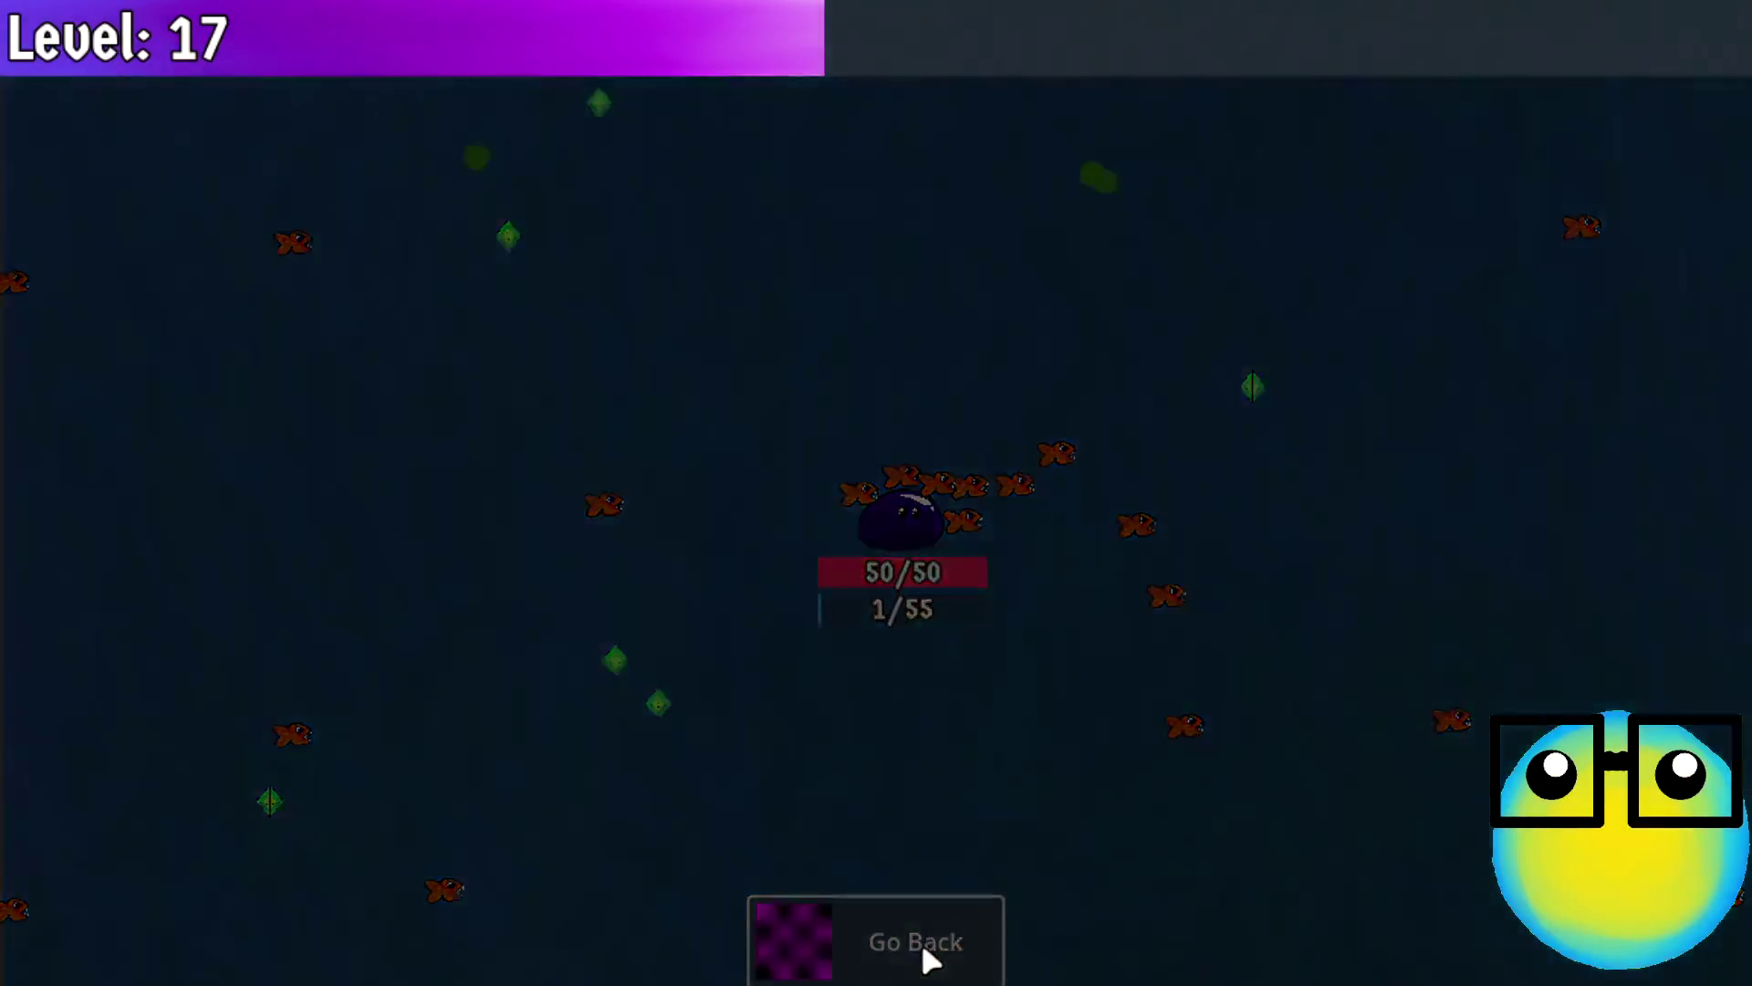
Send the blue slime on a new mission, shoot fish, and take More Bullets, Mana Regeneration and speed upgrades
click(968, 440)
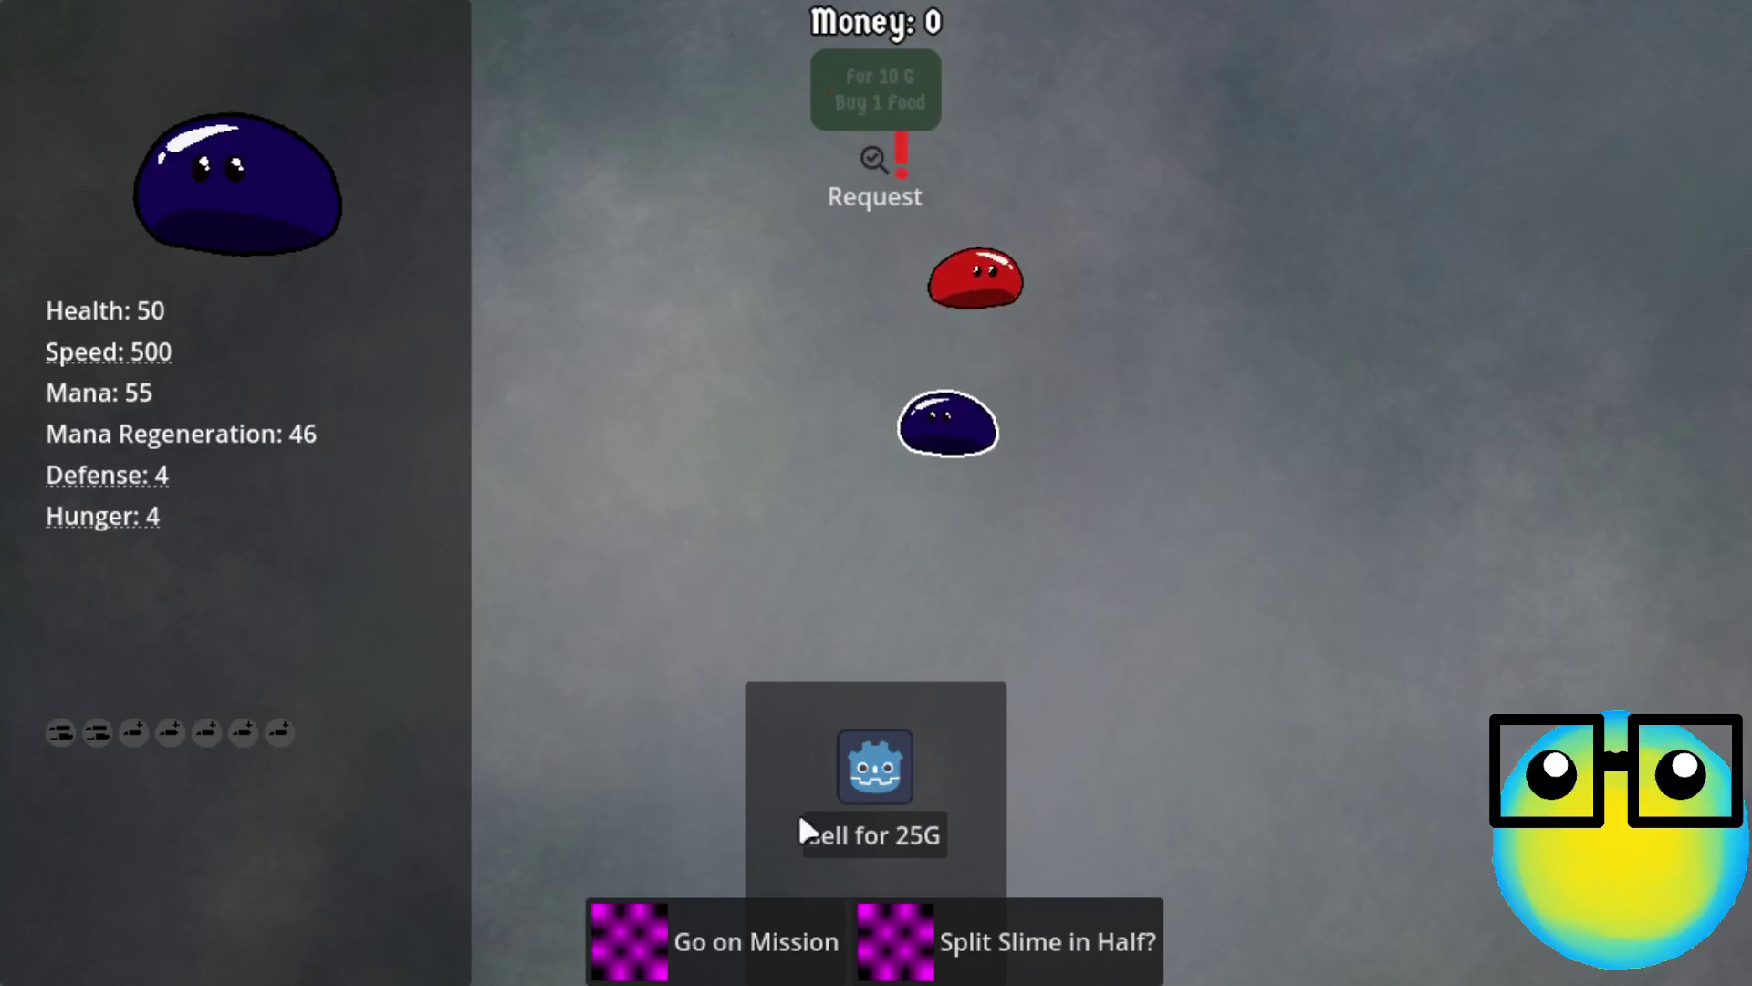
click(695, 933)
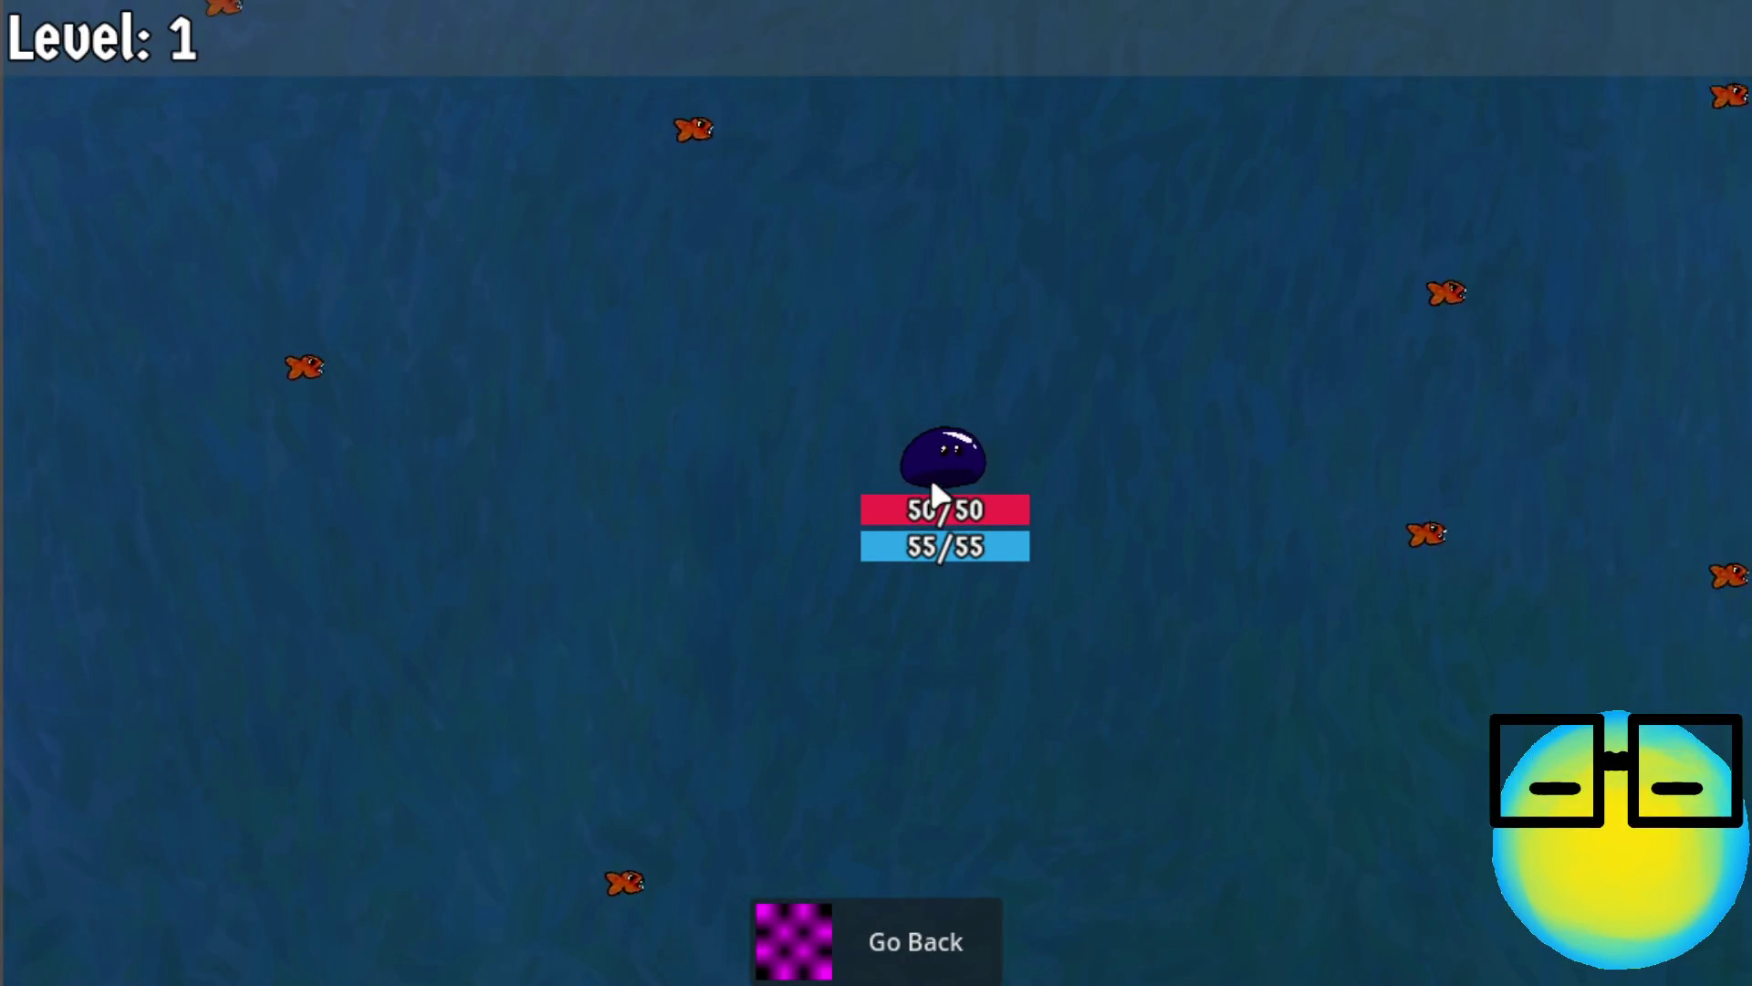
click(933, 485)
key(d)
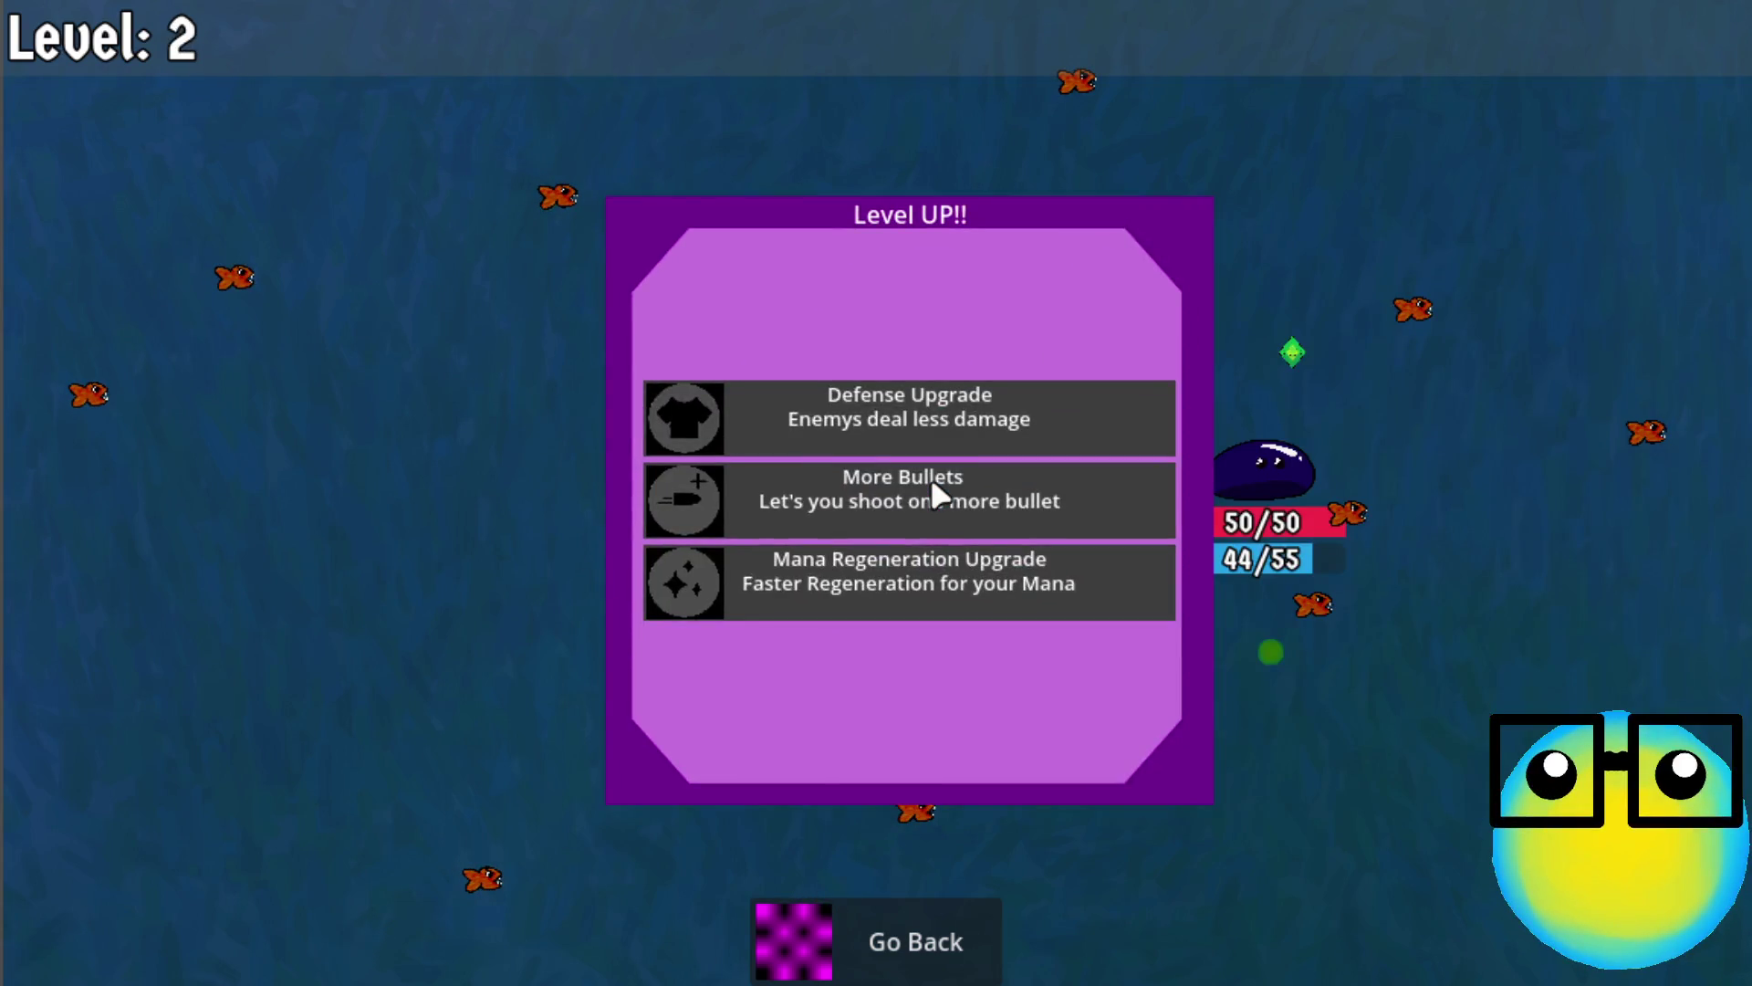
click(932, 485)
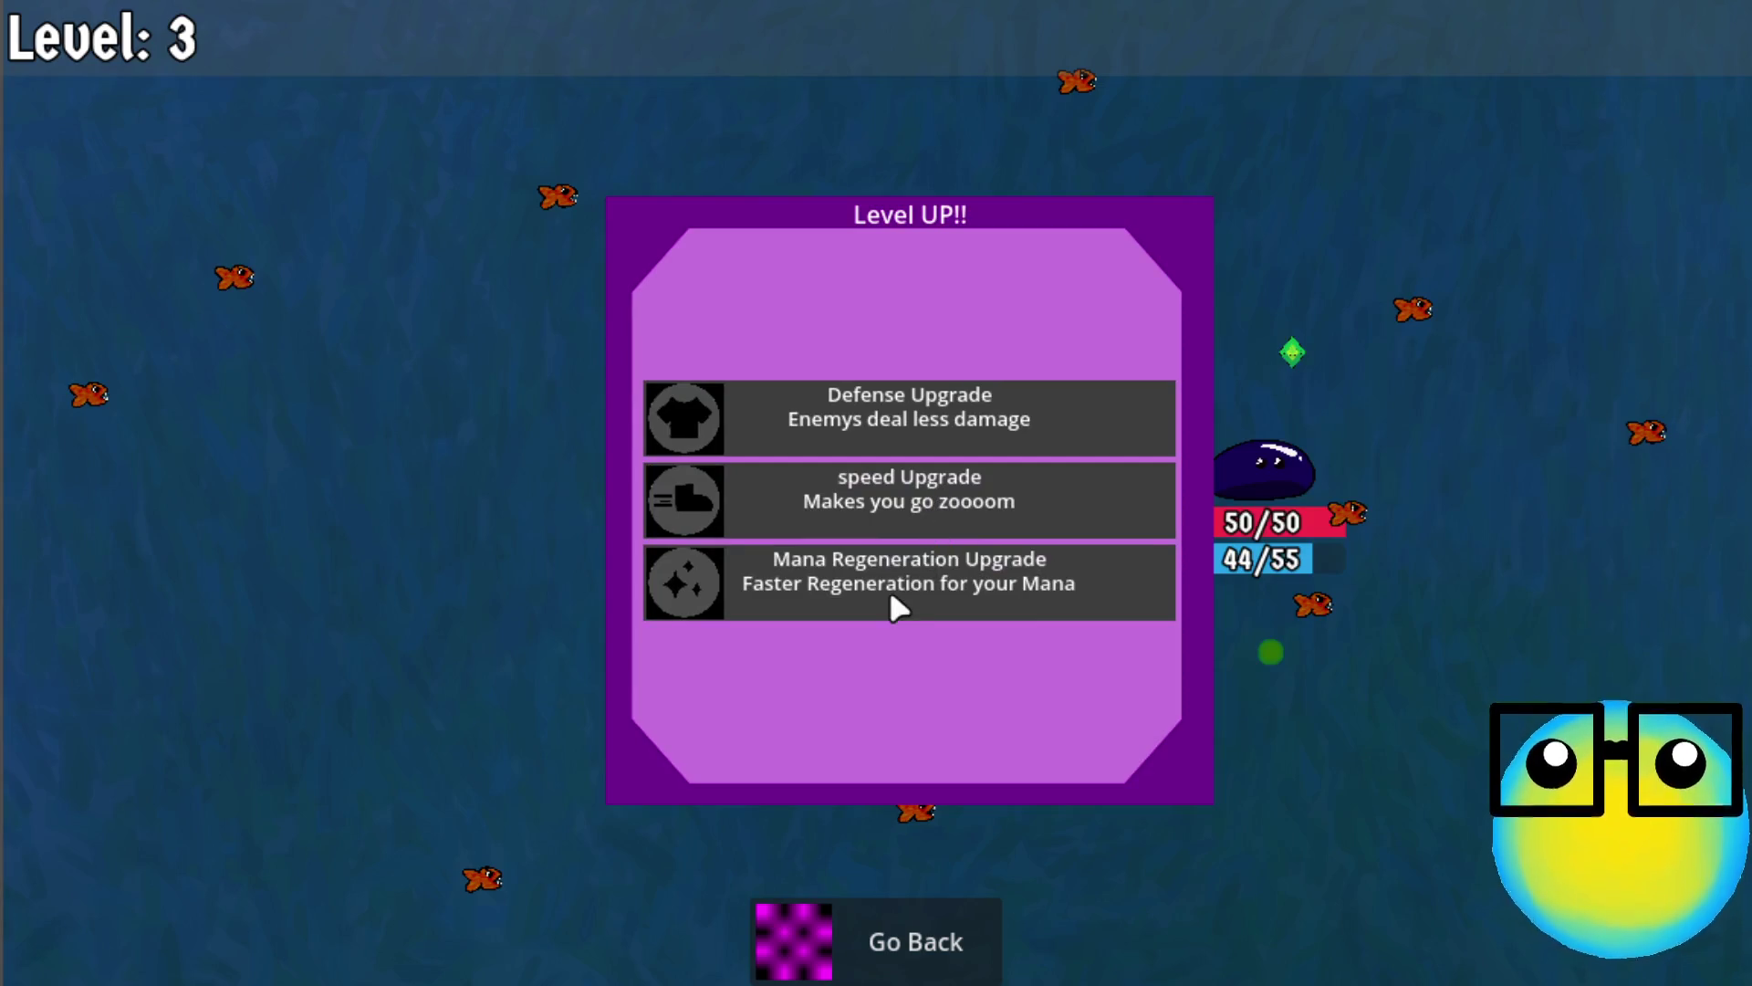
click(889, 590)
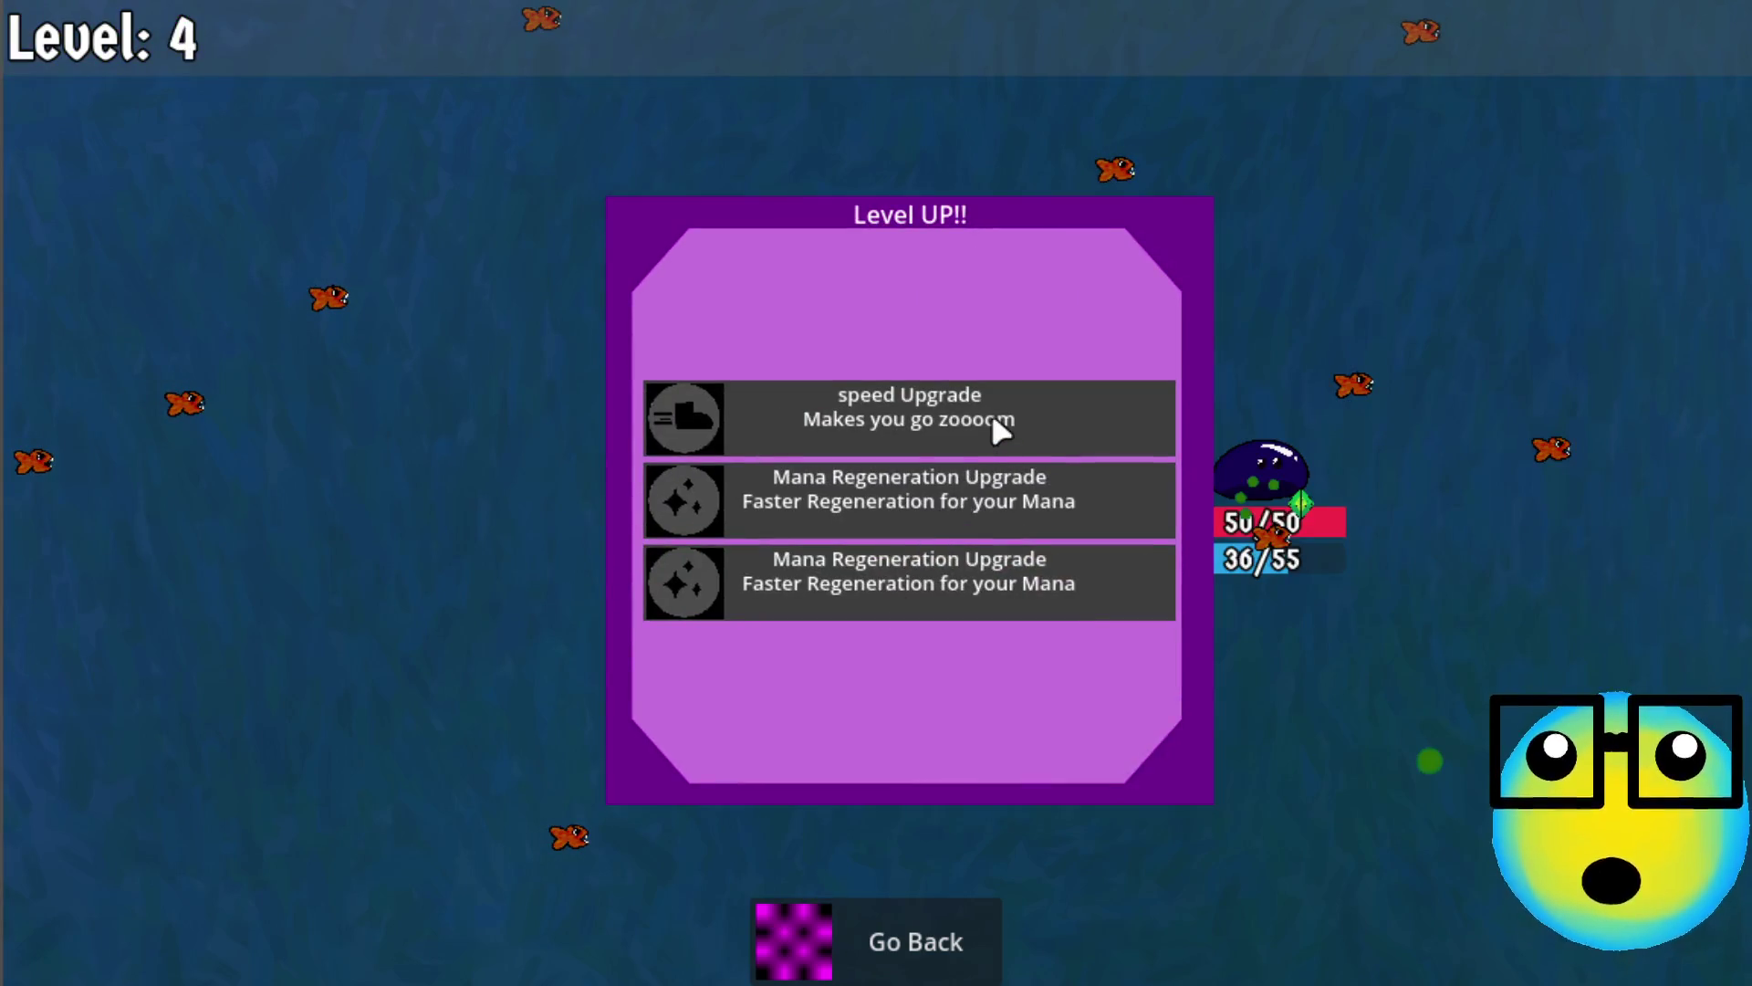
click(993, 422)
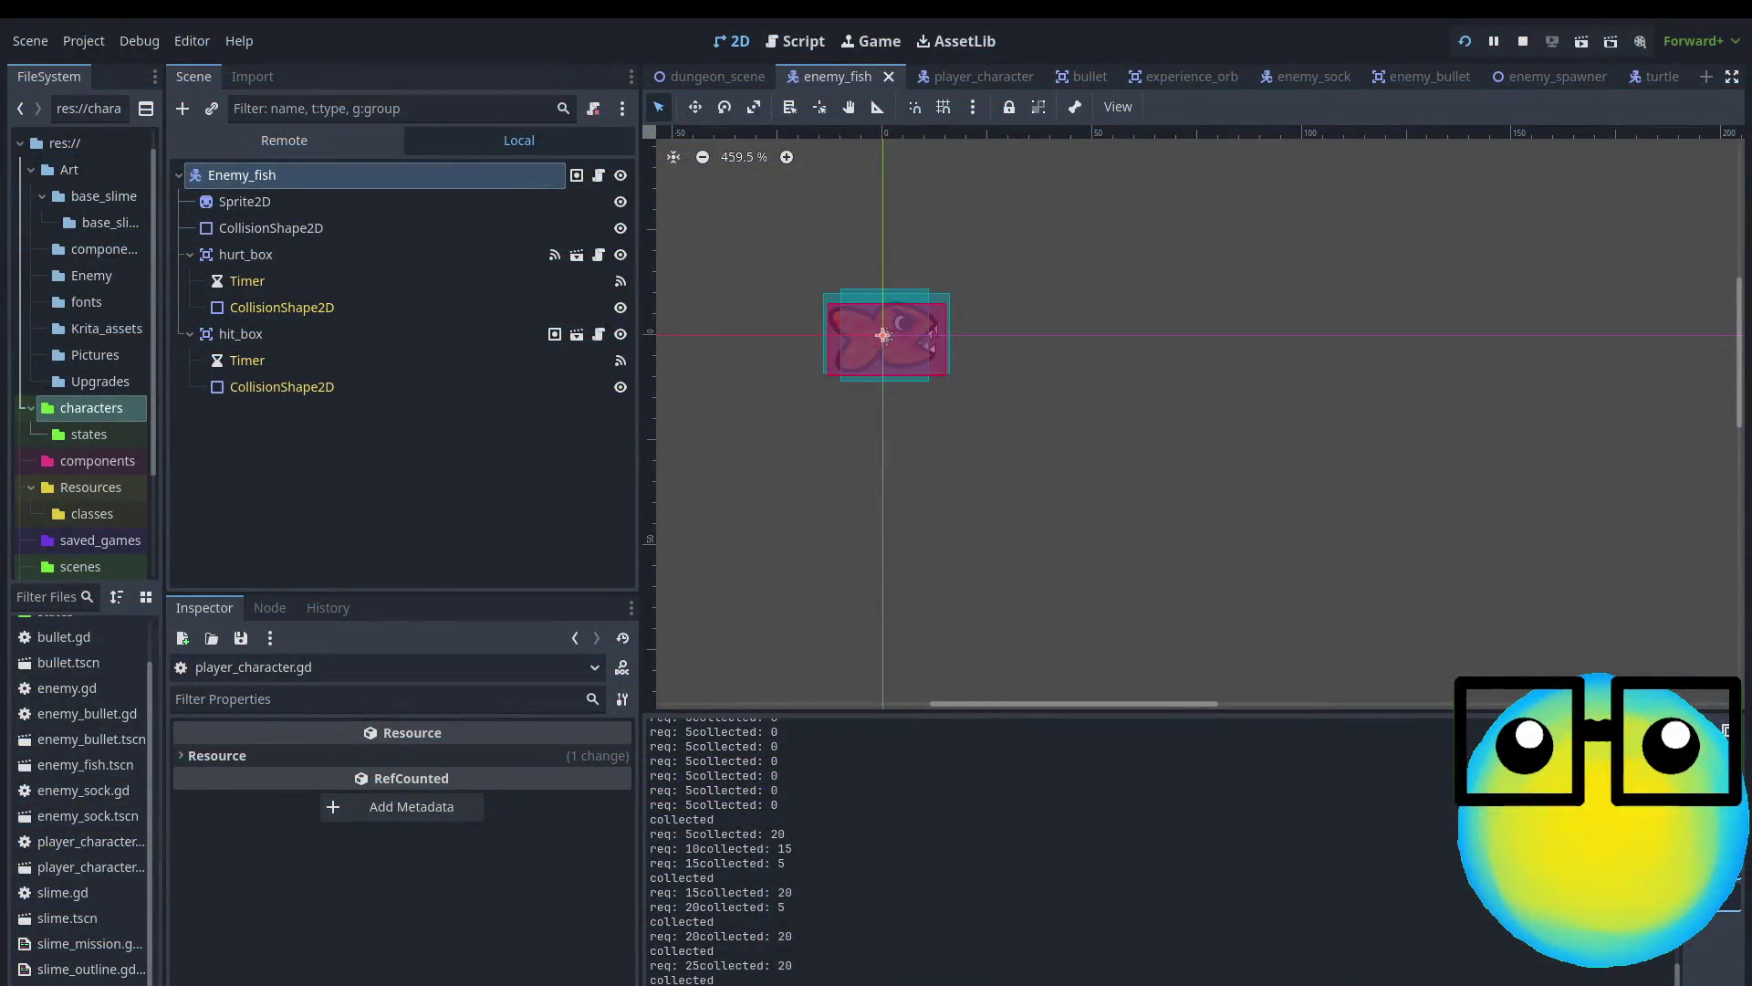
mouse_move(716, 980)
mouse_down()
mouse_move(647, 978)
mouse_move(647, 955)
mouse_up()
click(791, 951)
mouse_move(649, 819)
mouse_down()
mouse_move(803, 832)
mouse_move(824, 863)
mouse_up()
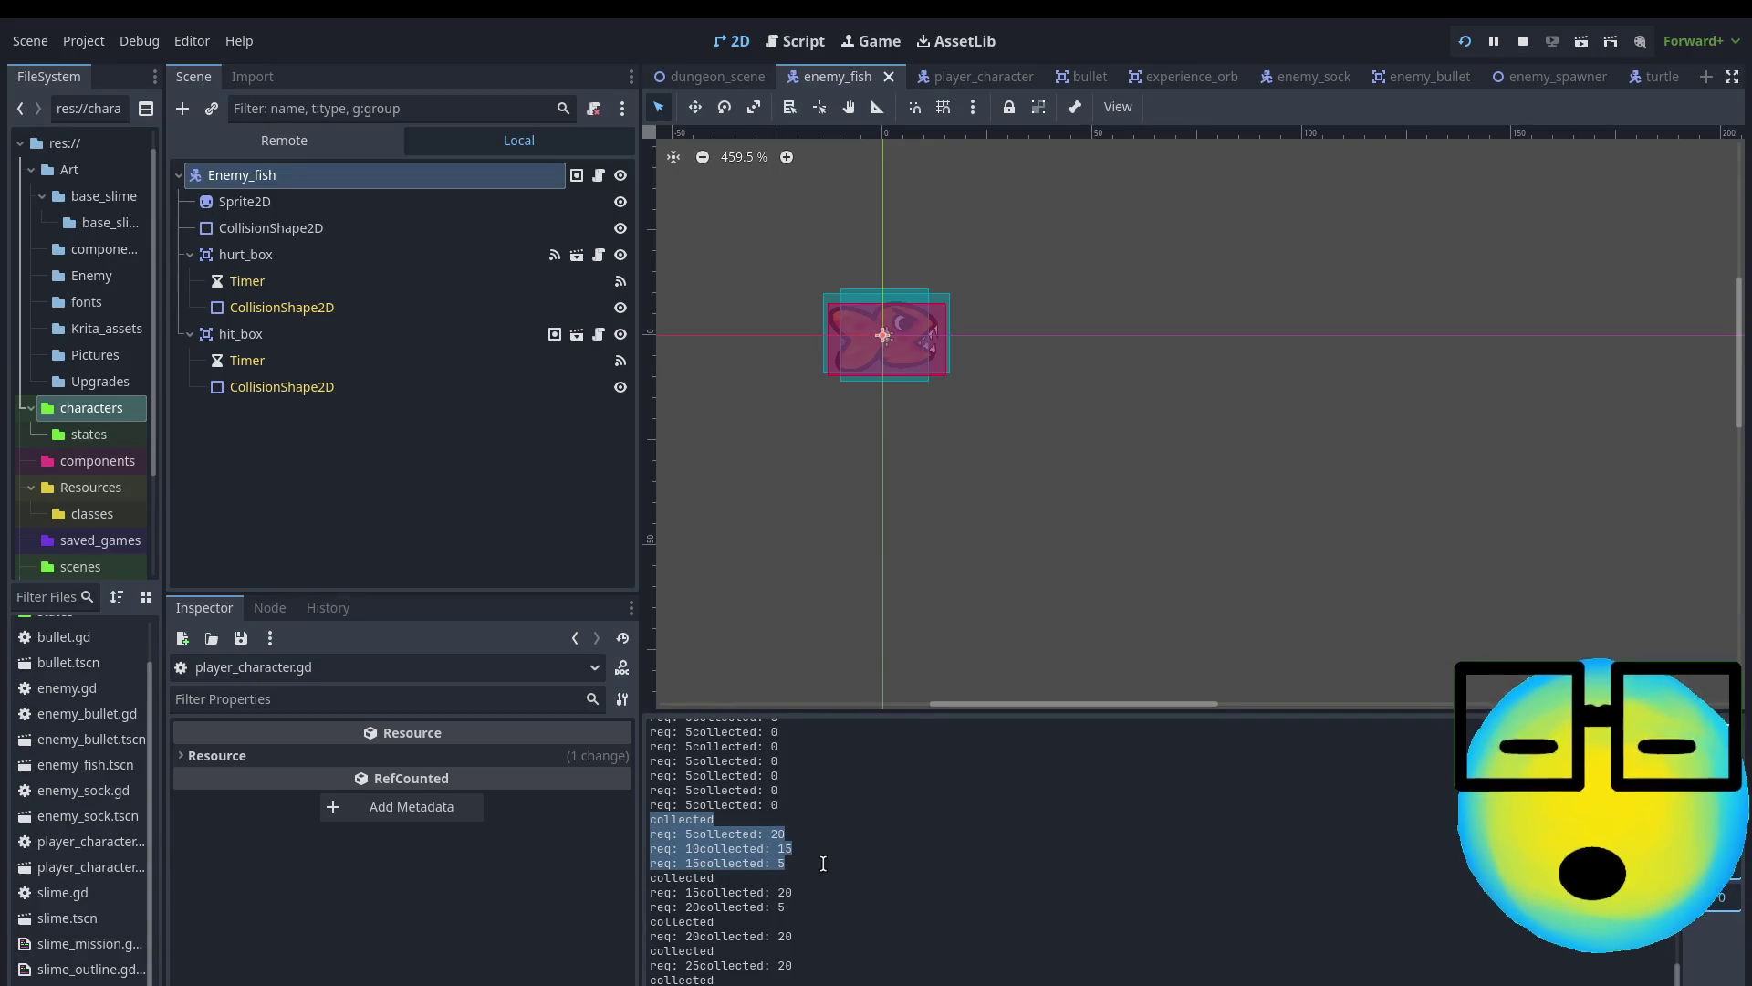
click(788, 834)
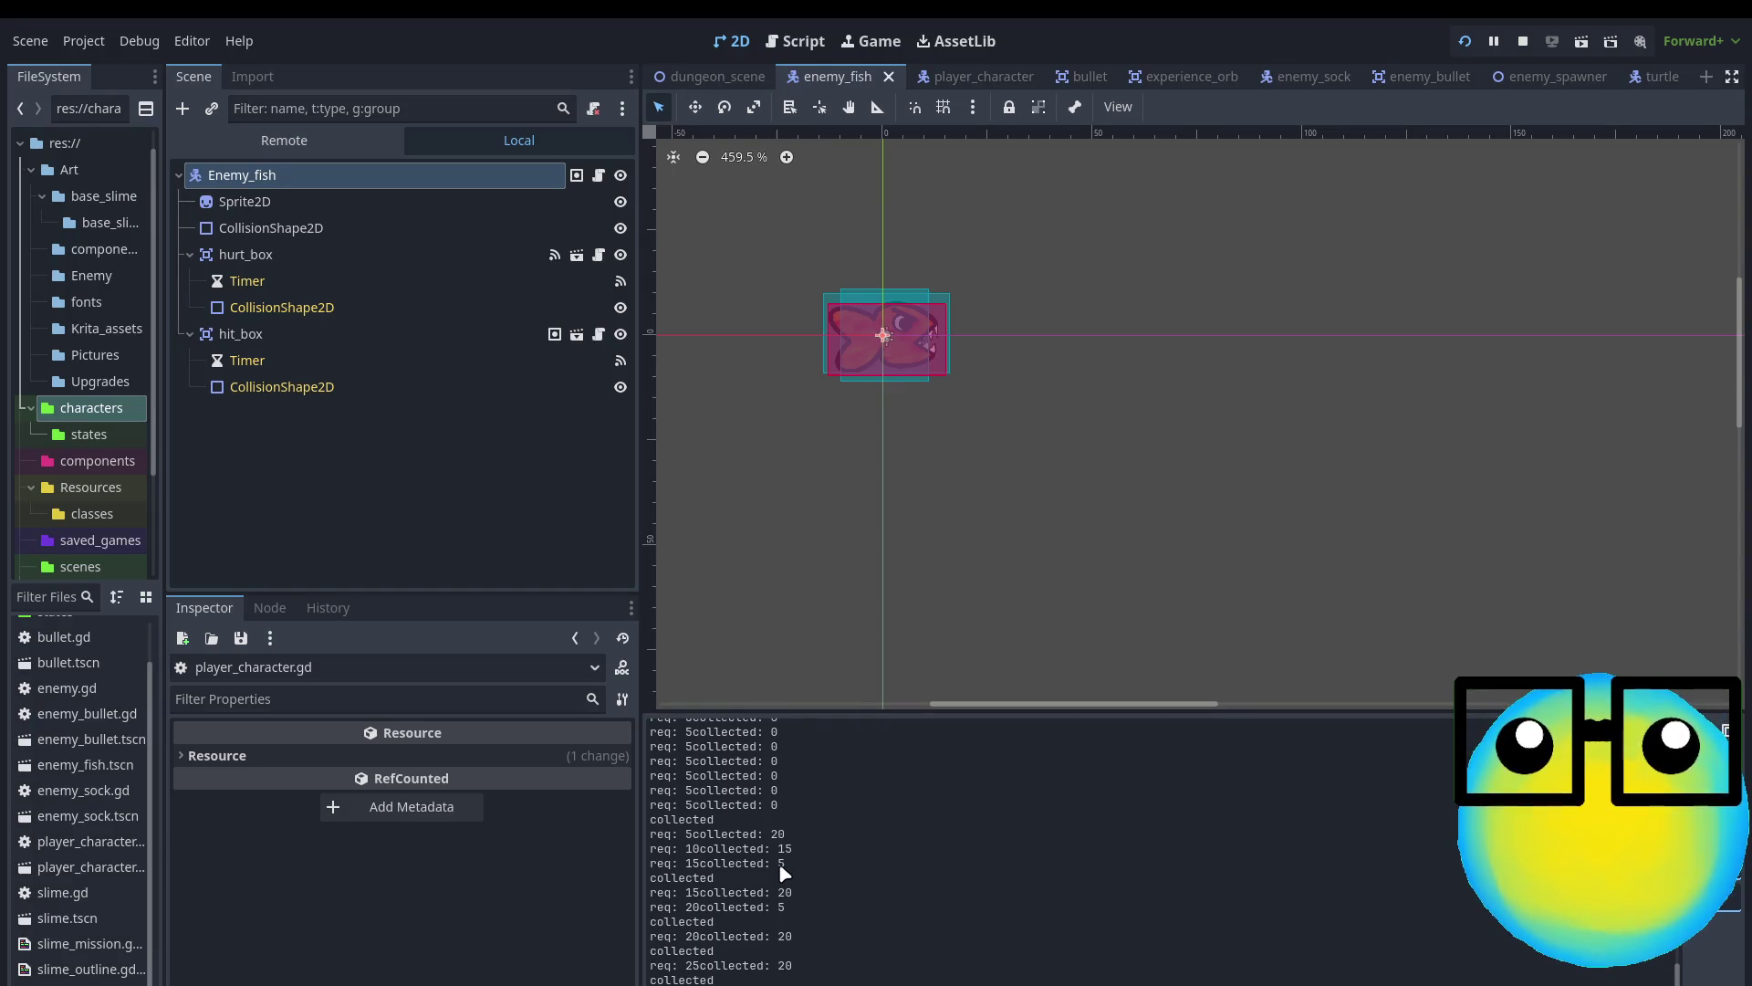
double_click(680, 877)
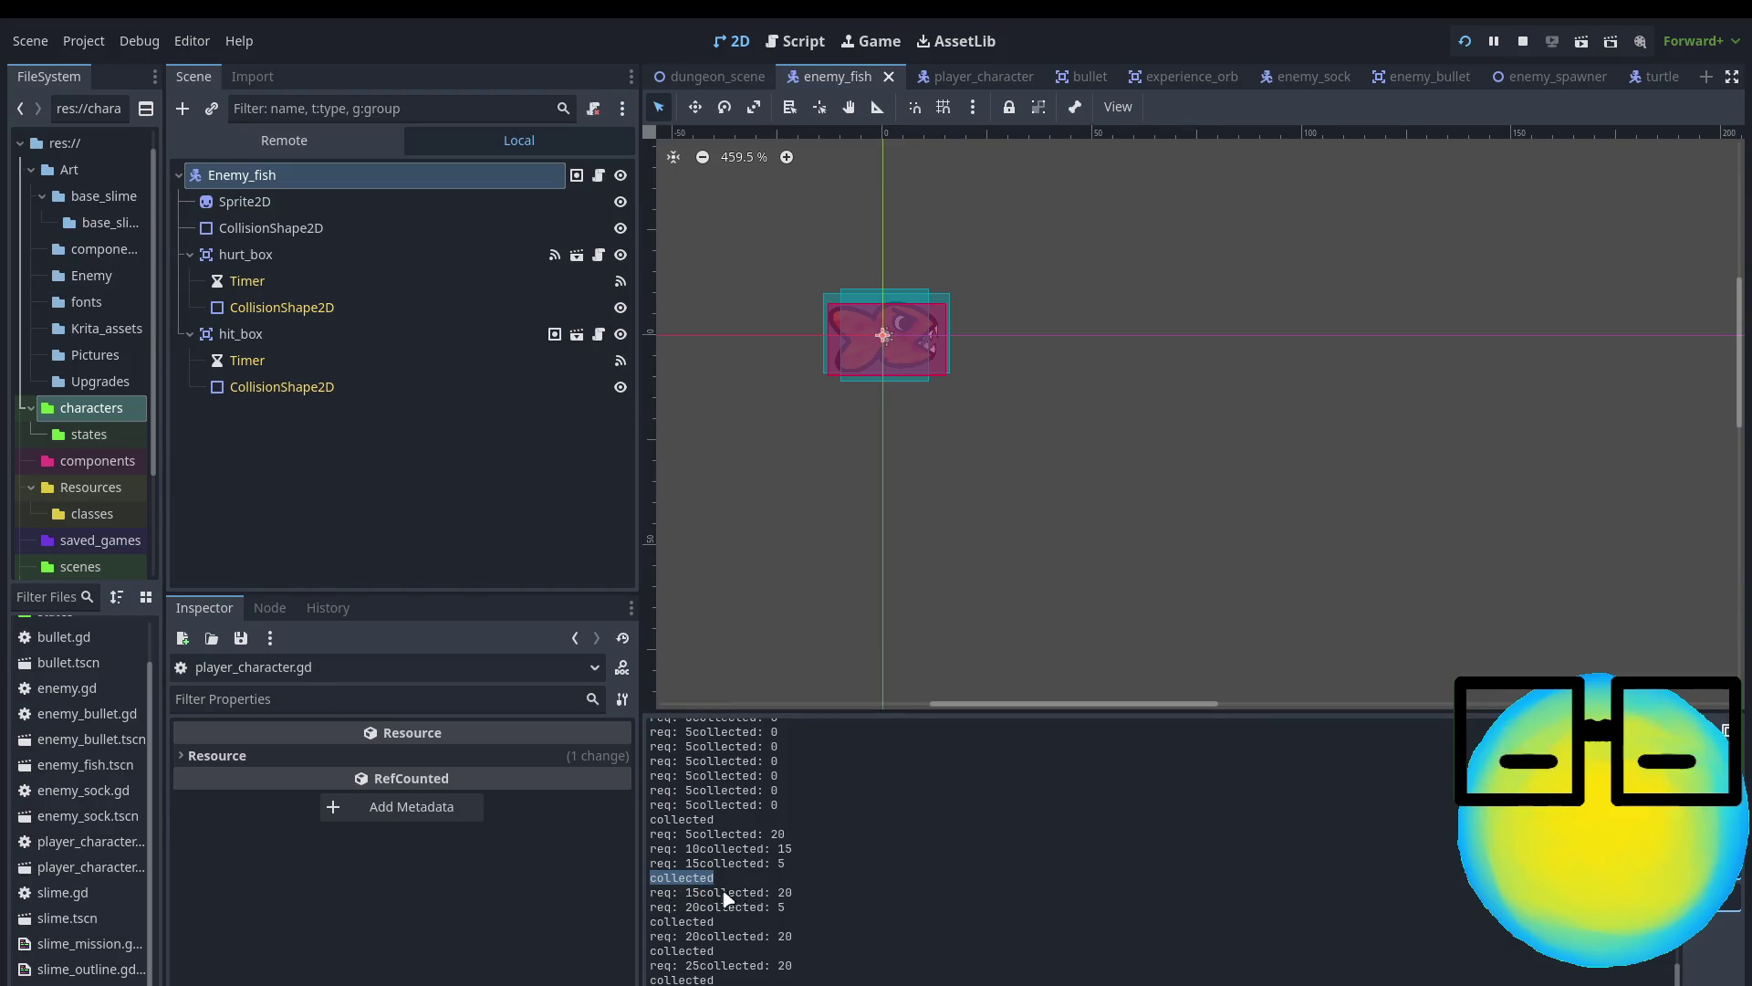
click(750, 898)
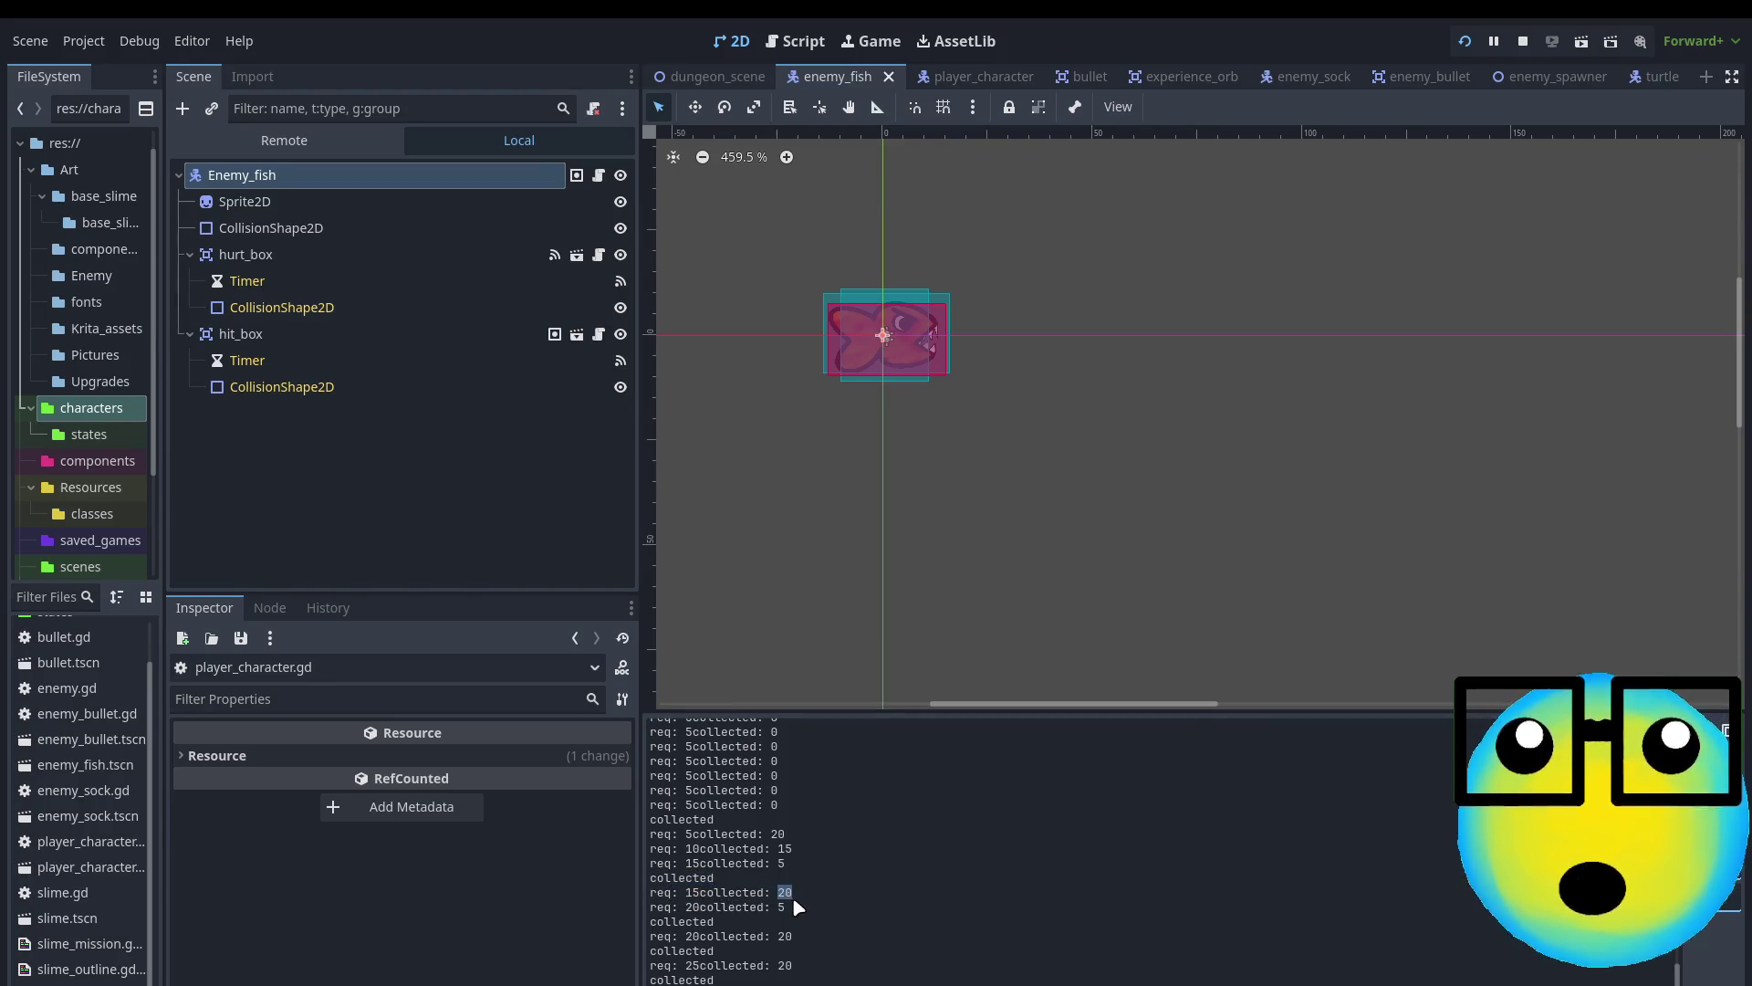
double_click(694, 907)
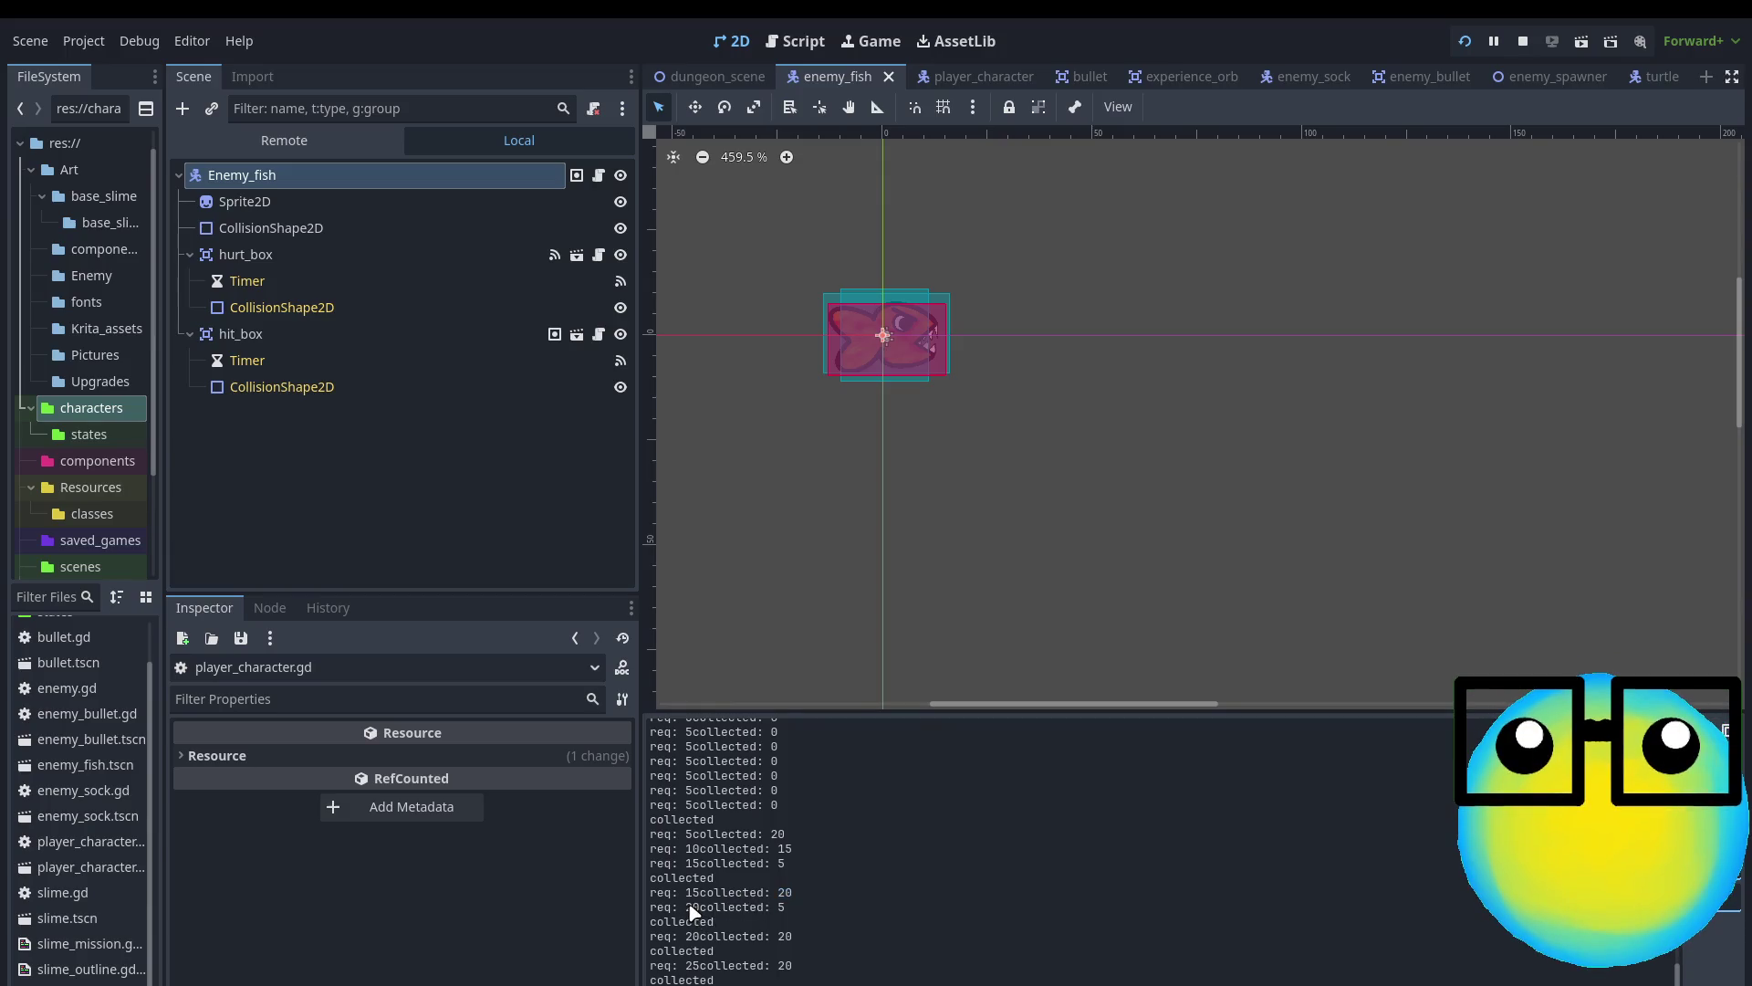
click(786, 919)
double_click(695, 940)
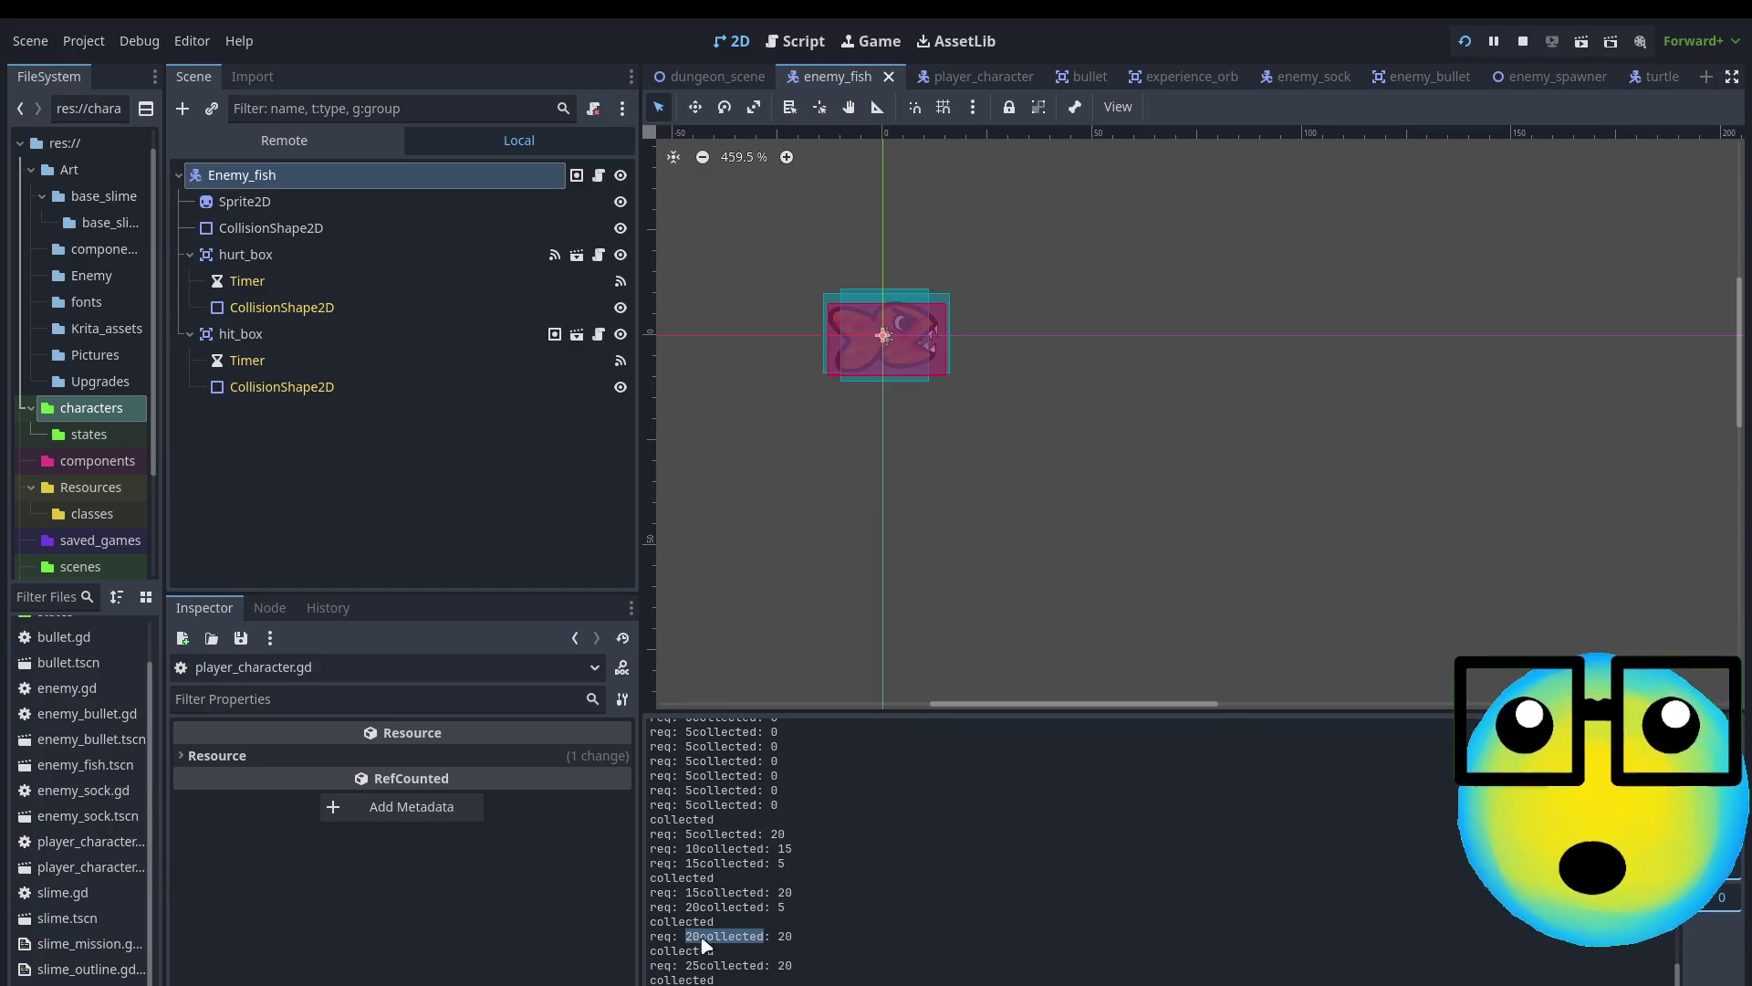
double_click(787, 937)
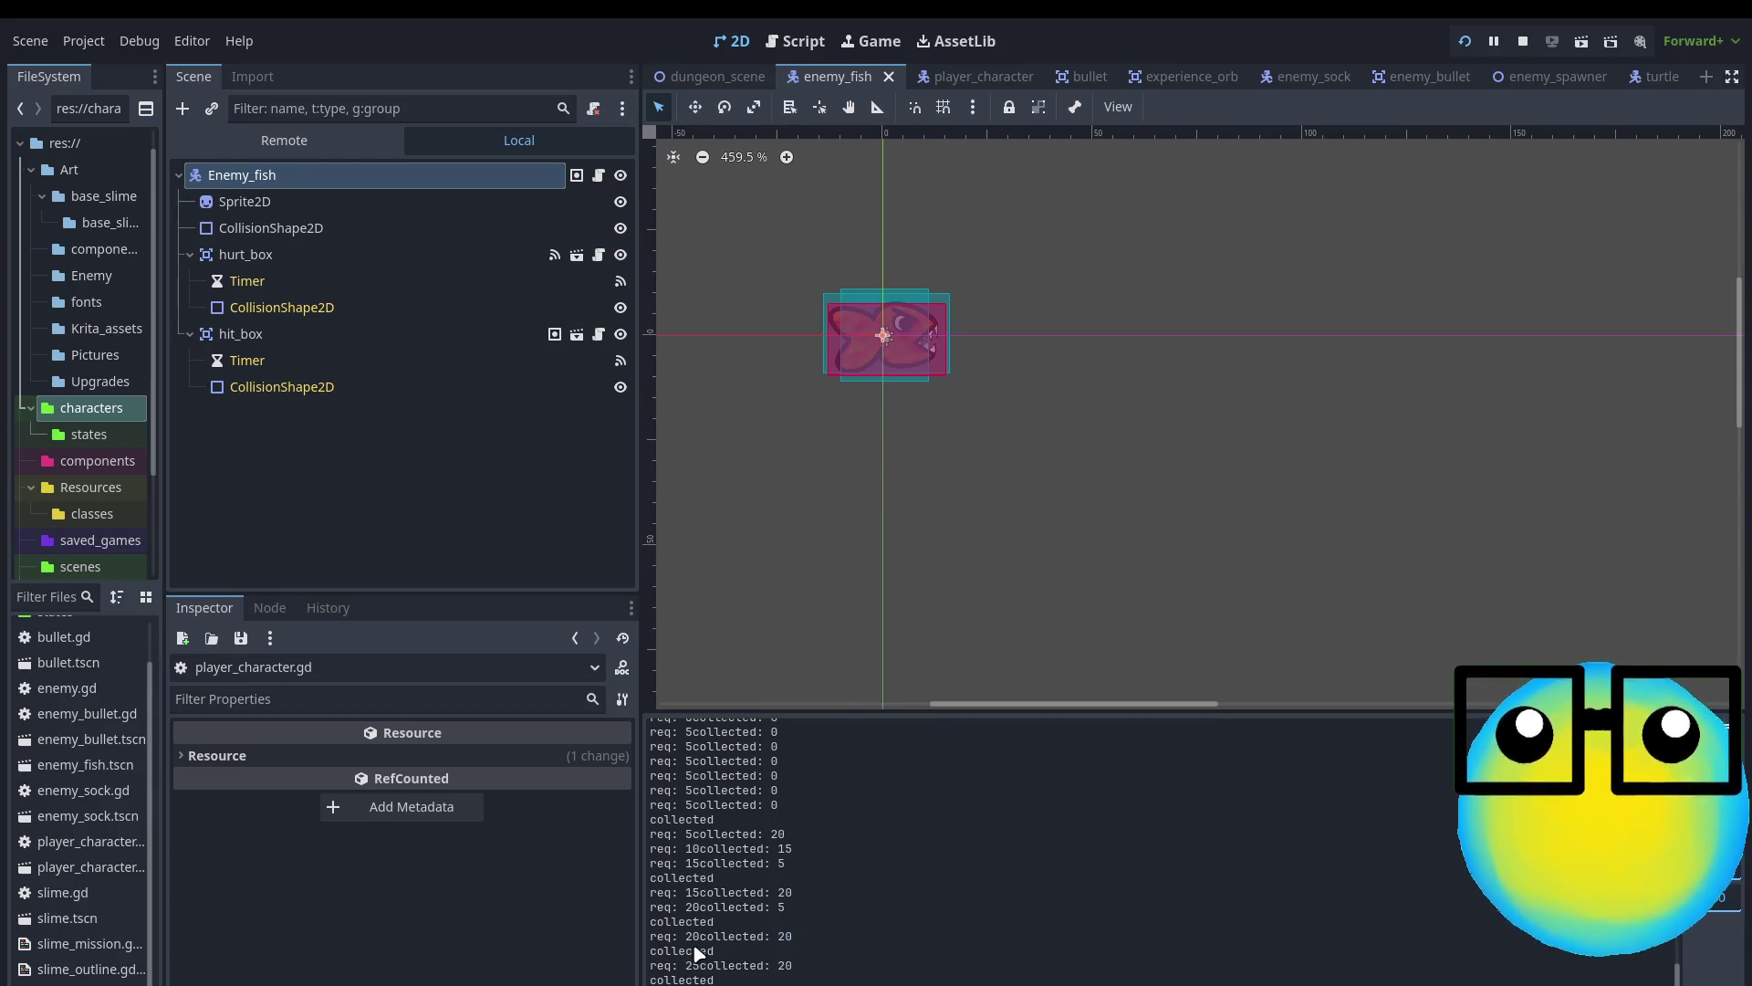
double_click(698, 954)
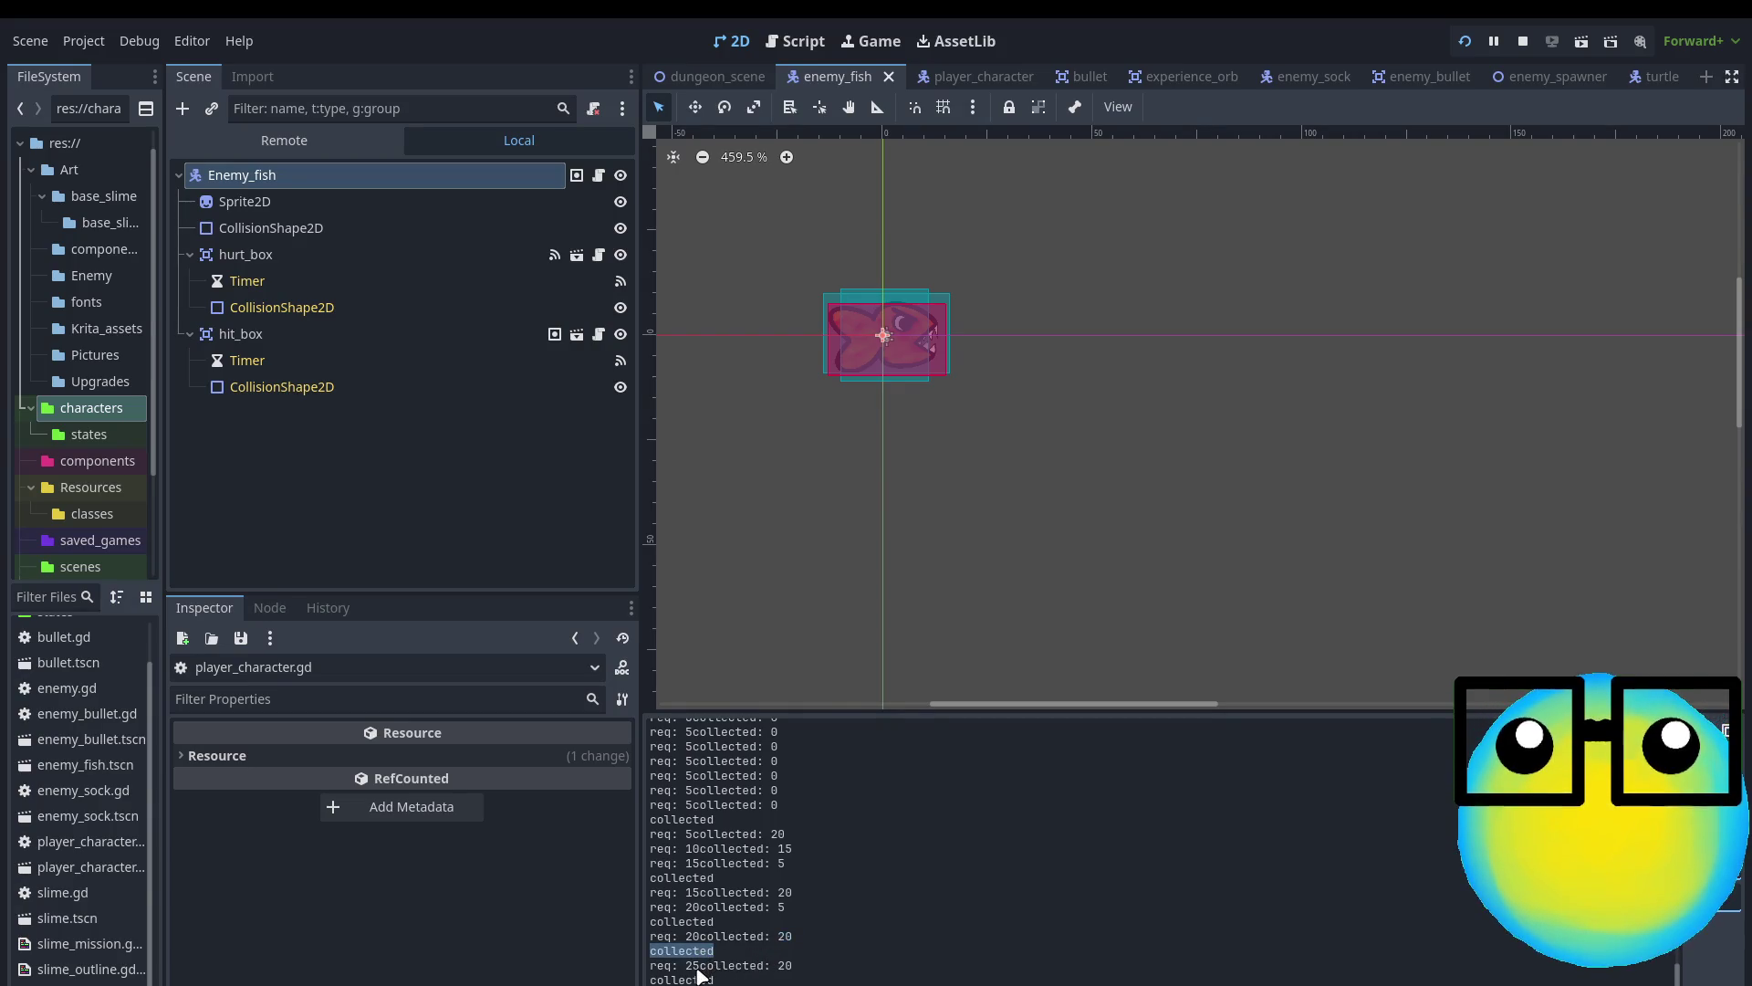
double_click(698, 967)
click(783, 976)
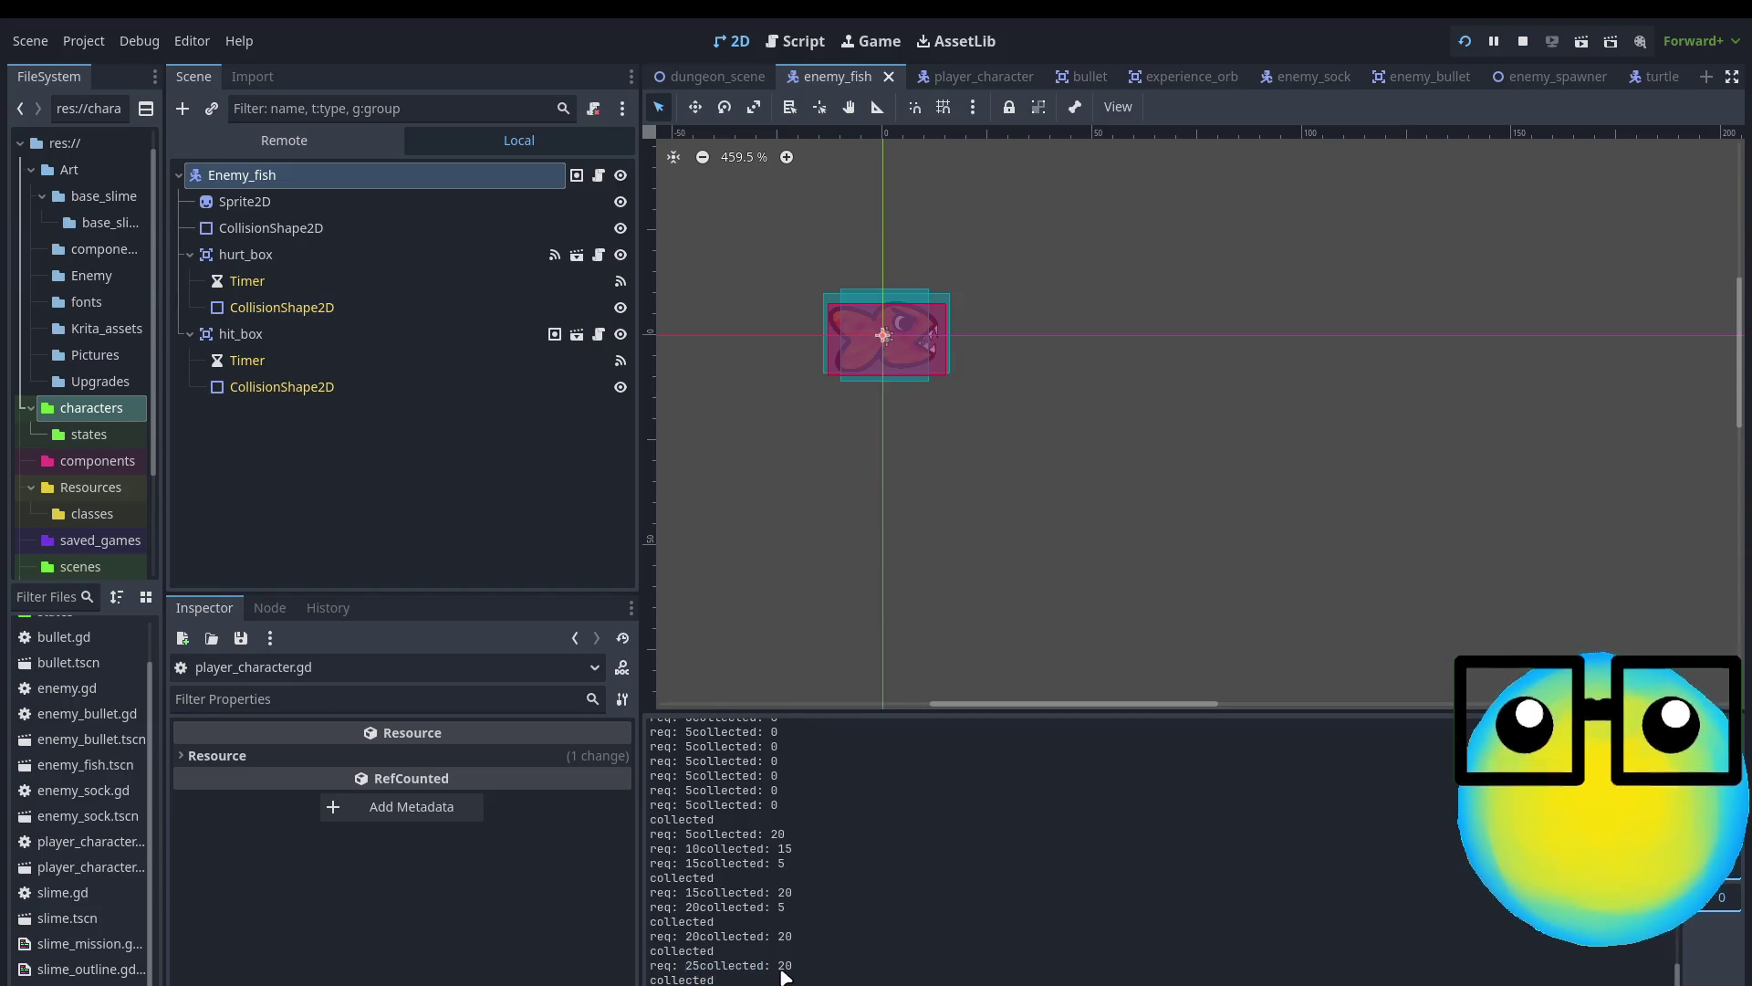
click(688, 979)
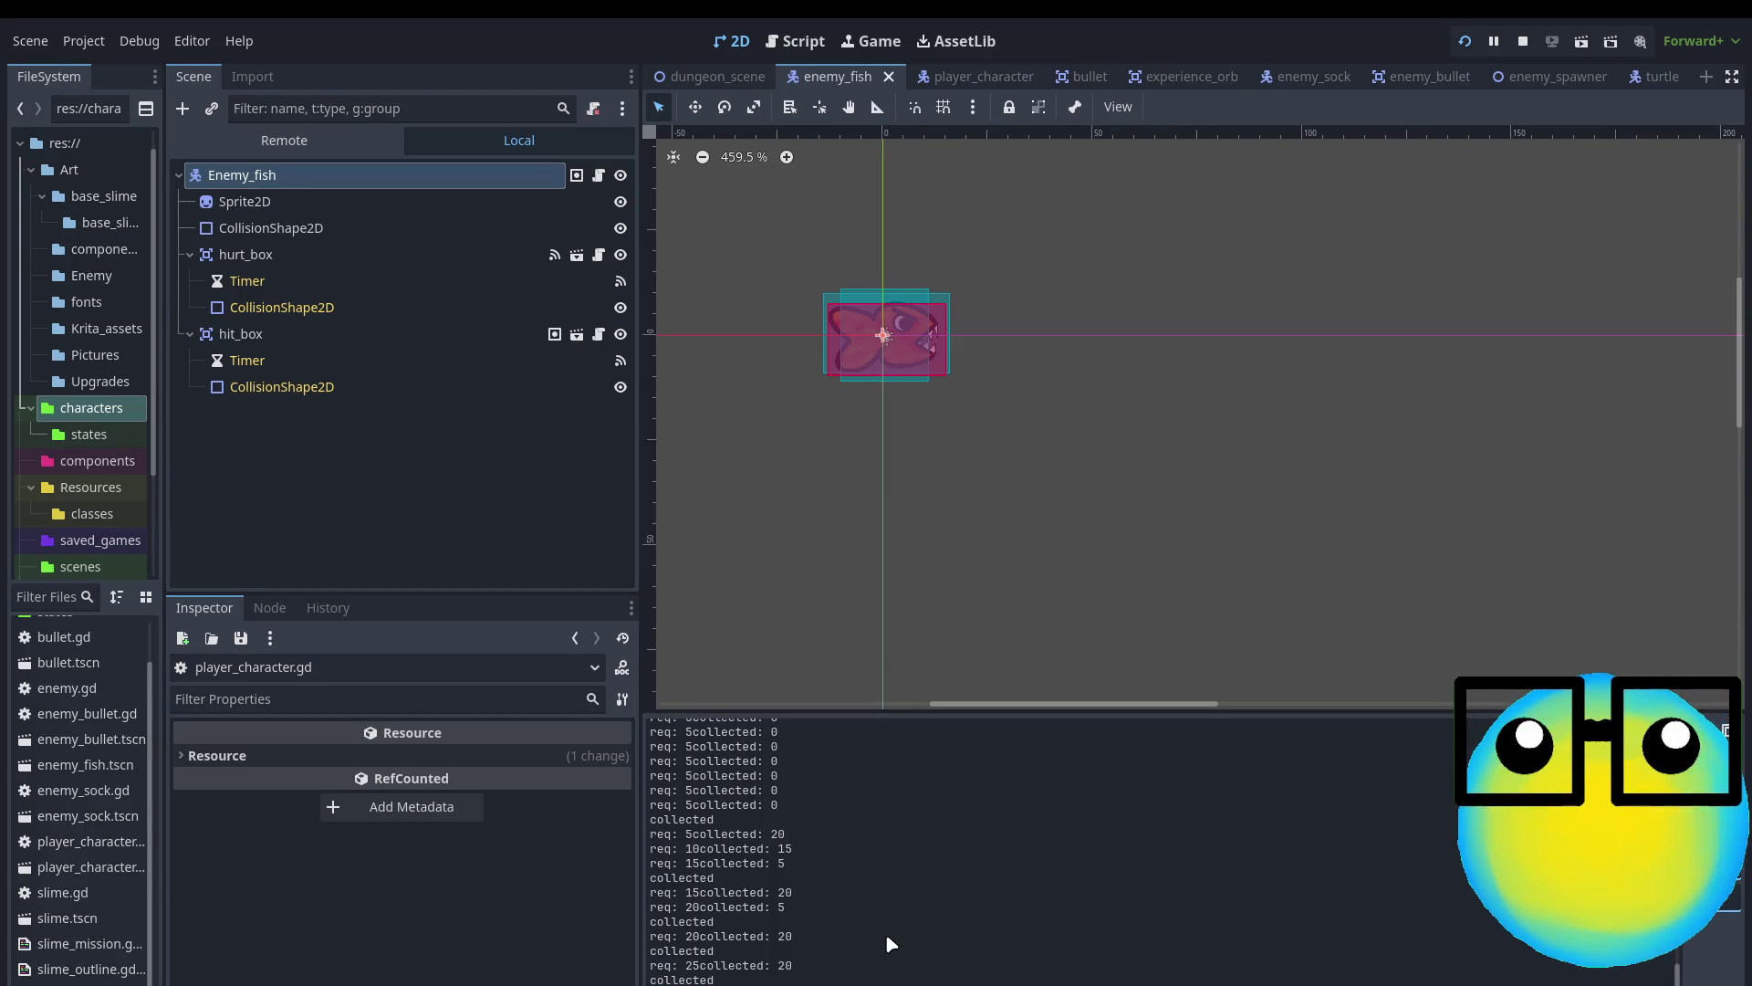
drag(715, 979, 621, 977)
click(913, 968)
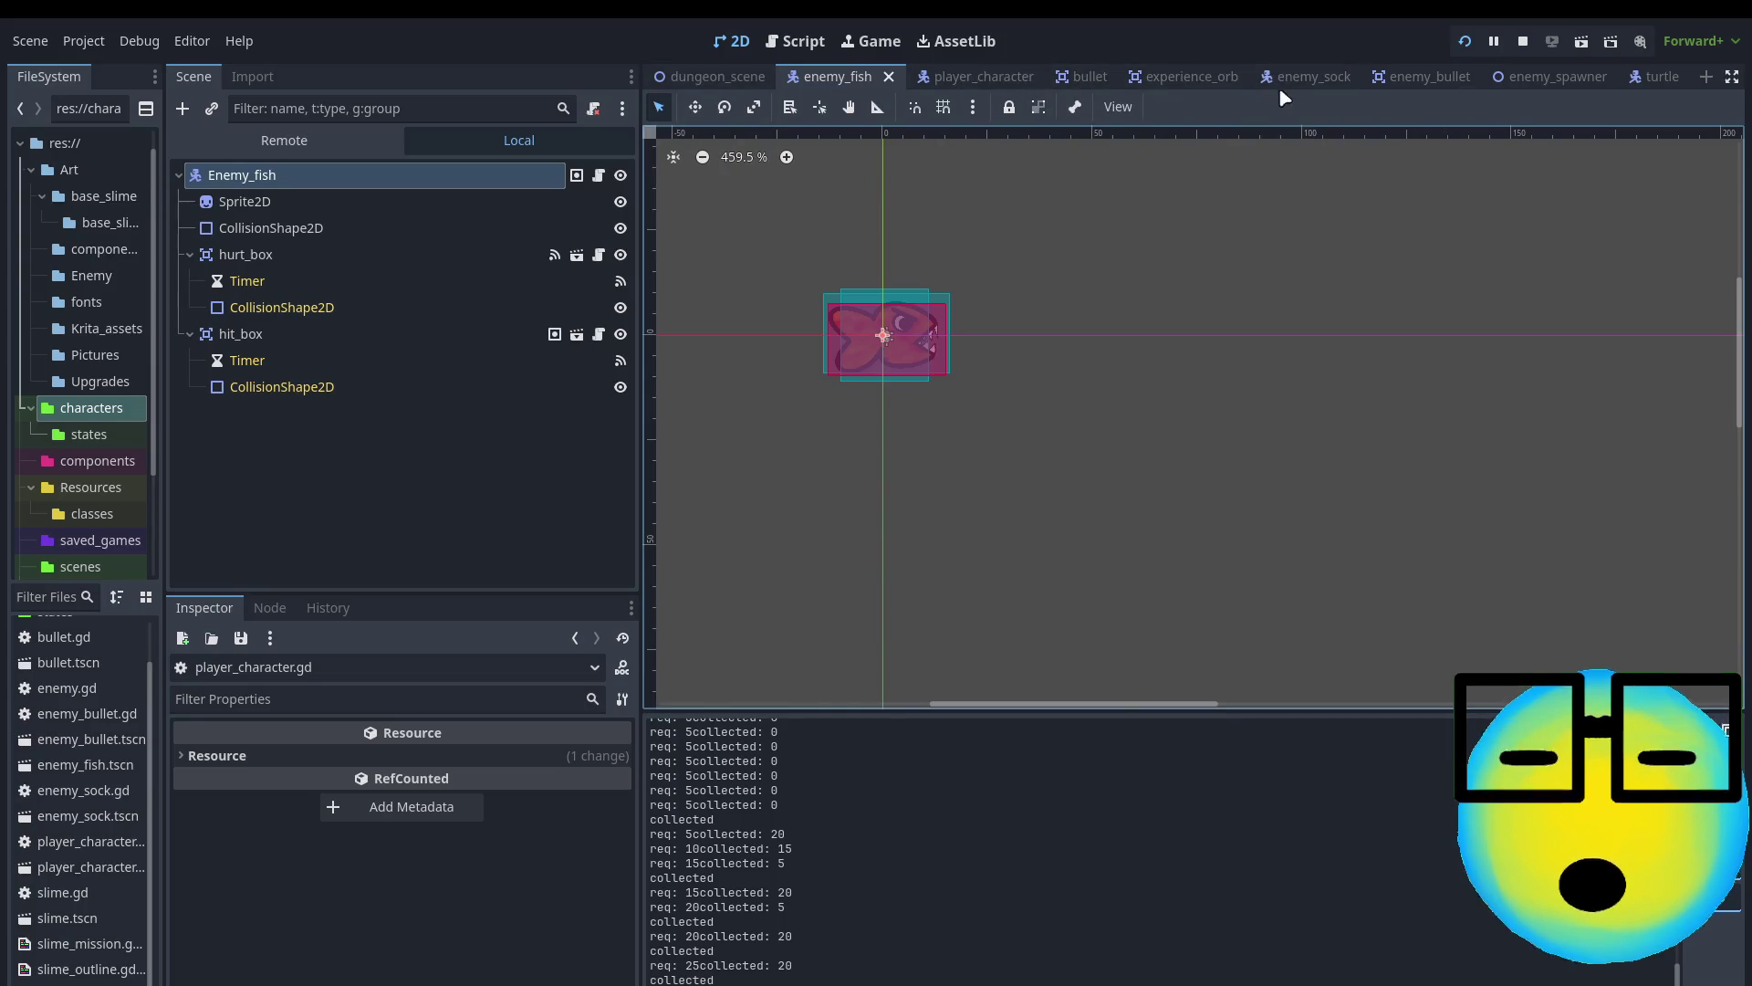
Lower the experience_orb Timer's Wait Time to 0.001 s and relaunch the game with F5
click(1181, 77)
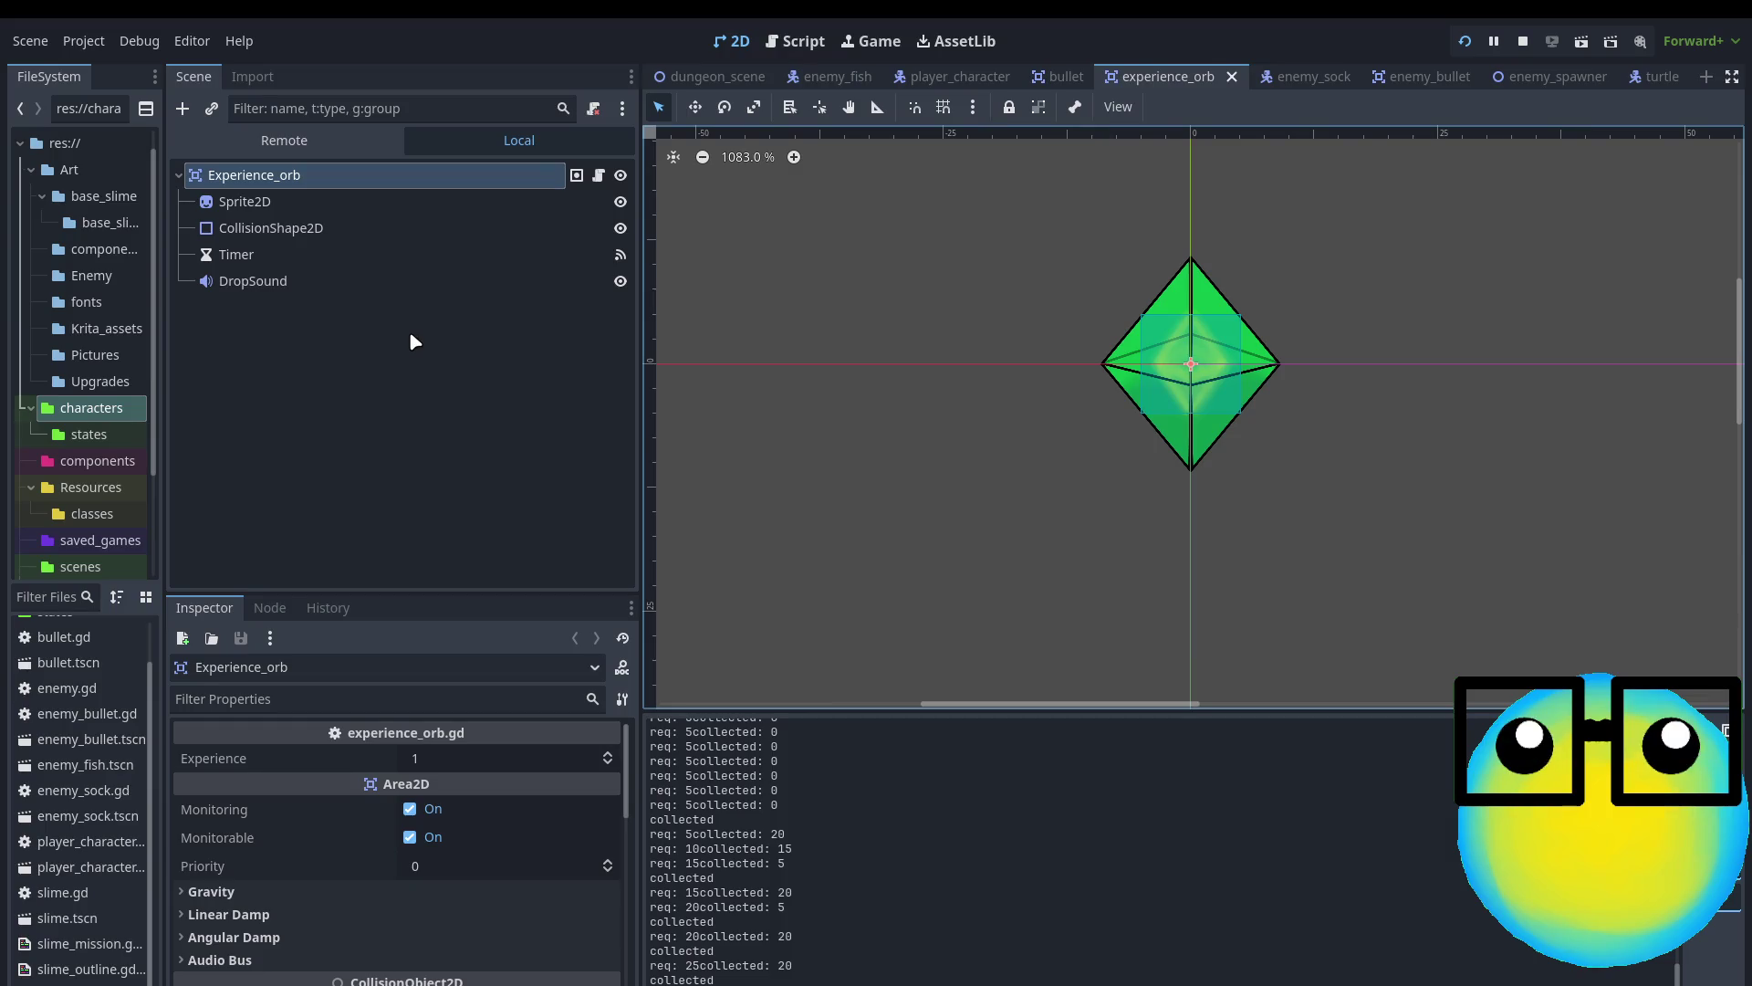
click(286, 261)
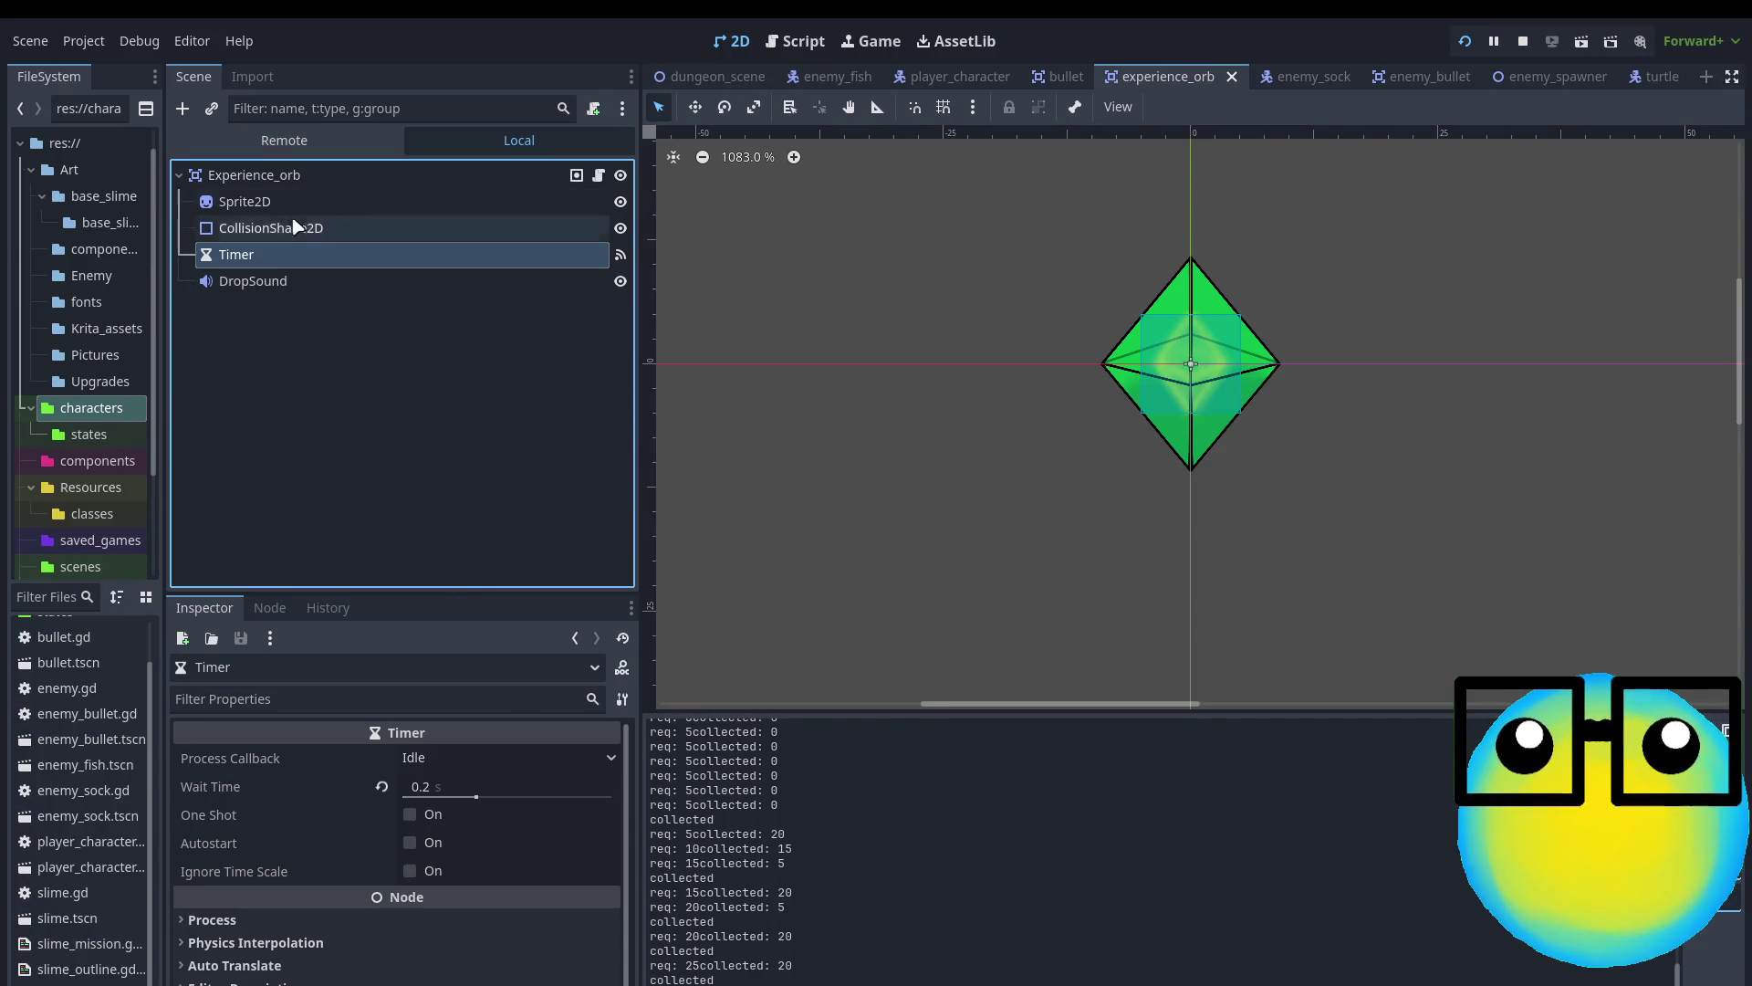
drag(475, 800, 238, 818)
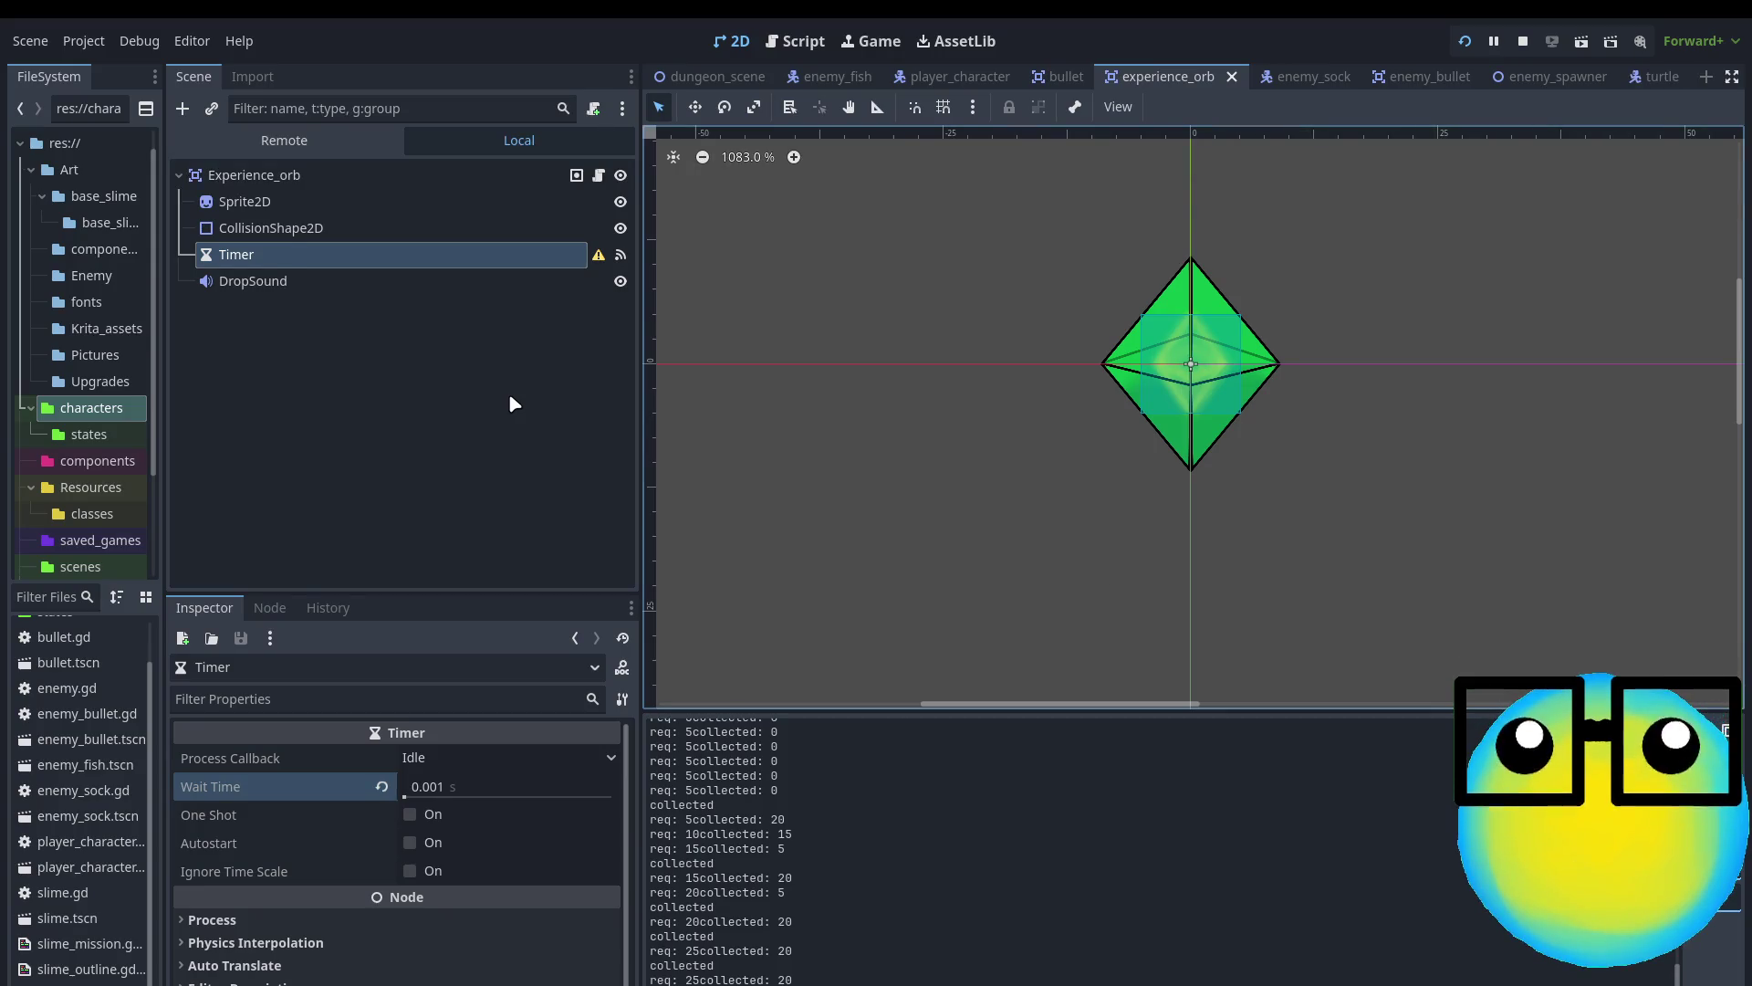
key(F5)
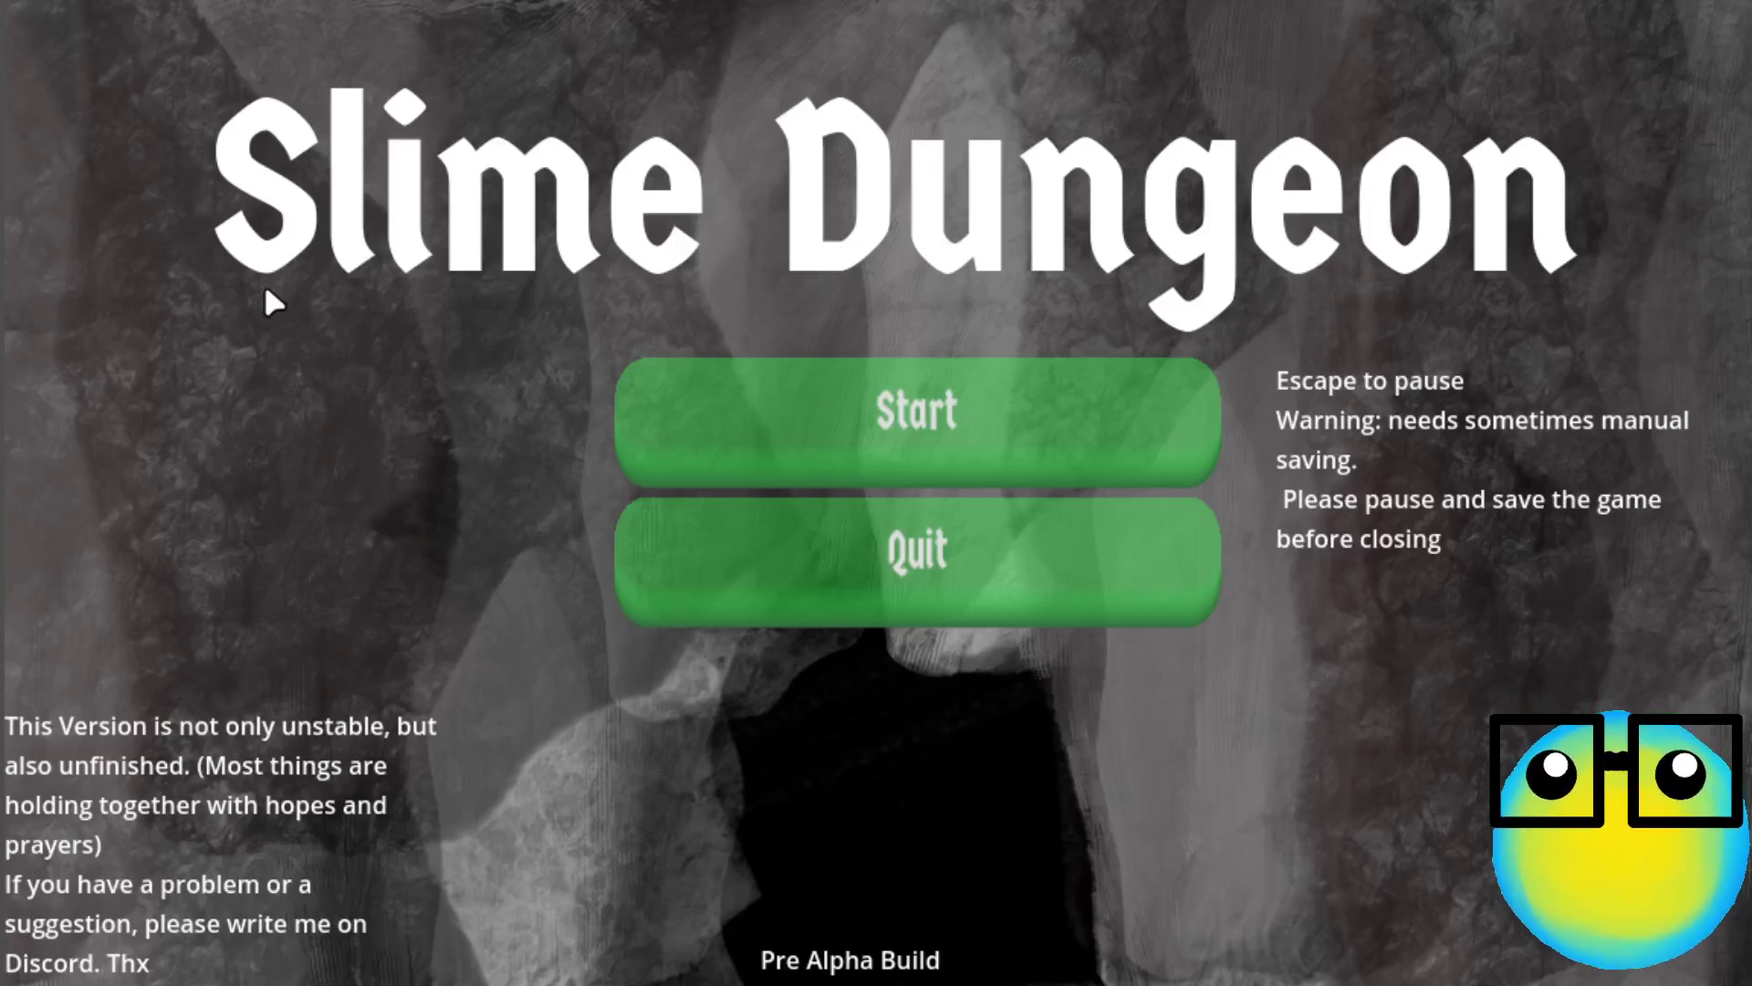
Start the game, enter the blue mission level from the slime's panel, then return to Godot
click(949, 411)
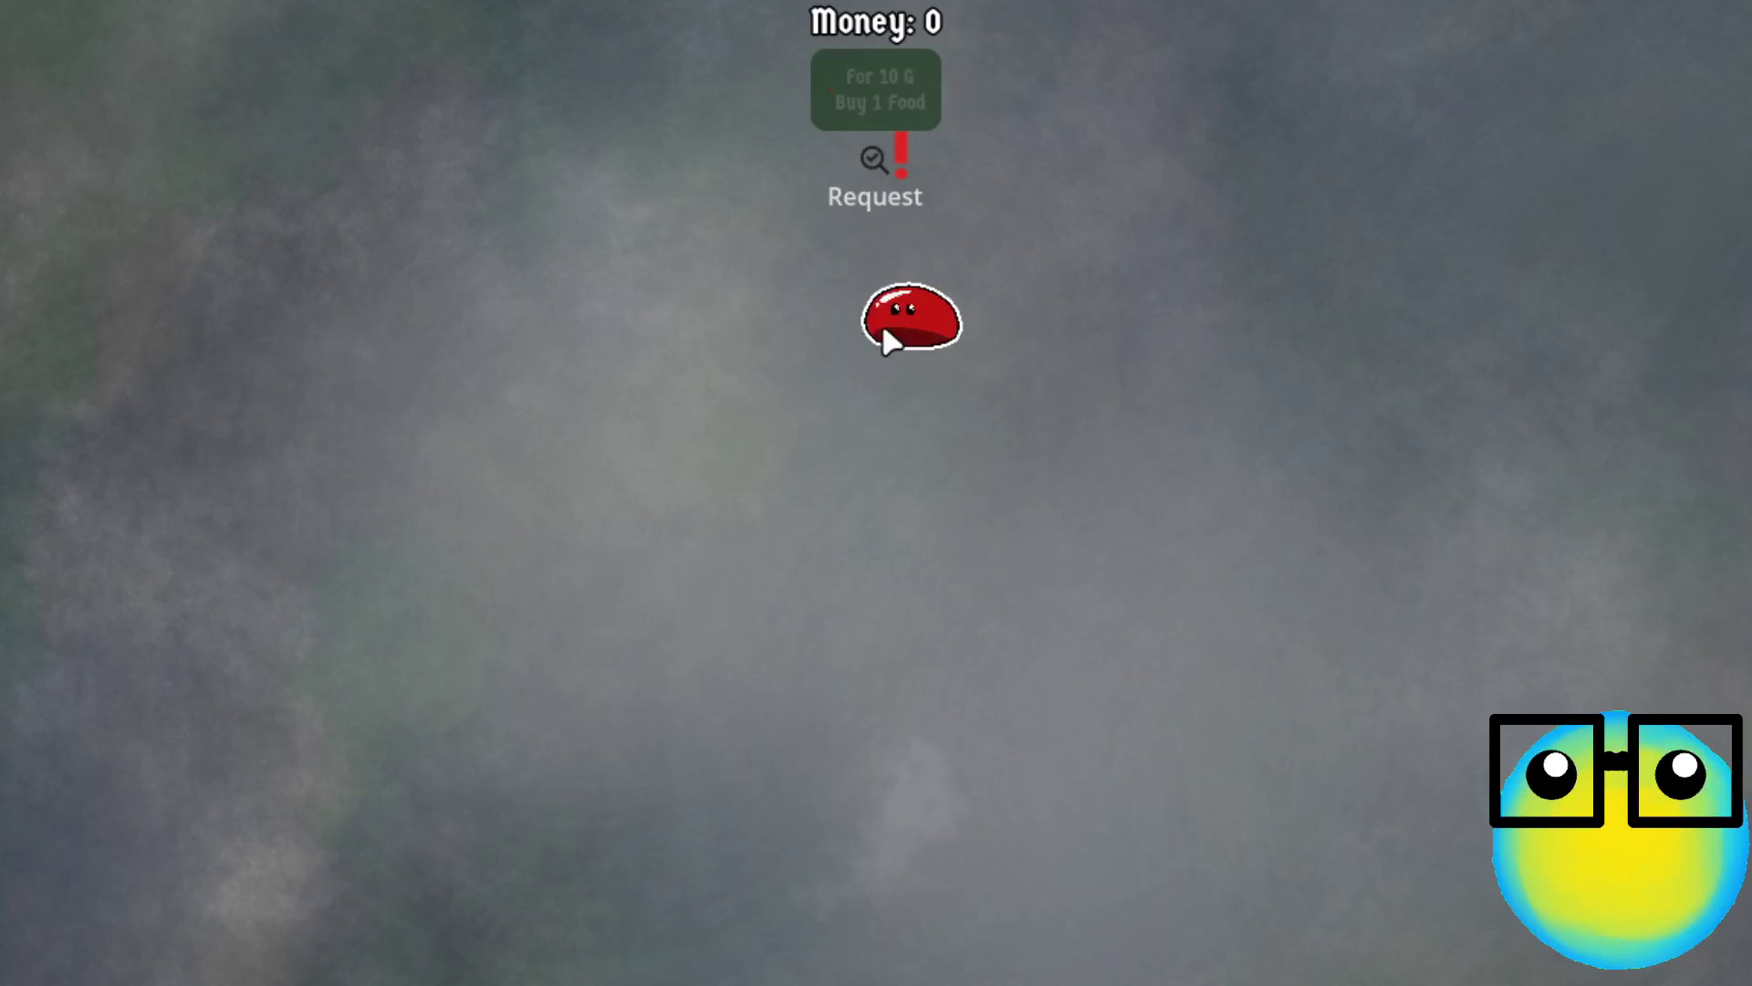
click(883, 329)
click(739, 940)
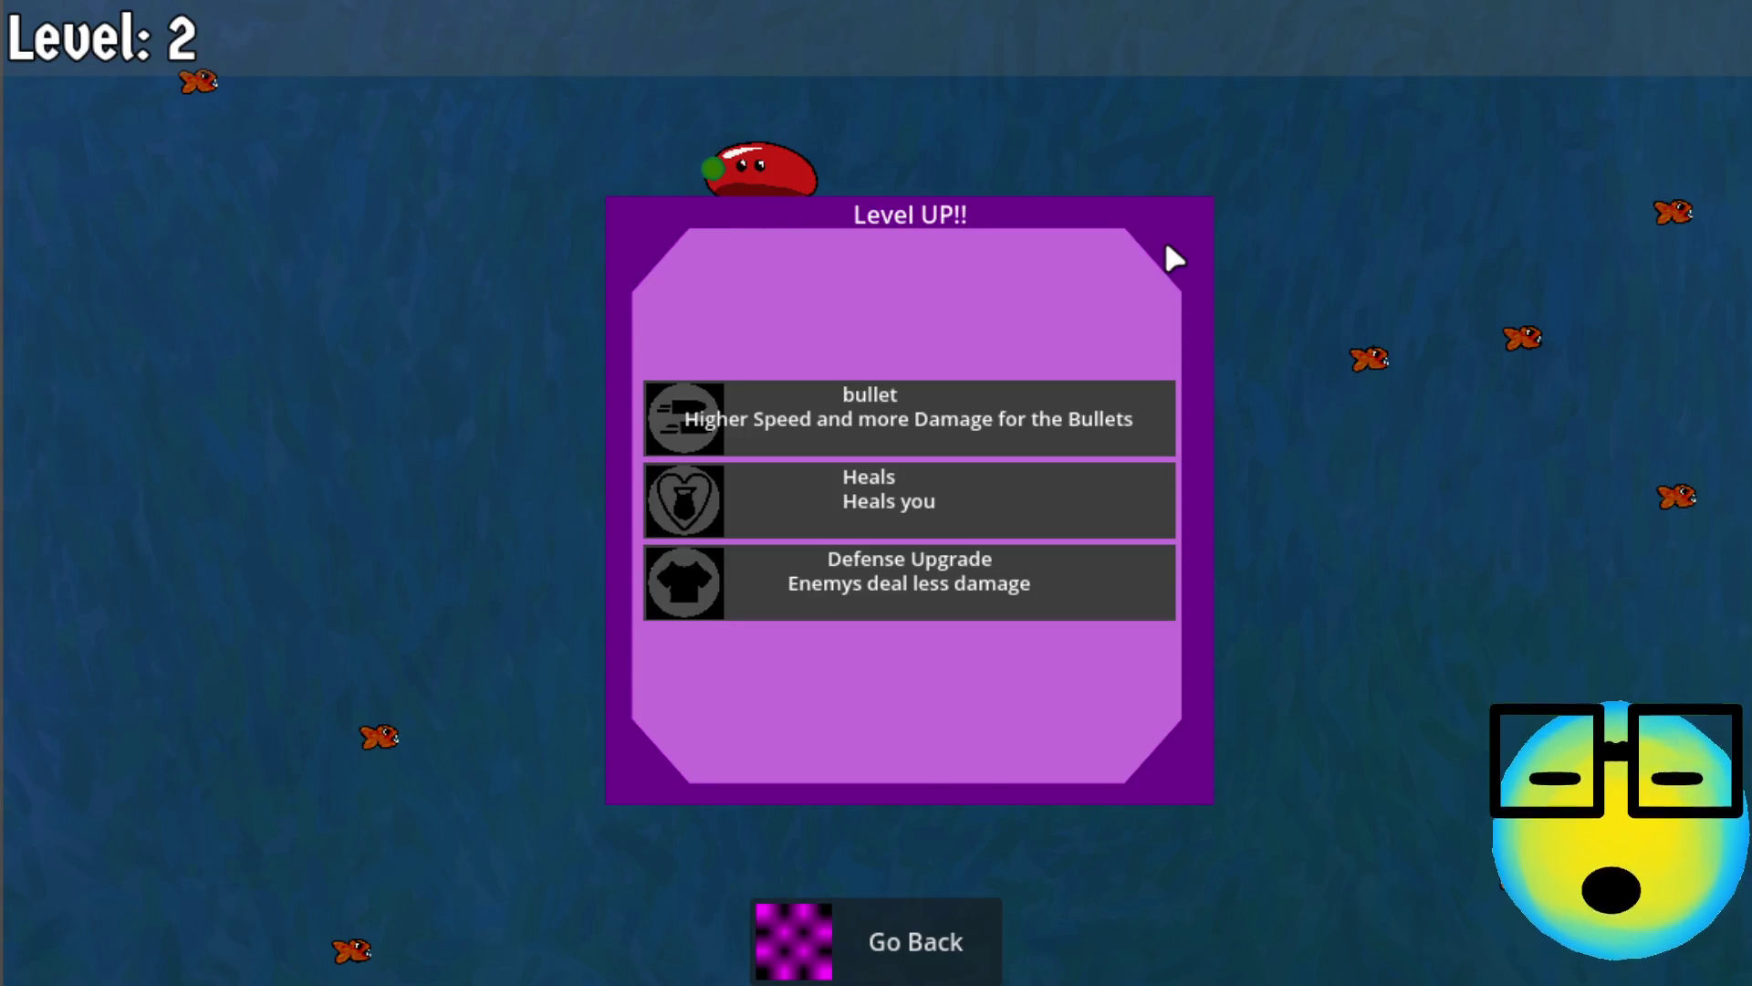
key(F8)
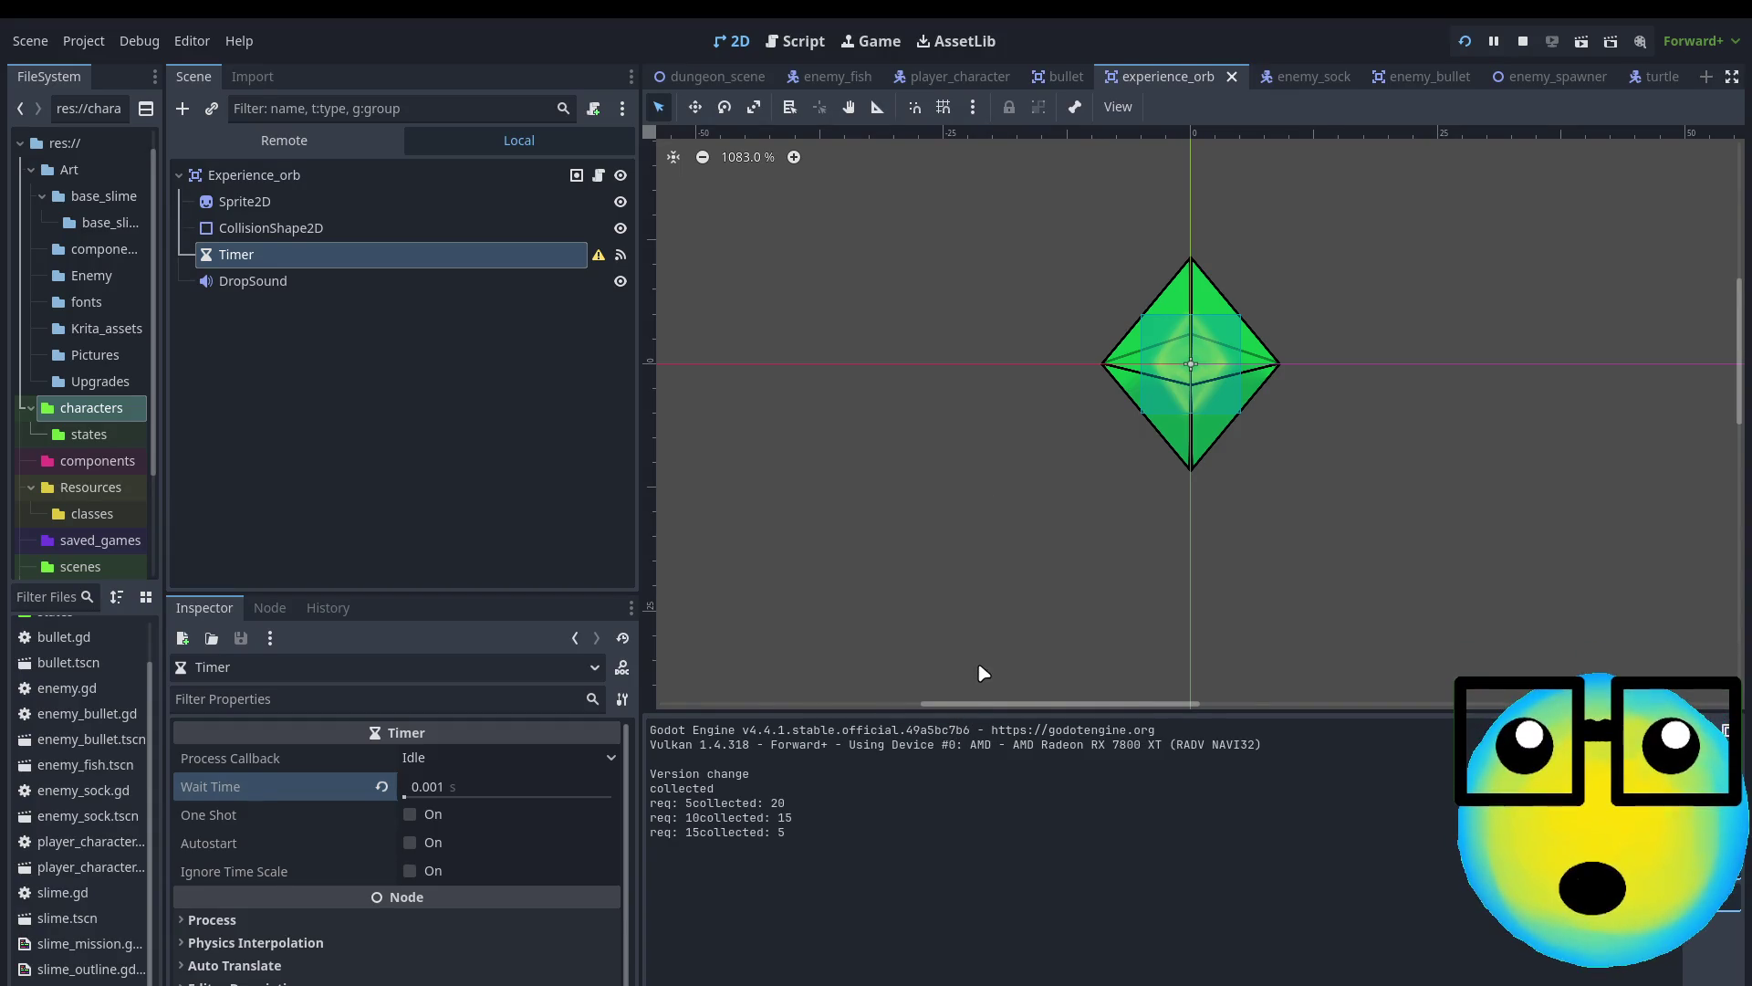
Back in the game, take Defense, Mana Regeneration, Heals and More Bullets upgrades at each level-up
key(alt+Tab)
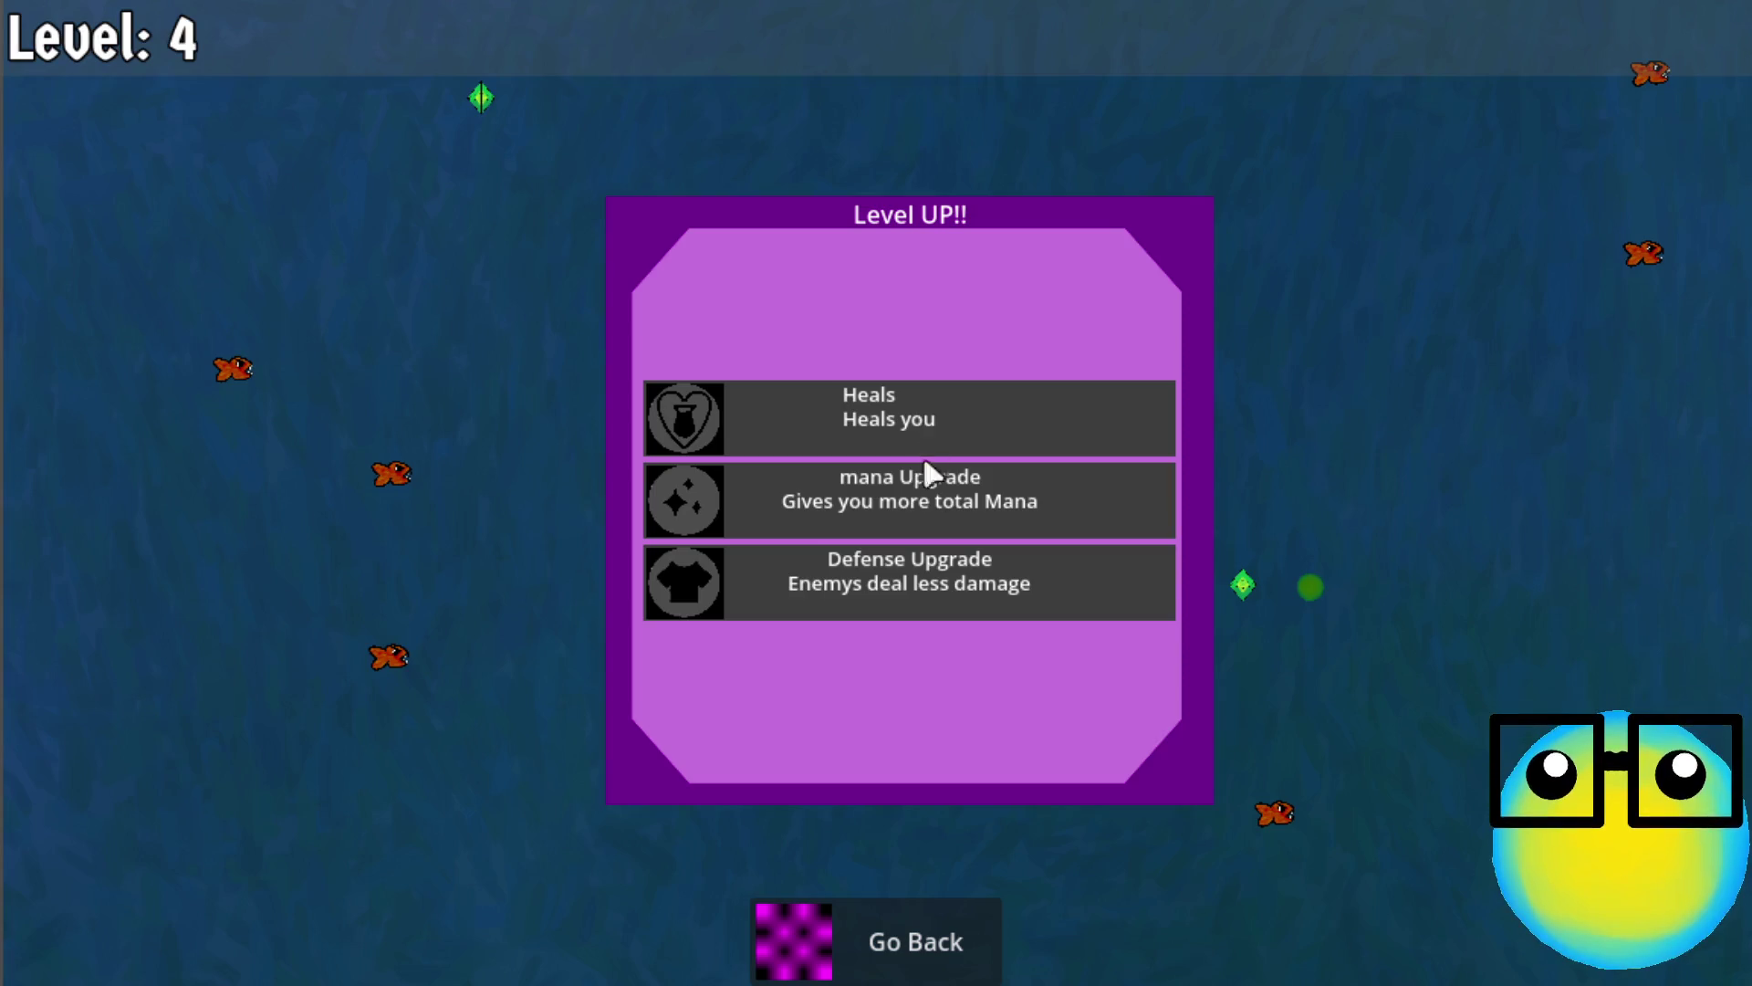
click(909, 587)
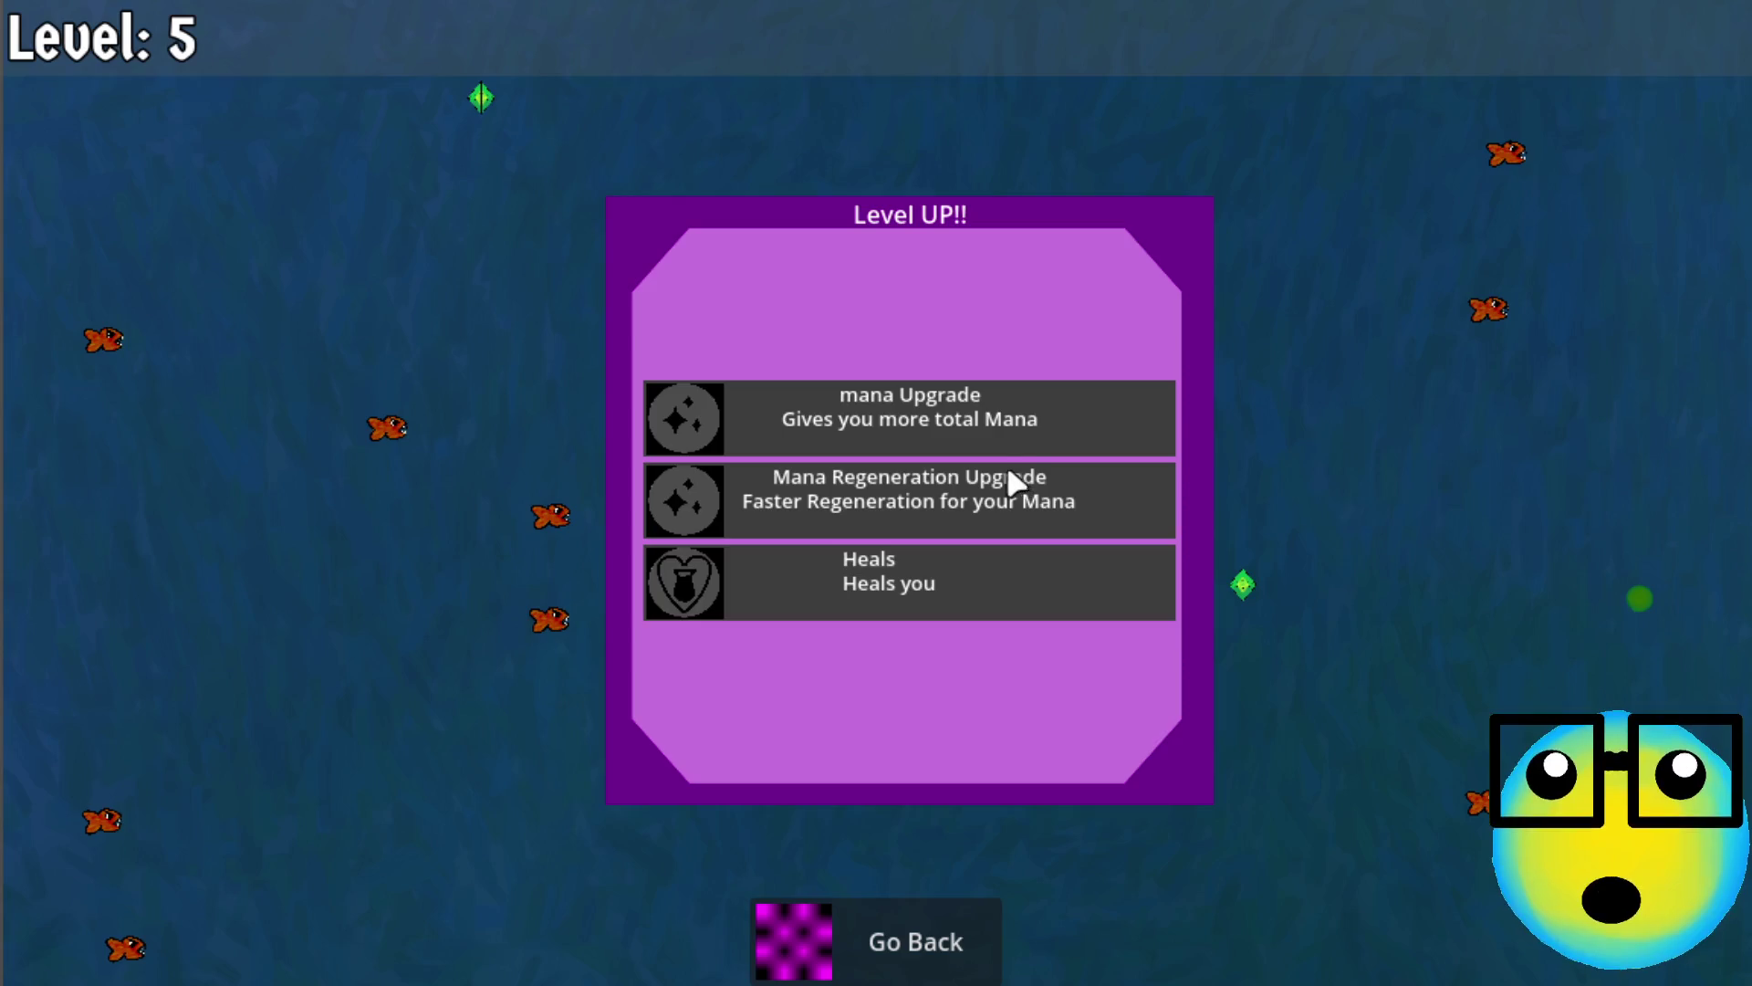
click(1007, 475)
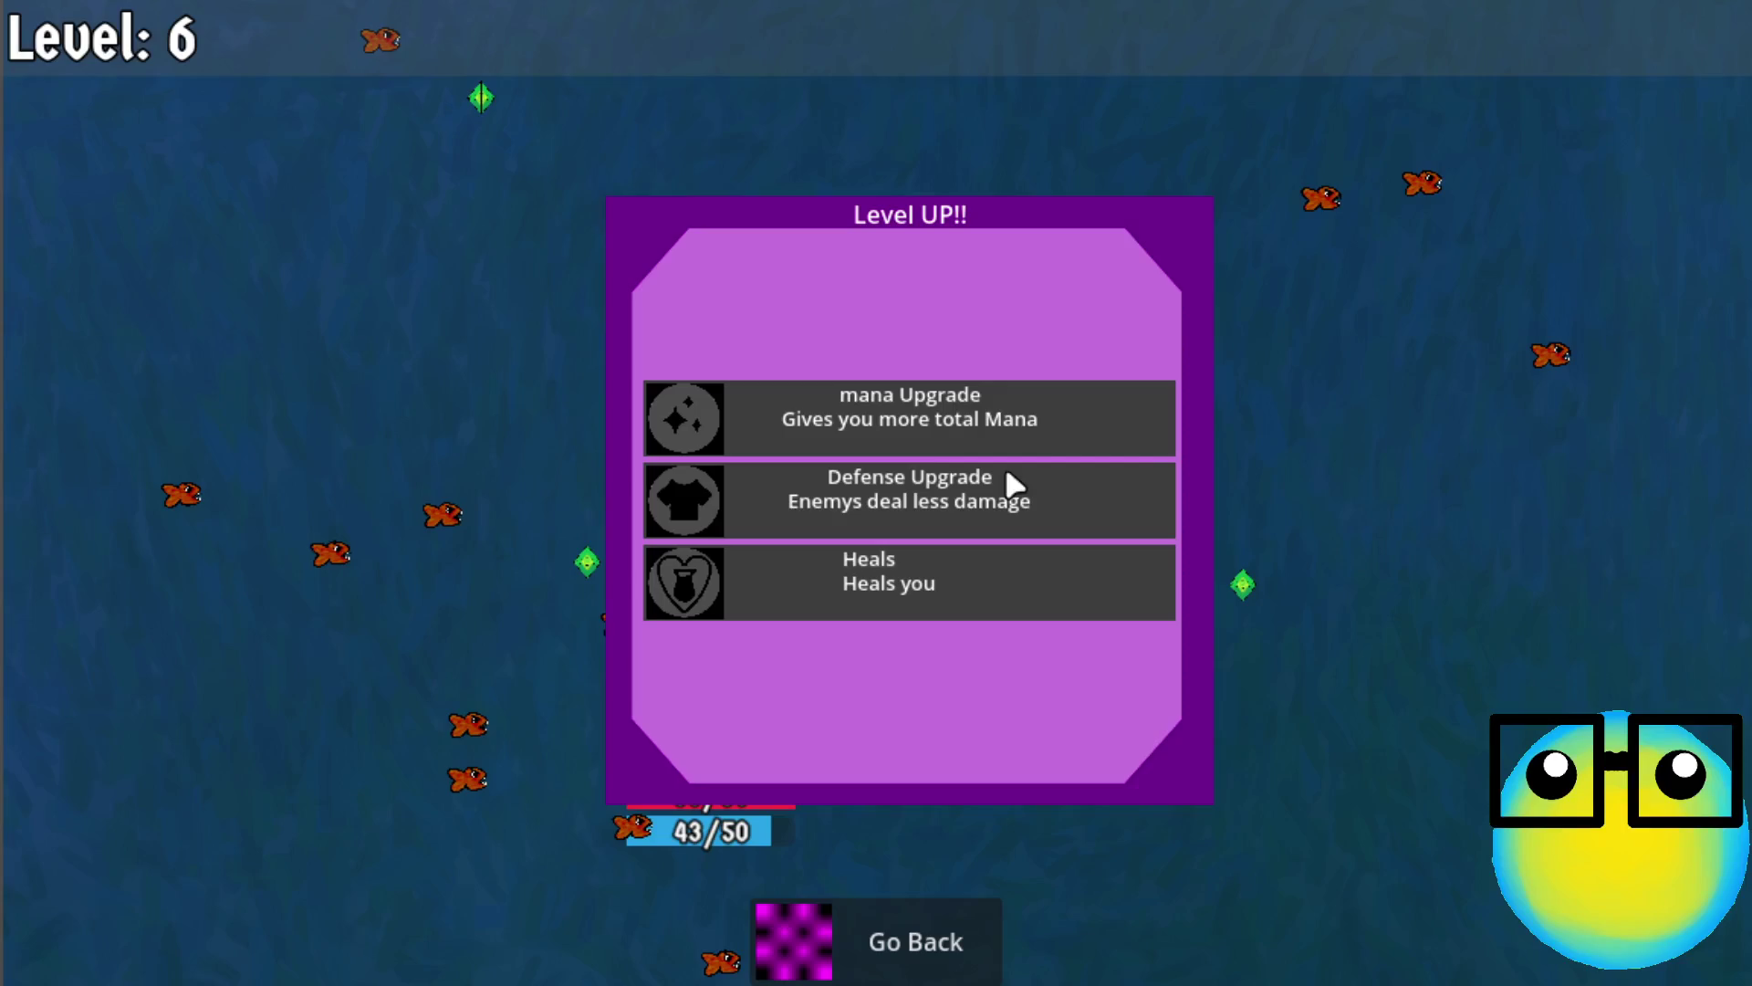
click(894, 576)
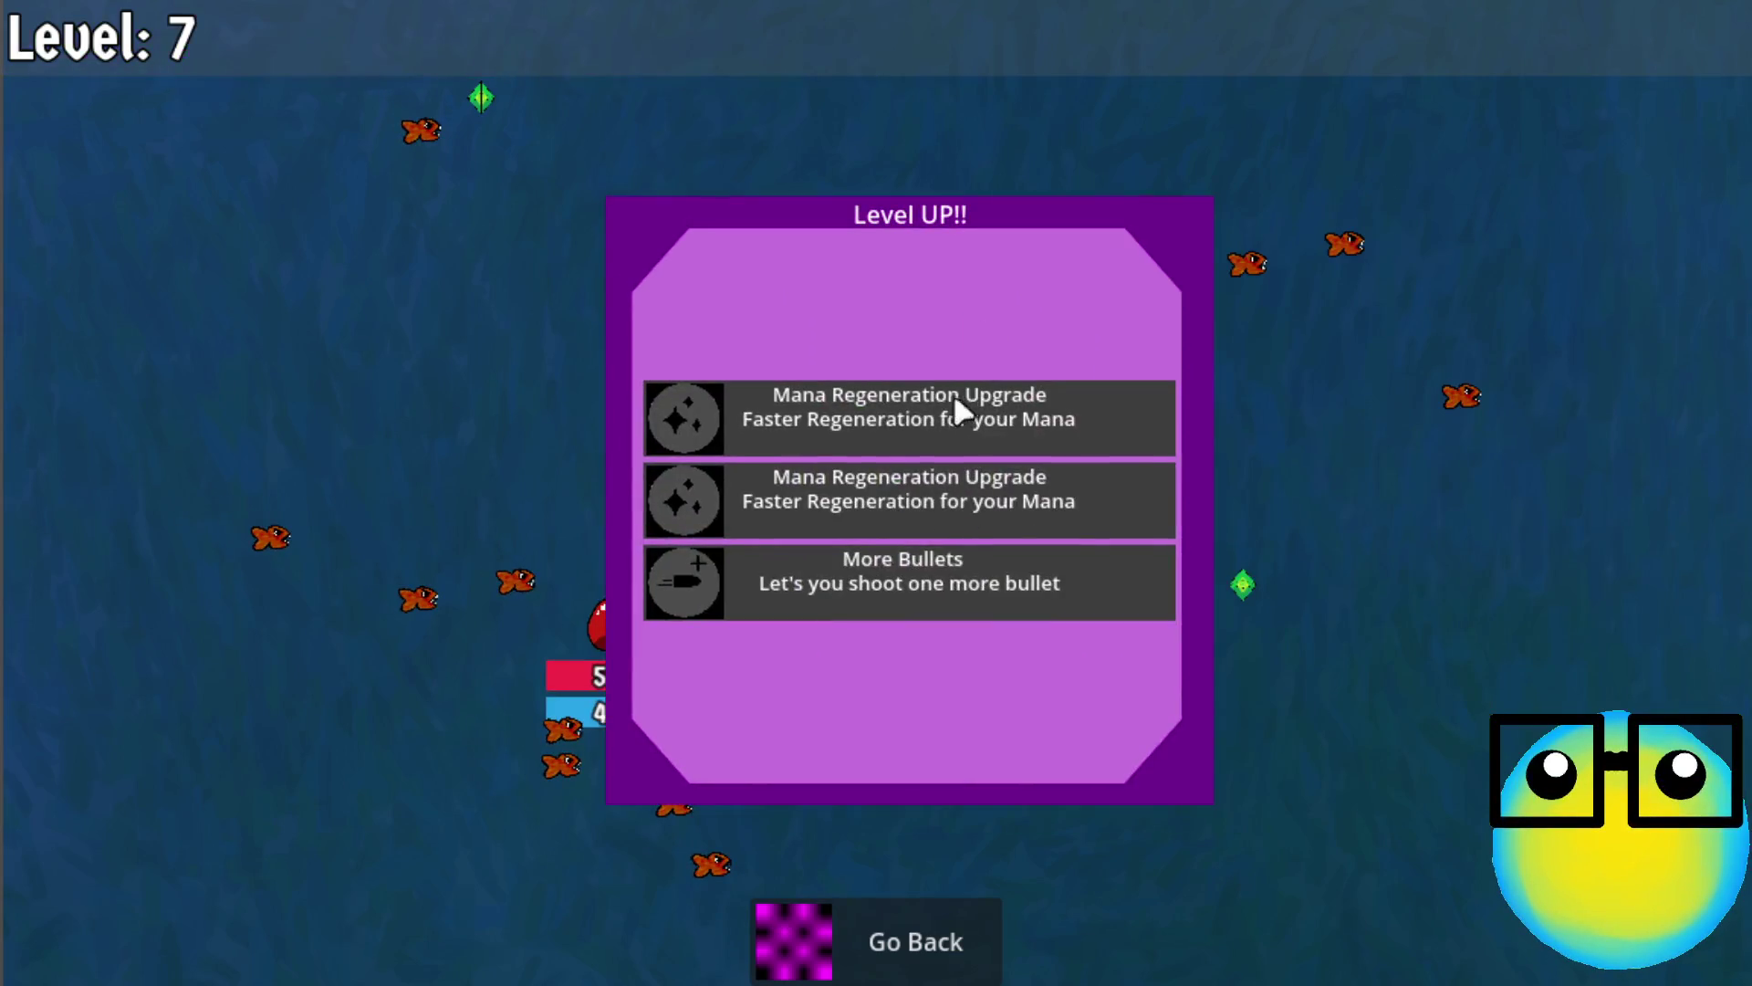
click(901, 413)
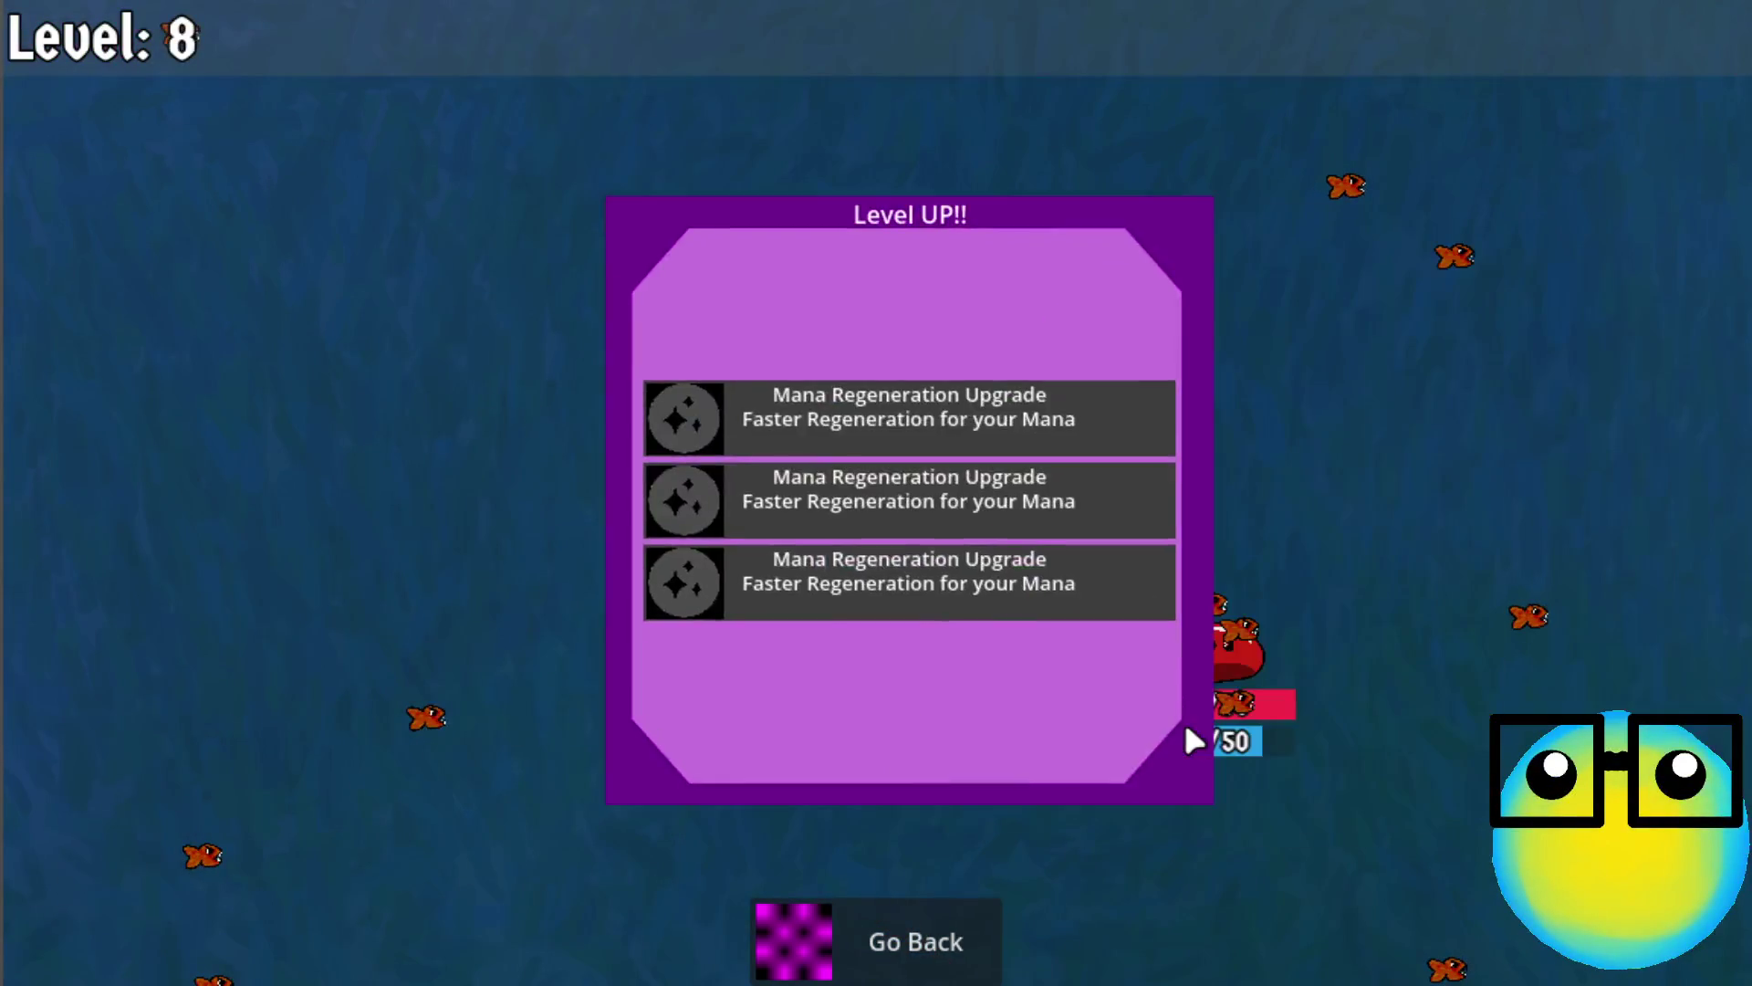
click(974, 439)
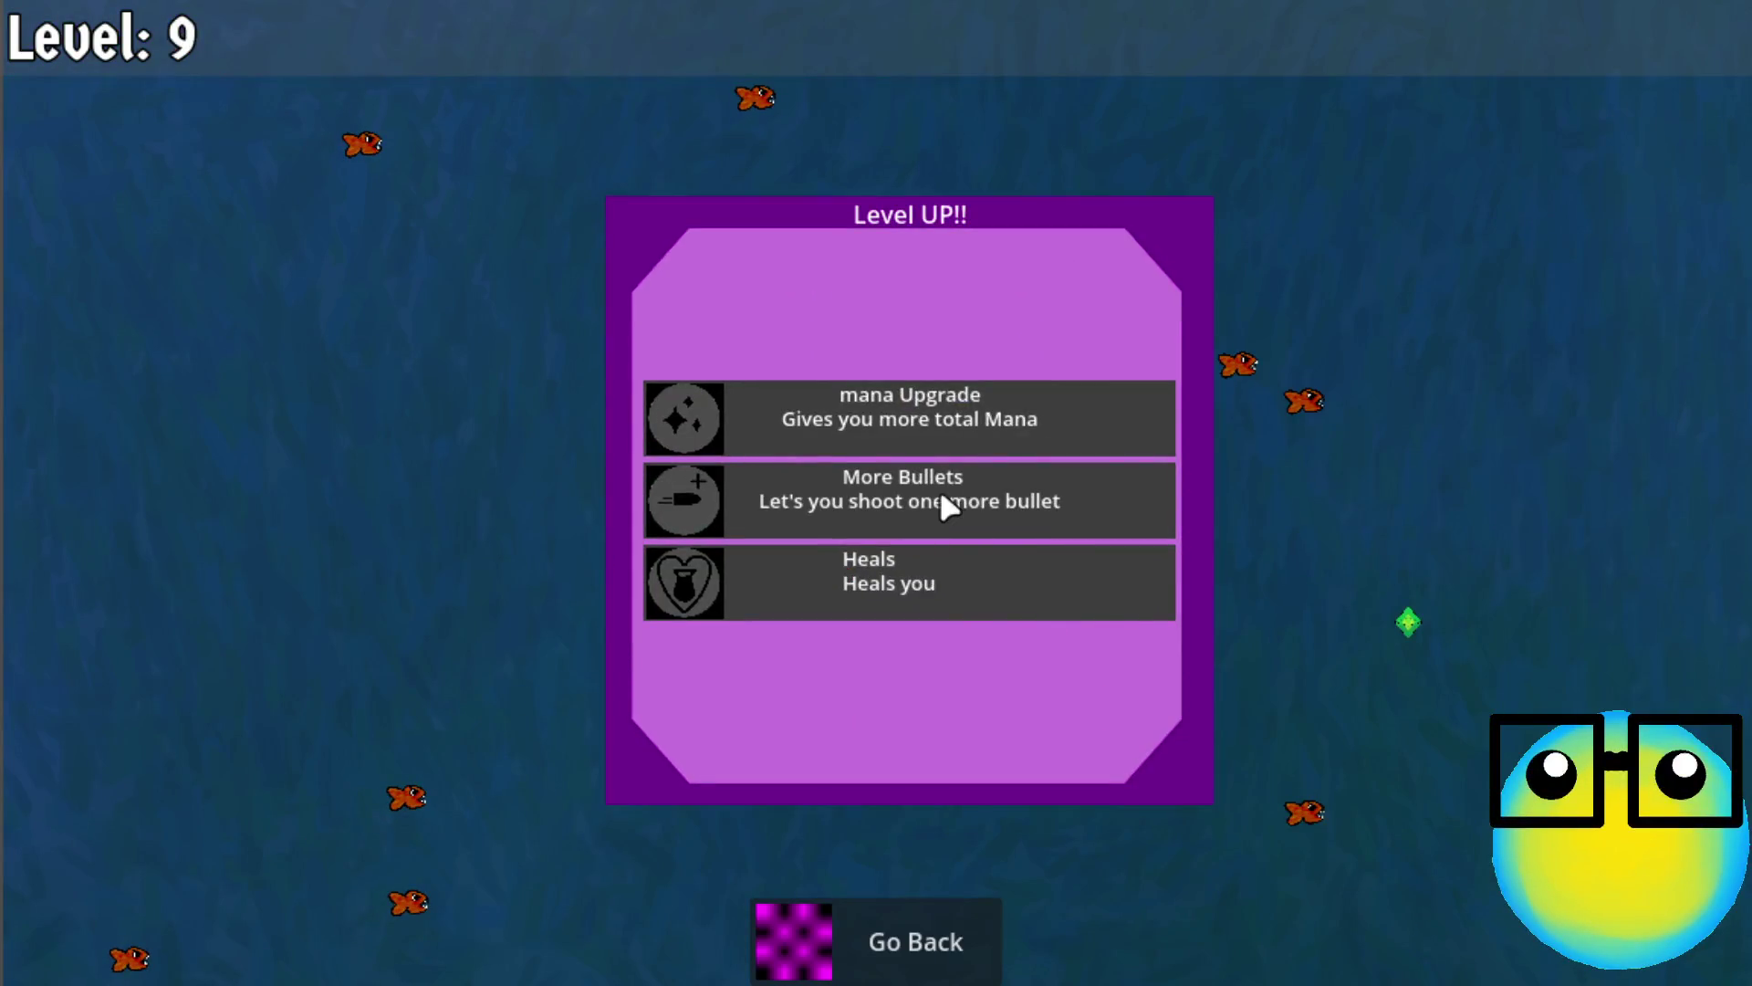
click(943, 495)
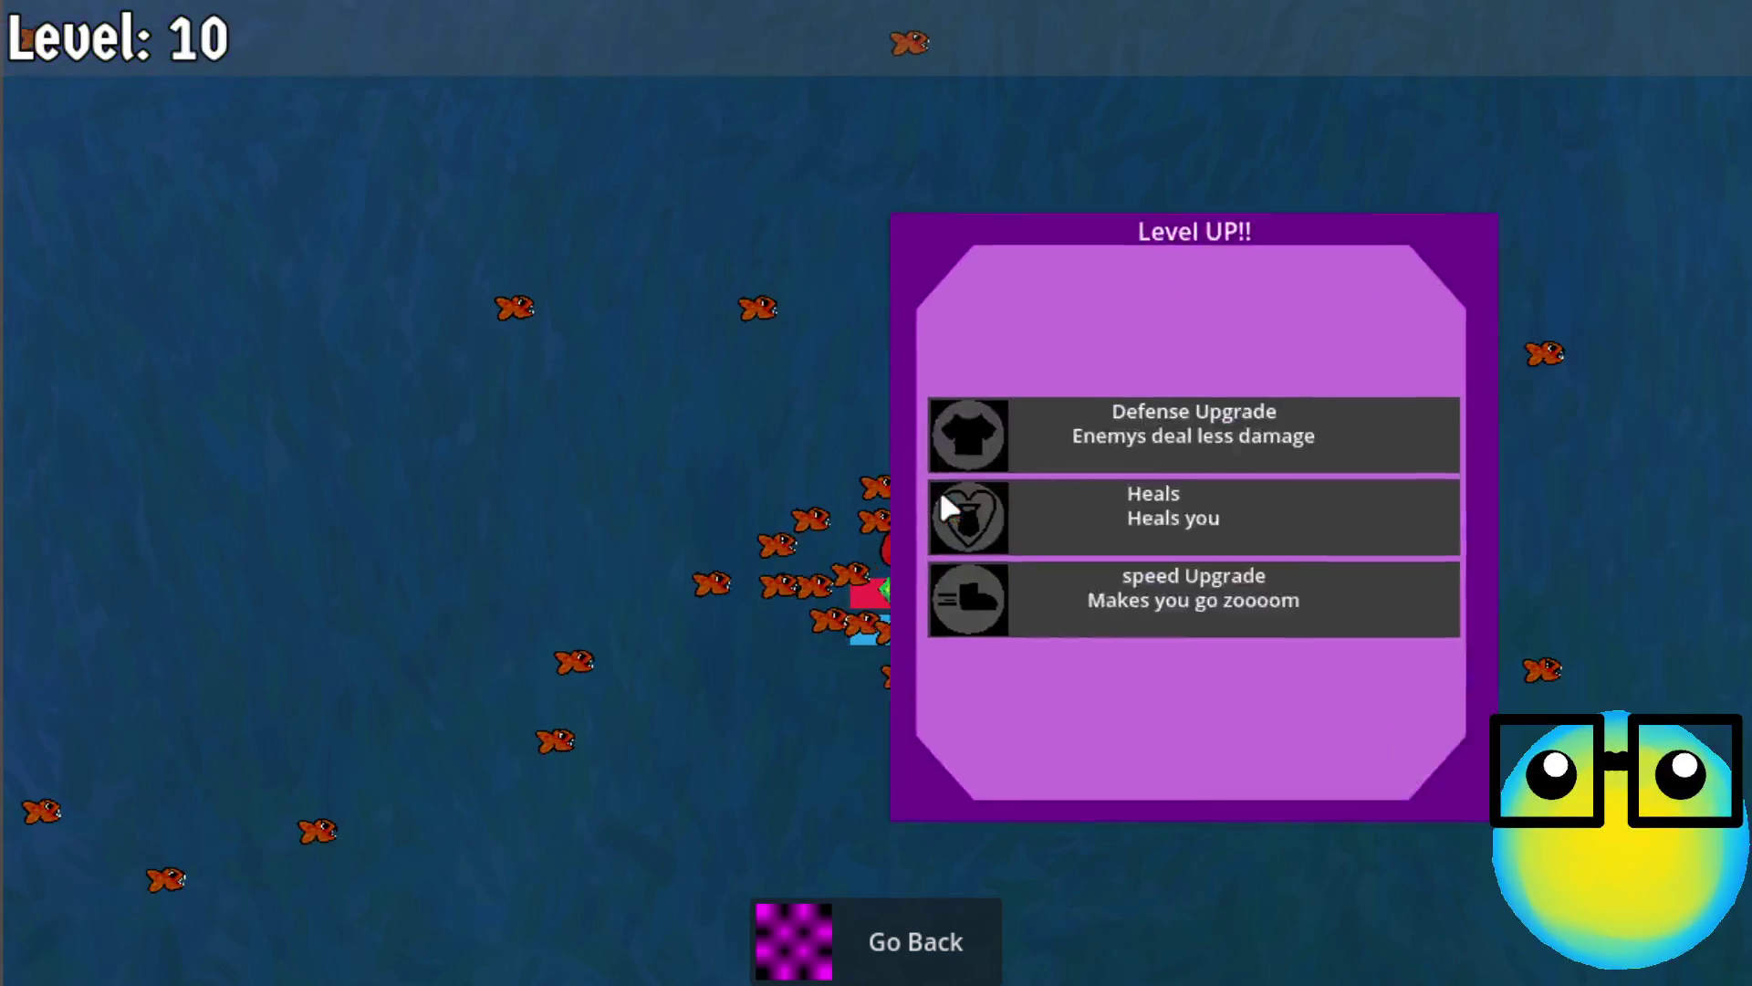
click(972, 415)
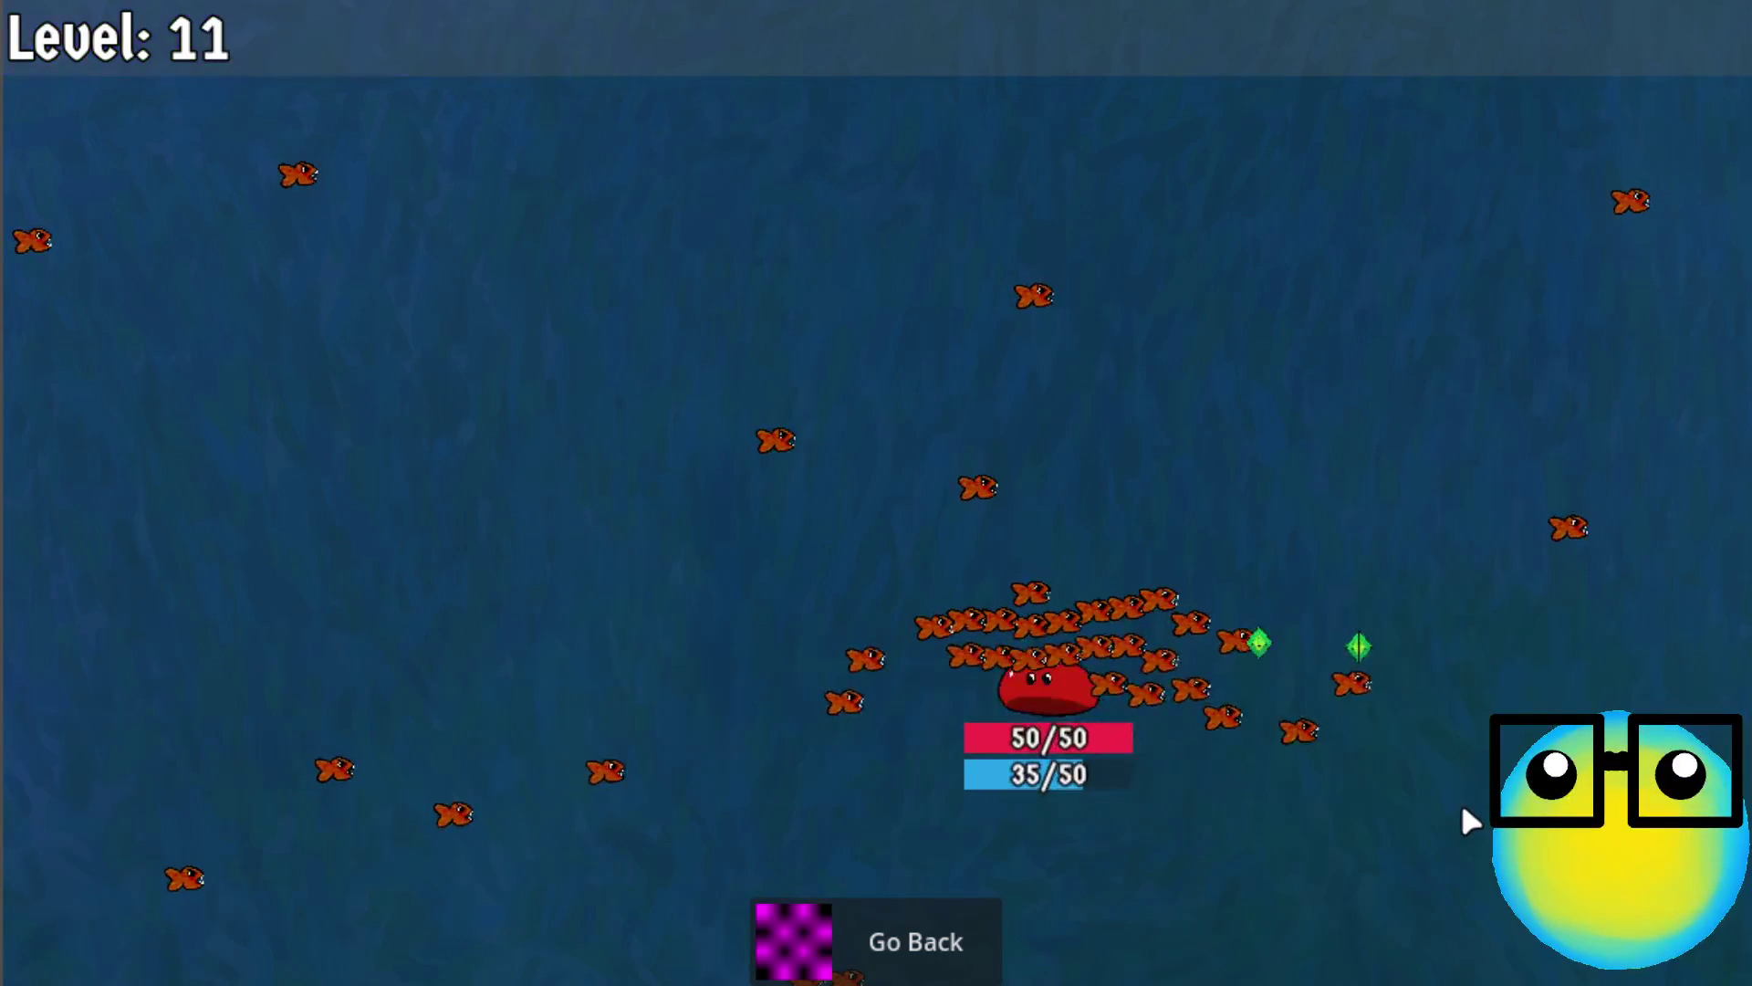
click(963, 578)
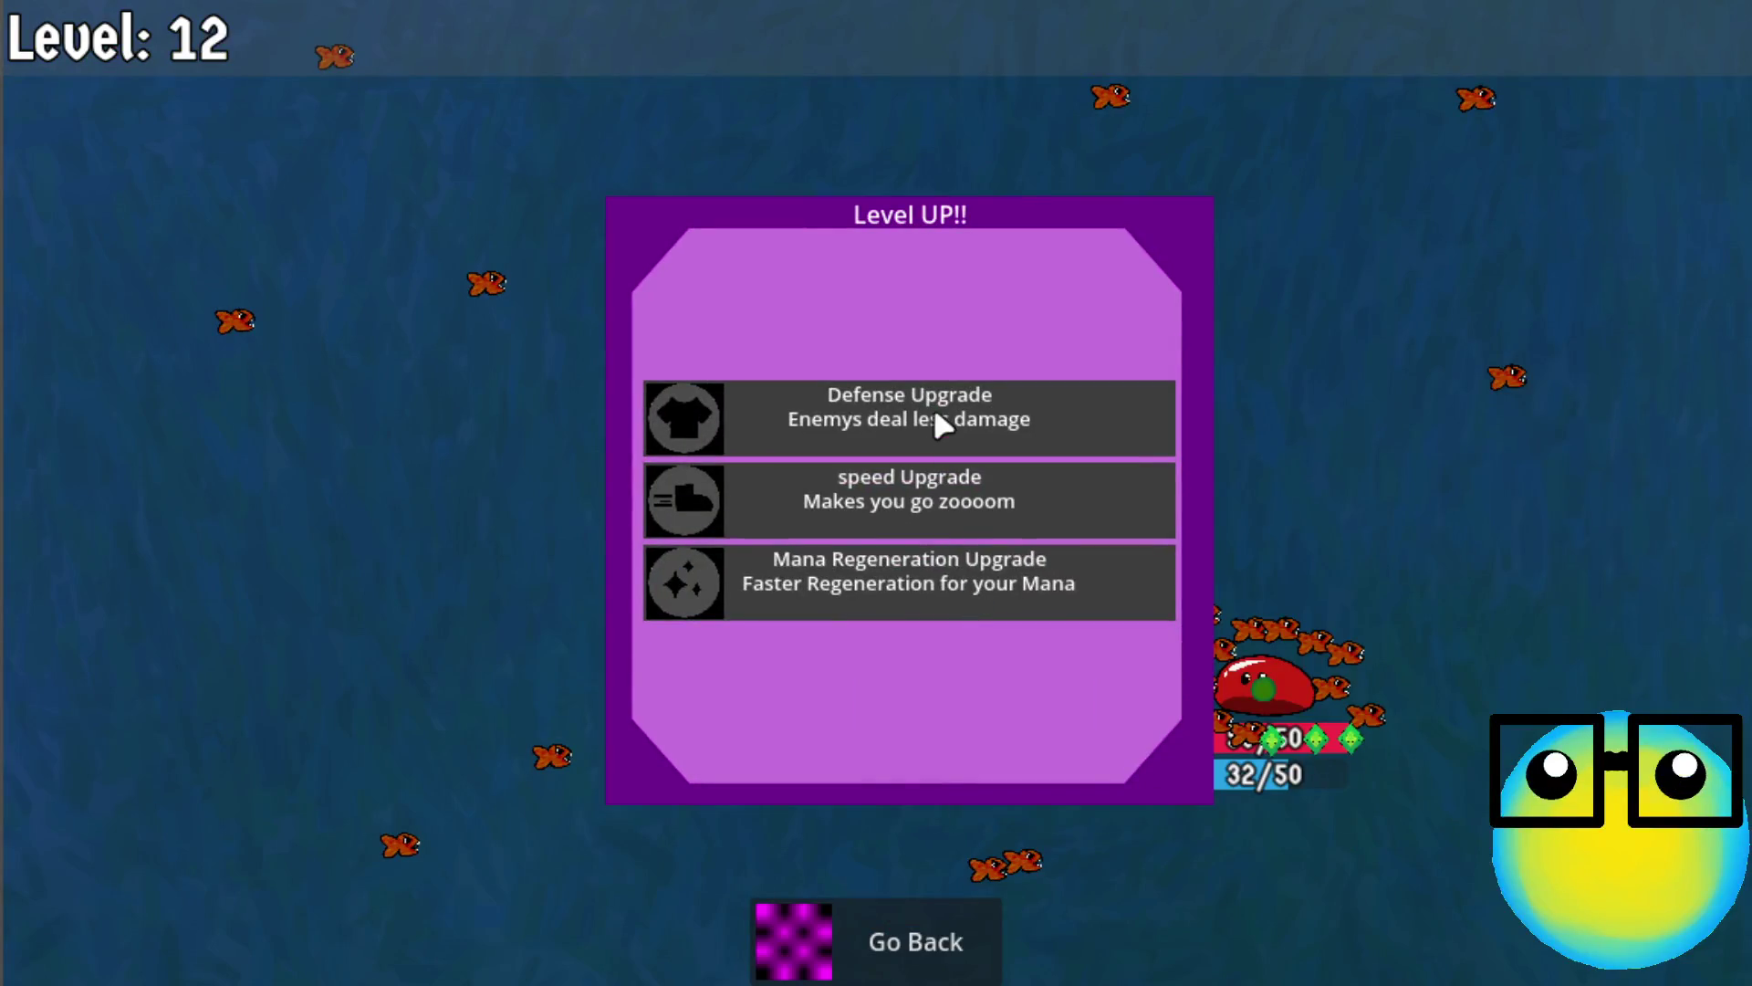
Continue to level 20 with speed, Mana Regeneration and More Bullets upgrades, then Go Back
click(907, 567)
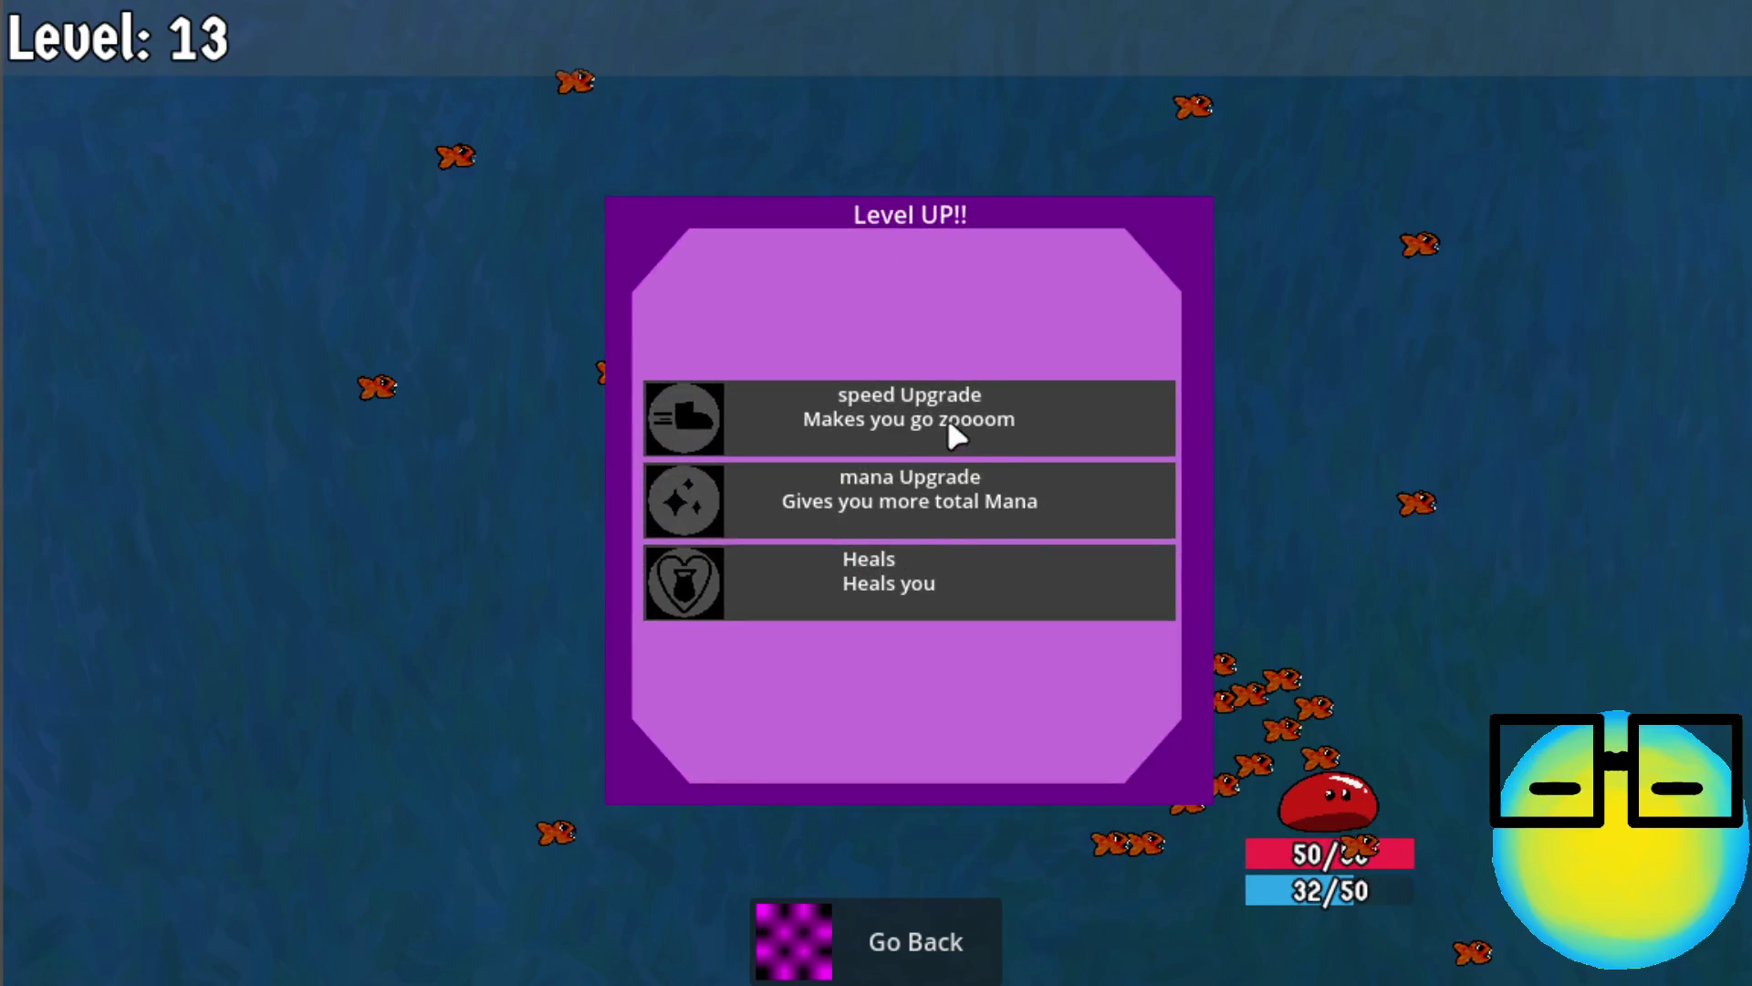
click(947, 420)
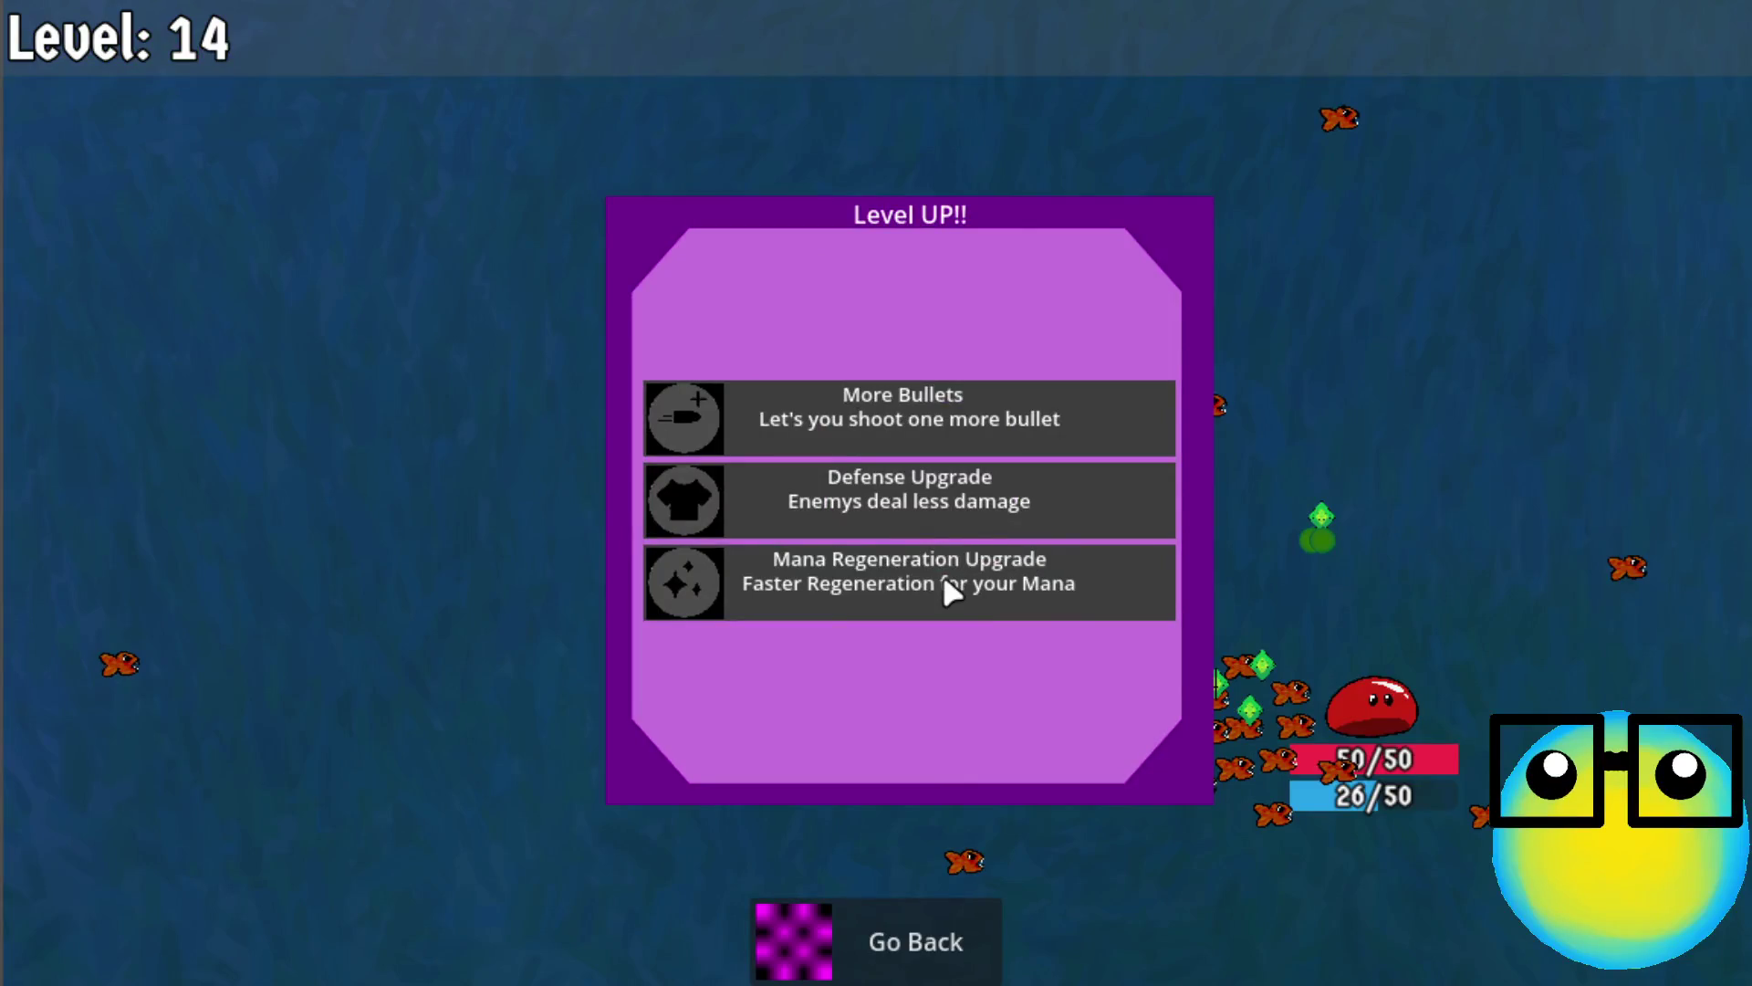
click(943, 584)
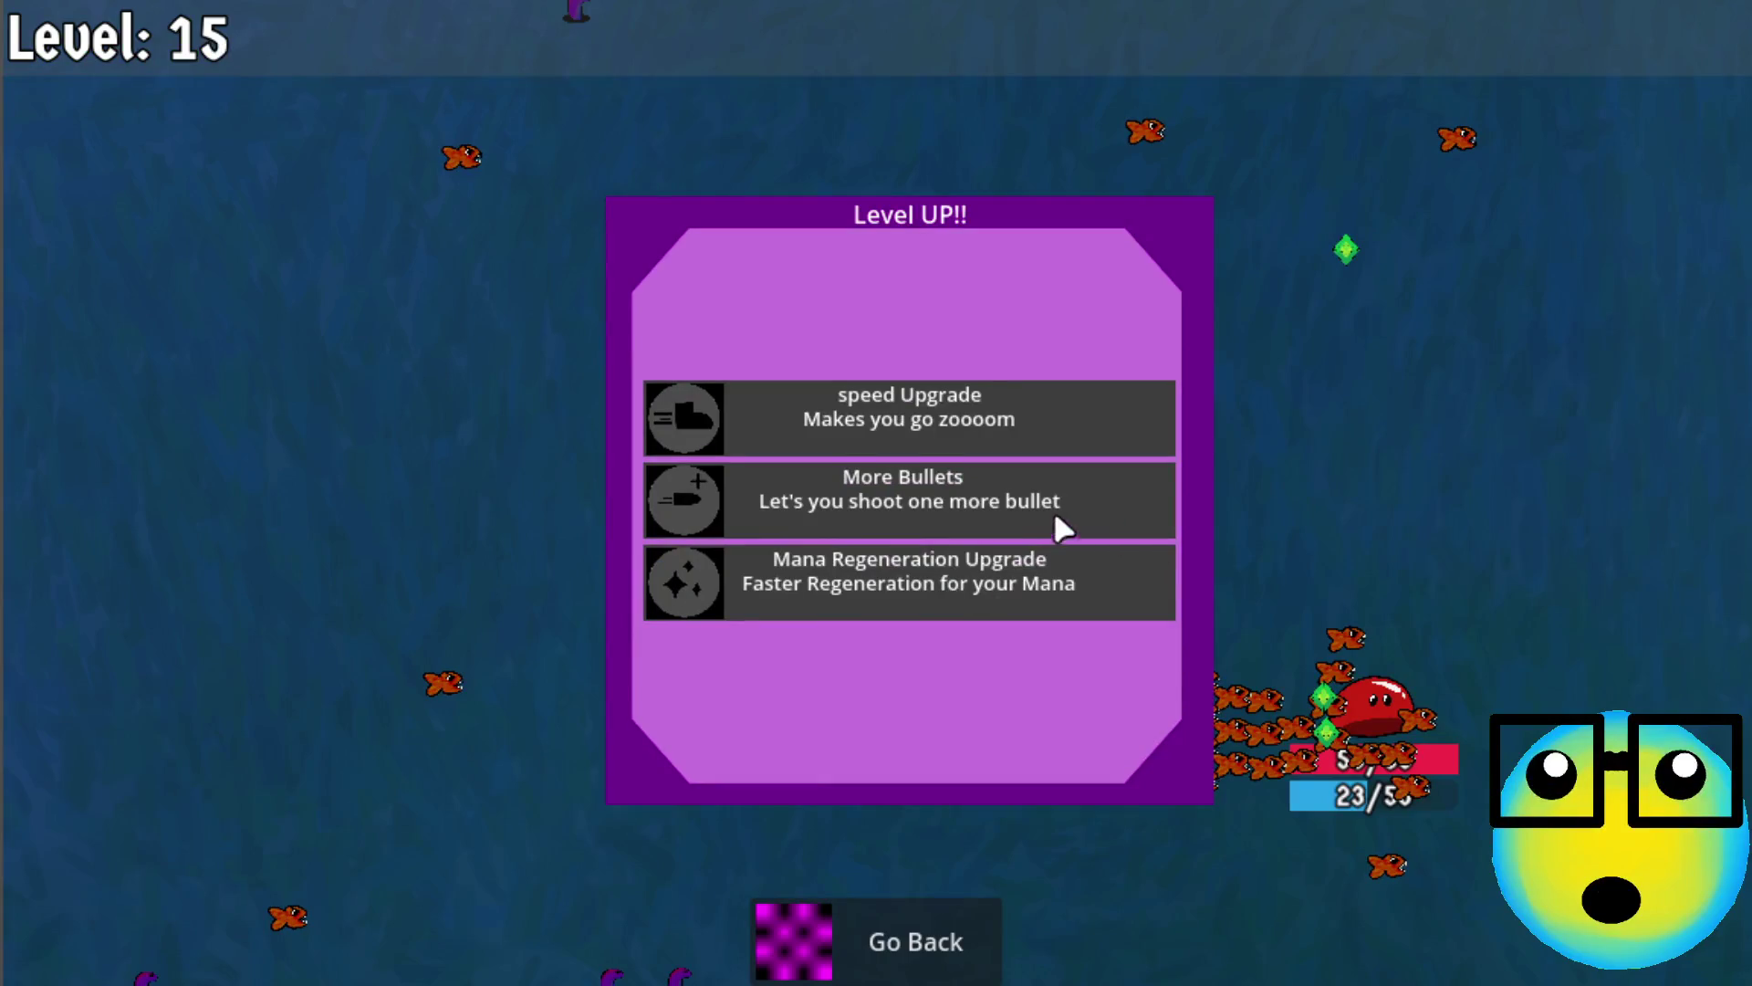
click(973, 416)
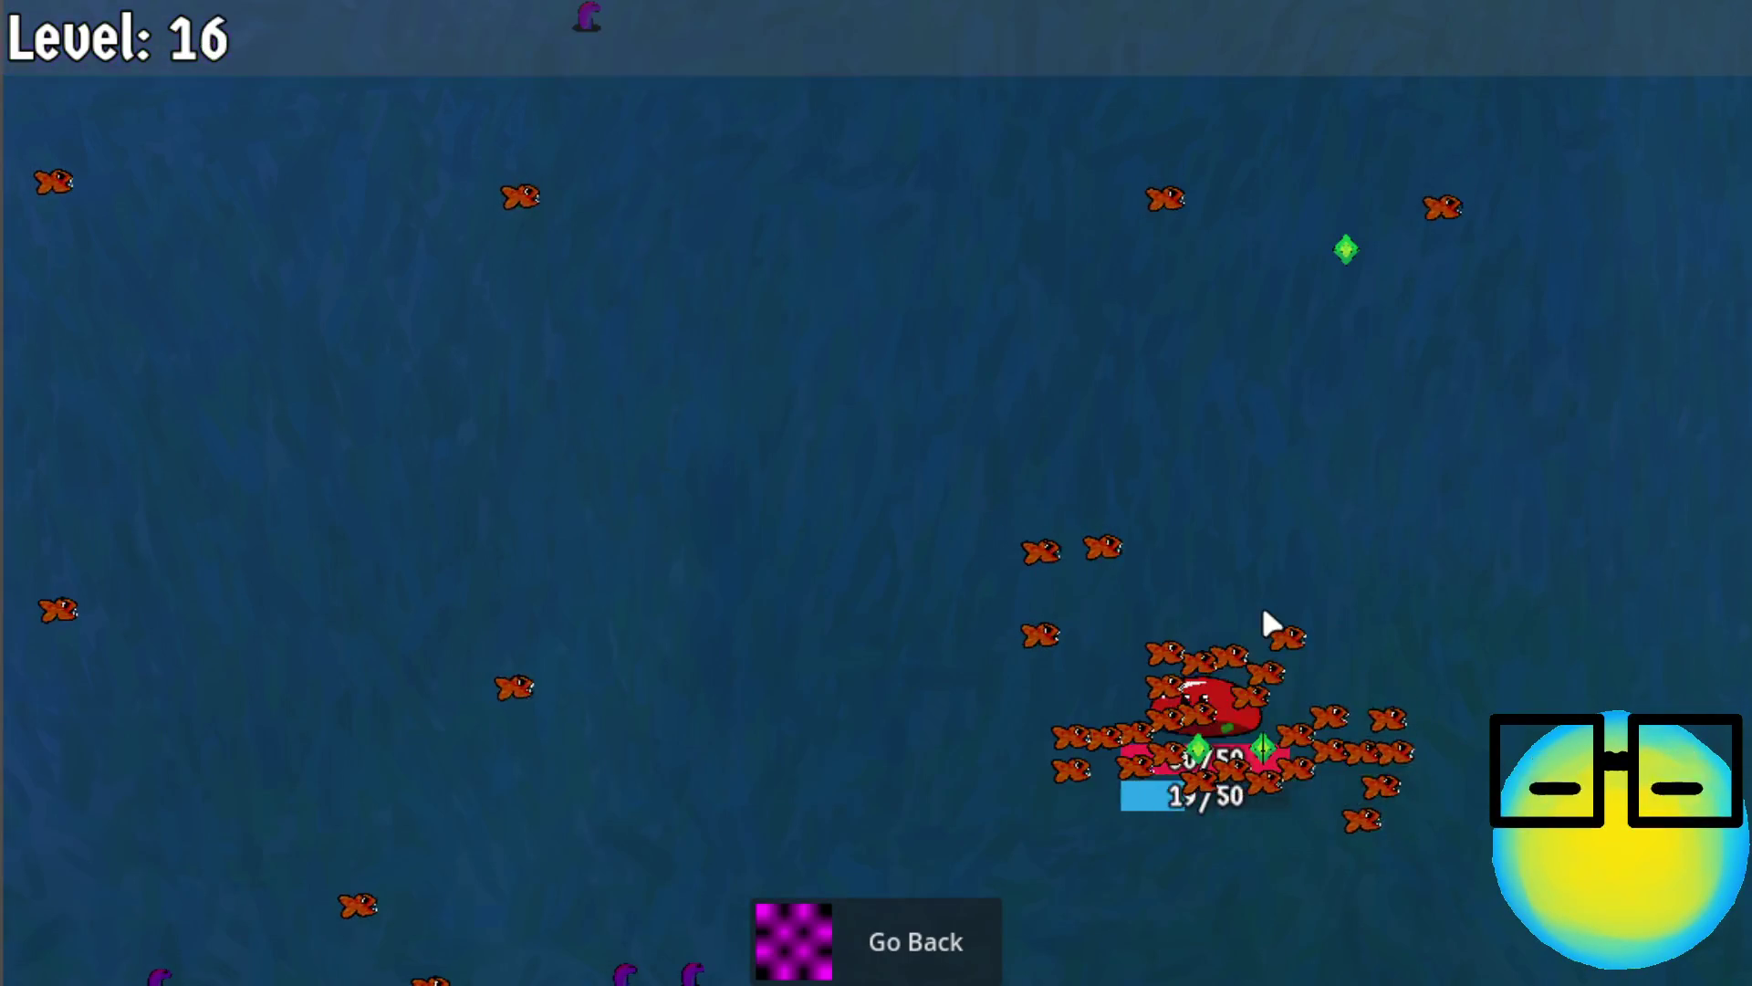
click(1004, 419)
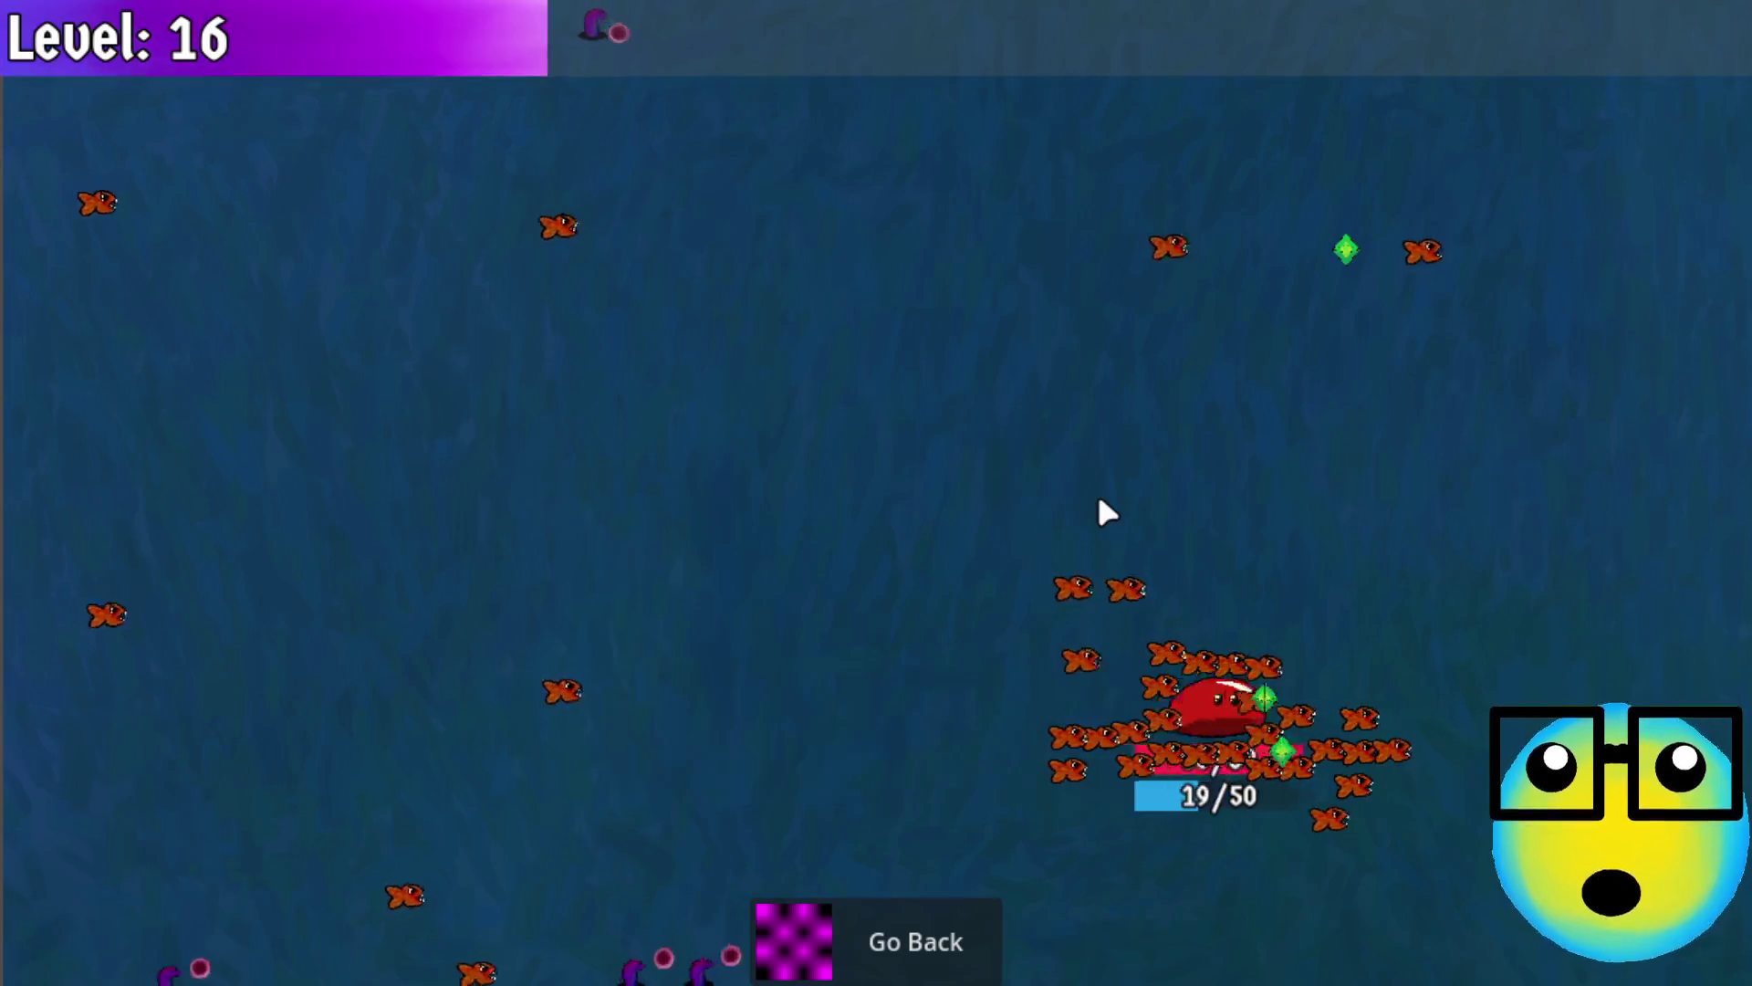
key(a)
key(w)
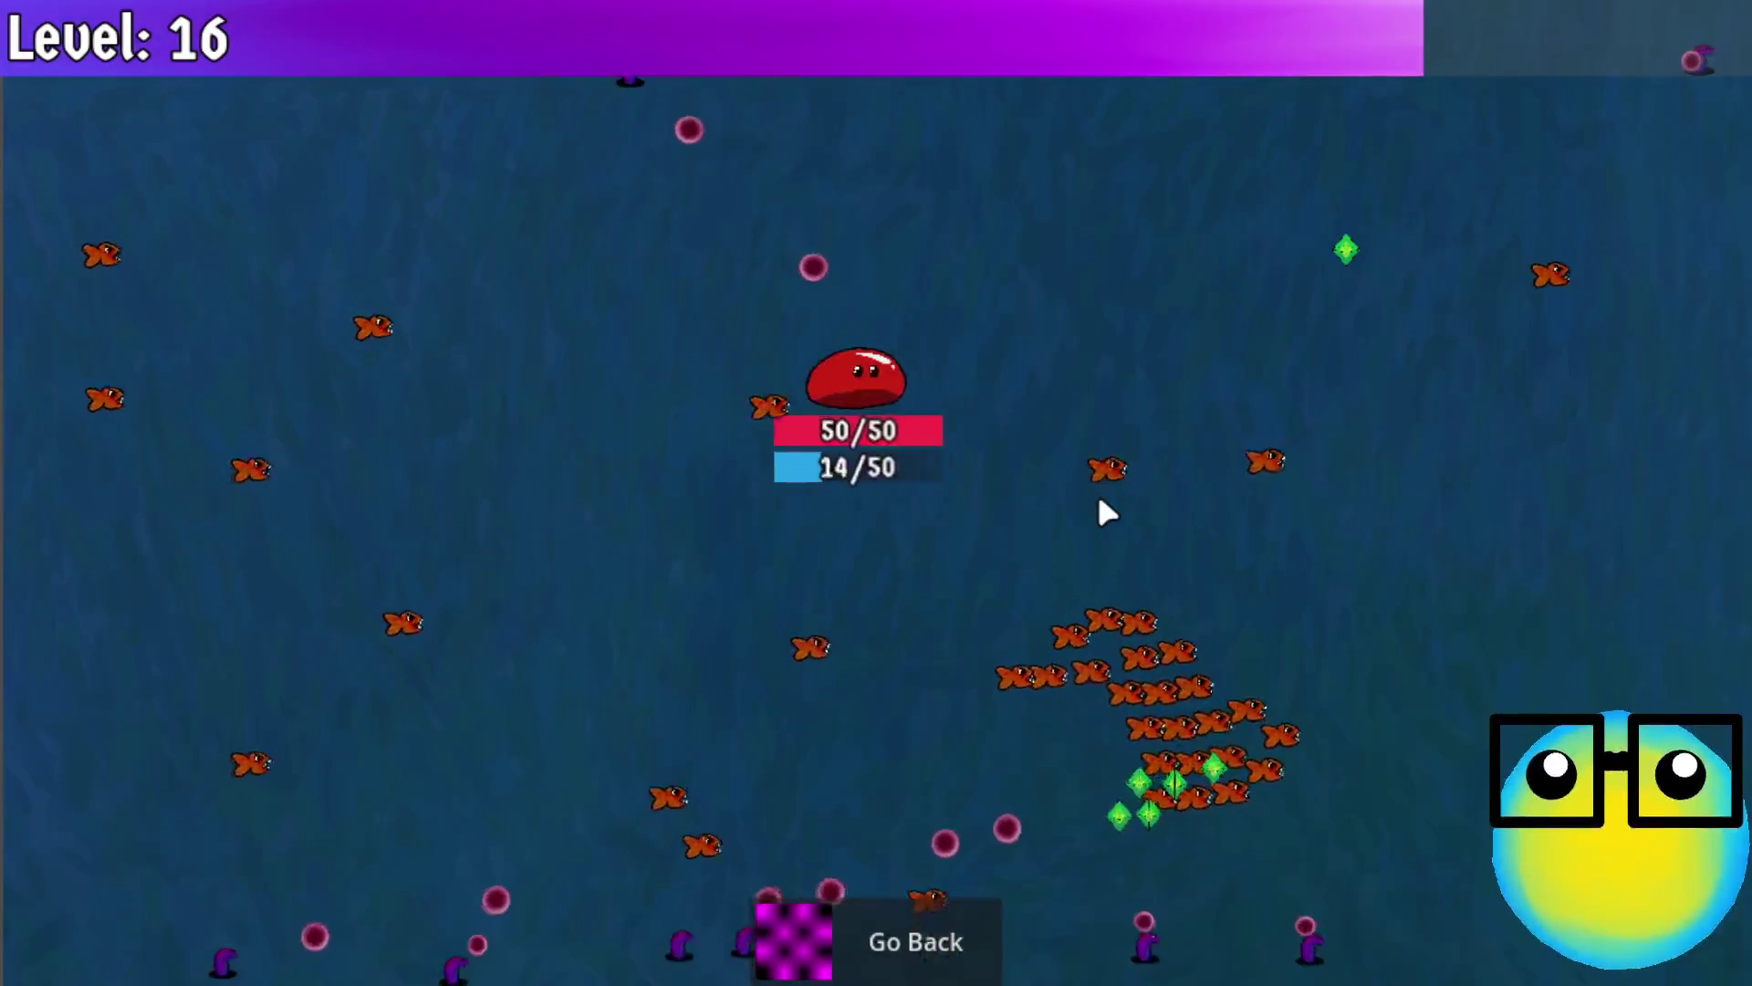
key(s)
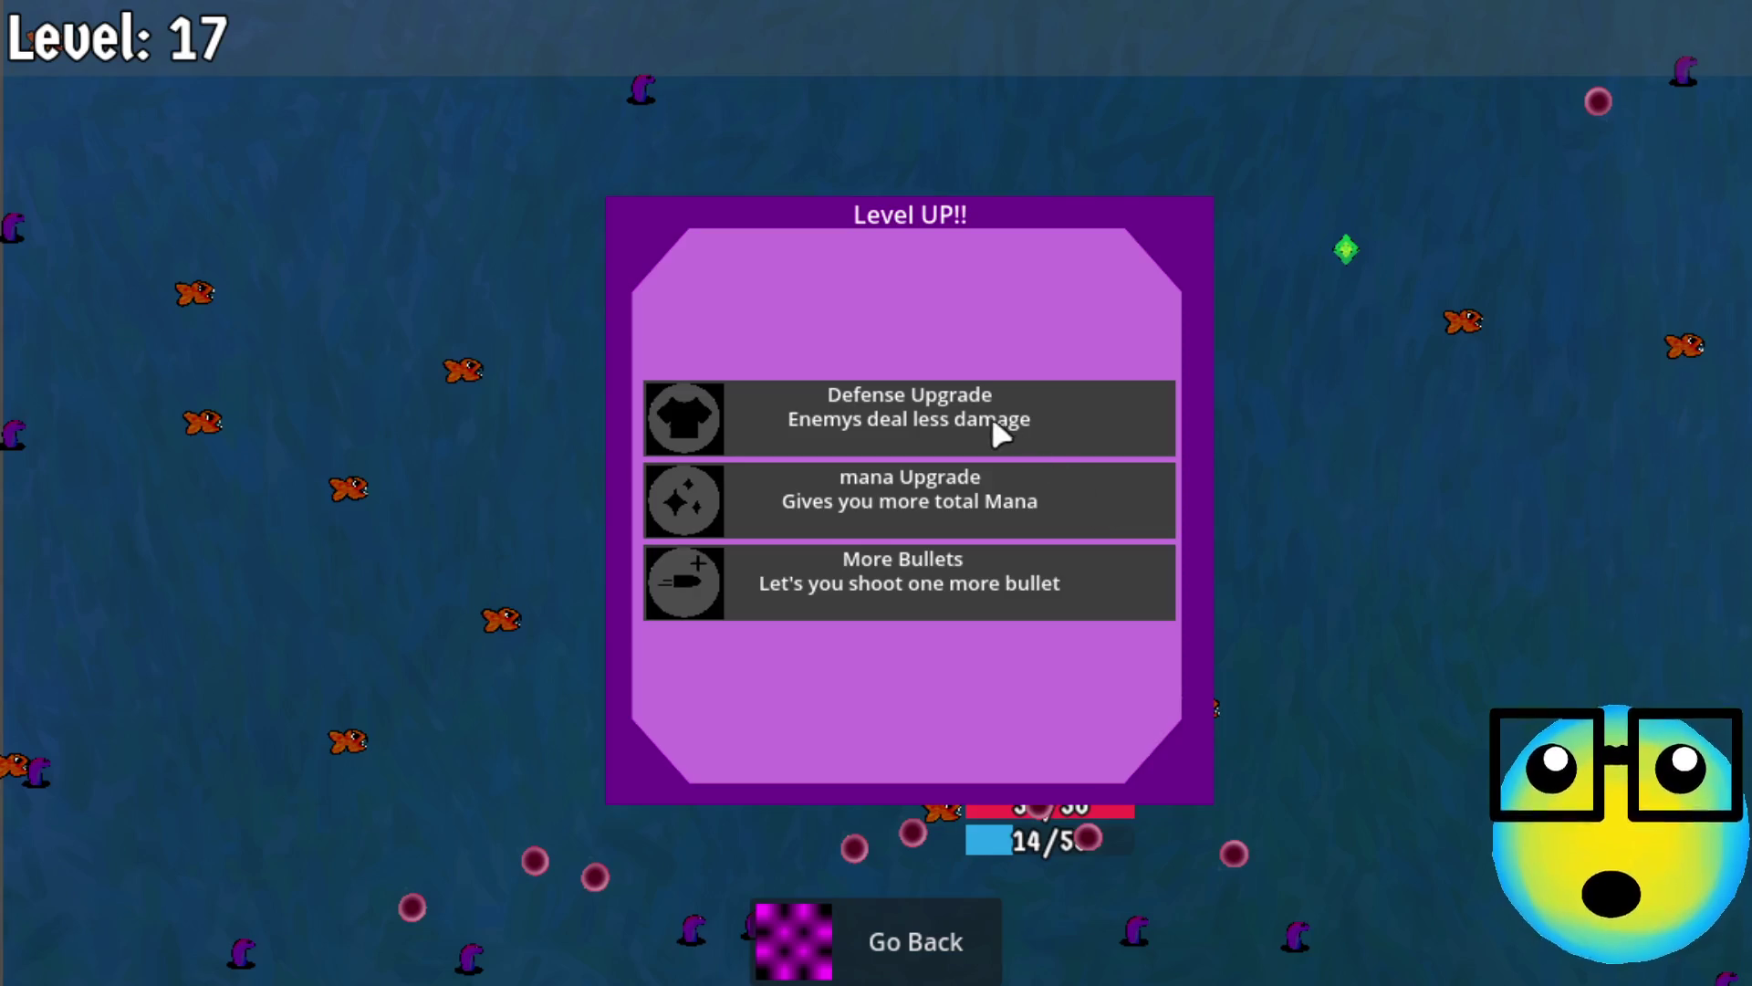
click(931, 576)
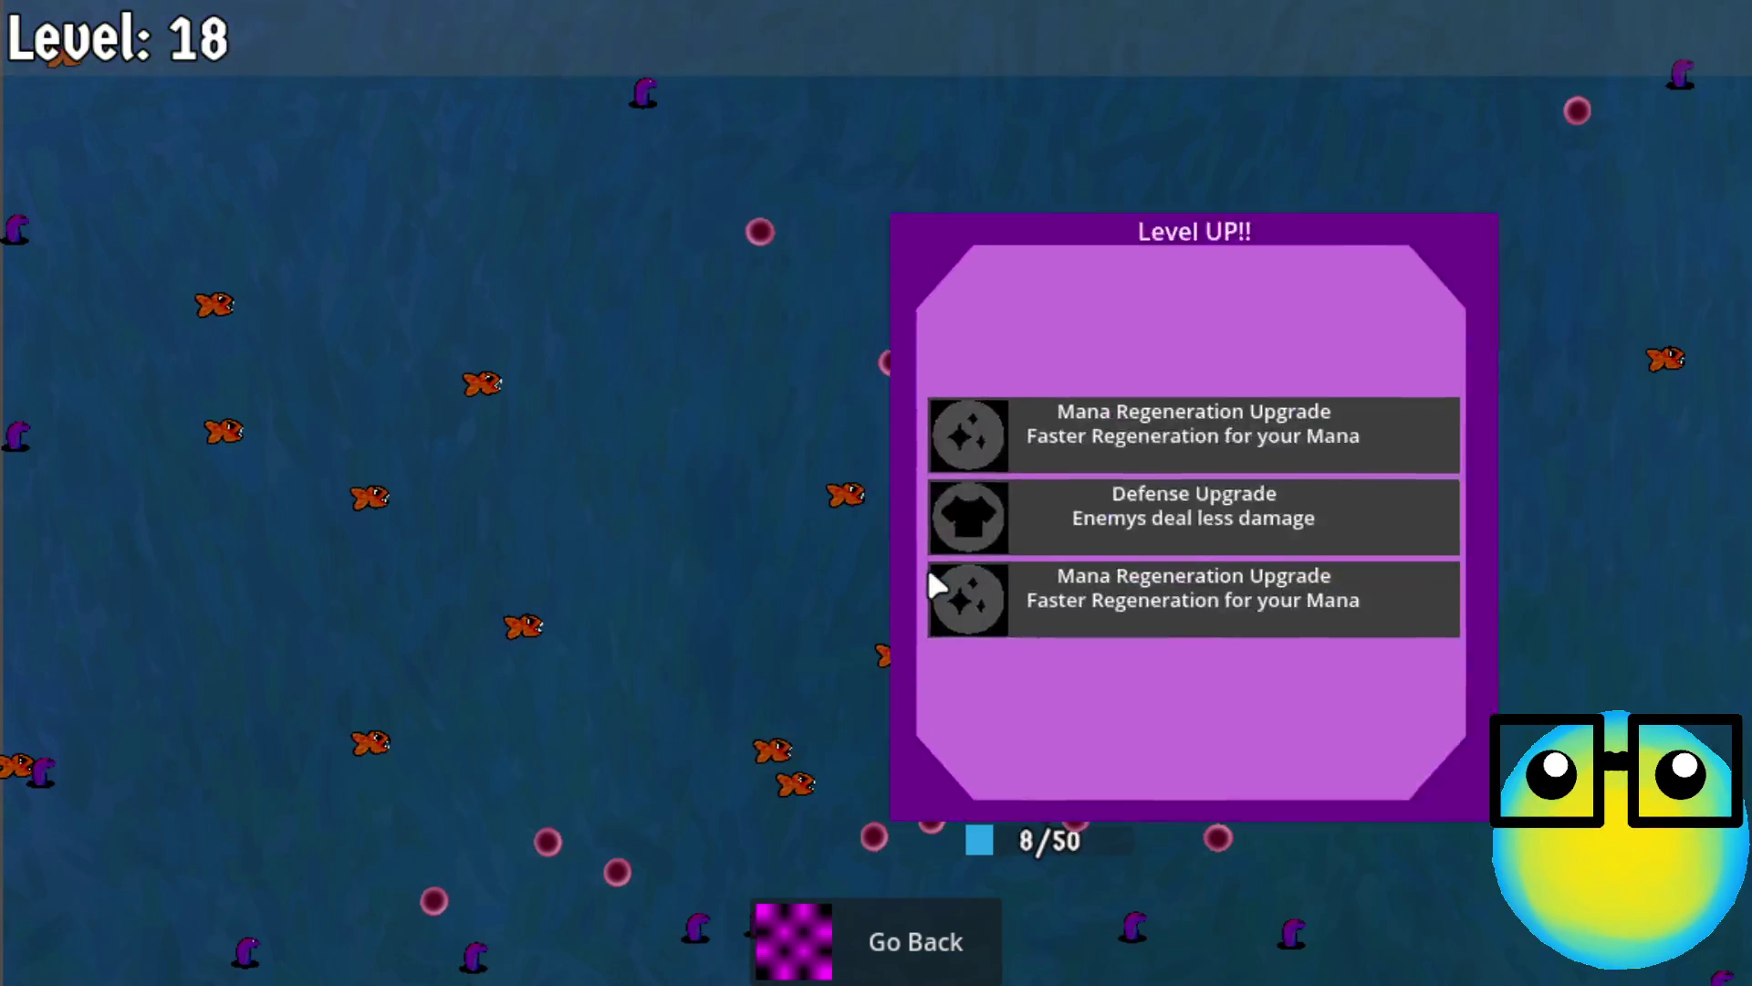
click(958, 415)
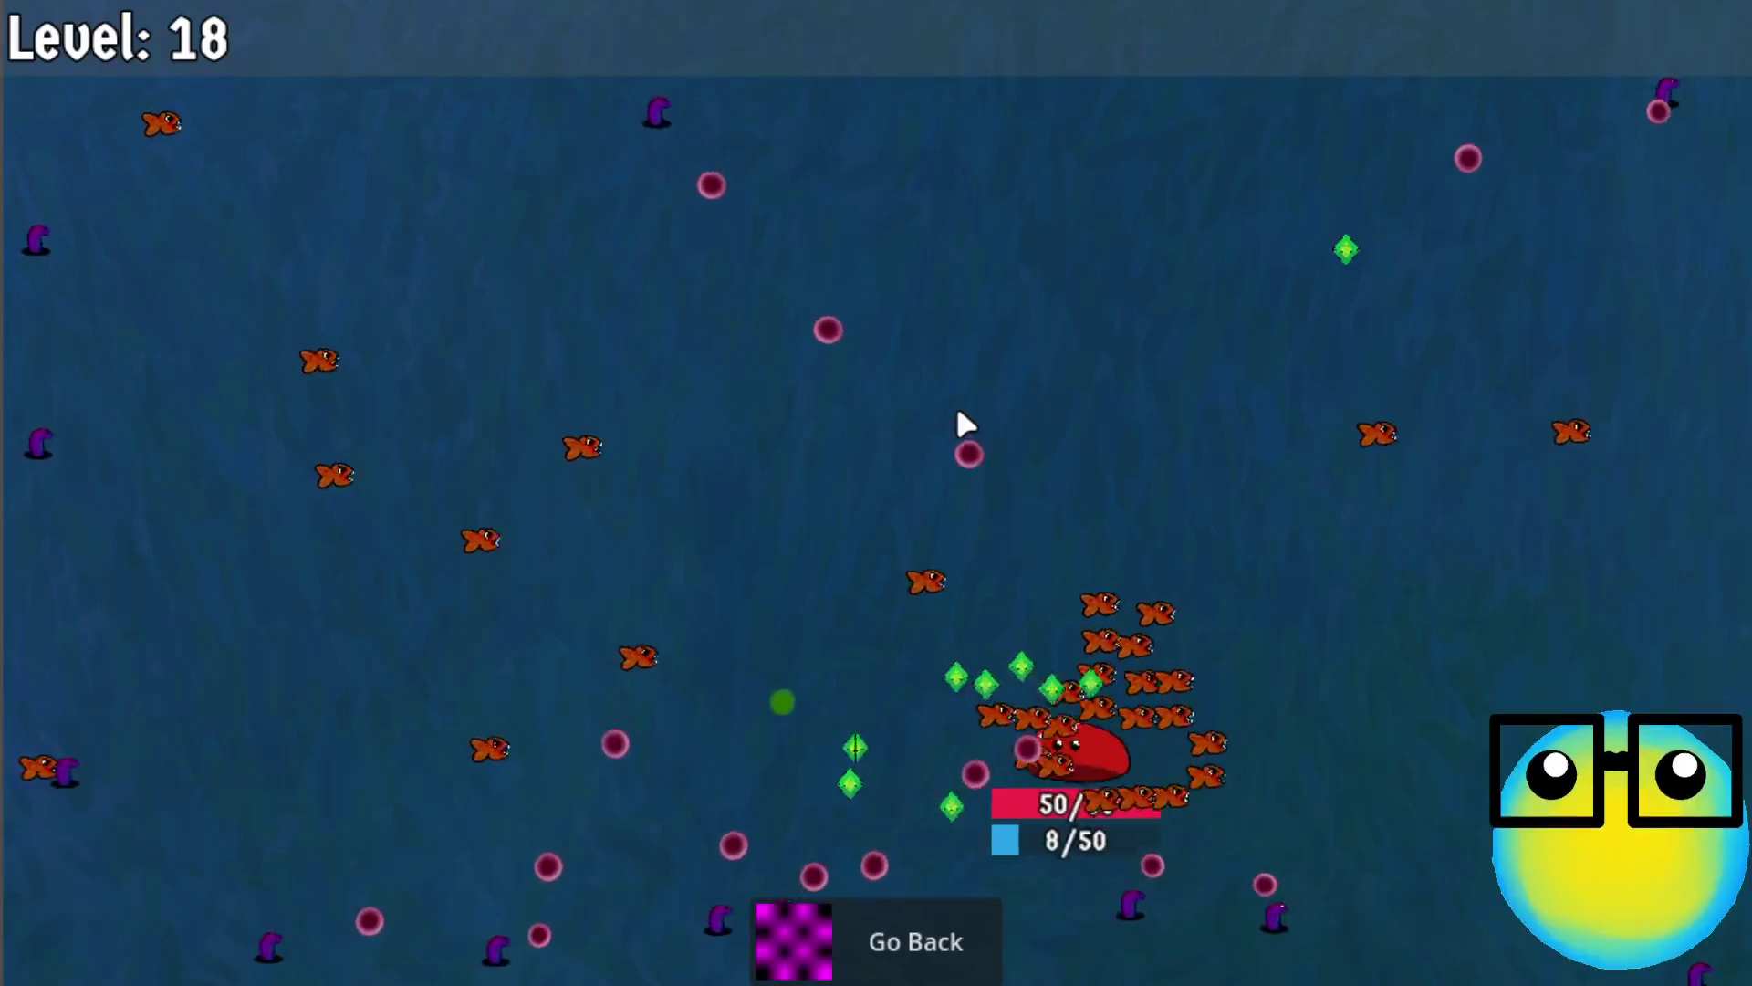
key(w)
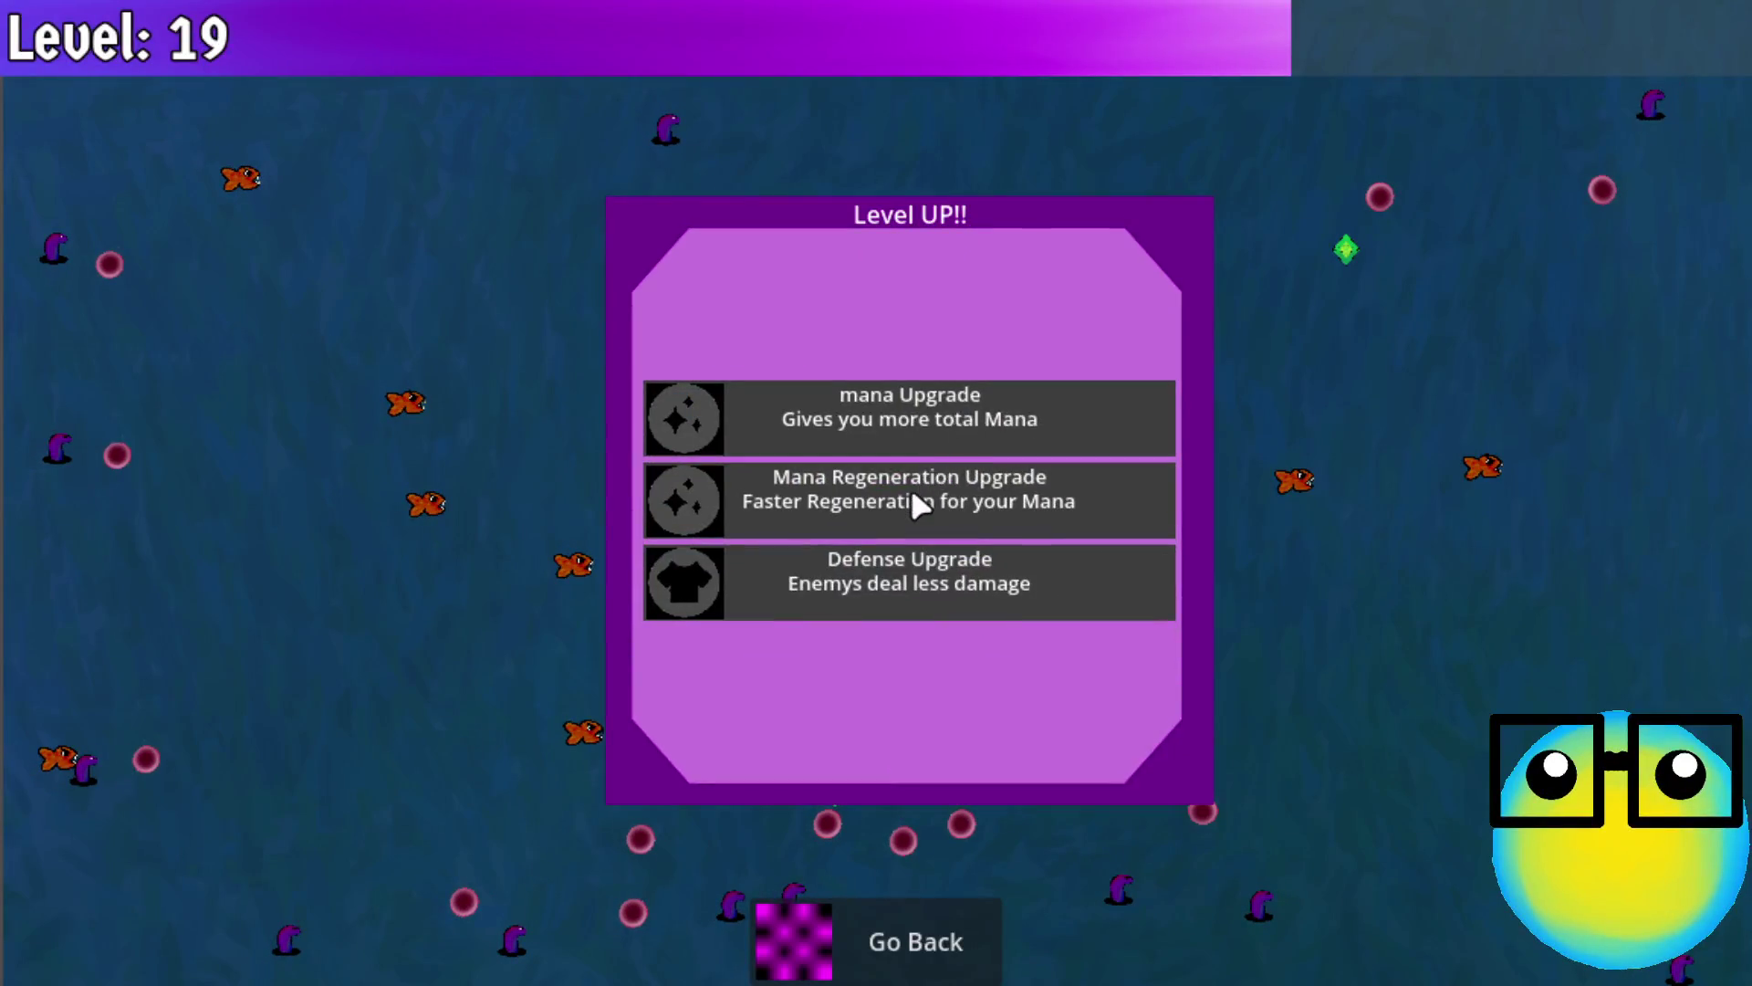
click(913, 493)
click(949, 488)
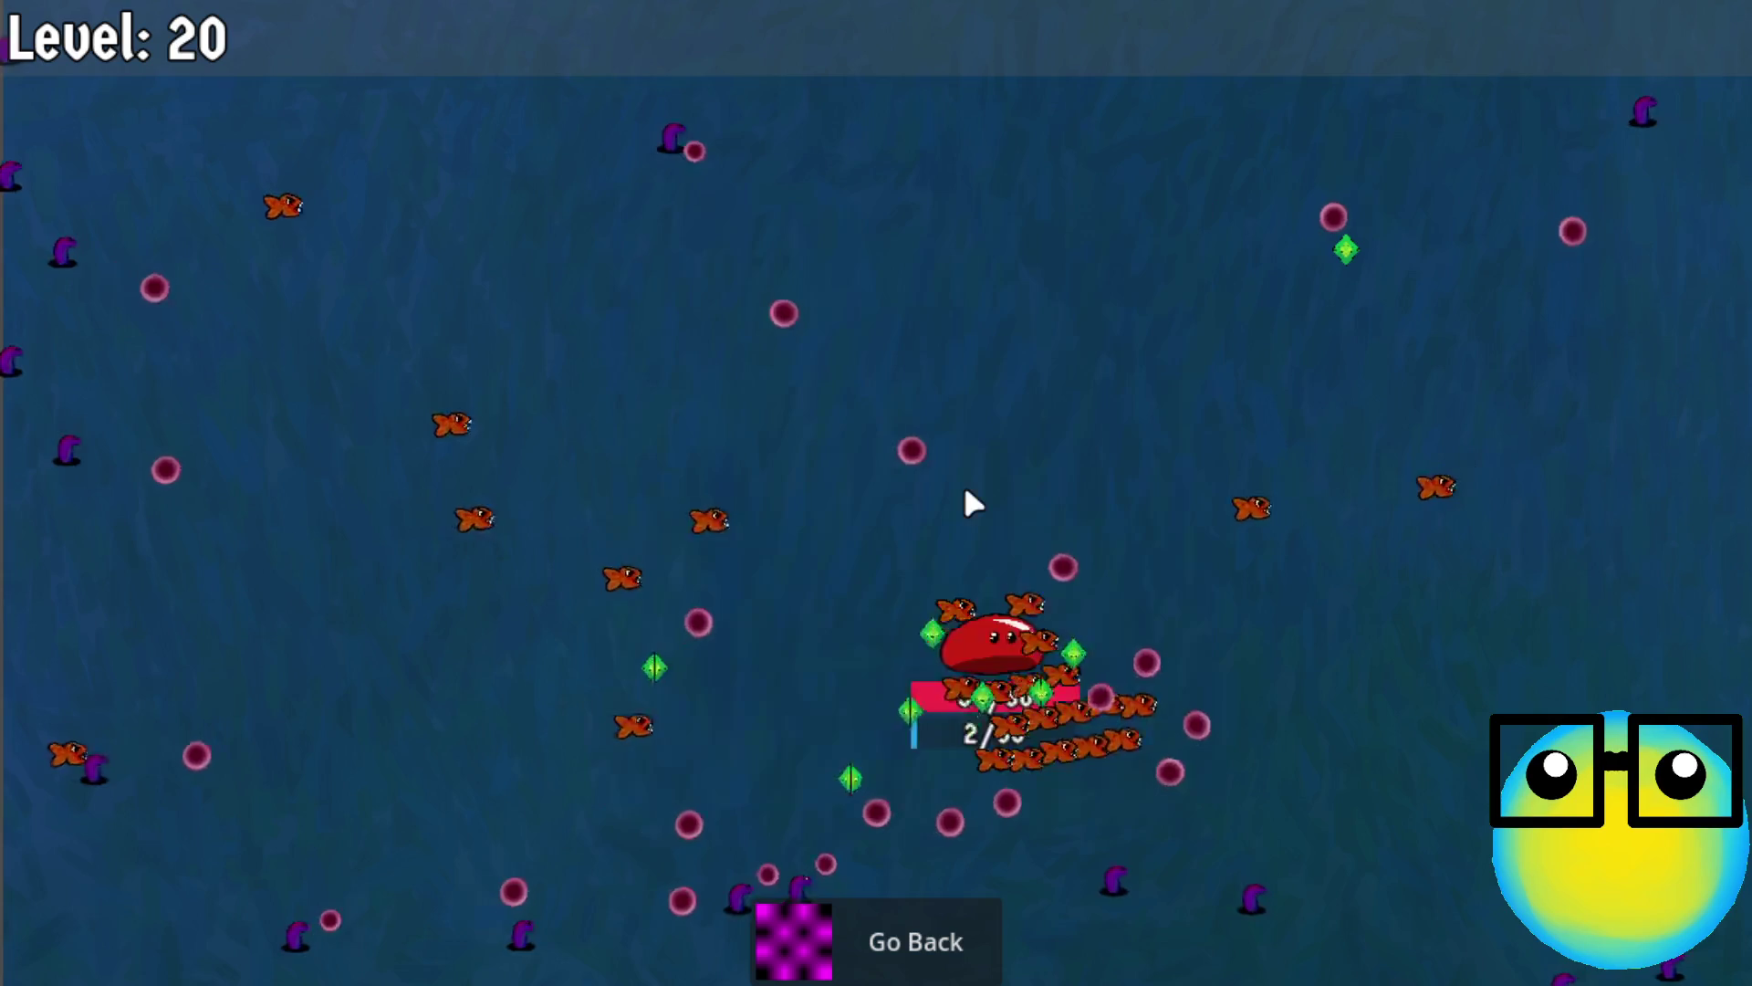
key(a)
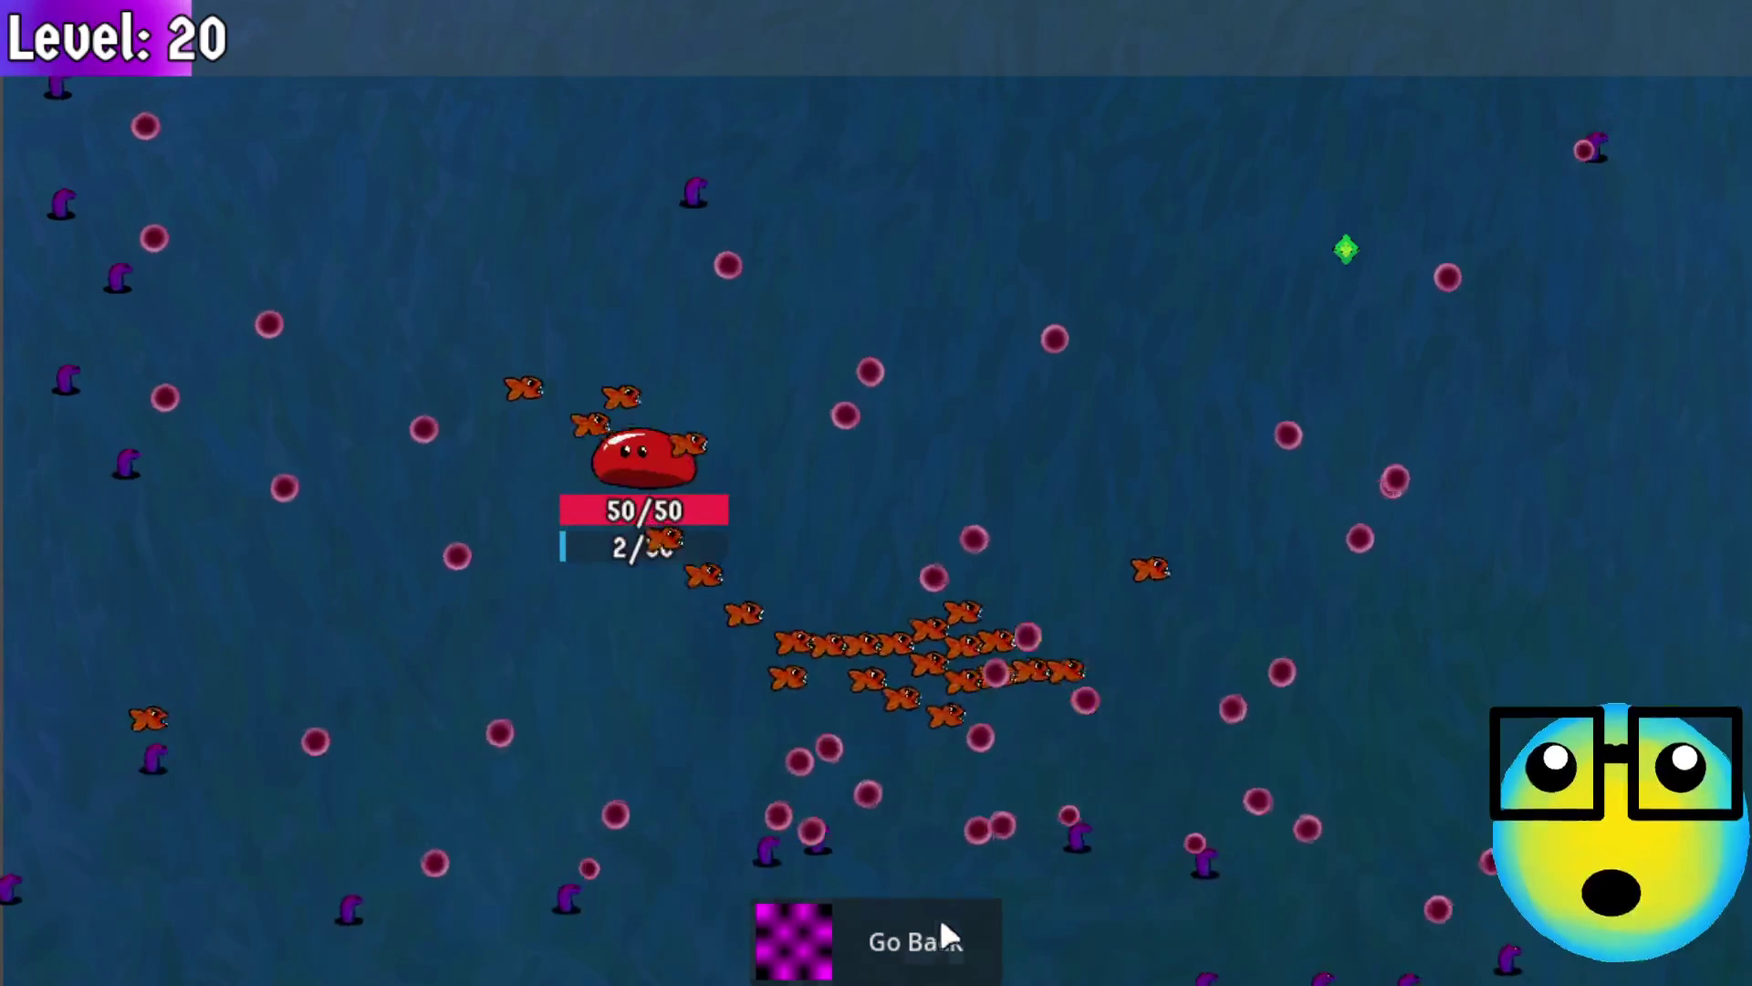
click(939, 916)
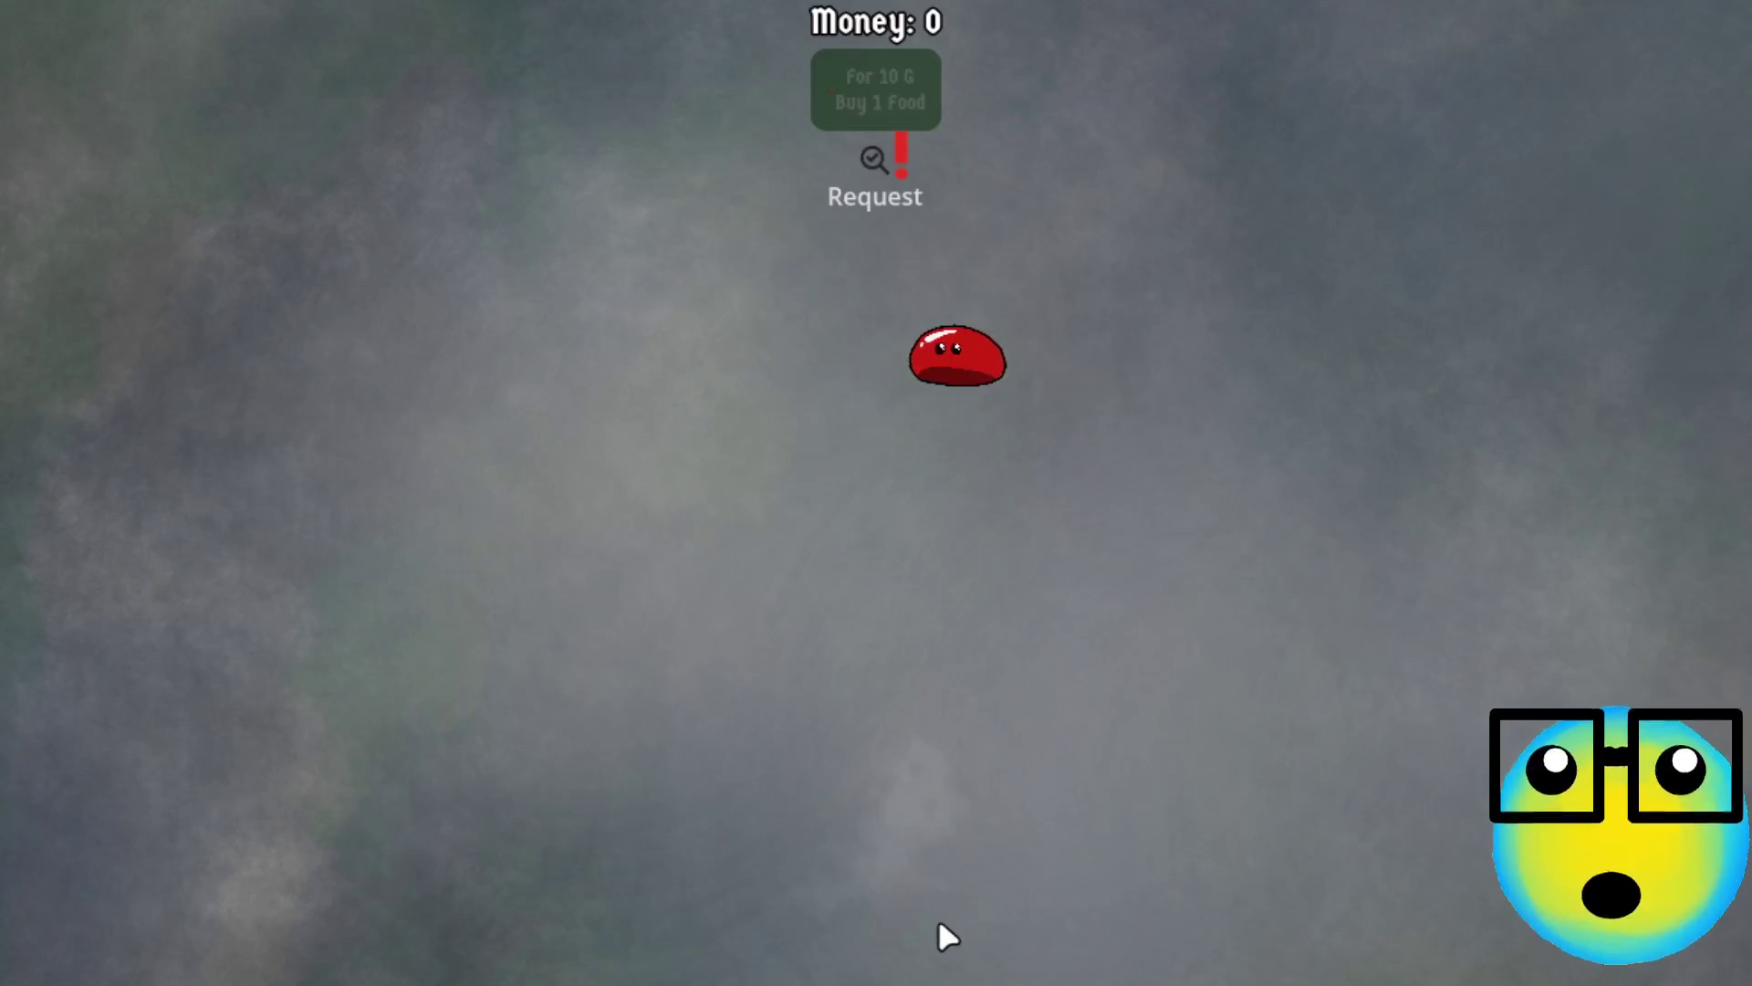
Send the slime on a mission, collect the first orb, and take Heals and Mana Regeneration upgrades
key(a+s)
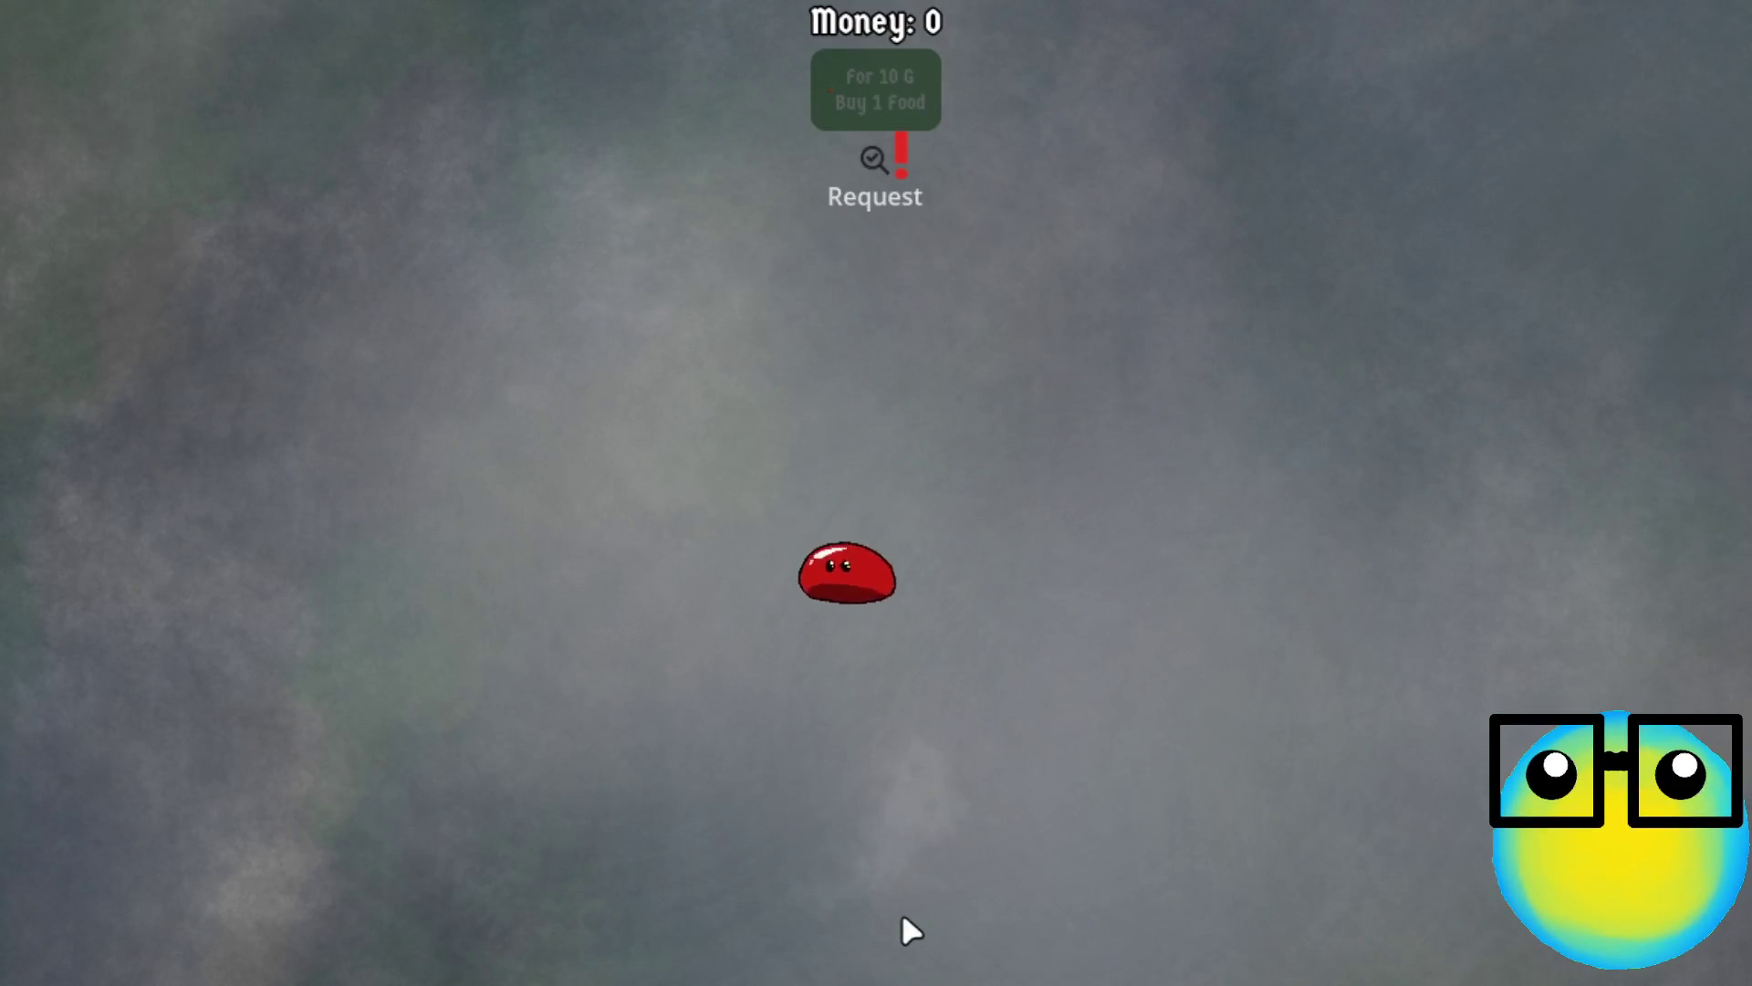
key(a+s)
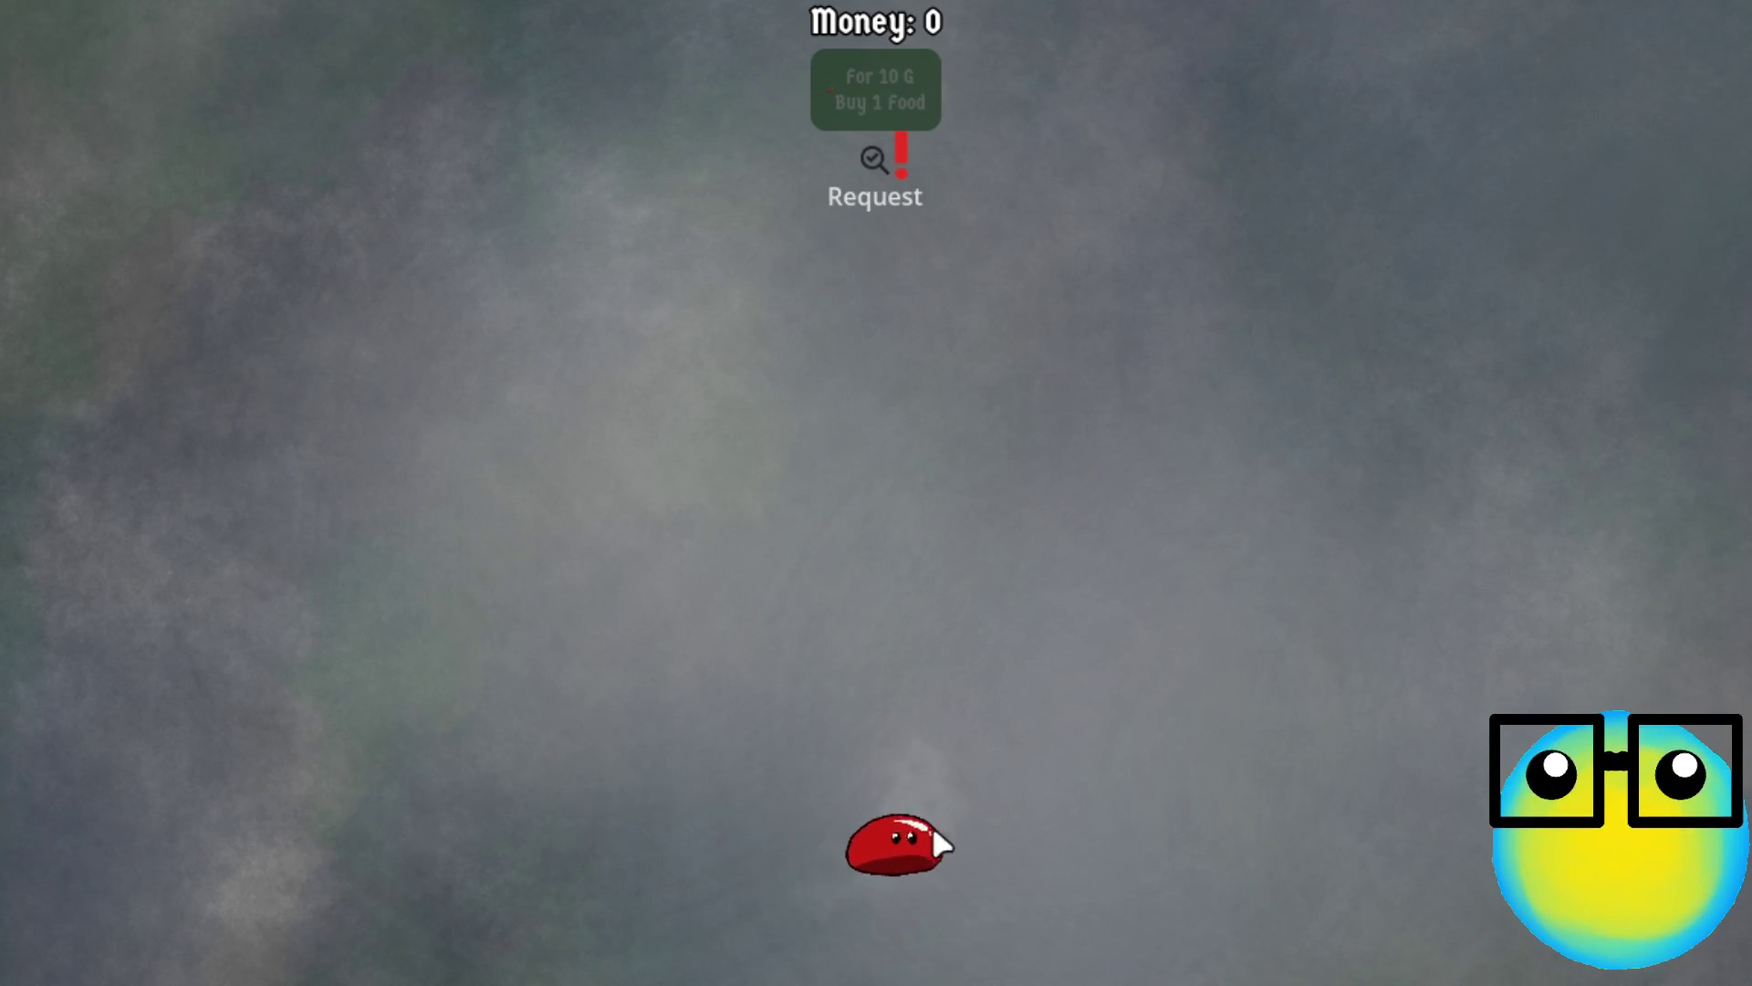
click(932, 830)
click(707, 935)
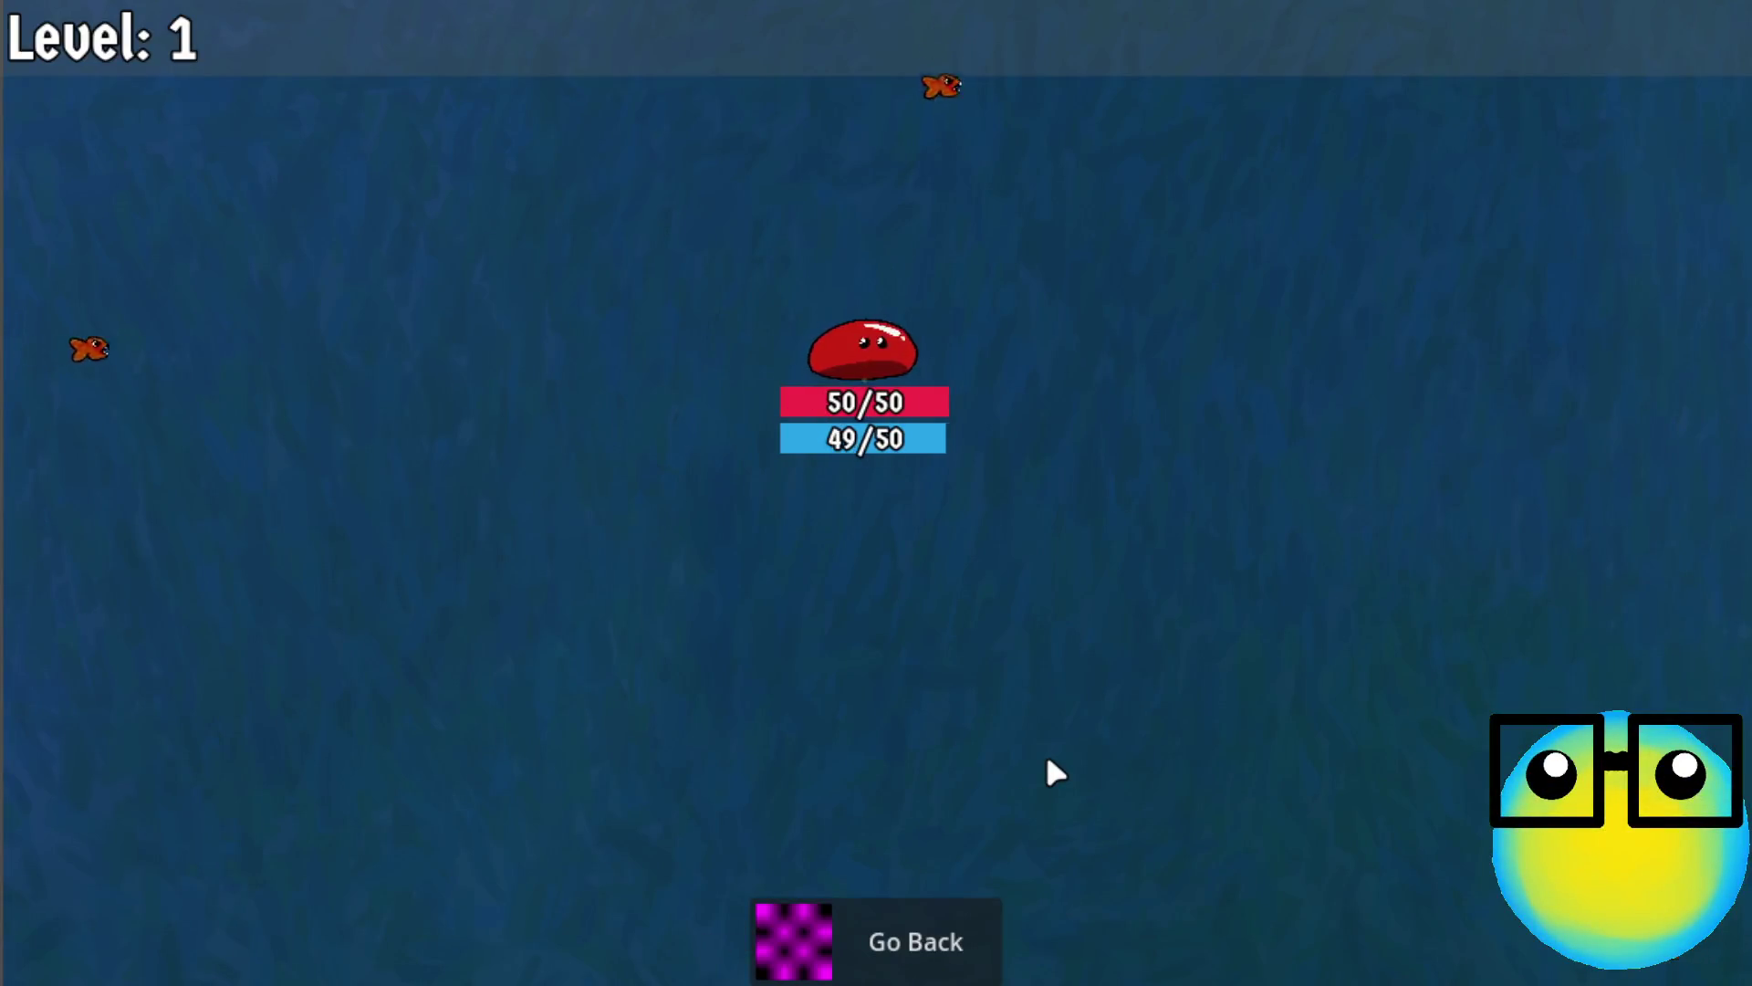
key(w)
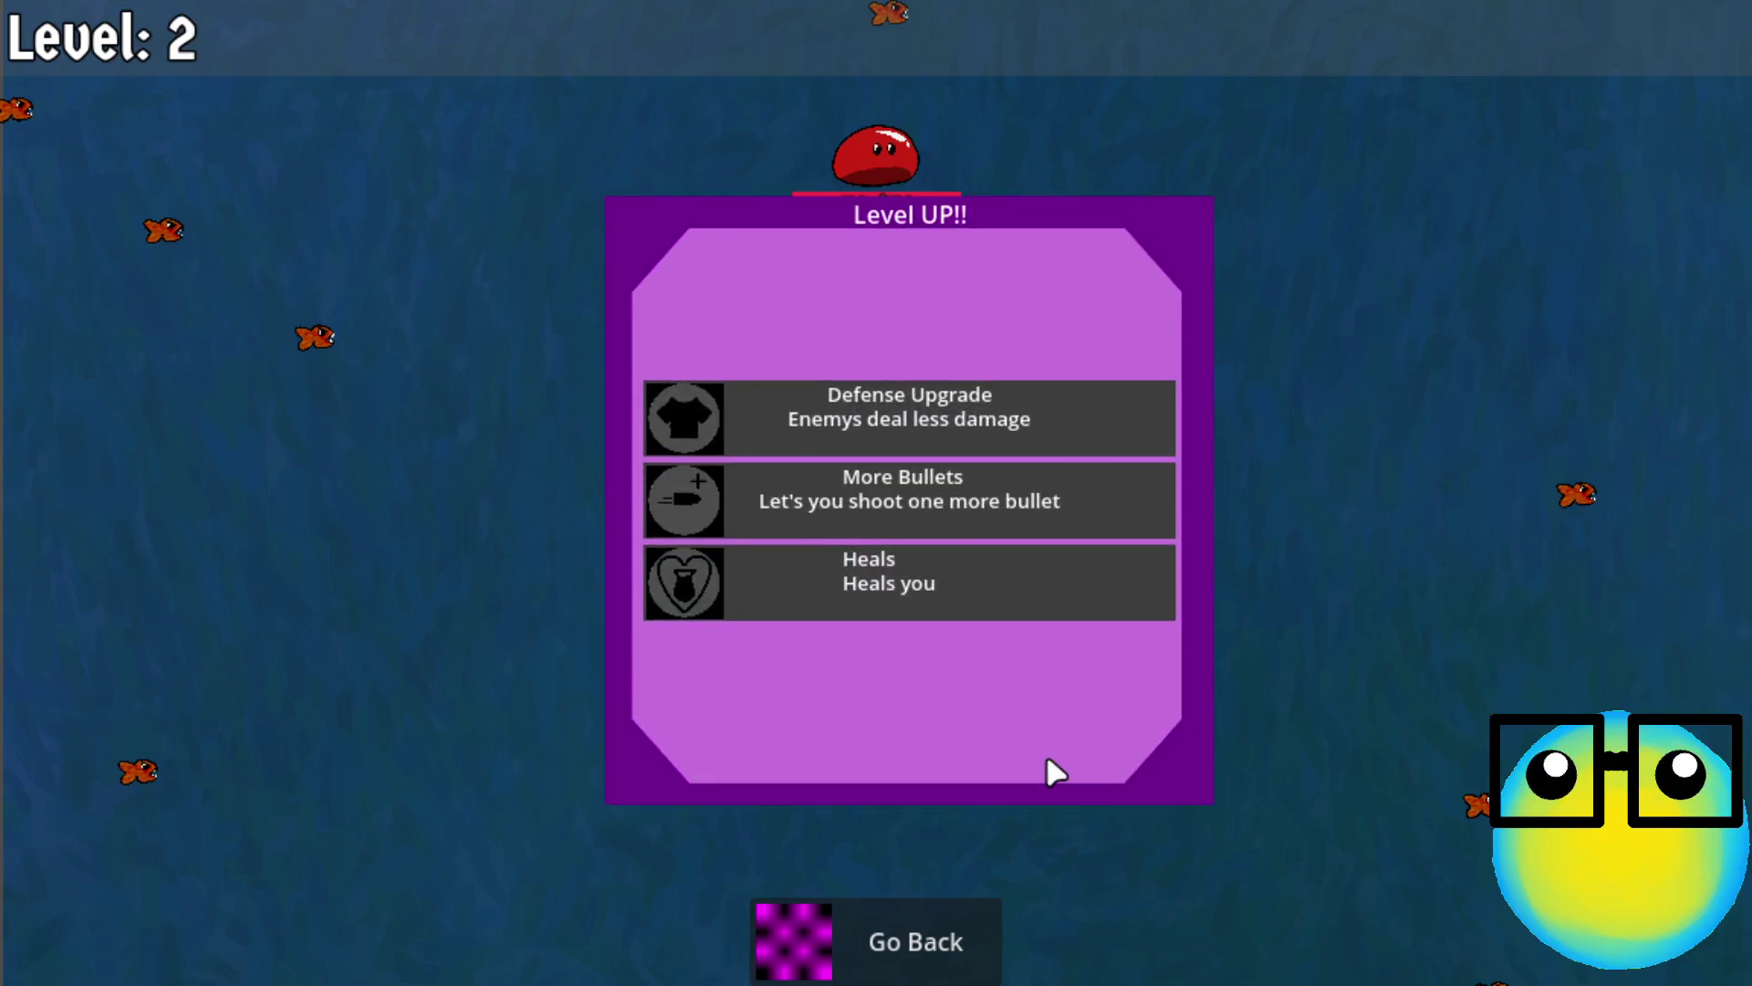
click(915, 553)
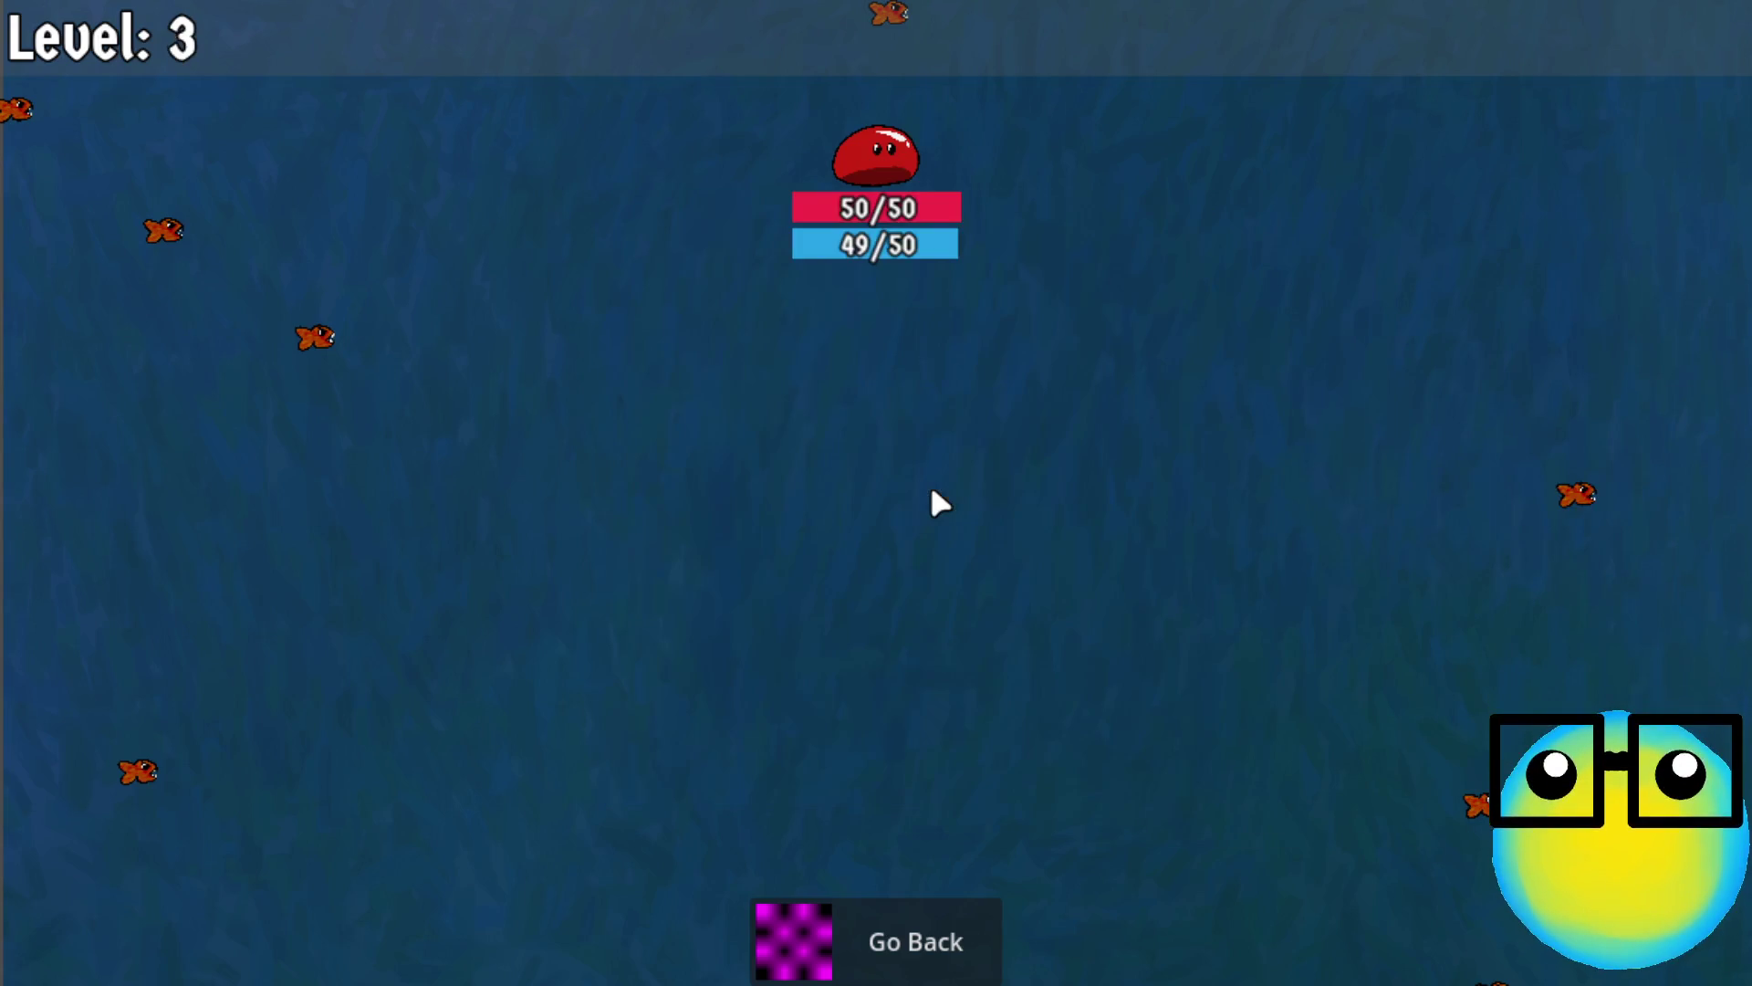
click(932, 492)
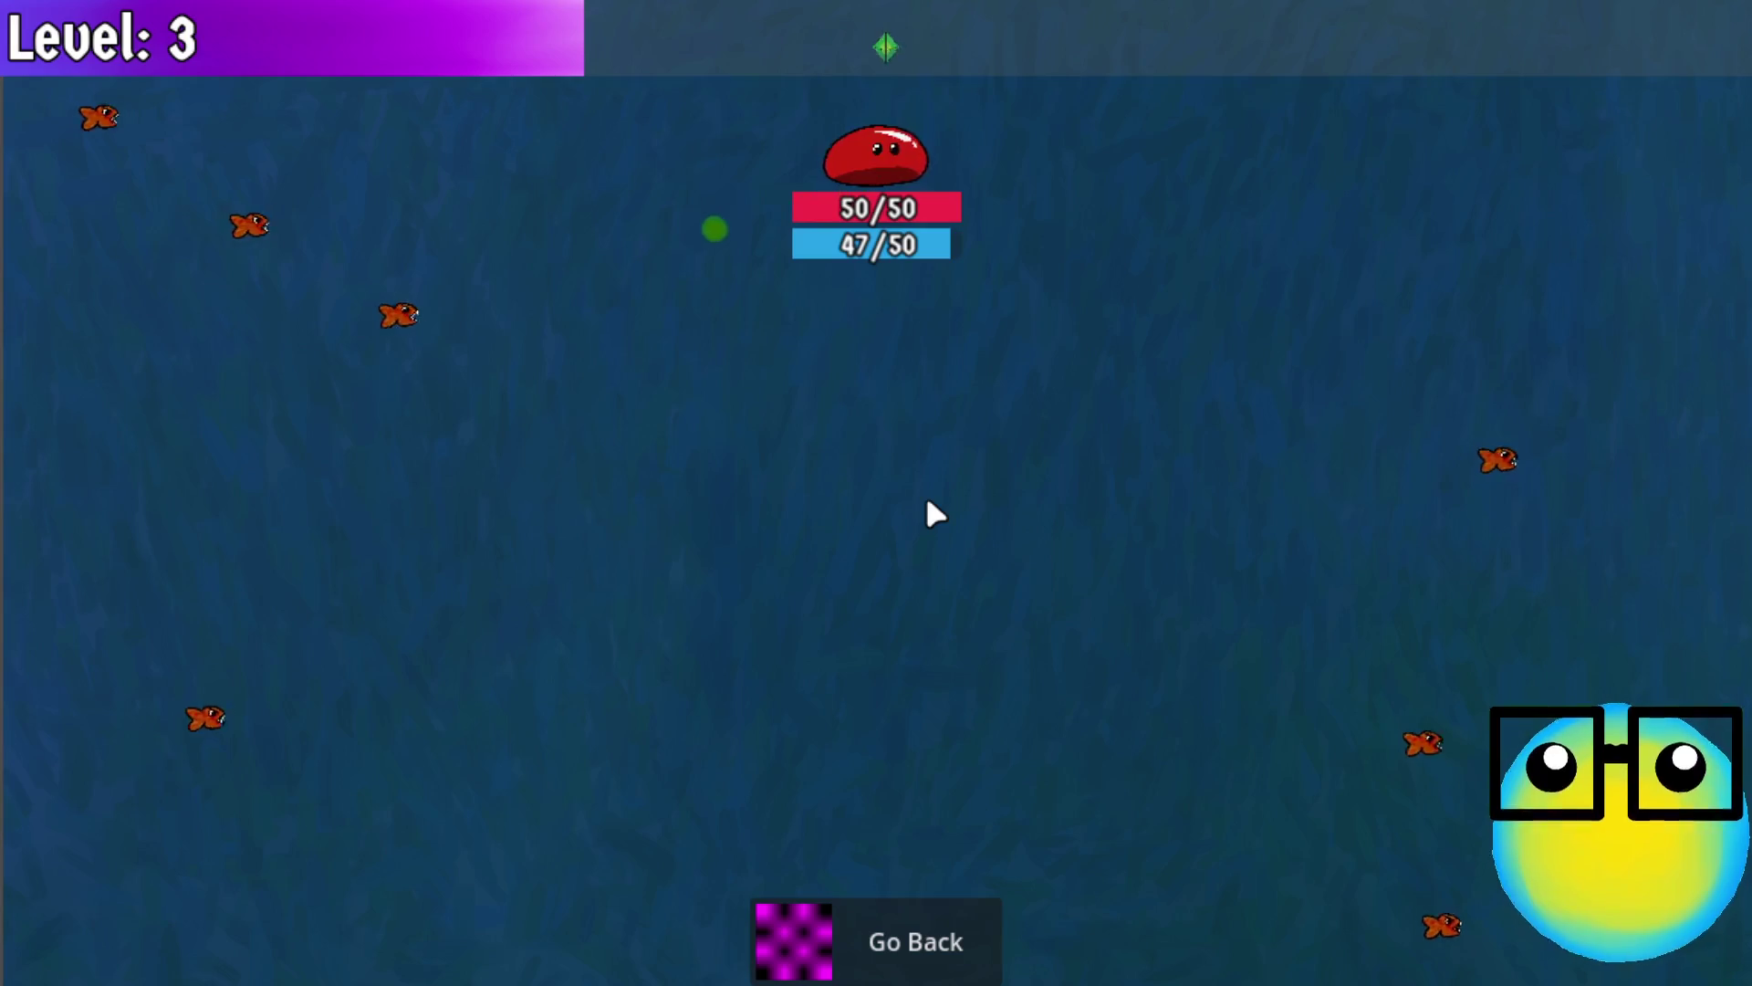
Collect orbs to level 13 choosing More Bullets, speed, Heals and Mana Regeneration, then Go Back
key(s)
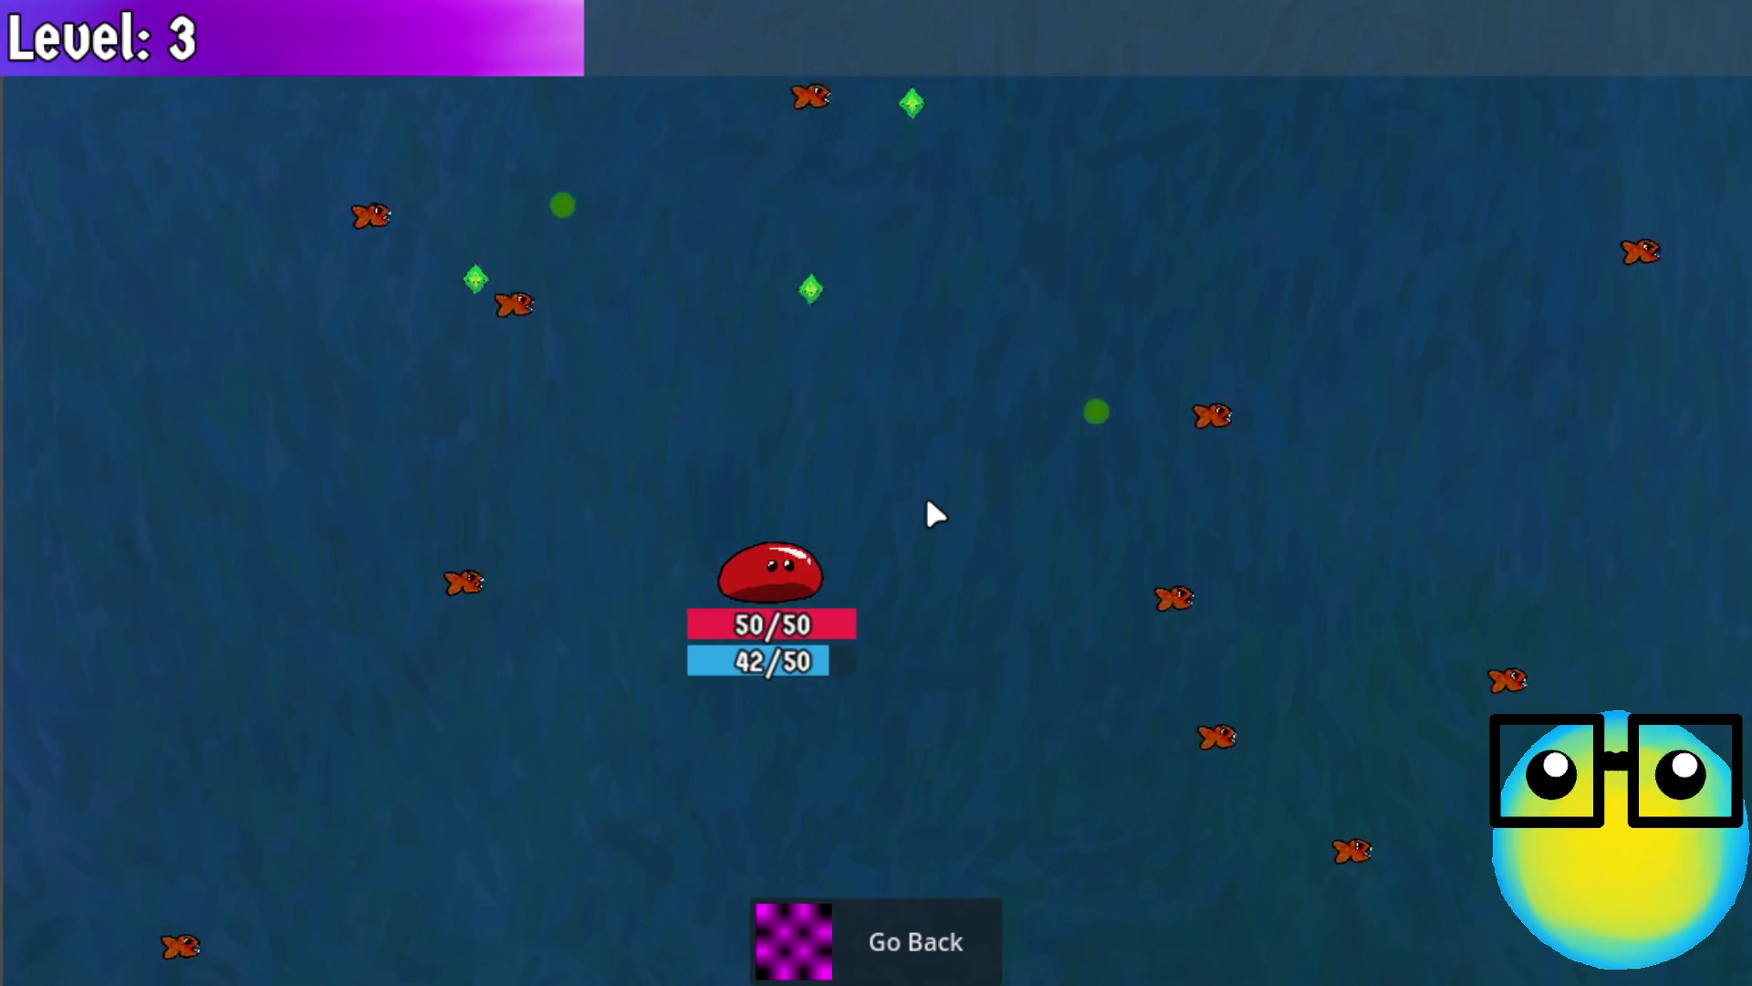
key(w)
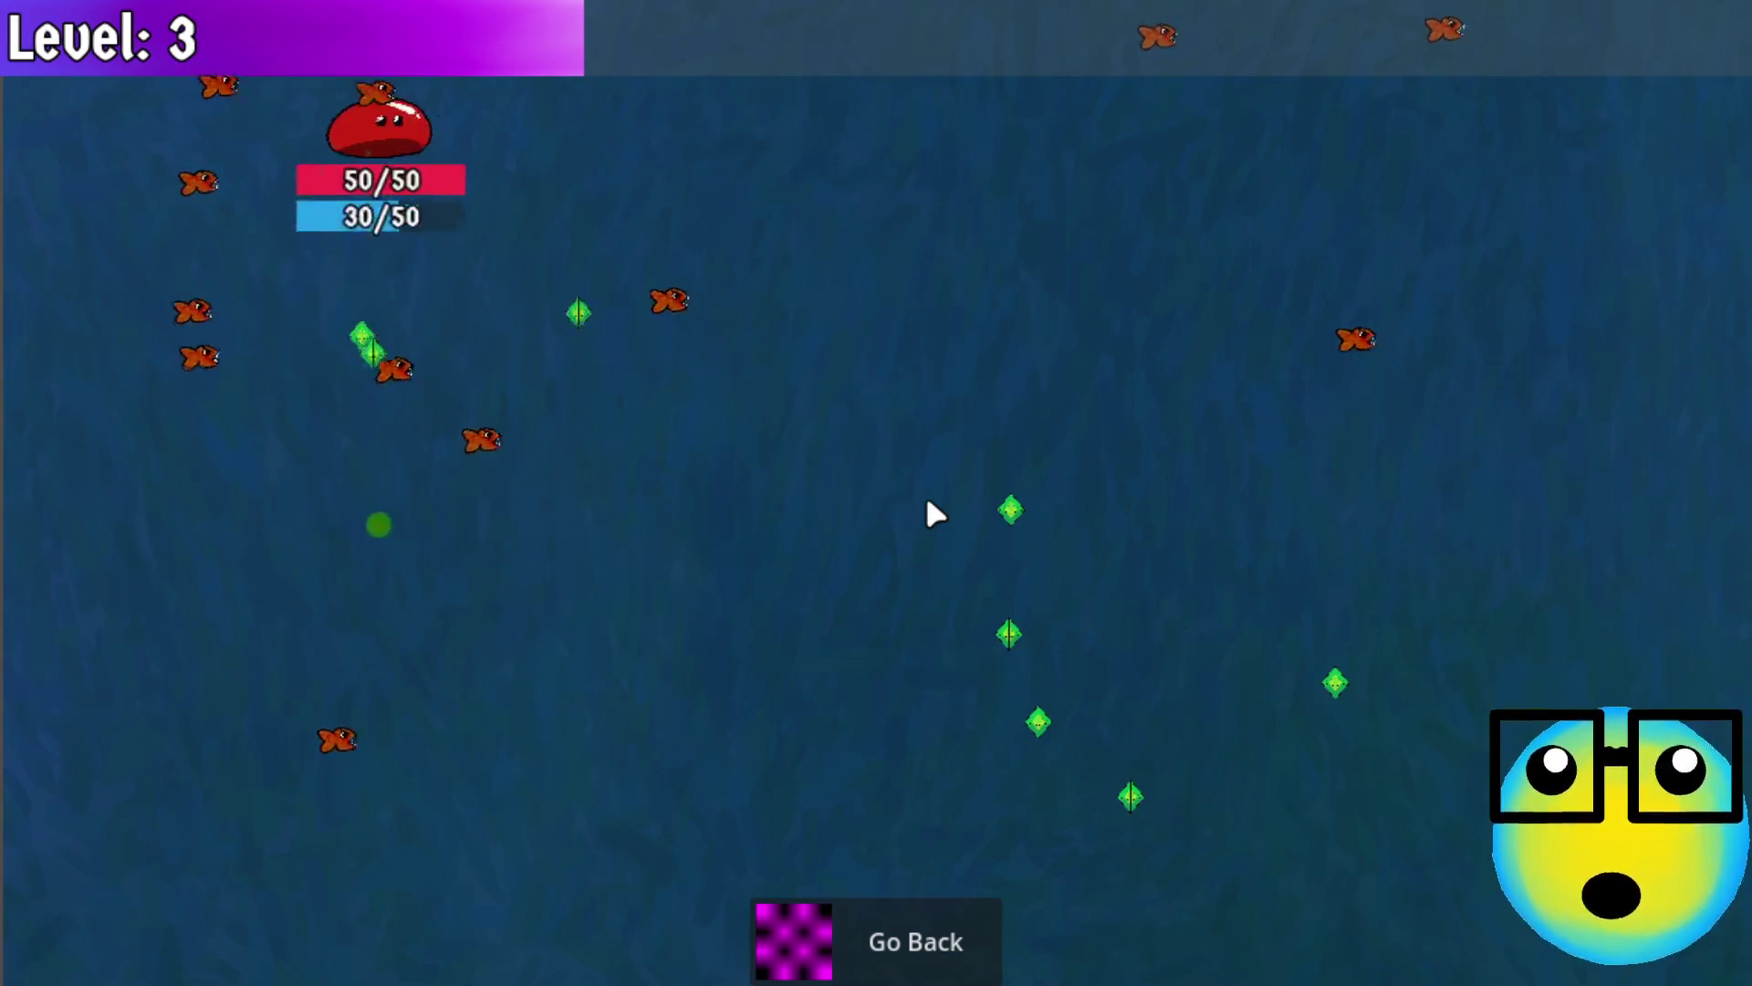
key(d)
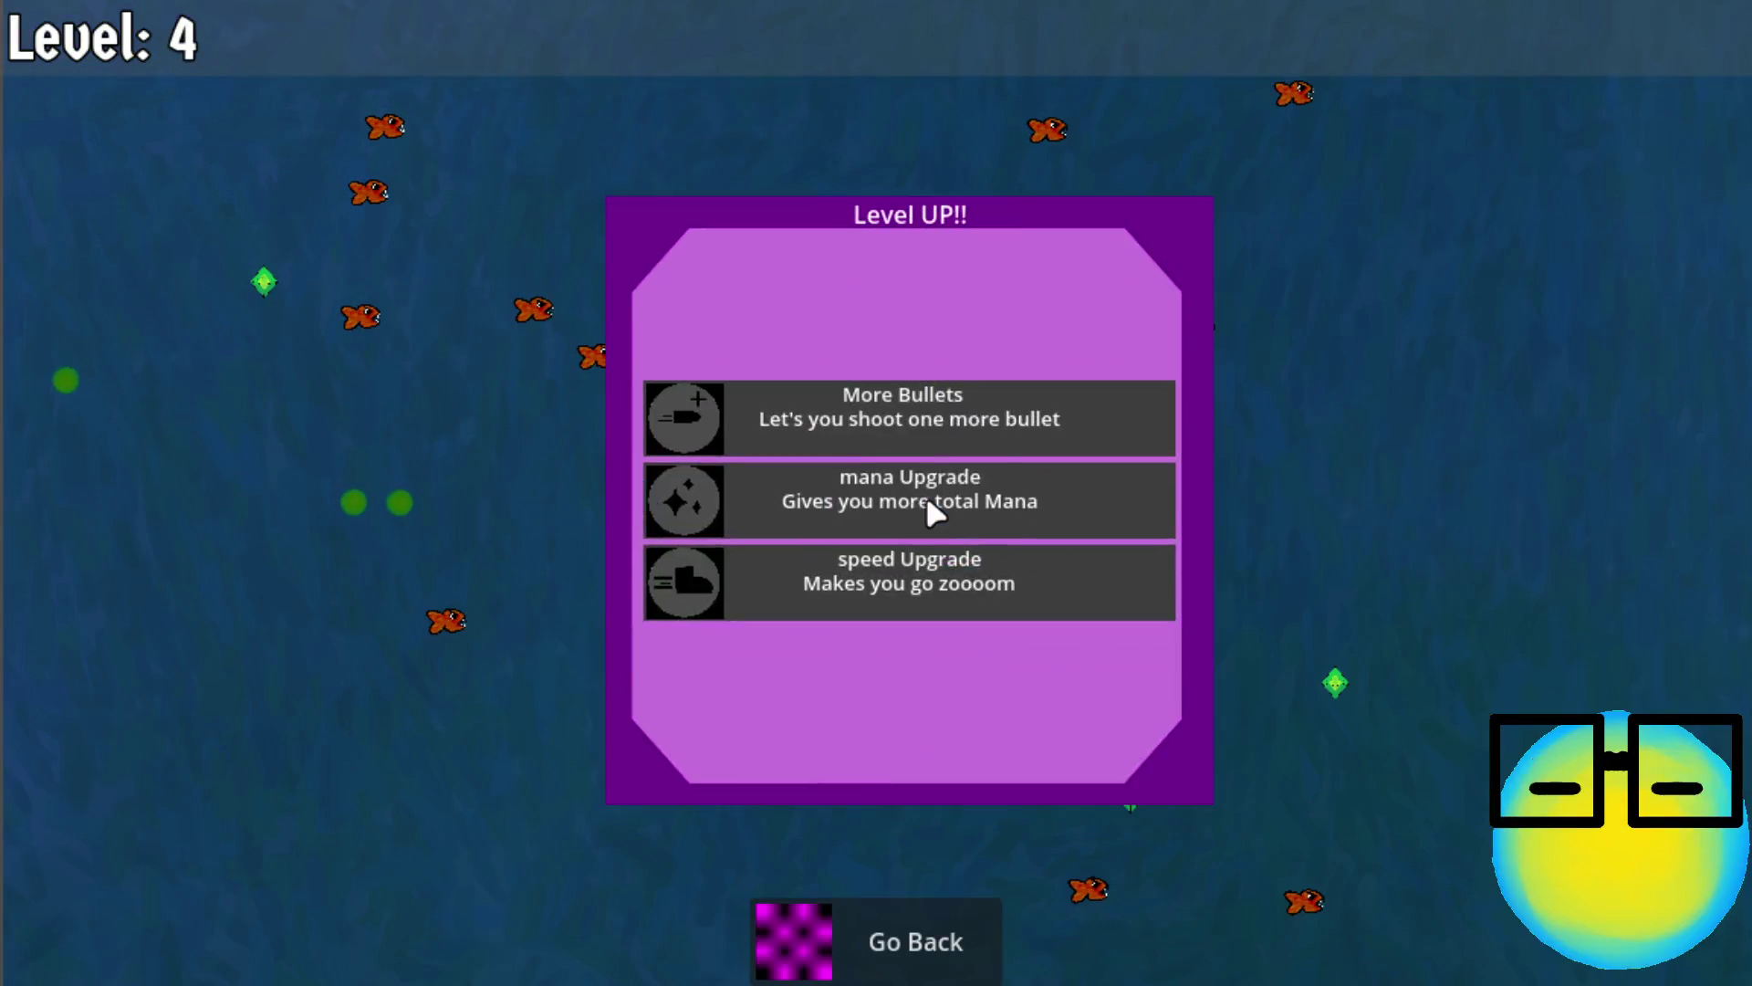
click(991, 406)
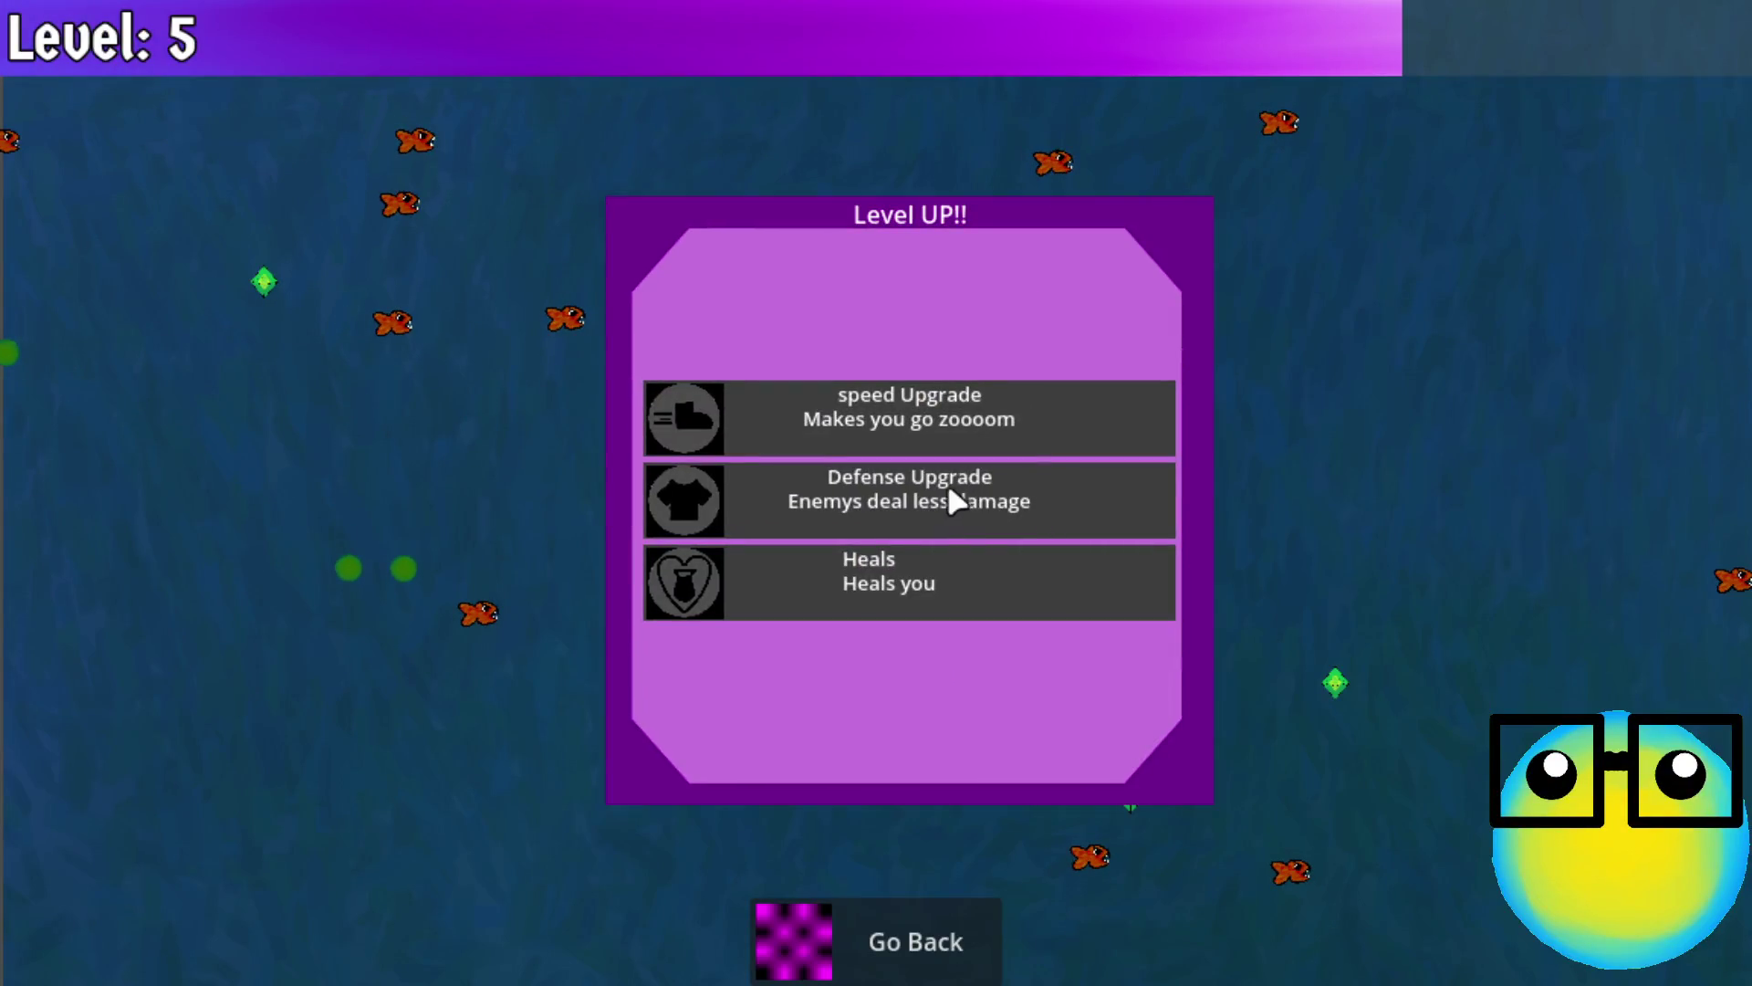
click(927, 409)
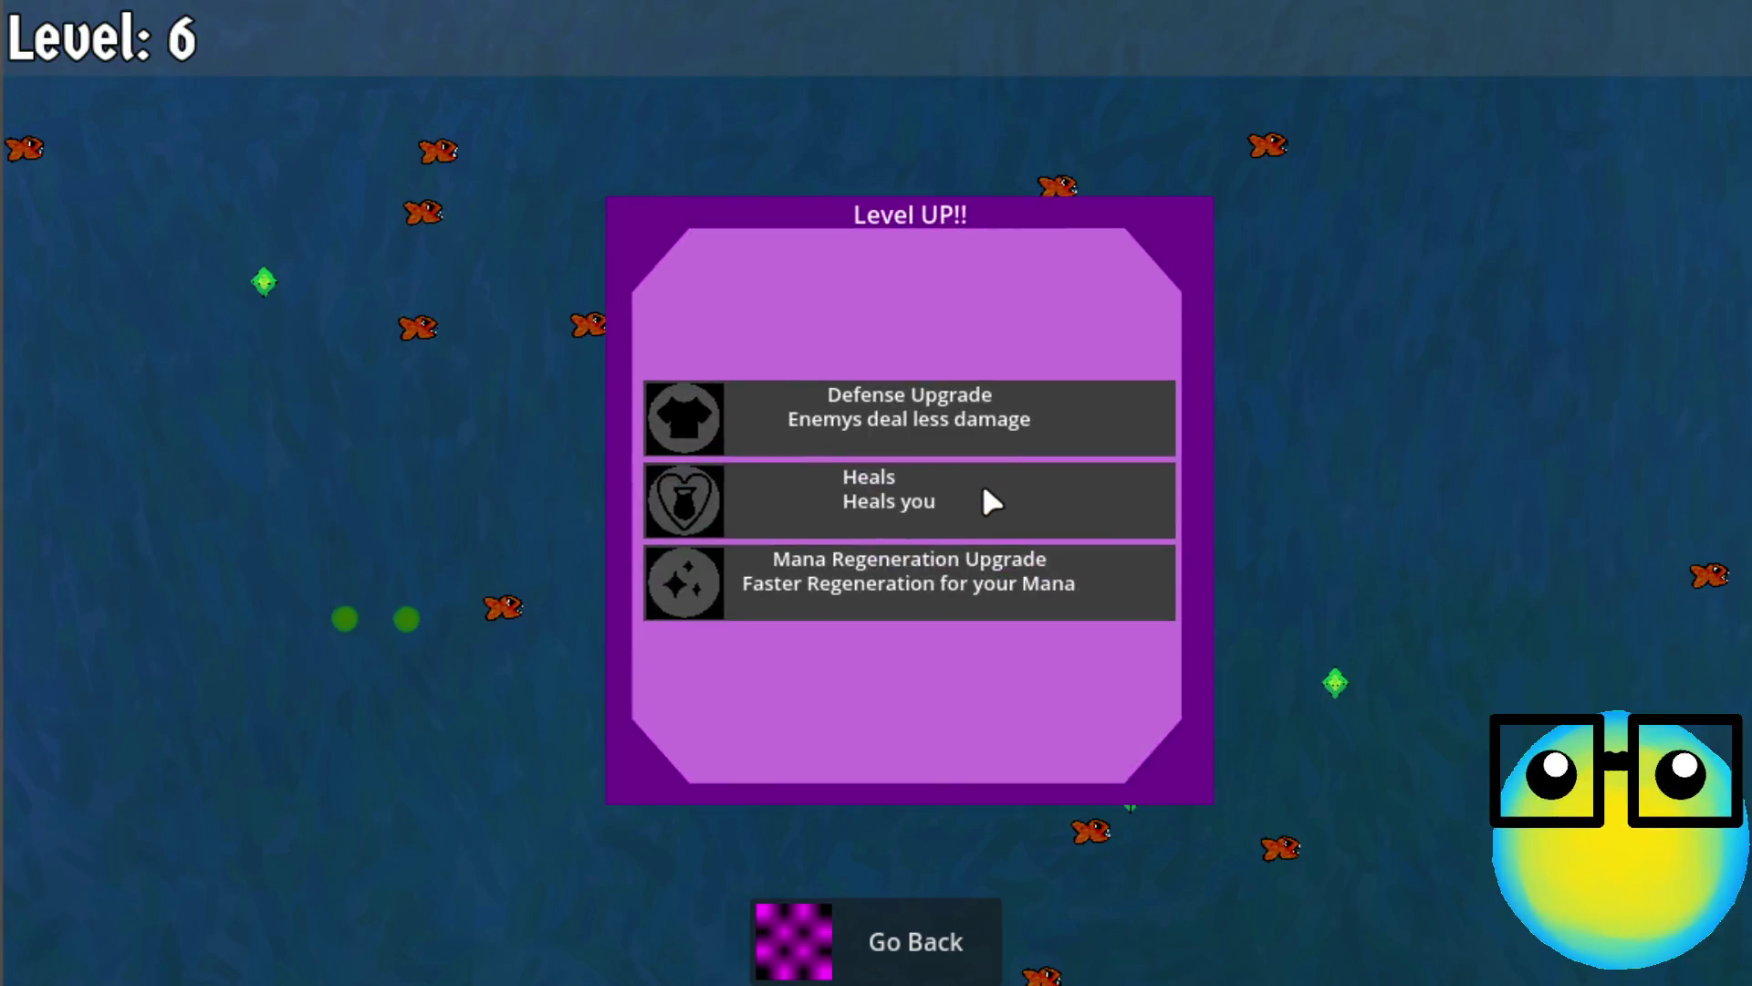
click(908, 504)
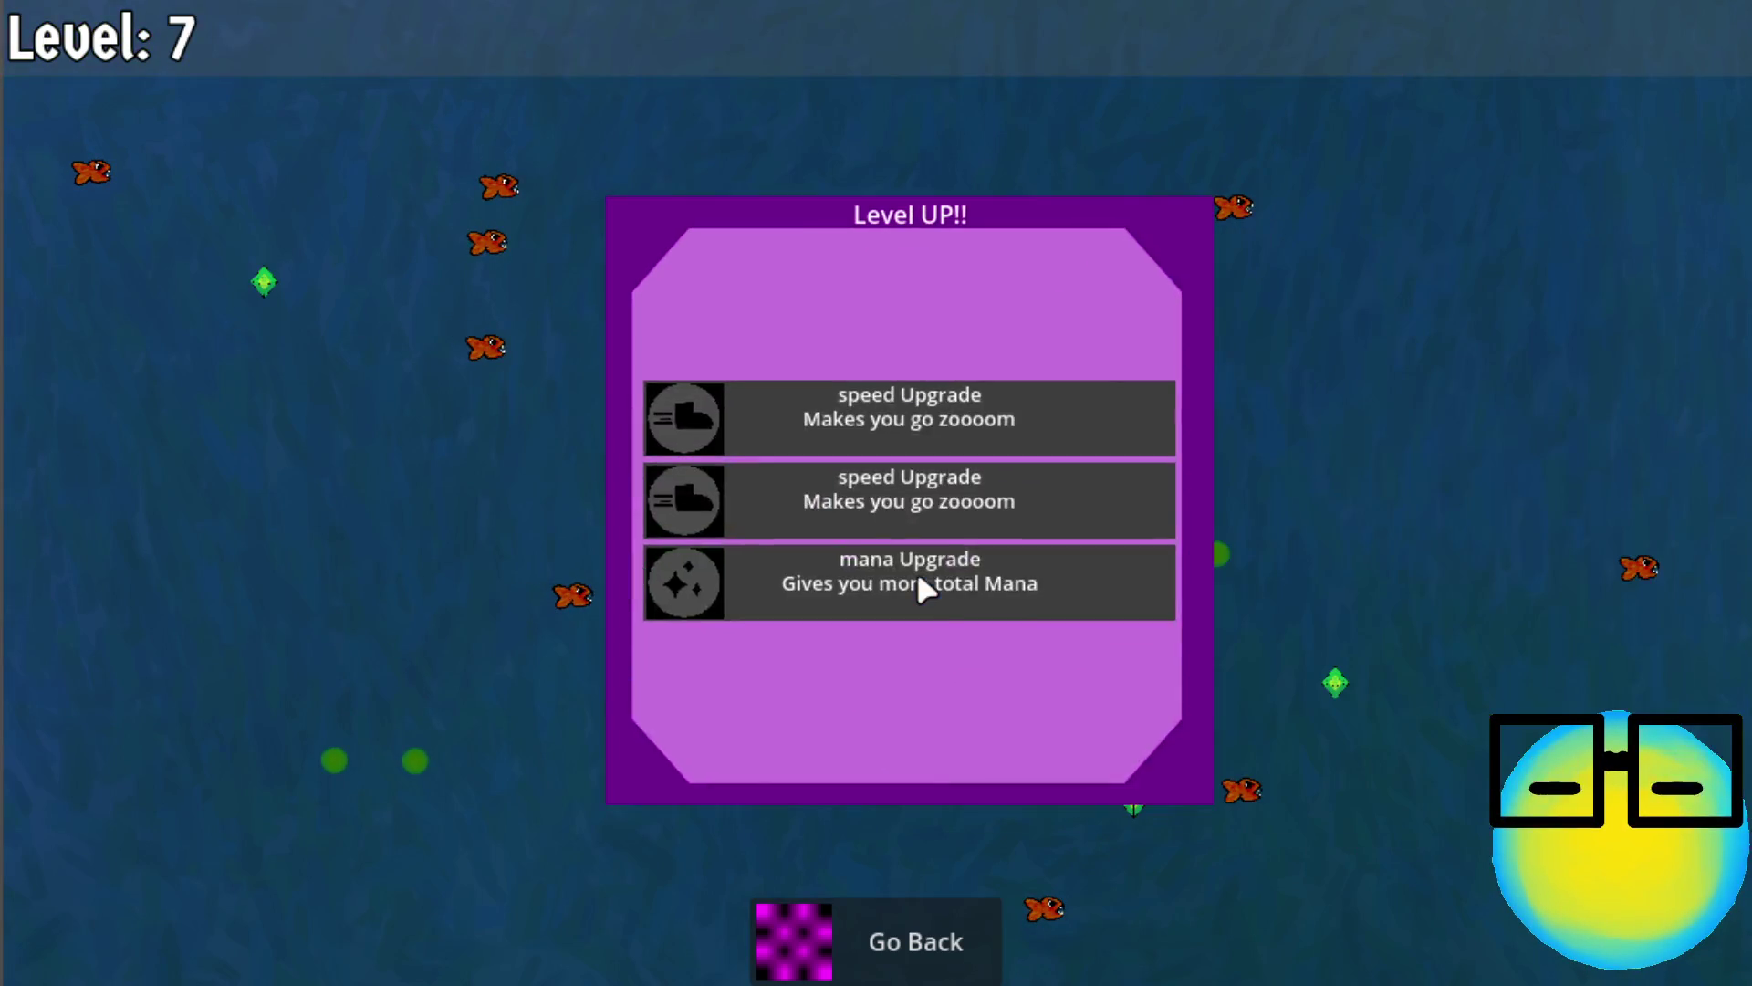
click(955, 416)
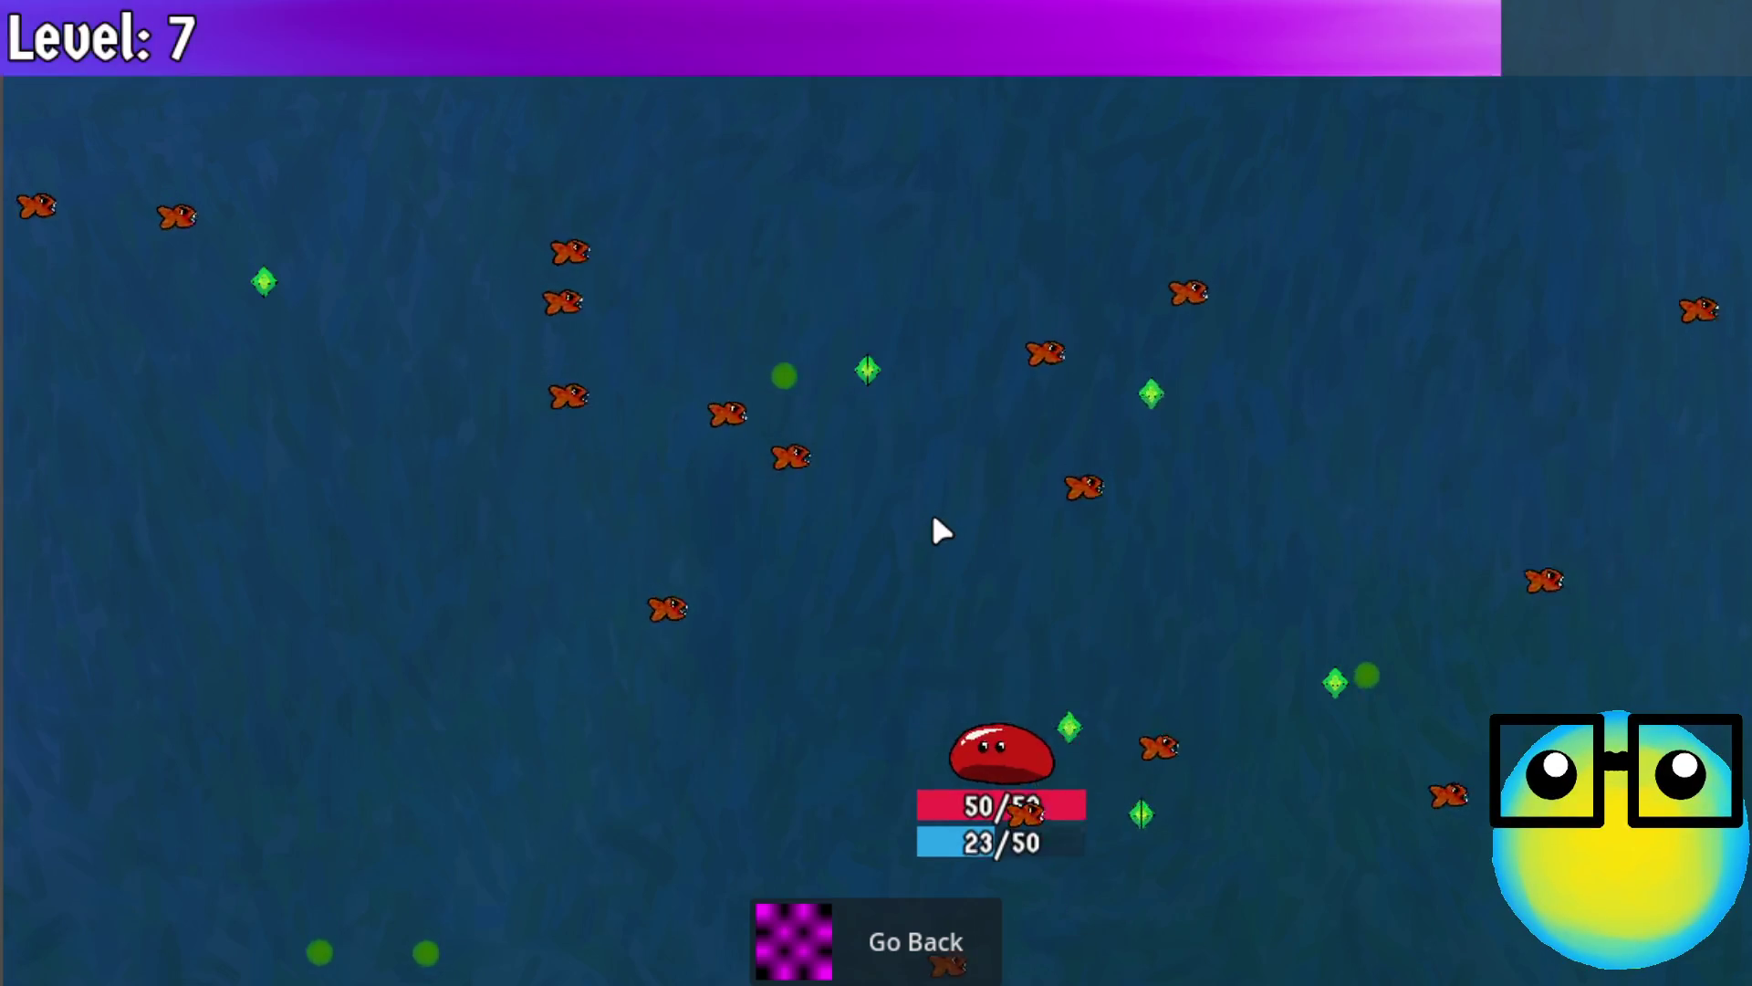
click(934, 575)
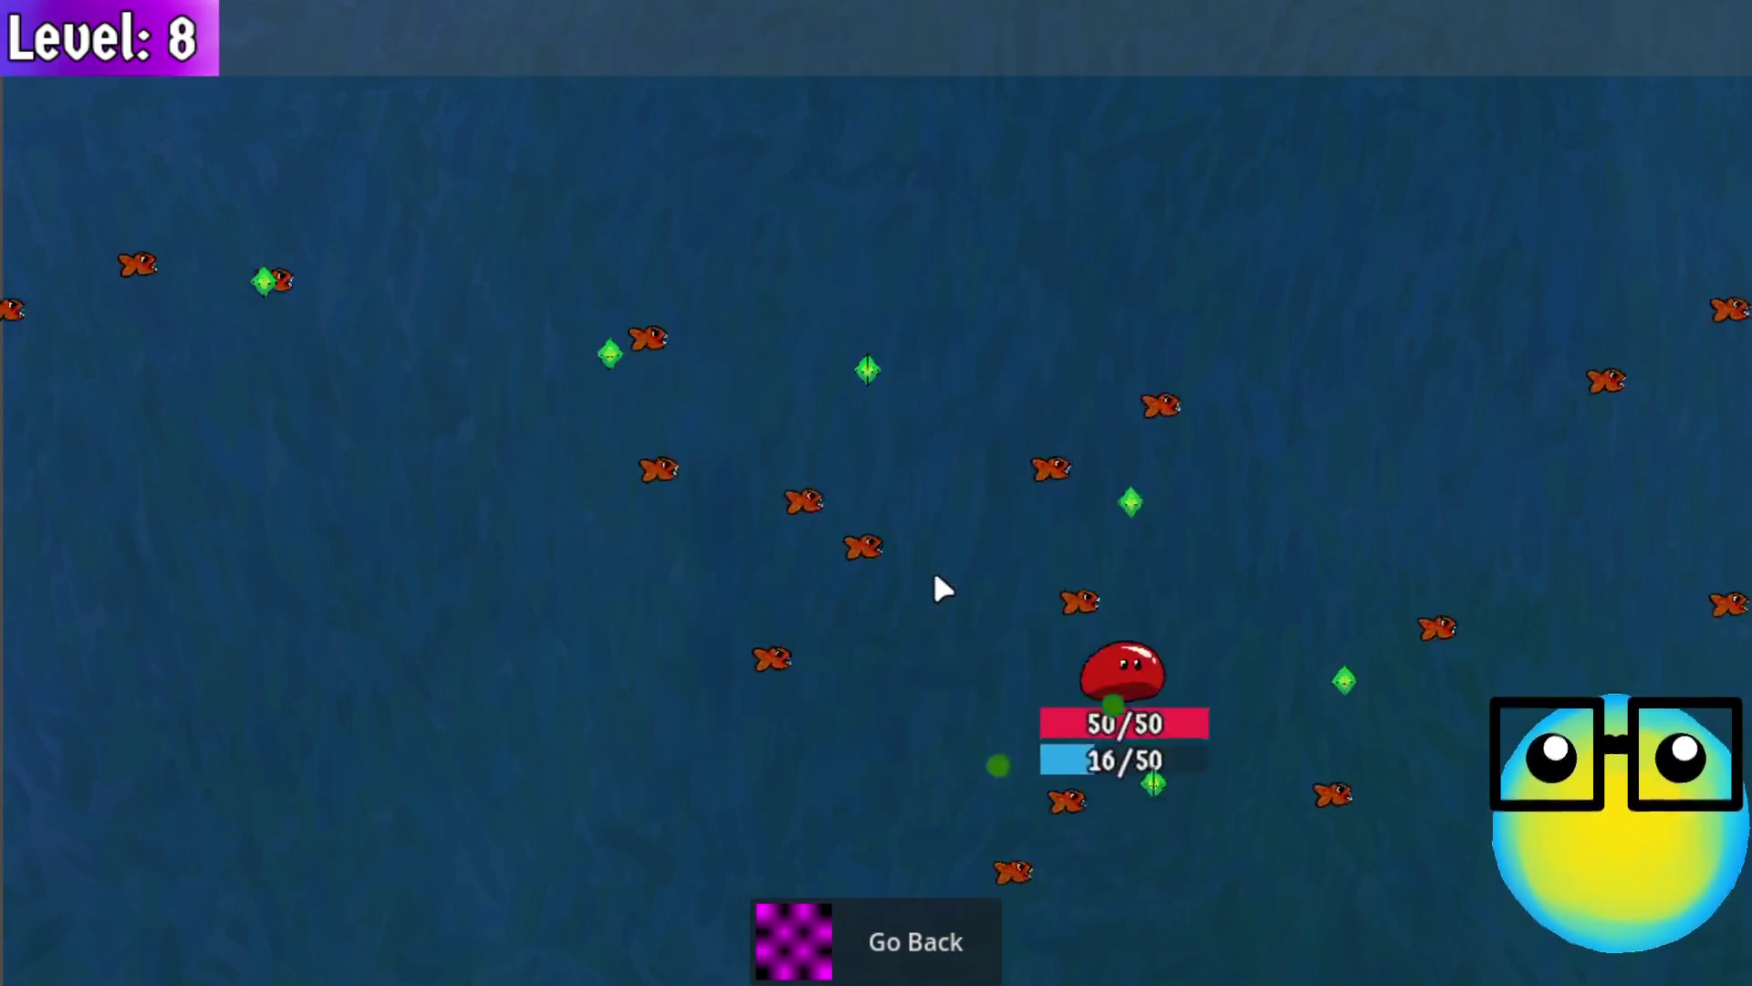
click(955, 573)
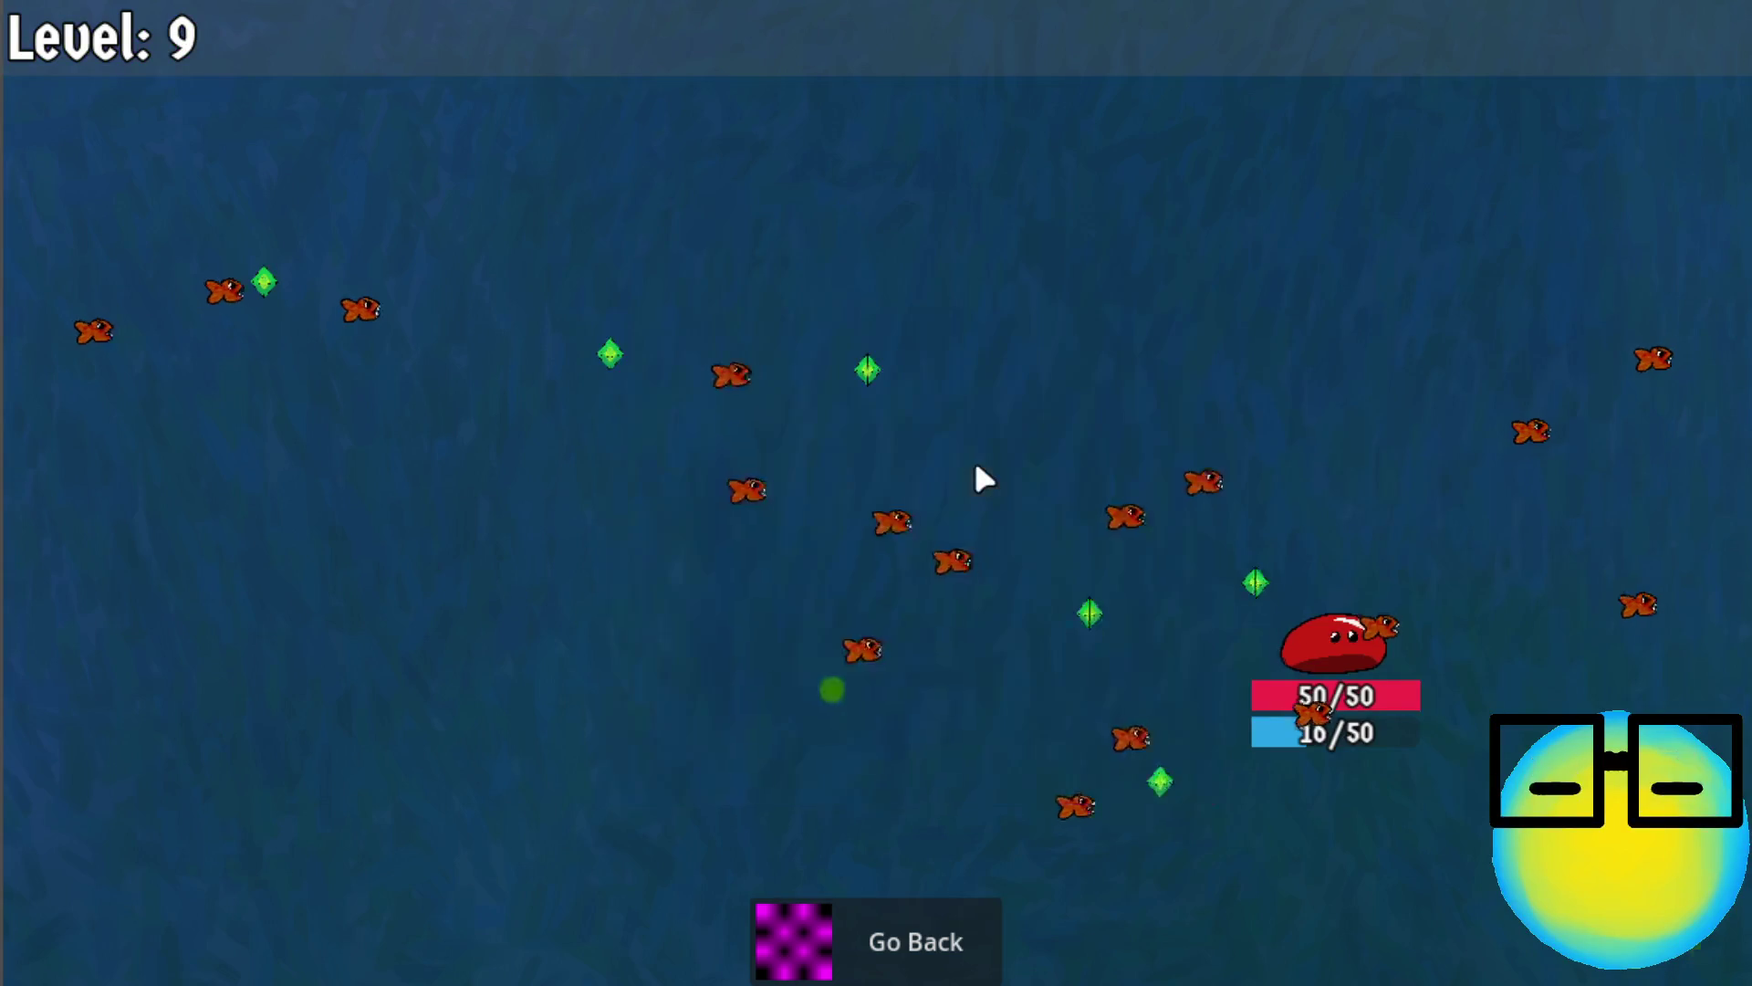
click(910, 432)
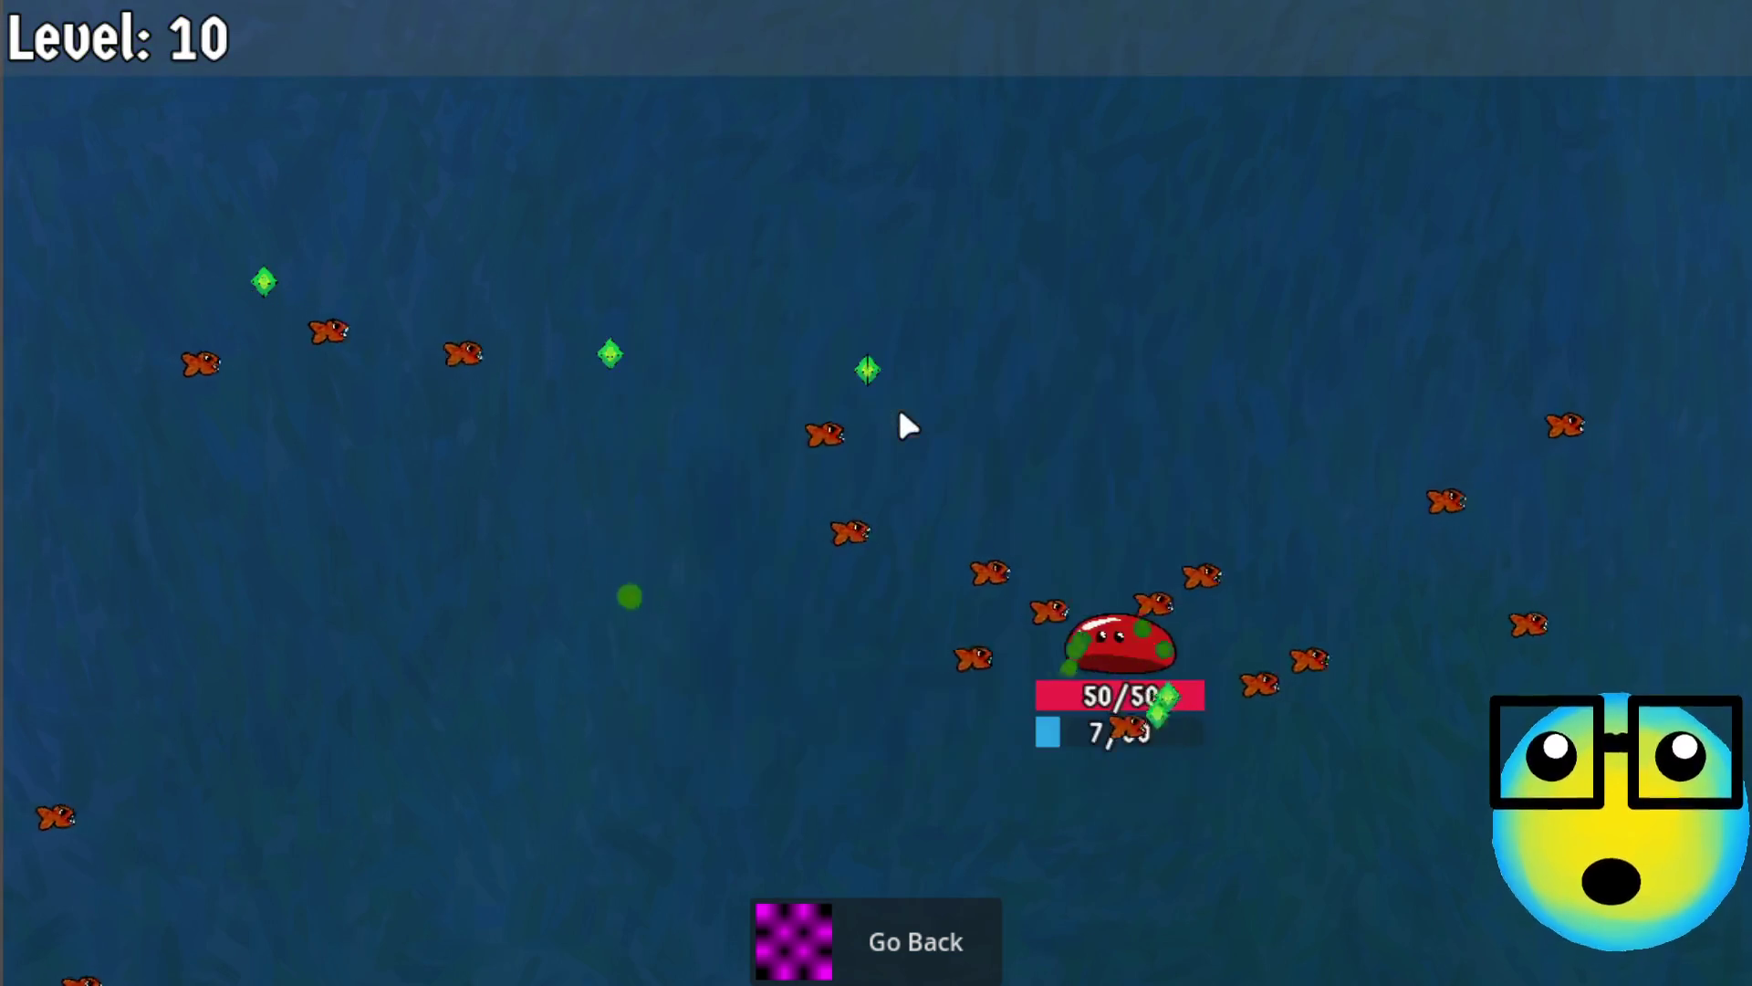
click(898, 465)
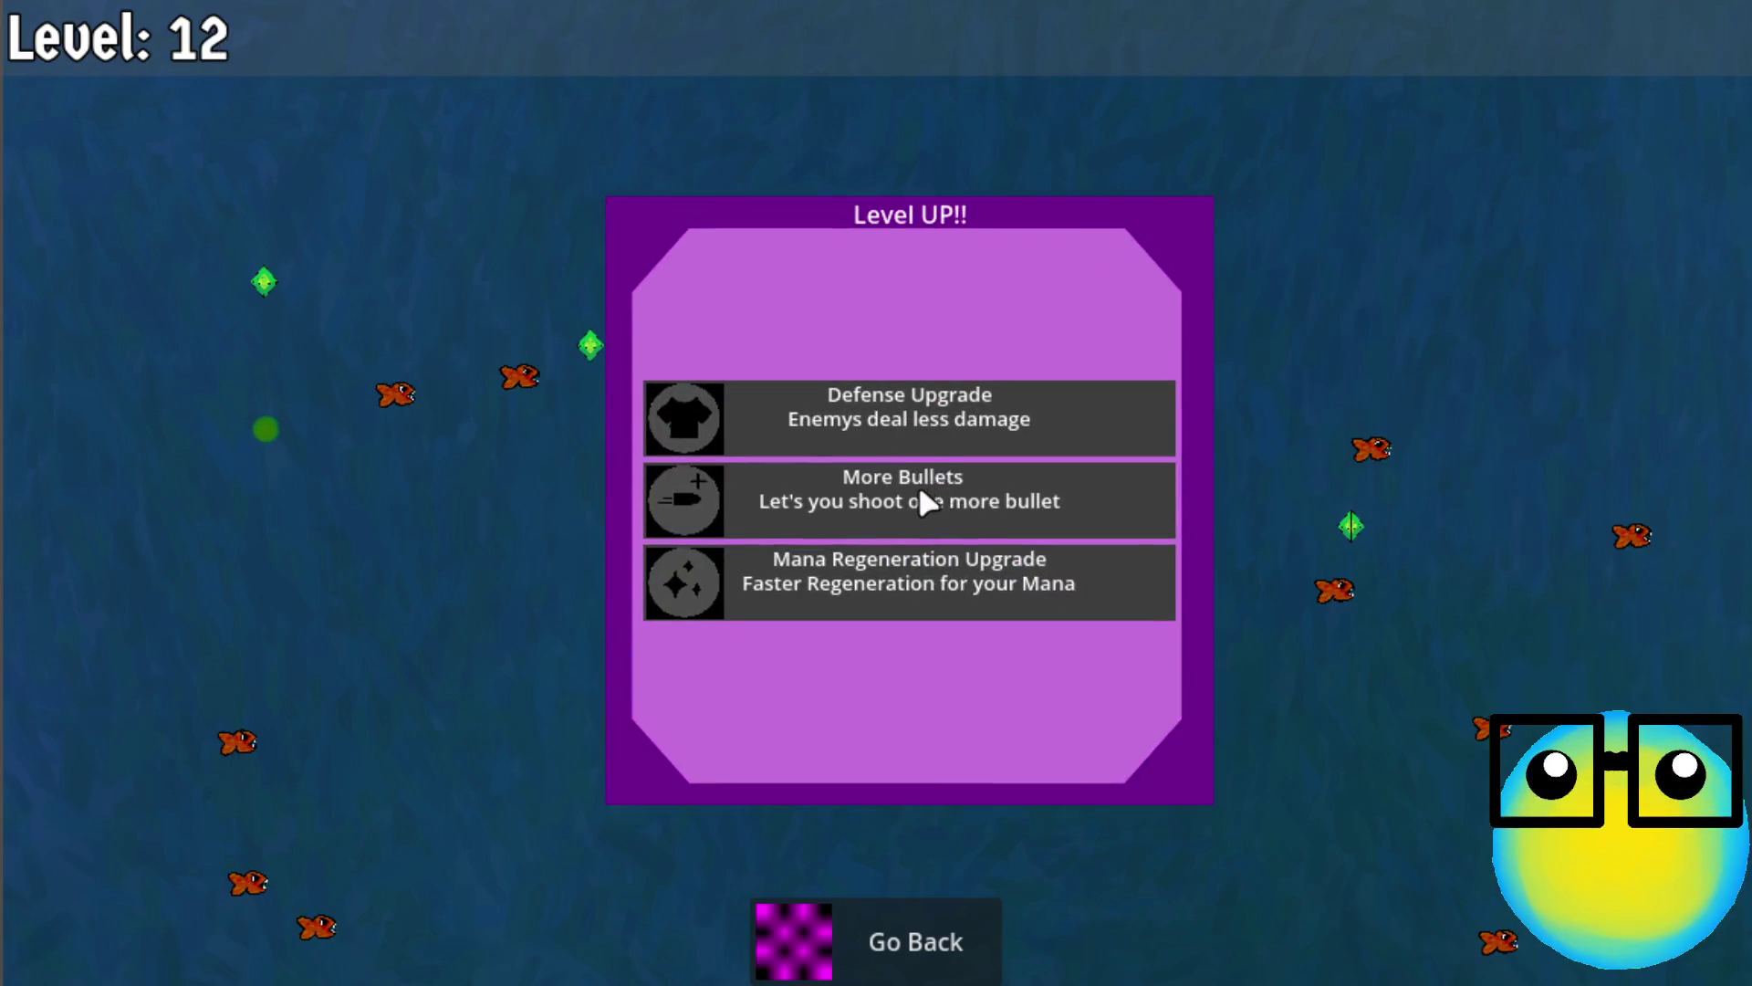
click(922, 500)
click(918, 502)
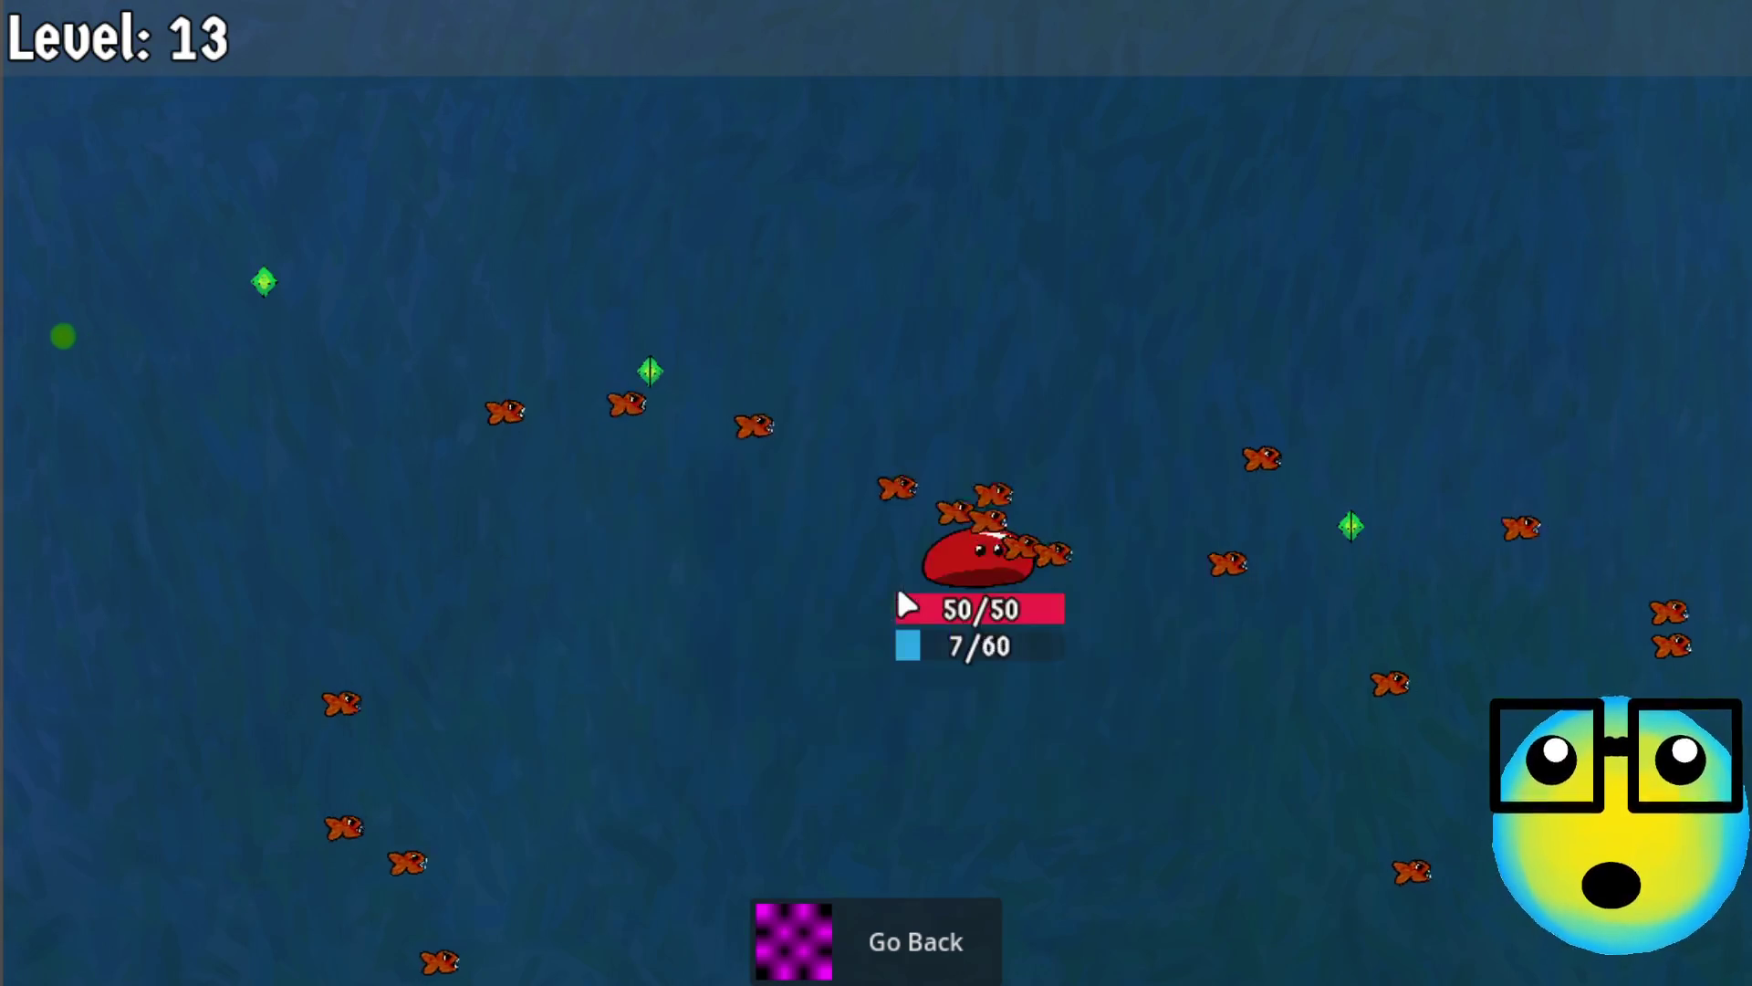
click(890, 918)
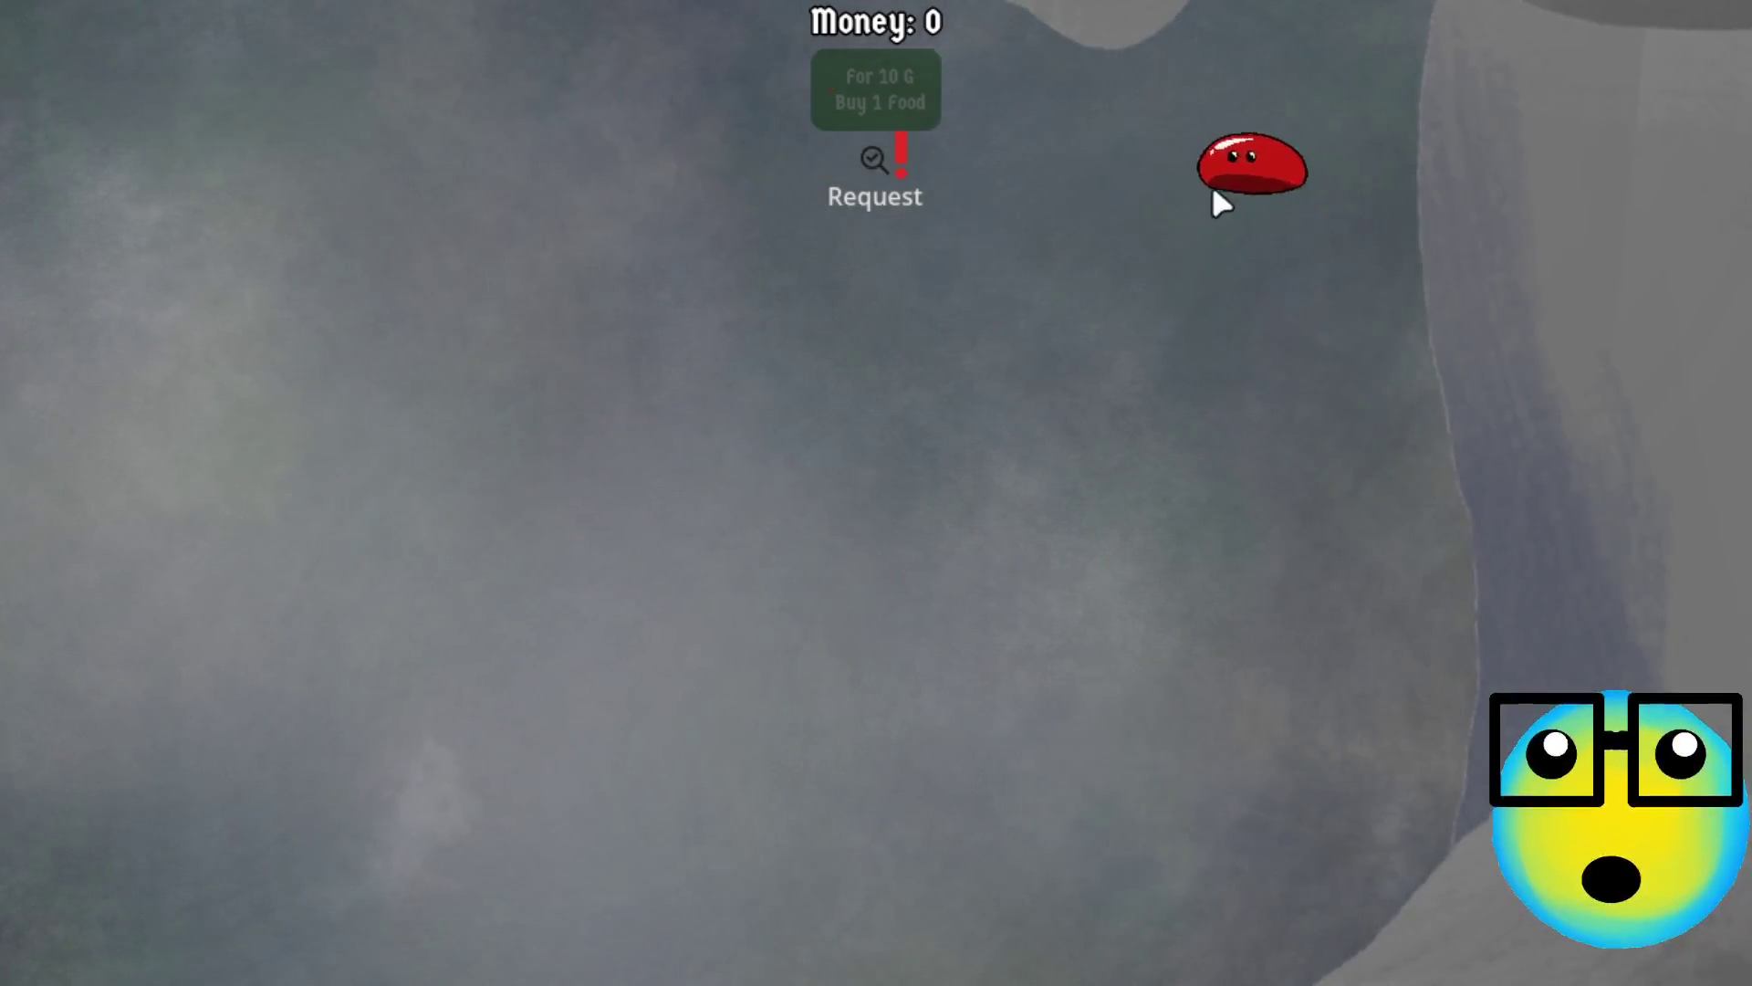
Send the slime on a new mission and take More Bullets, Heals and one more upgrade
click(1212, 183)
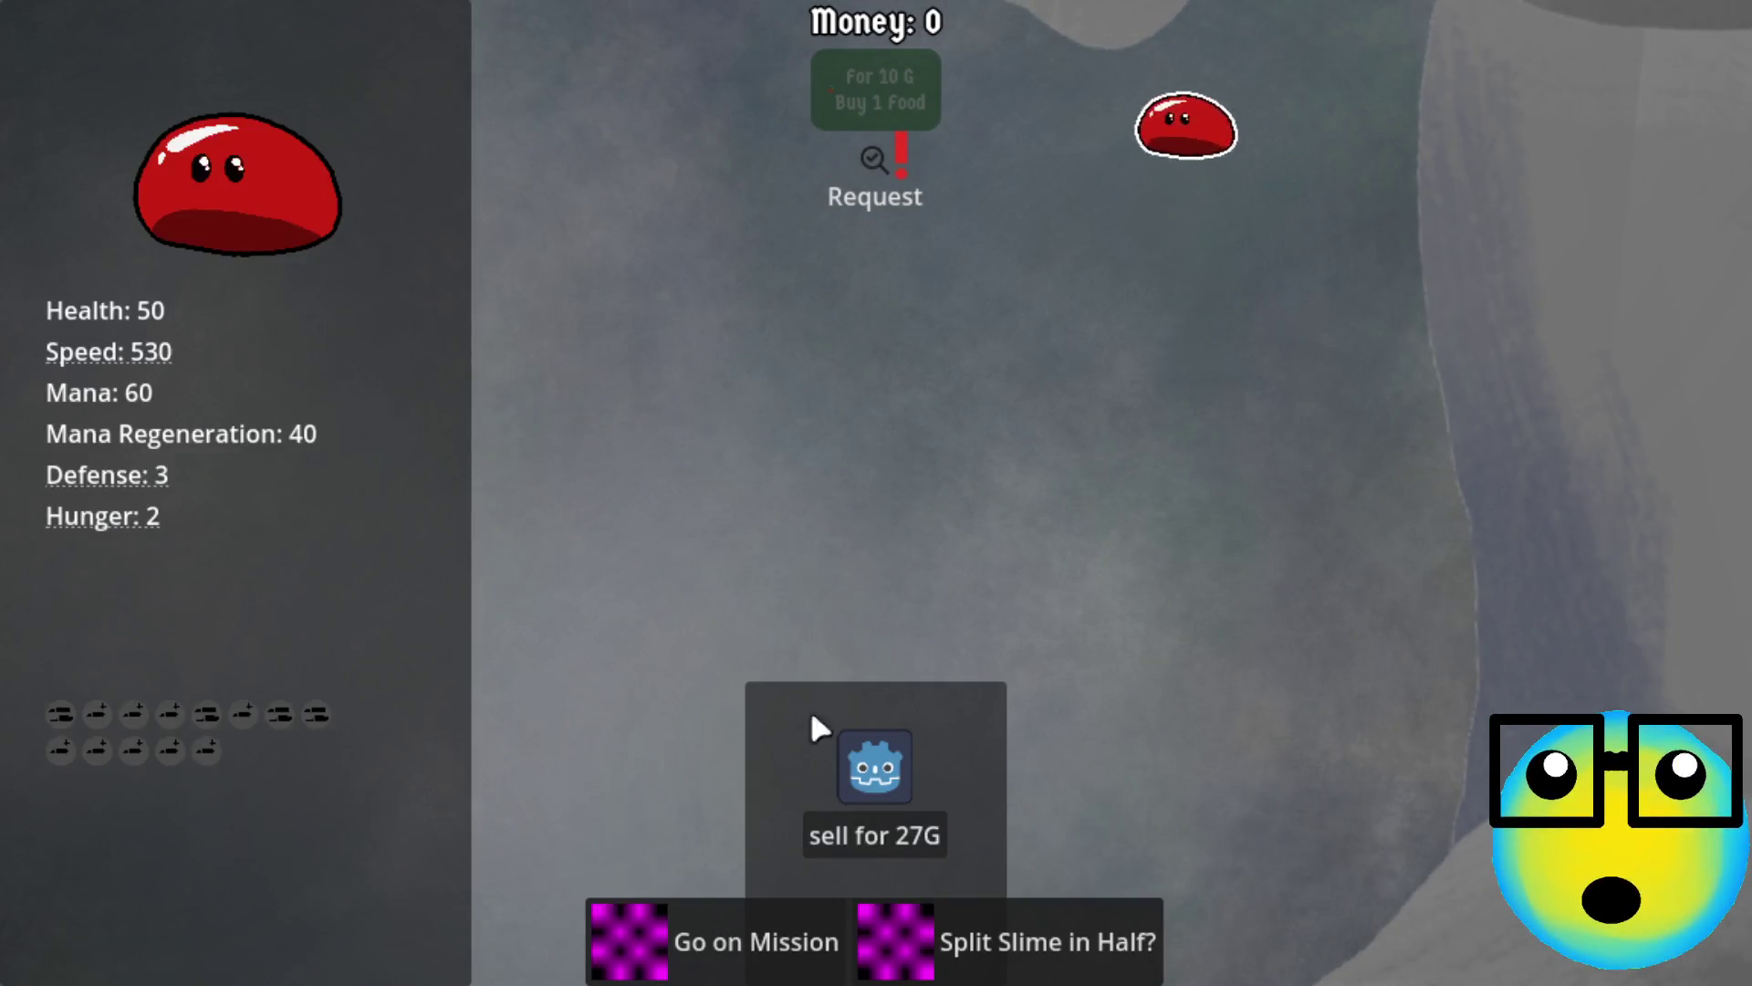
click(717, 935)
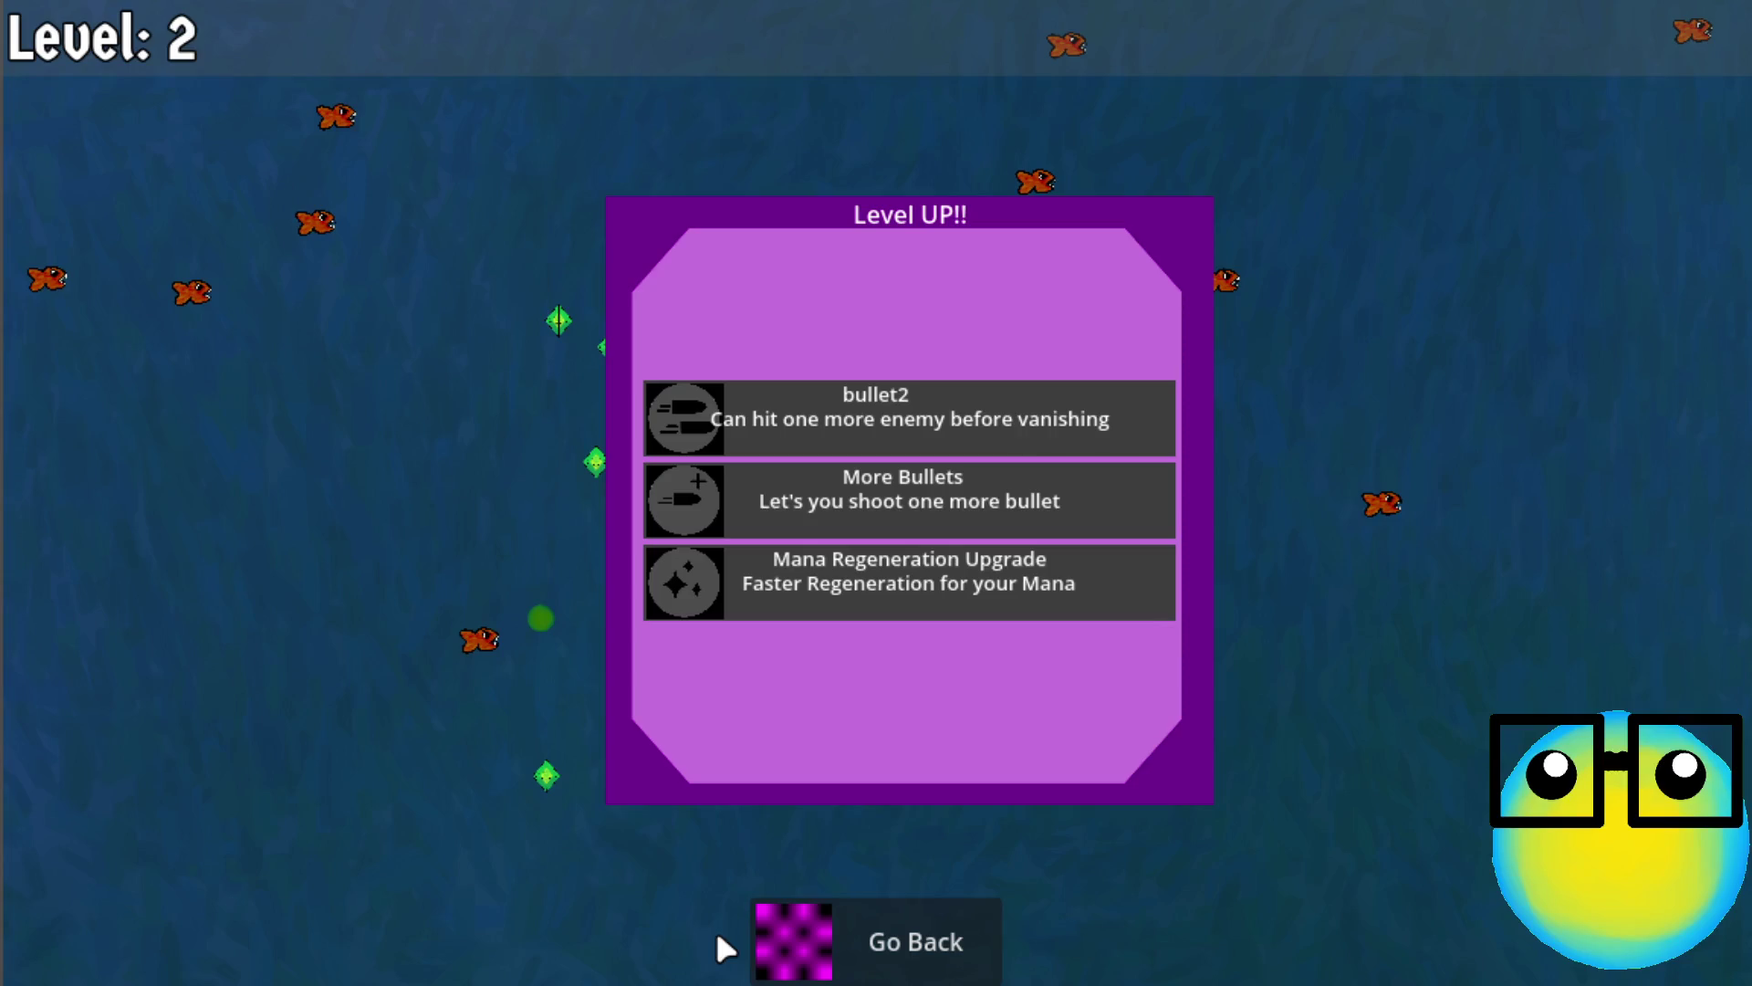
click(926, 512)
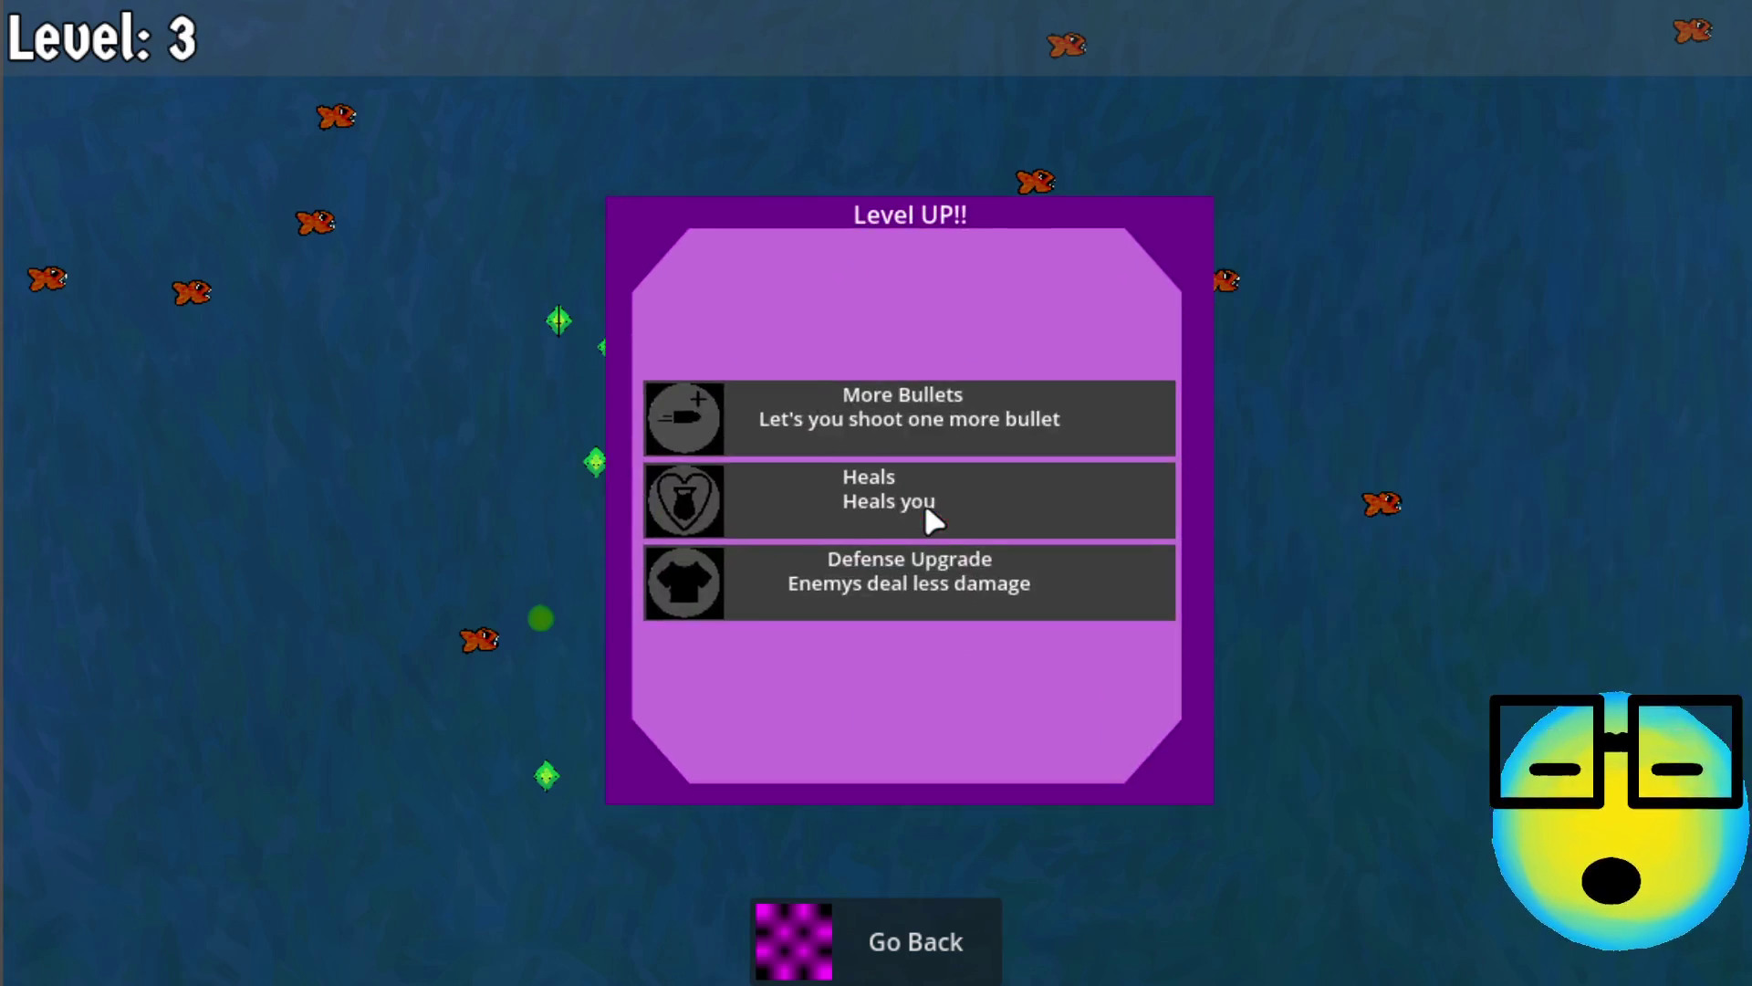
click(916, 513)
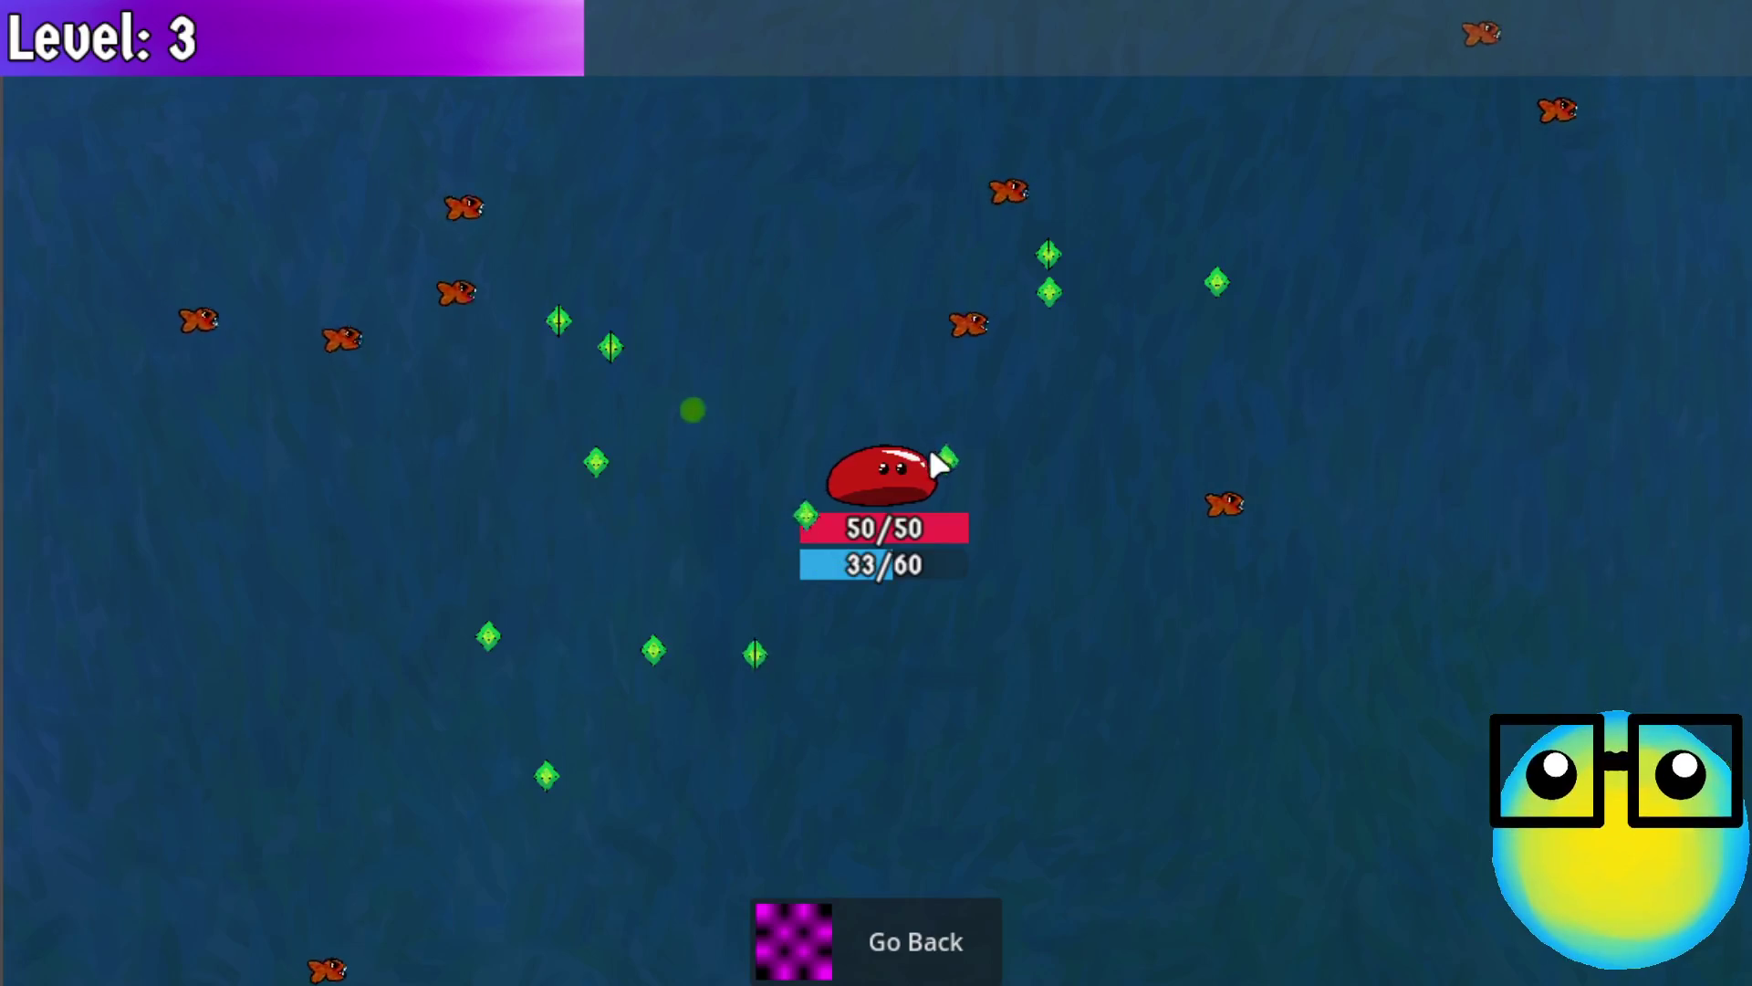
click(895, 582)
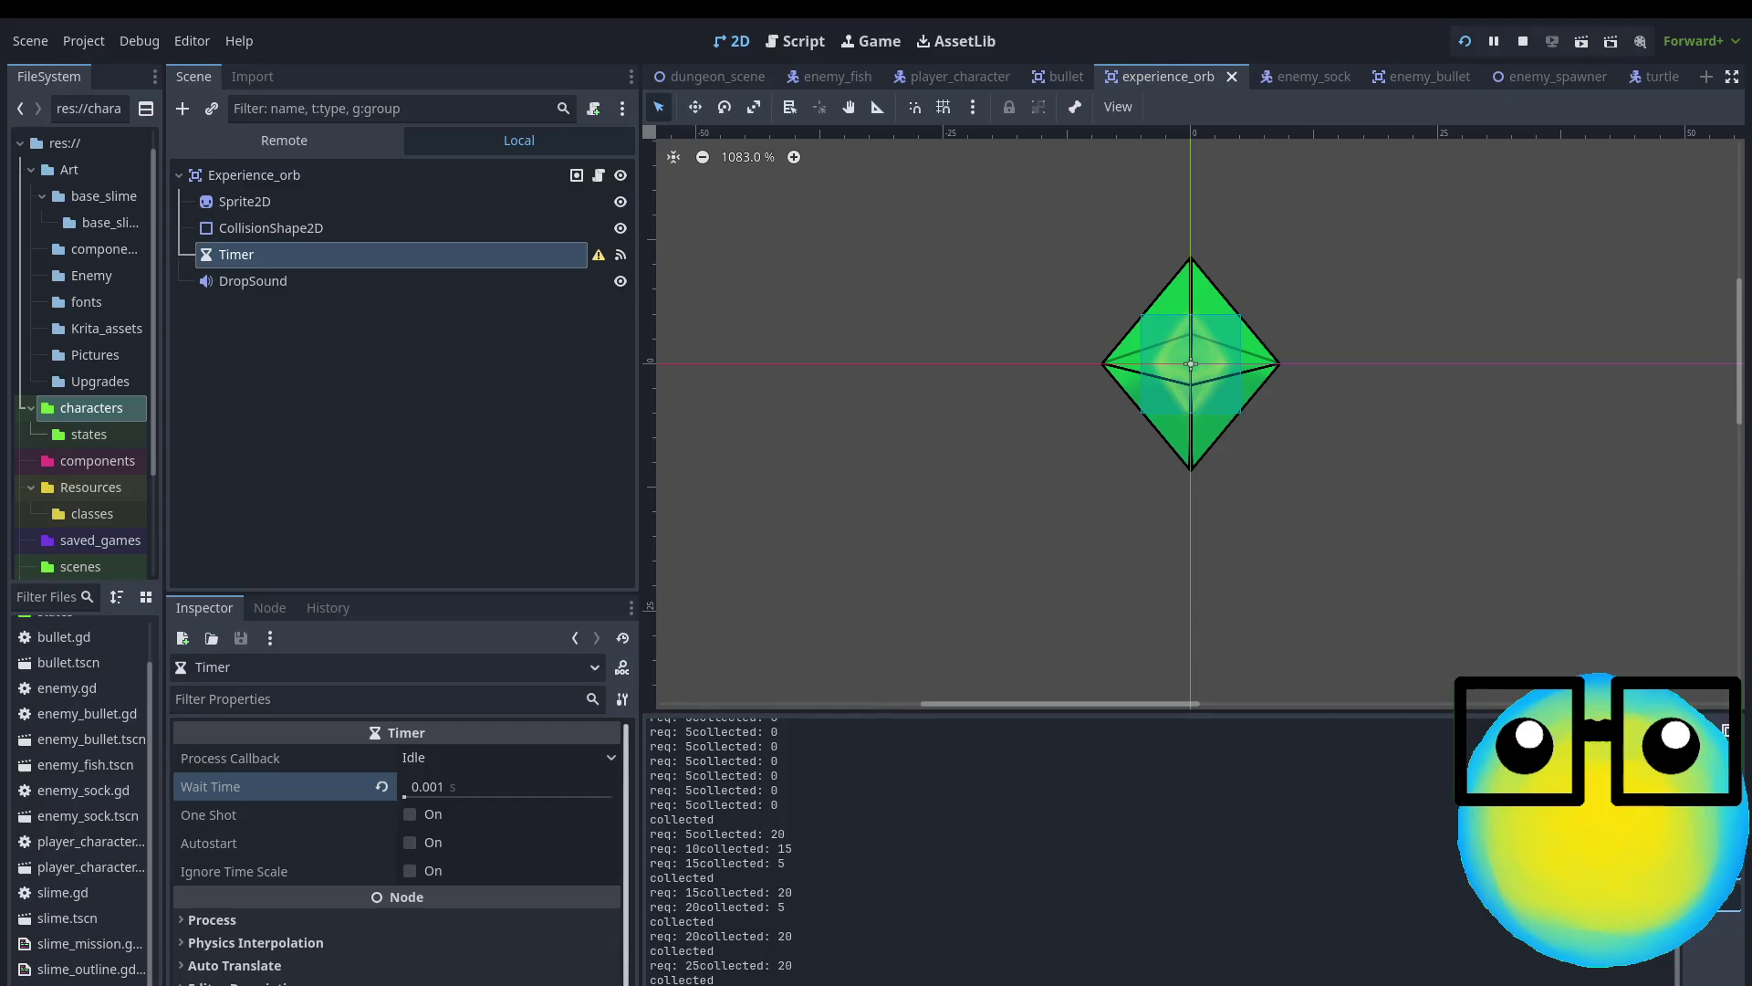
Set the orb Timer's Wait Time to 1 s and remove the stray 2 after 'return experience' in experience_orb.gd
drag(650, 921, 716, 980)
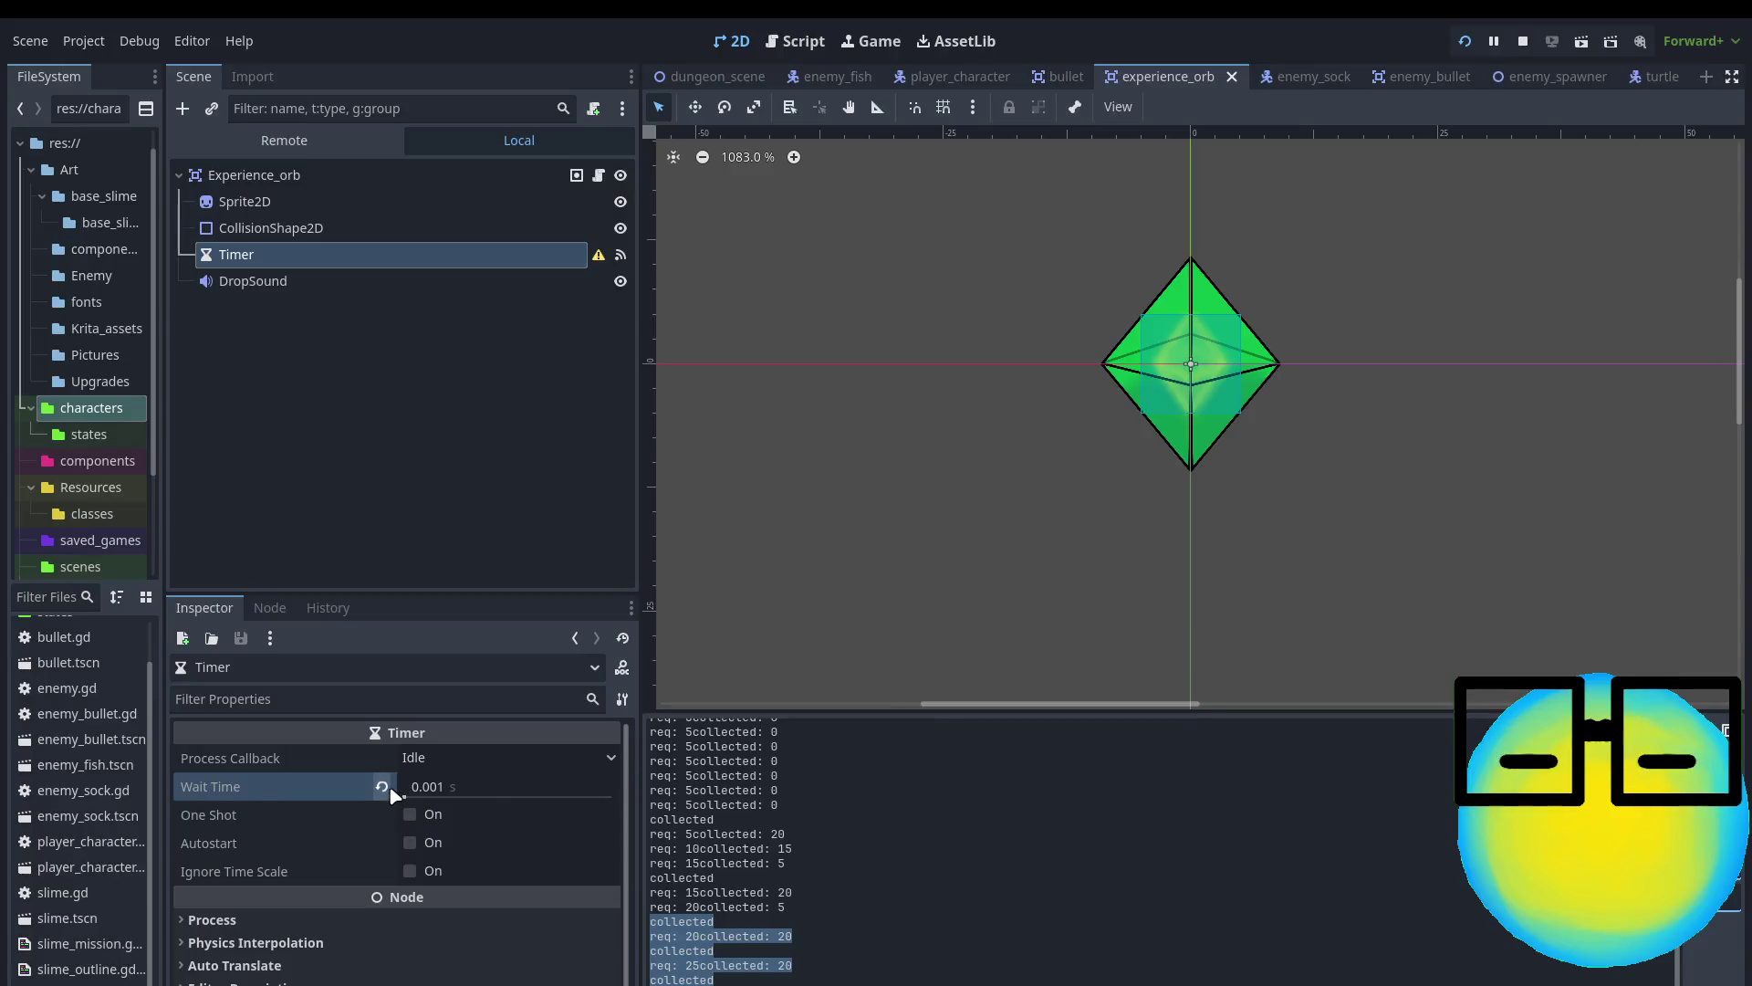
text(1)
key(Return)
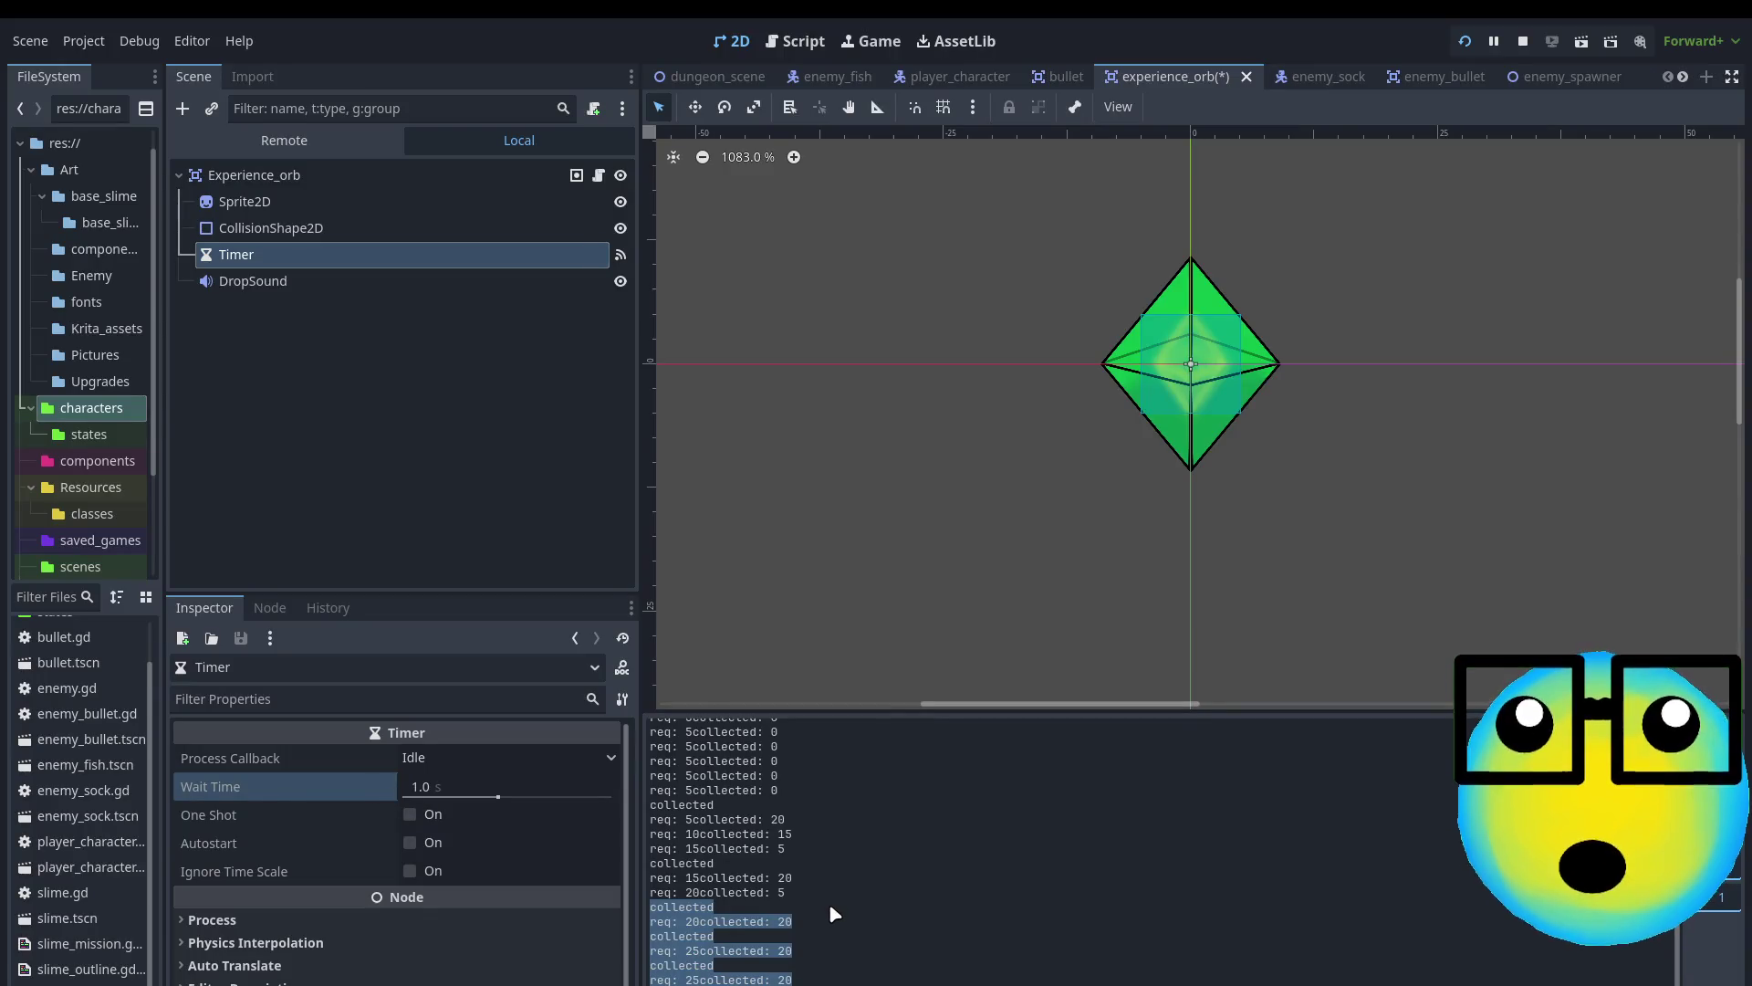
click(598, 176)
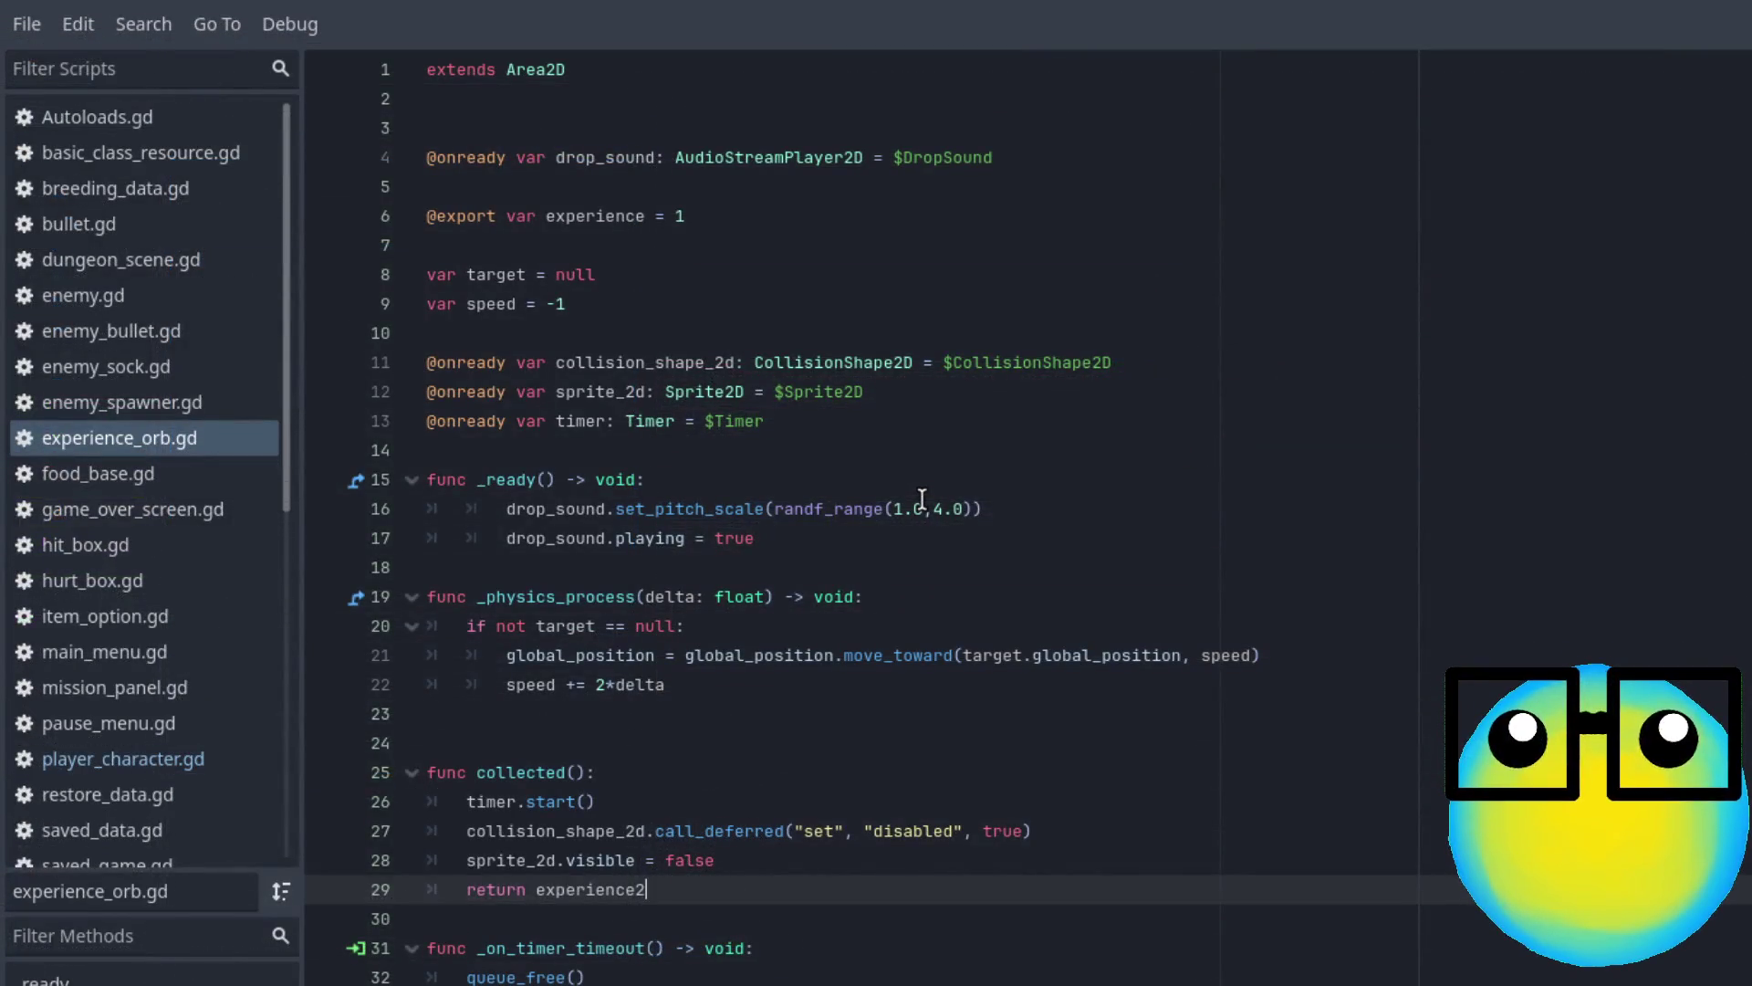
key(BackSpace)
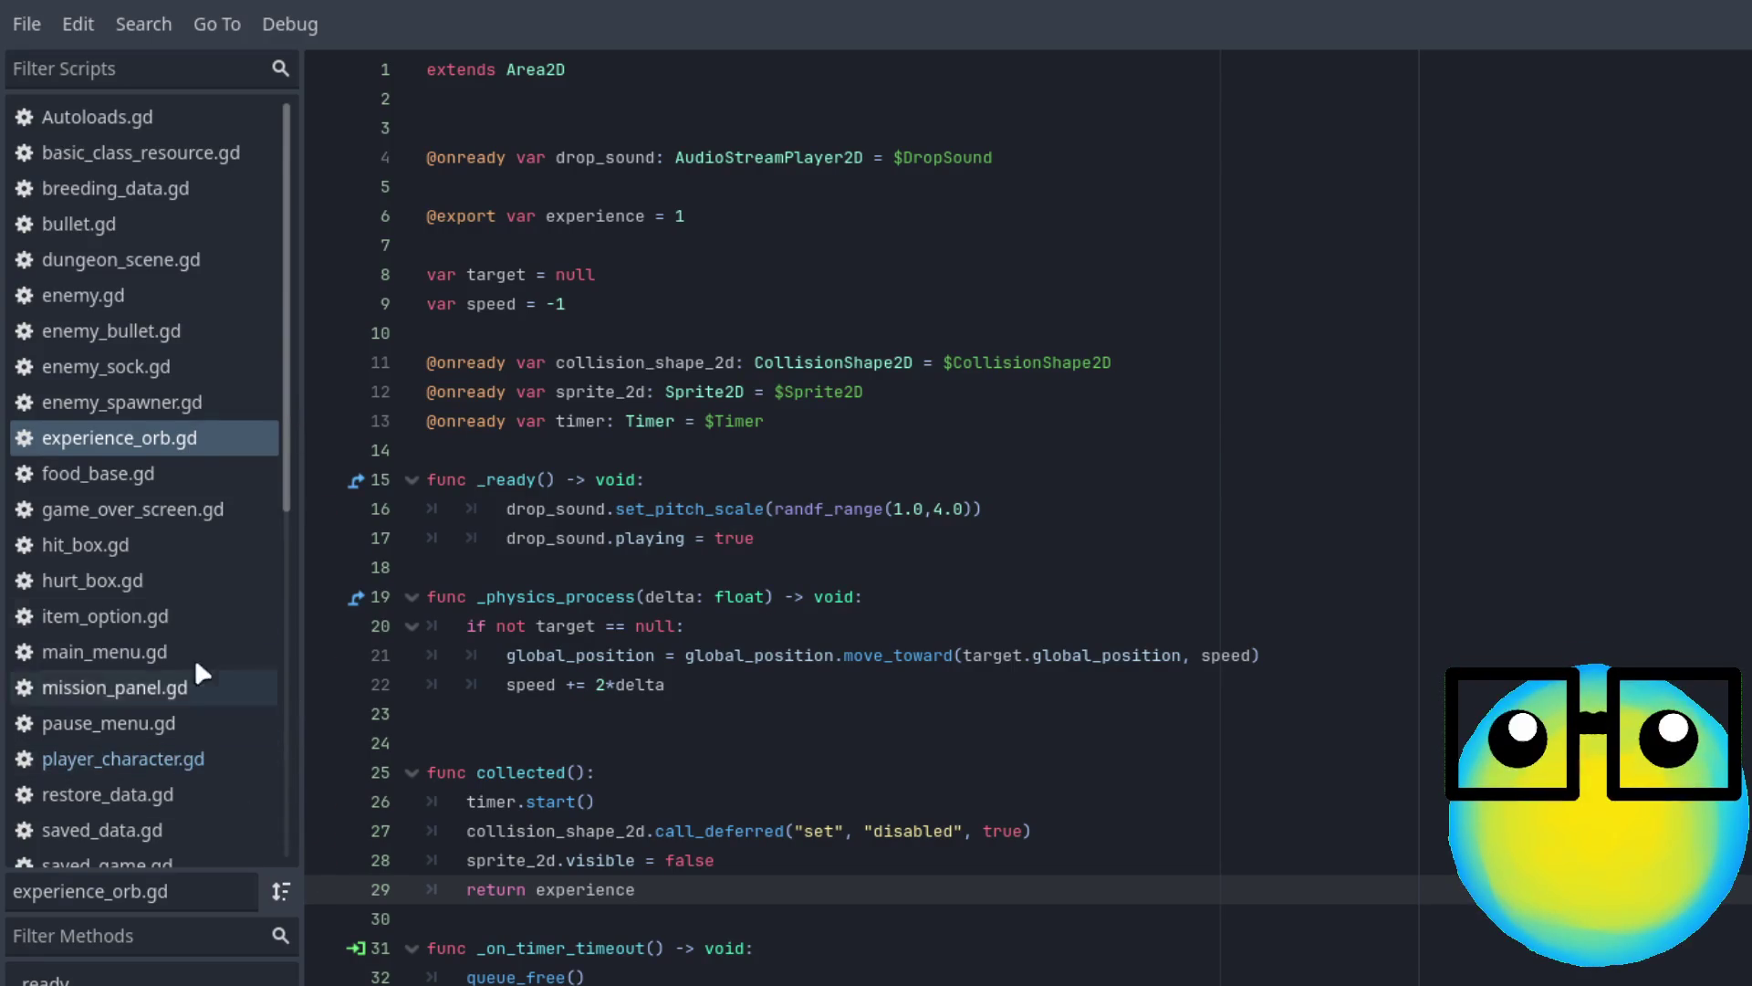
click(111, 288)
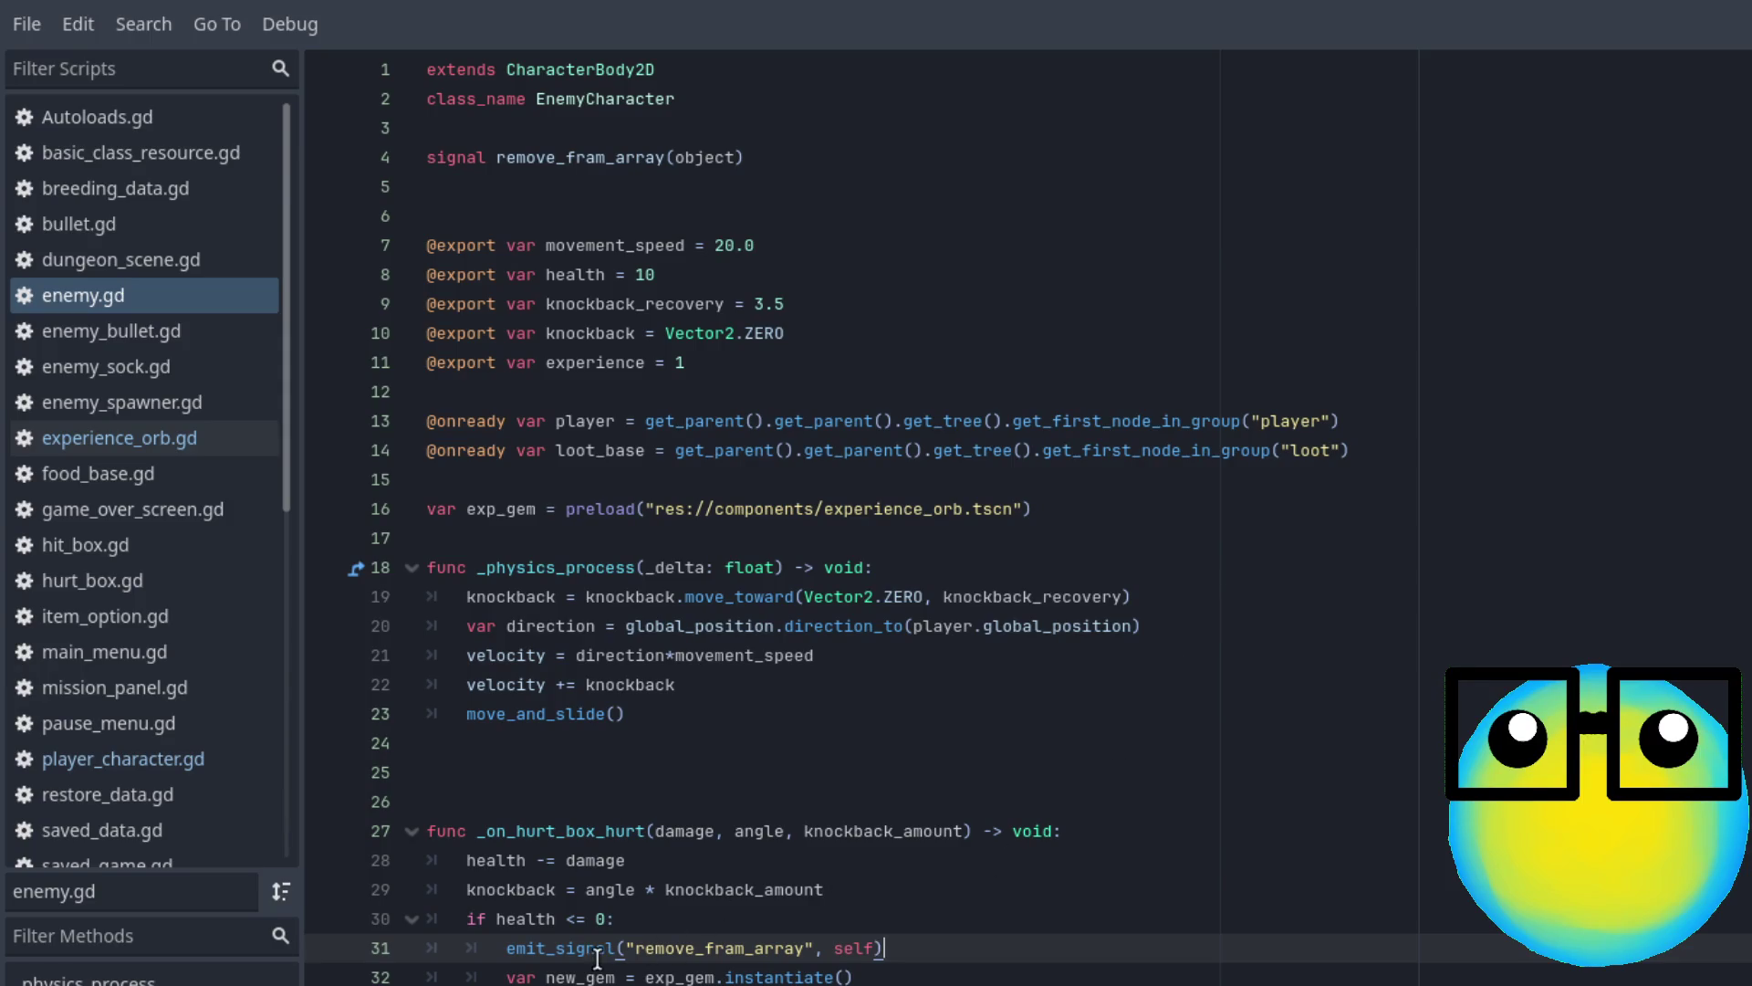
click(574, 918)
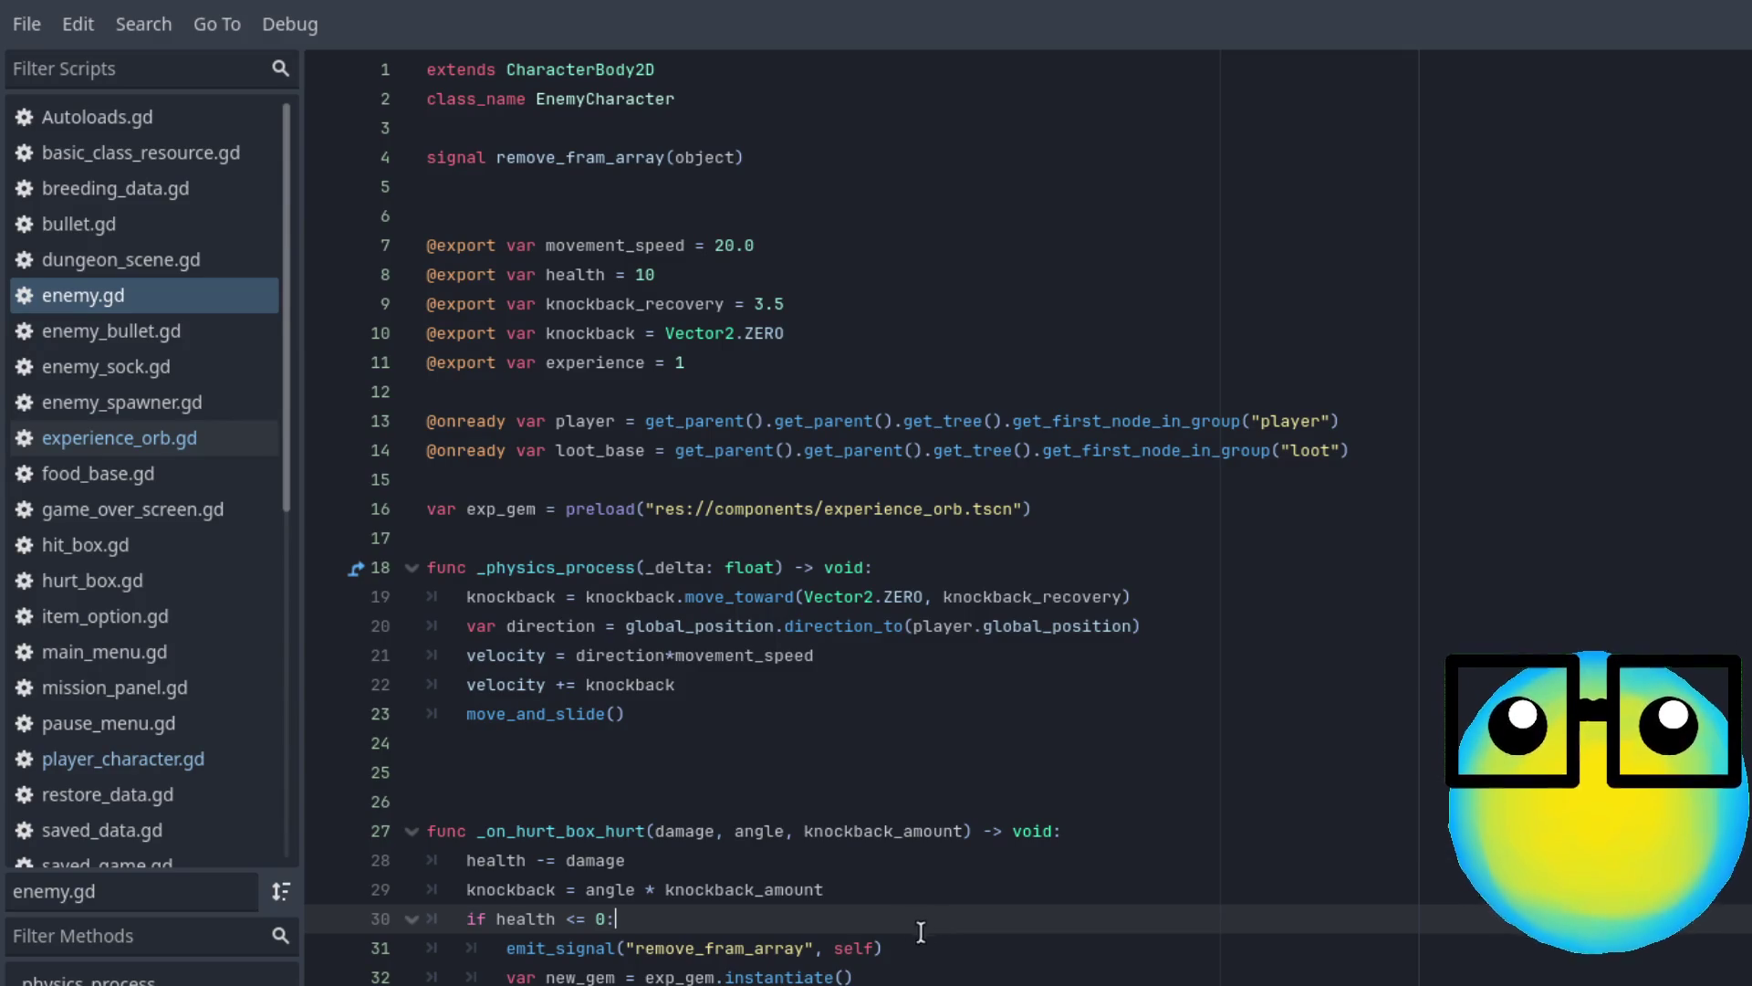
click(949, 956)
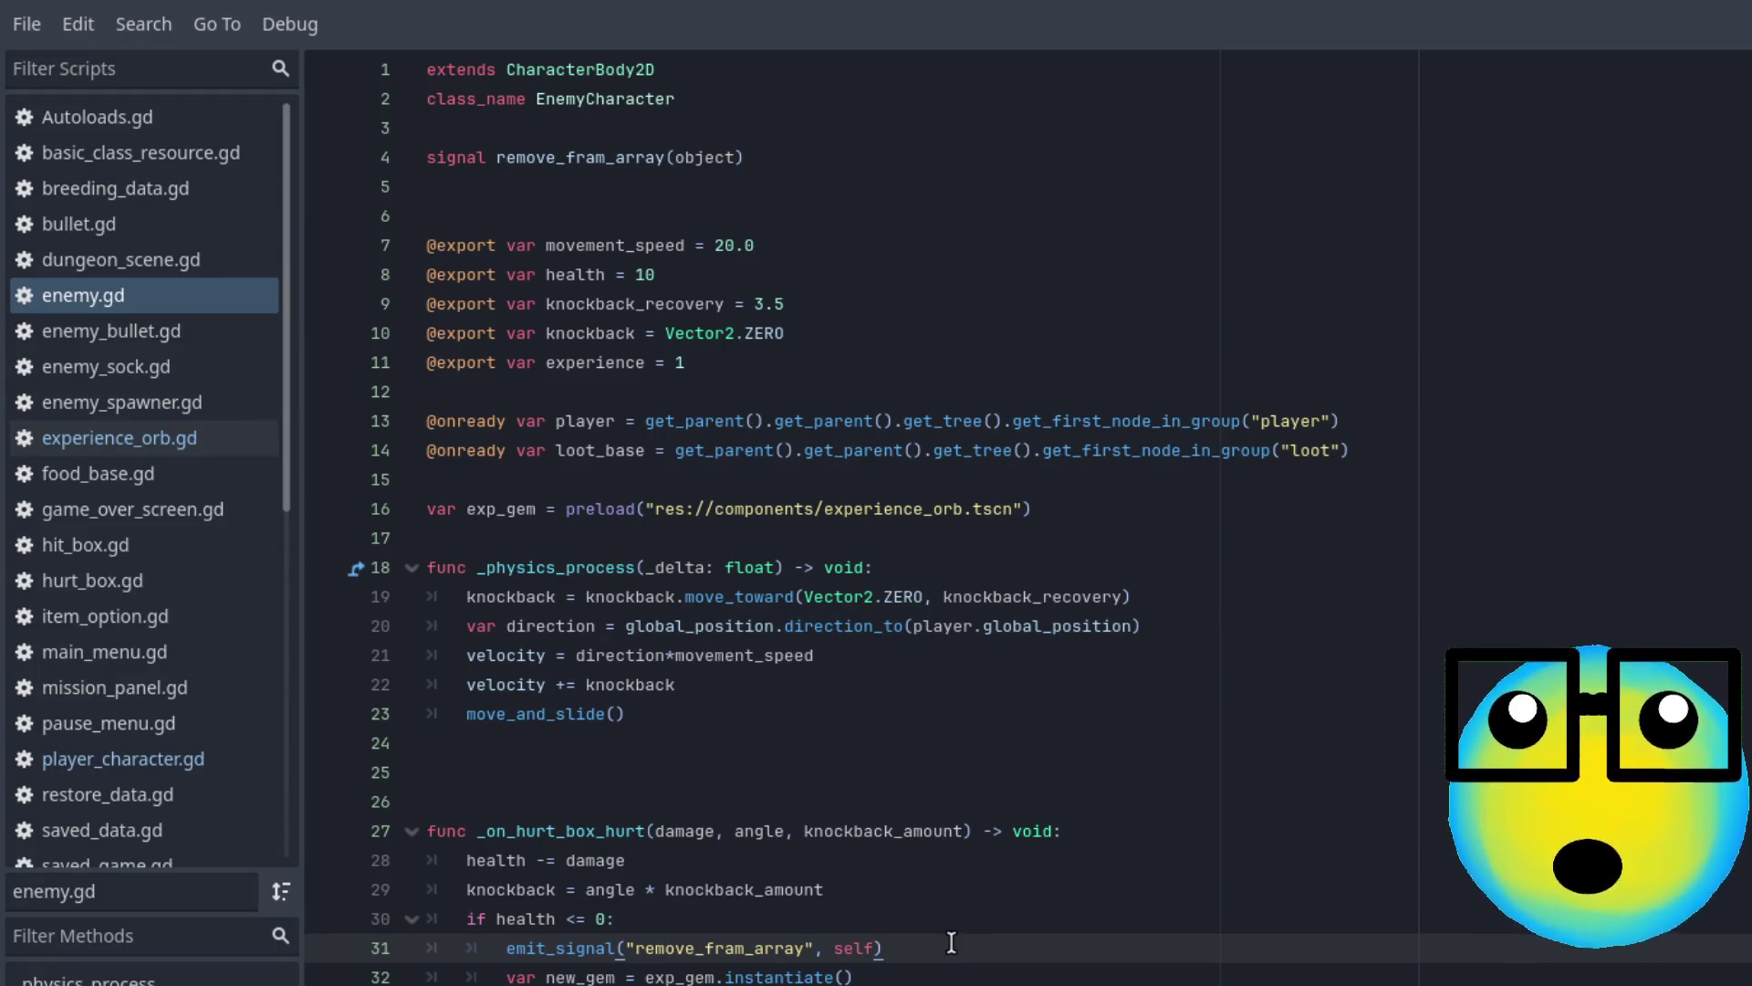
key(Down)
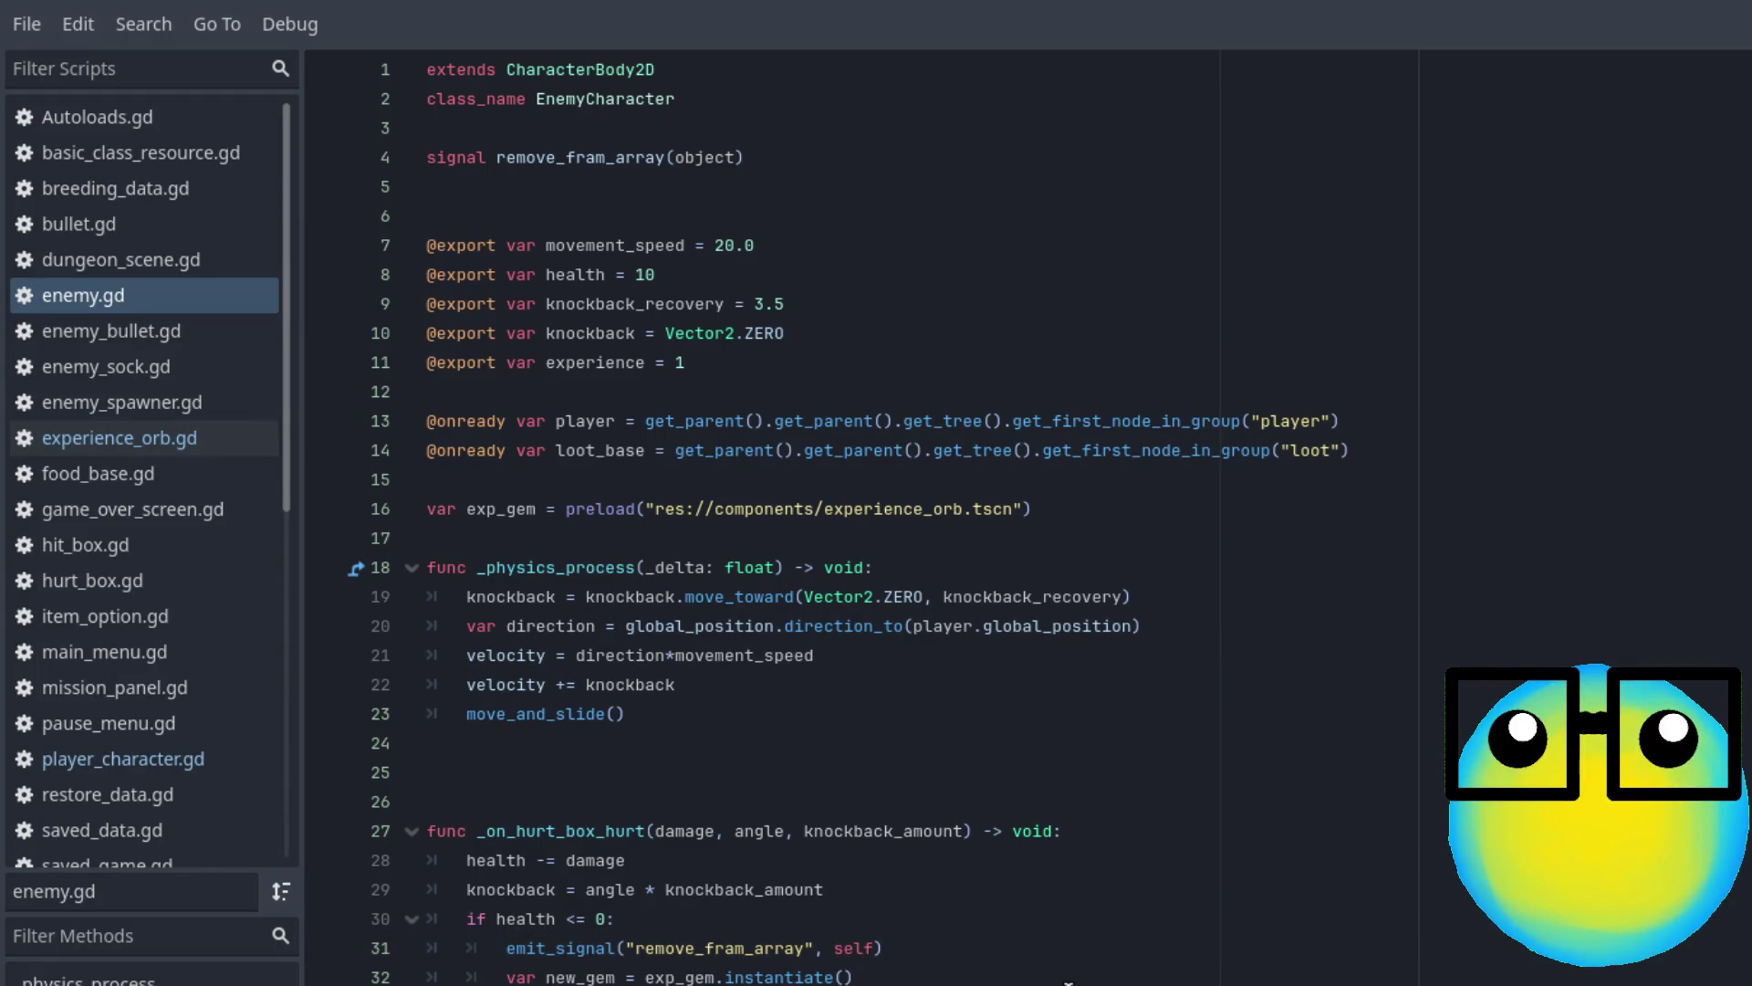
click(946, 975)
Add print("exp-collected") as the first line of collected() in experience_orb.gd
click(119, 438)
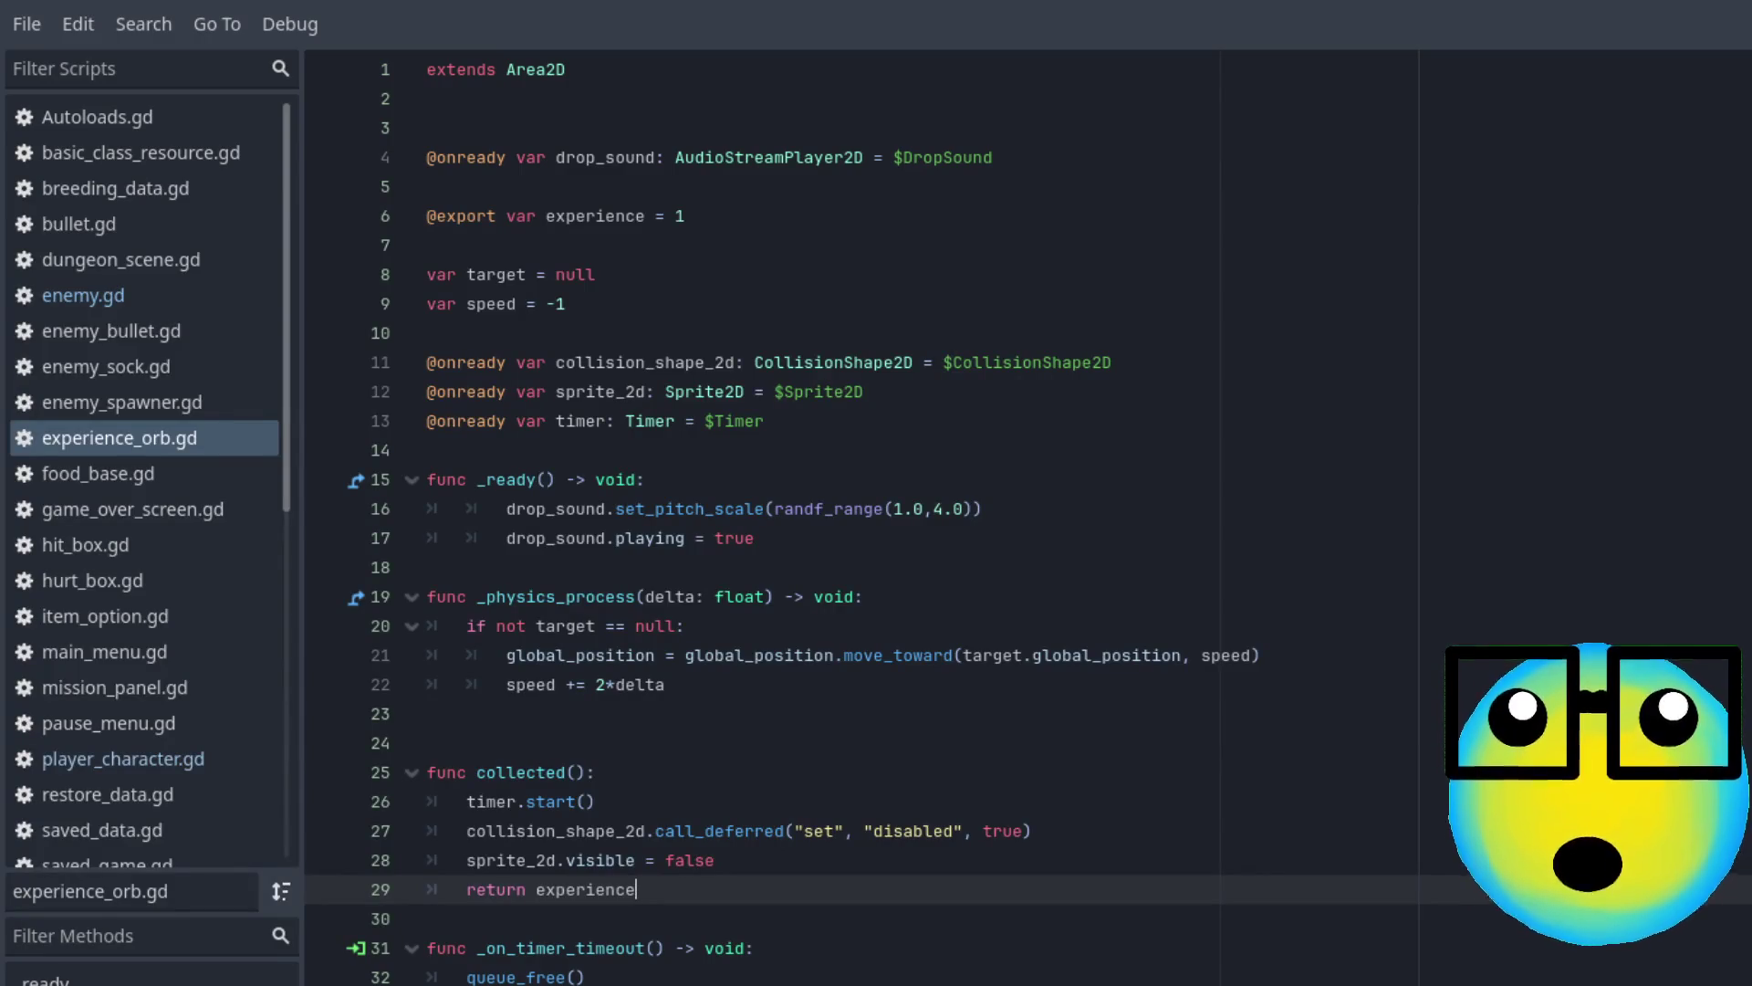
click(659, 772)
key(Return)
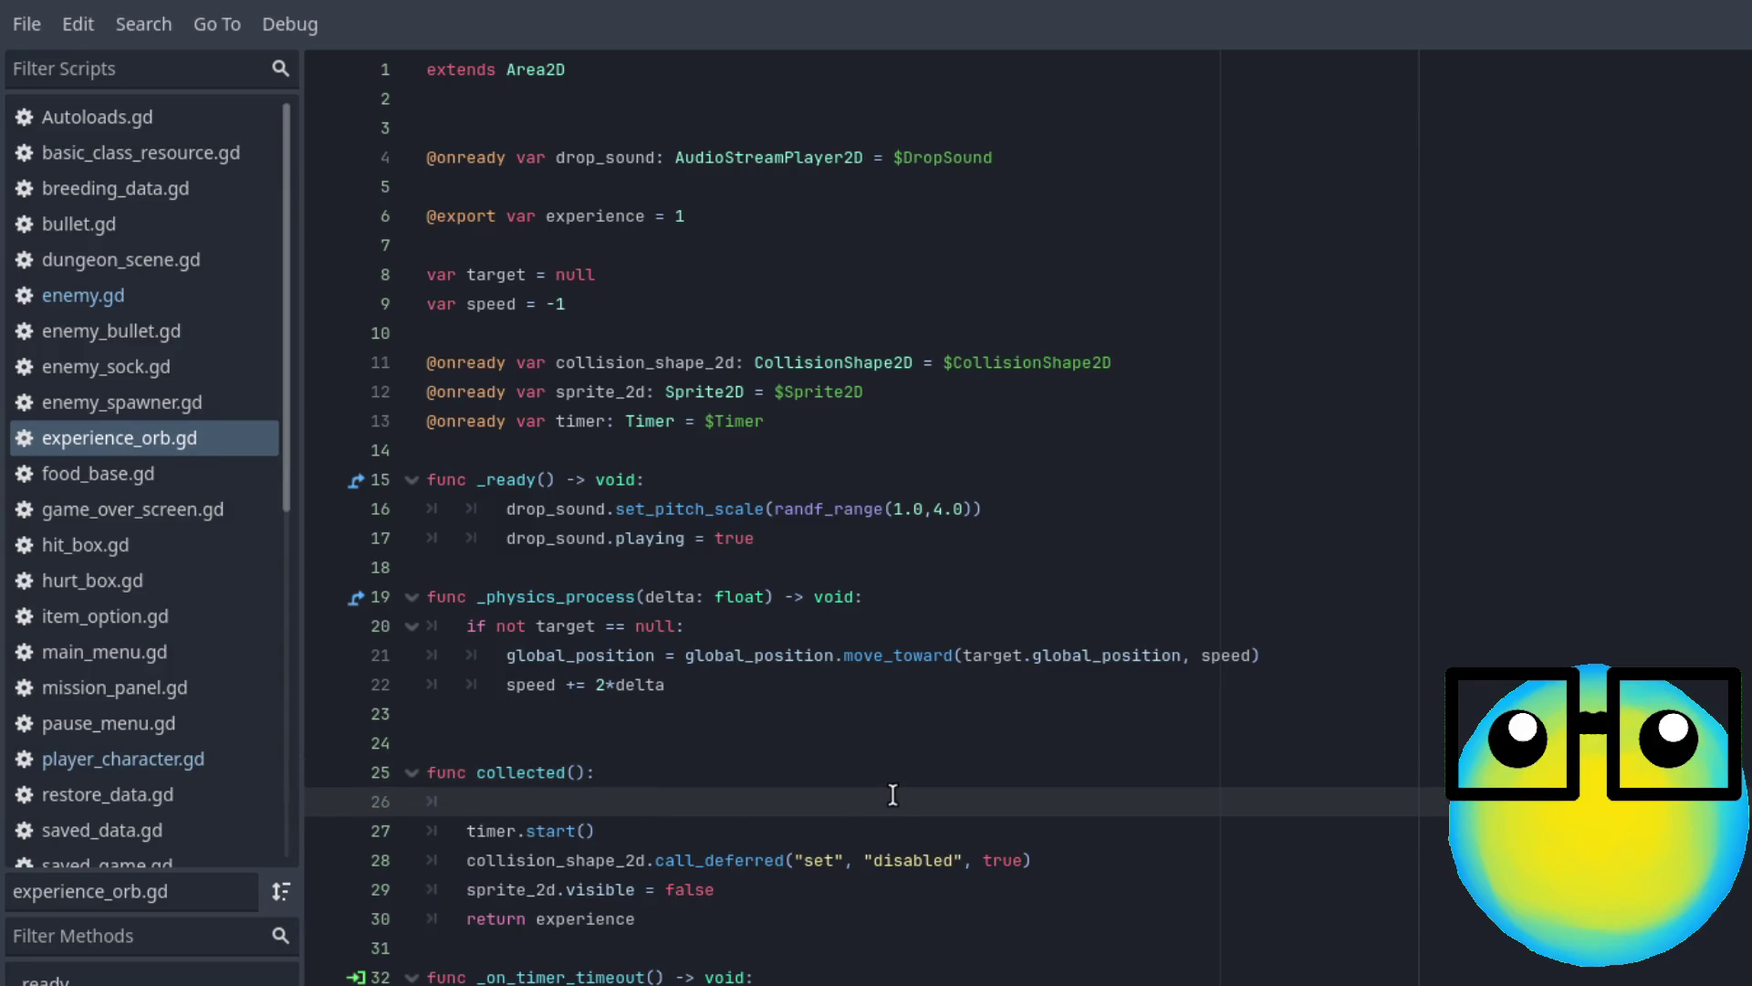
text(P)
key(BackSpace)
text(print("exp-collected)
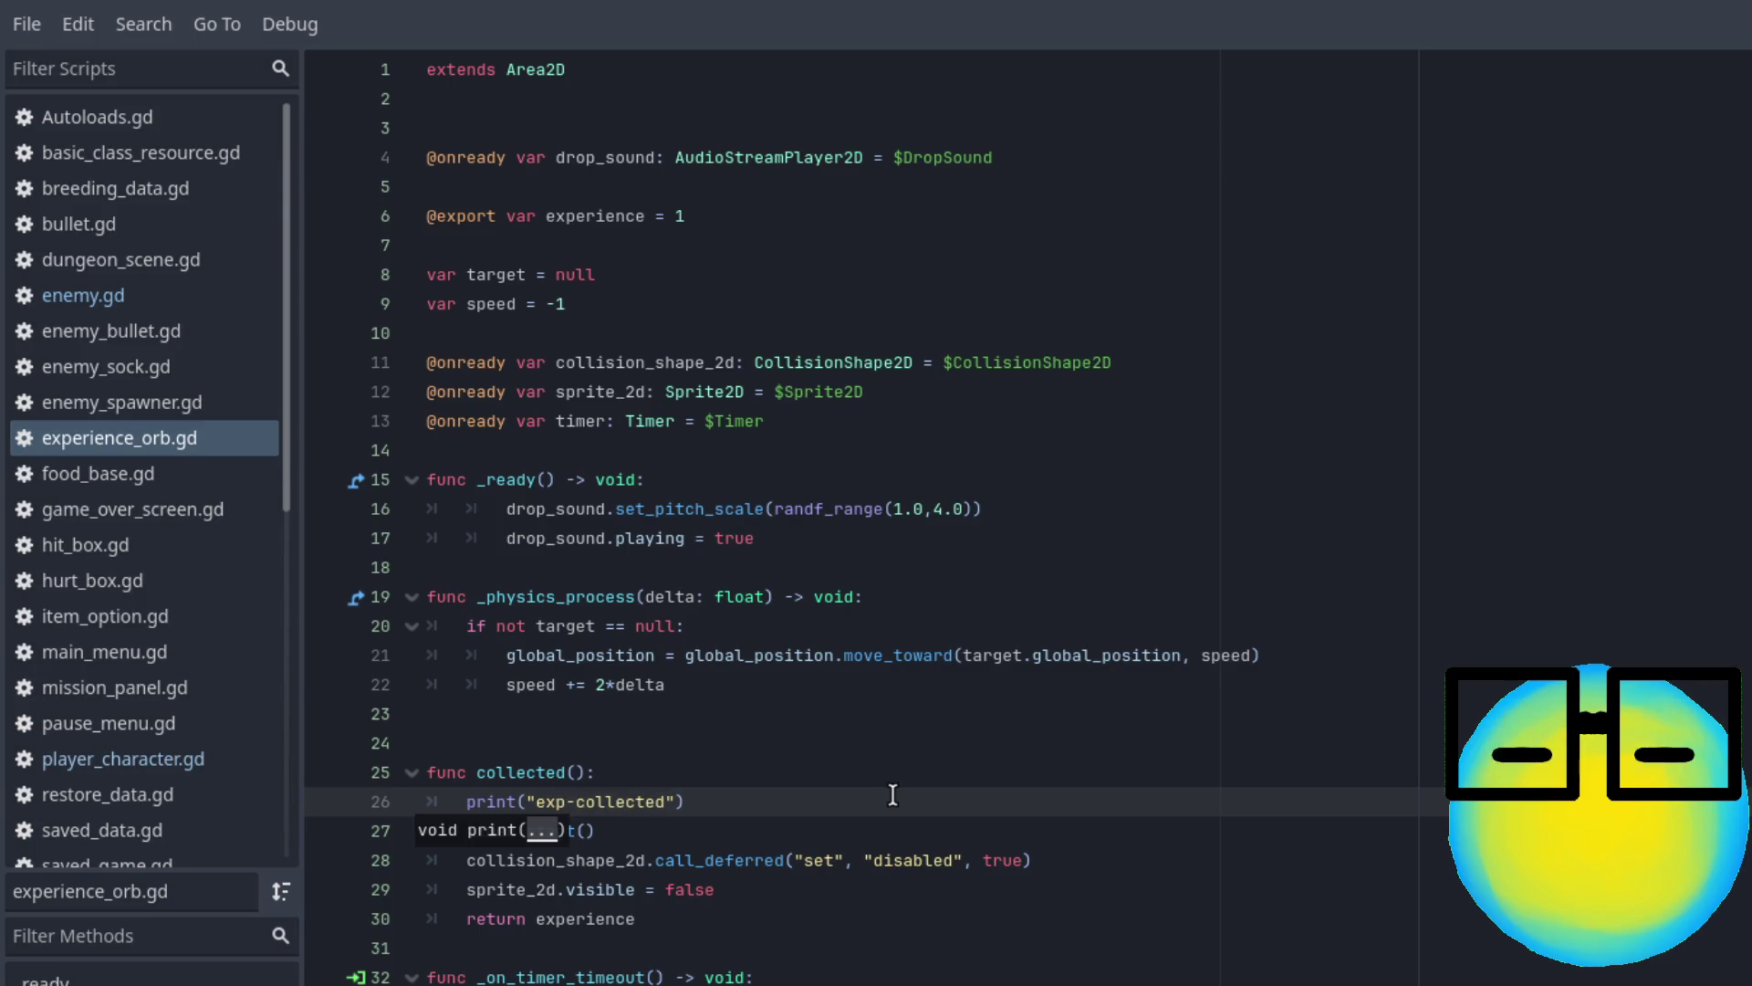
click(168, 758)
In player_character.gd, delete line 203 and the print("collected") debug line with its blank line
click(1205, 775)
mouse_move(1132, 772)
mouse_down()
mouse_move(322, 741)
mouse_move(327, 771)
mouse_up()
key(BackSpace)
key(BackSpace)
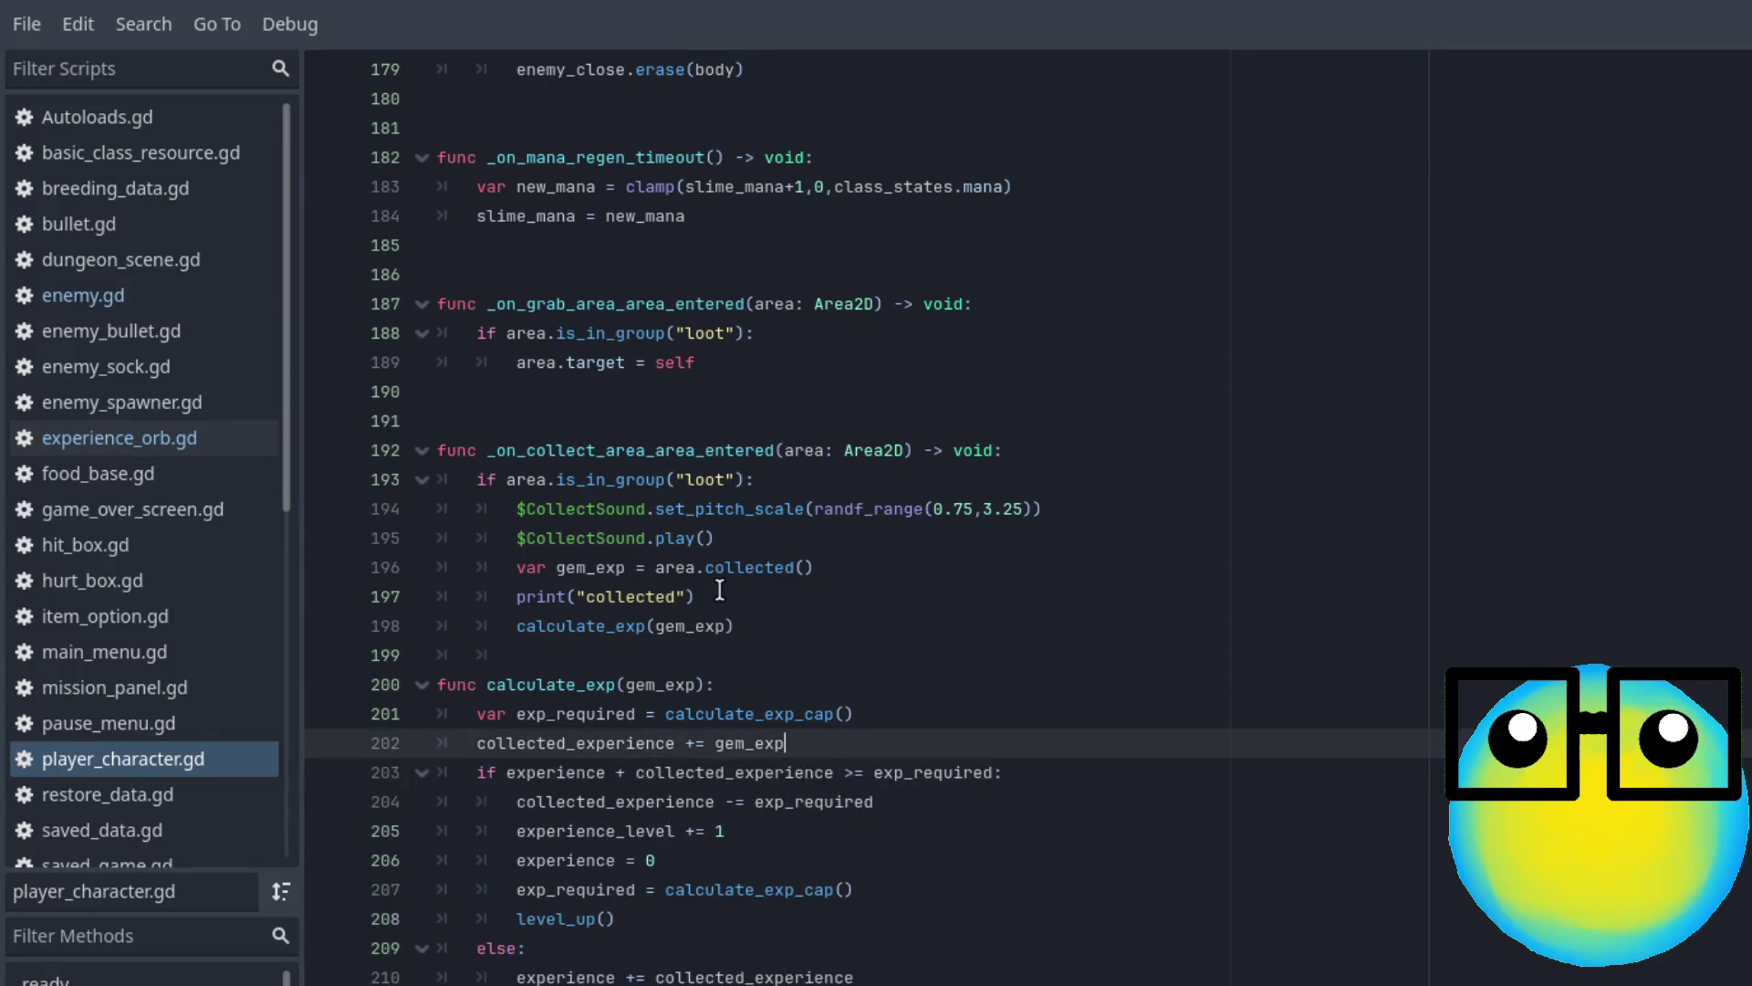
mouse_move(698, 595)
mouse_down()
mouse_move(195, 579)
mouse_move(305, 598)
mouse_up()
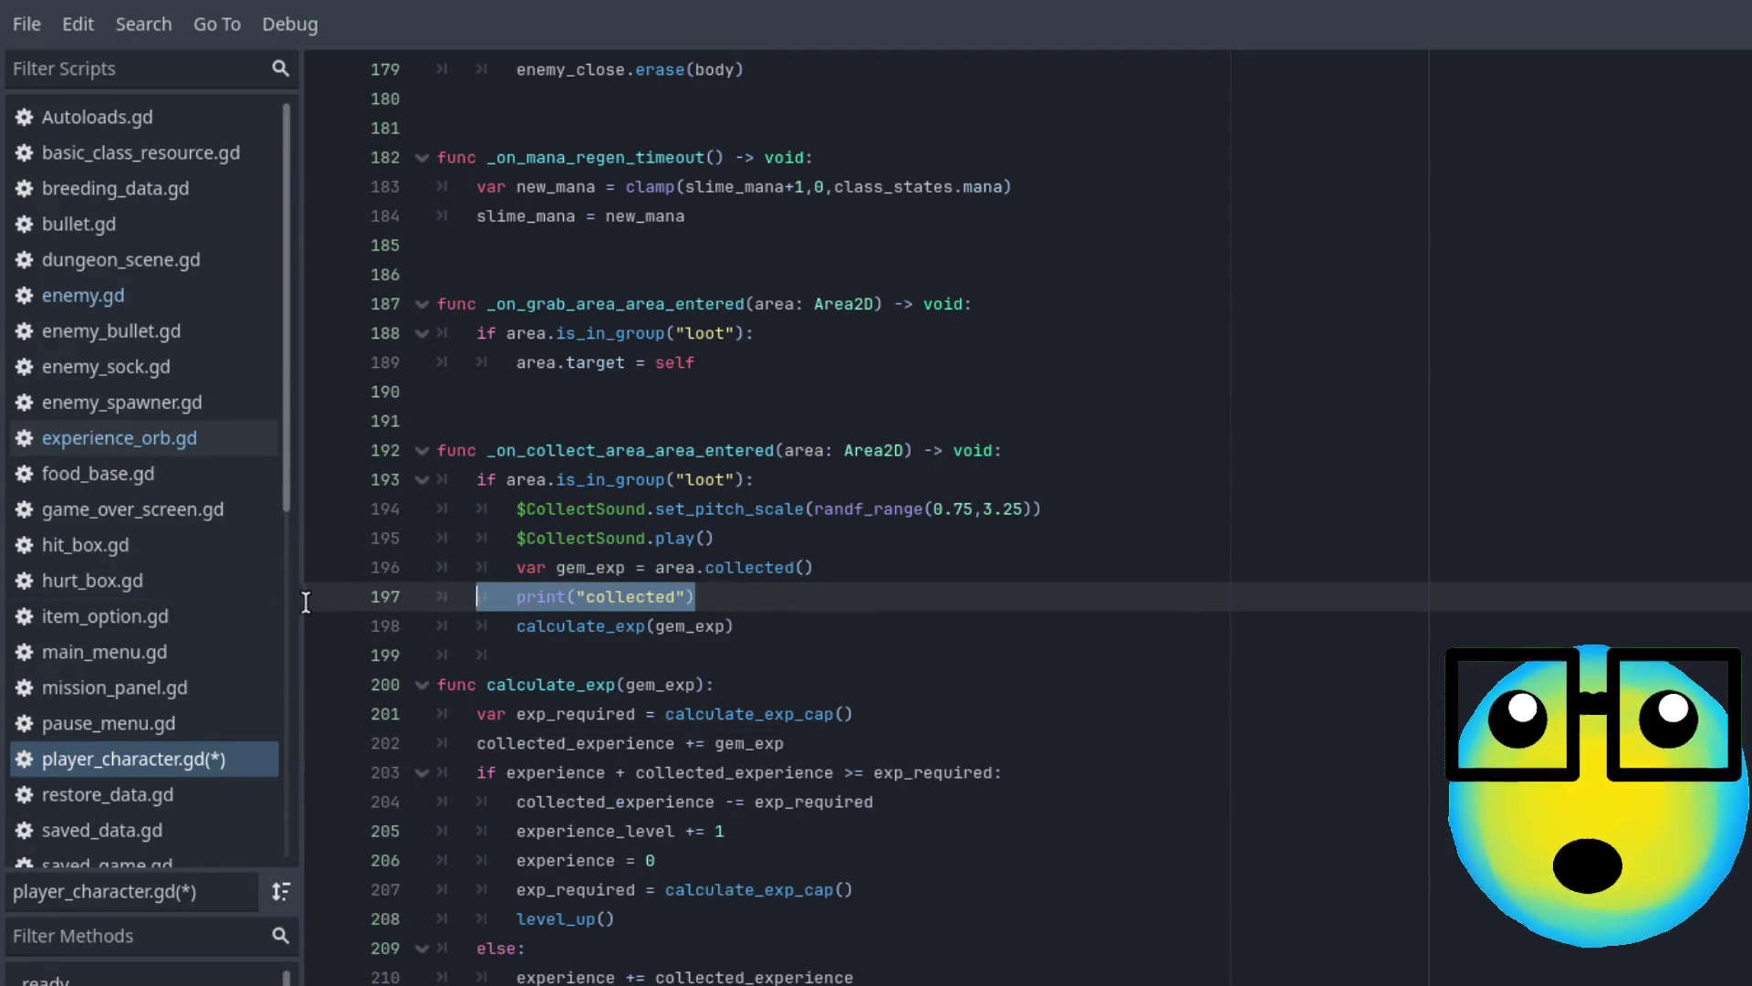
key(BackSpace)
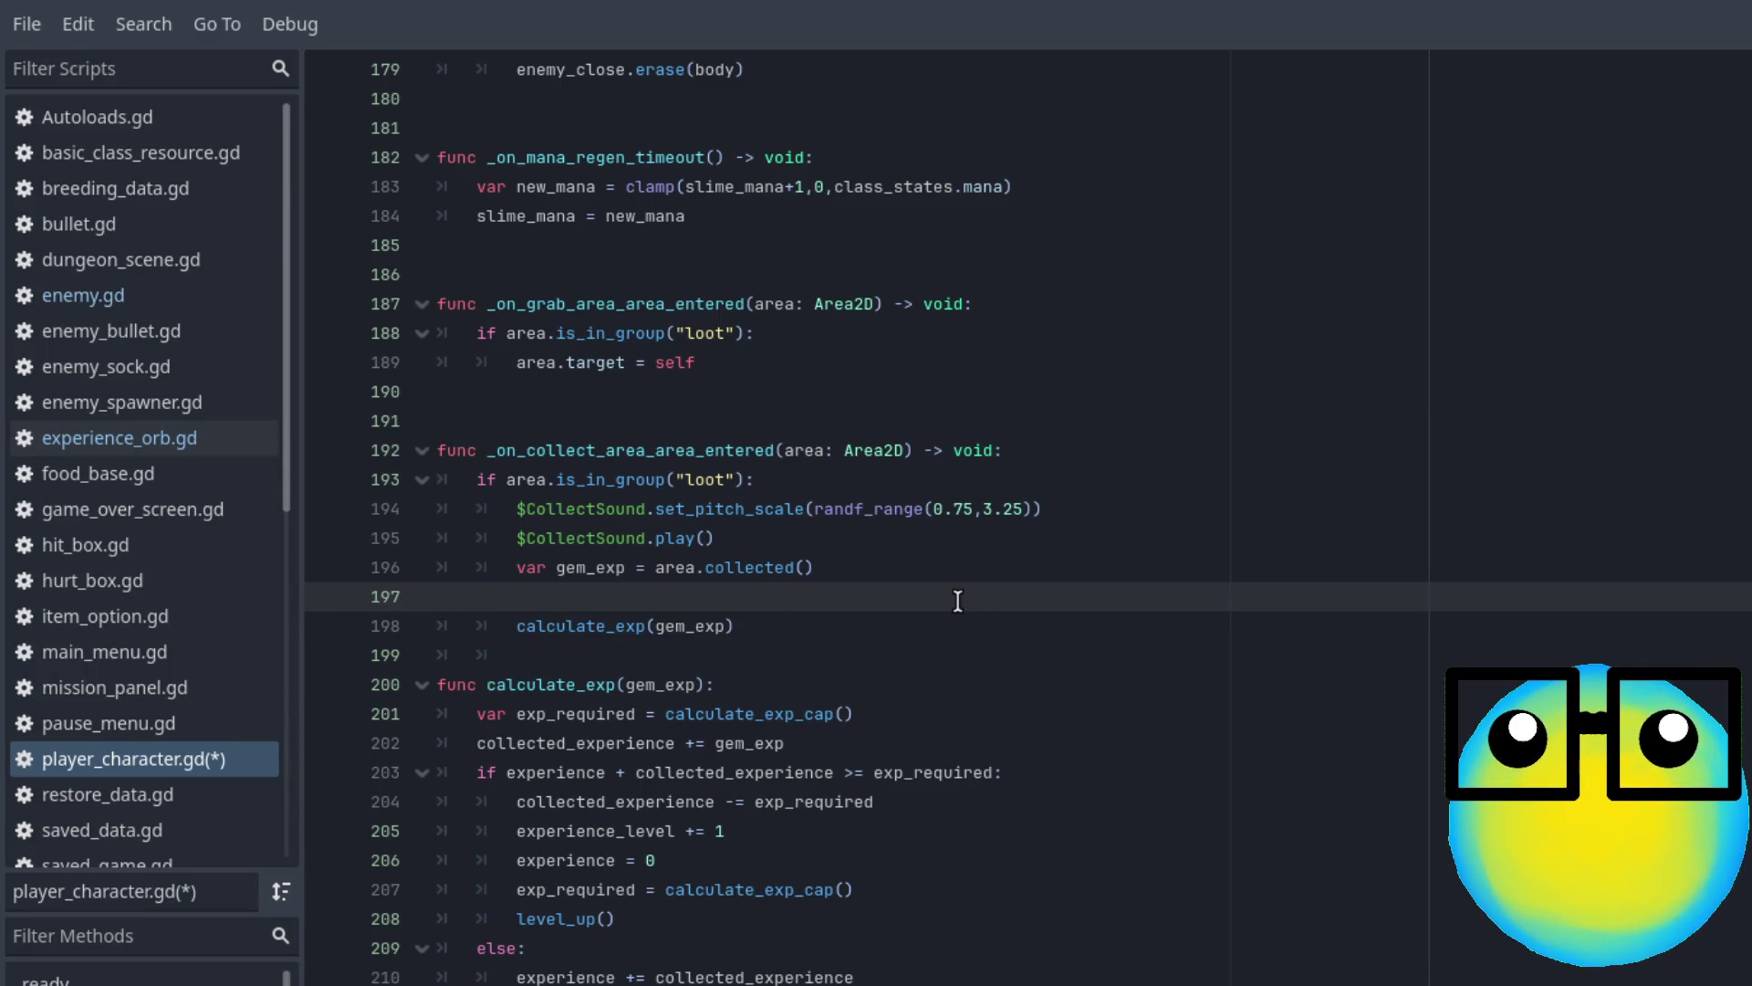
key(BackSpace)
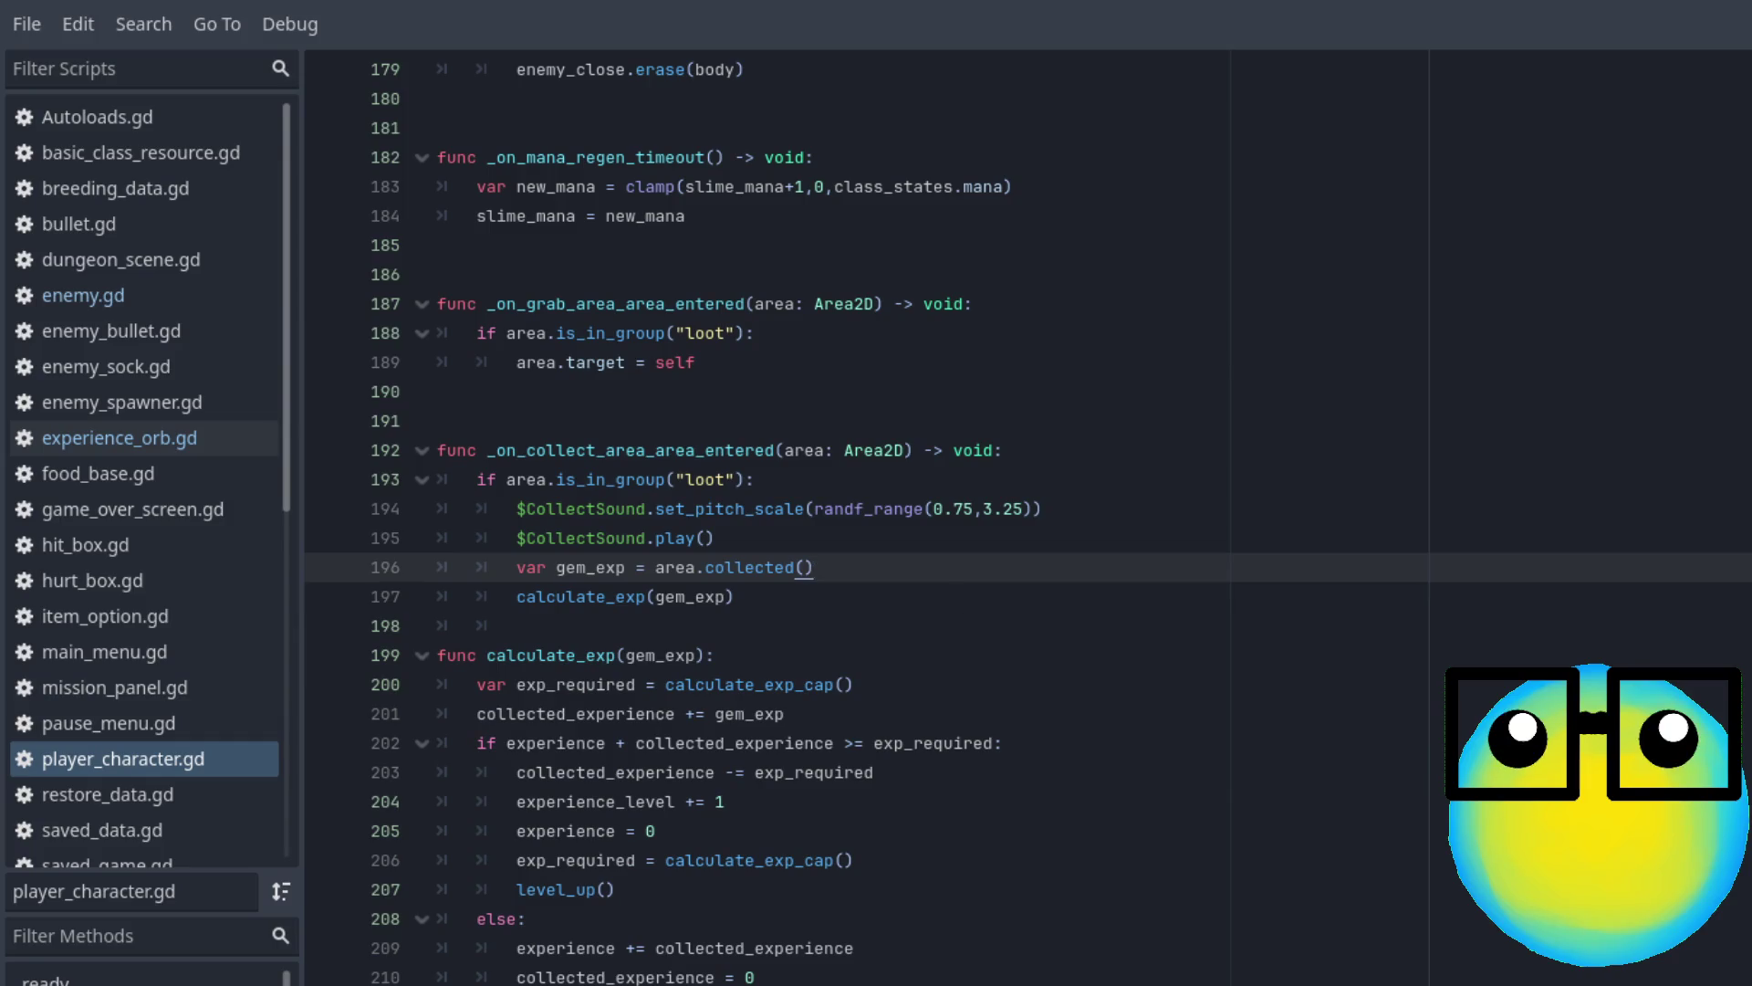
click(1311, 712)
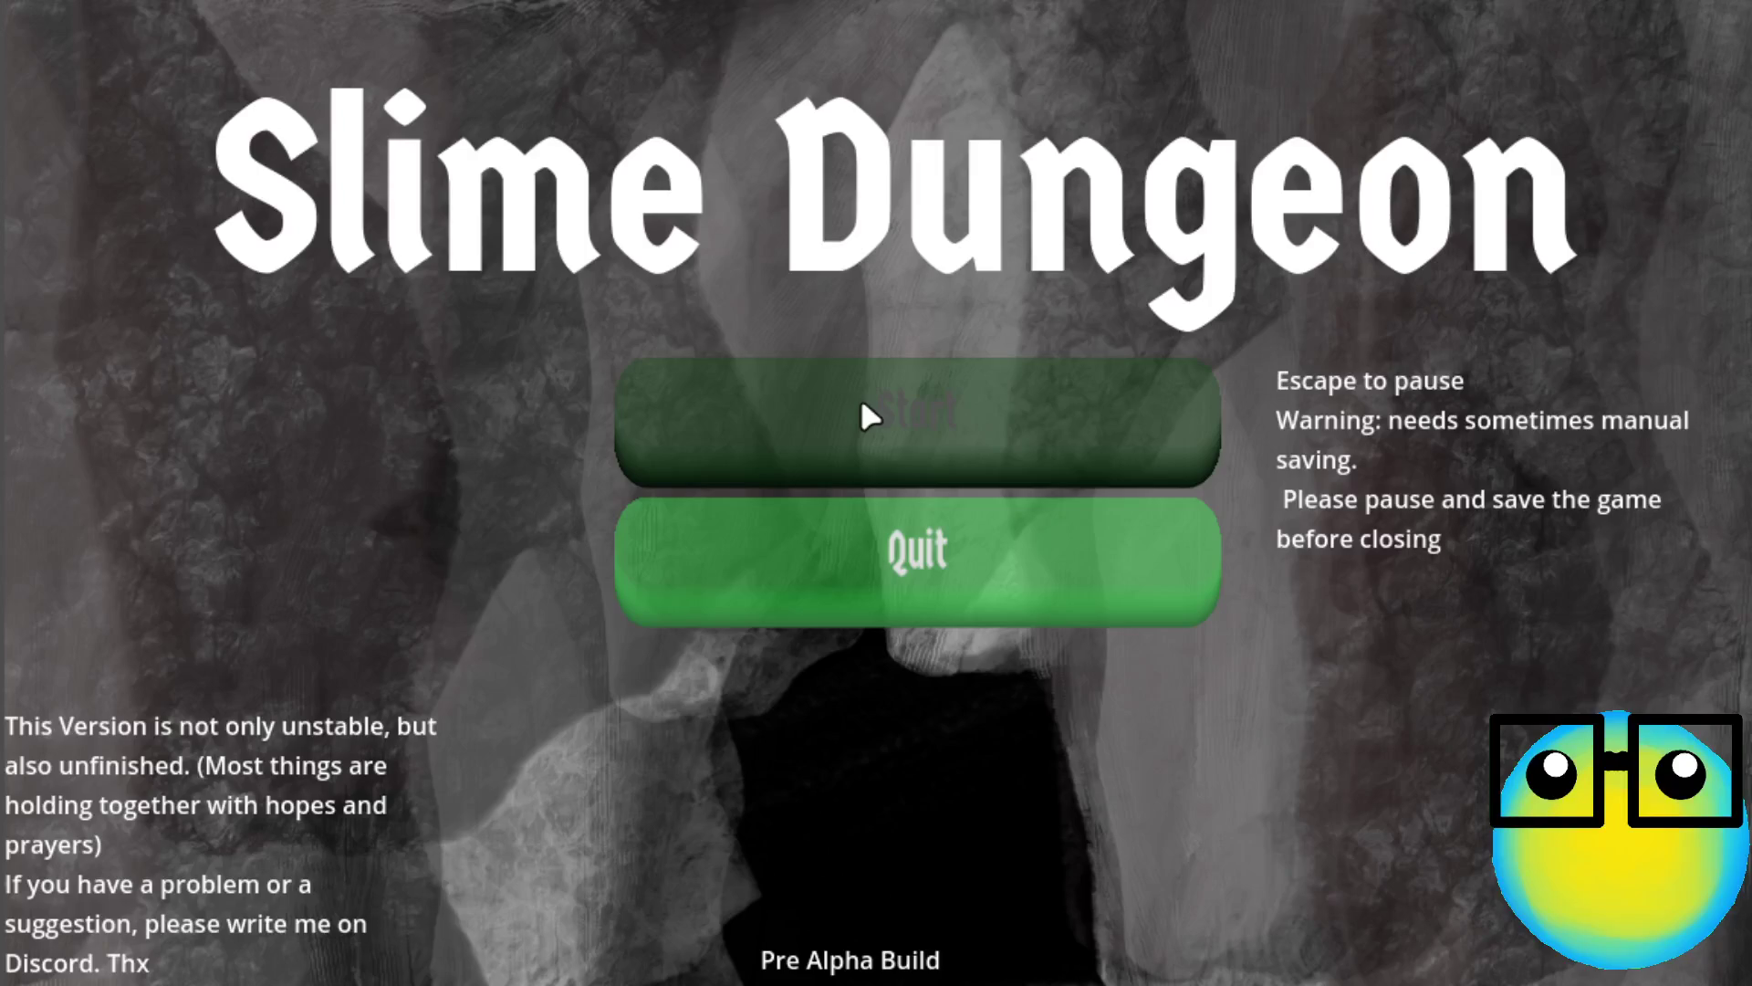
Start a game, restart after Game Over, send the pink slime on a mission, taking bullet upgrades
click(861, 403)
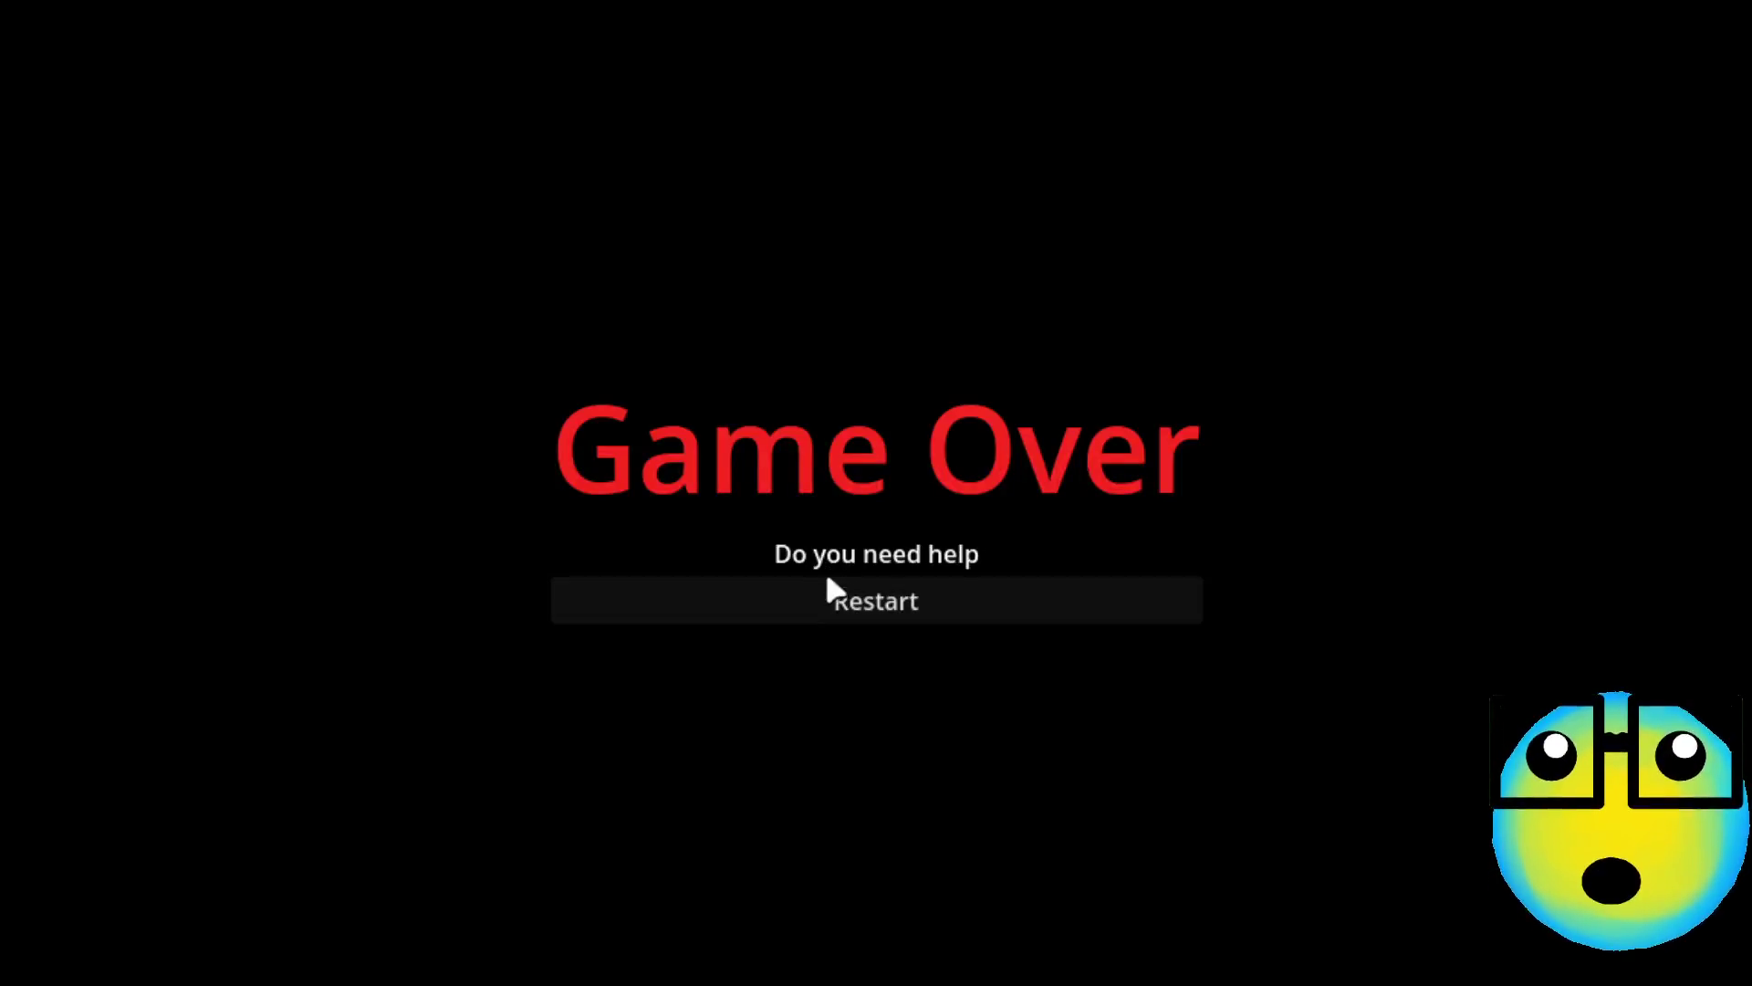
click(827, 593)
click(859, 438)
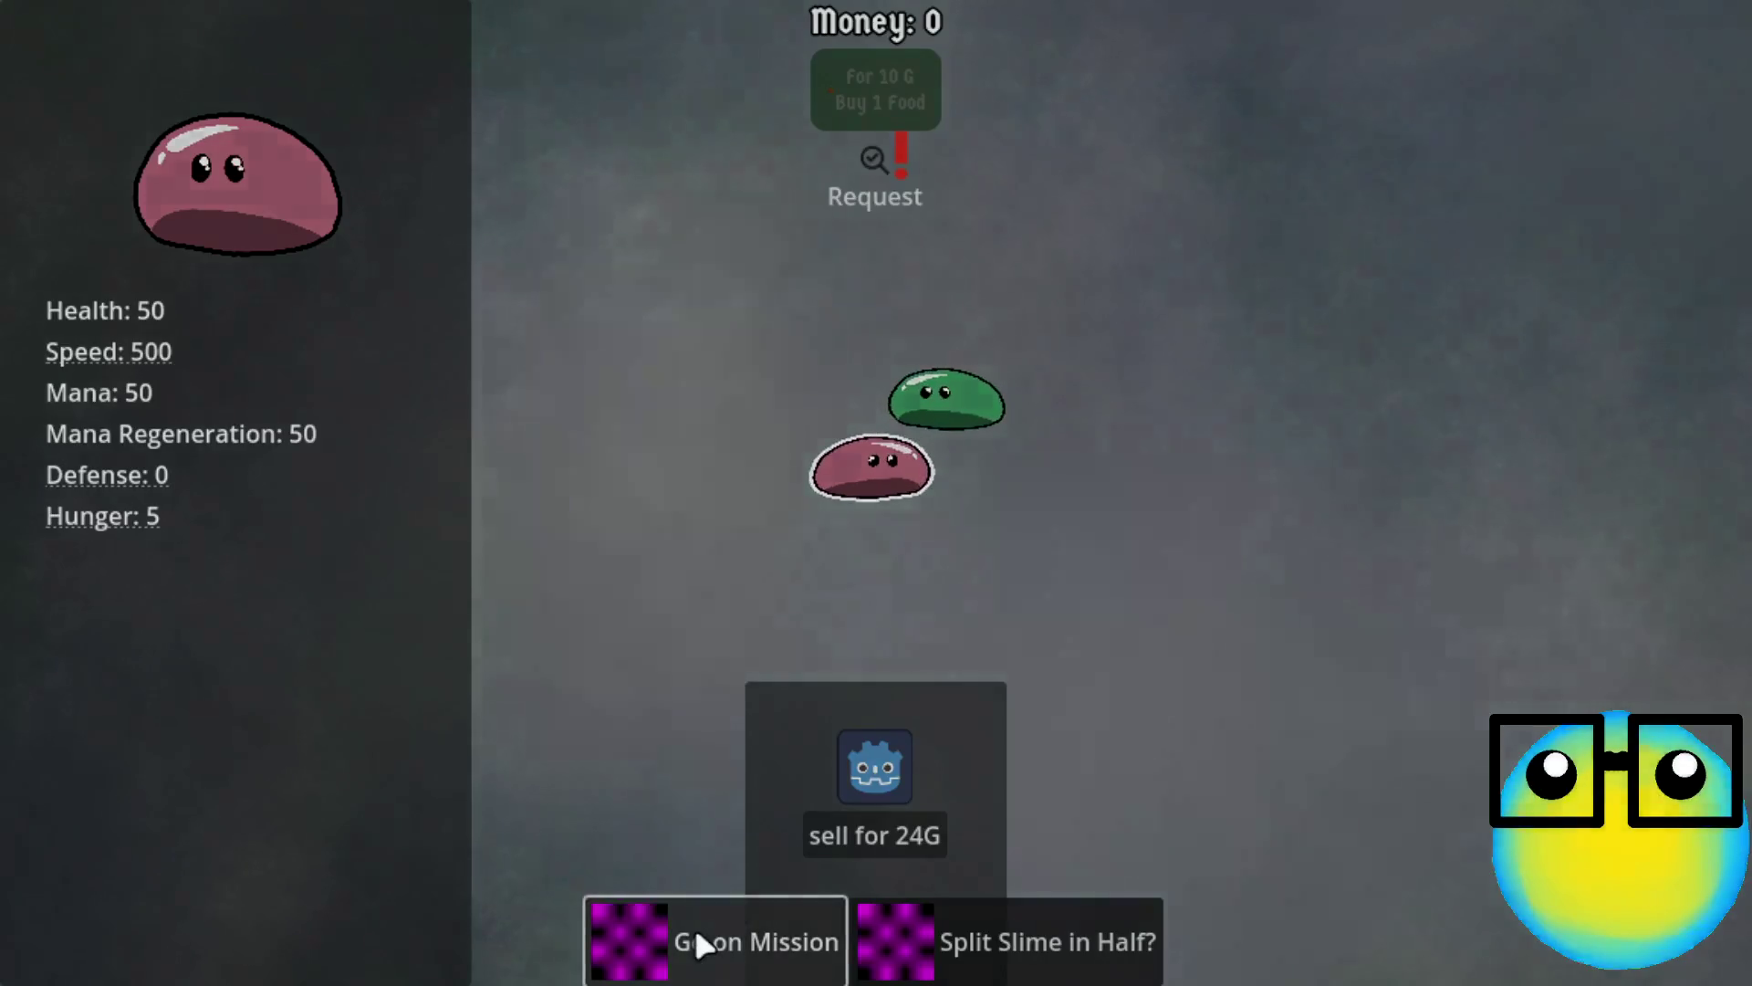
click(693, 927)
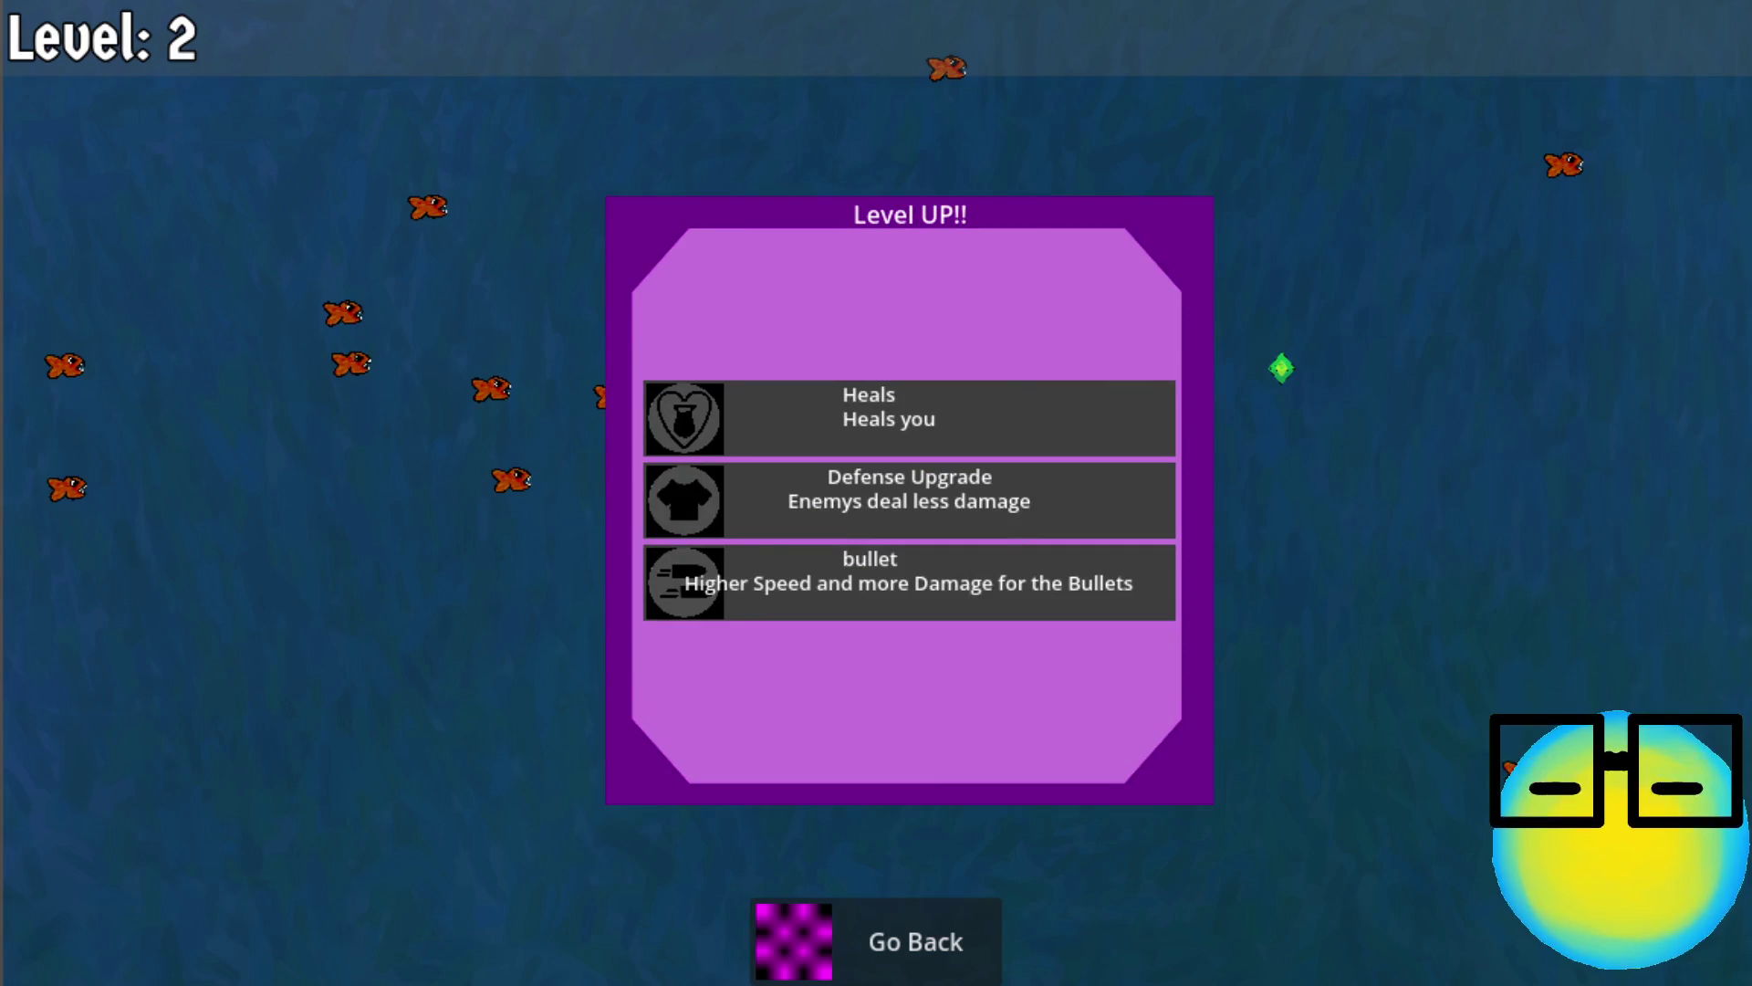
click(888, 580)
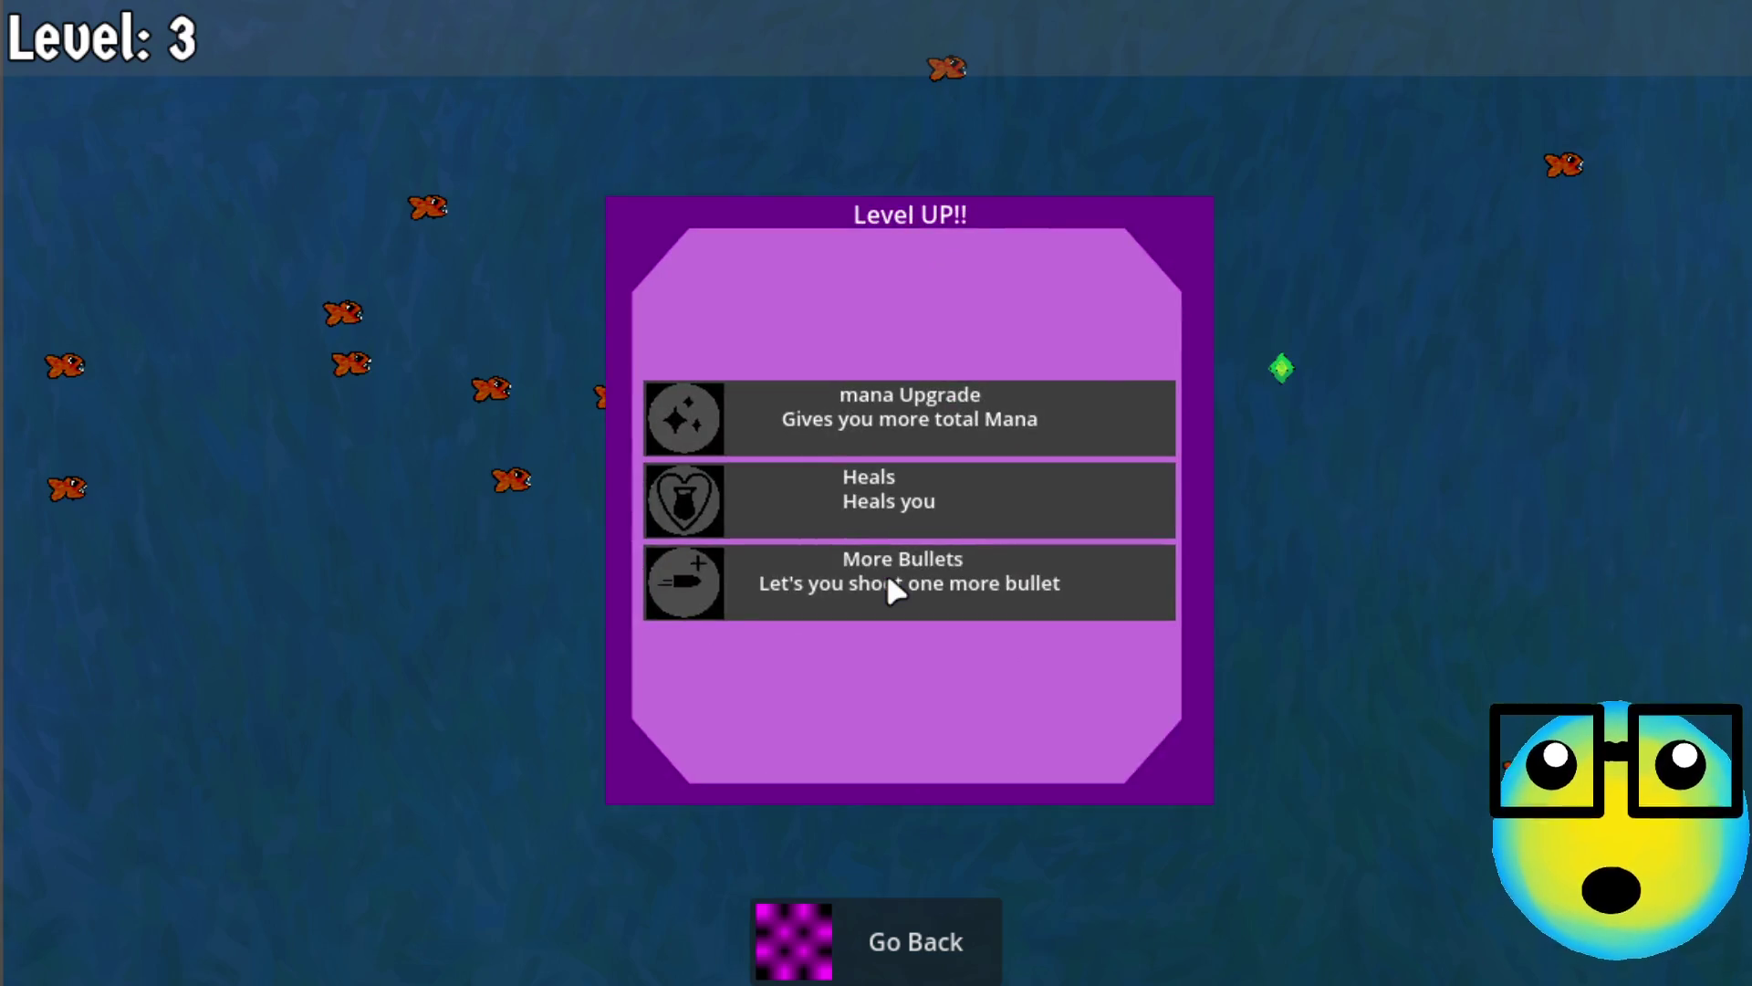
click(955, 593)
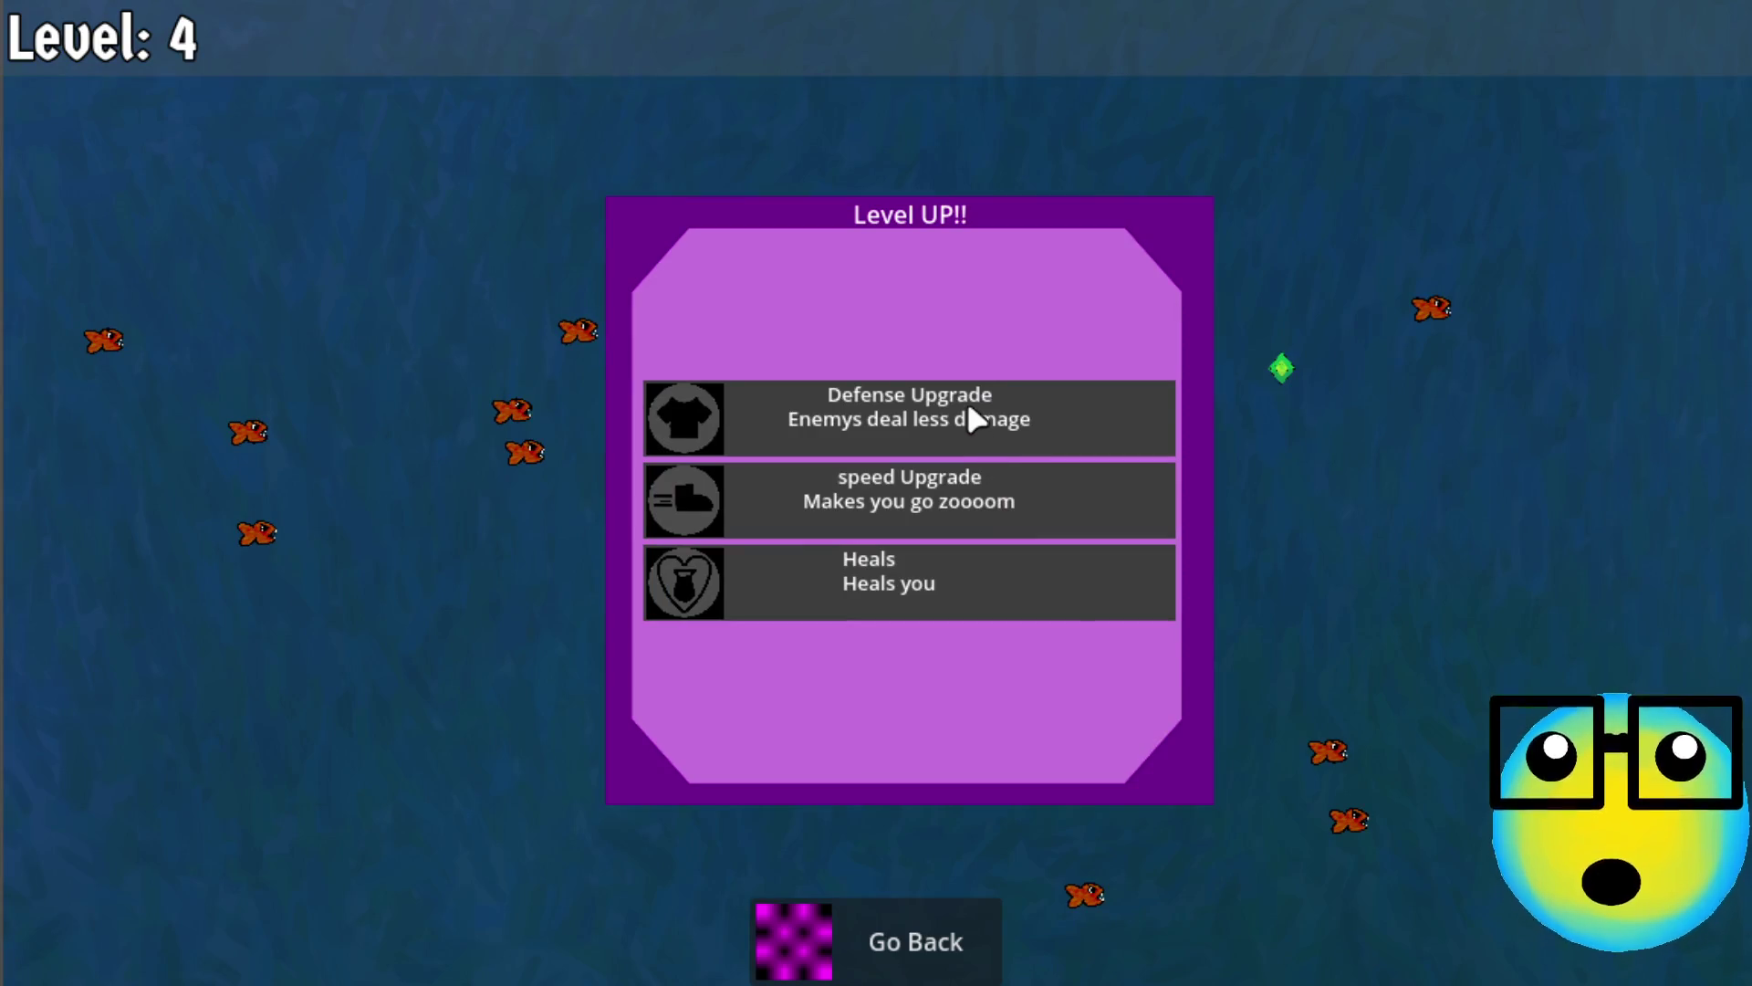
Level up to 11 with Defense, Mana Regeneration, mana and More Bullets upgrades, then Go Back
click(966, 406)
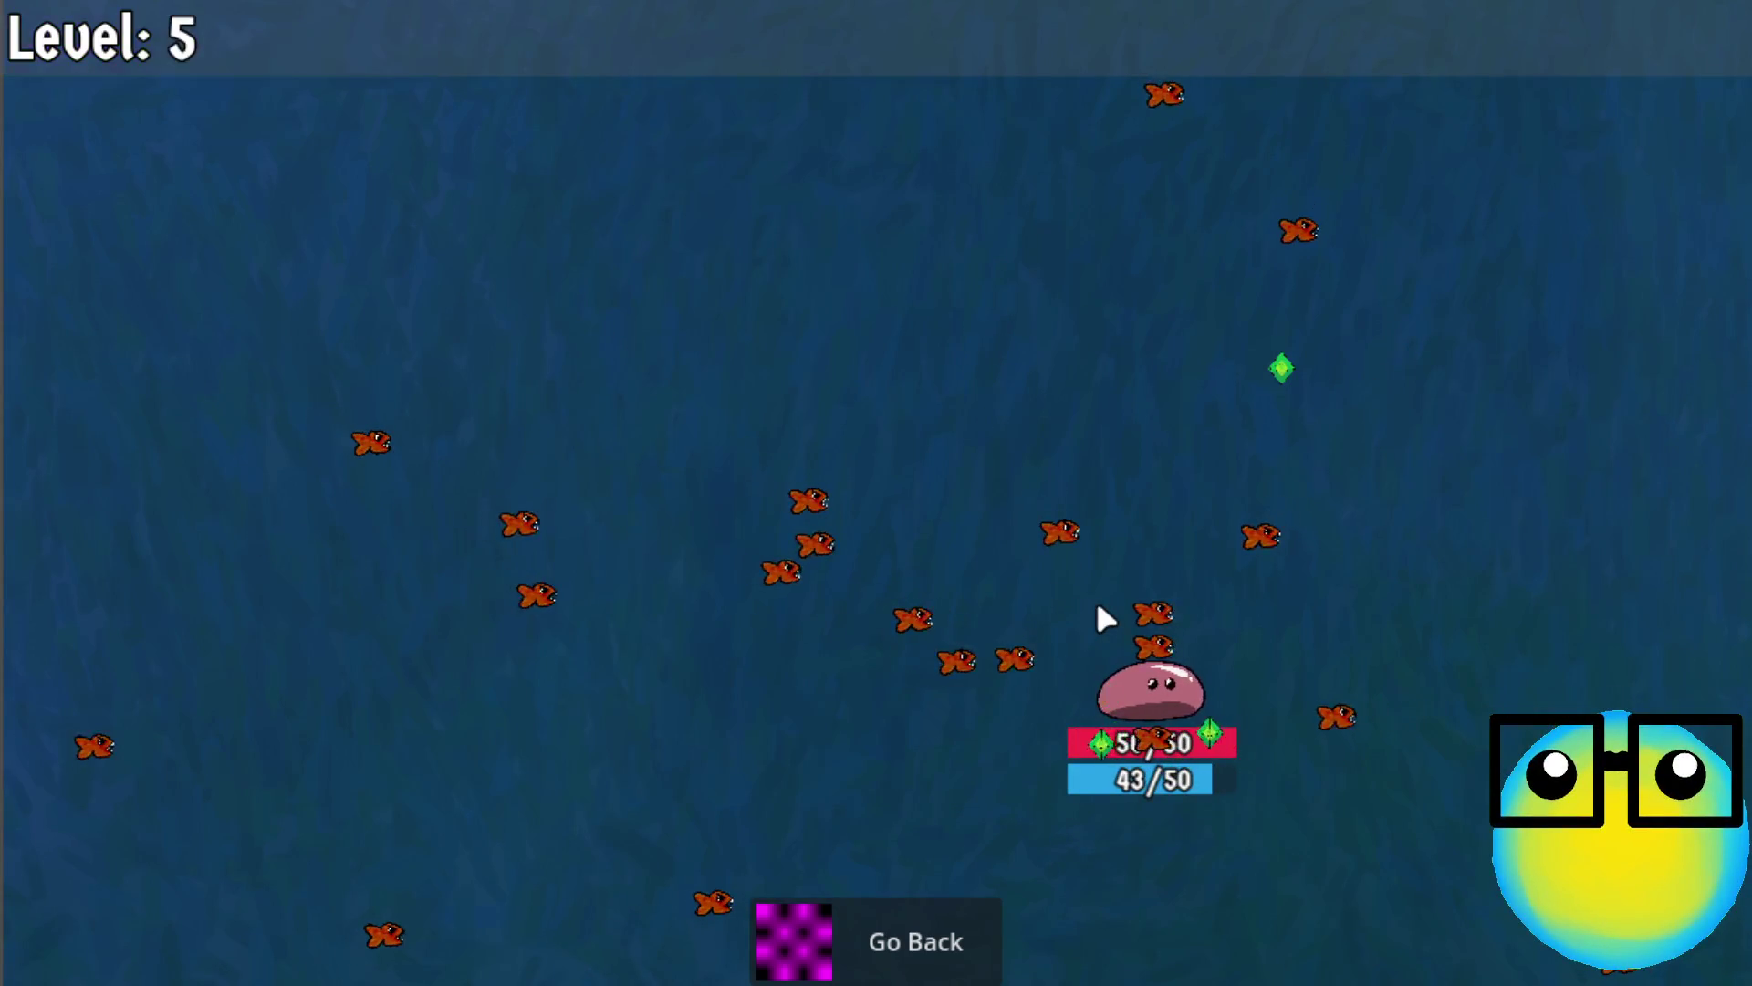
click(973, 397)
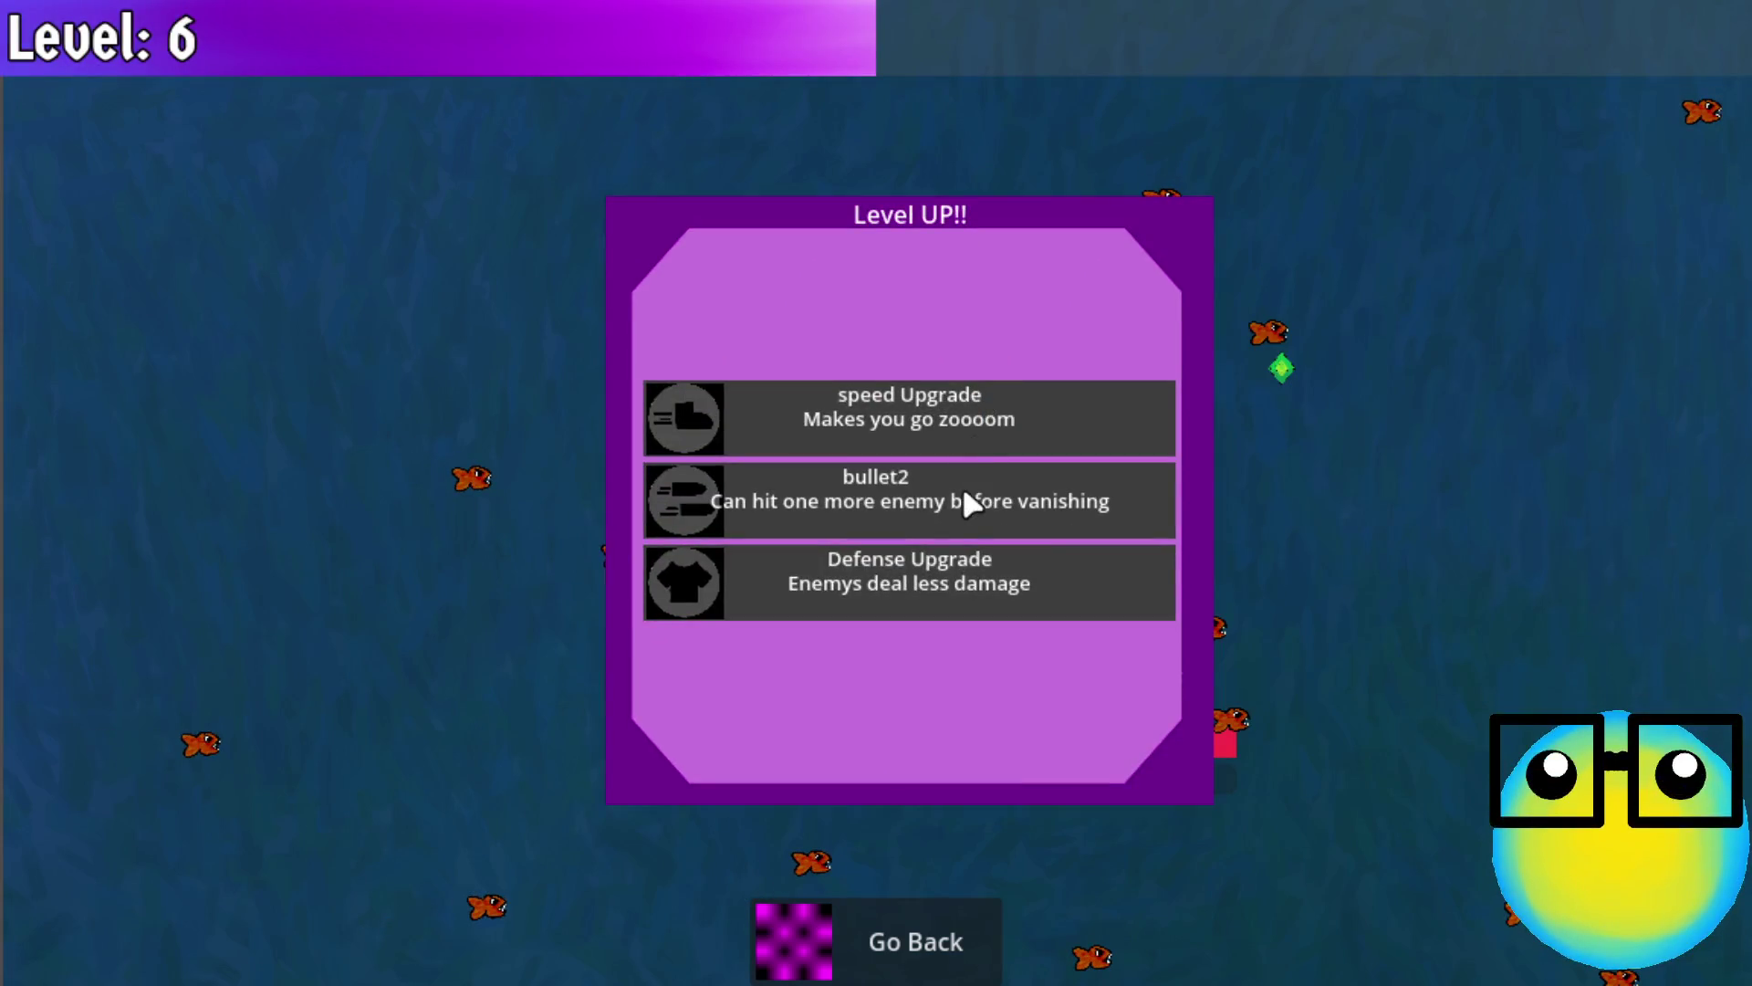
click(964, 497)
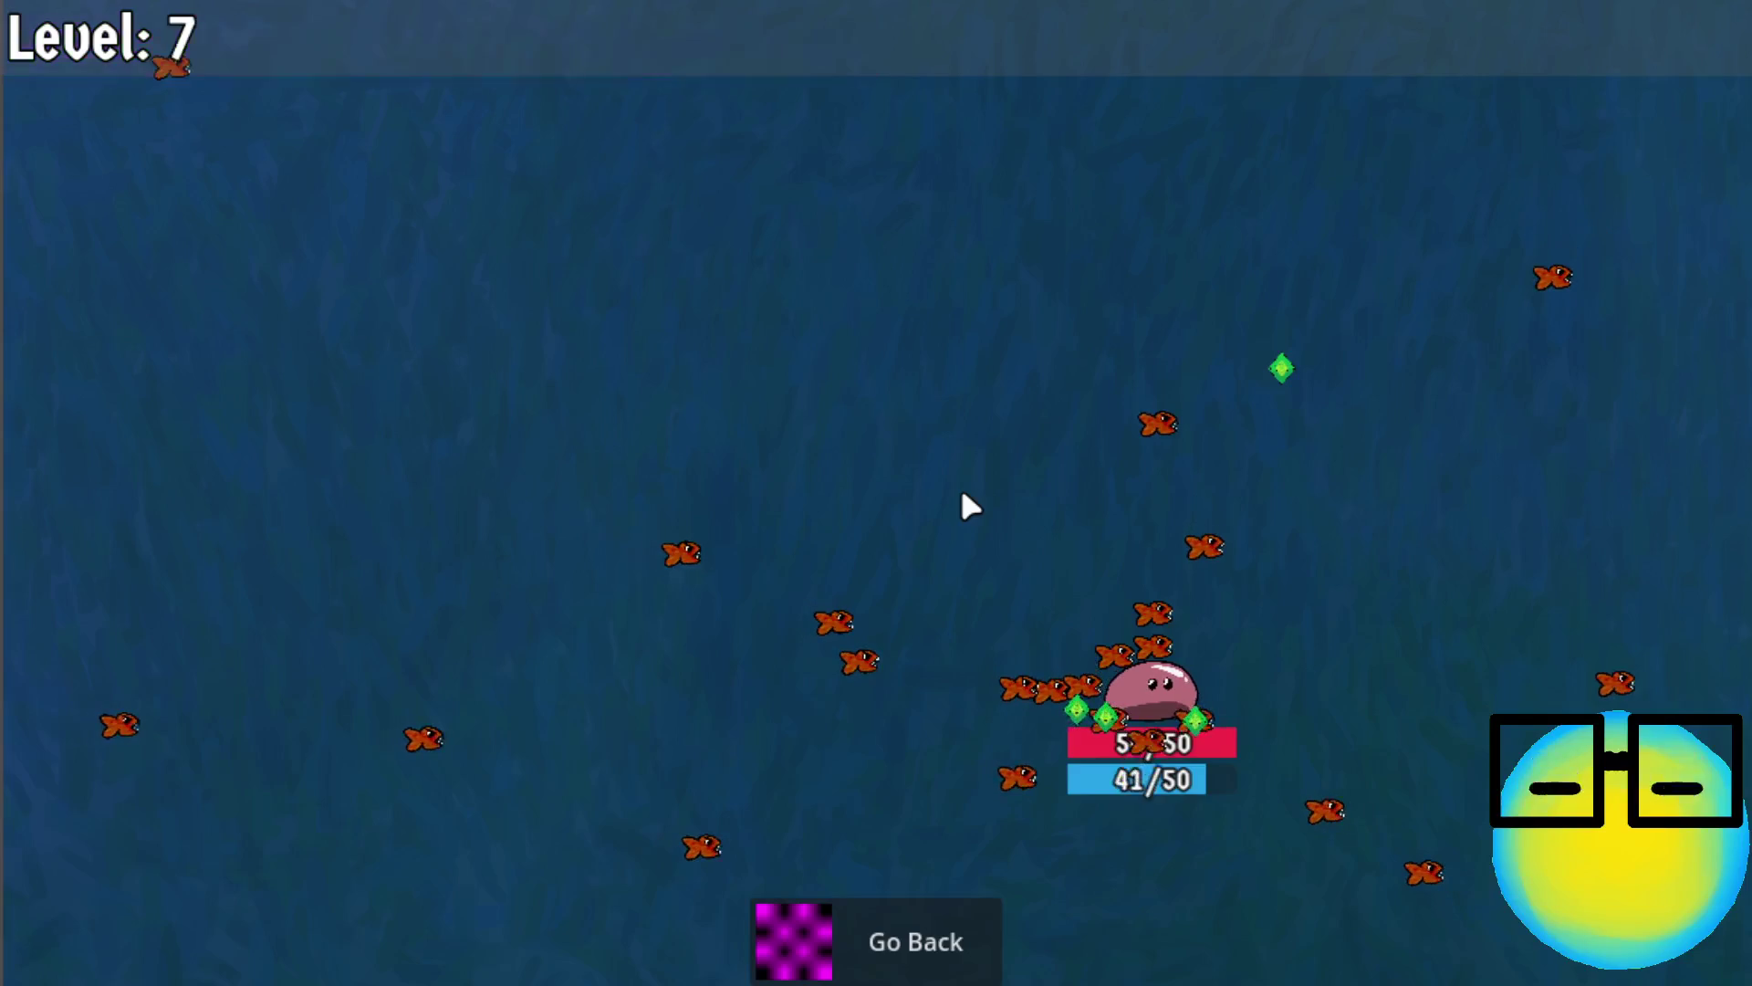
click(963, 498)
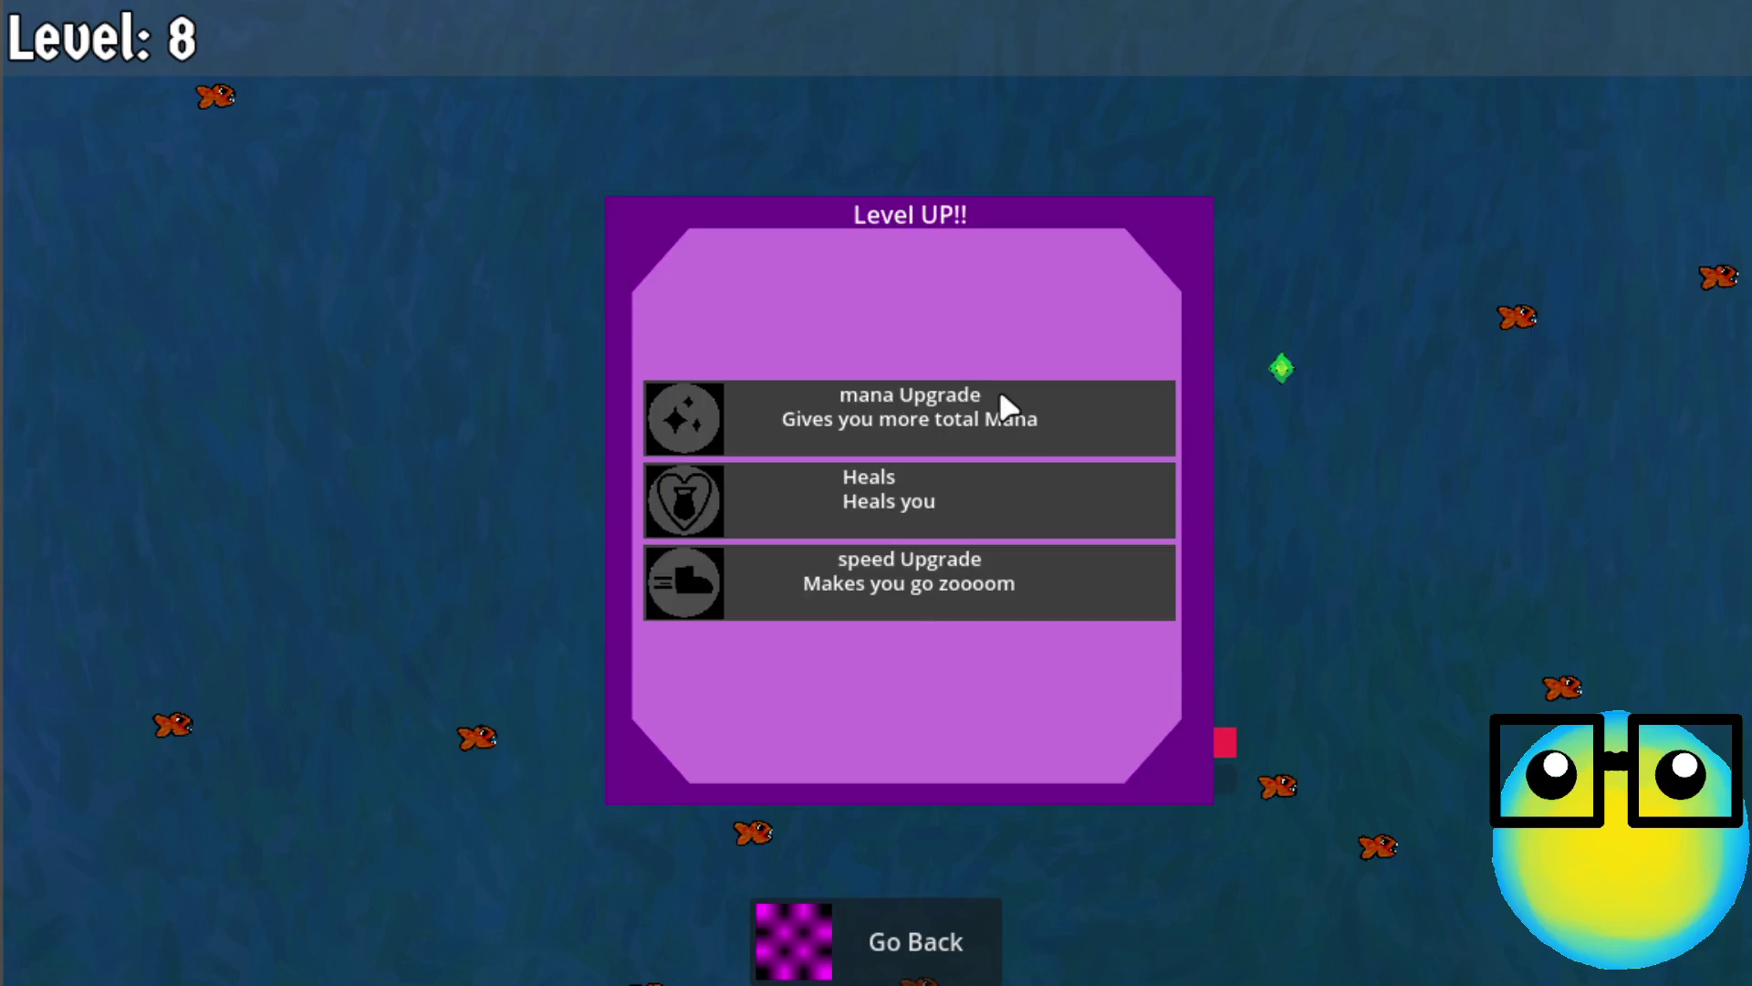
click(1001, 394)
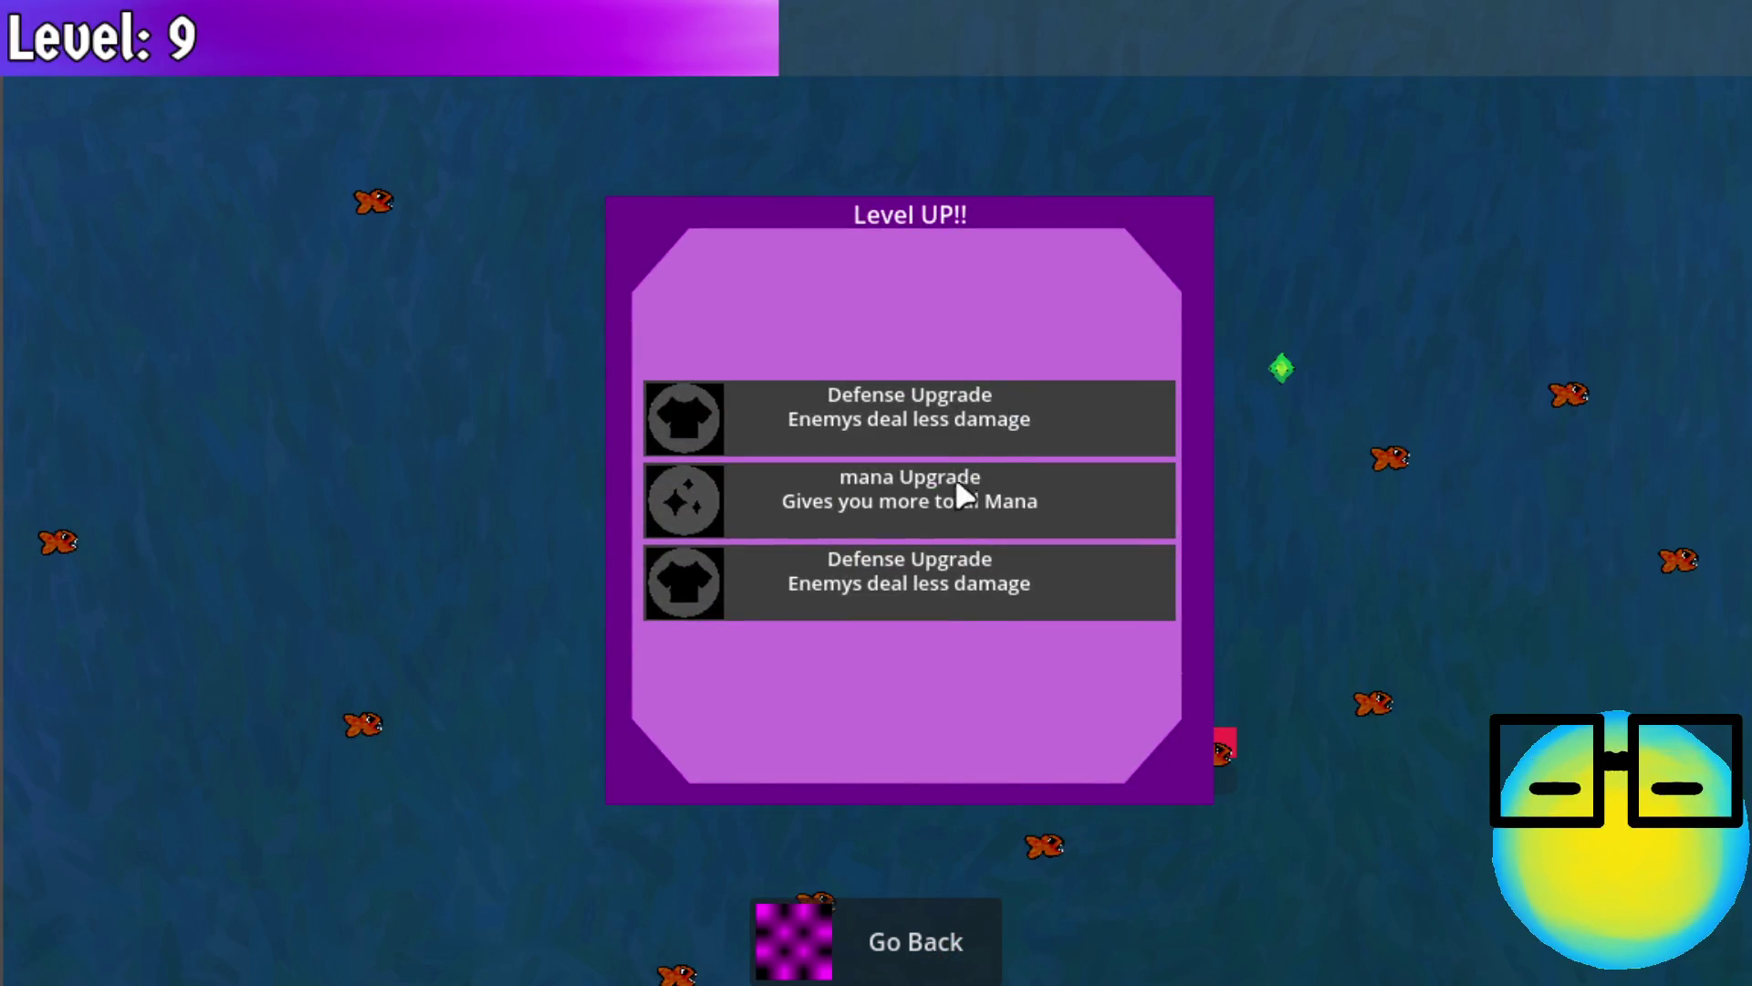
click(955, 507)
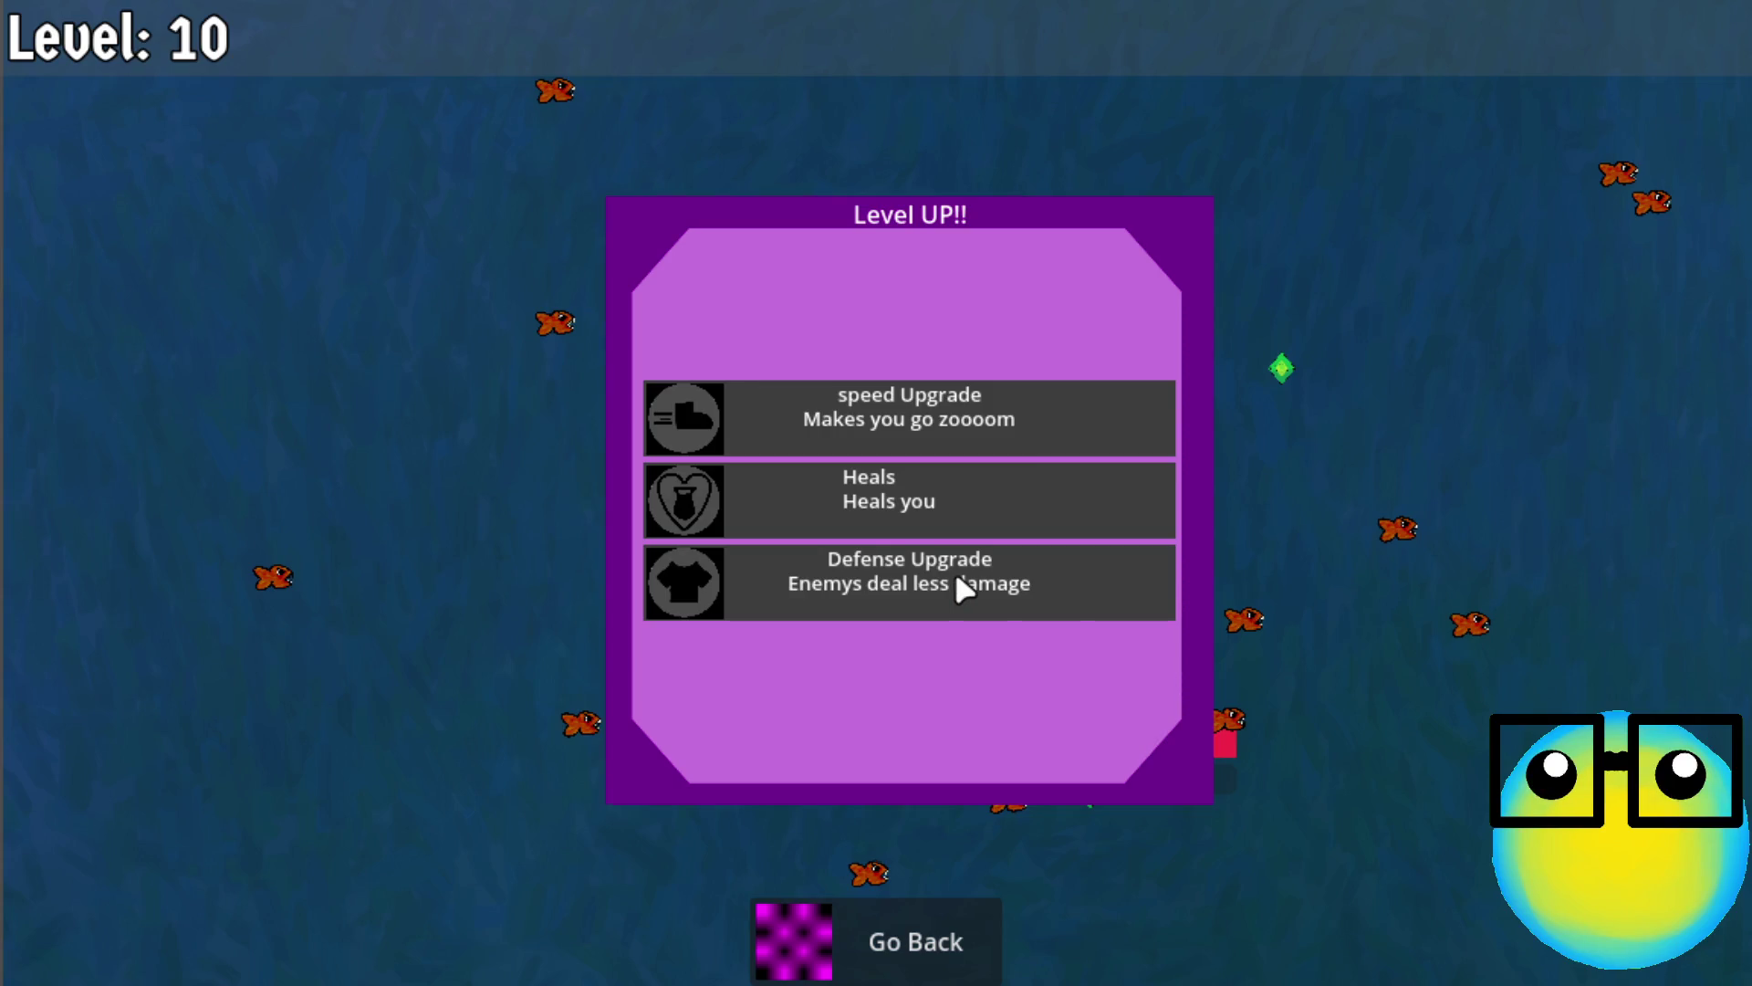
click(956, 576)
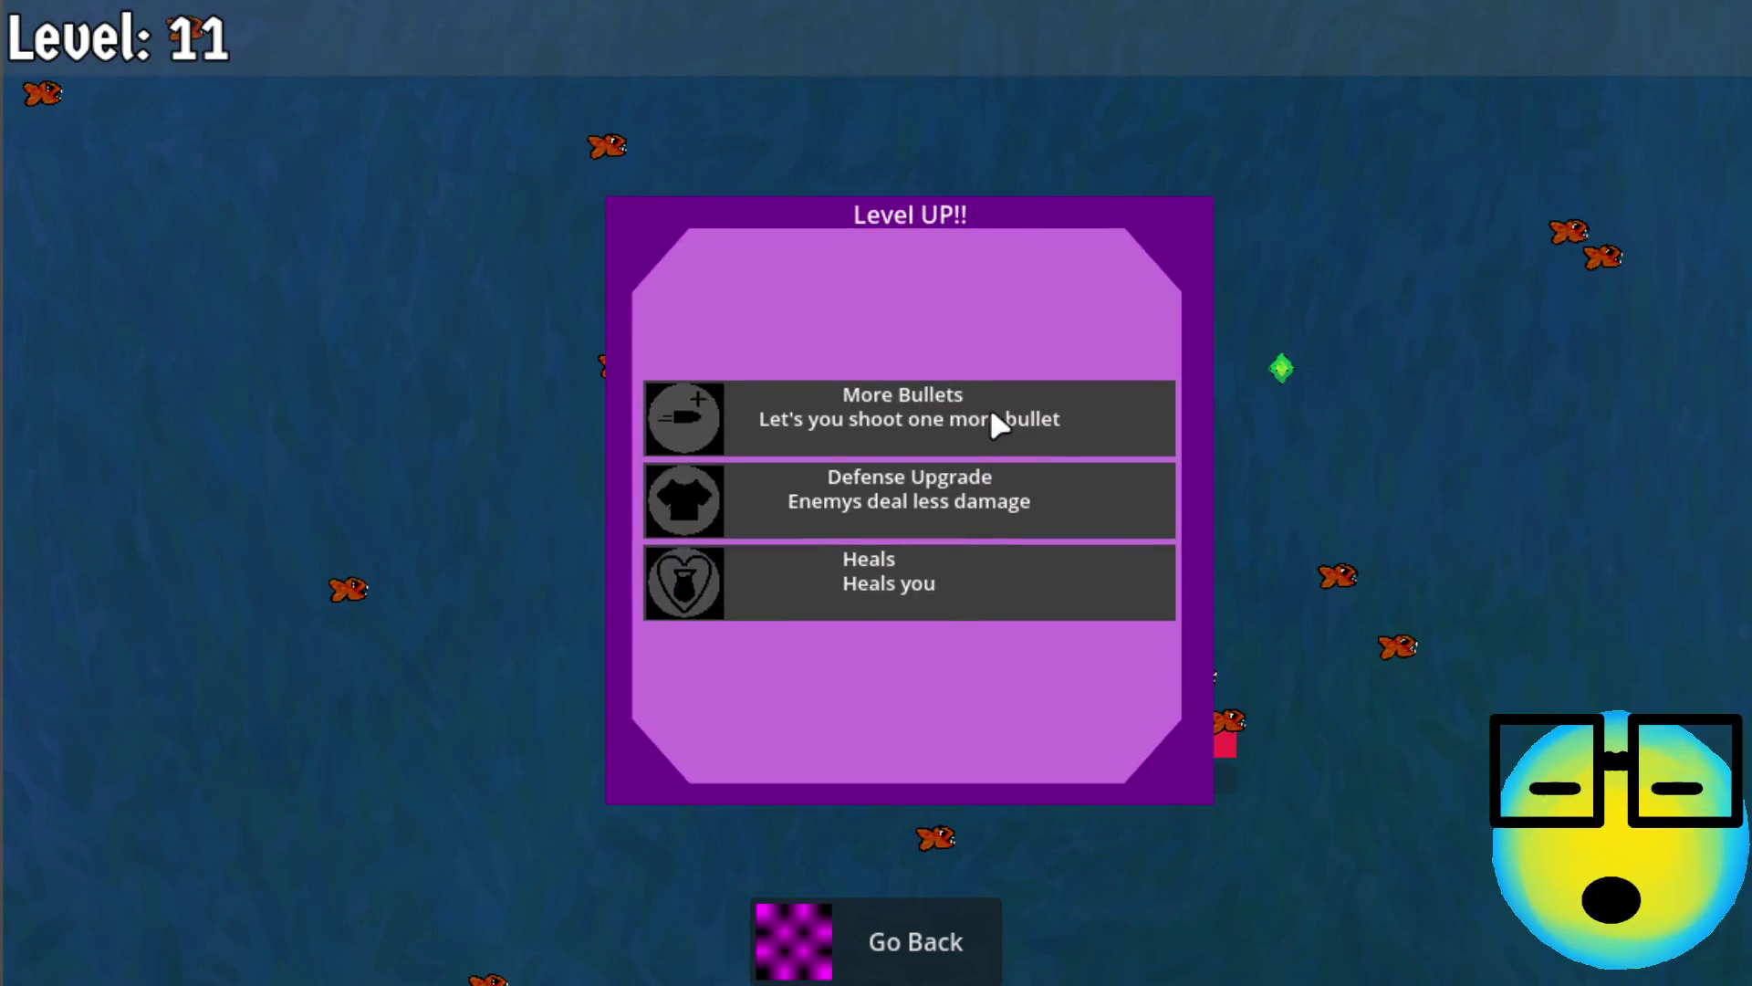
click(992, 413)
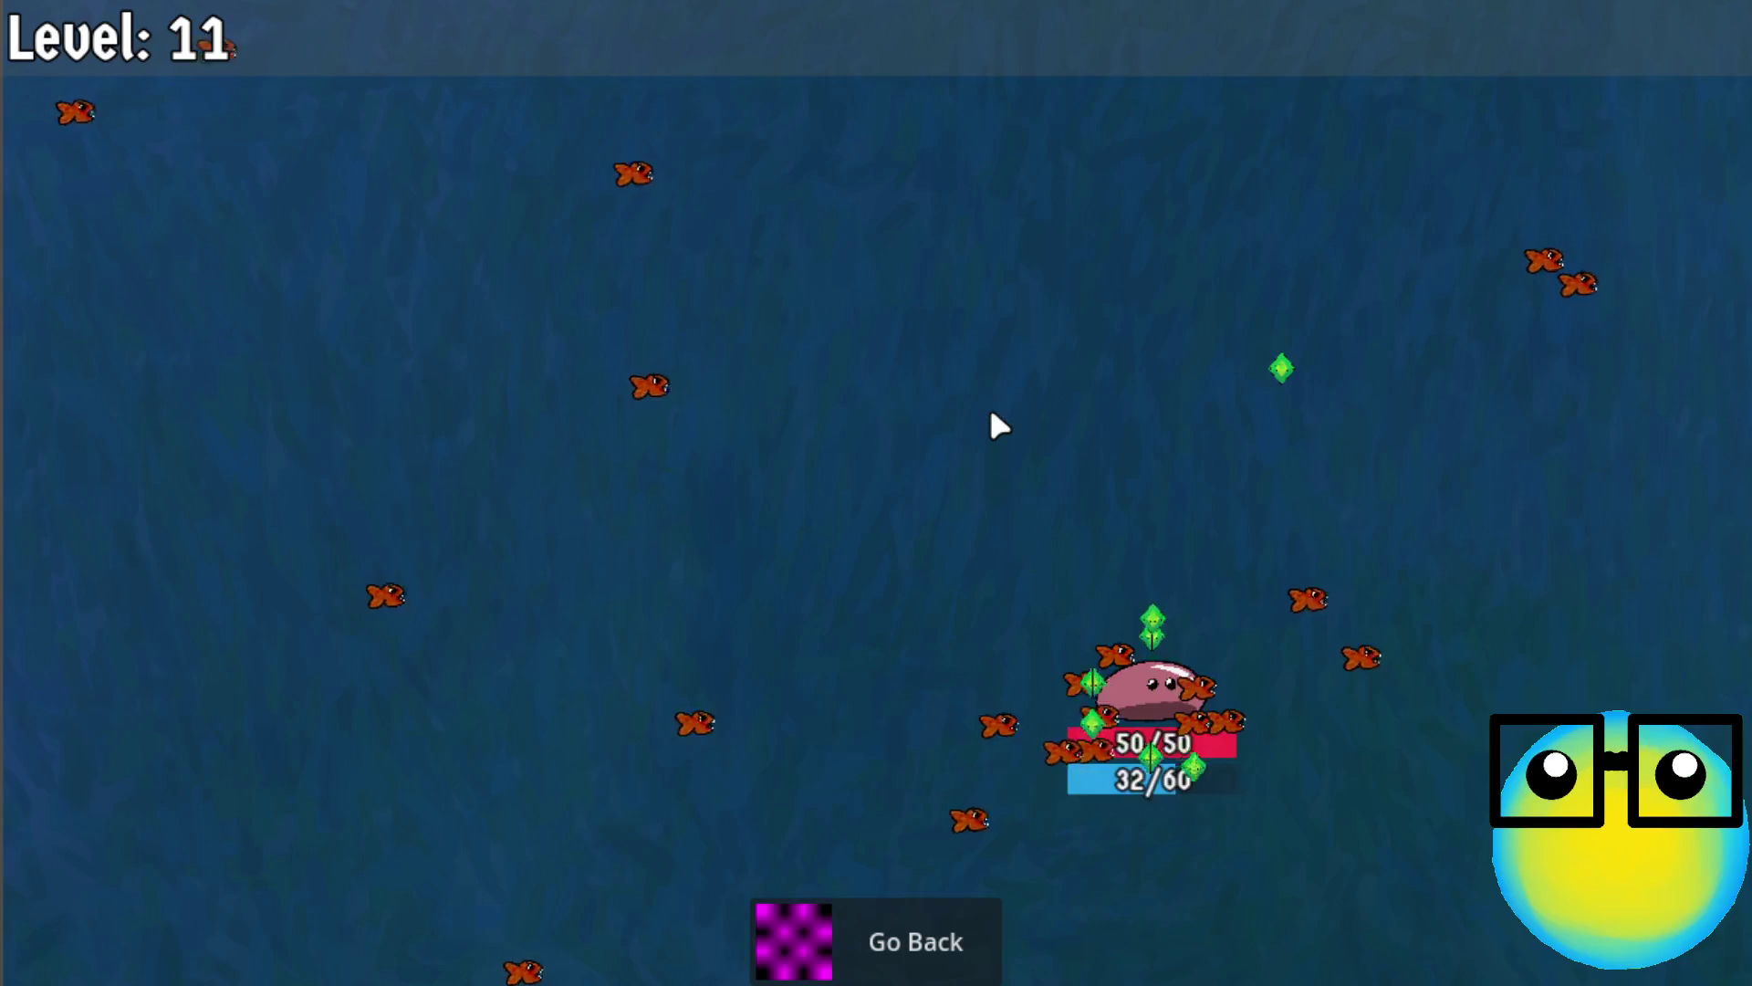
click(956, 940)
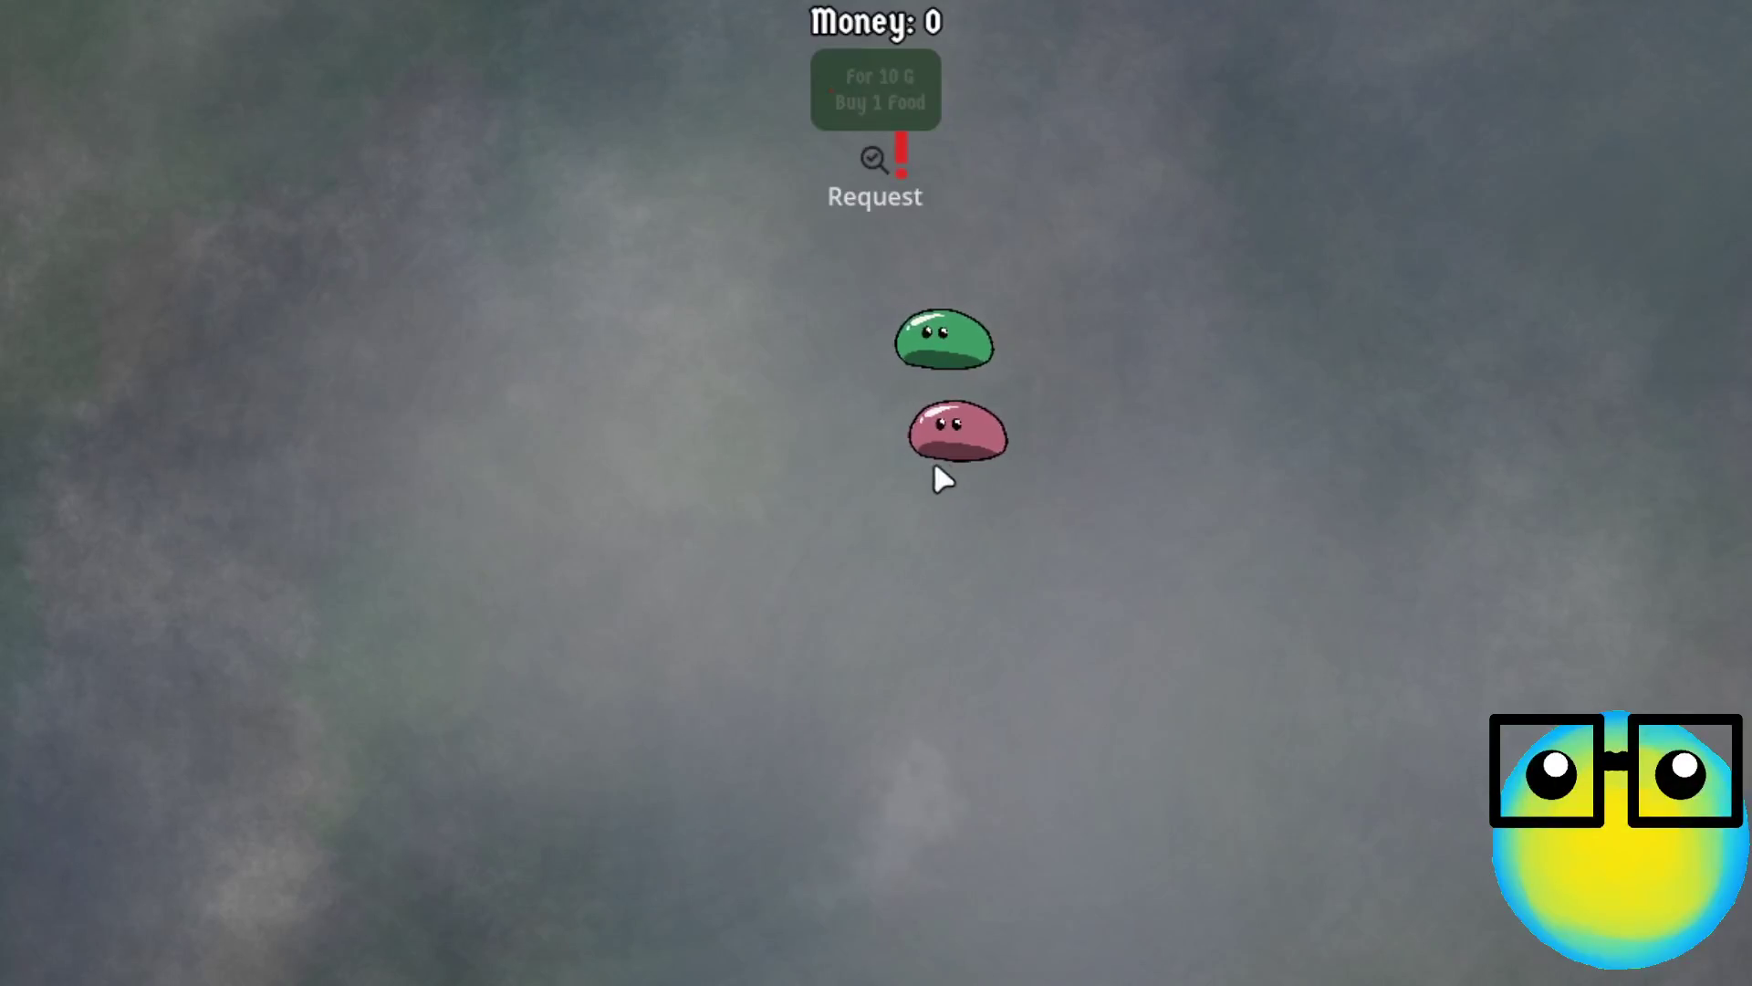
Send the pink slime on another mission, collecting gems and taking Mana Regeneration and More Bullets upgrades
click(935, 461)
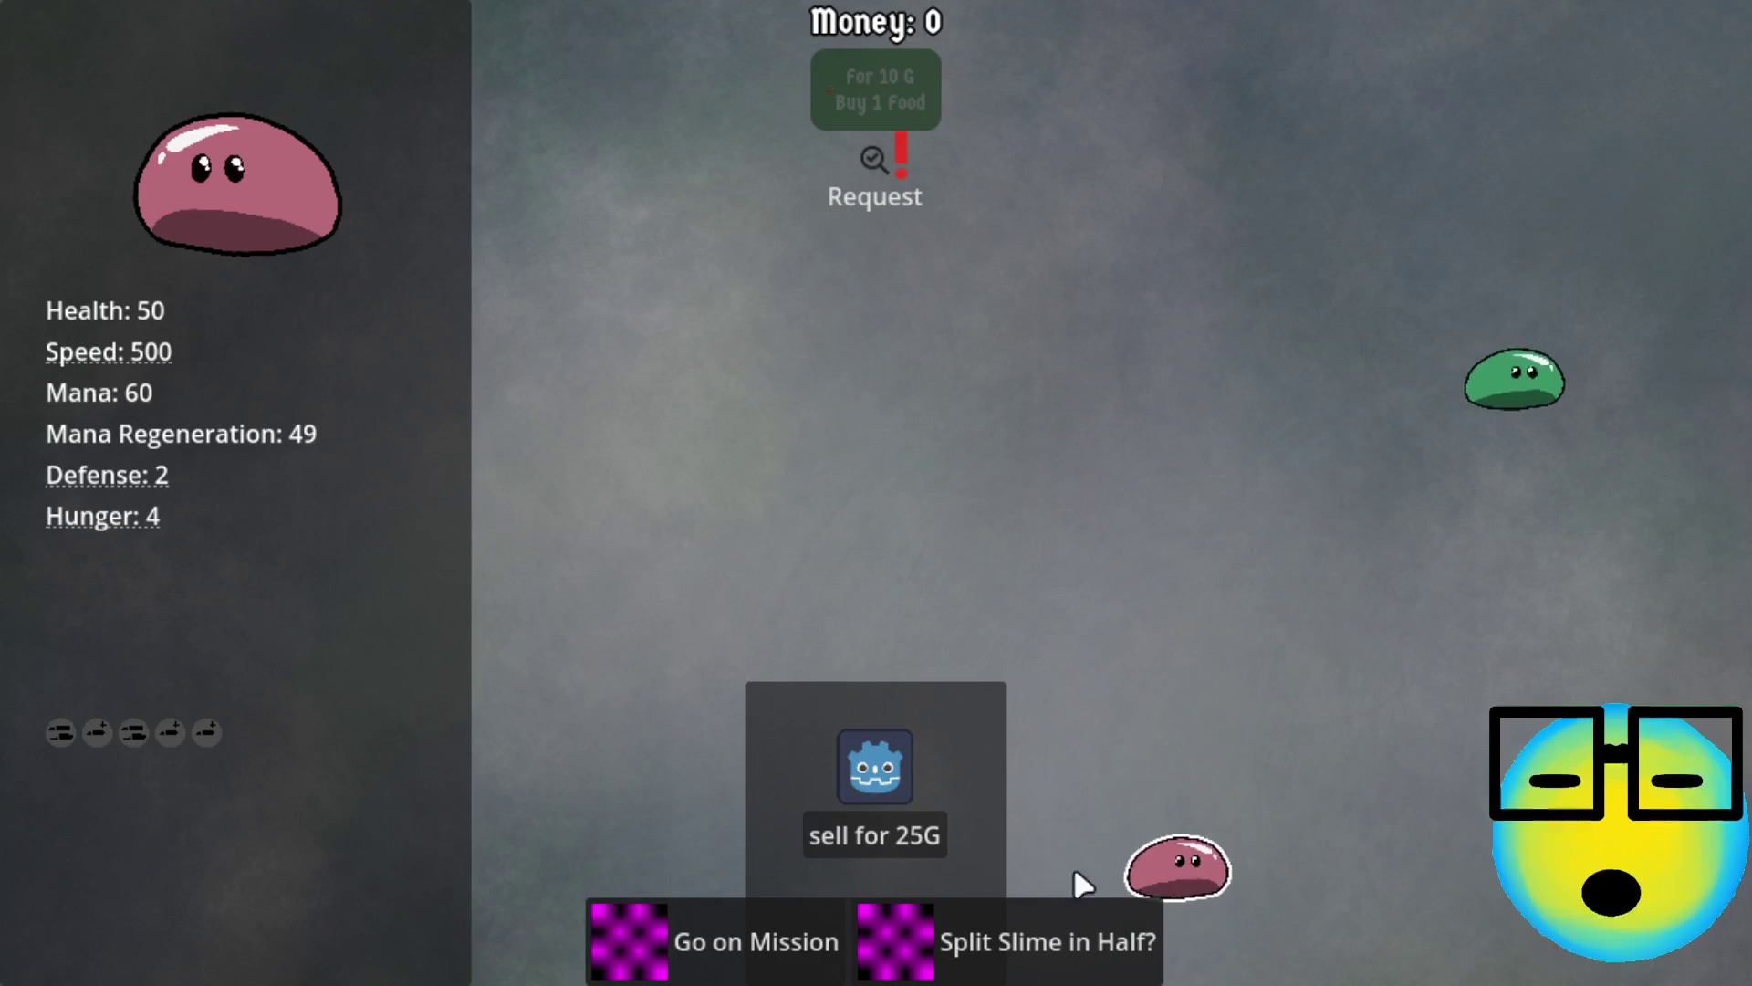
click(709, 965)
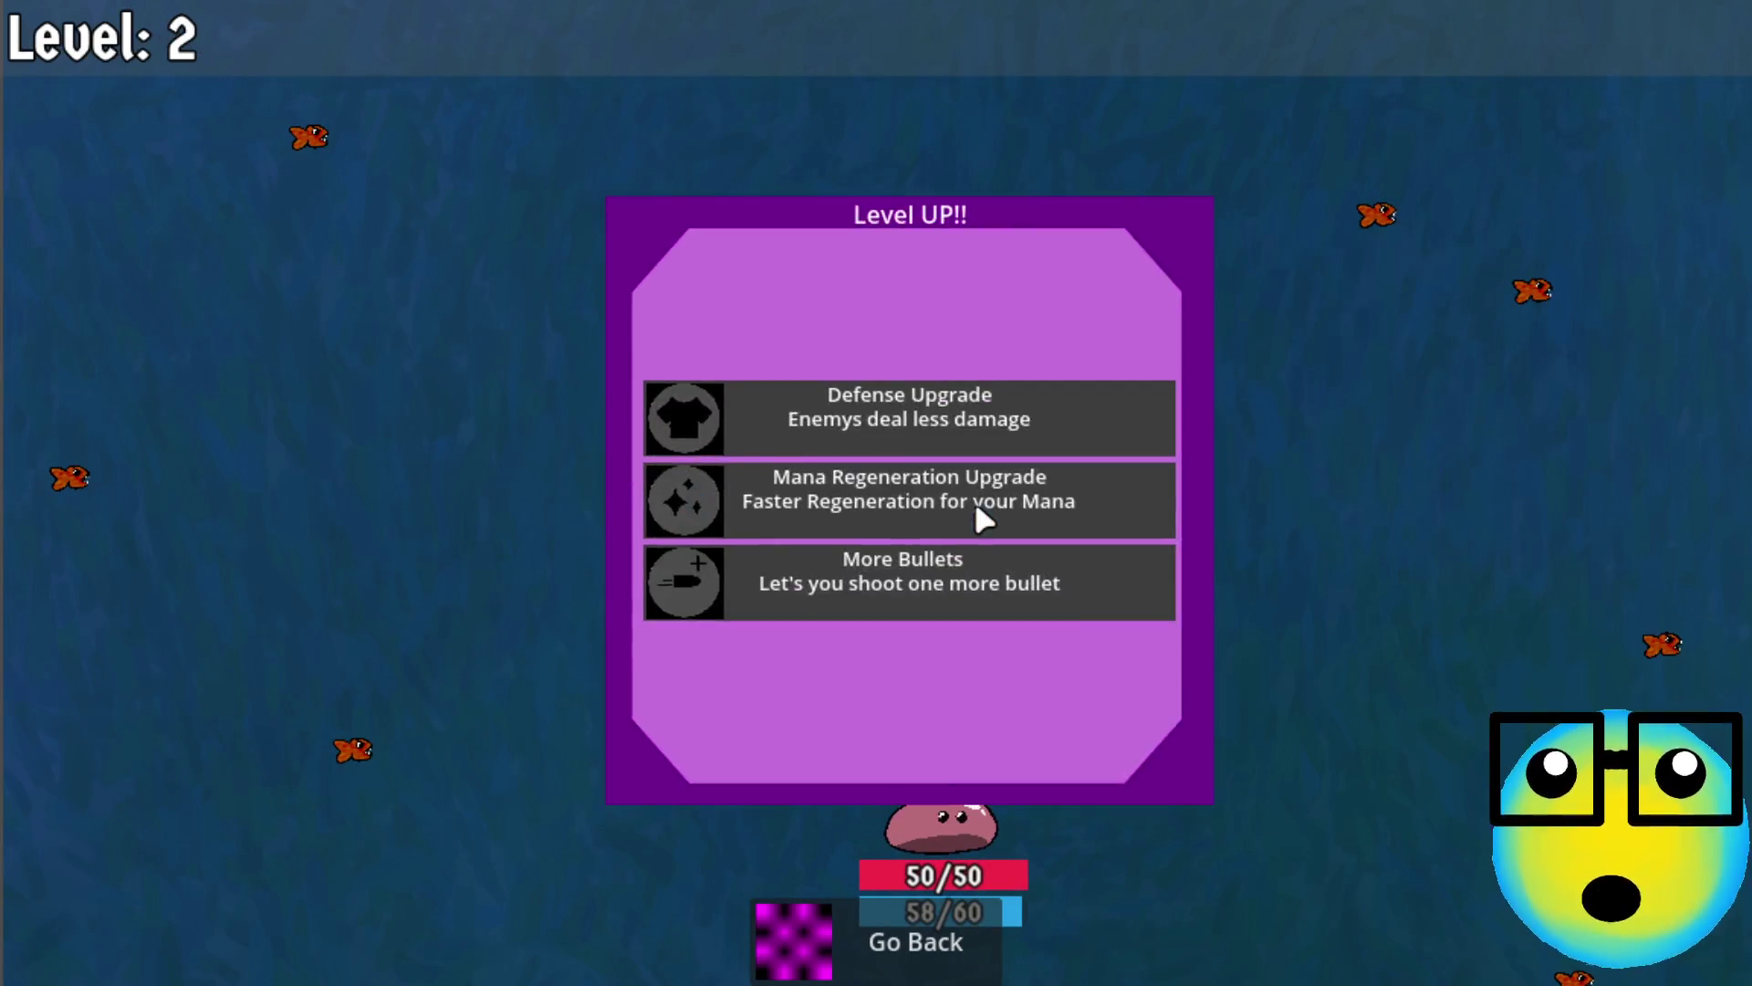
click(890, 571)
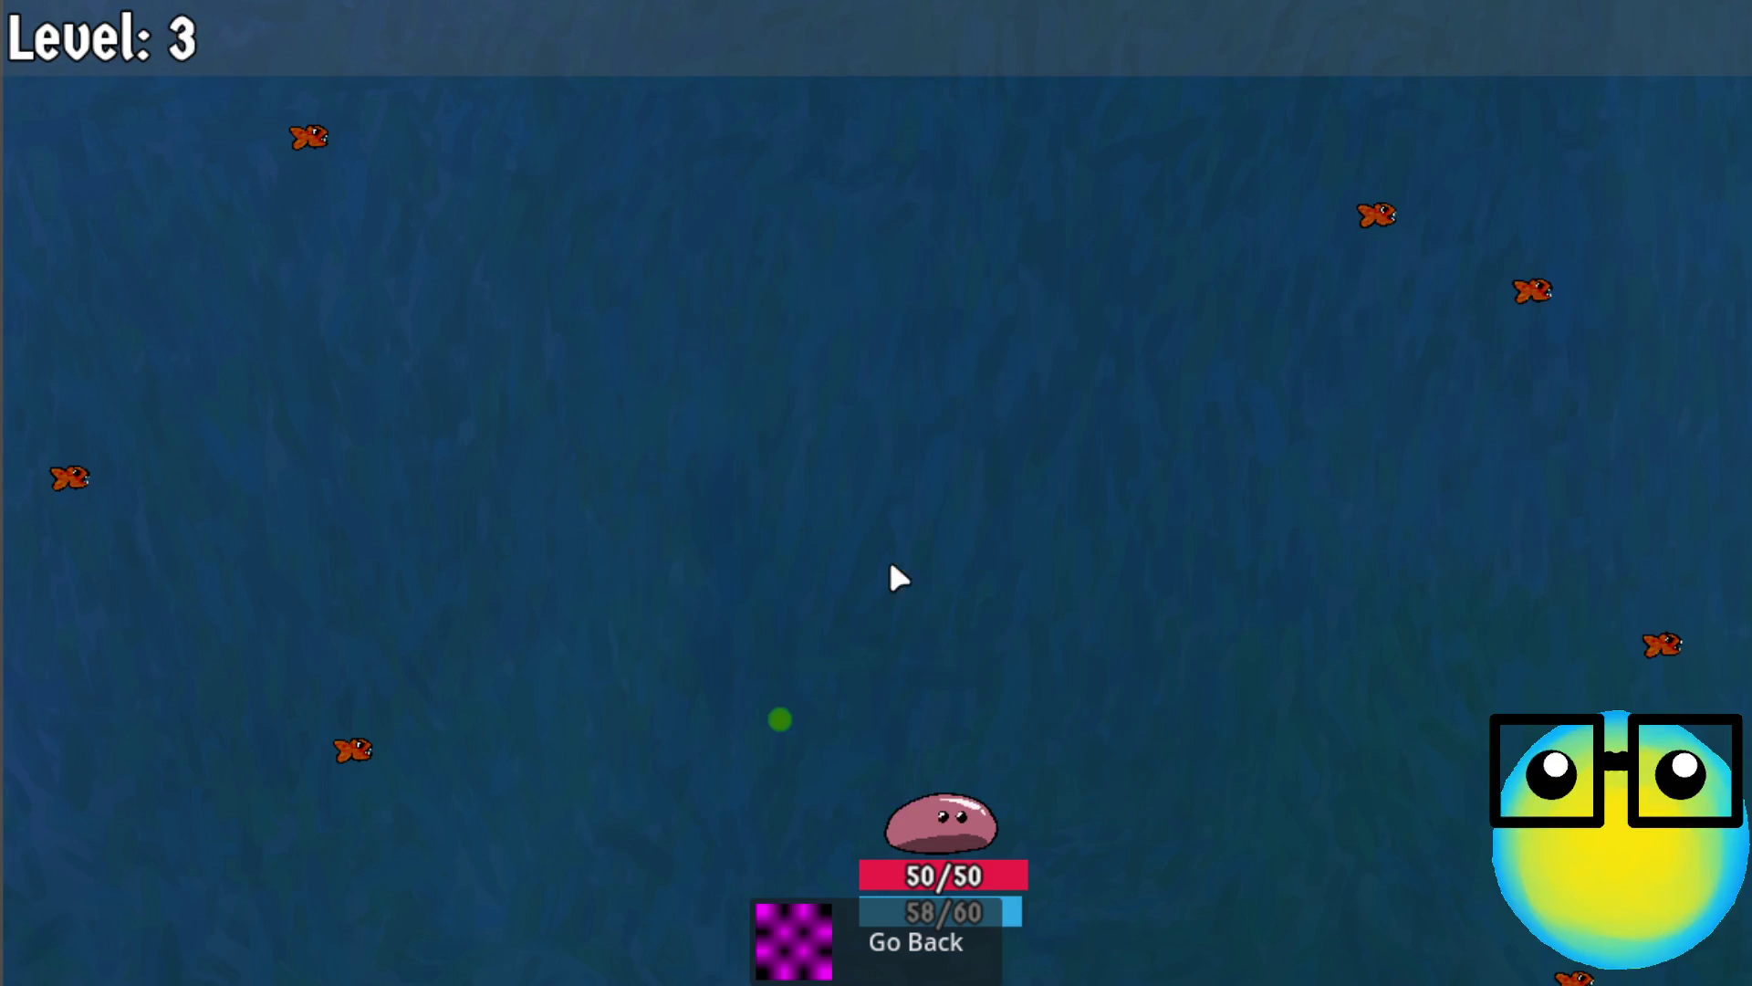
click(980, 421)
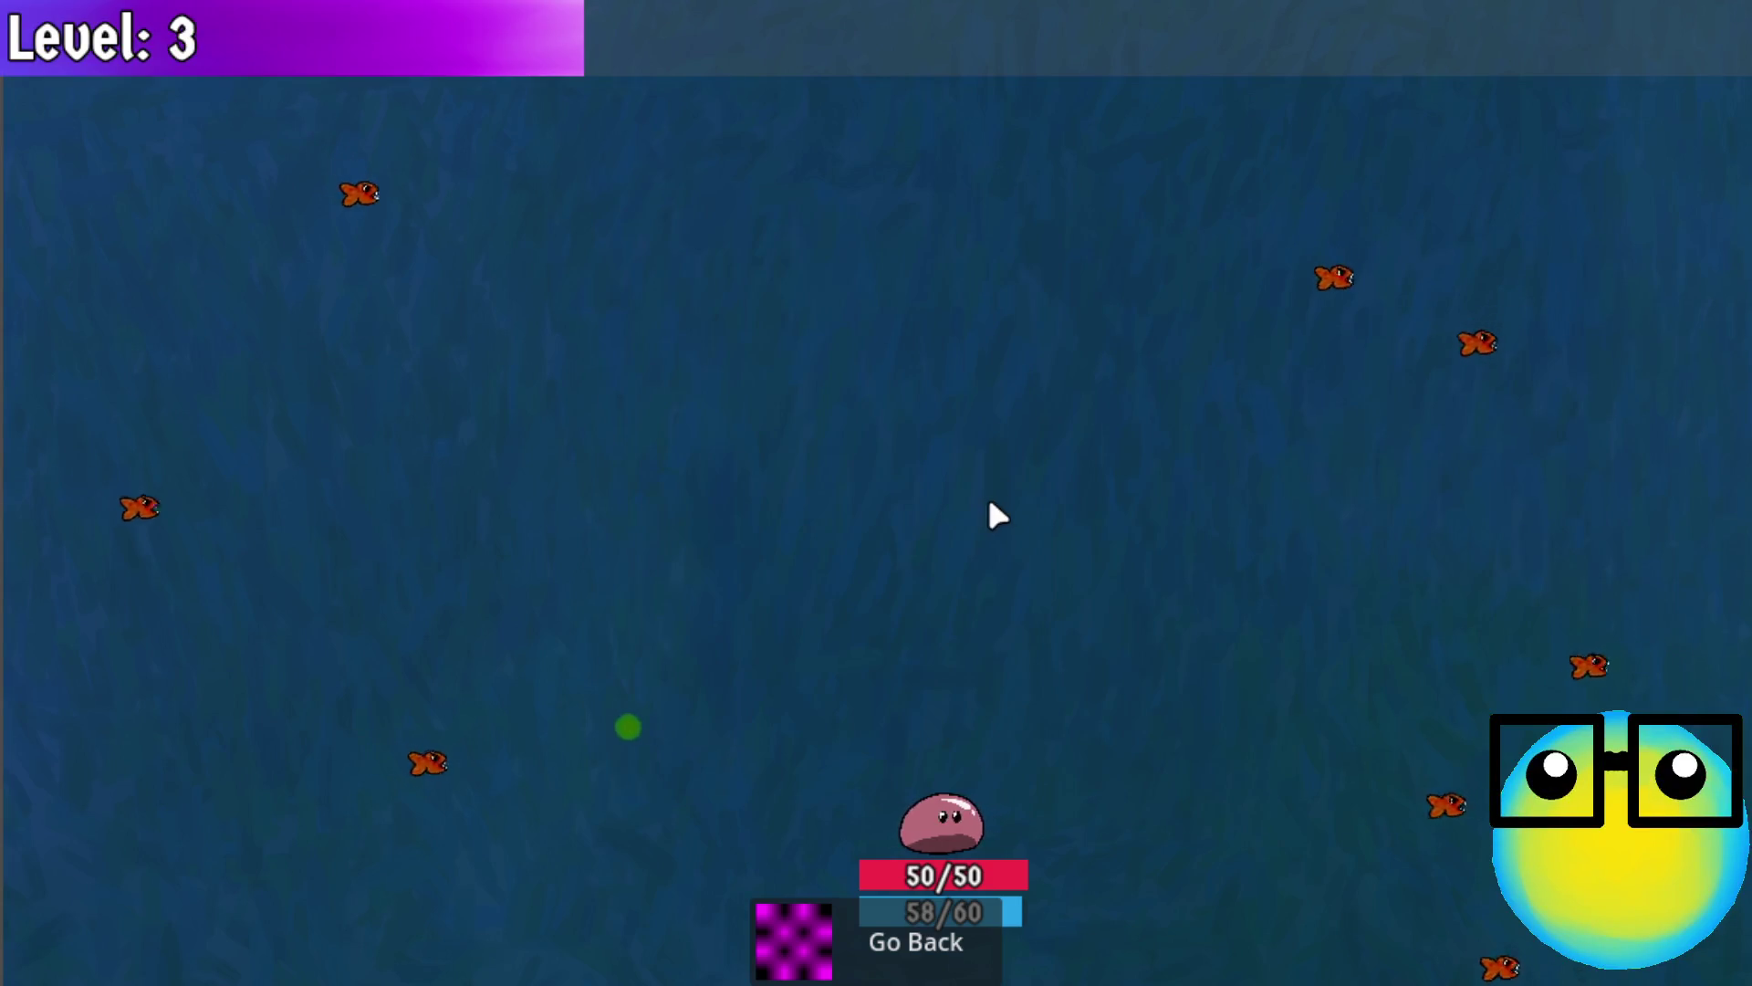
key(s)
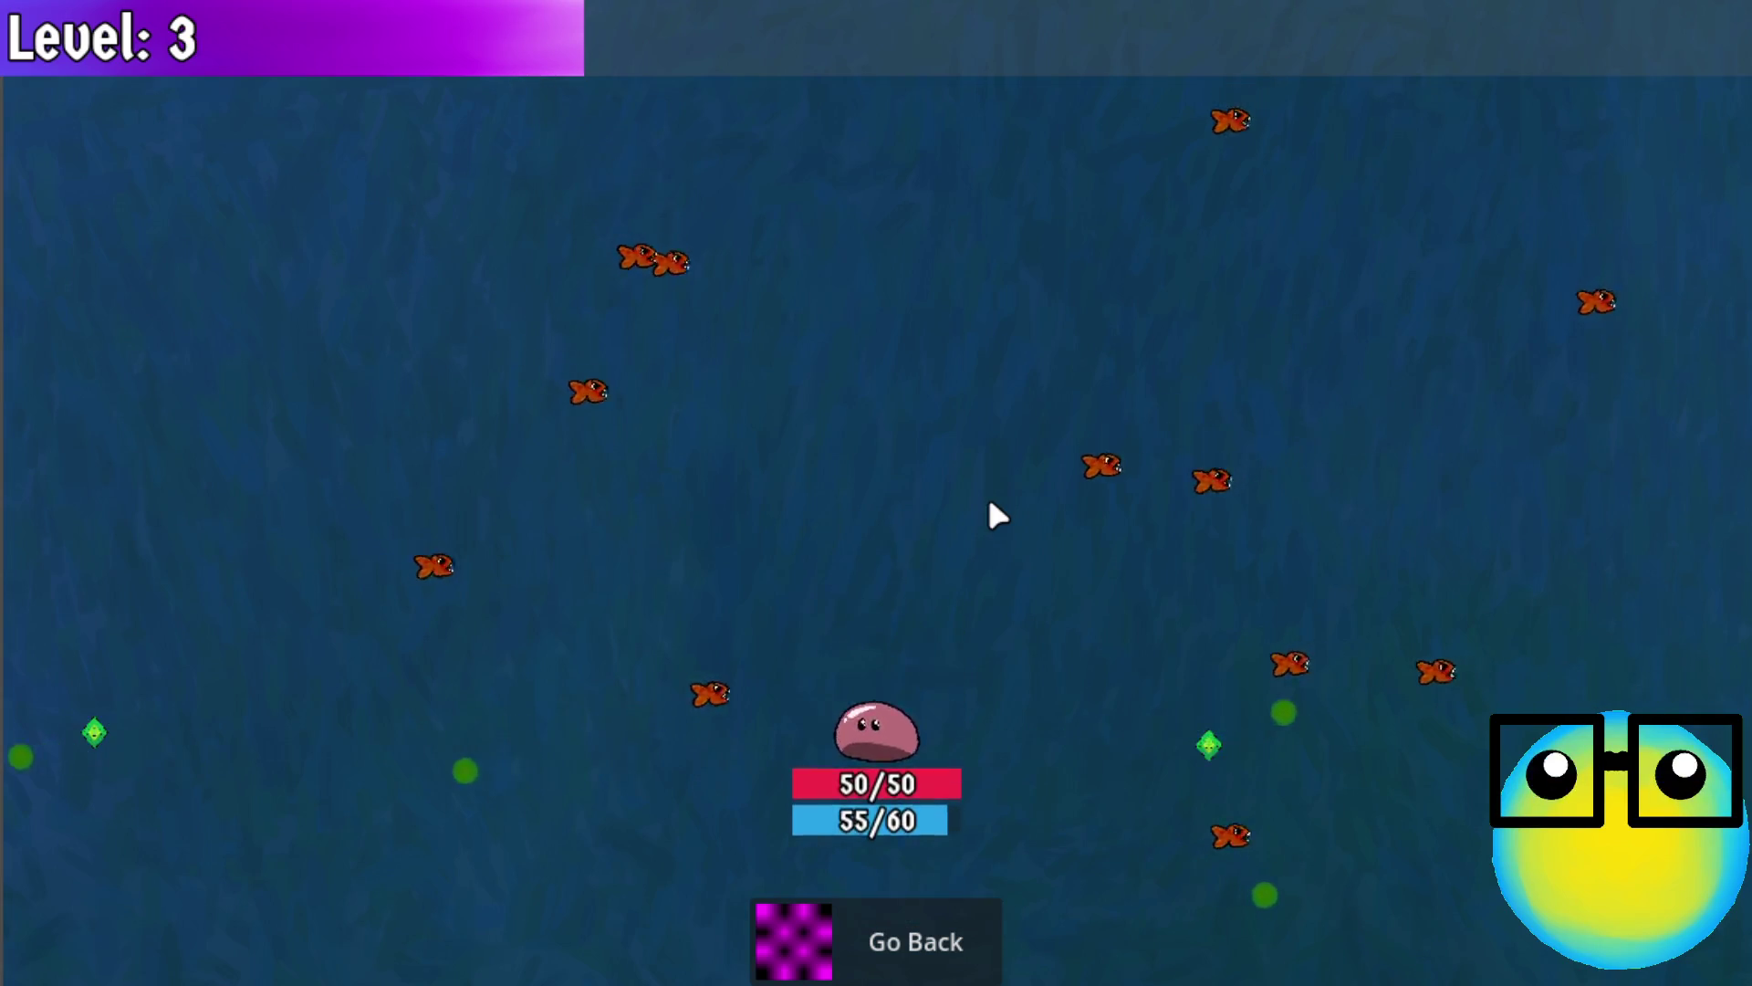
key(a)
key(a)
key(w)
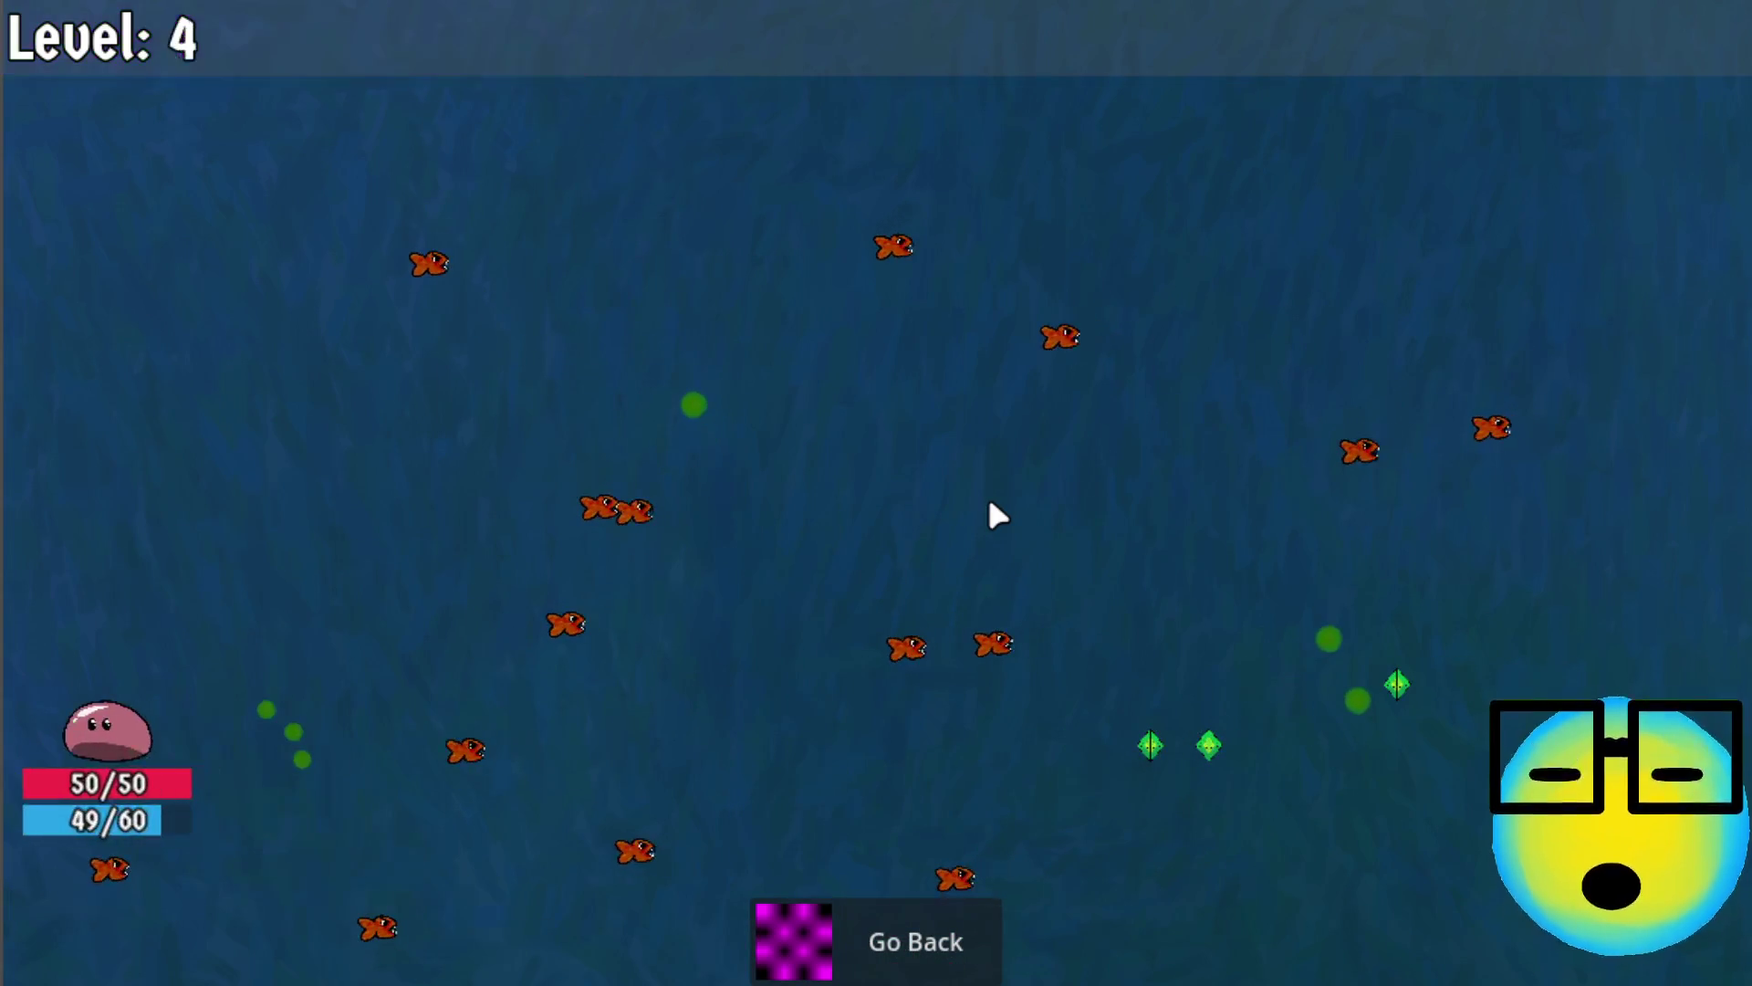
click(952, 507)
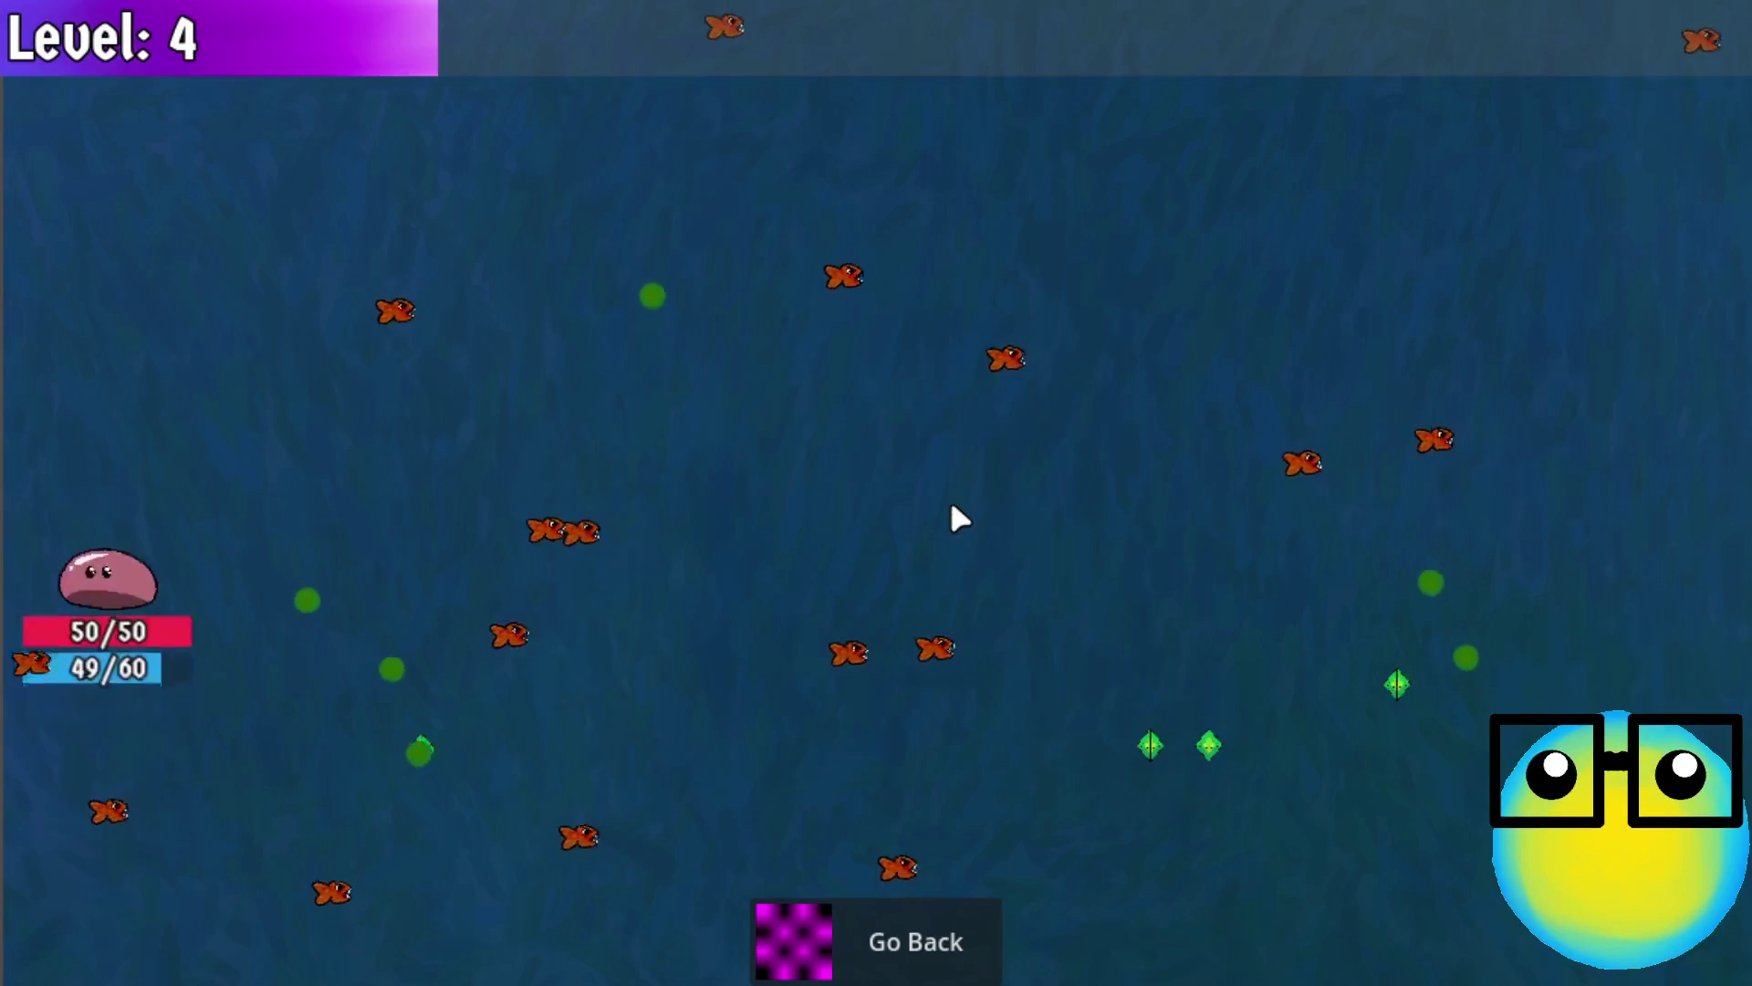
key(d)
key(s)
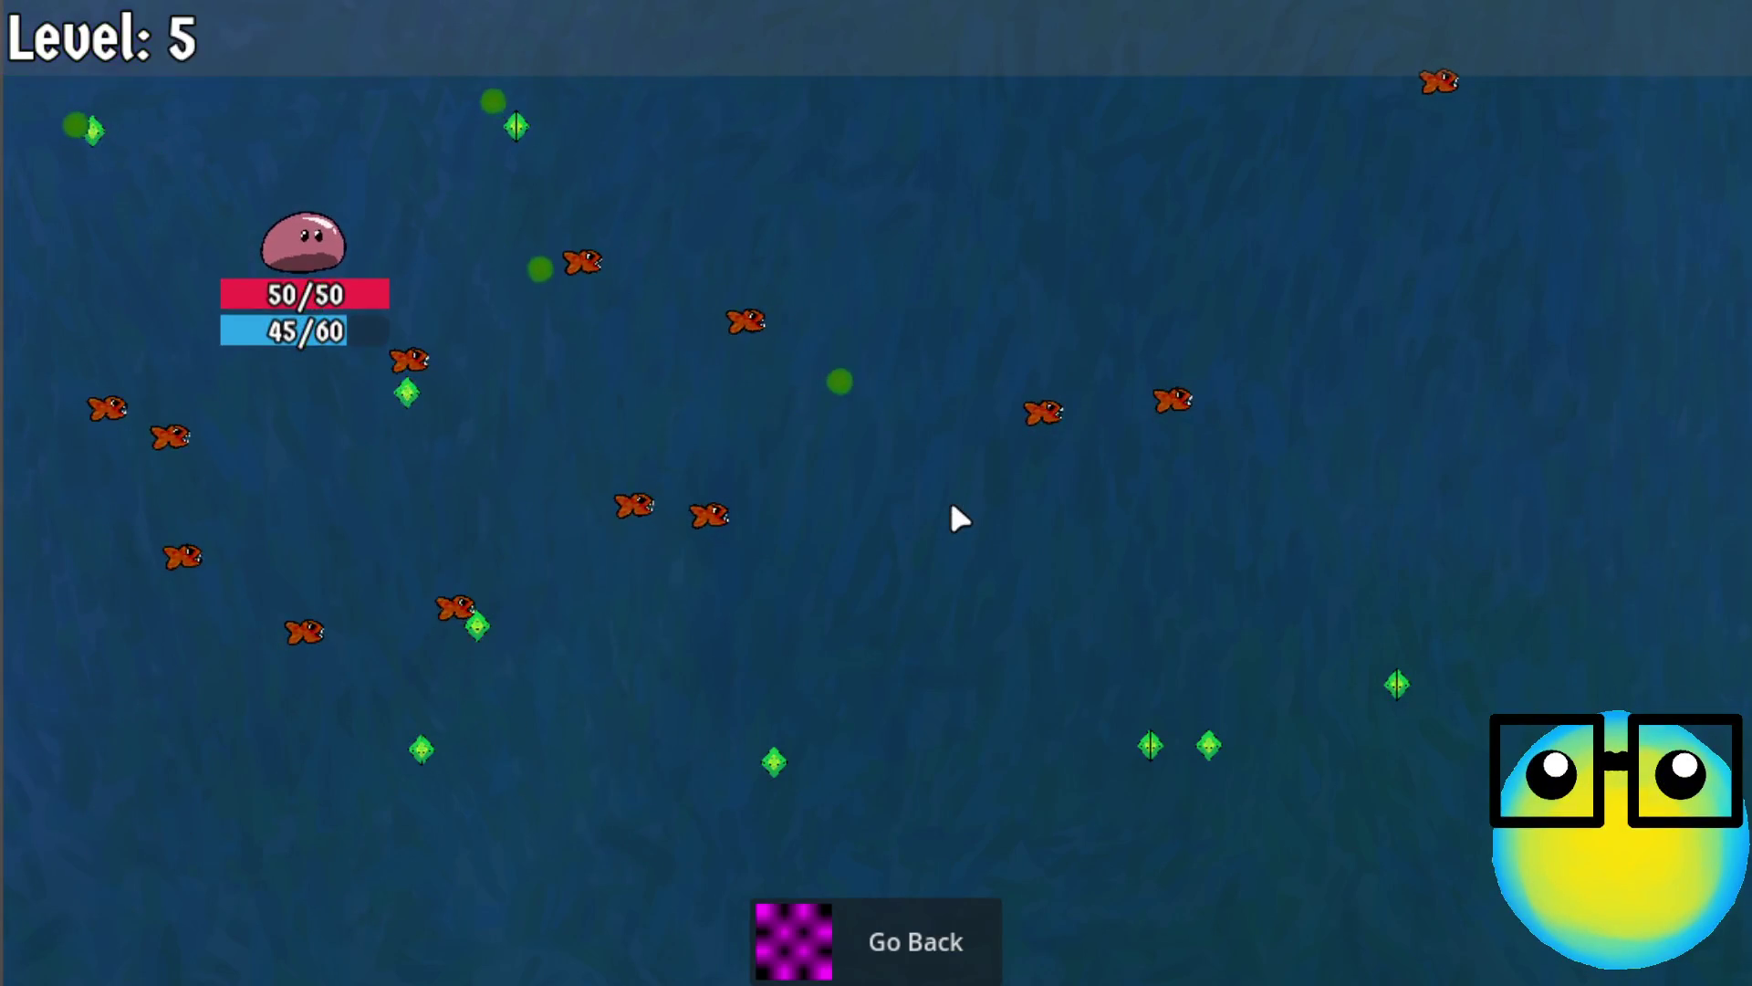
Keep gathering gems, choosing speed, Defense and several More Bullets upgrades
click(1002, 420)
key(d)
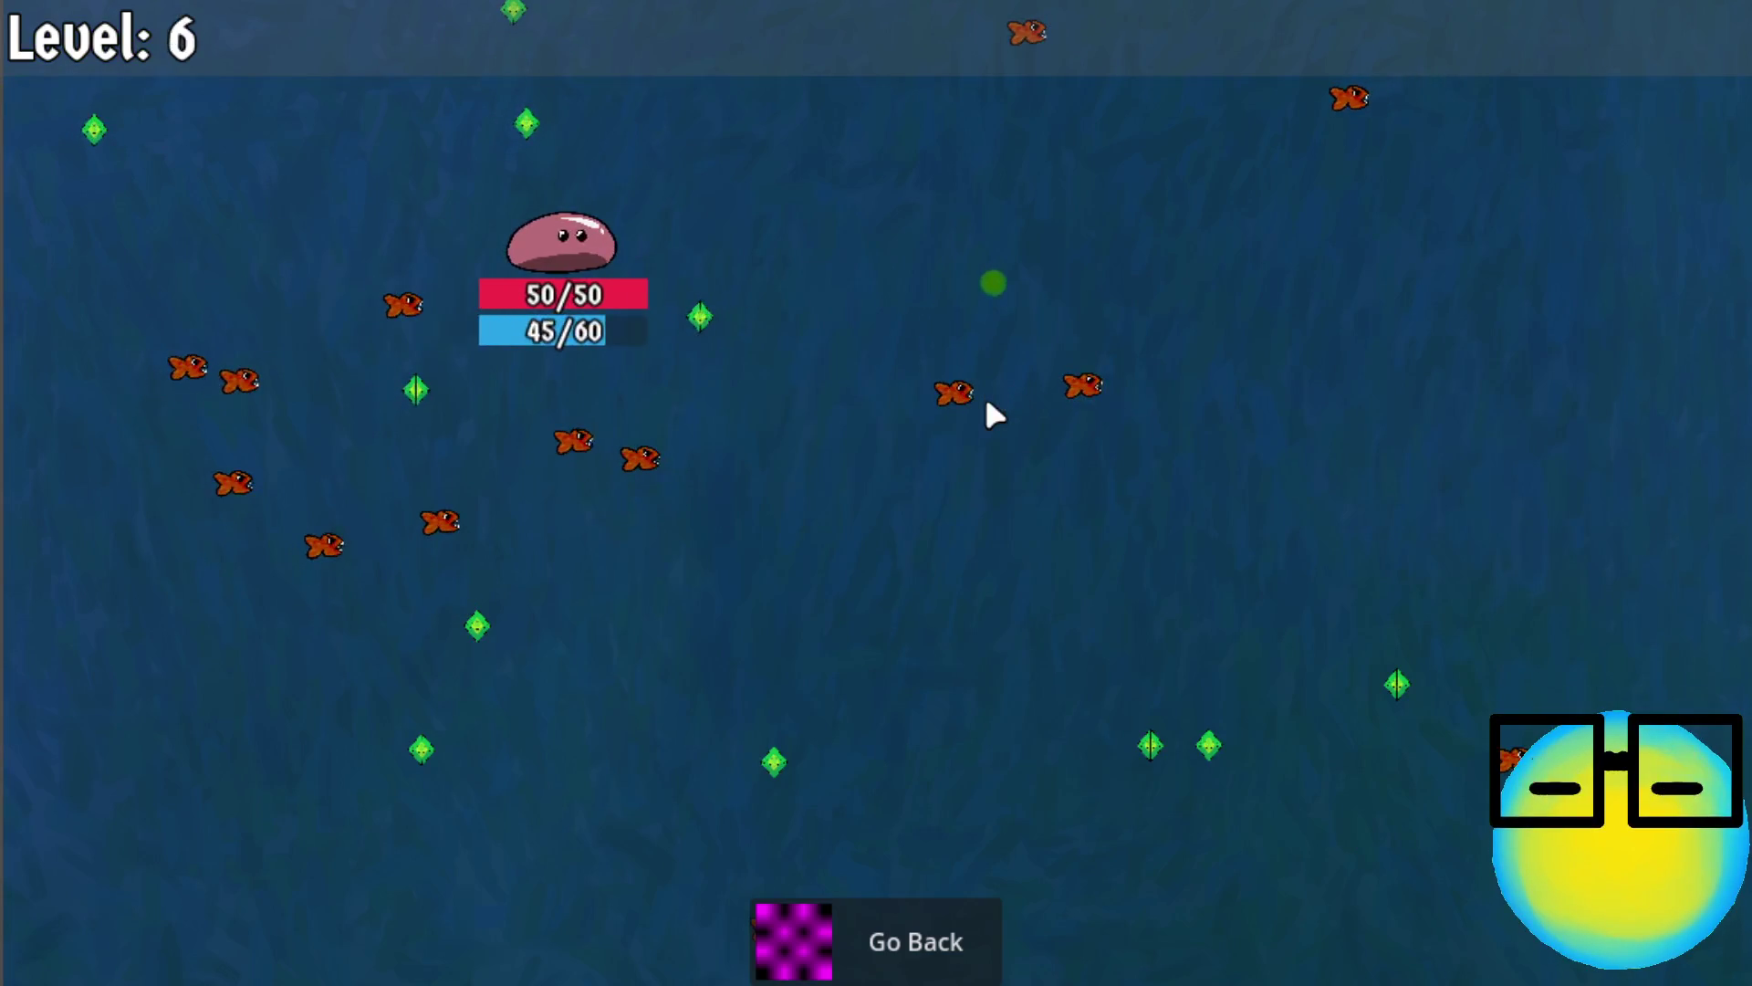
click(890, 602)
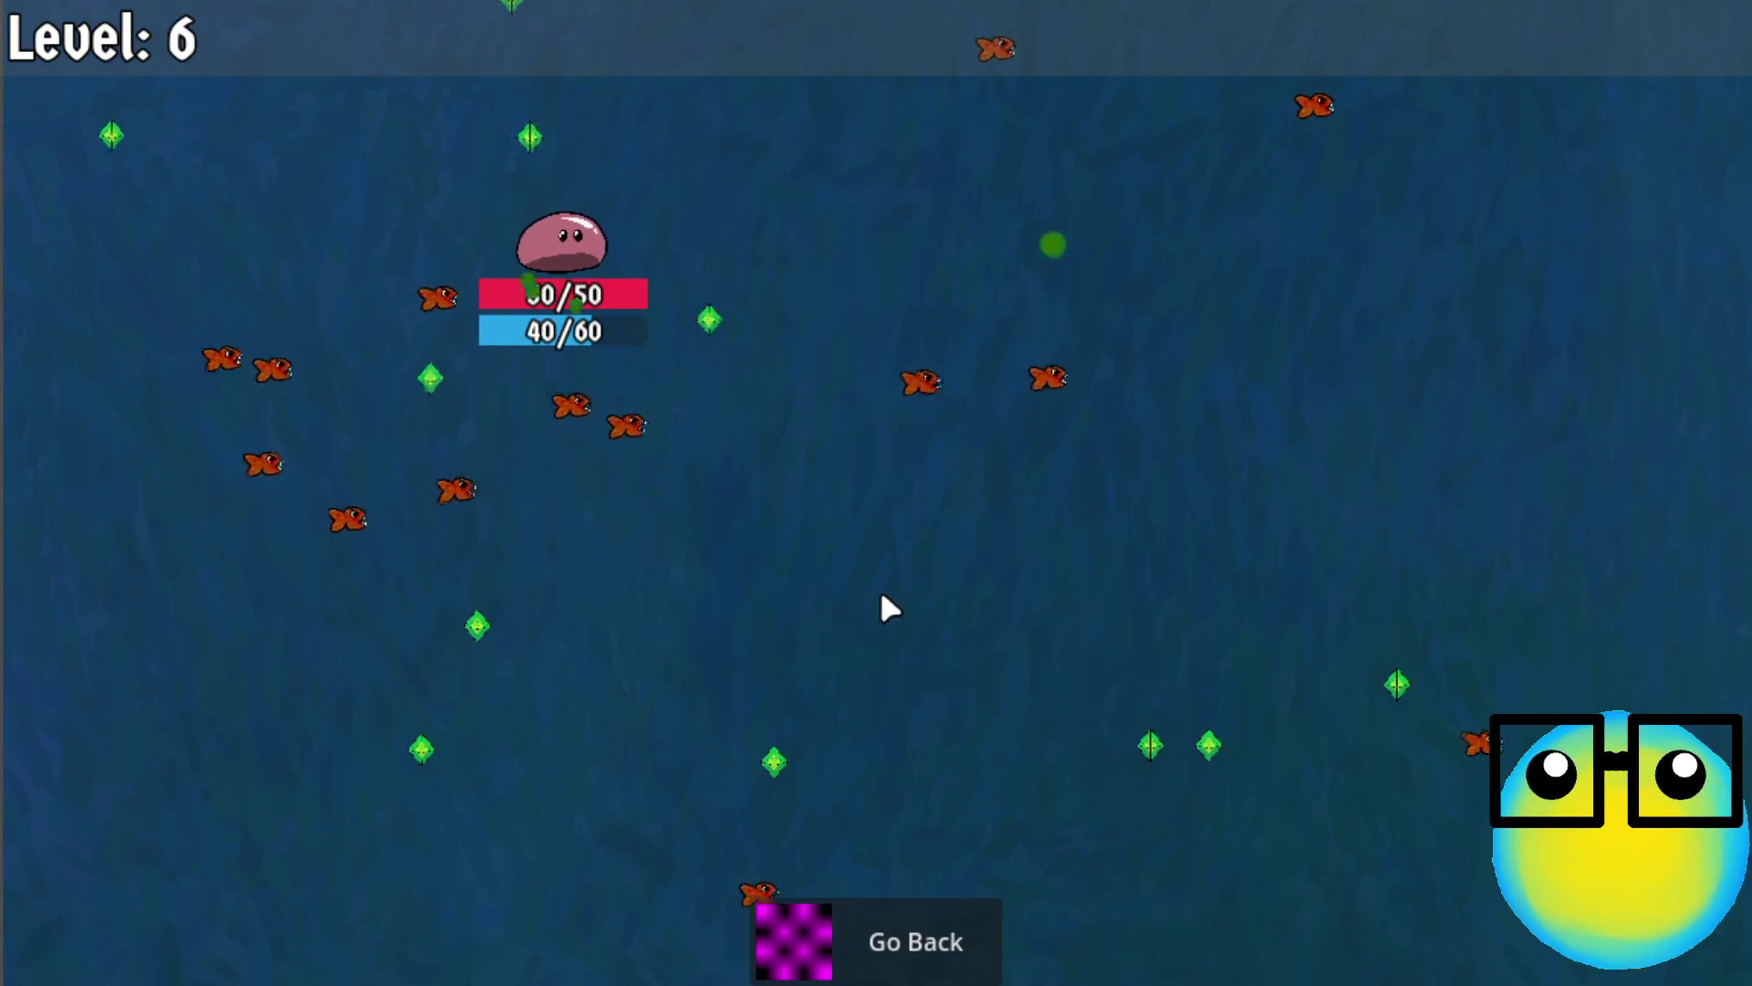
key(d)
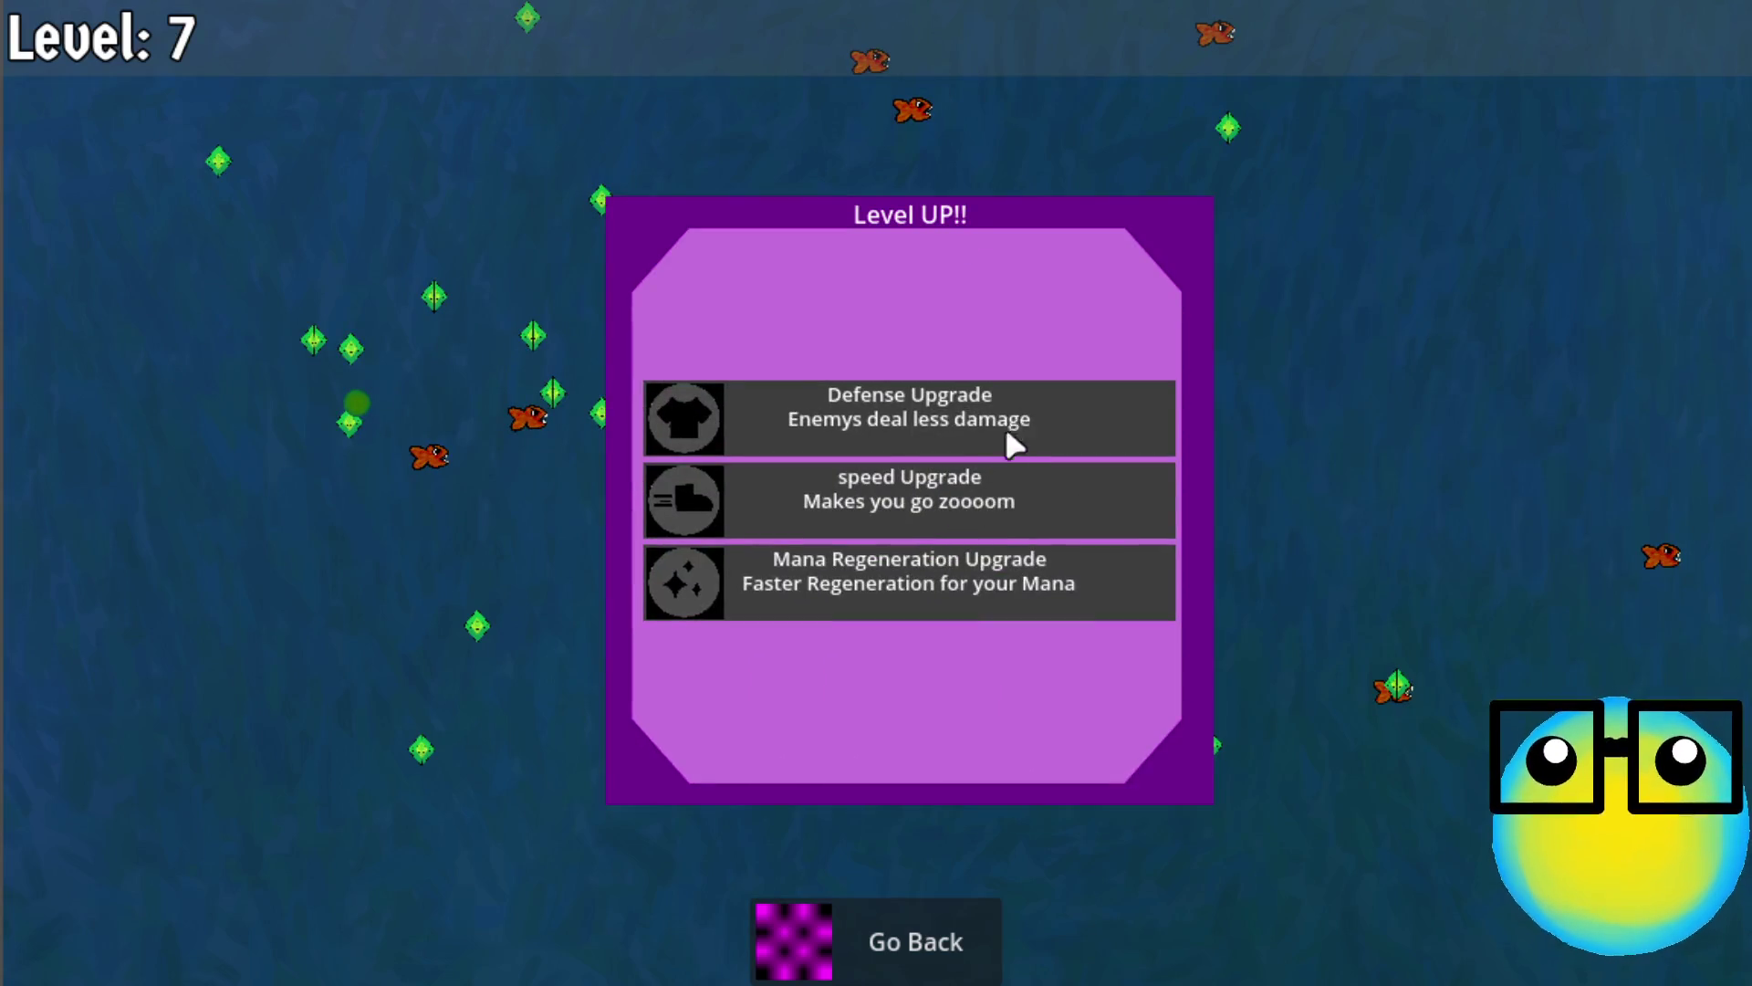
click(996, 424)
key(d)
key(d)
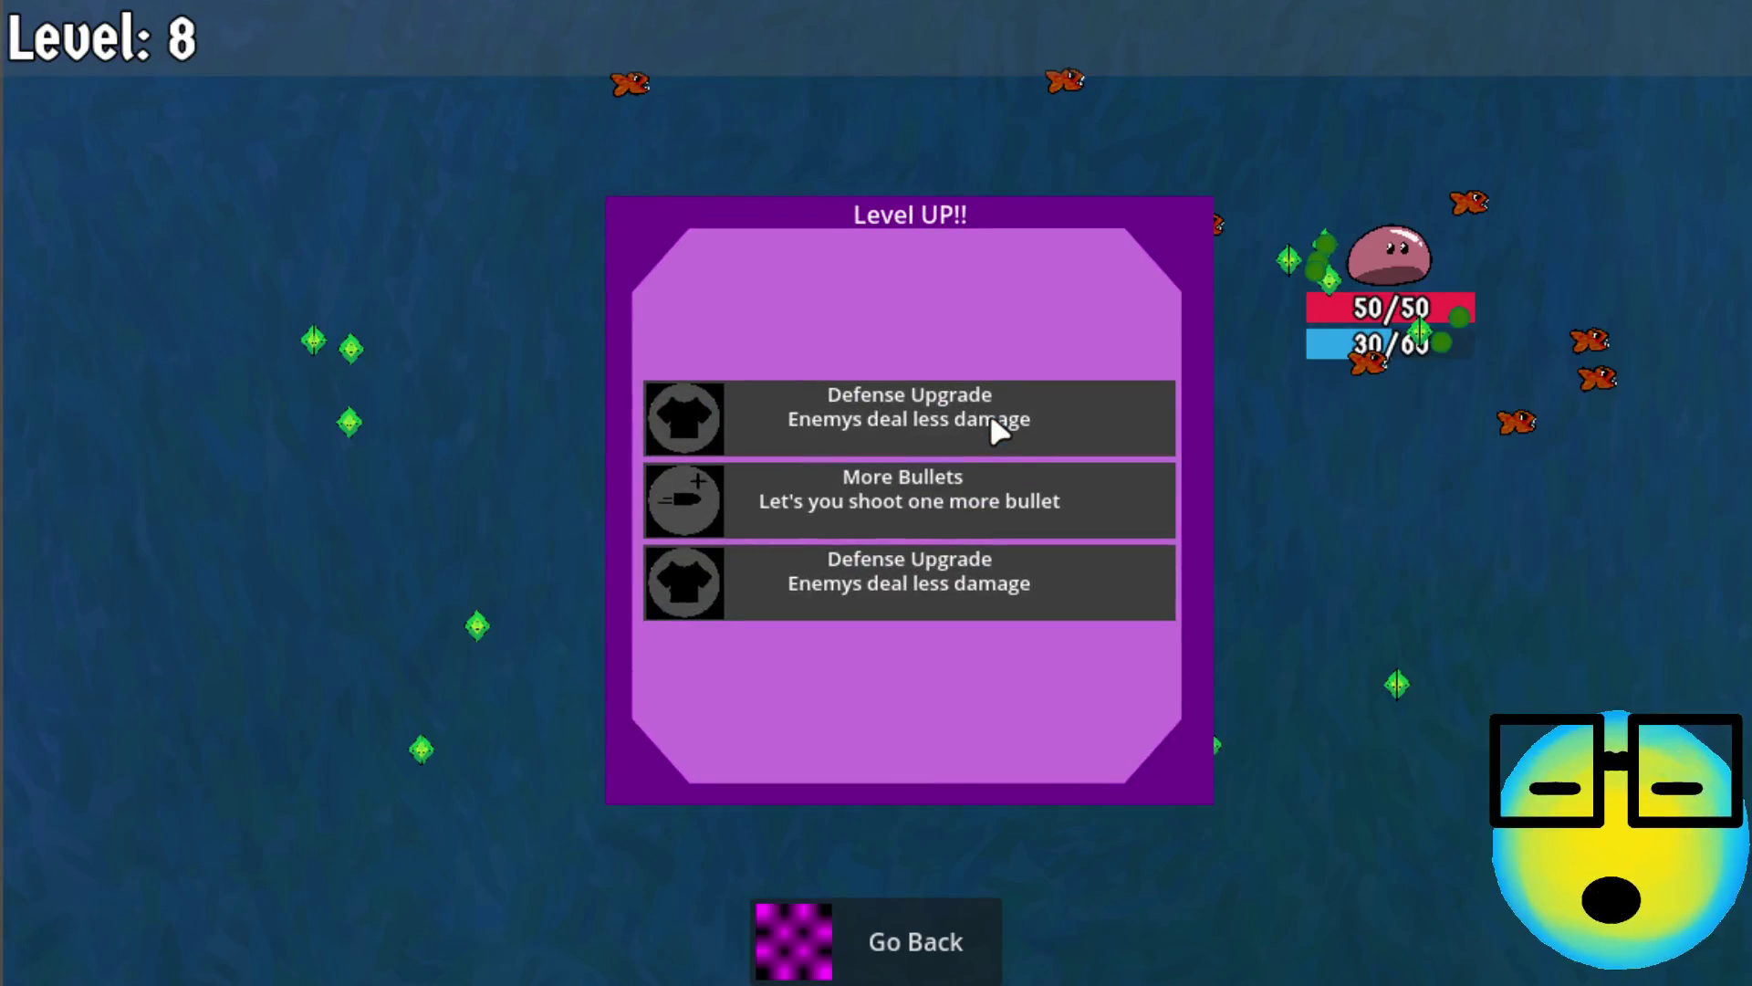
click(996, 498)
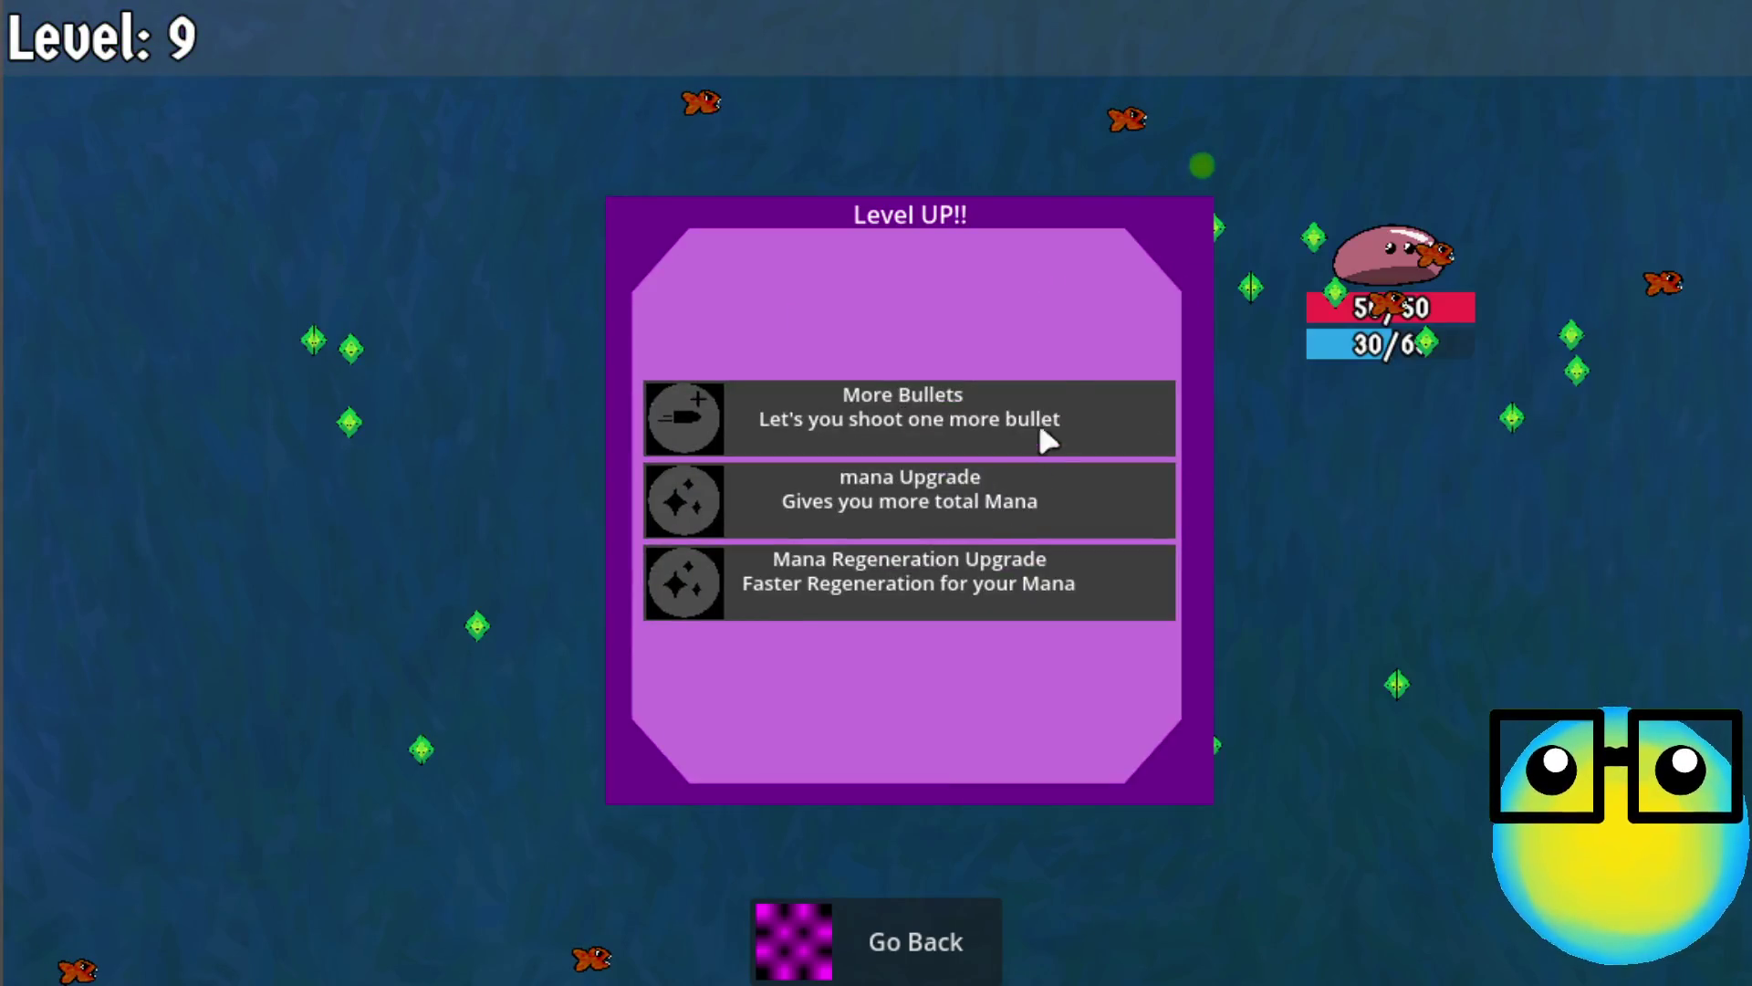
click(1040, 425)
click(965, 505)
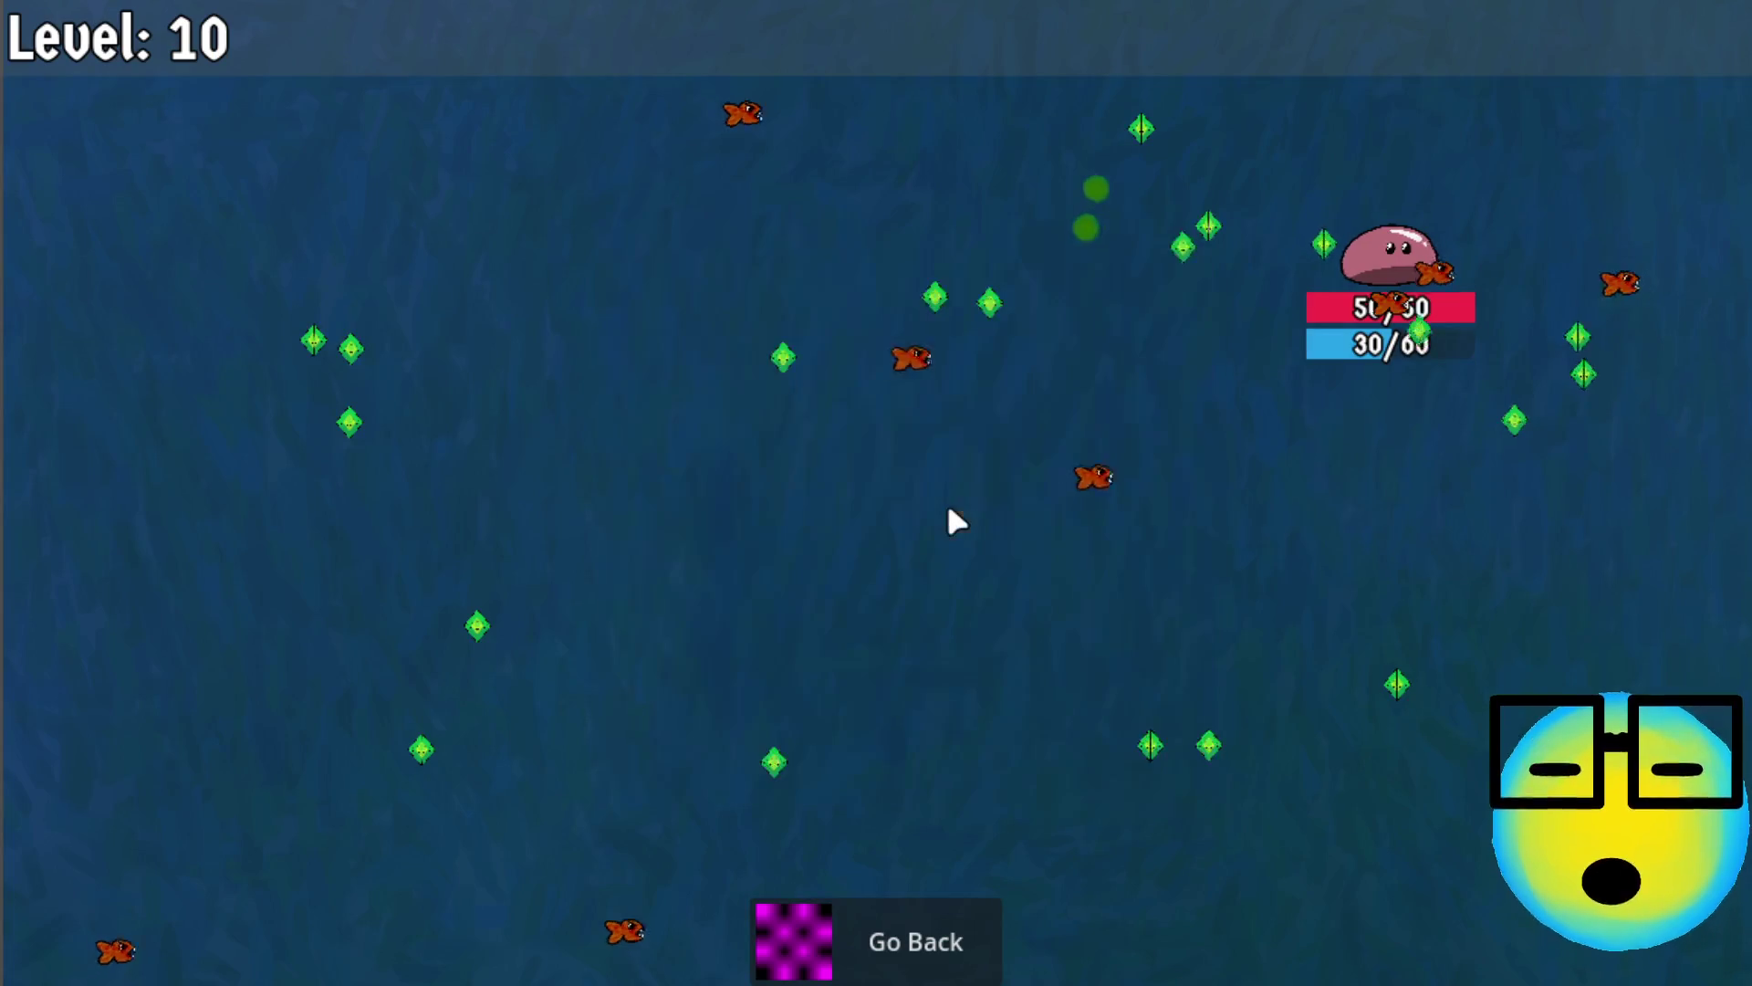
key(s)
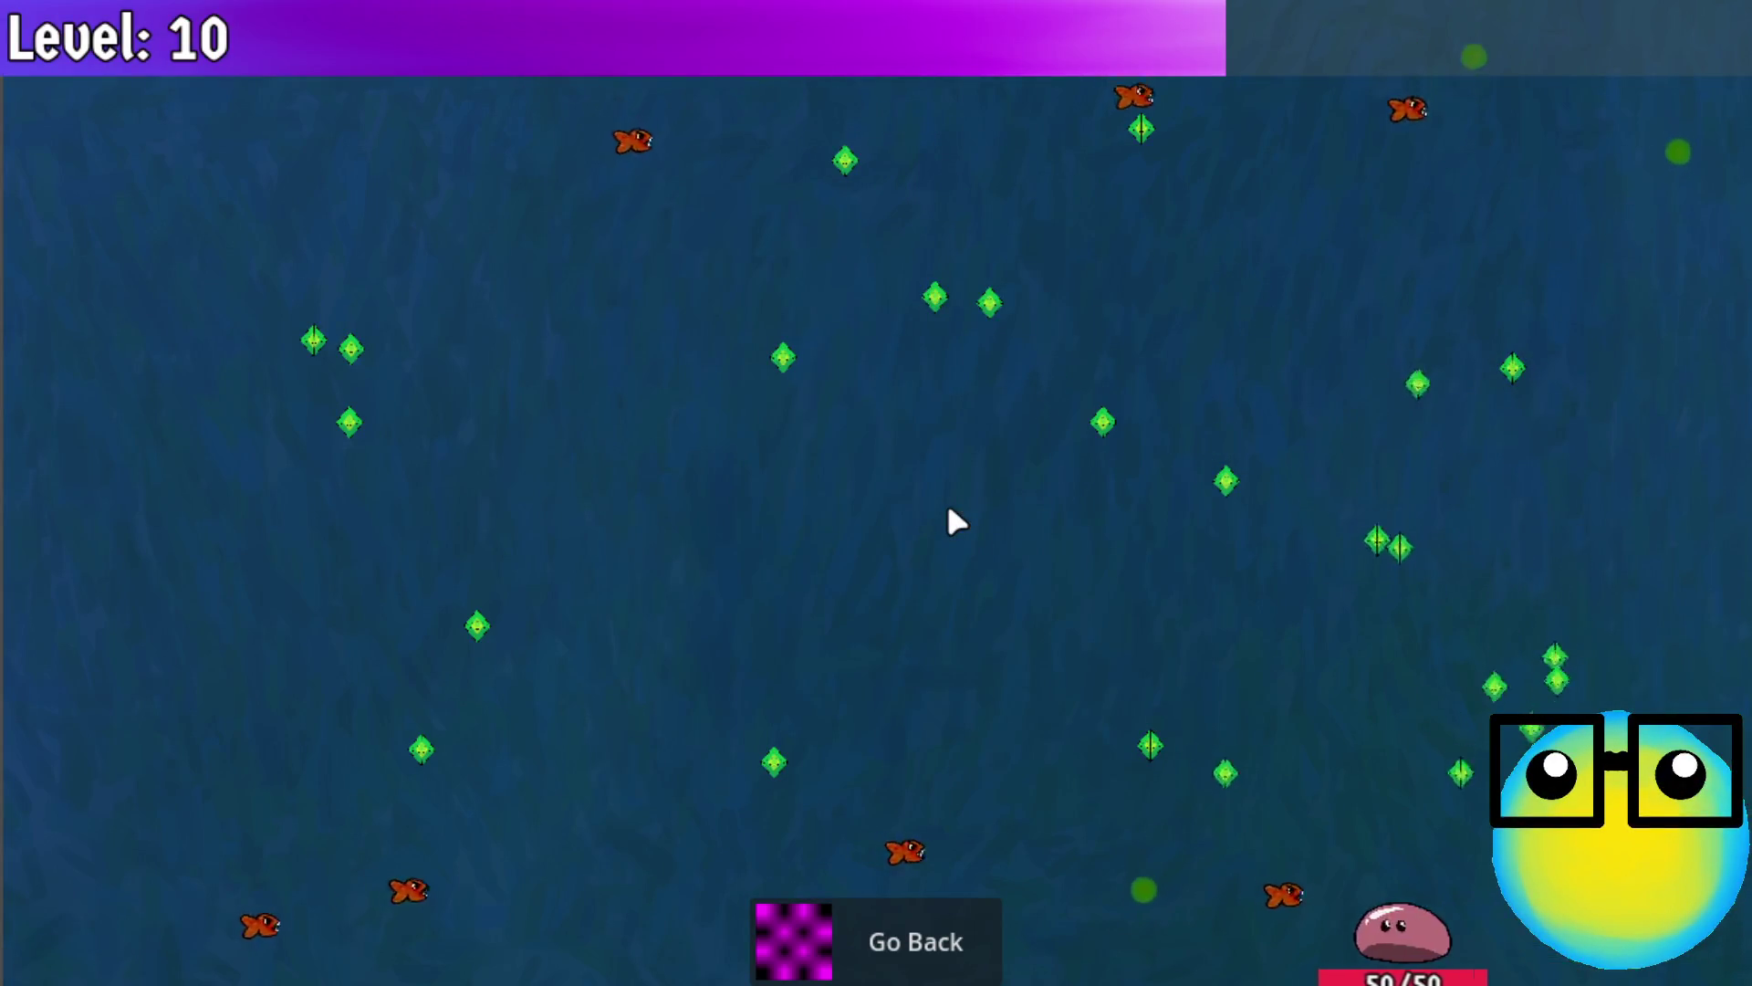
key(a)
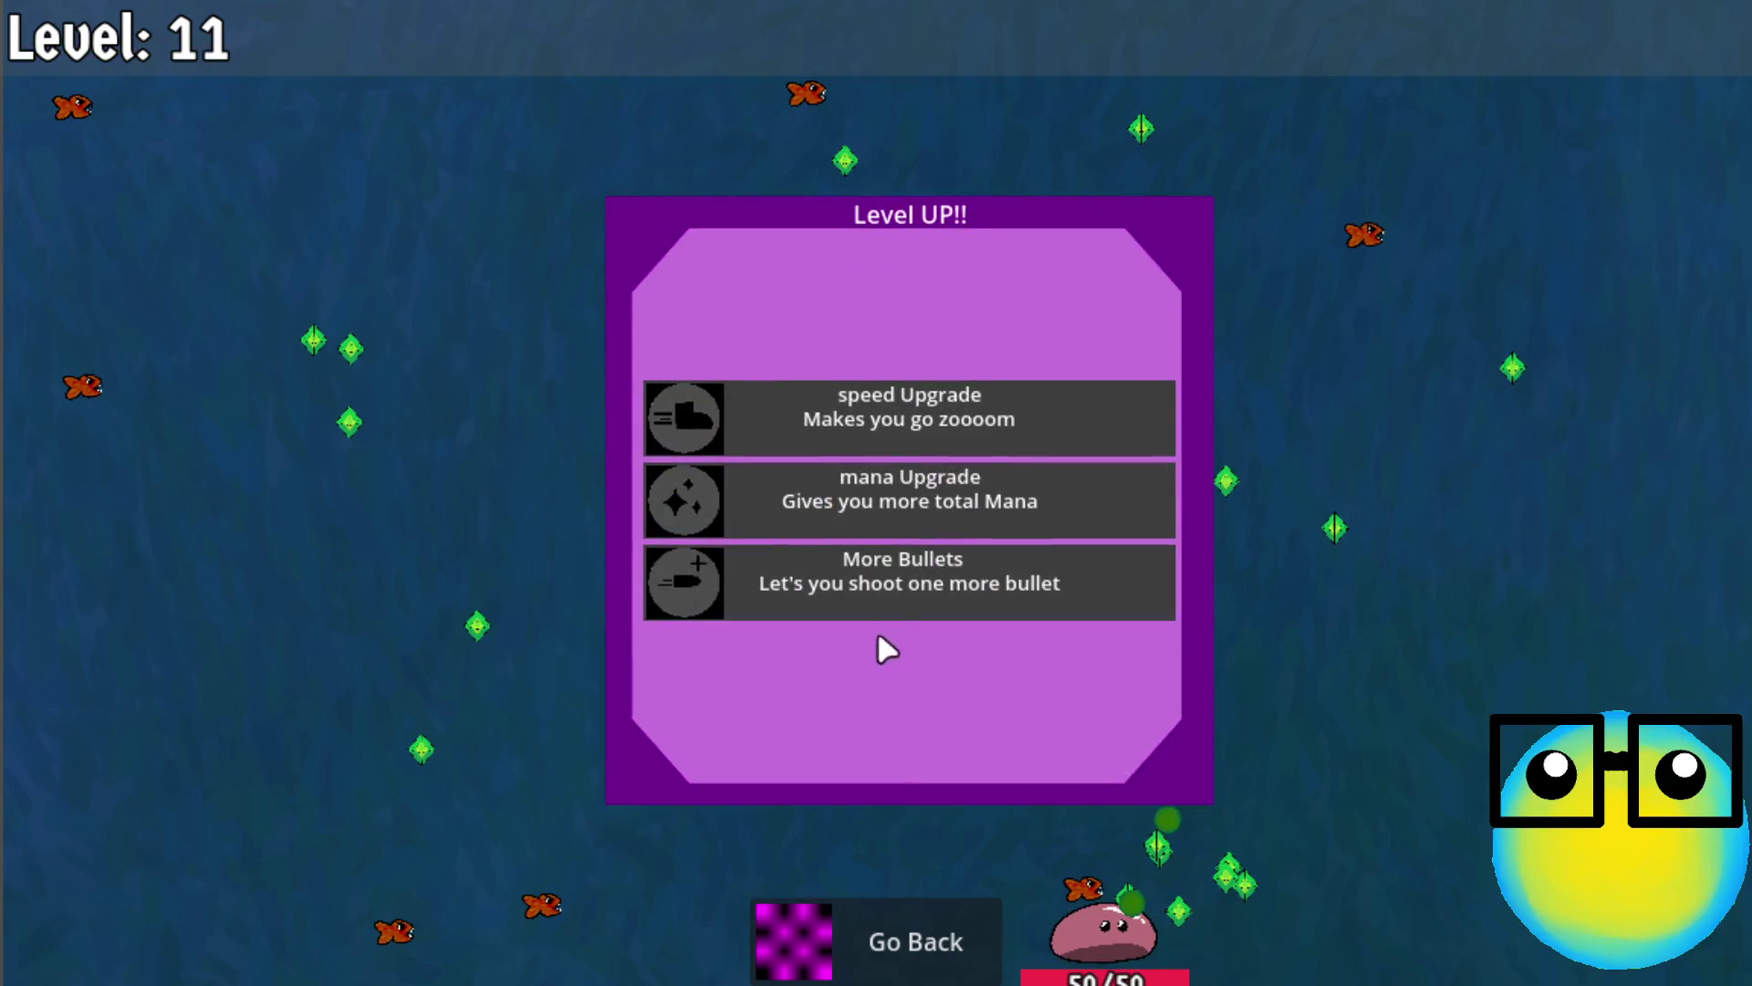
click(912, 584)
Reach level 16 with mana, Mana Regeneration, Heals and speed upgrades, then Go Back to the hub
click(949, 525)
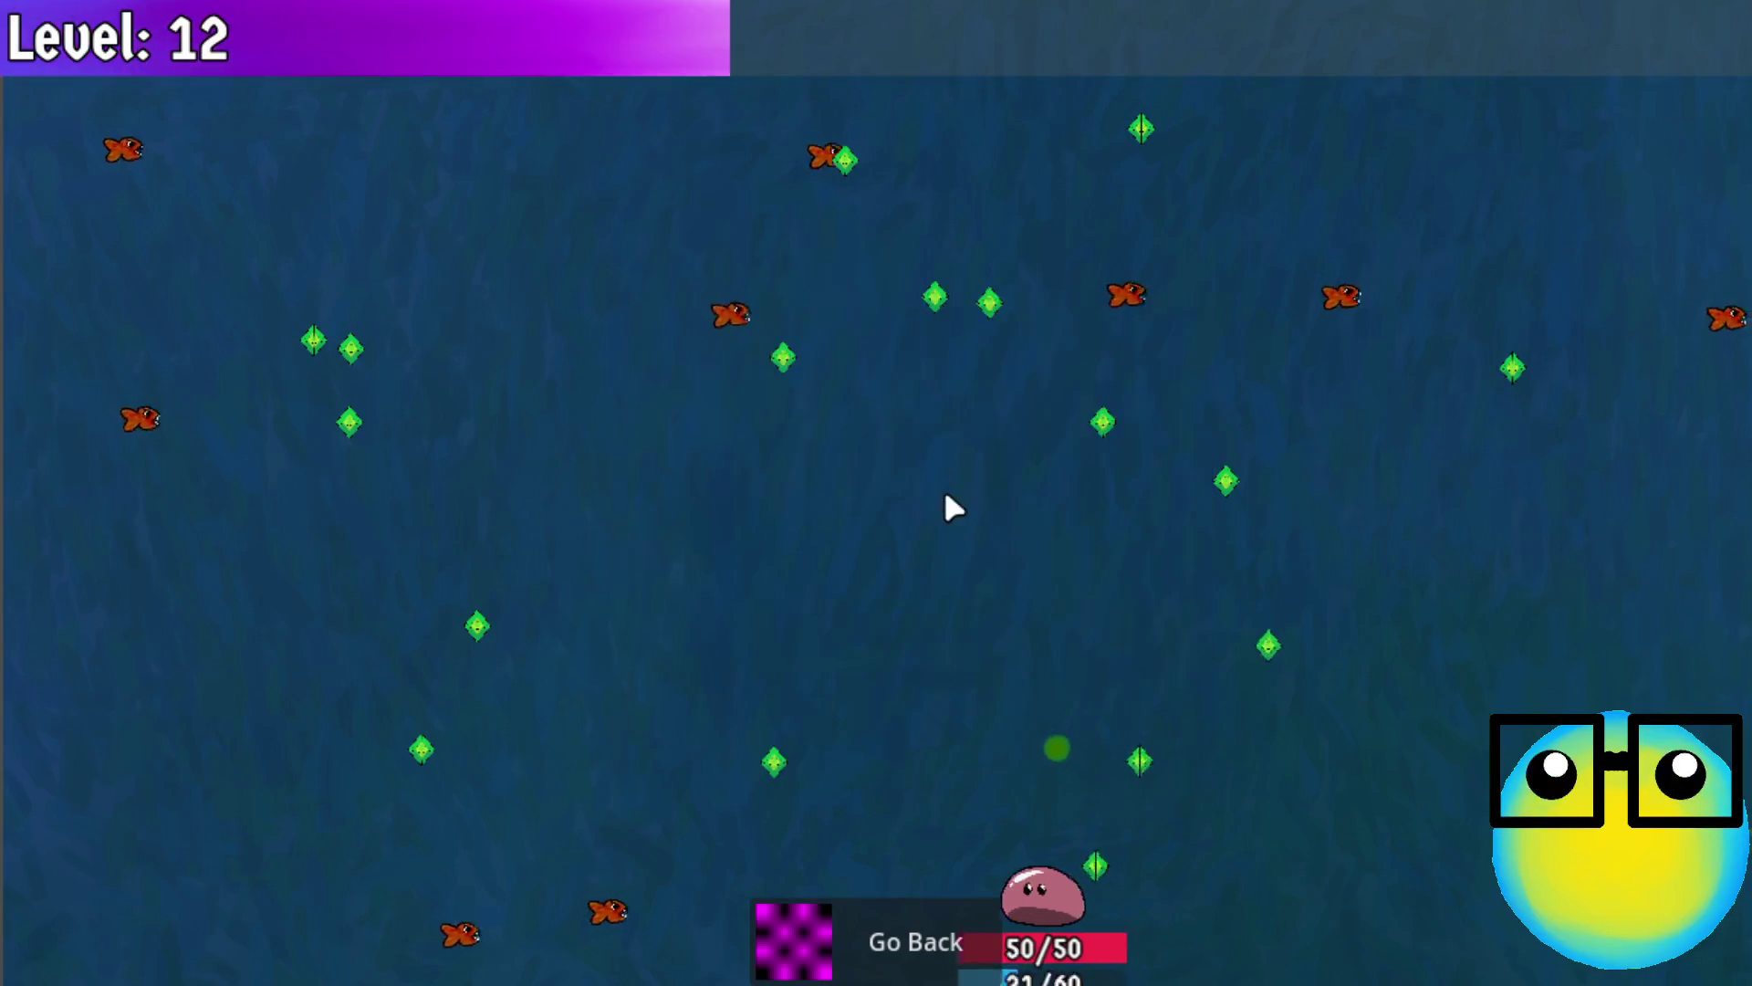
key(w)
key(d)
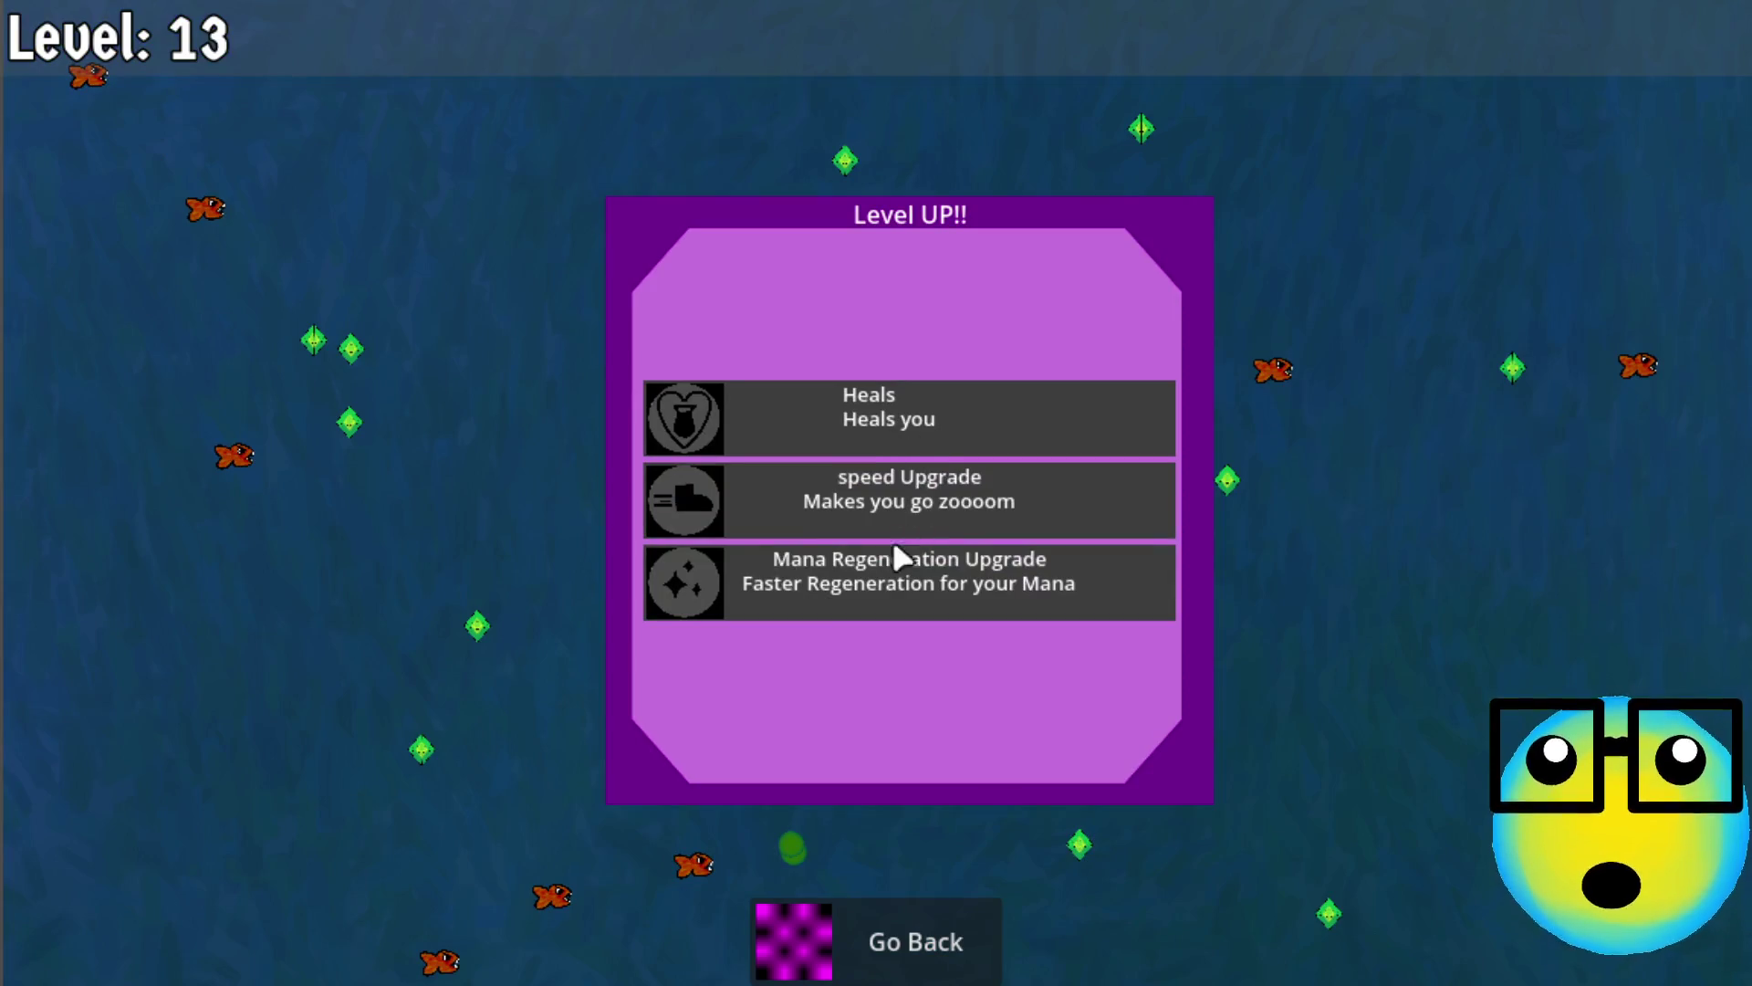
click(894, 547)
key(a)
key(w)
key(d)
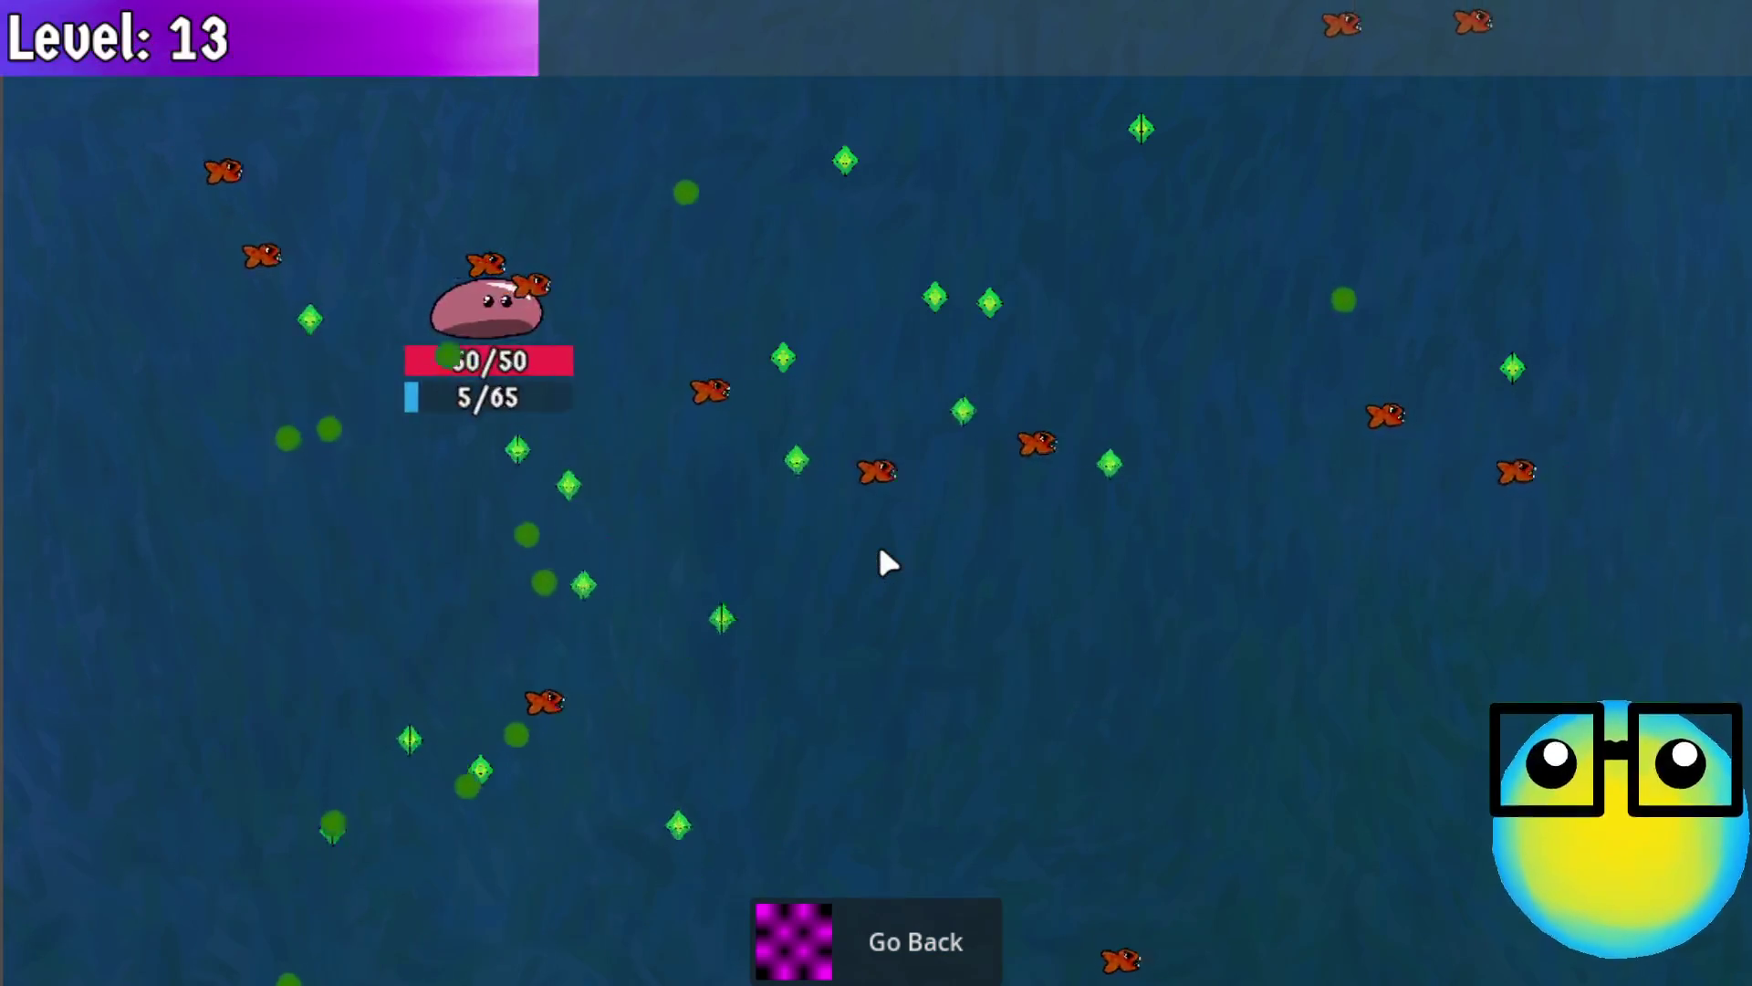
key(s)
key(d)
click(992, 490)
key(d)
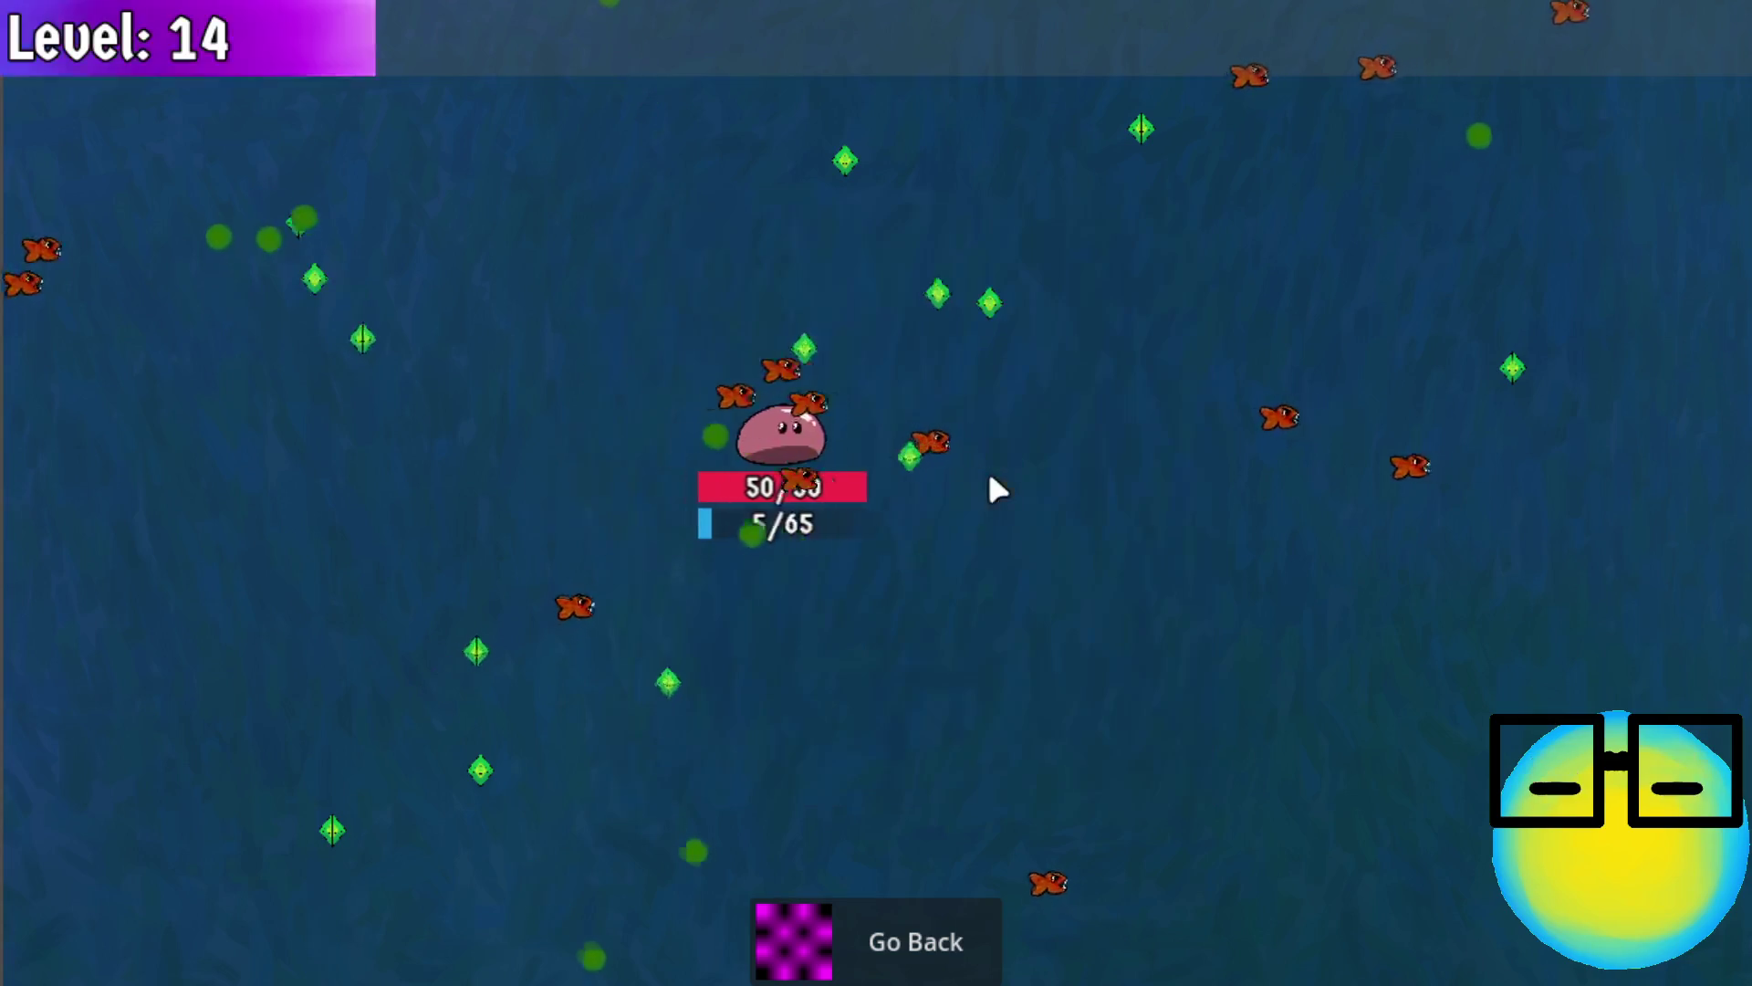
key(w)
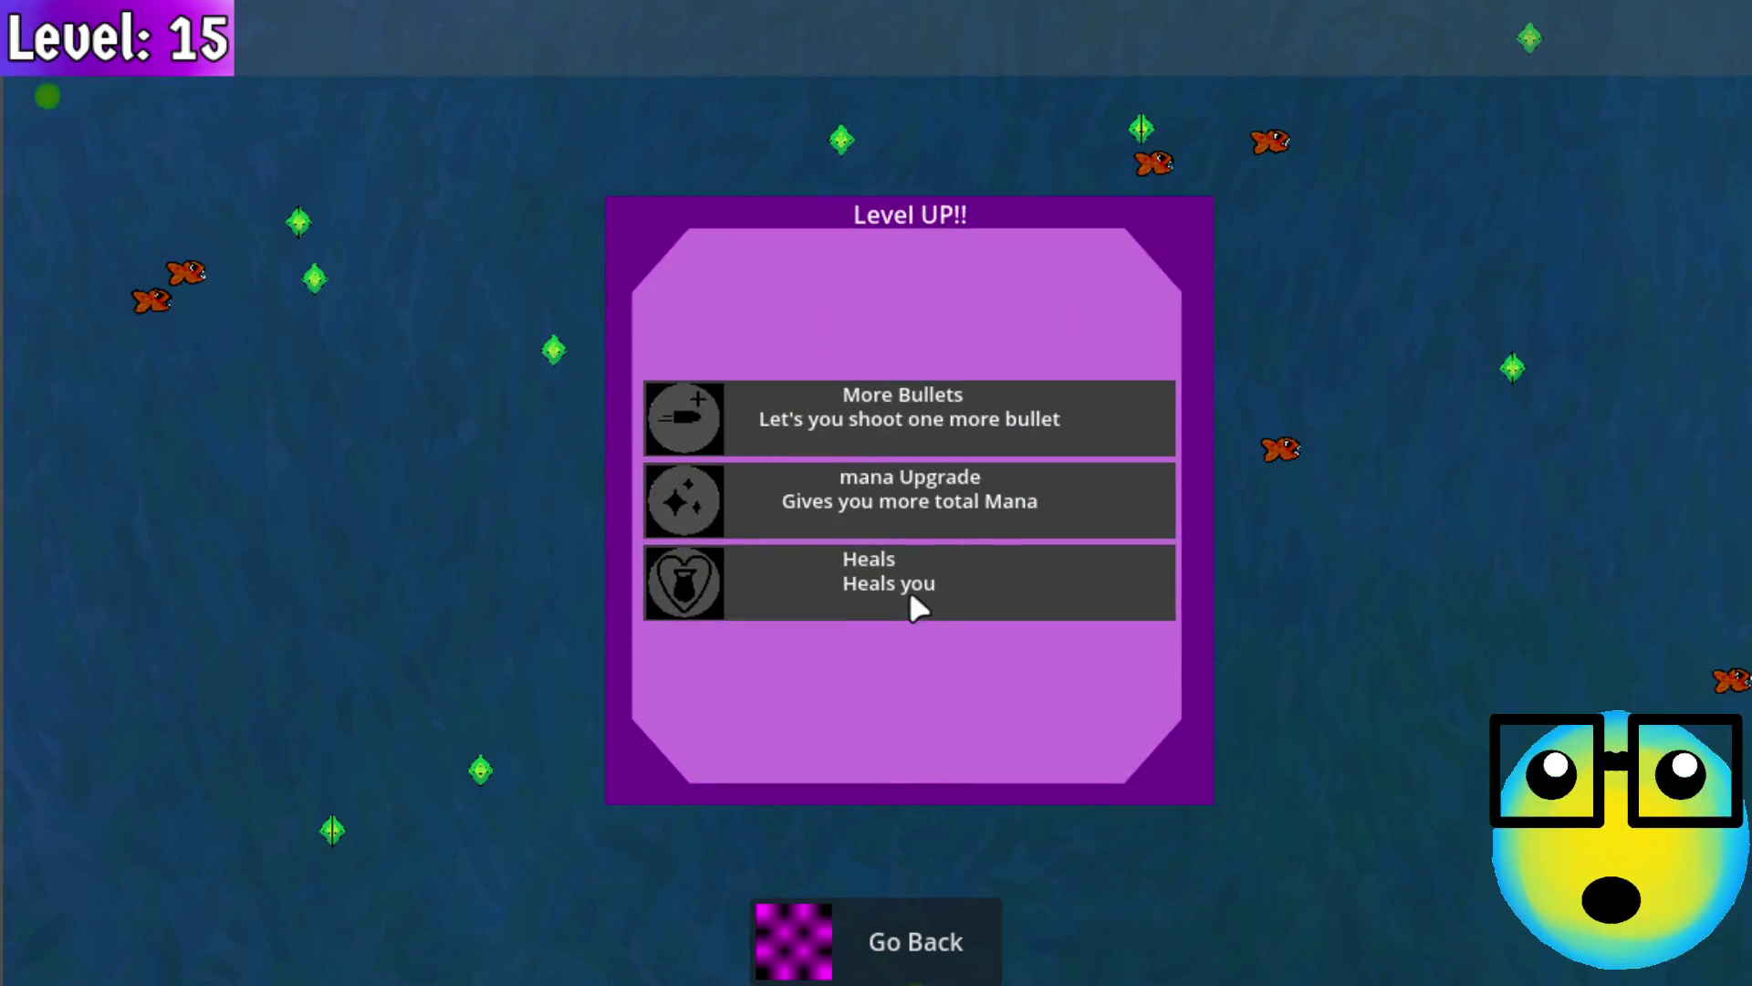
click(909, 591)
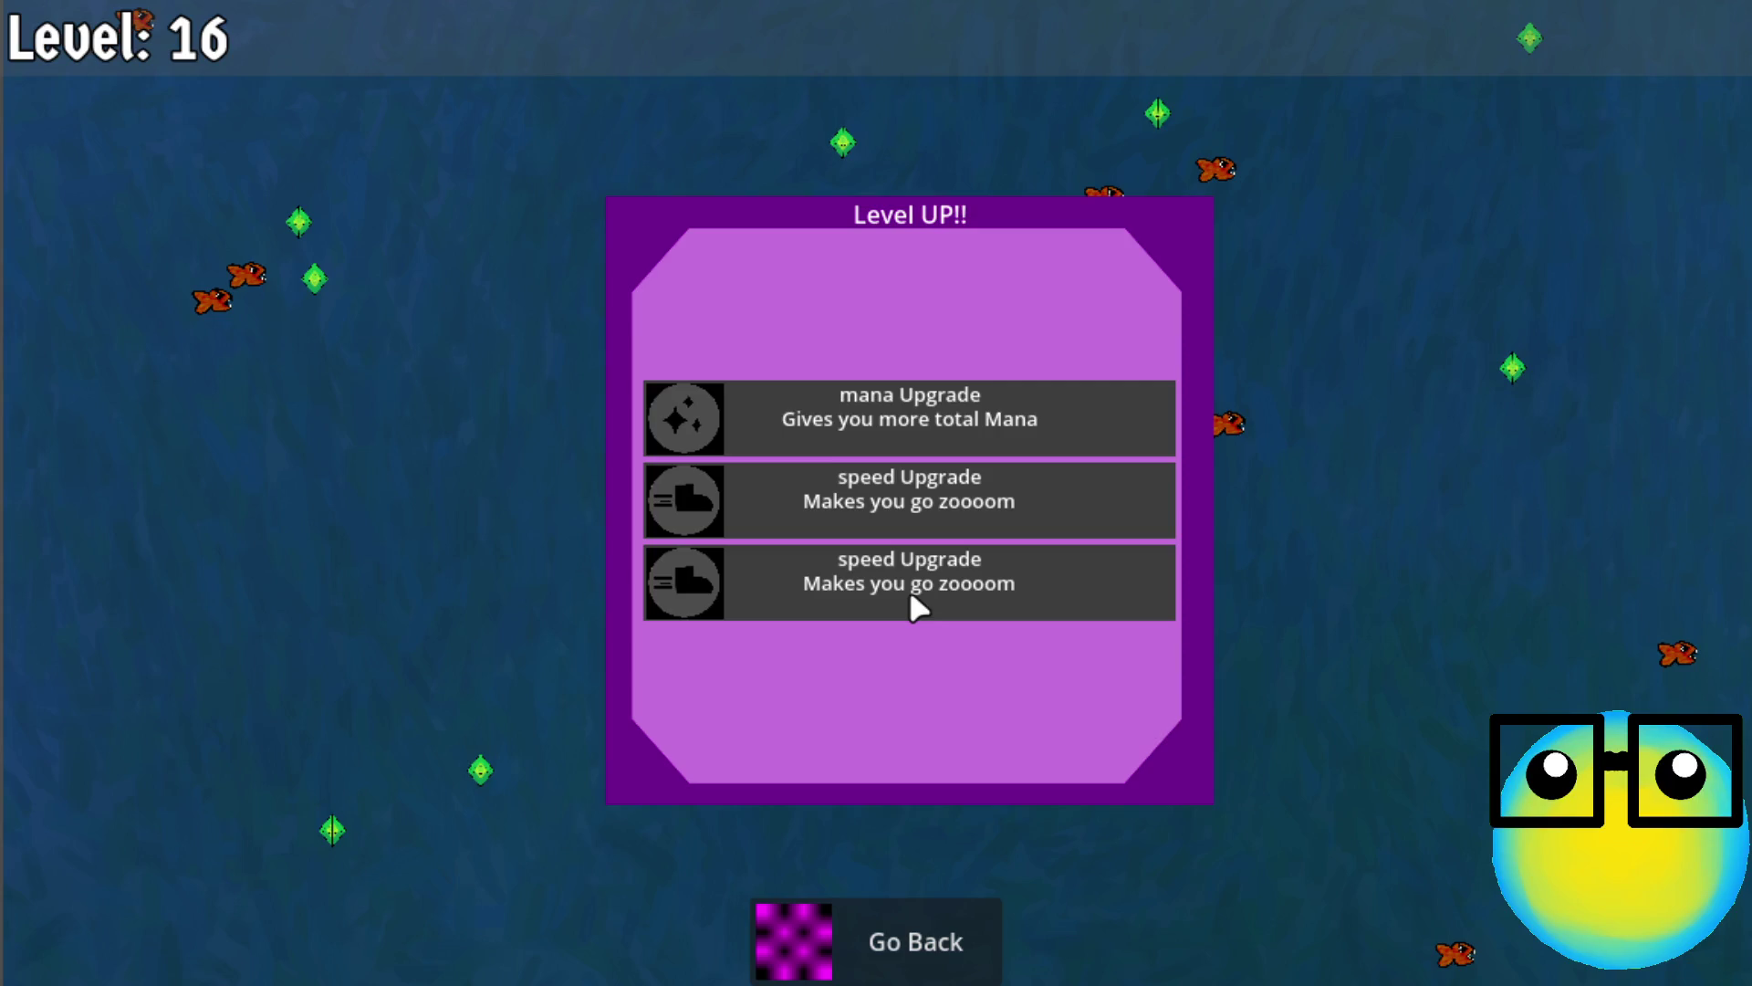
click(969, 559)
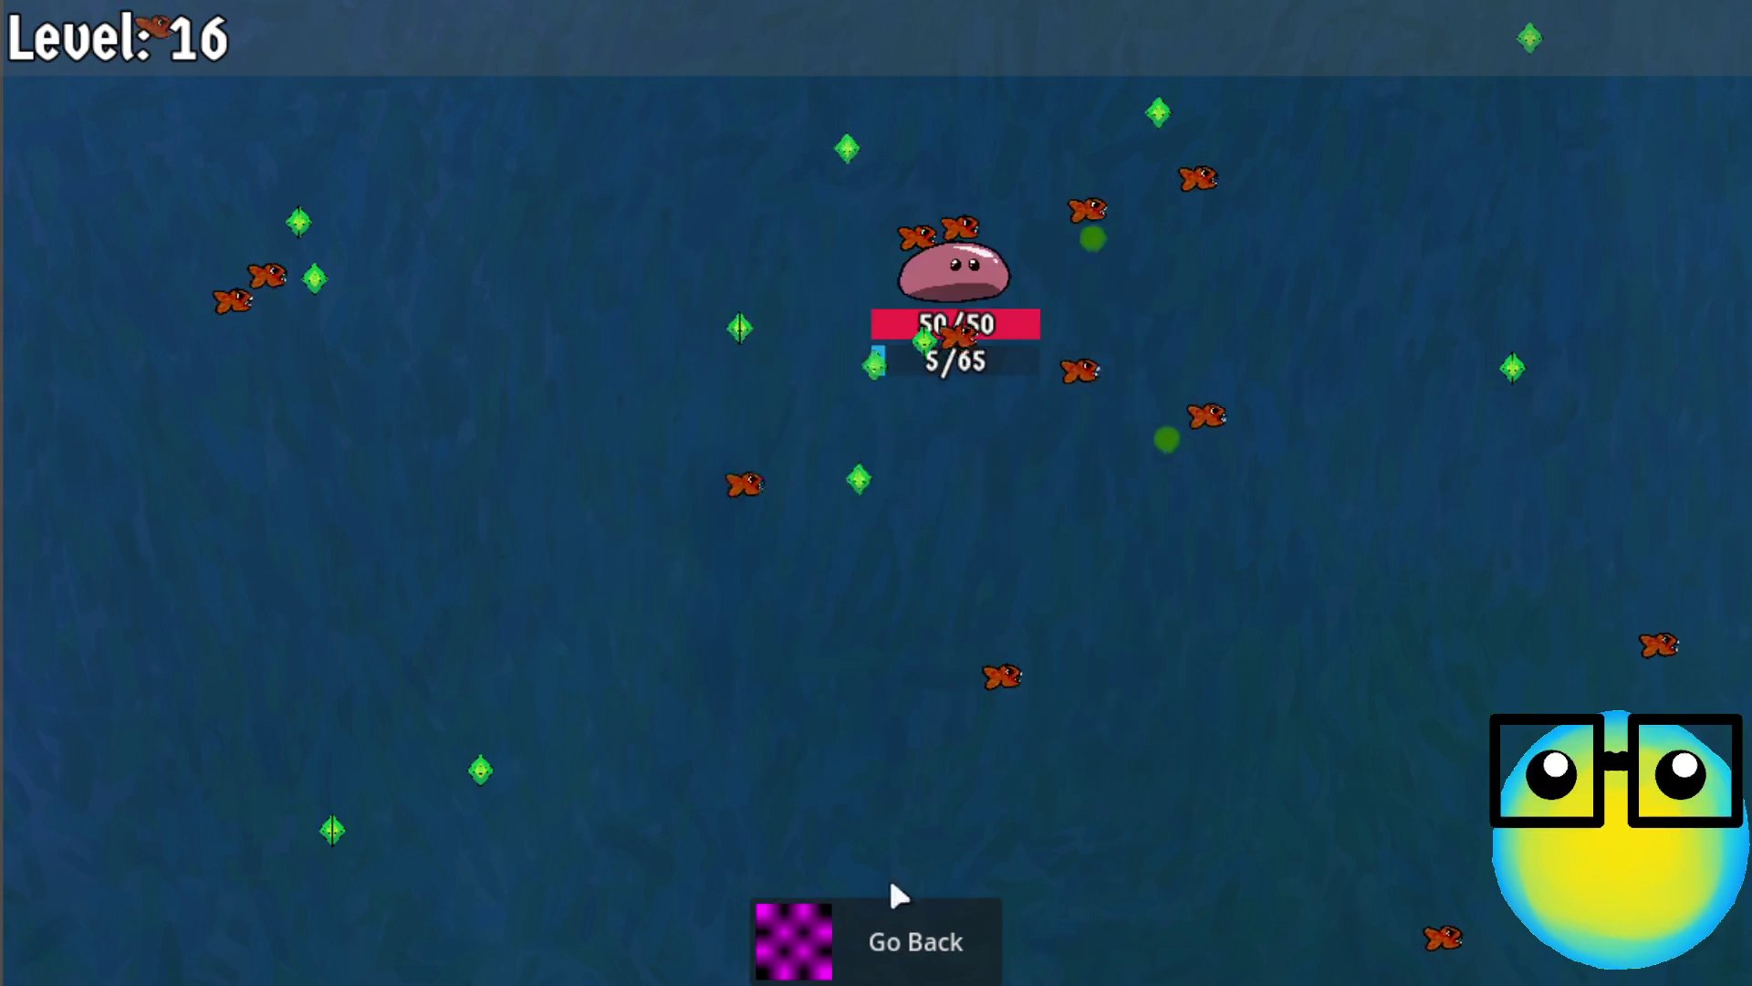
click(876, 946)
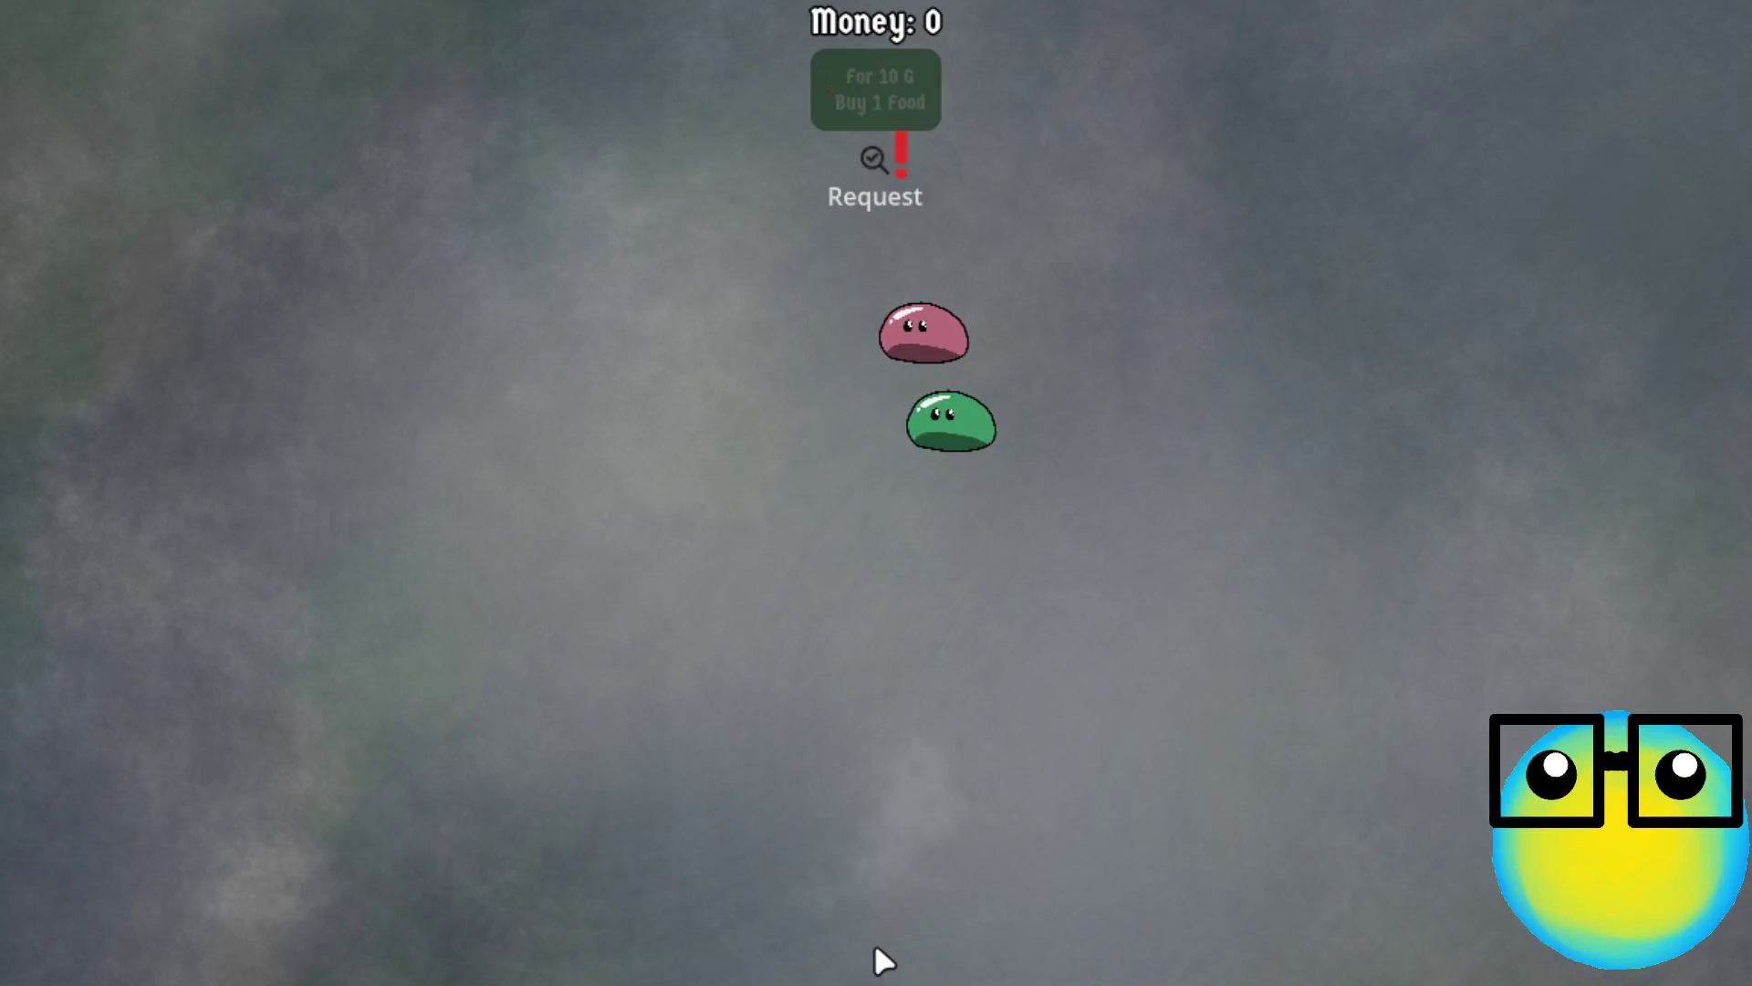
Send the pink slime on a new mission, taking More Bullets and Mana Regeneration upgrades on level-ups
click(608, 397)
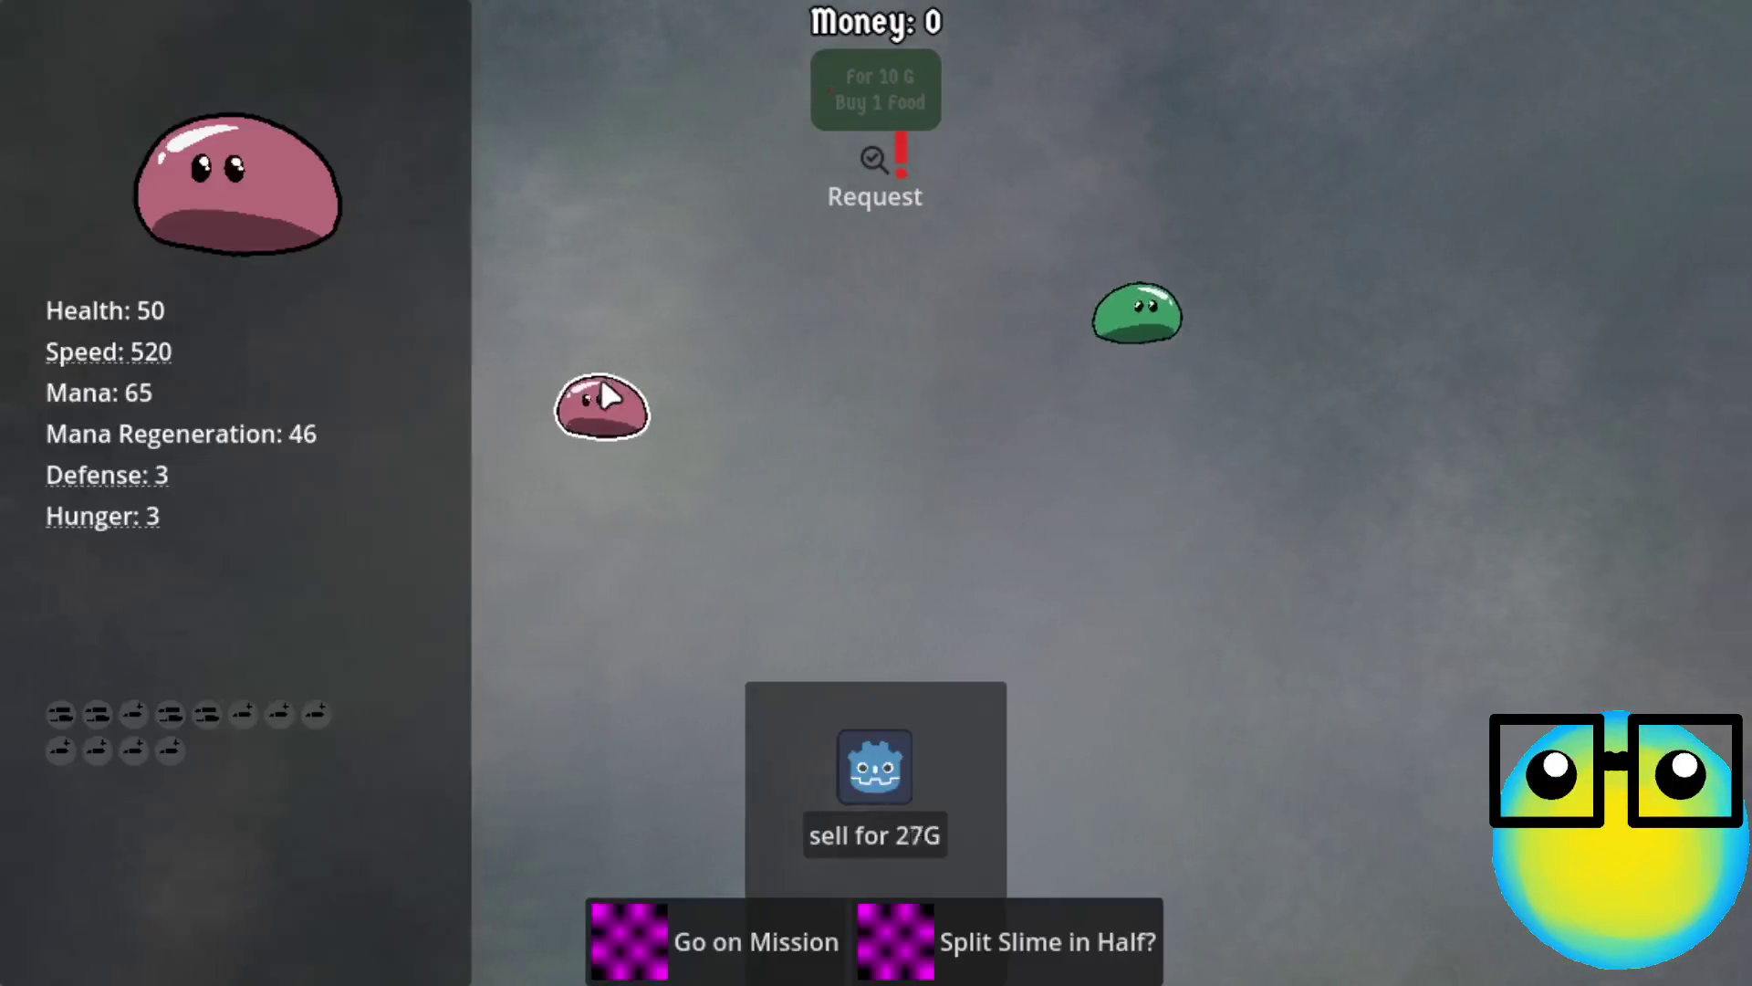
click(717, 922)
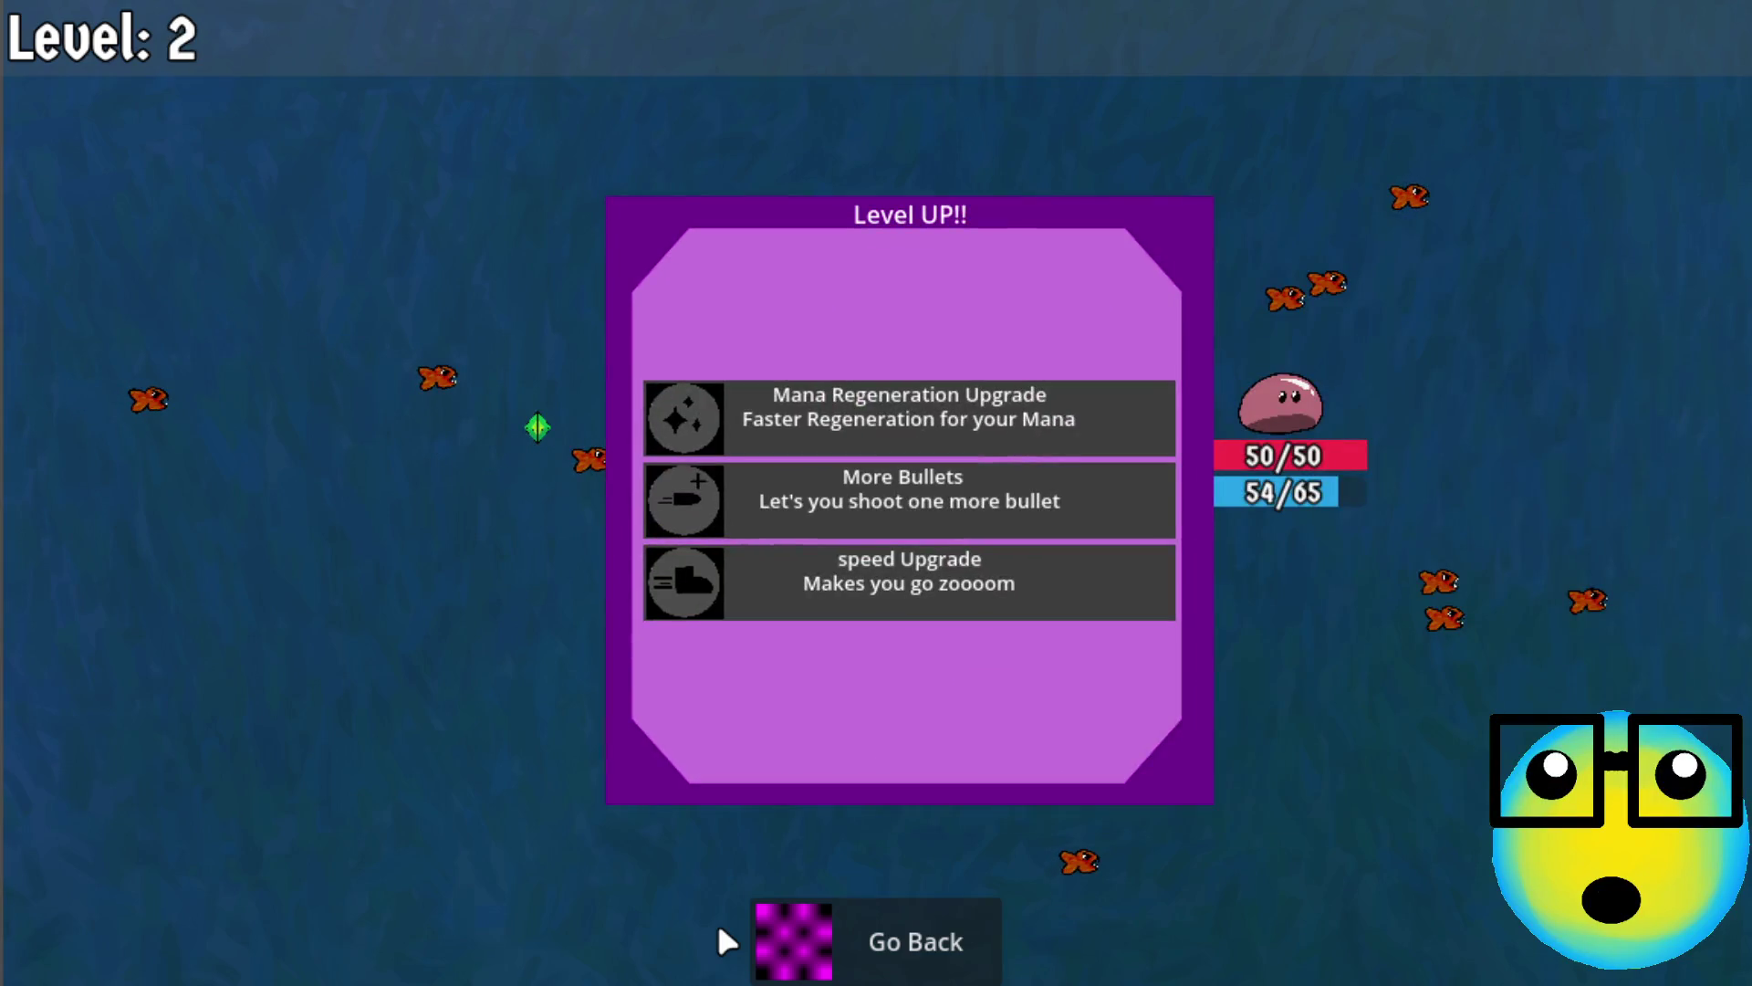
click(963, 497)
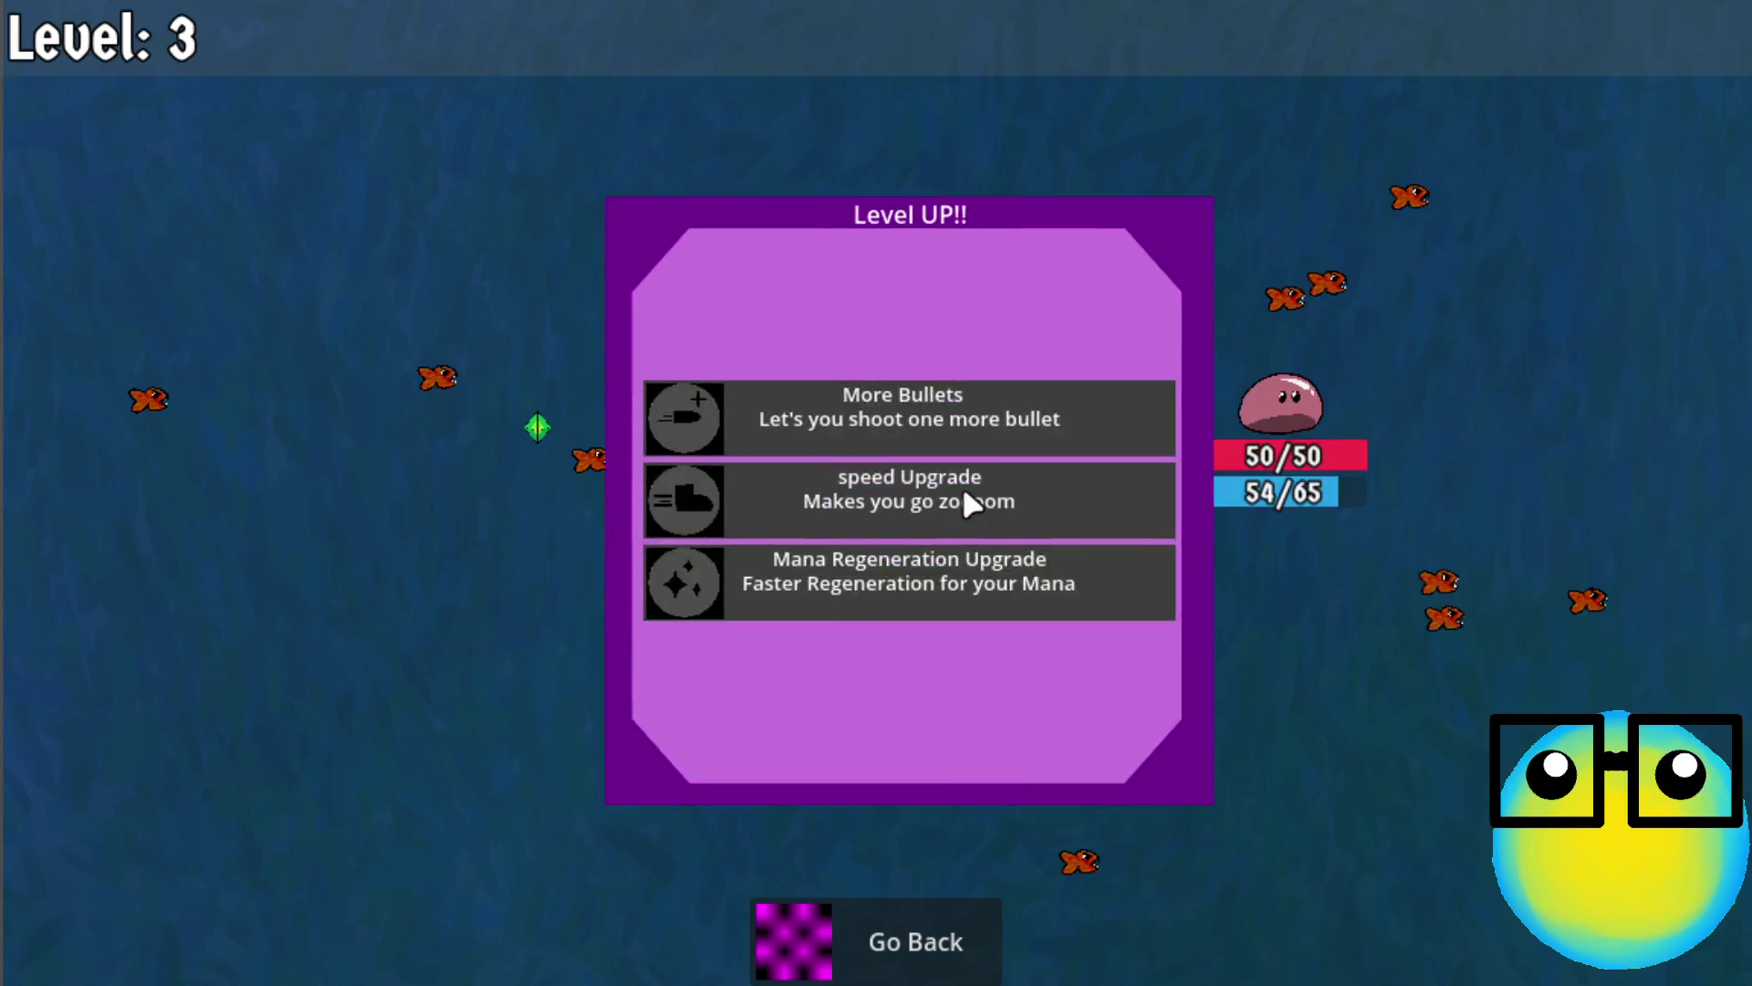
click(897, 409)
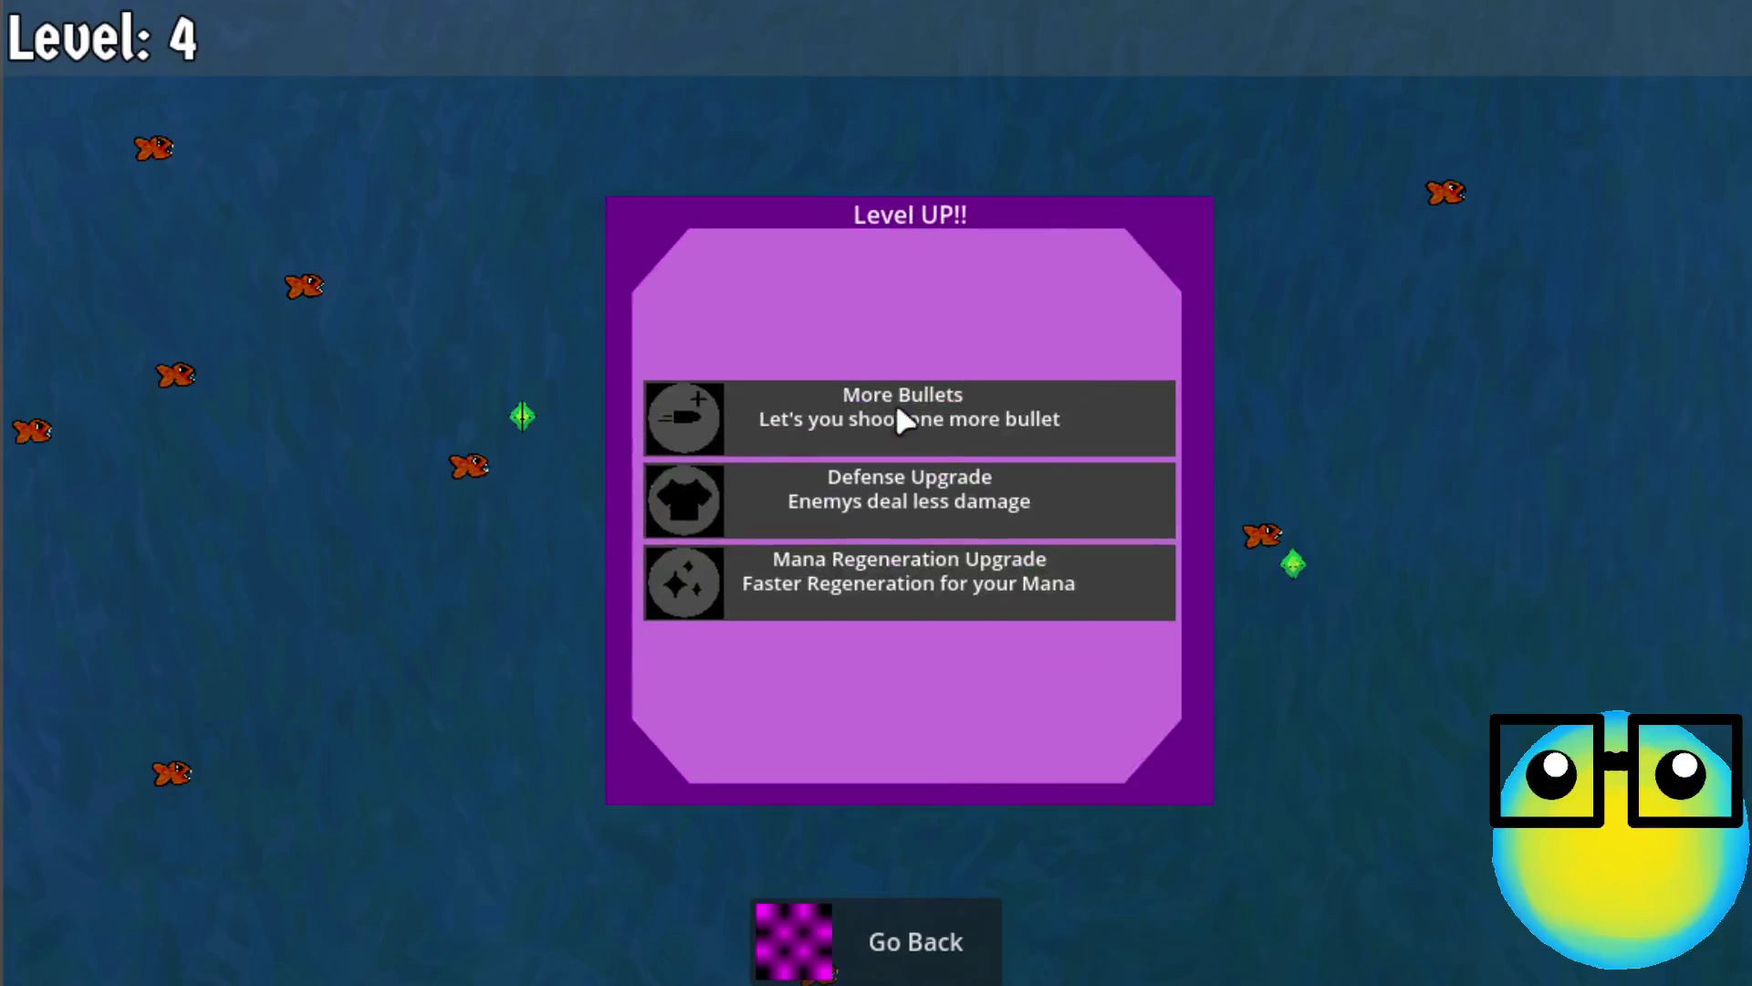
click(883, 593)
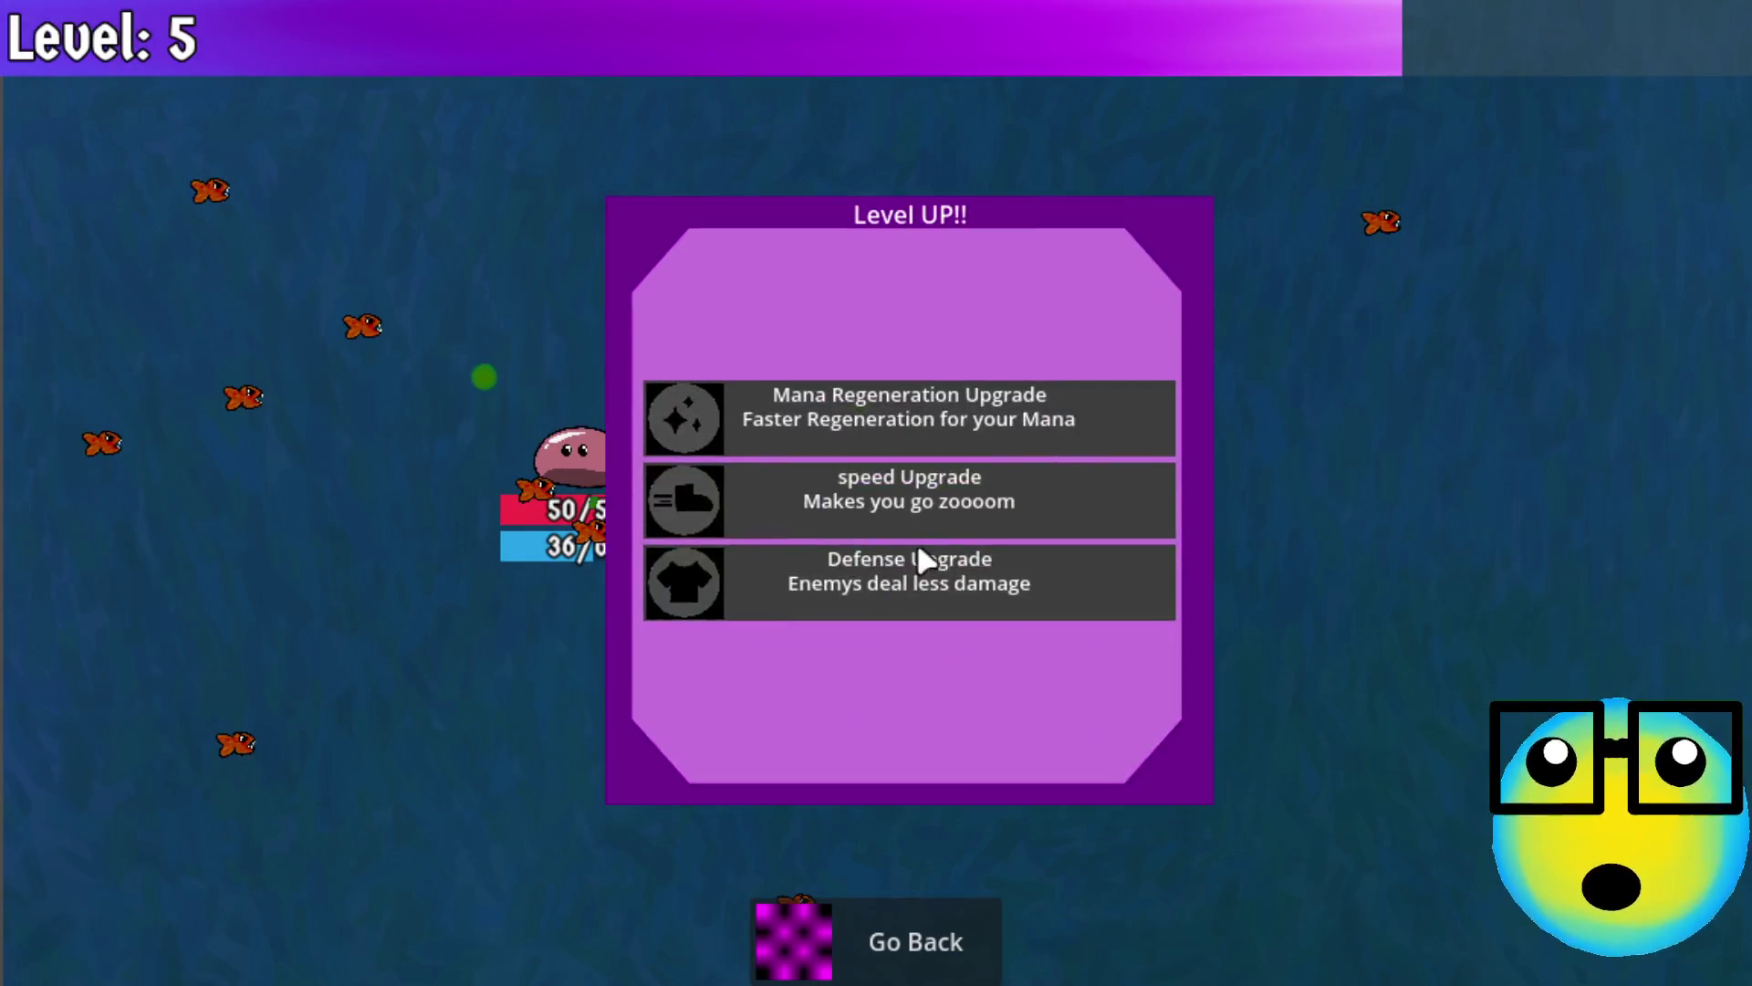
click(958, 418)
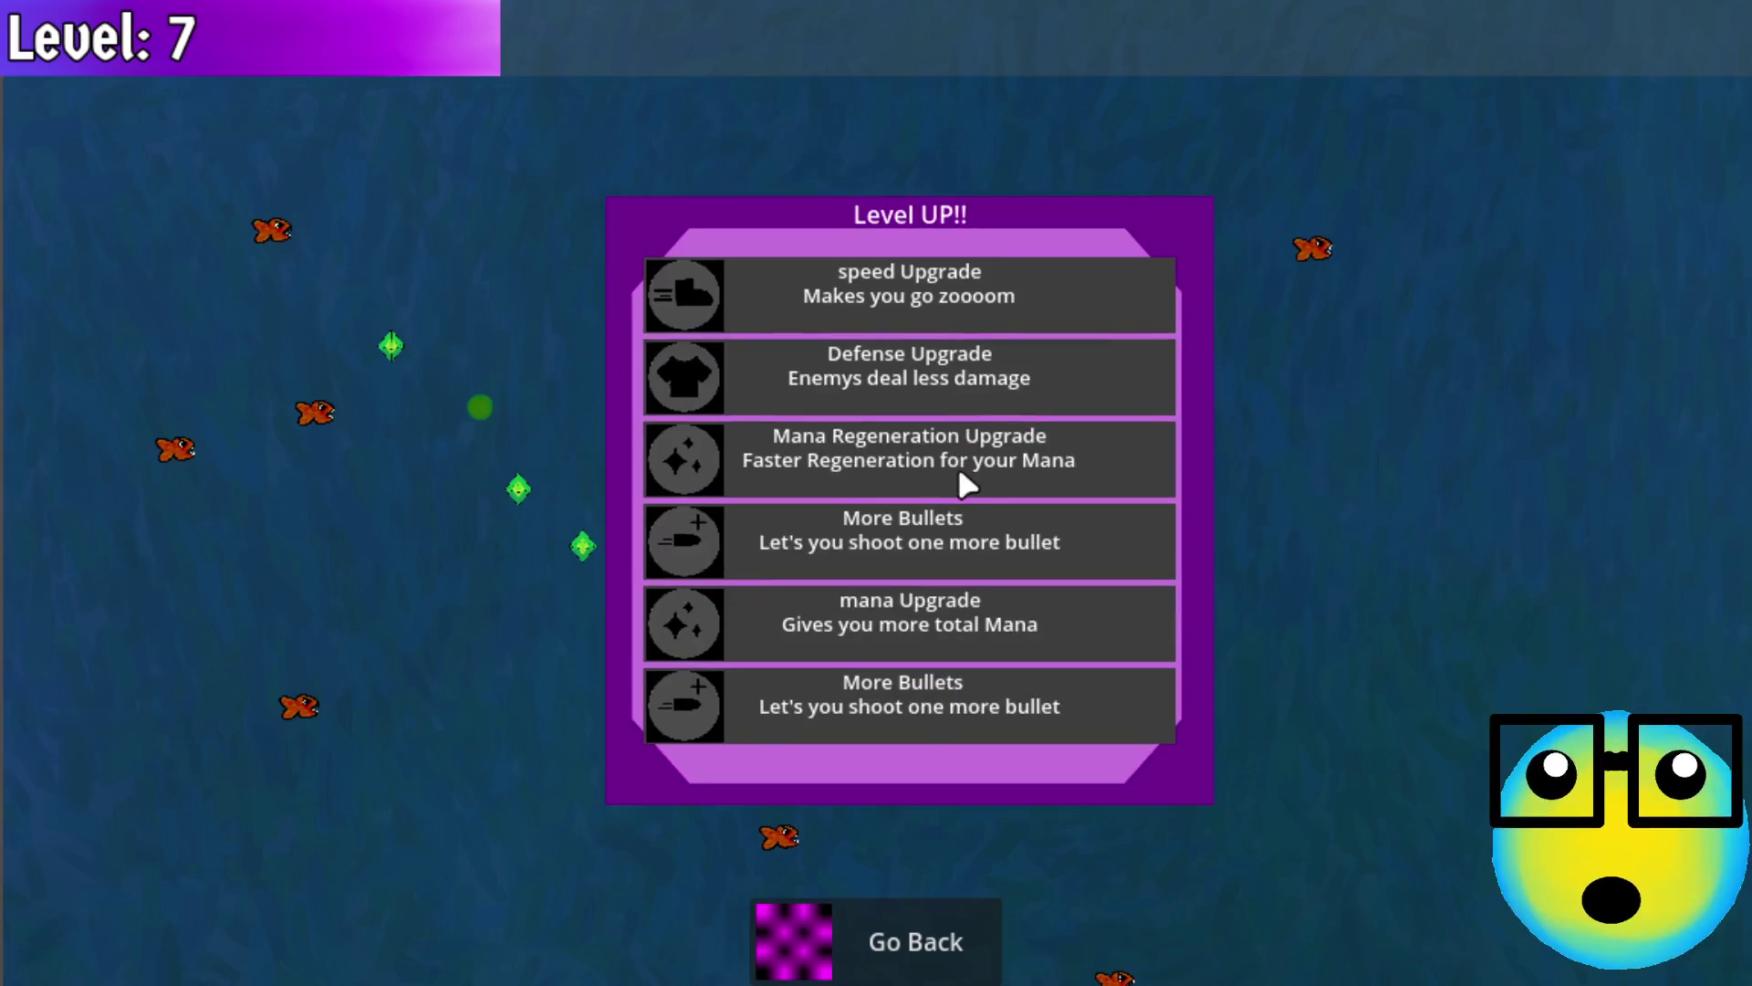
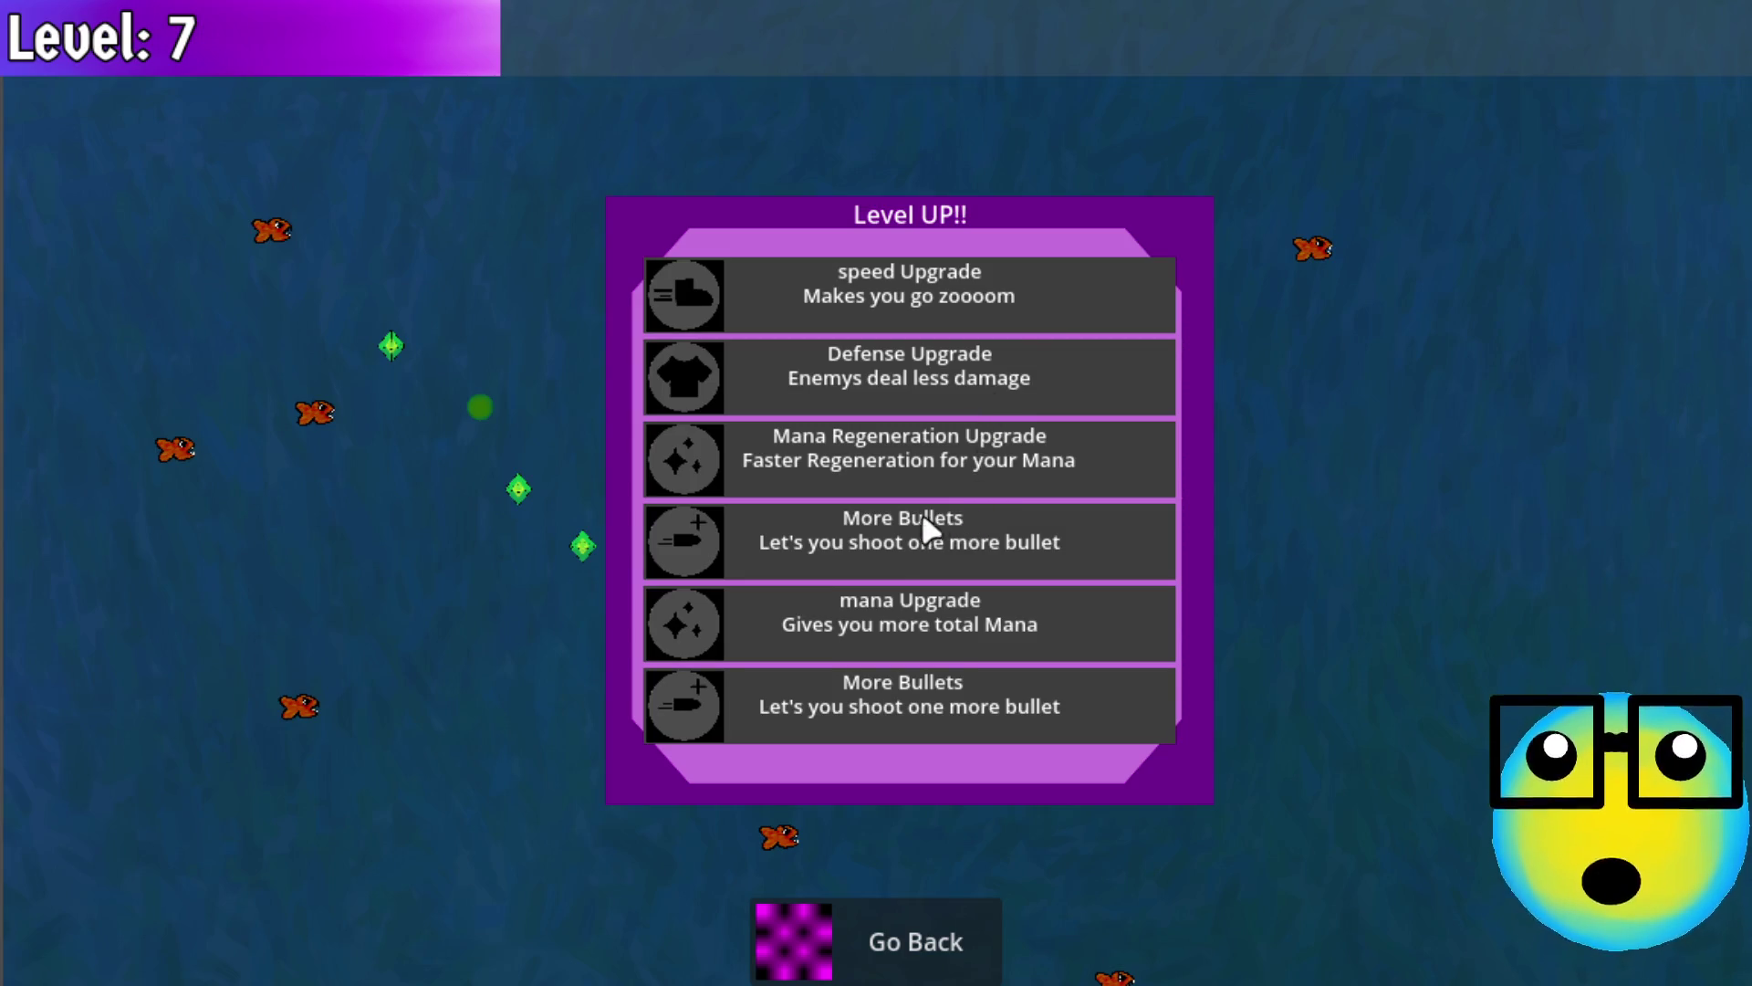
Take the More Bullets upgrade at level 7 and let the run end on the title screen
click(887, 559)
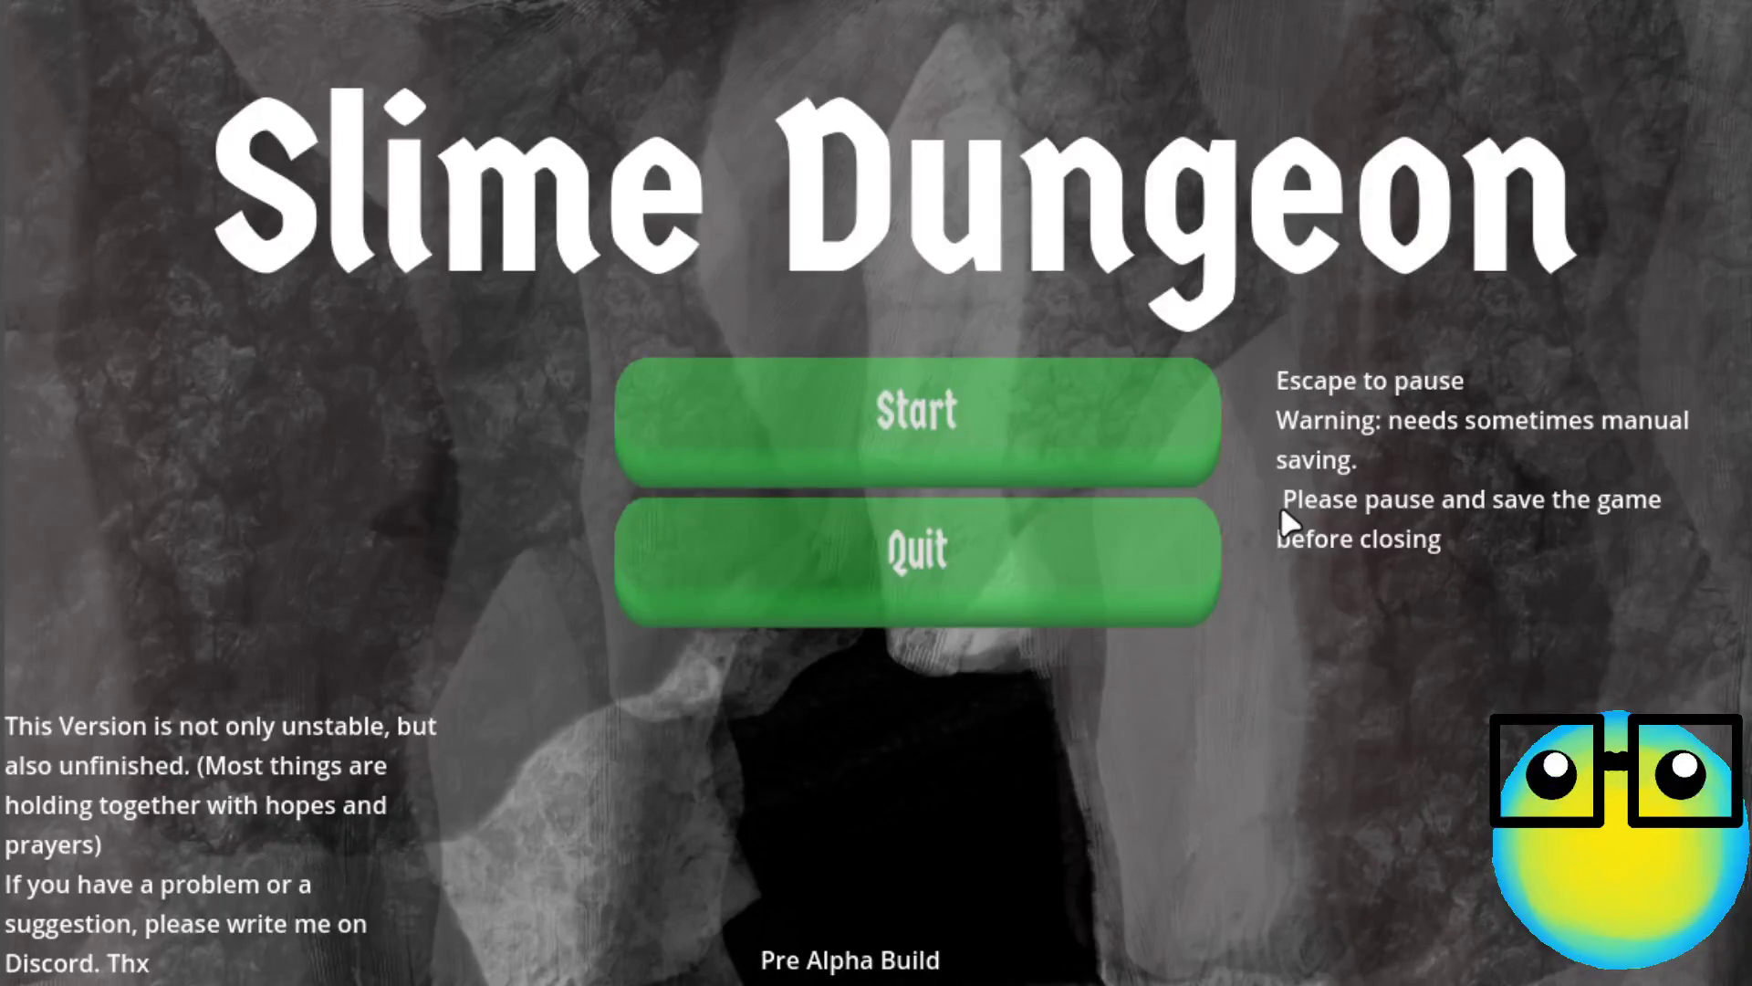
Start the game, select the slime, and send it on a mission
click(1196, 370)
click(999, 374)
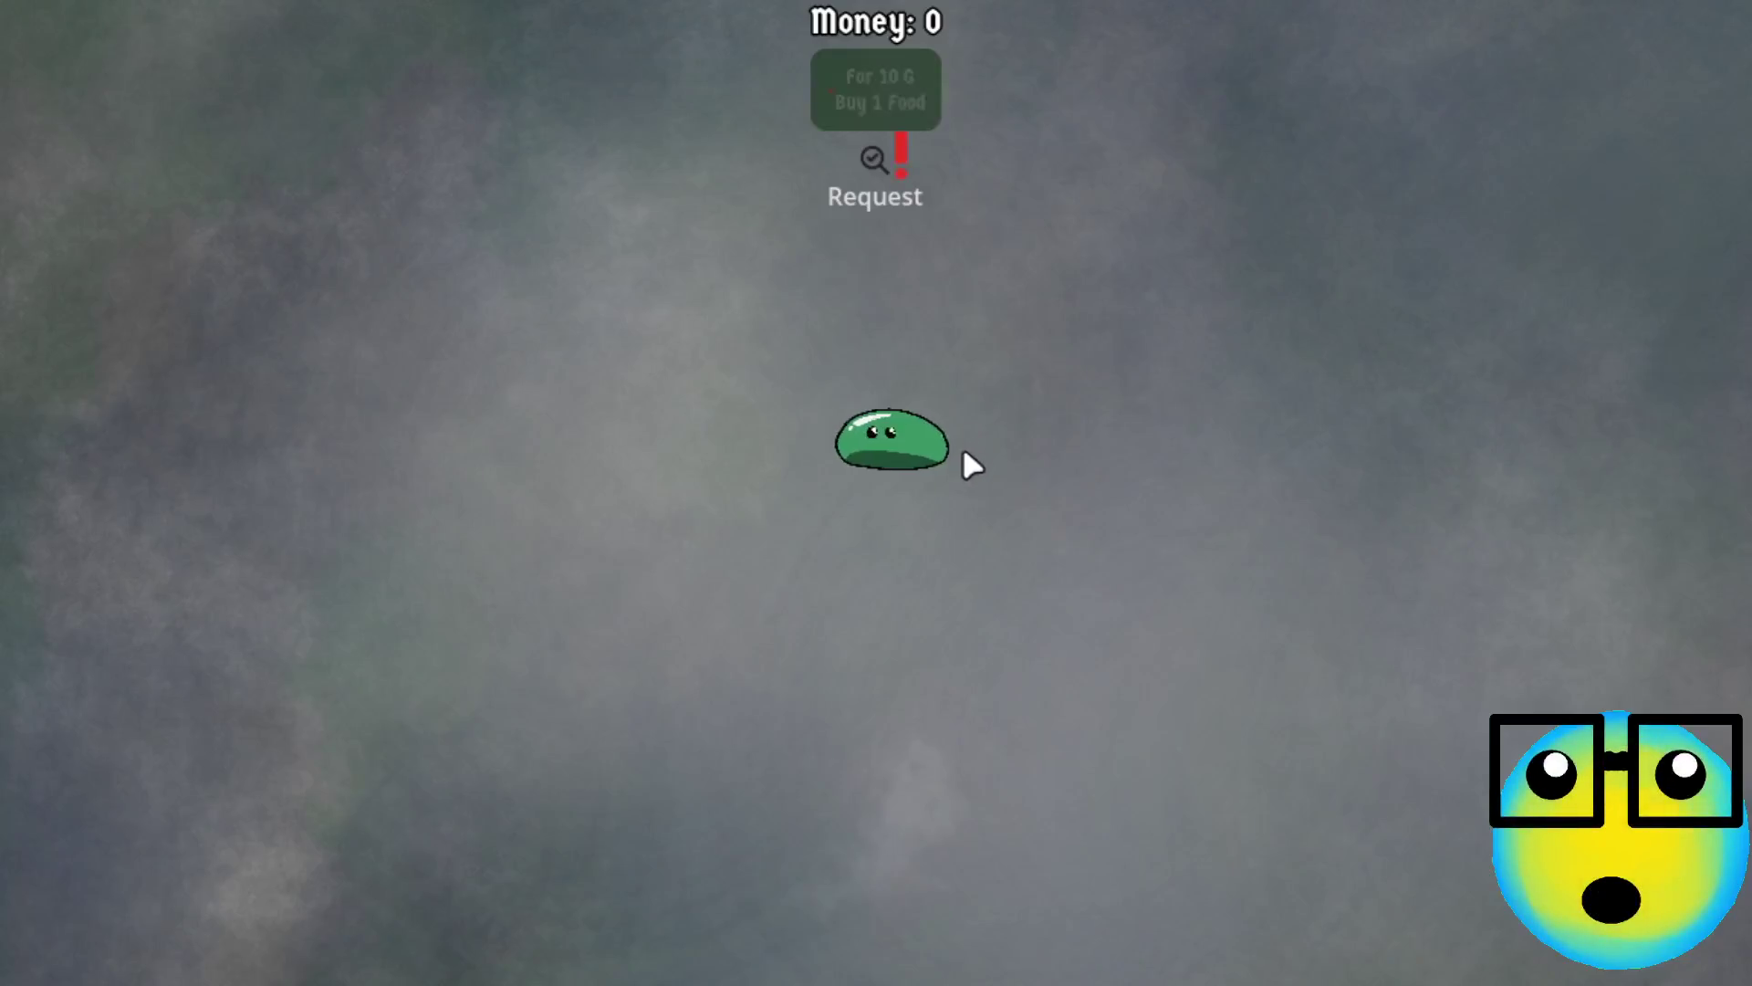
click(877, 465)
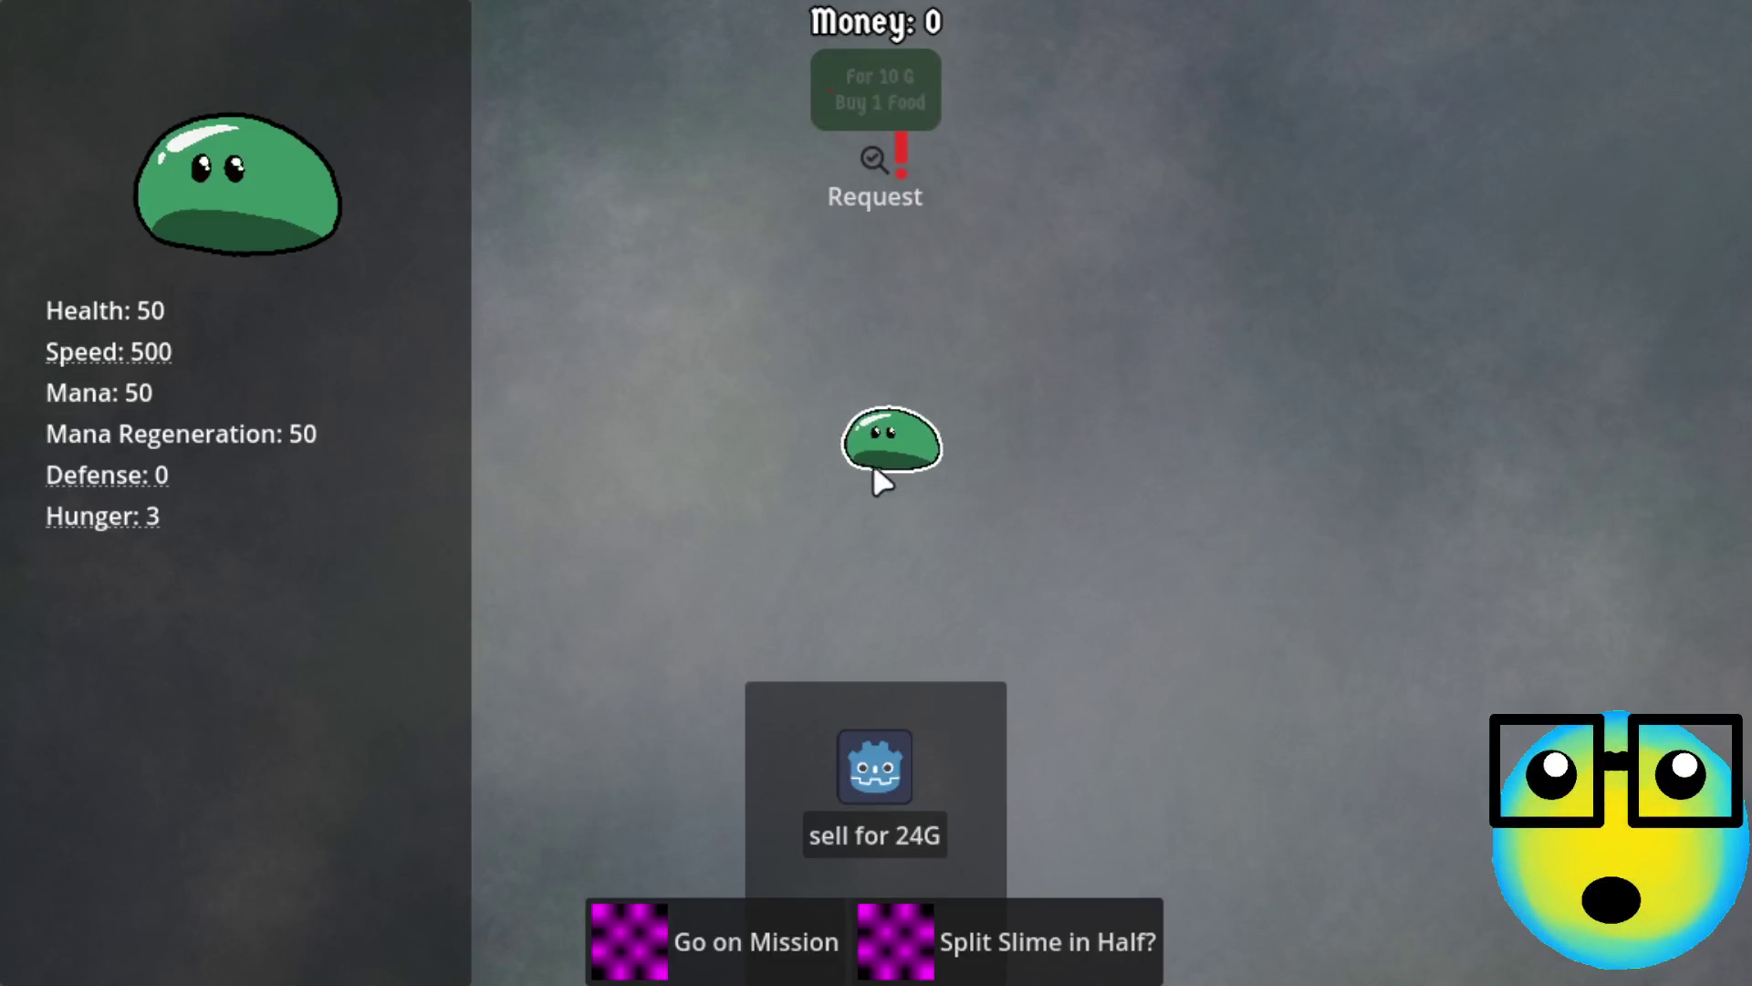
click(730, 929)
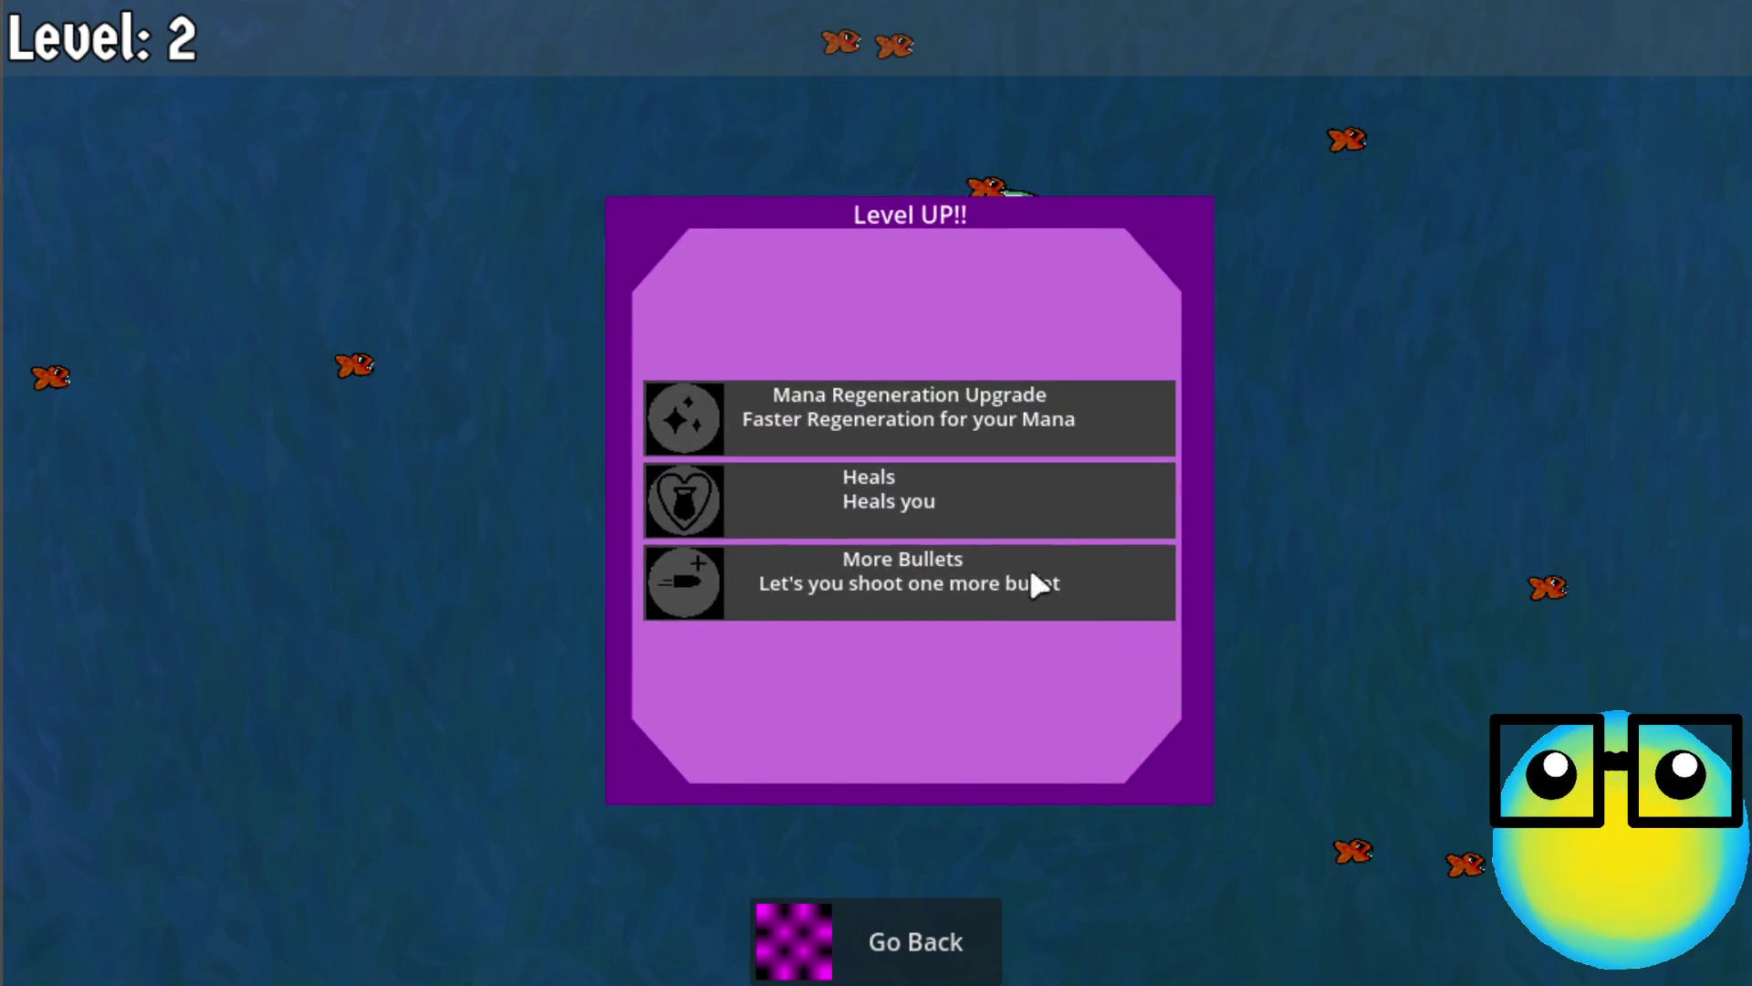
Take More Bullets at level 2 and then a Defense upgrade, then close the game with F8
click(1027, 579)
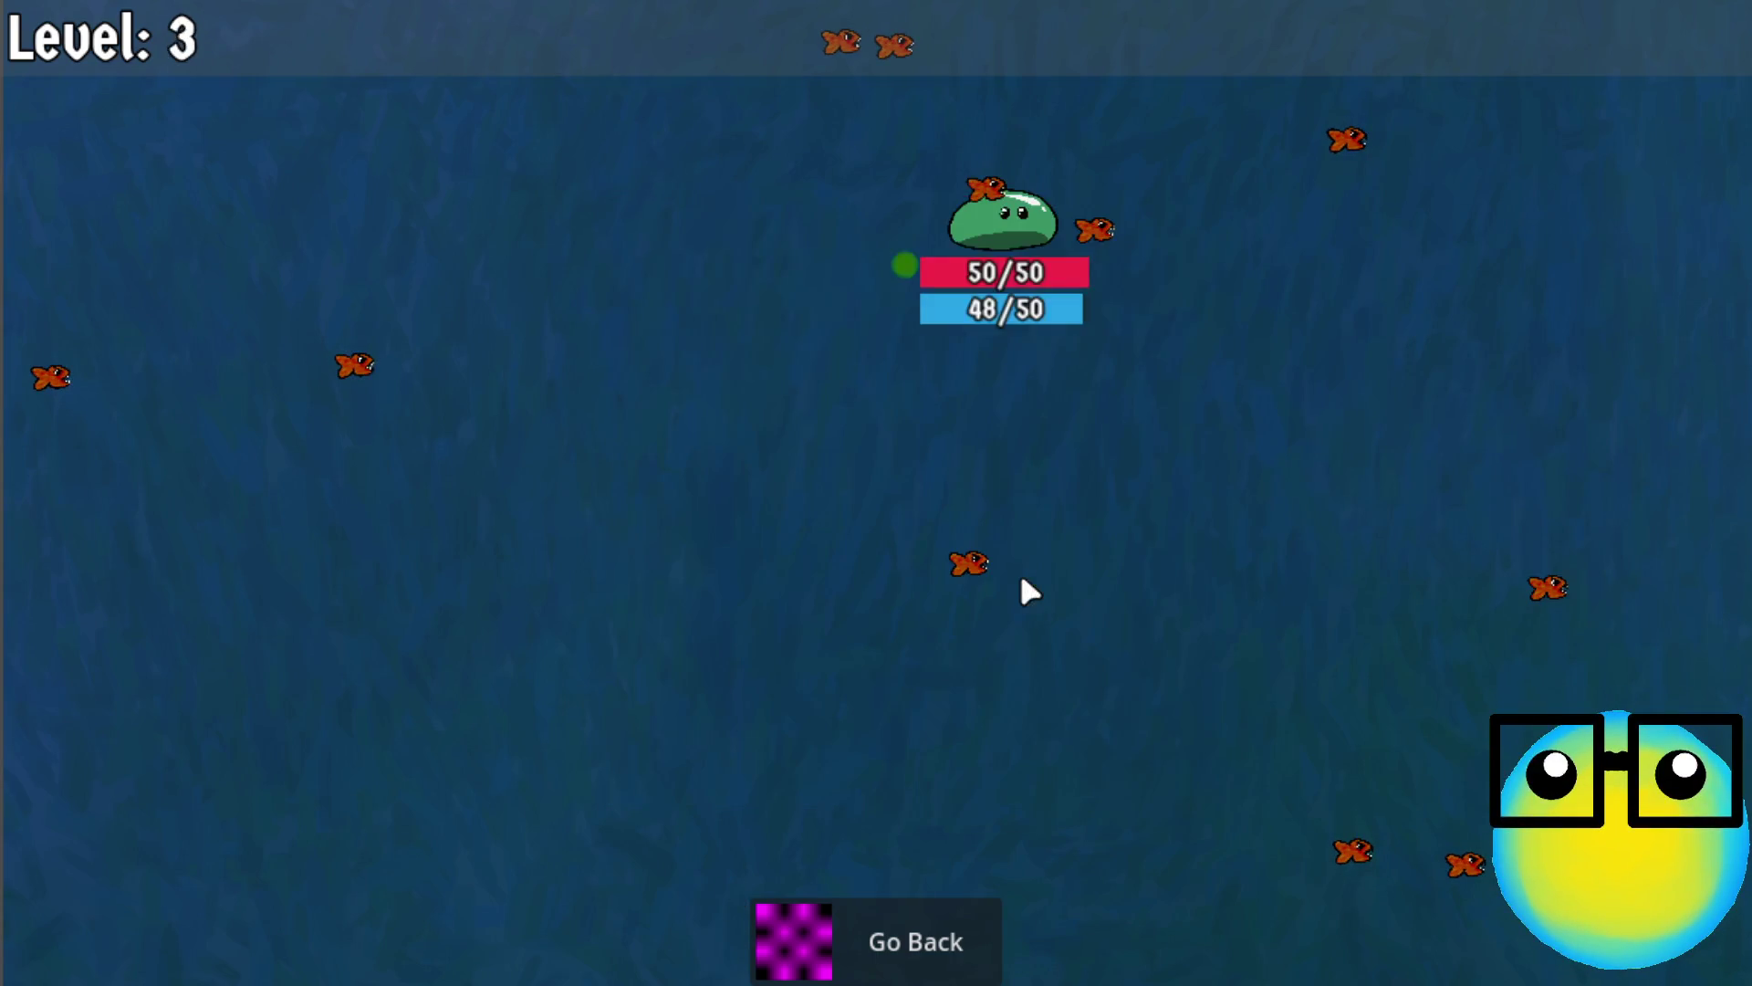
click(950, 467)
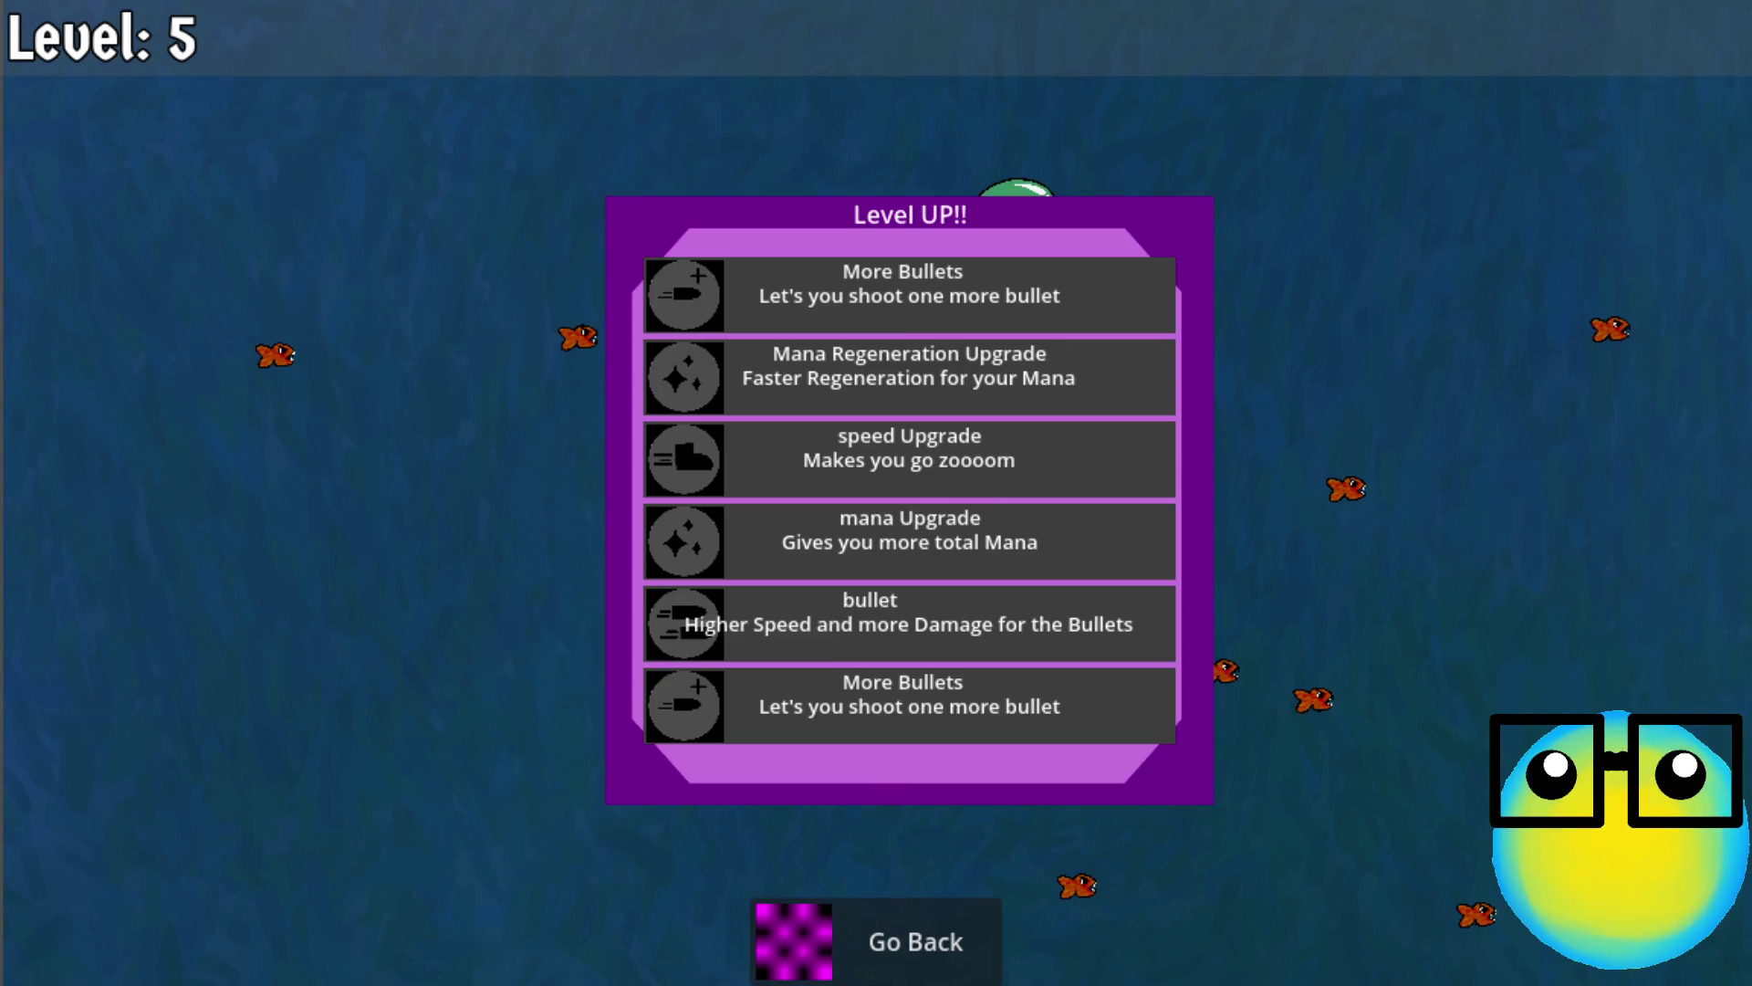
key(F8)
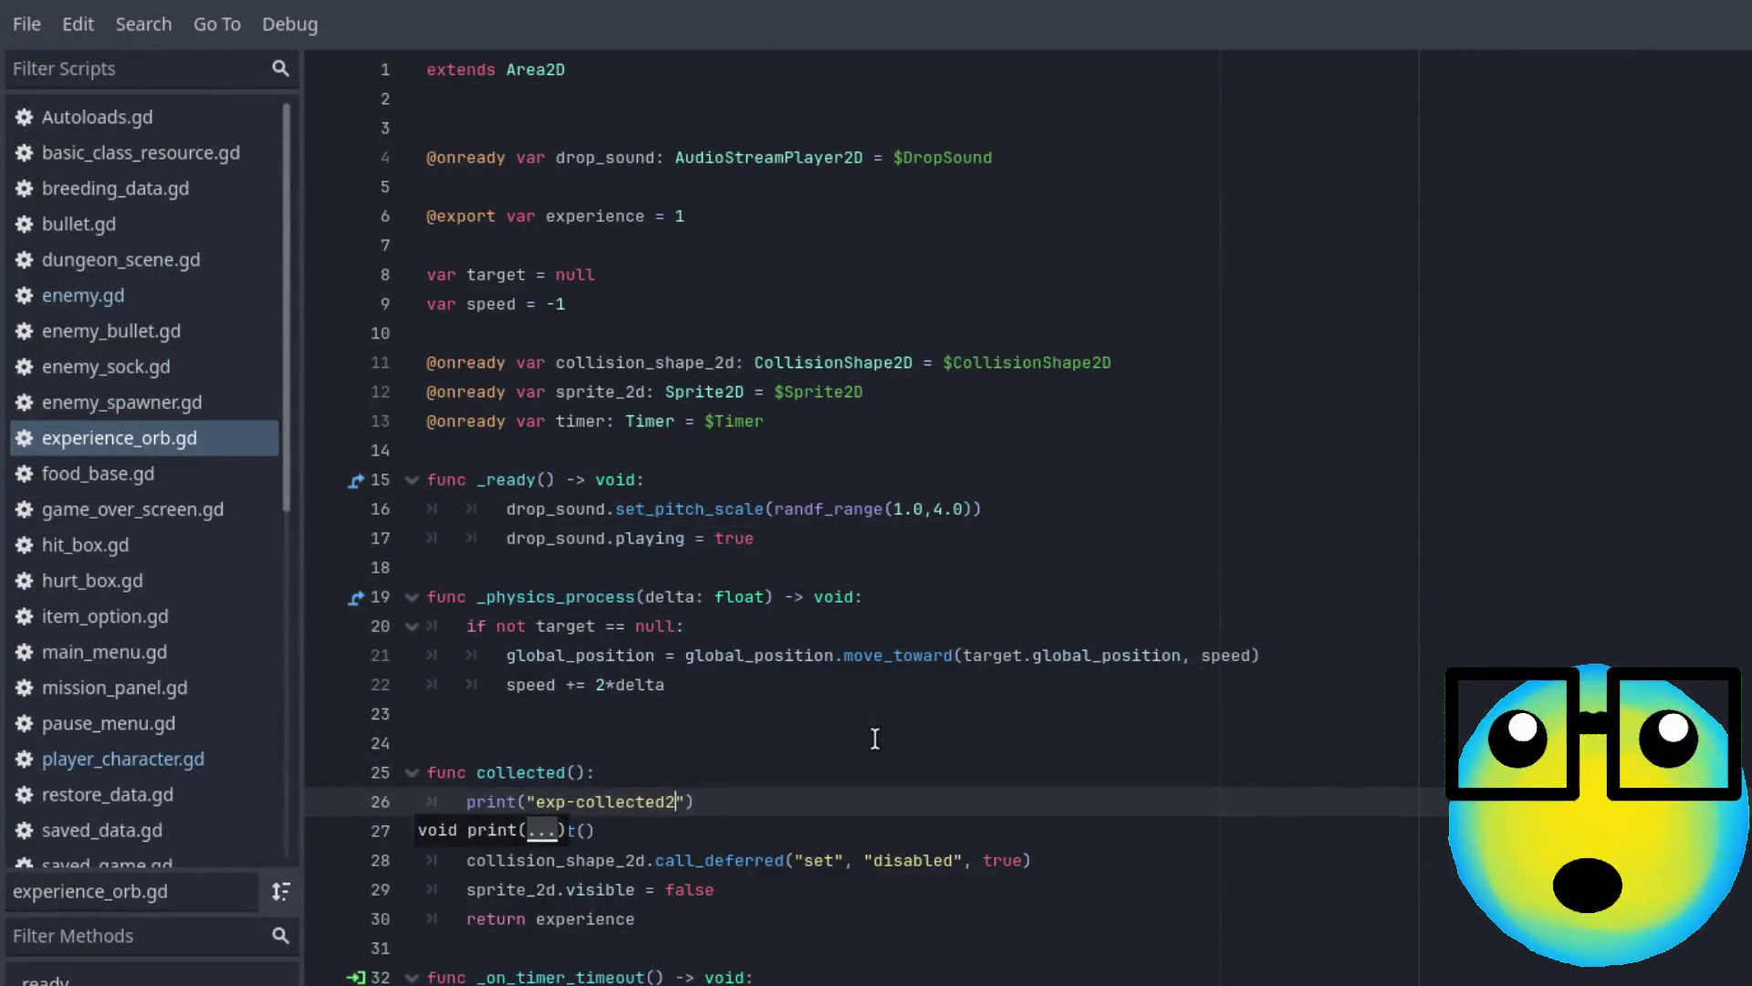
Delete the exp-collected debug print on line 26 of experience_orb.gd
key(BackSpace)
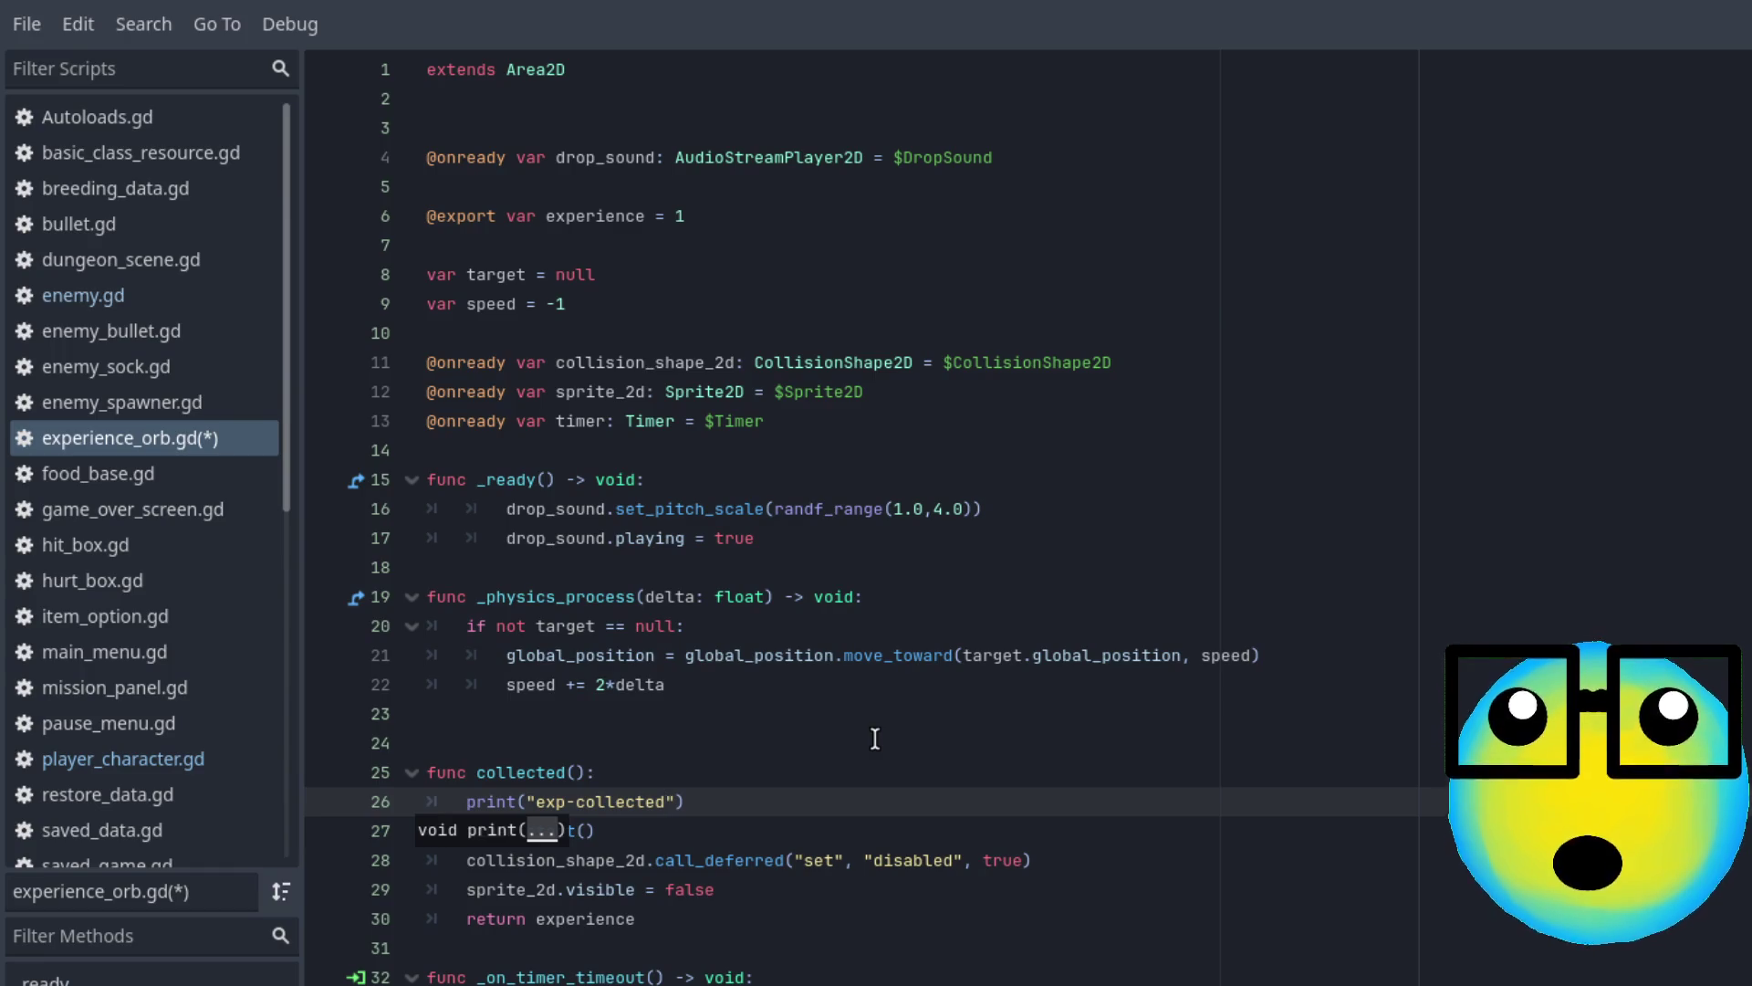
click(786, 804)
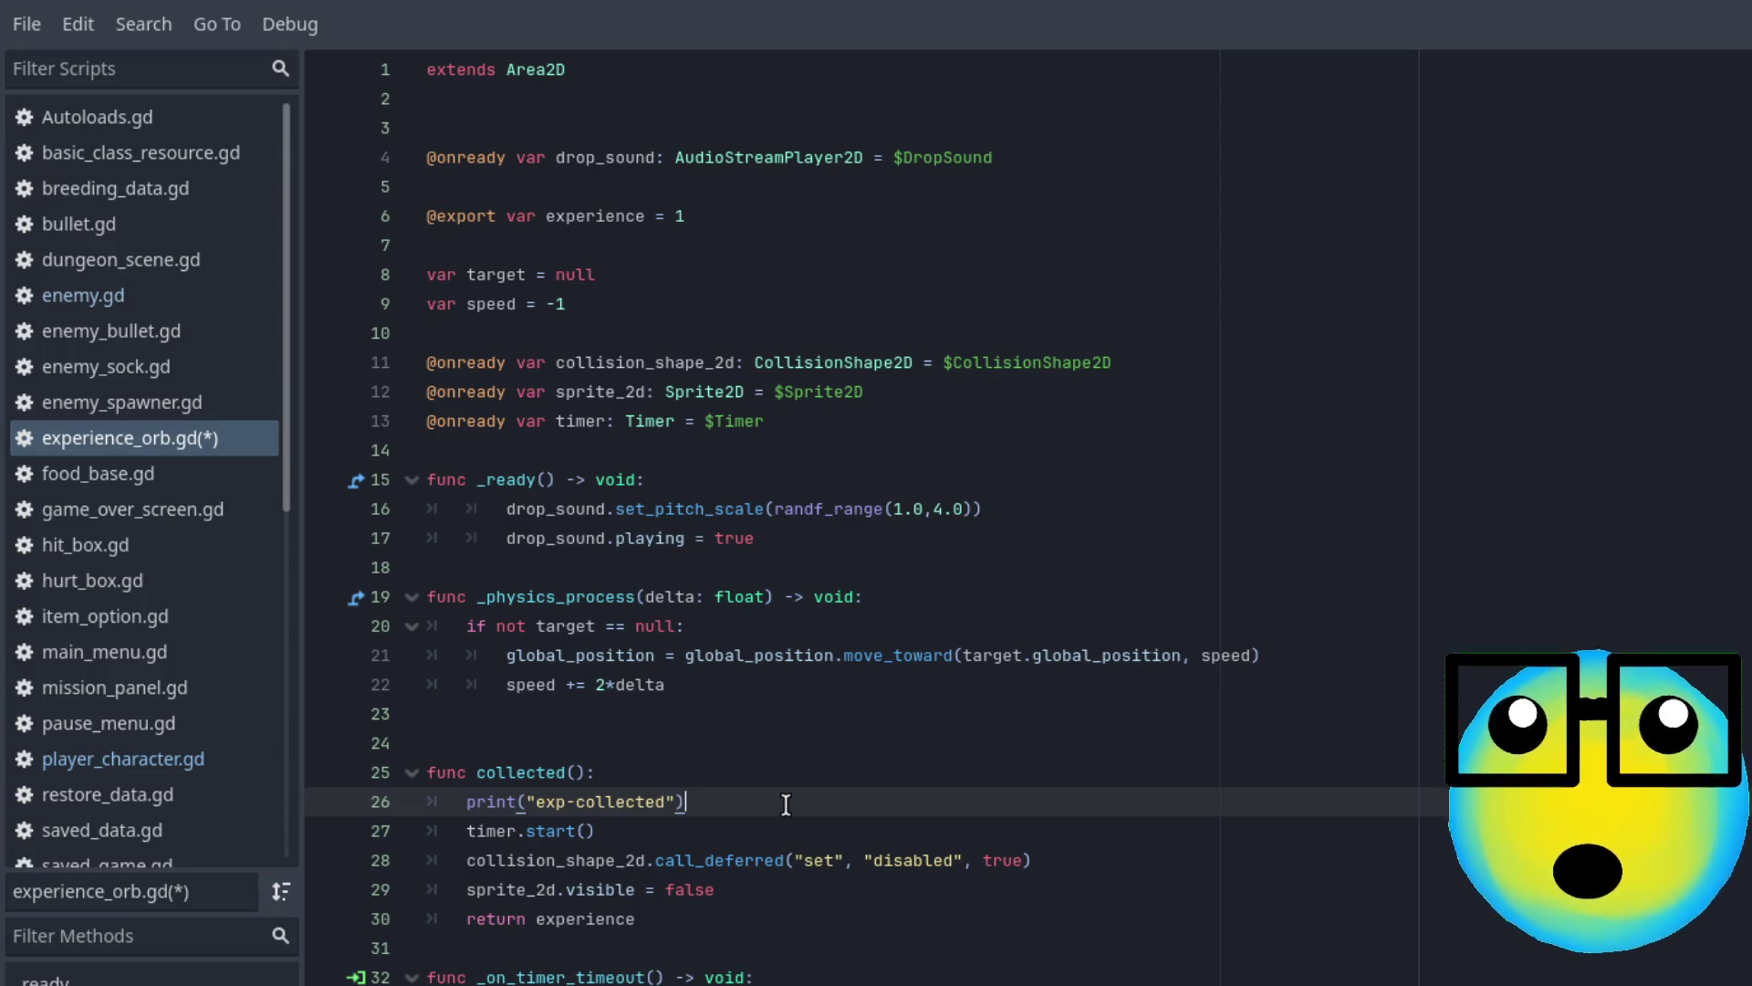
drag(786, 804, 460, 803)
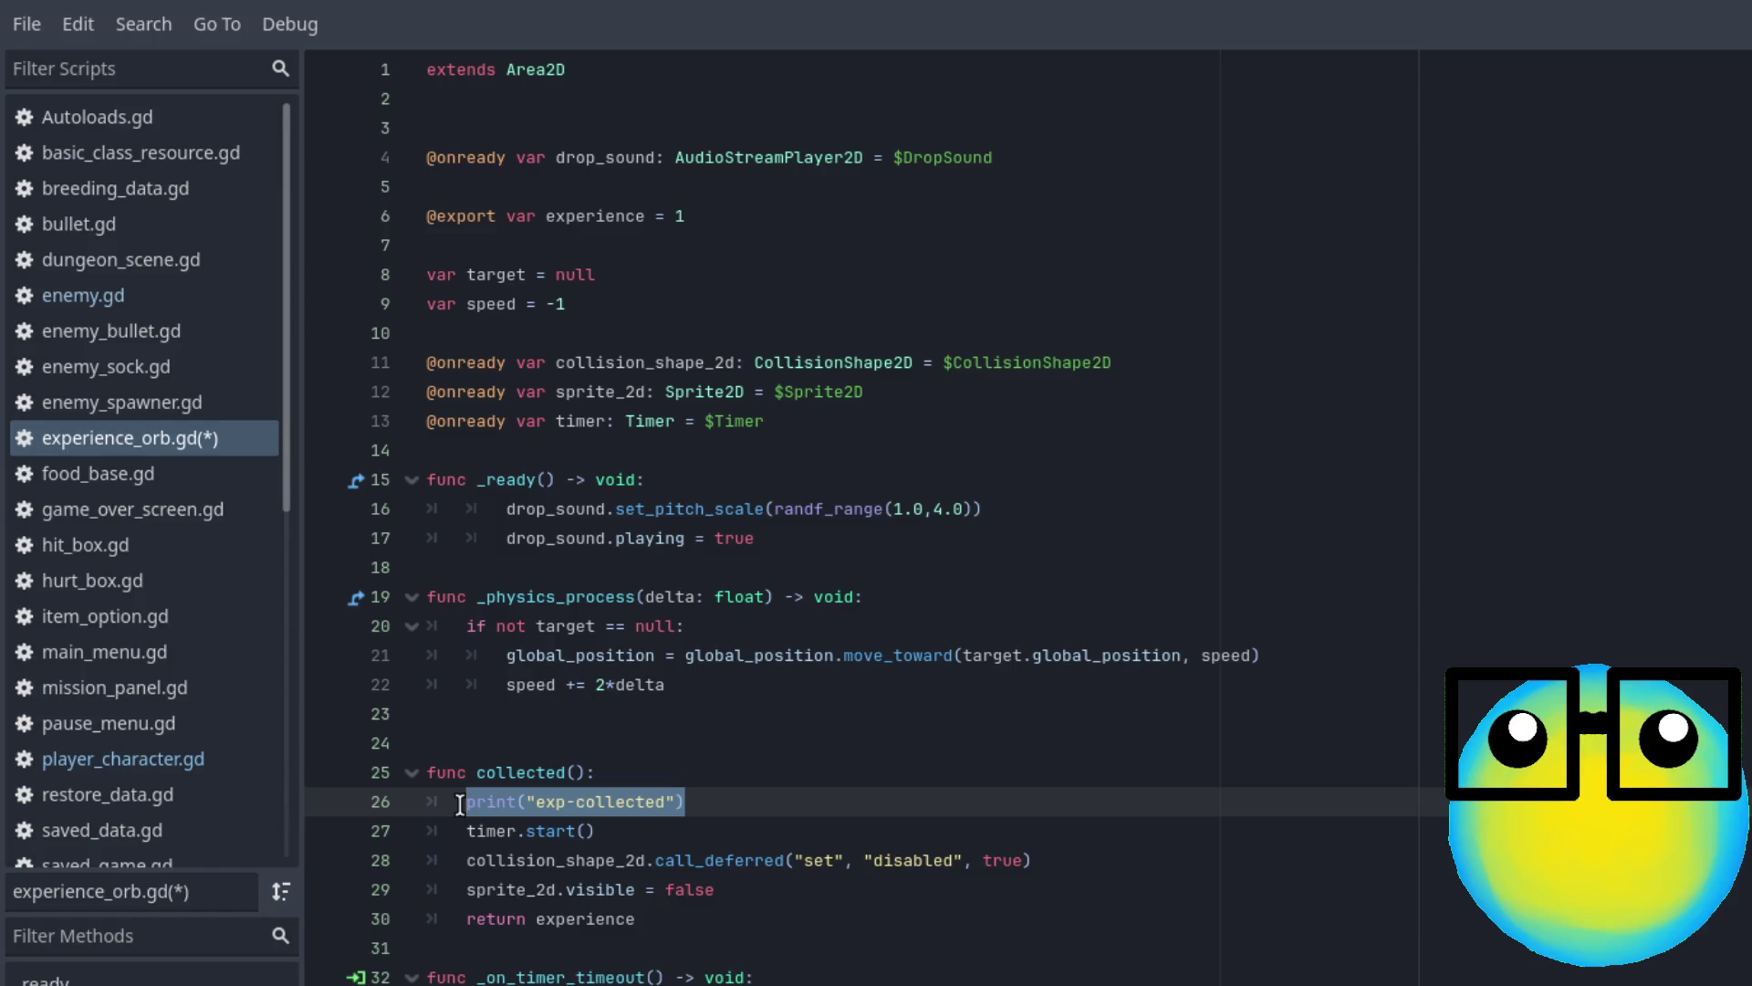
key(BackSpace)
key(BackSpace)
key(BackSpace)
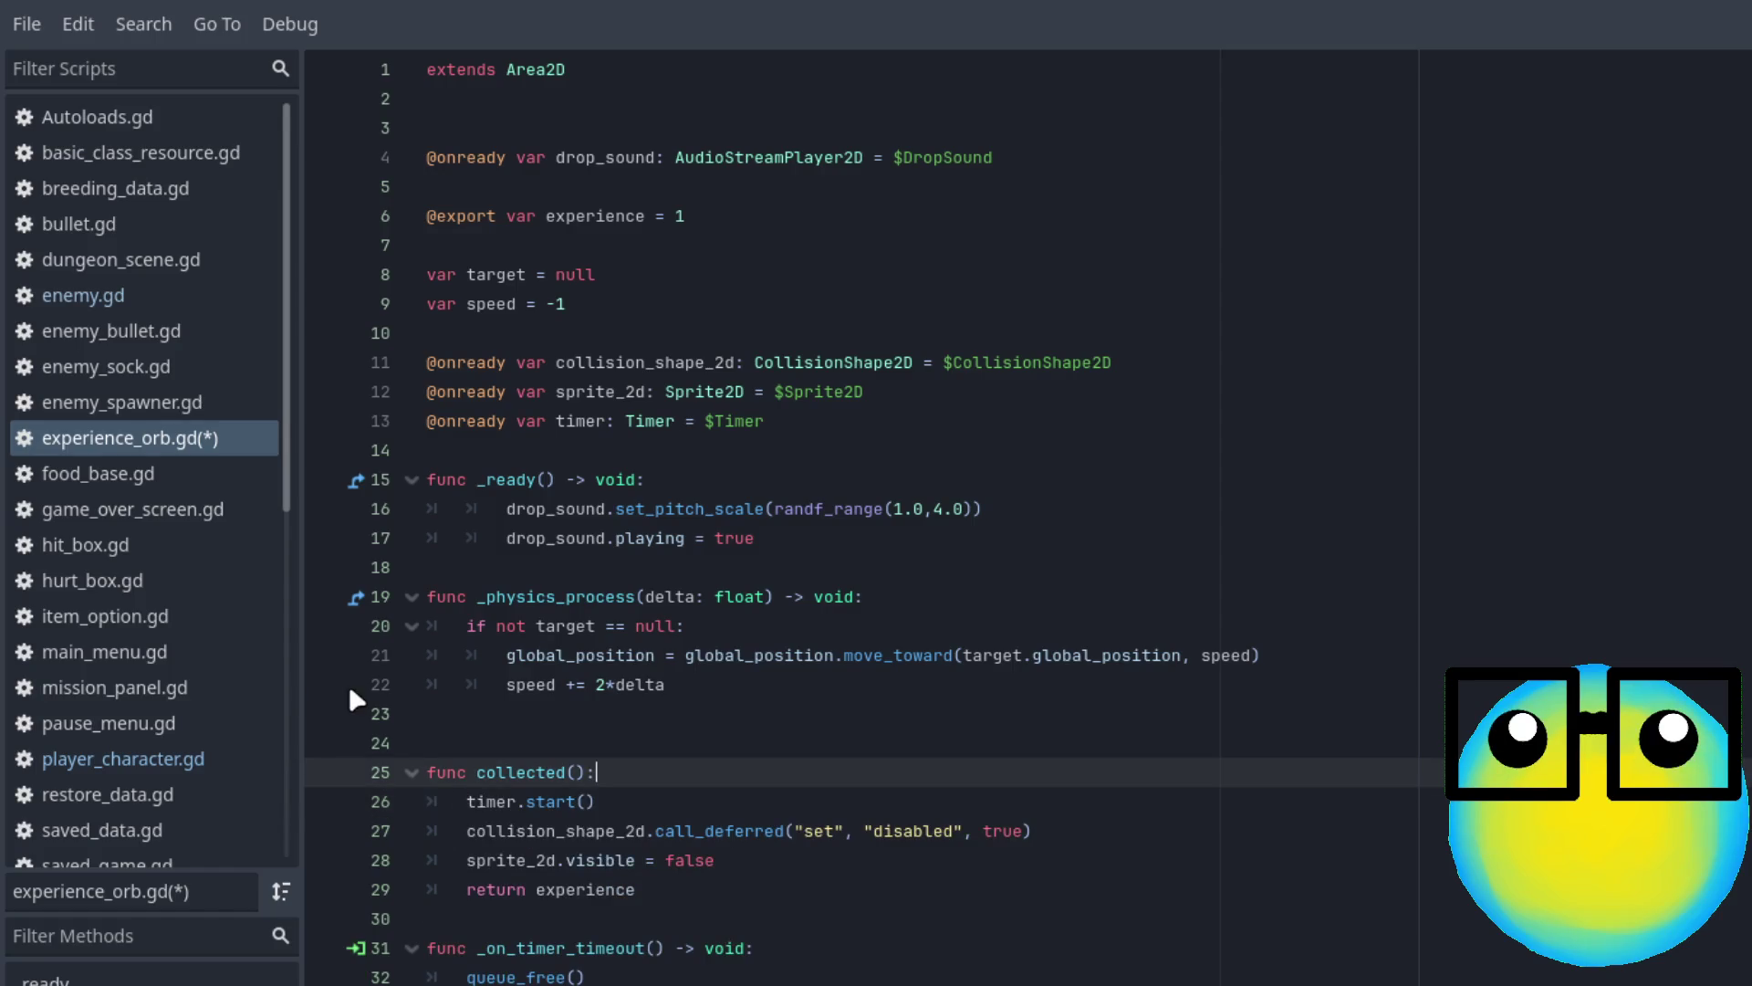
Switch the script editor to player_character.gd
click(216, 755)
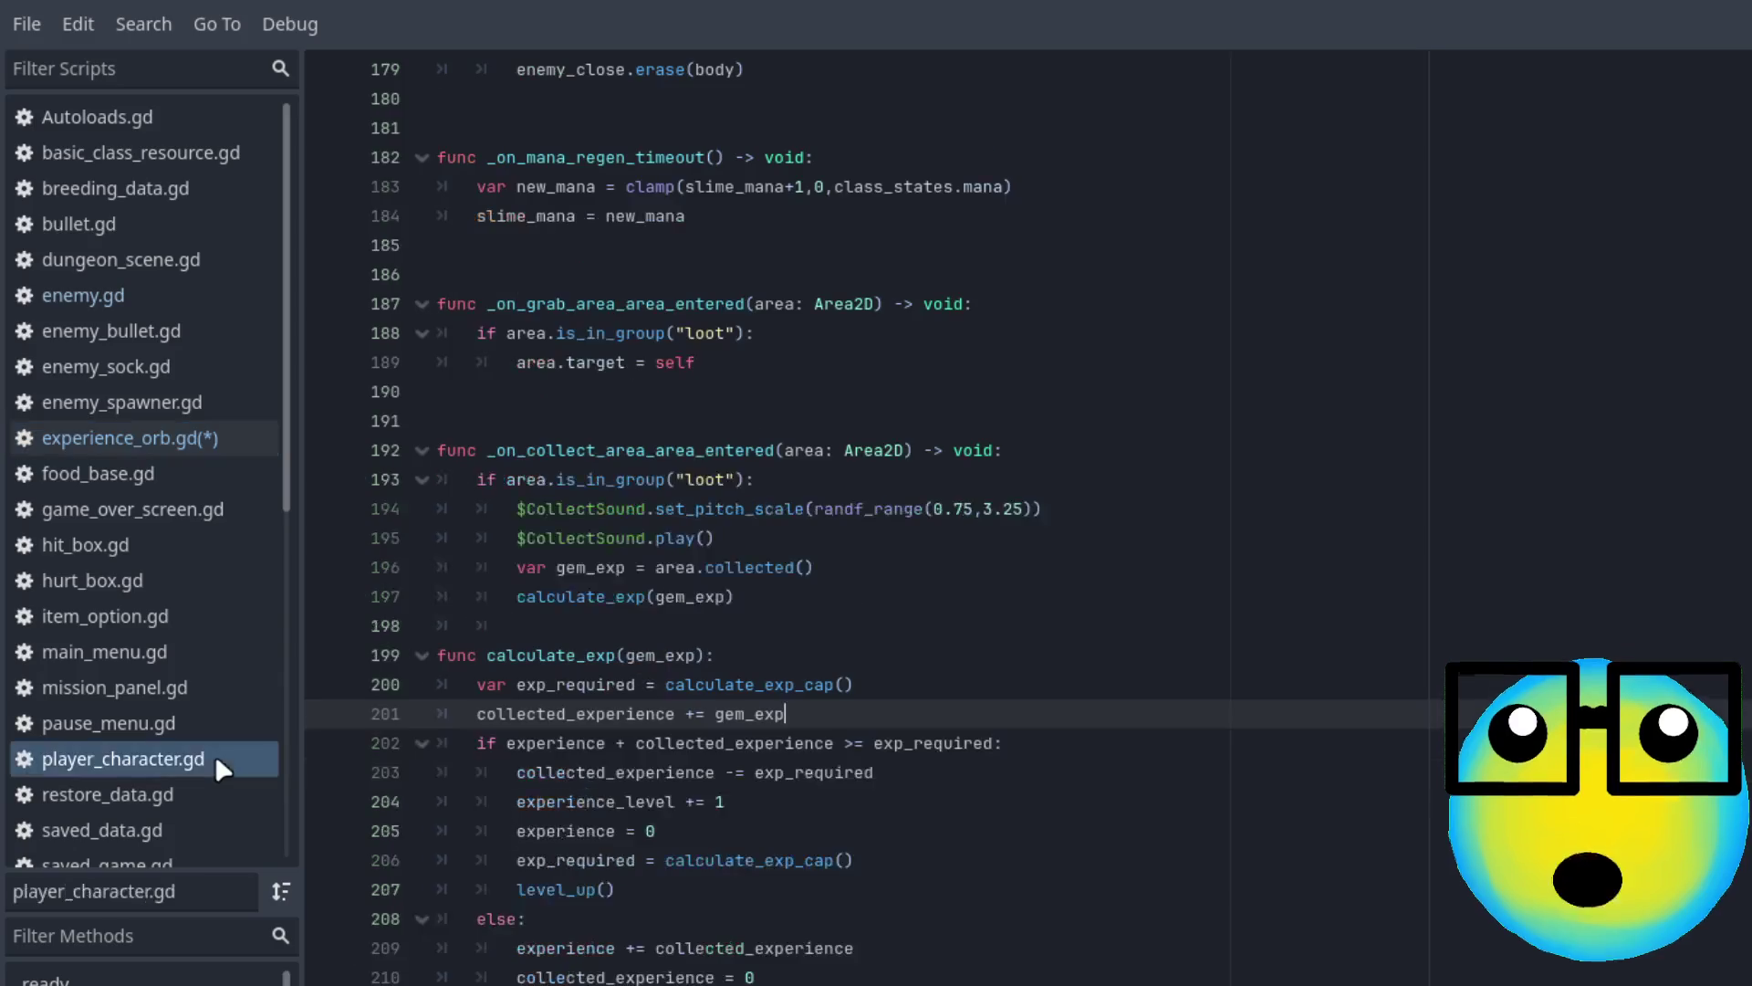
click(223, 447)
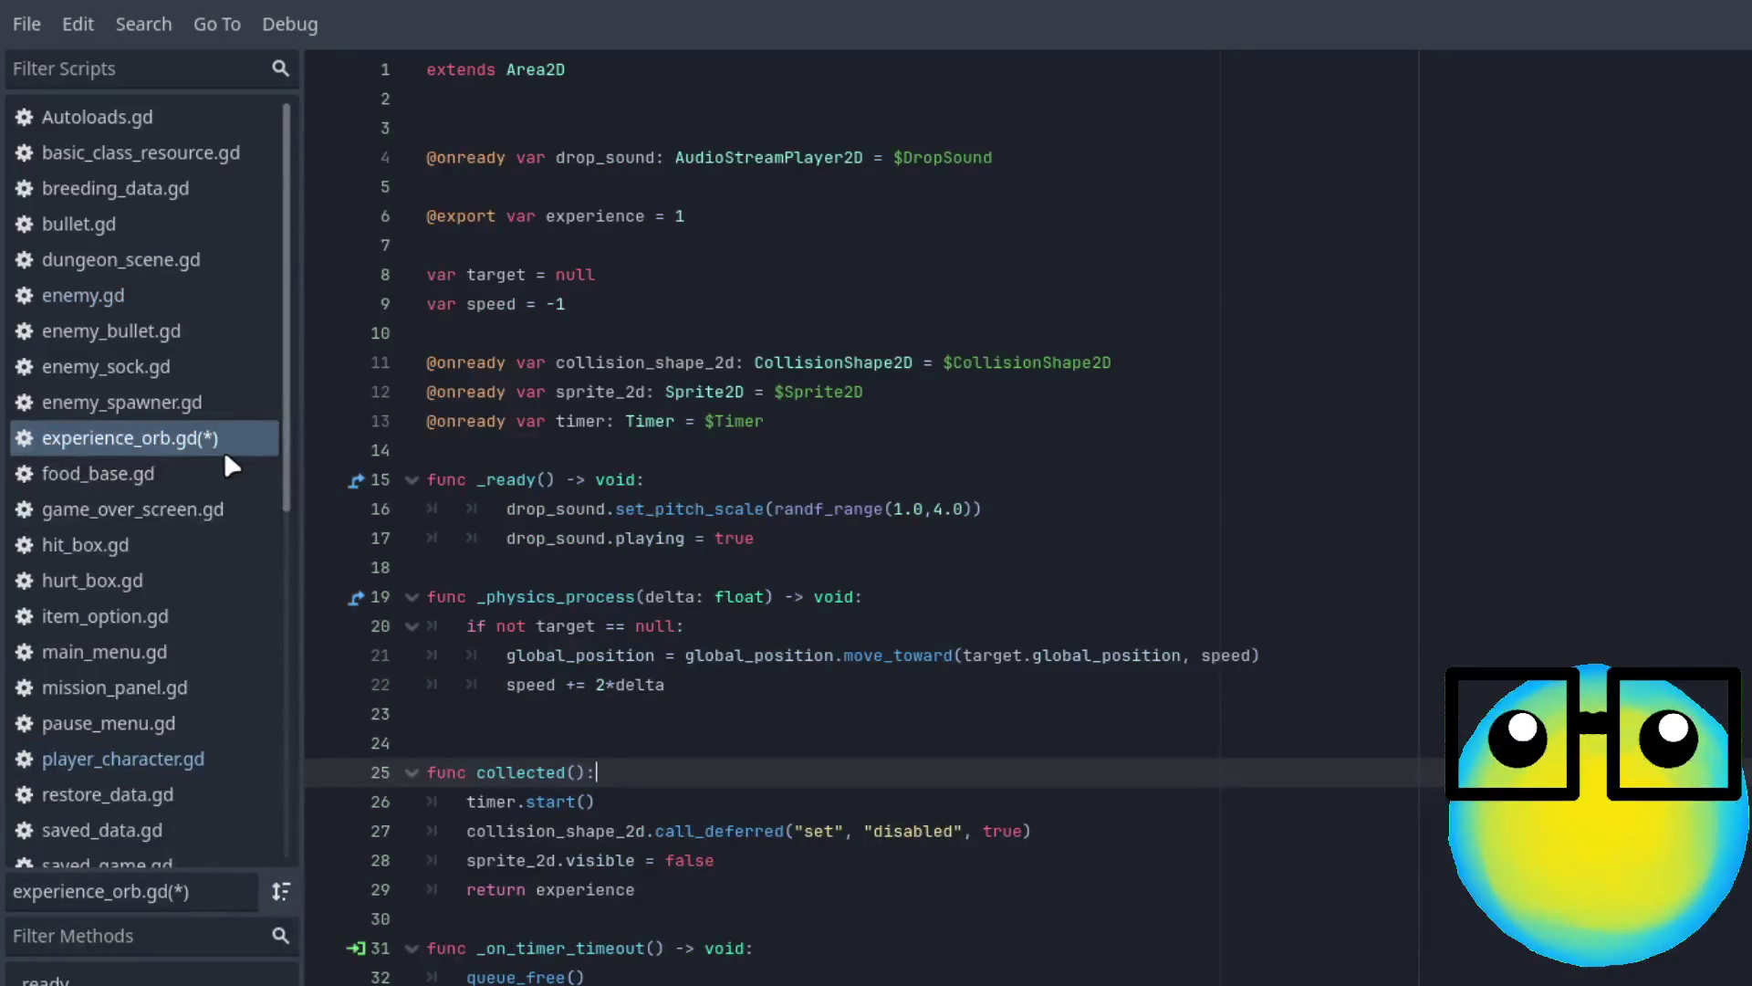
click(192, 759)
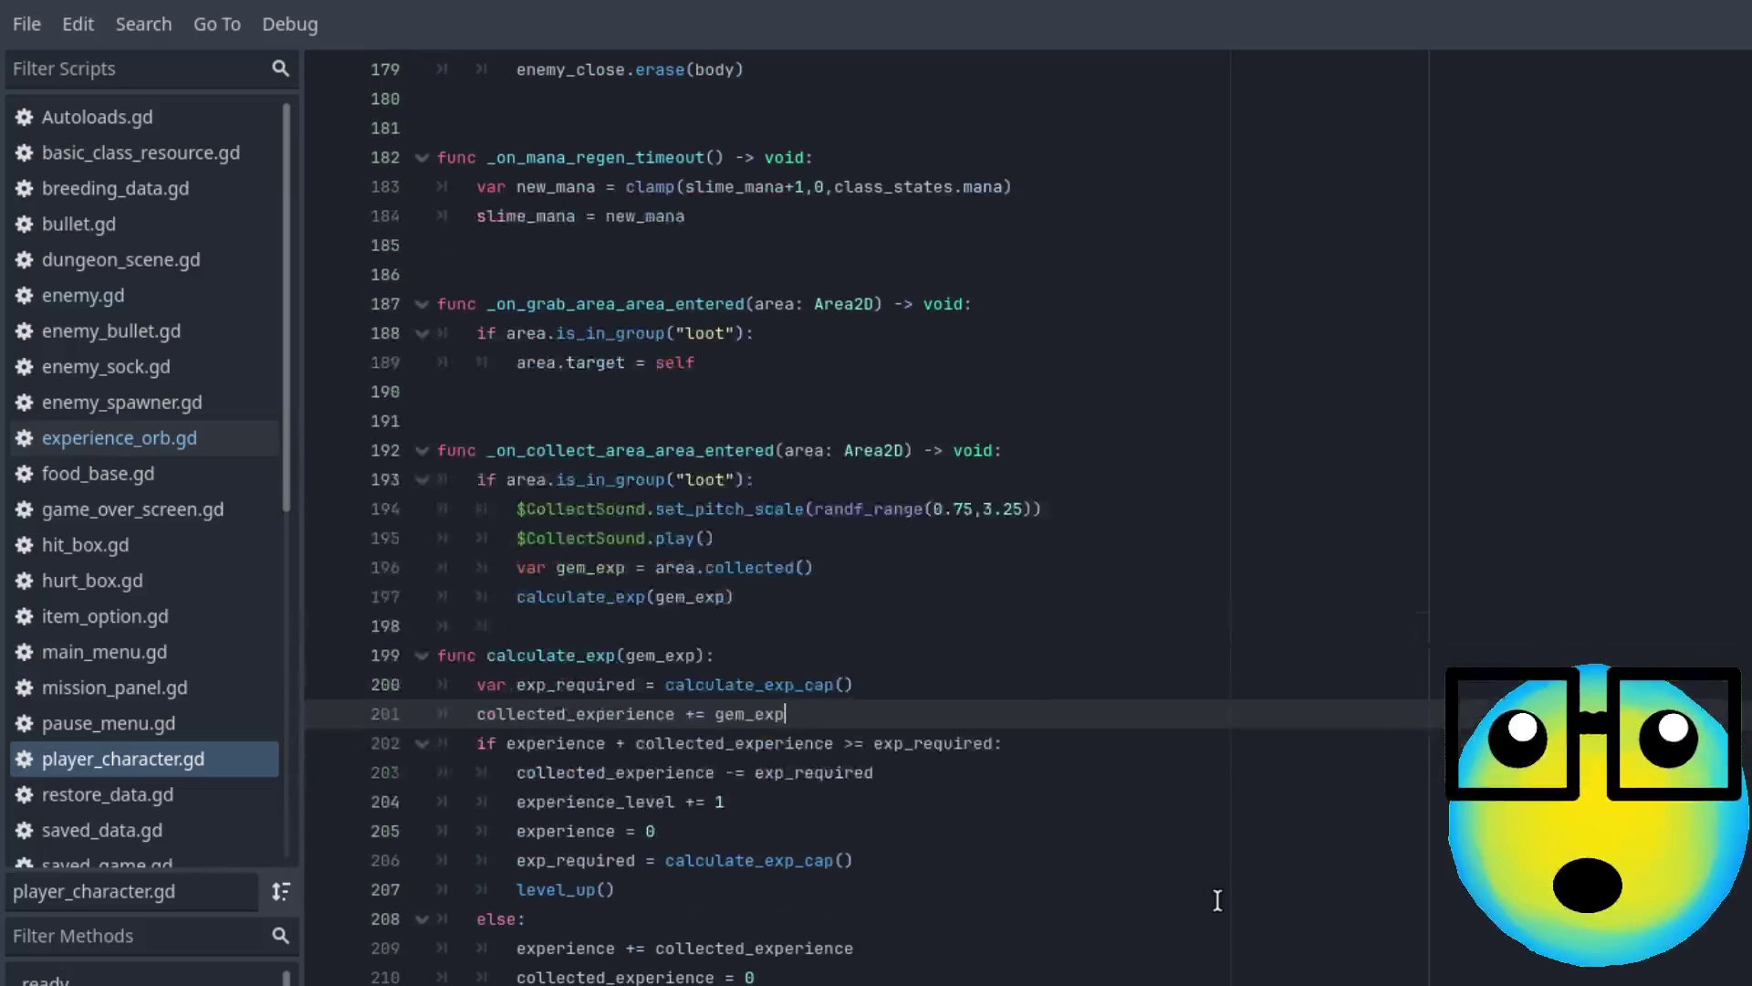
Jump to the level_up() definition and inspect its options setup on lines 237–239
ctrl+click(584, 889)
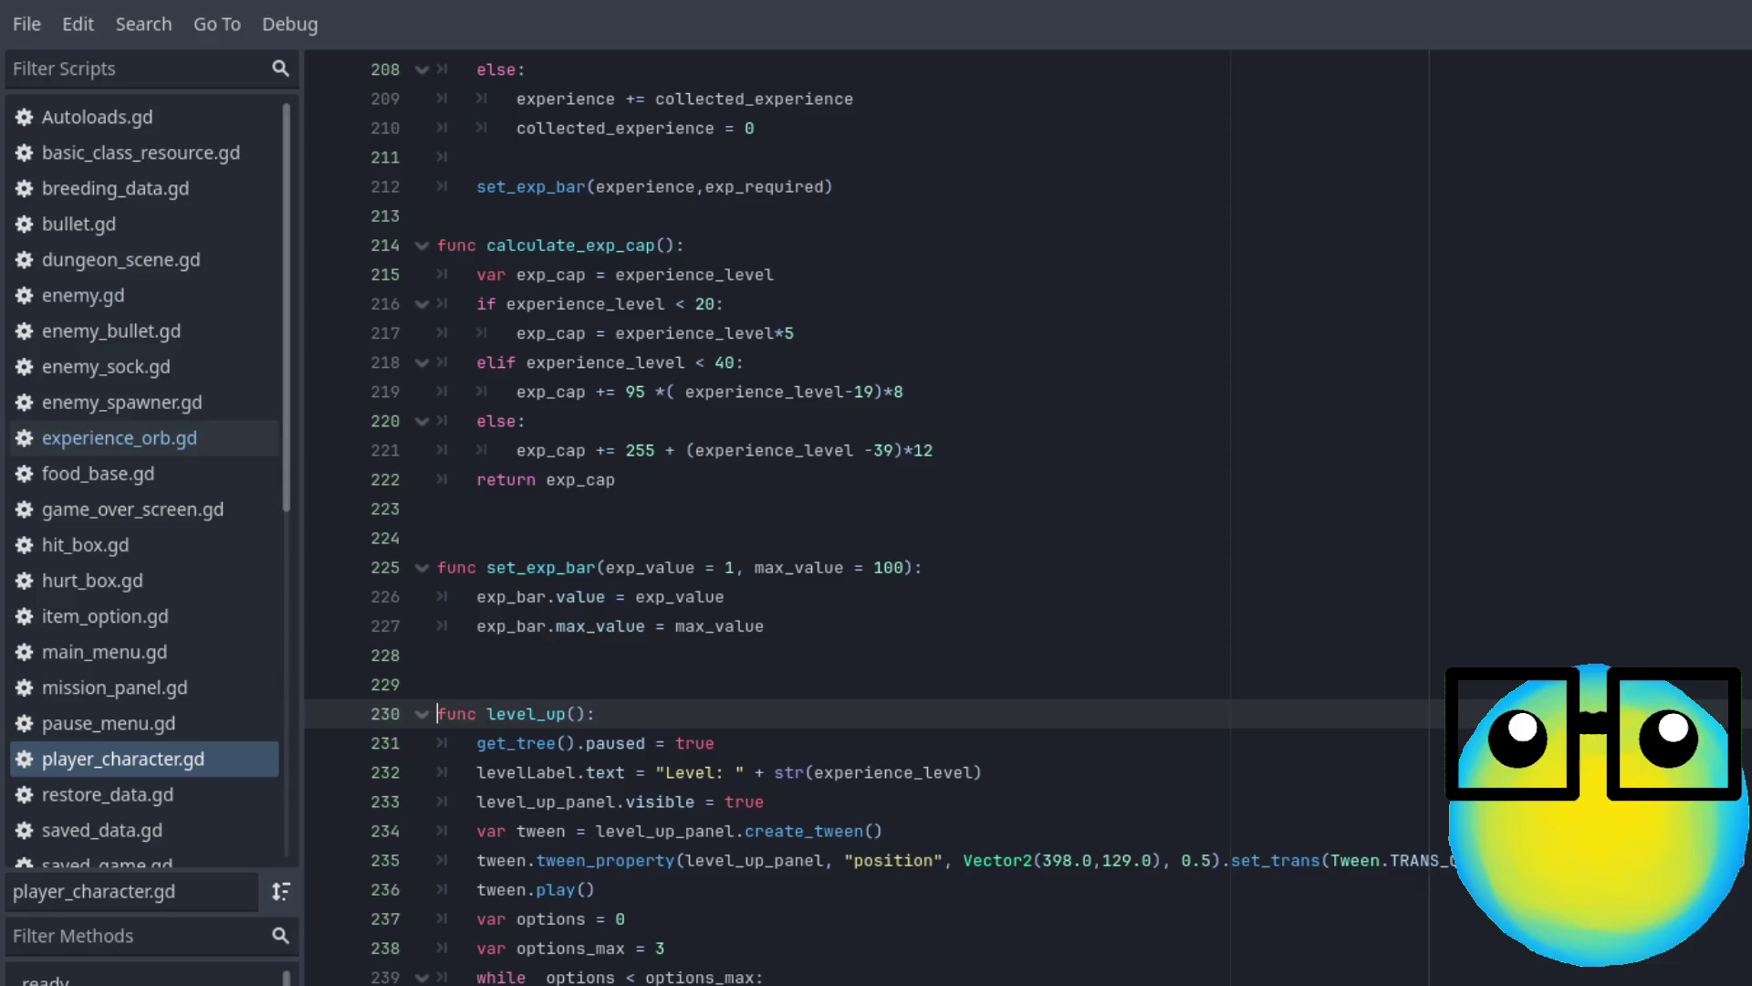
mouse_move(859, 966)
mouse_down()
mouse_move(384, 949)
mouse_move(389, 923)
mouse_up()
click(966, 925)
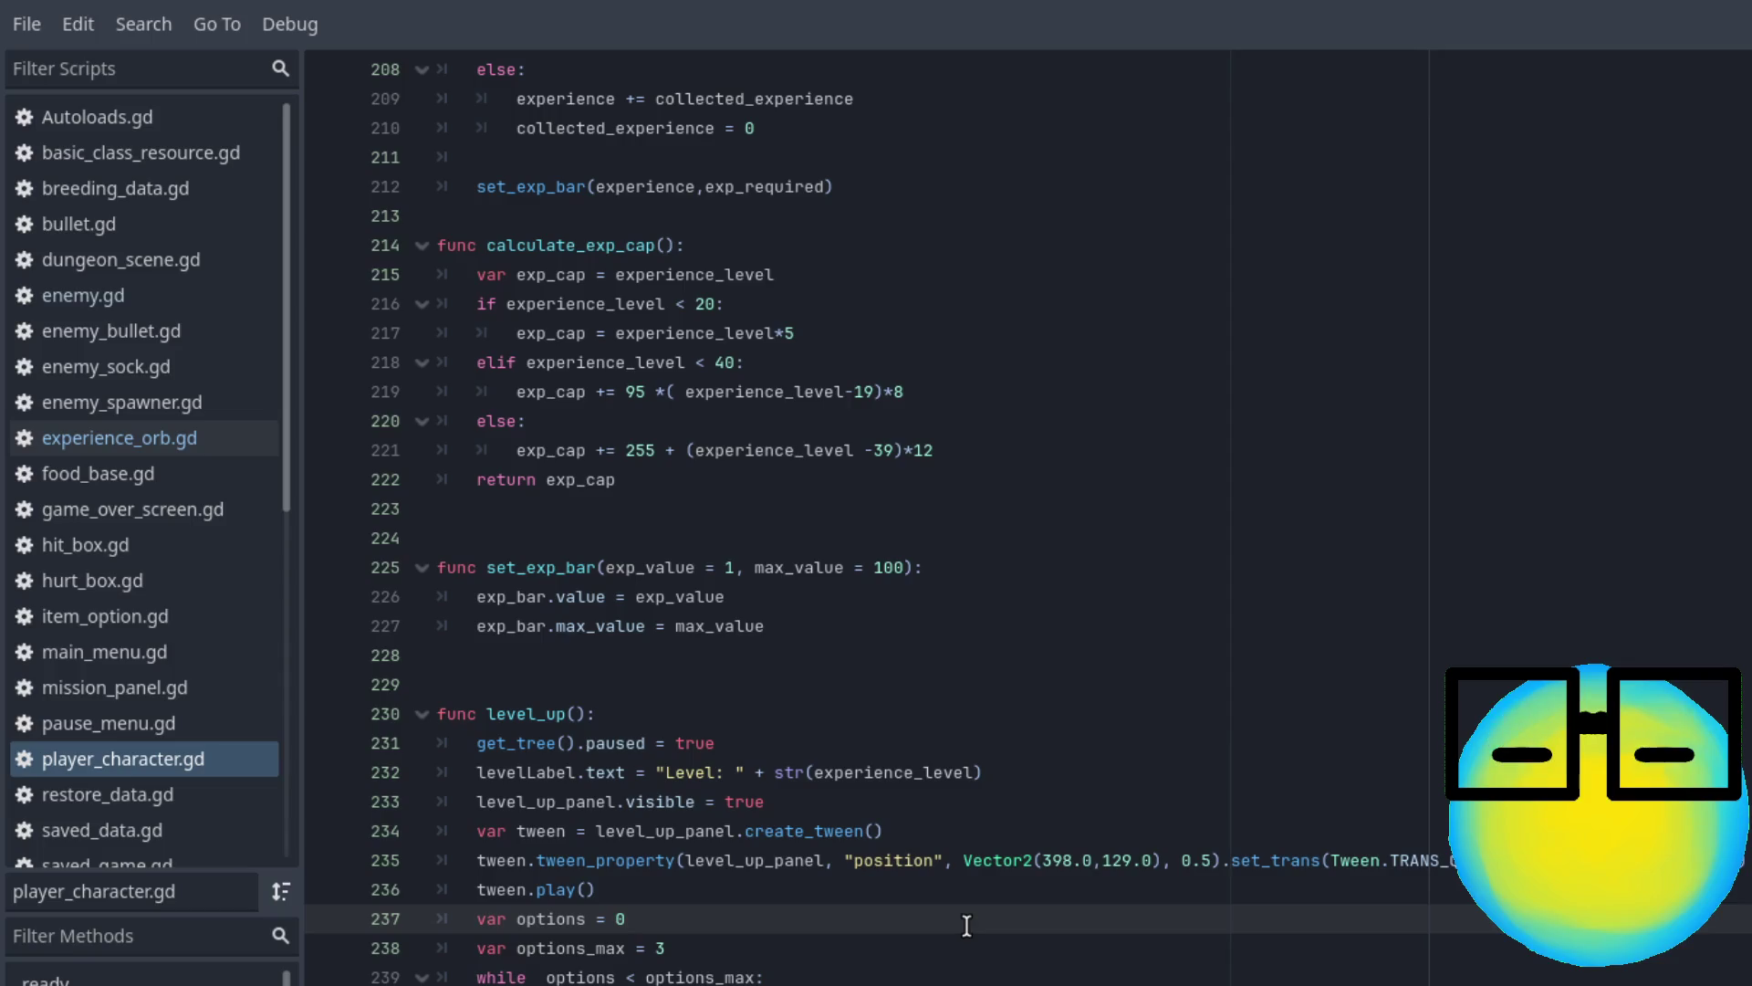
click(783, 743)
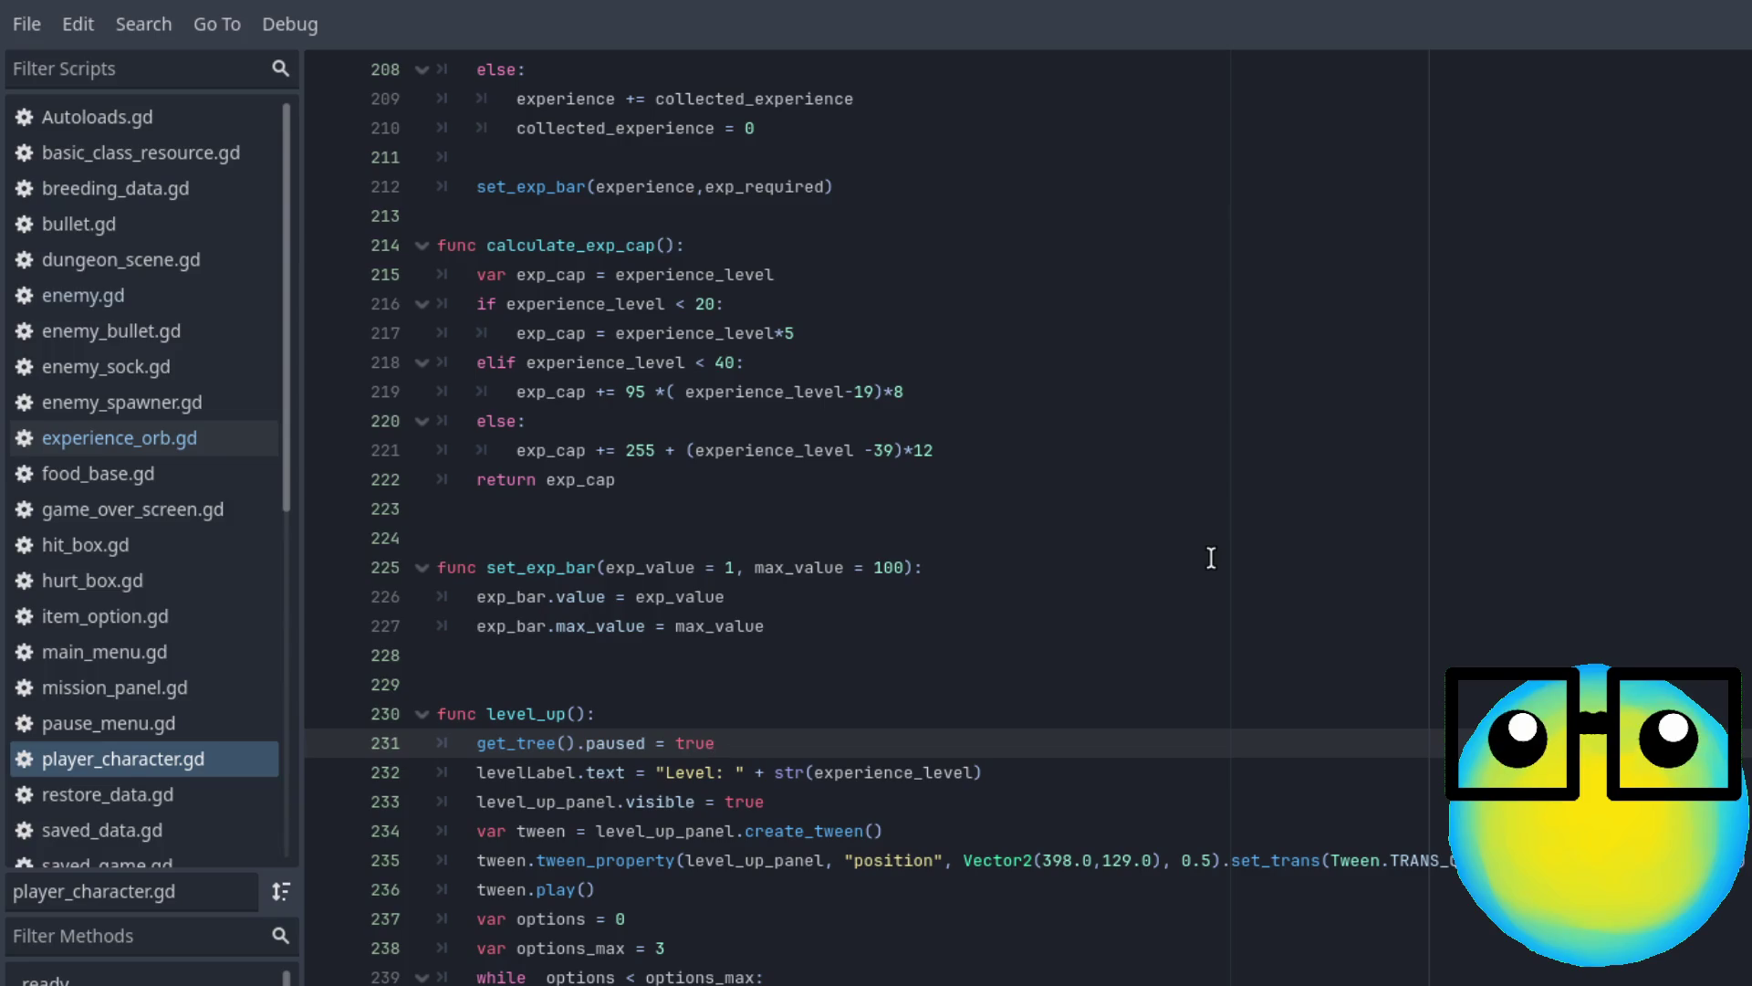
Scroll through level_up() and upgraded_character() to review the upgrade panel code
scroll(1211, 558, down, 2)
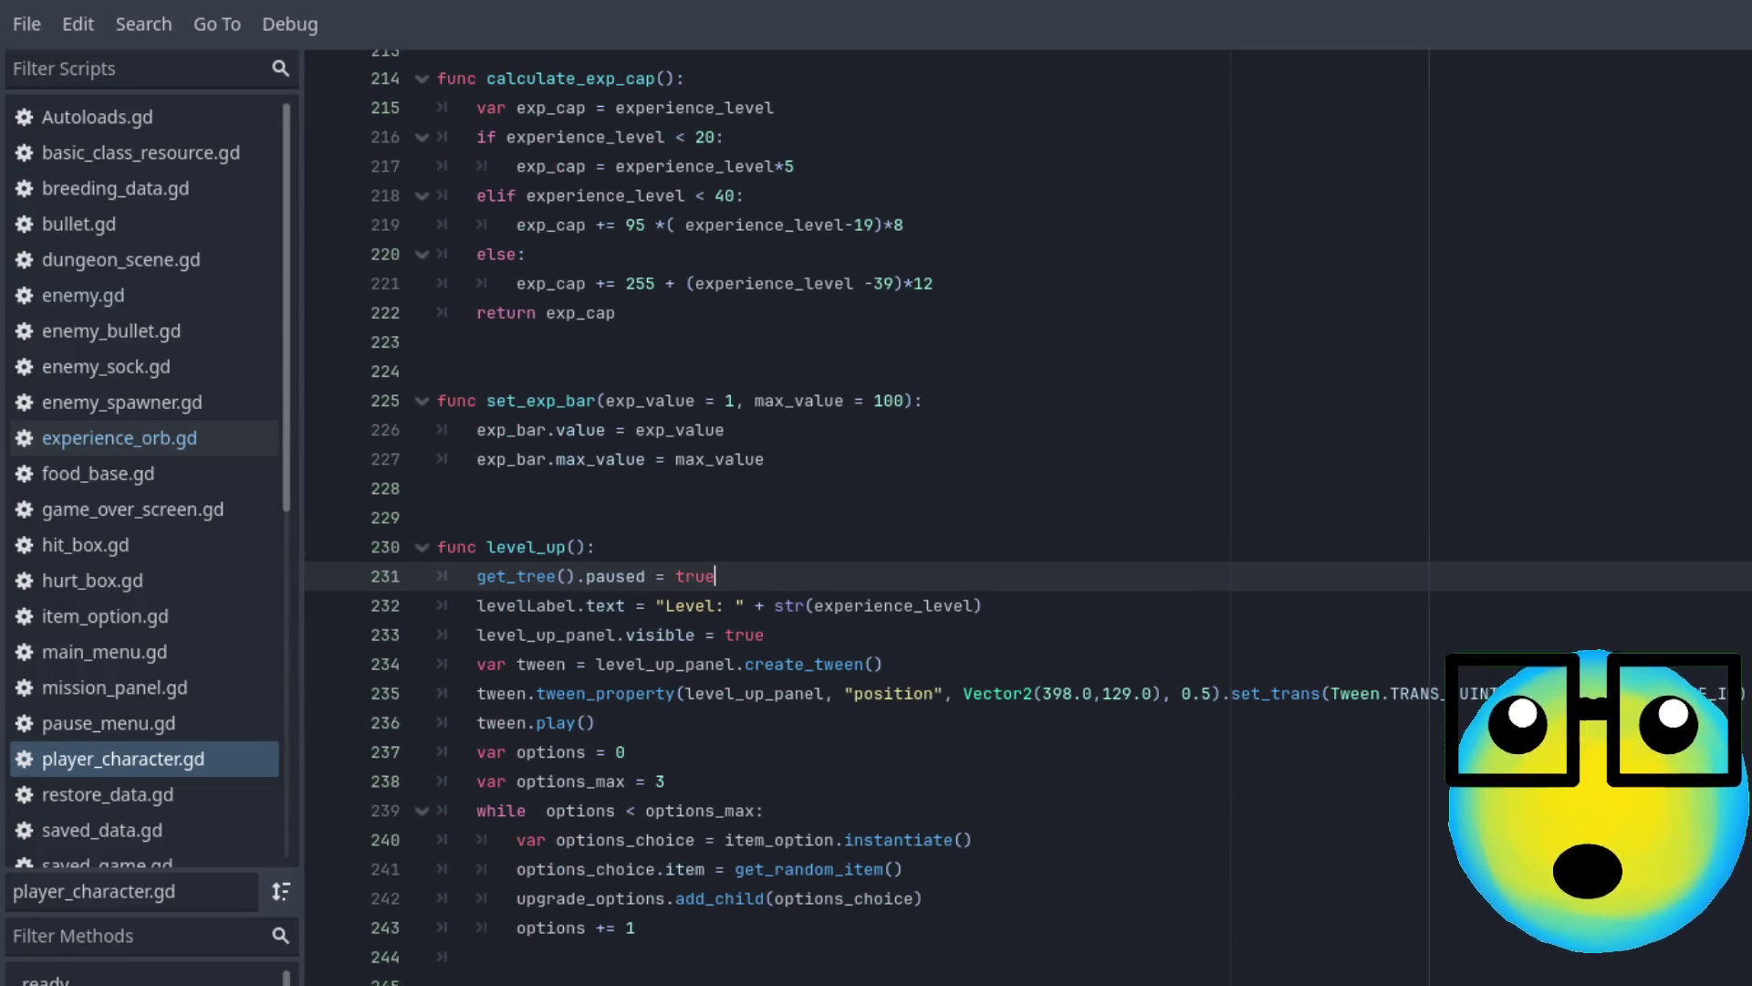
scroll(1028, 517, down, 6)
scroll(1029, 517, down, 1)
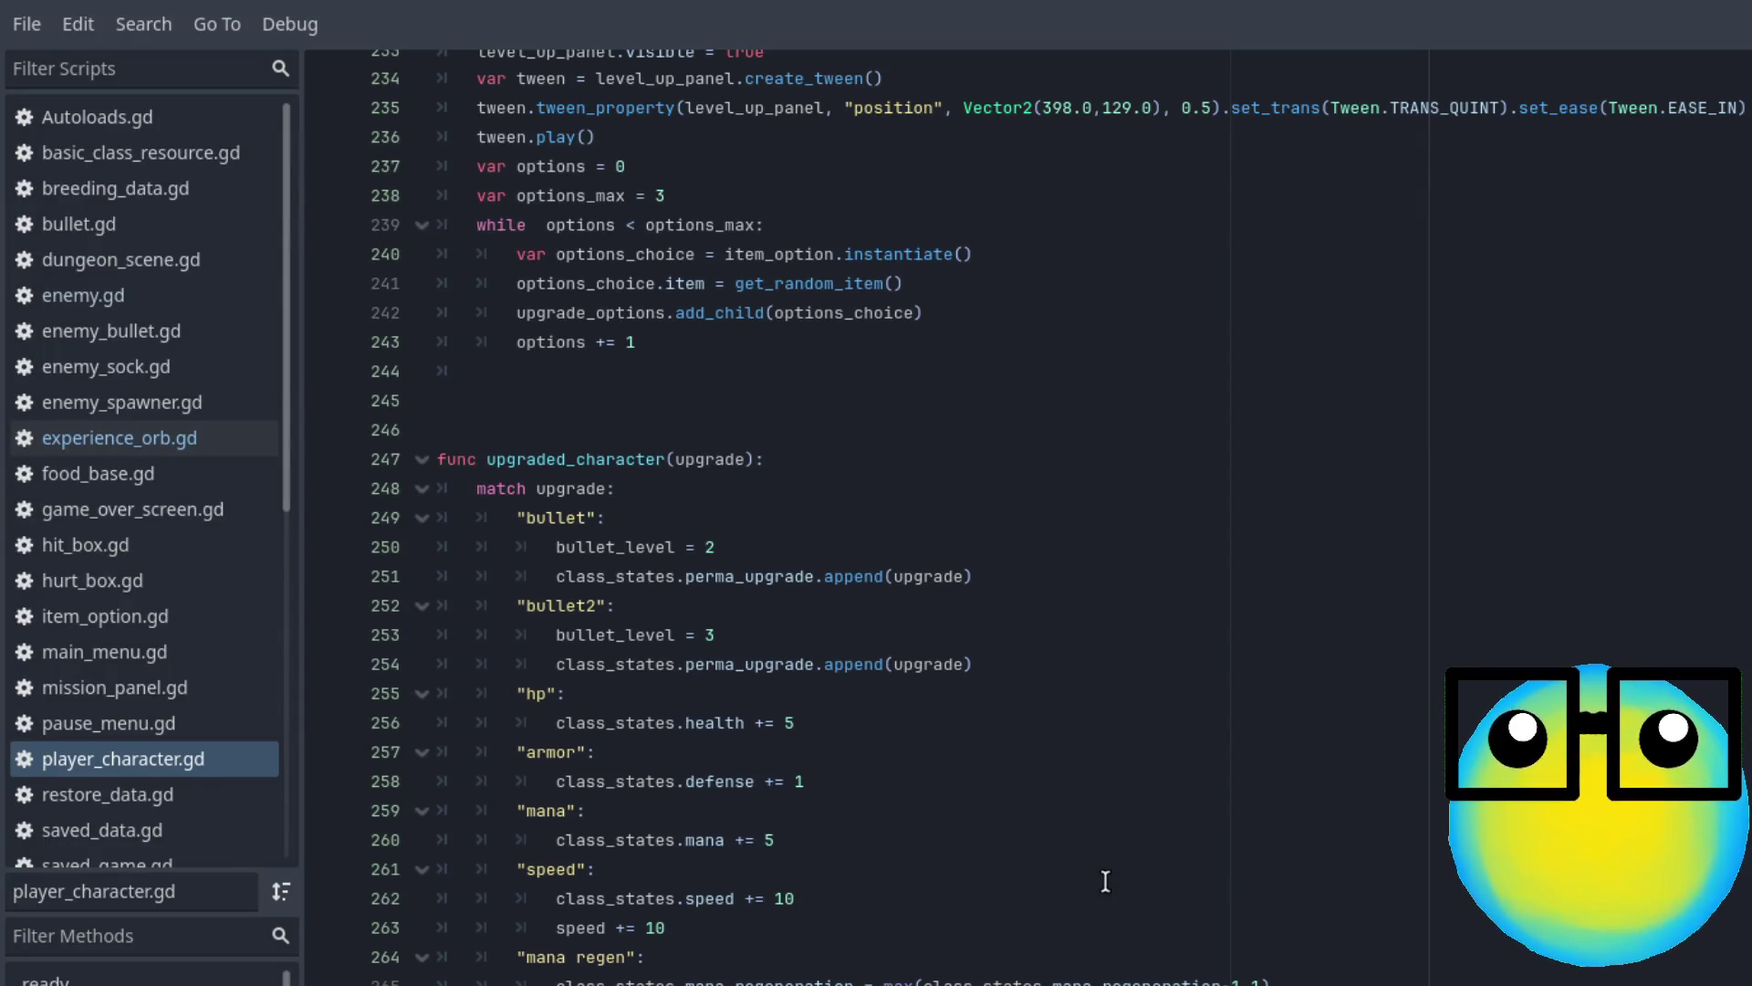
scroll(1107, 868, down, 4)
scroll(1105, 880, up, 1)
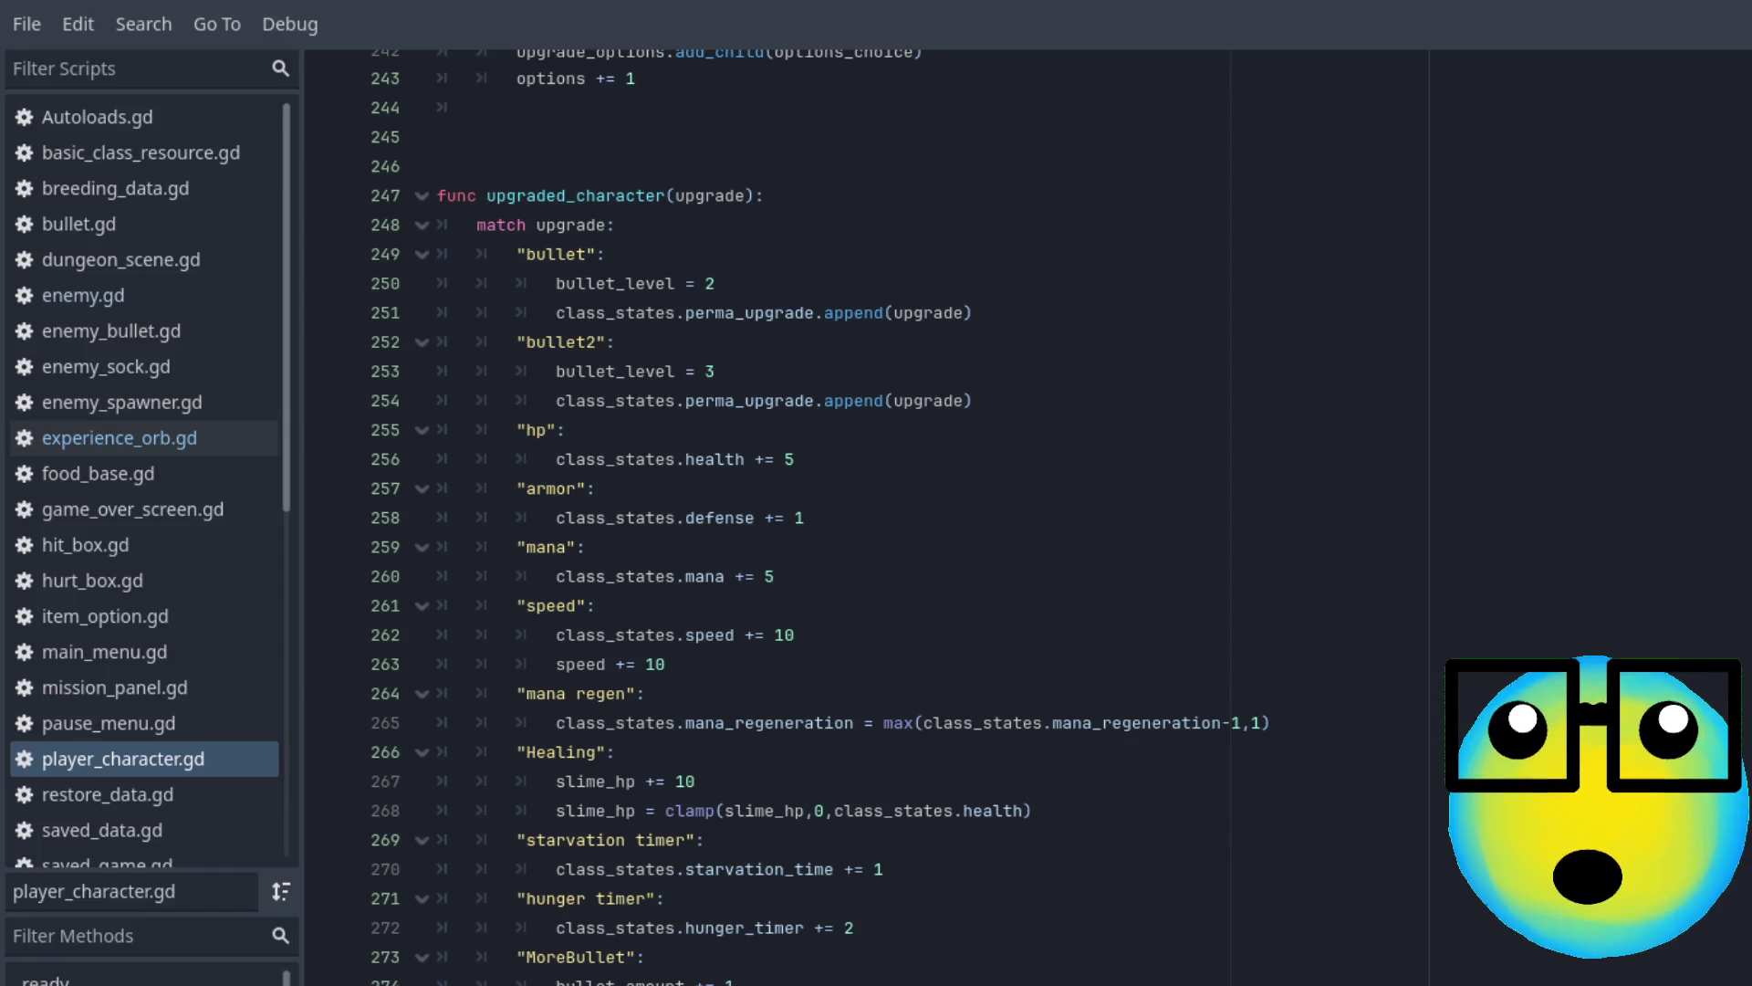
scroll(913, 511, up, 4)
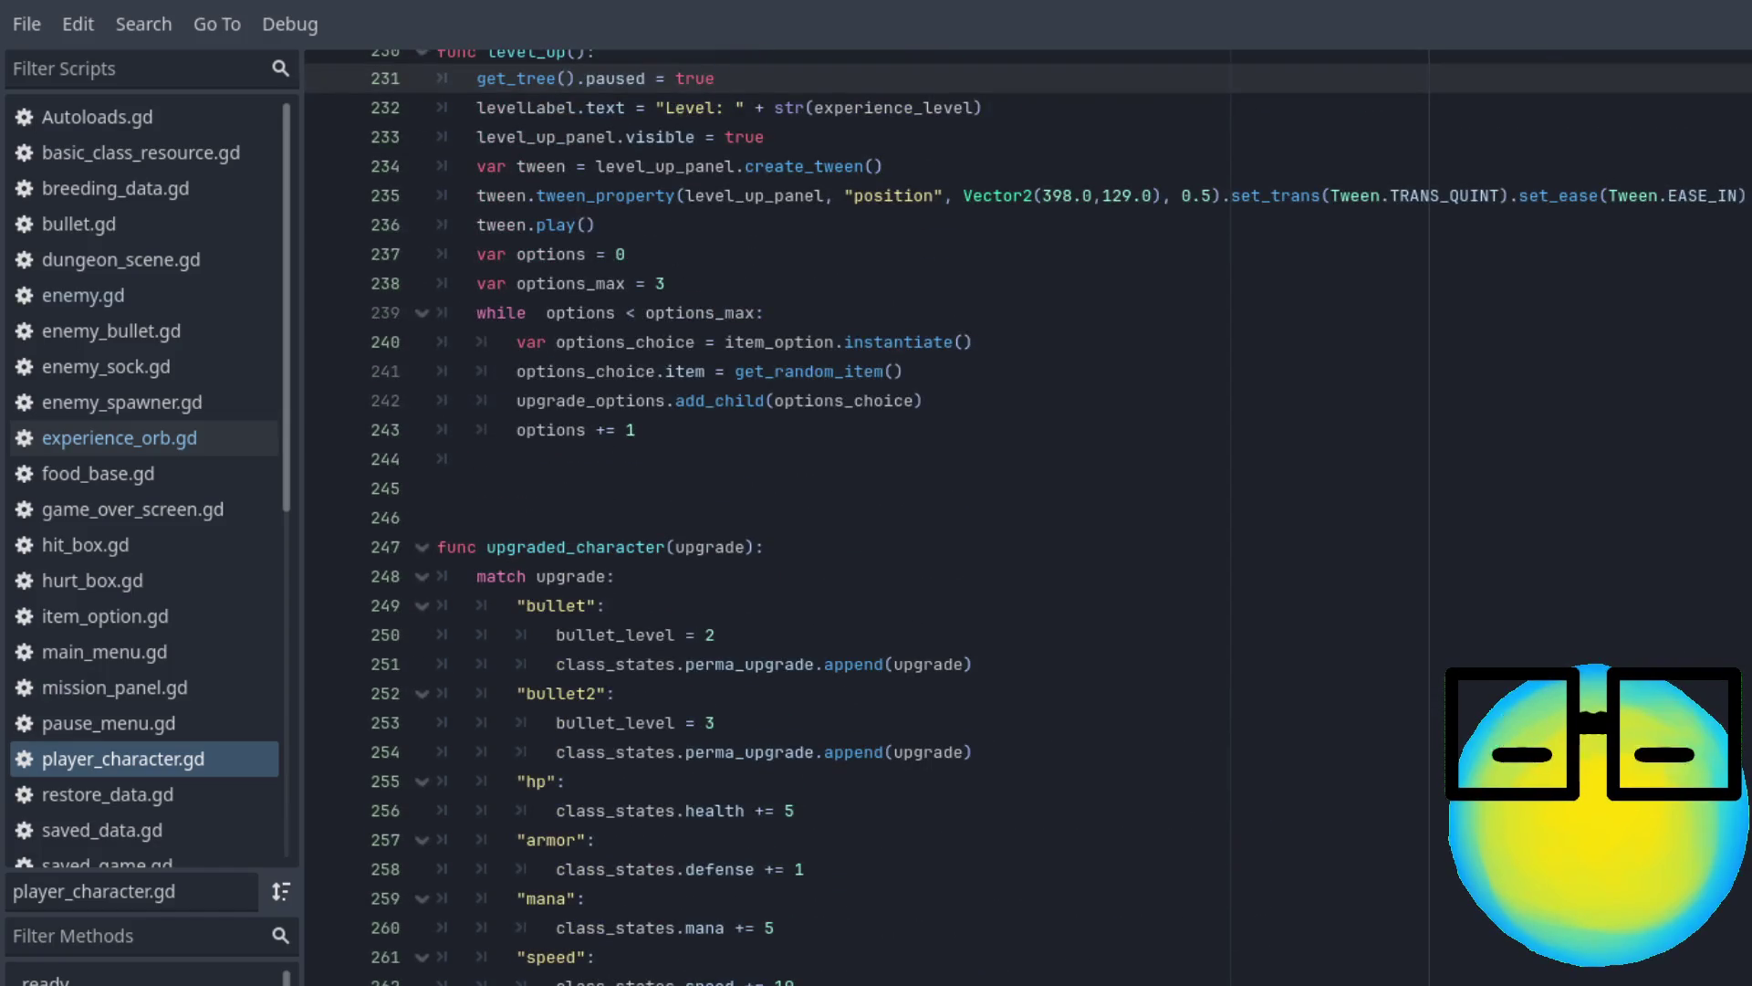
scroll(913, 511, up, 1)
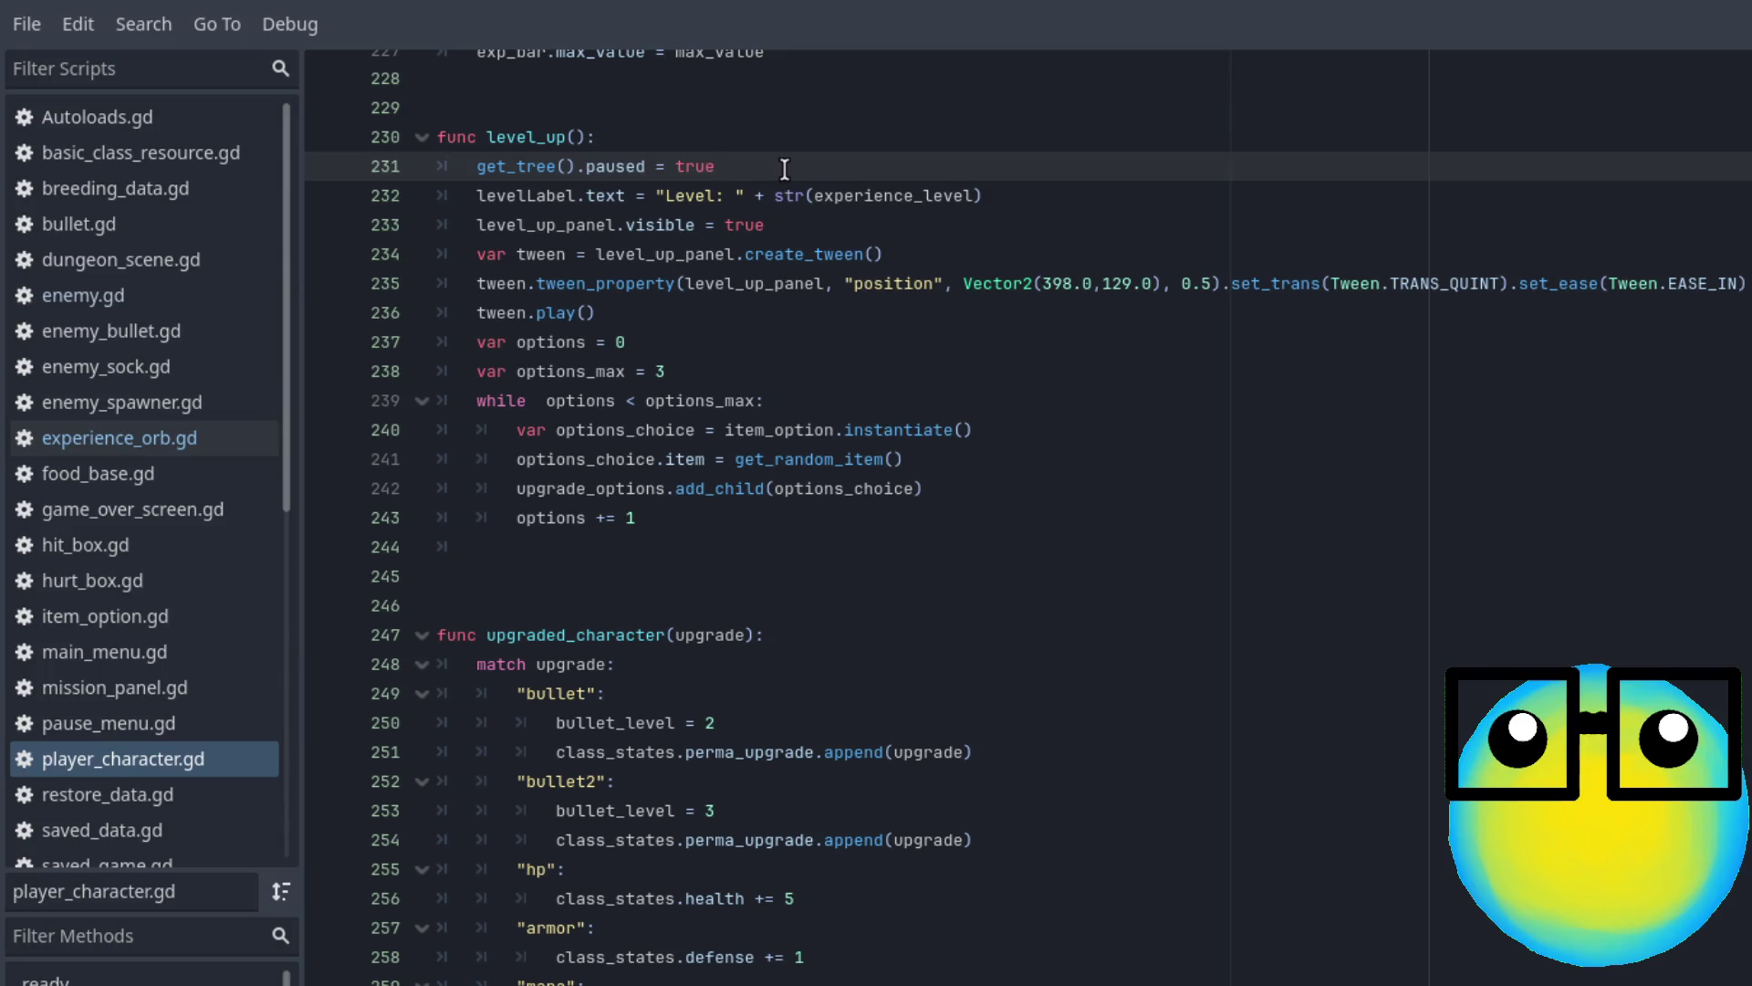
Move get_tree().paused = true from line 231 to line 244, save, and run with F5
drag(785, 169, 478, 166)
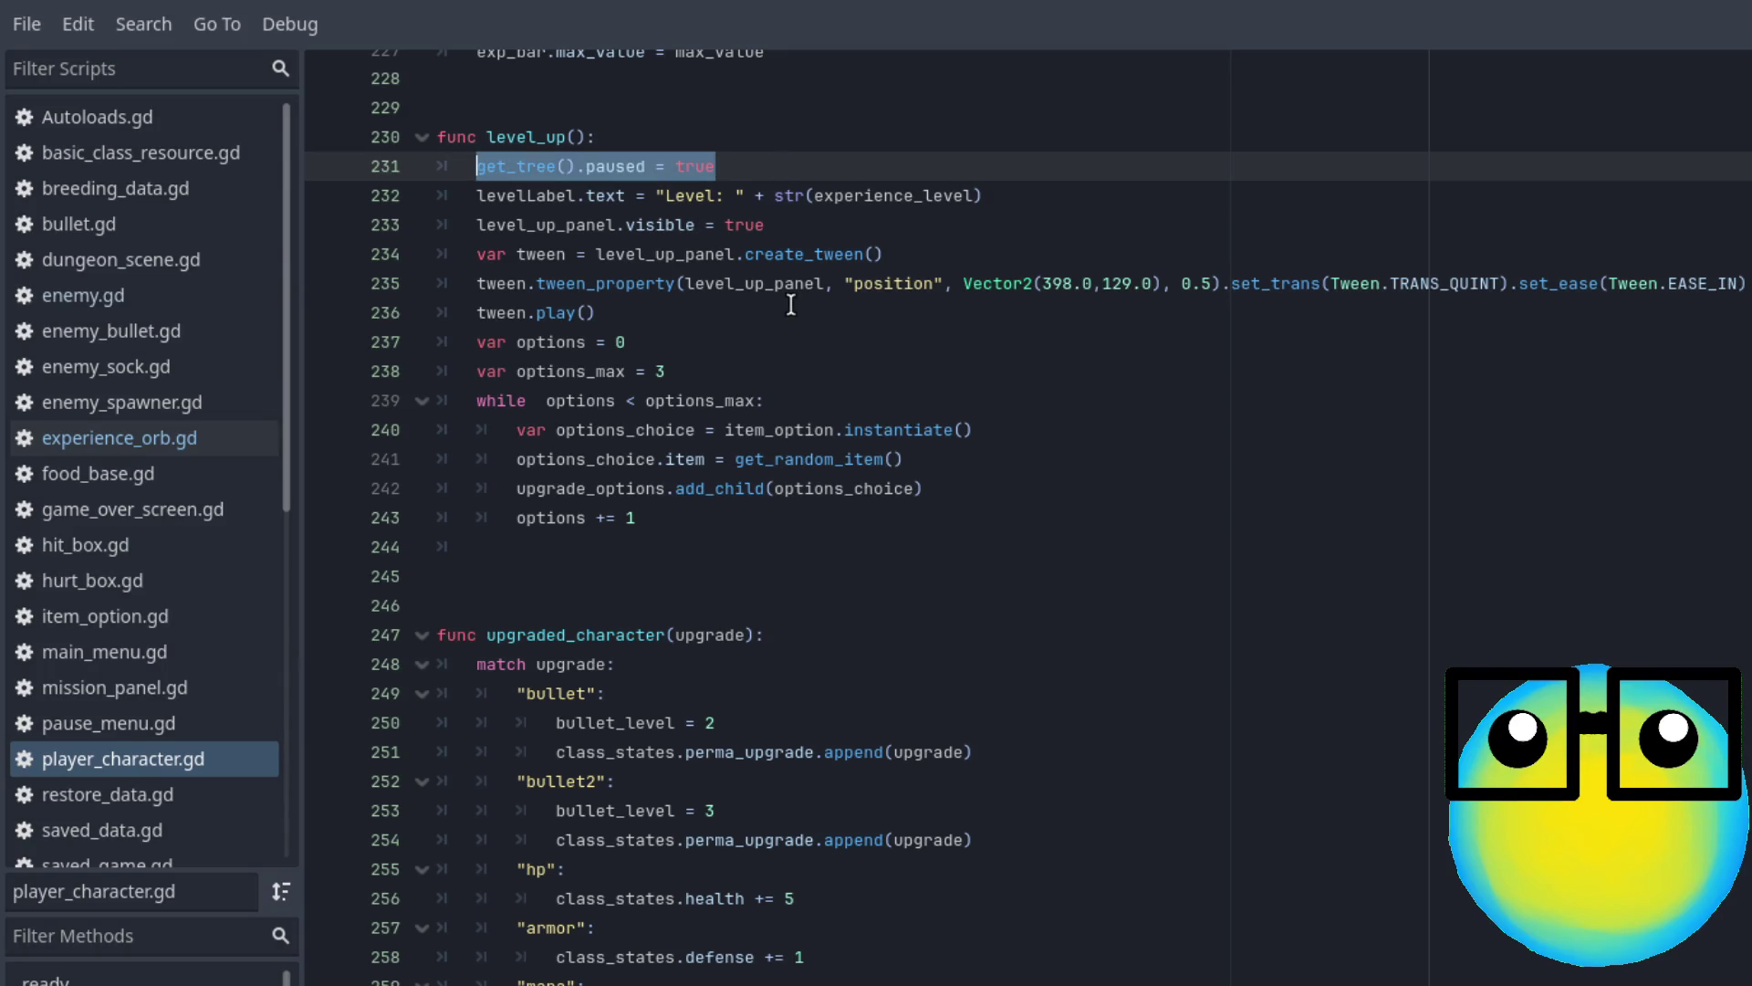
key(ctrl+x)
click(679, 519)
key(Return)
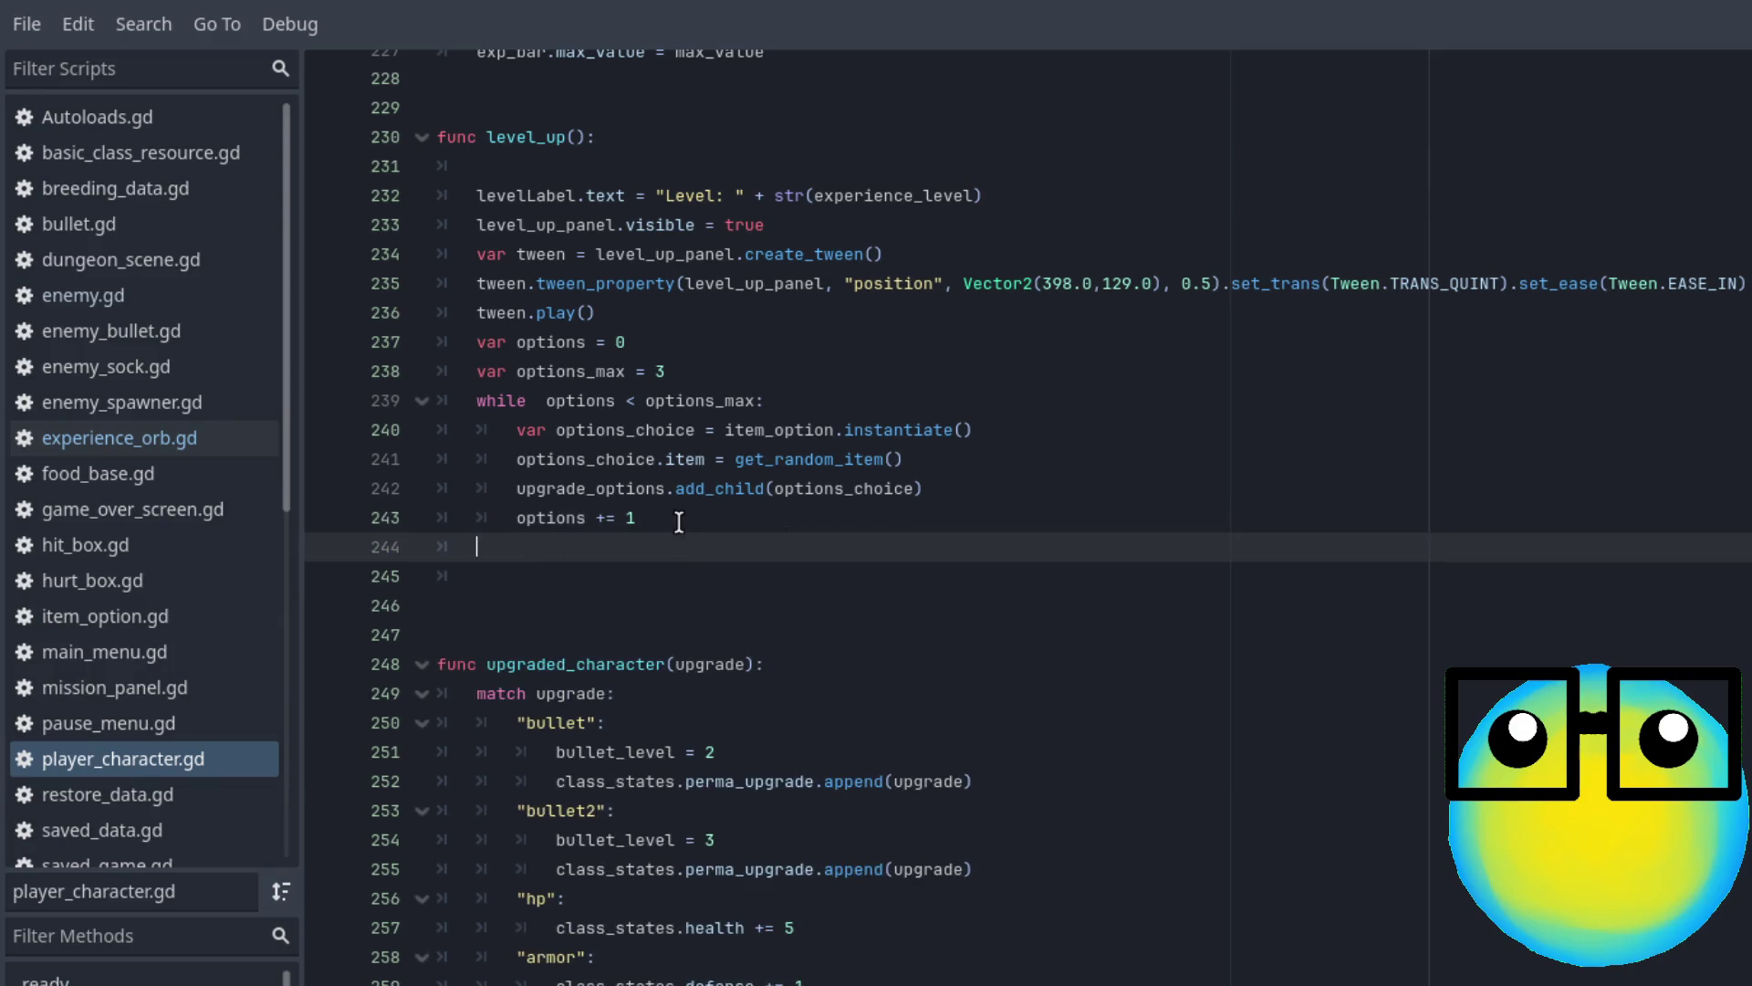
key(ctrl+v)
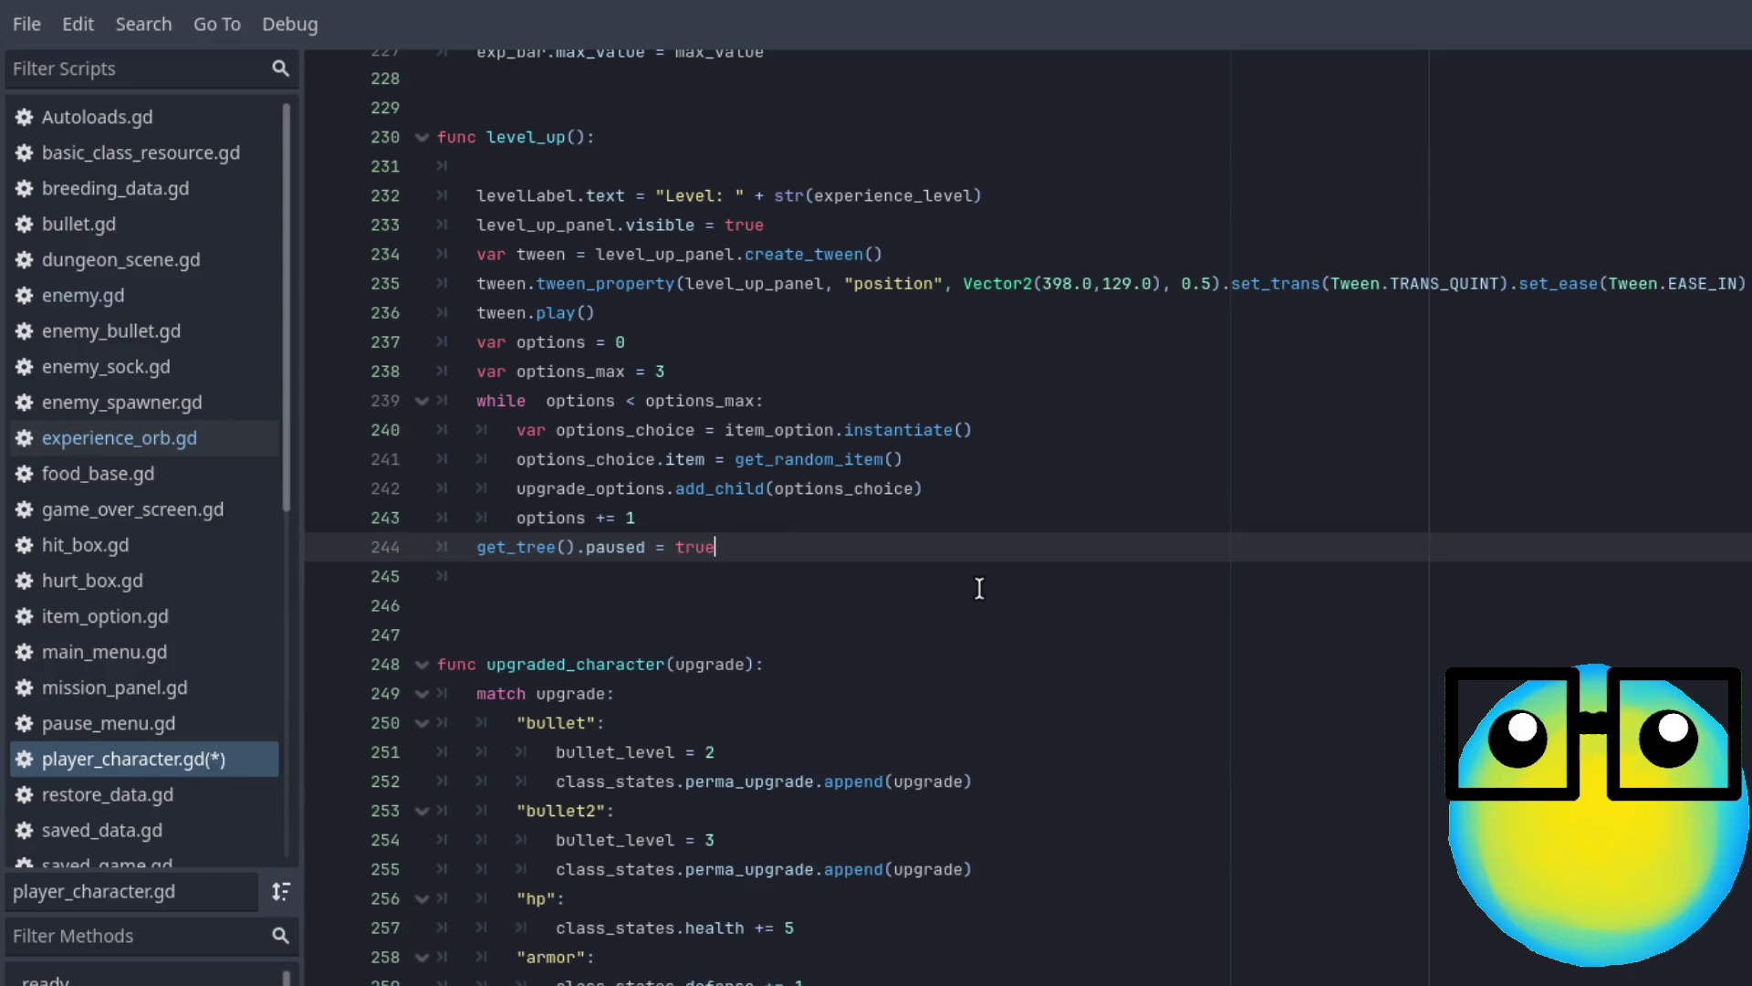
key(ctrl+s)
key(F5)
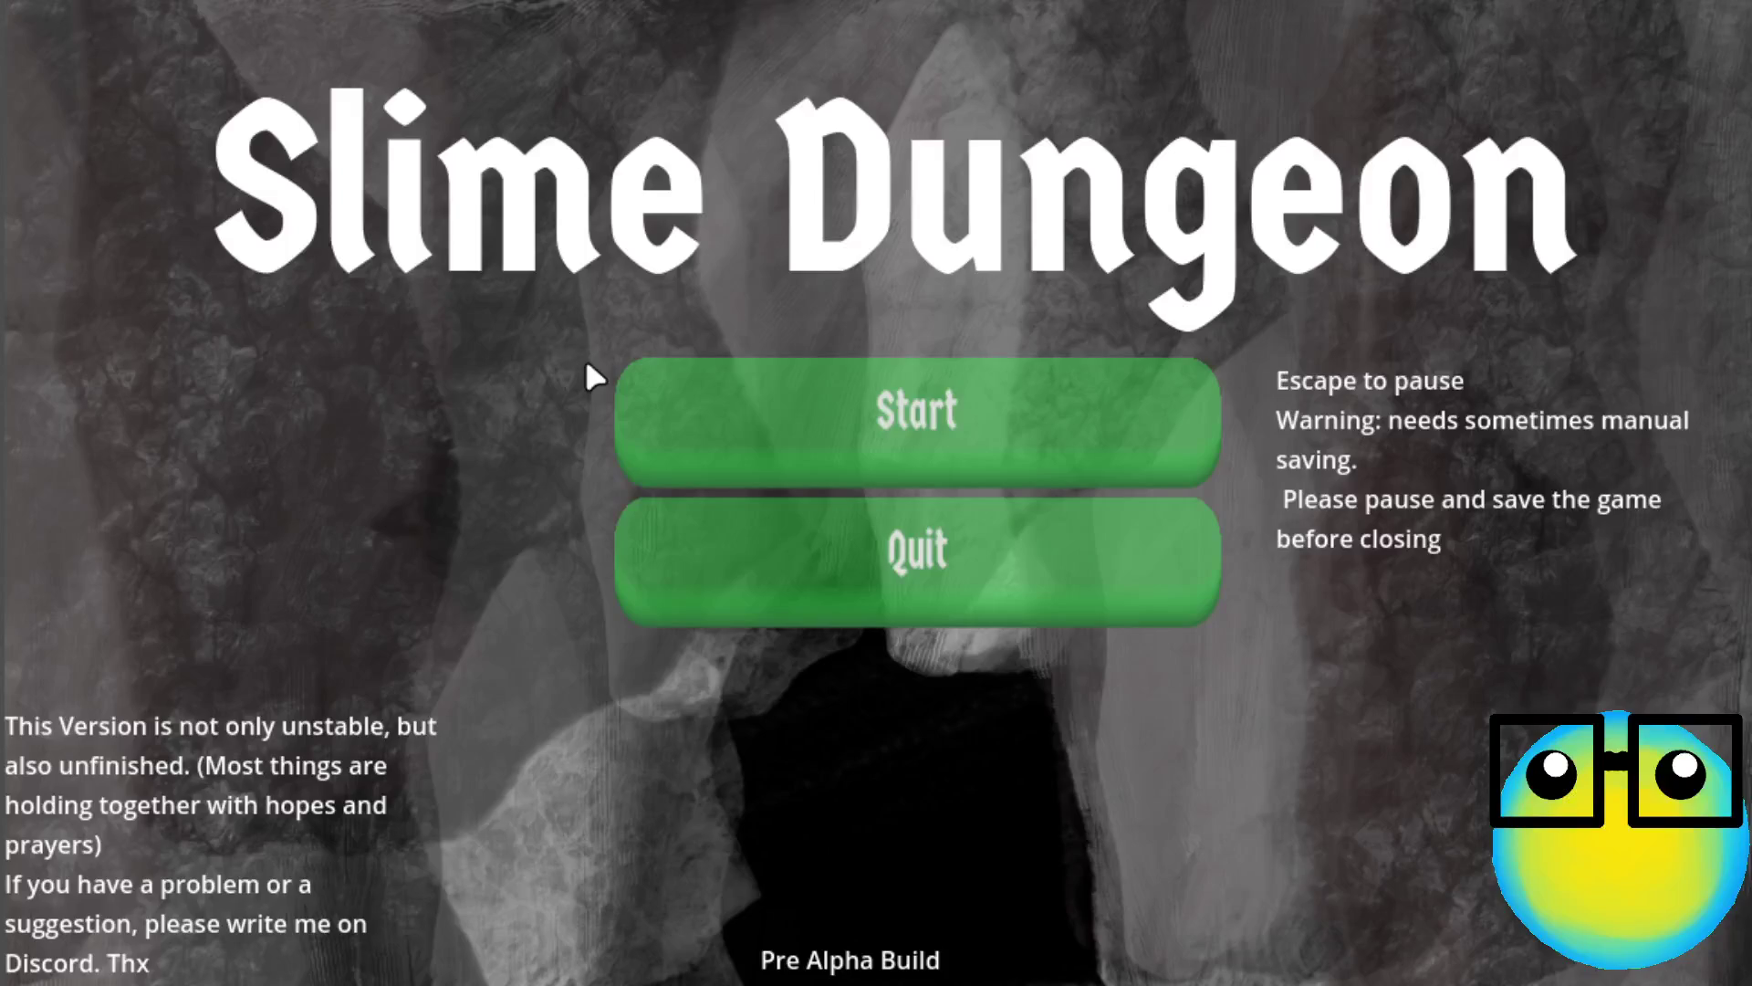
Start the game, restart from Game Over, and send the red slime on a mission
click(1106, 437)
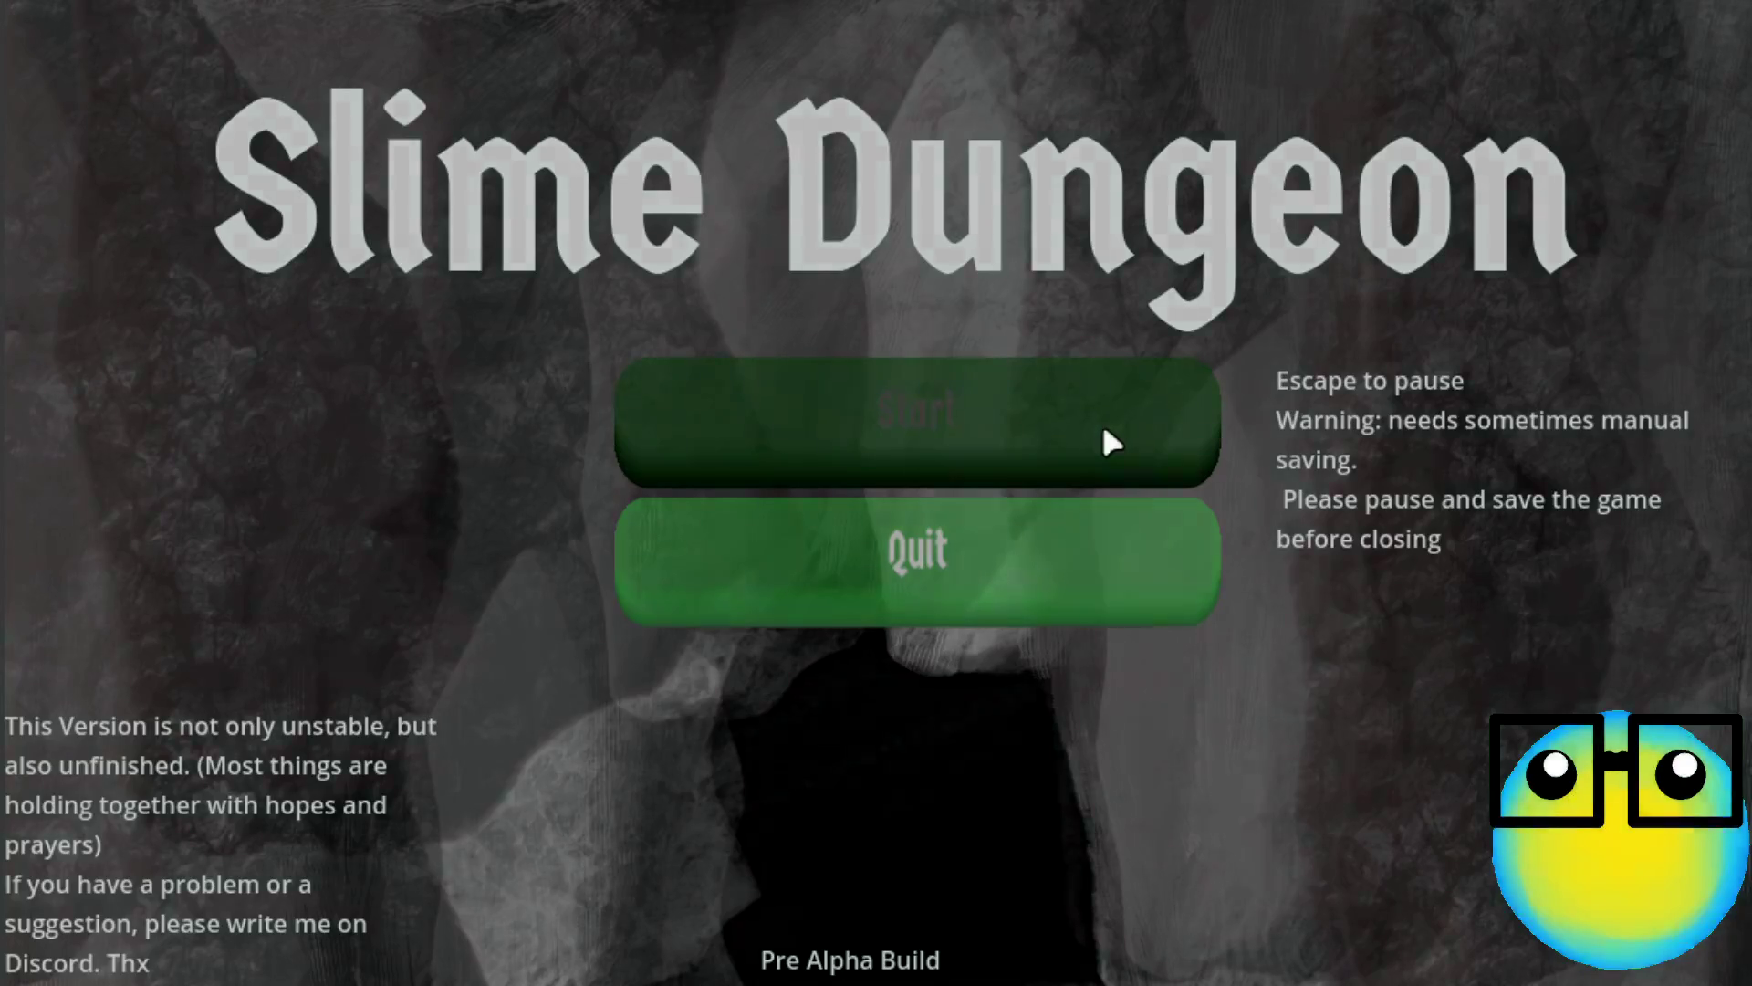
click(945, 600)
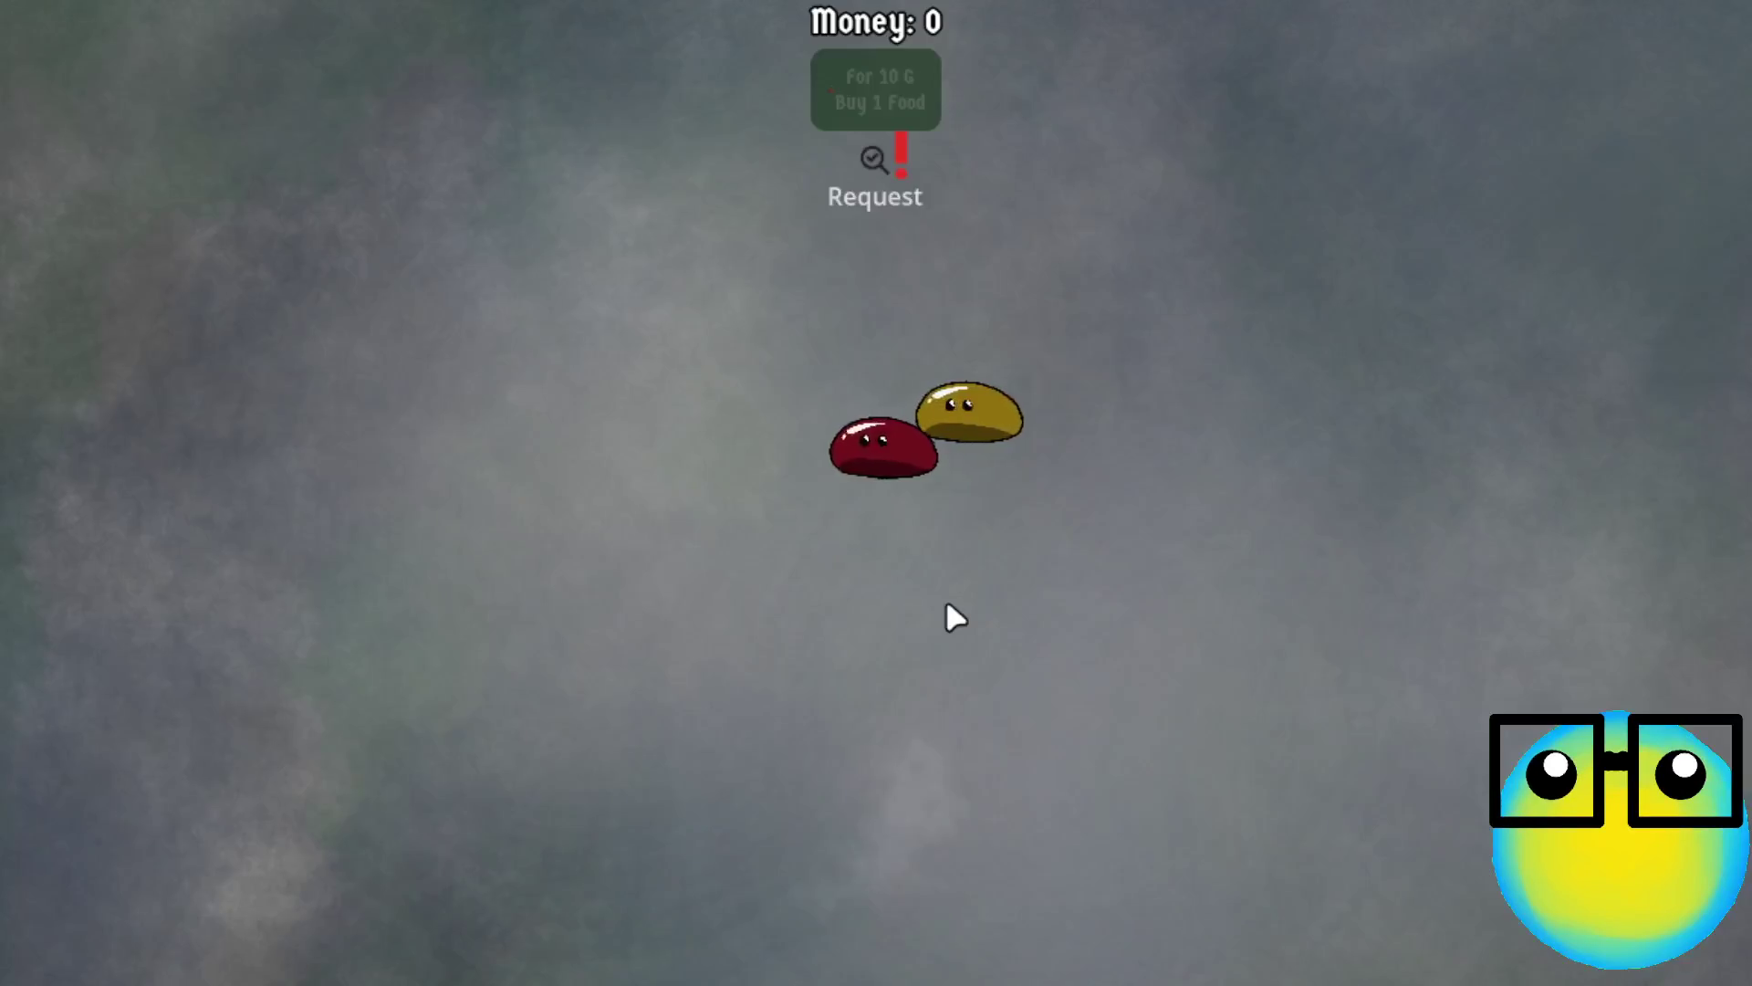
click(846, 471)
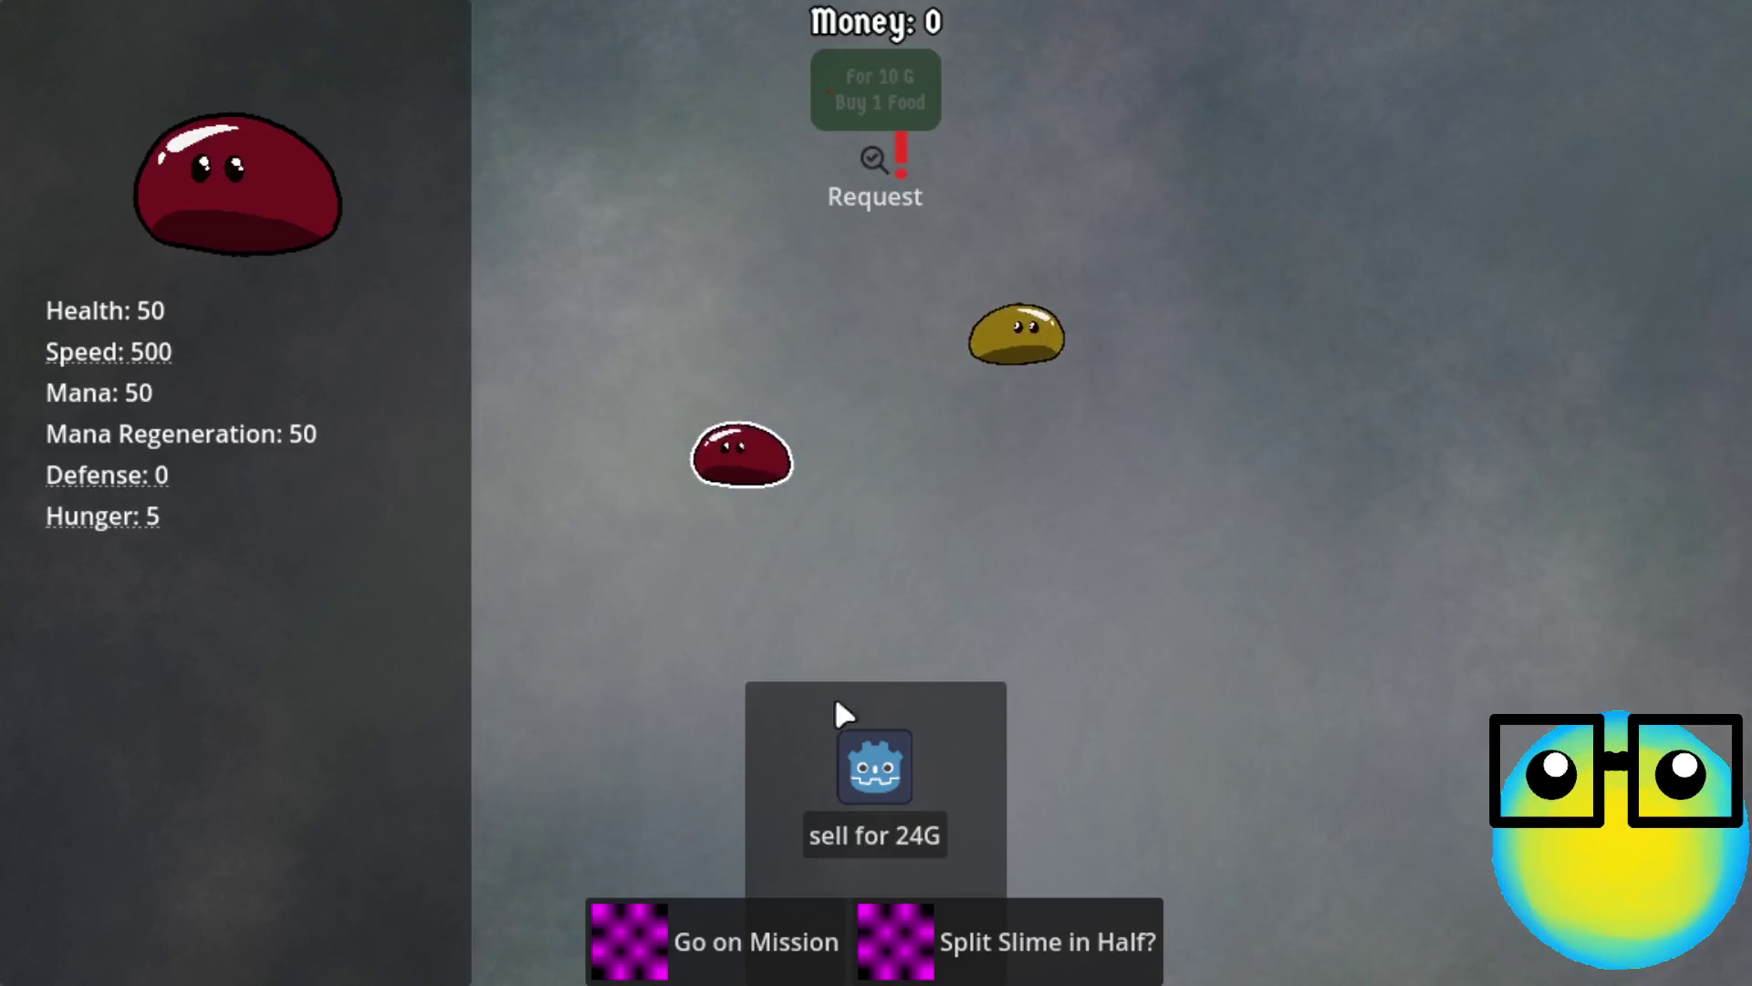
click(678, 929)
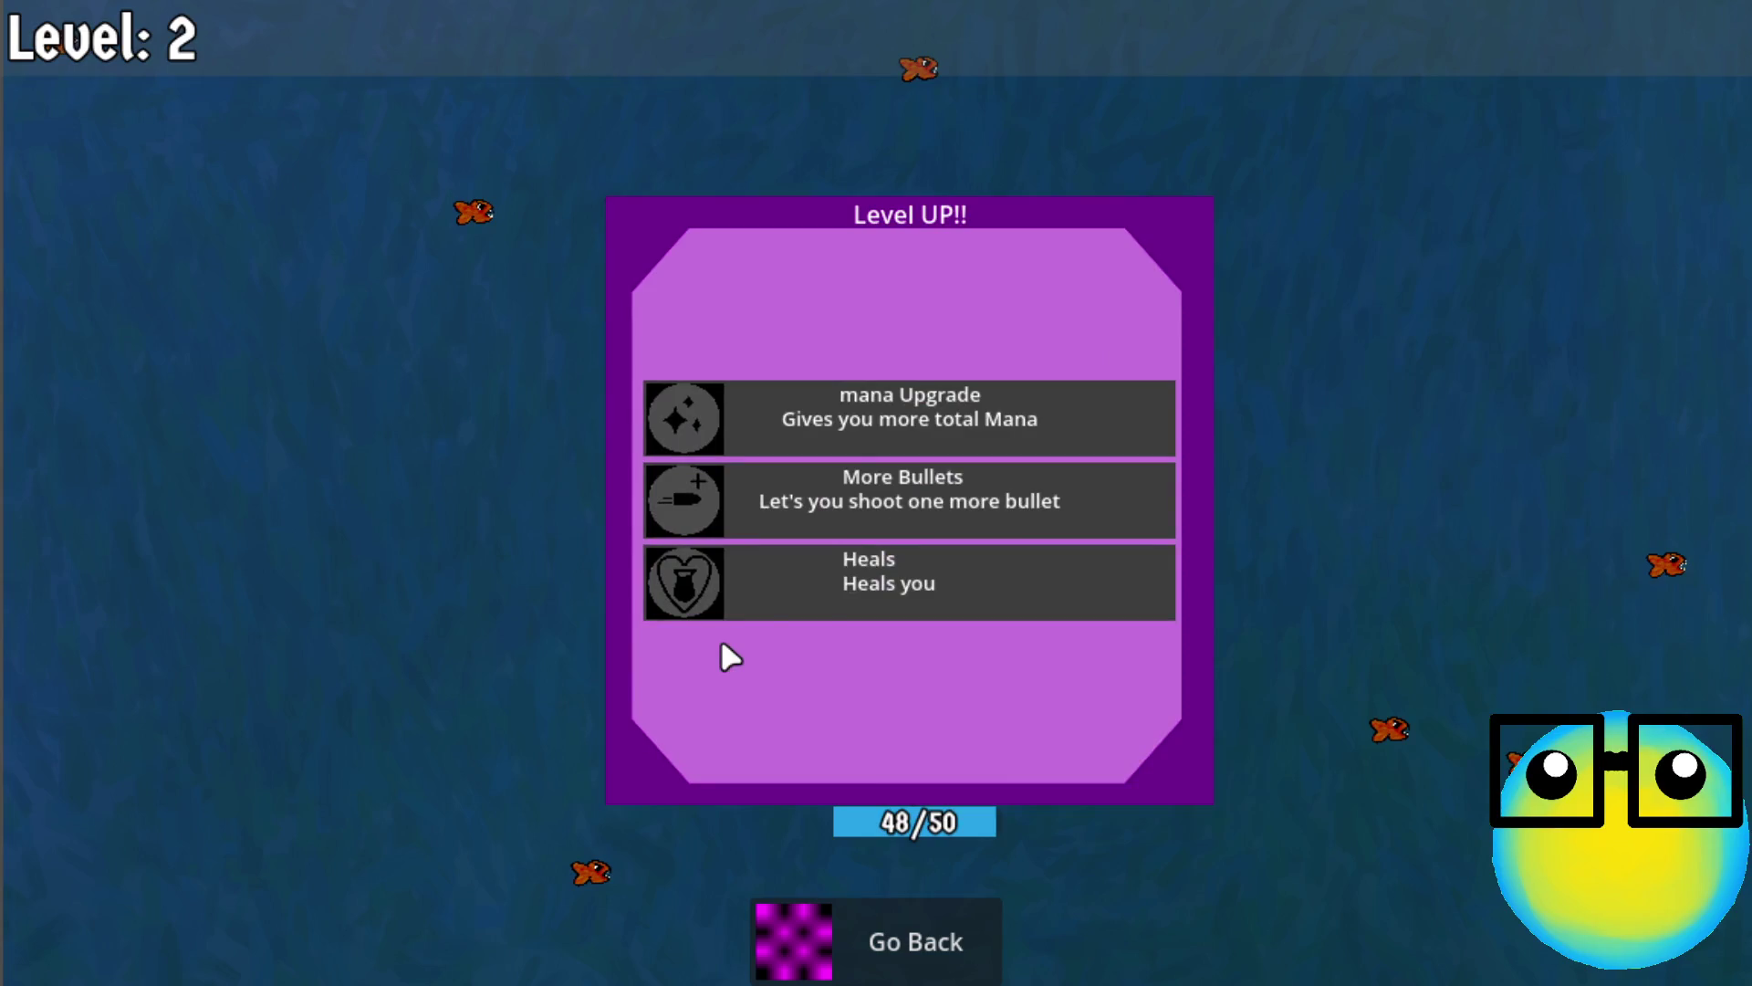
Pick upgrades on the level 2–10 panels, including Mana Regeneration, bullets and Defense
click(869, 506)
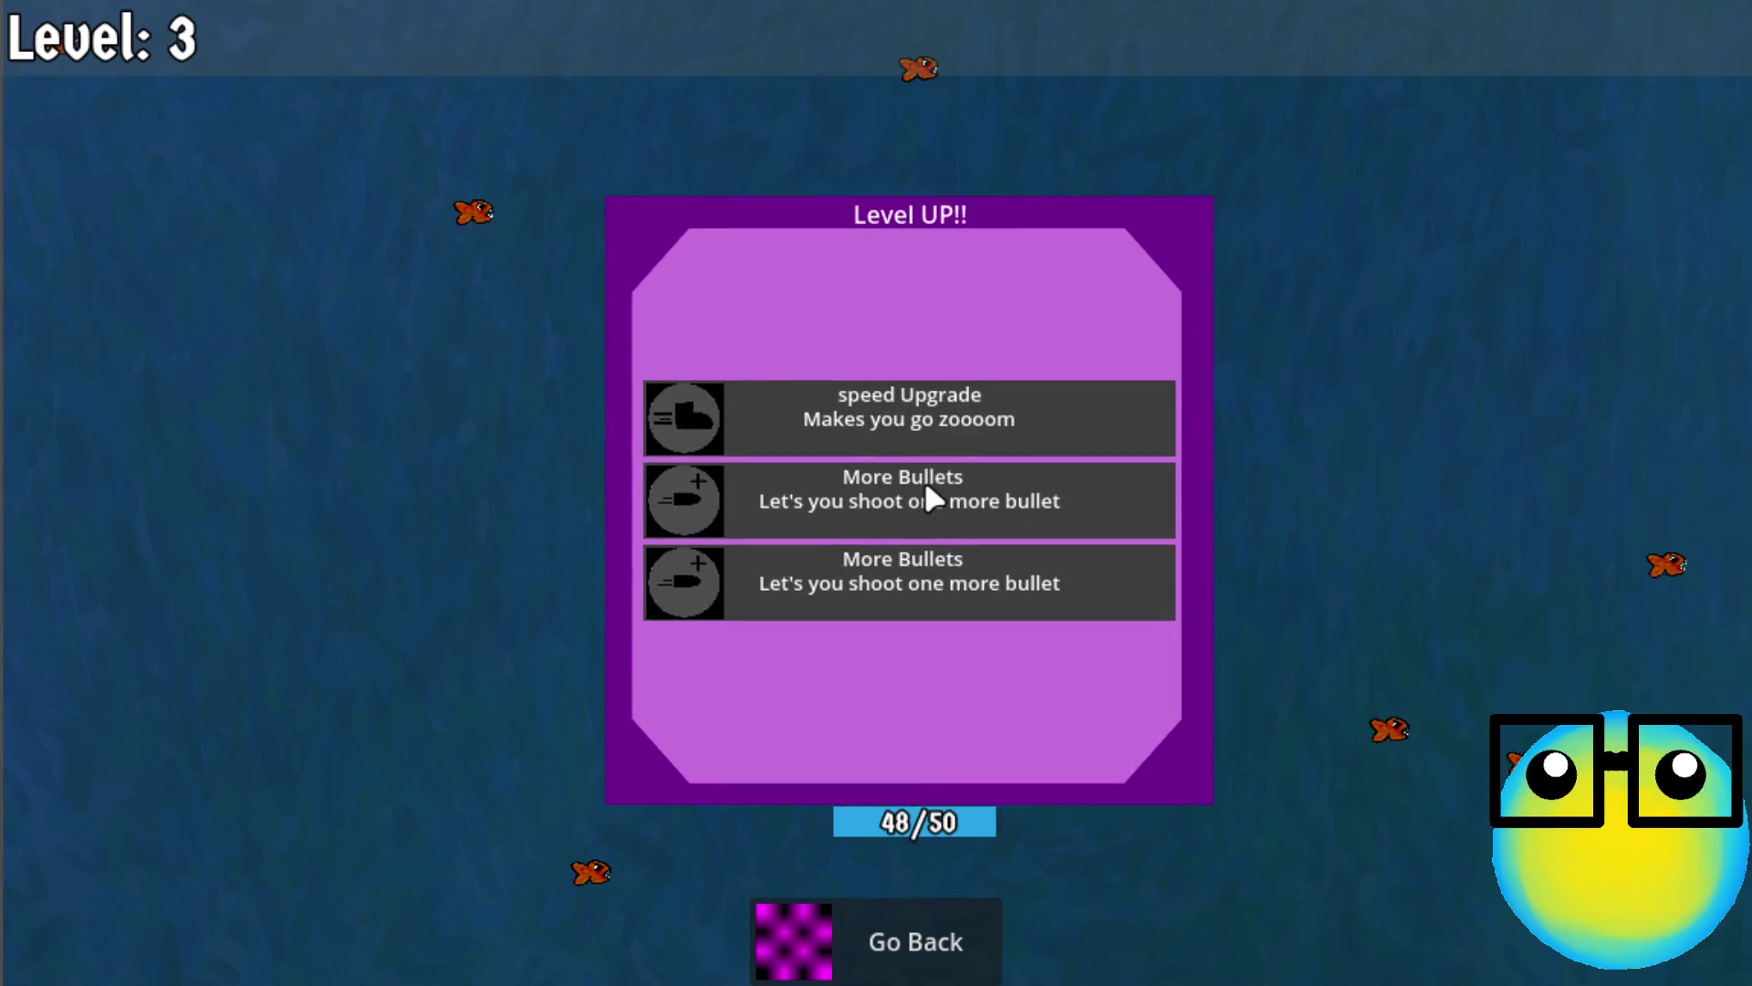
click(926, 487)
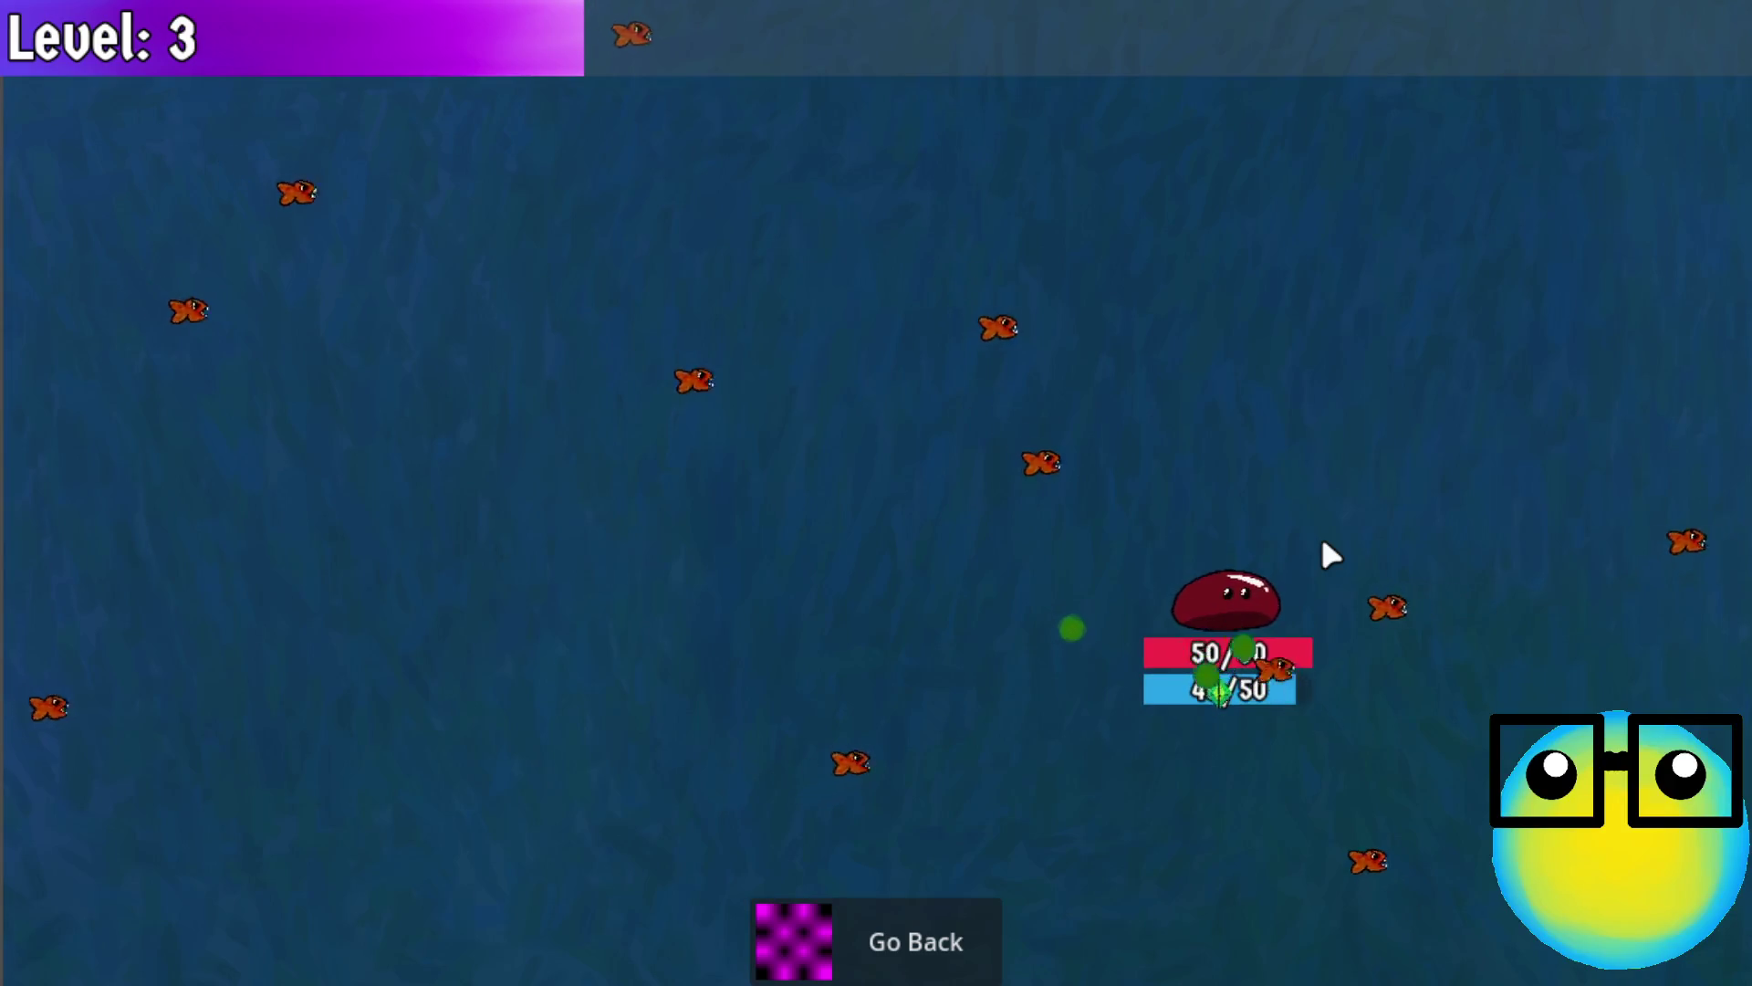
click(972, 597)
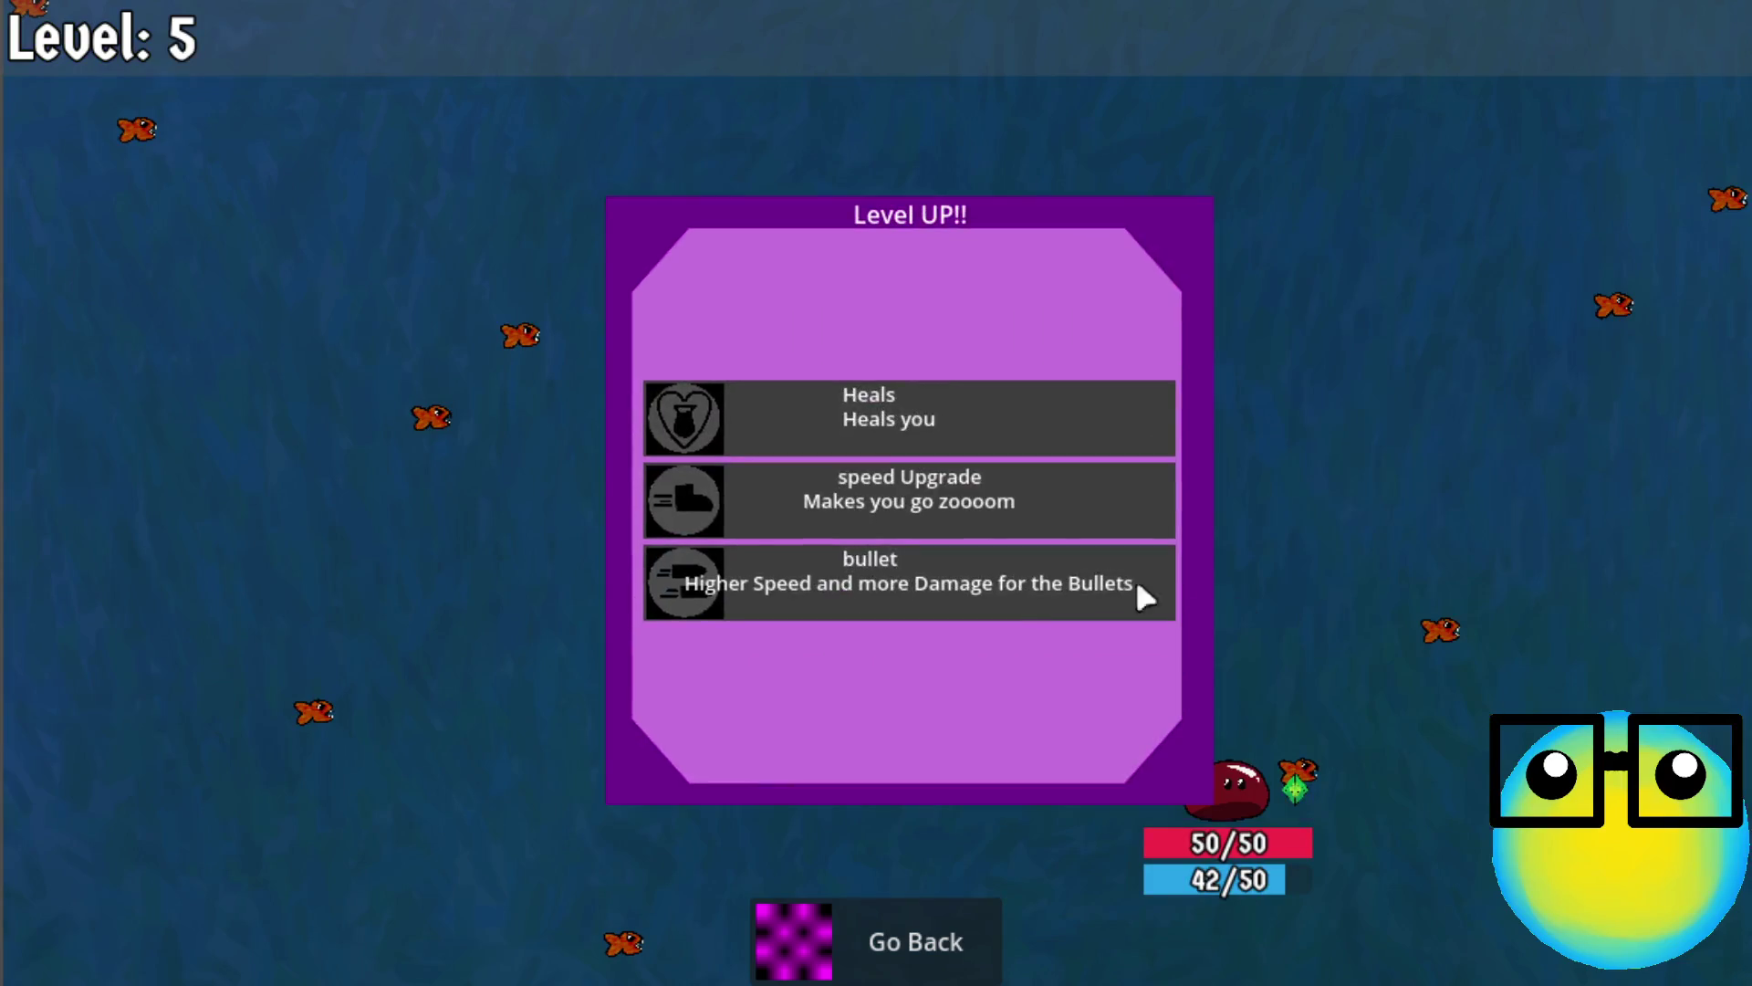
click(983, 573)
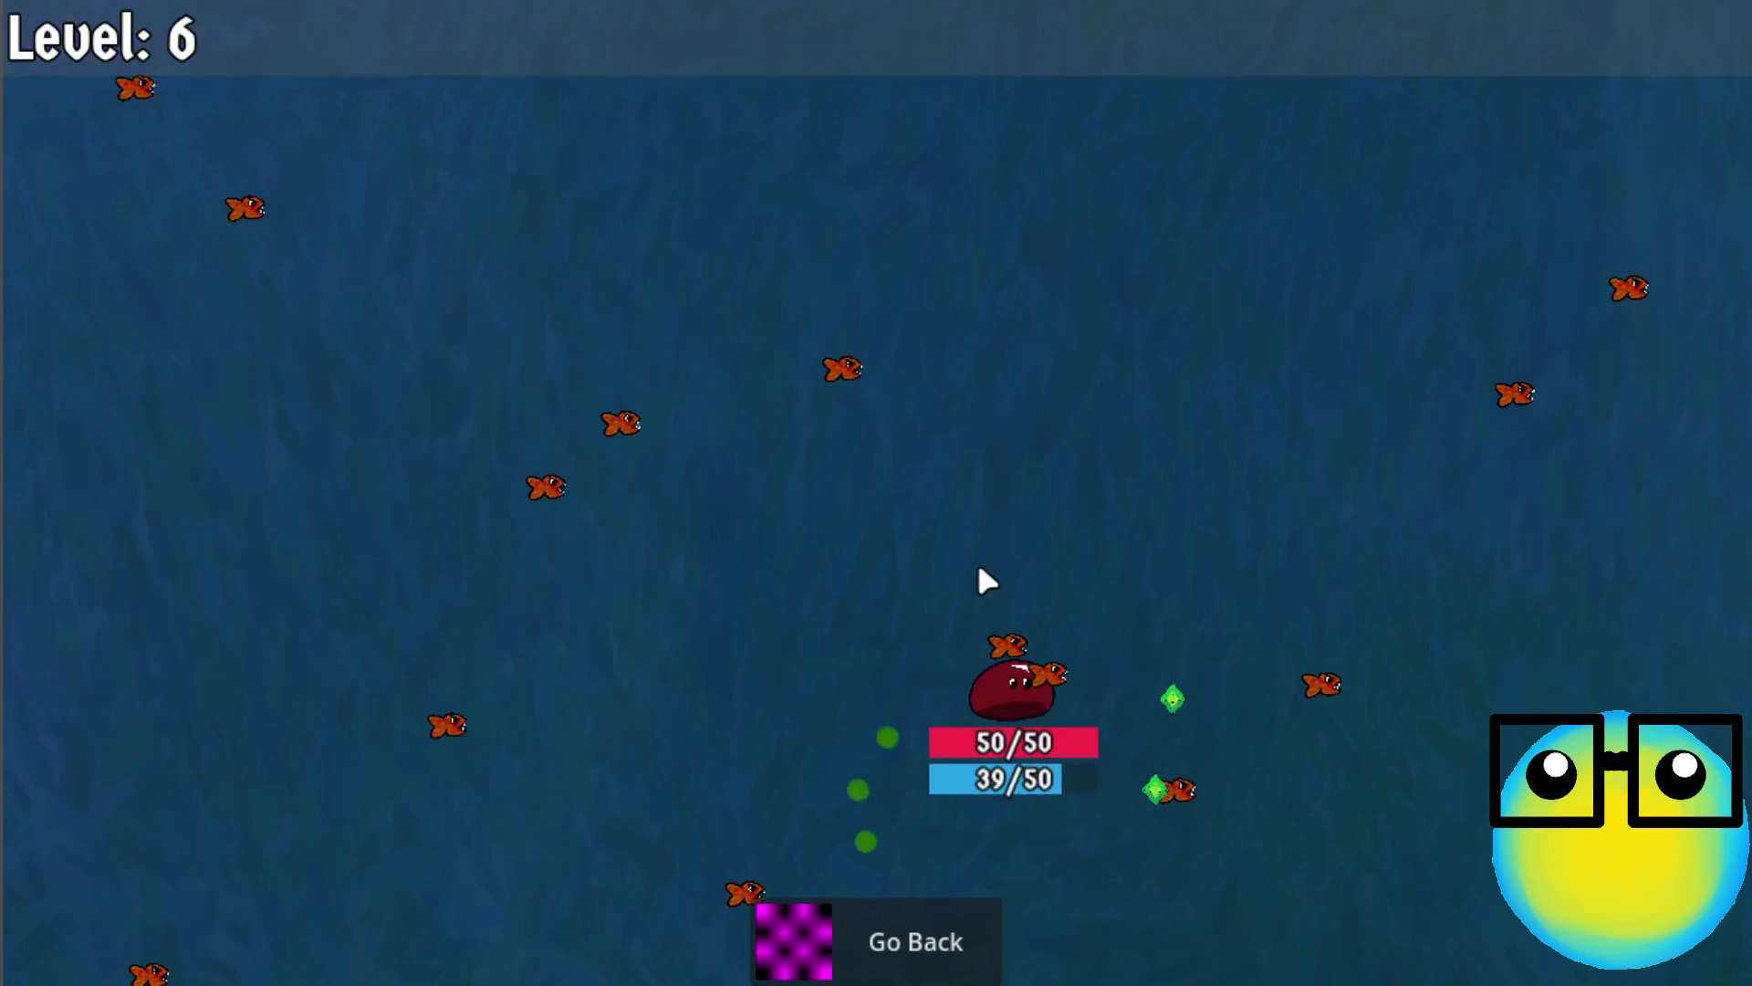
click(922, 402)
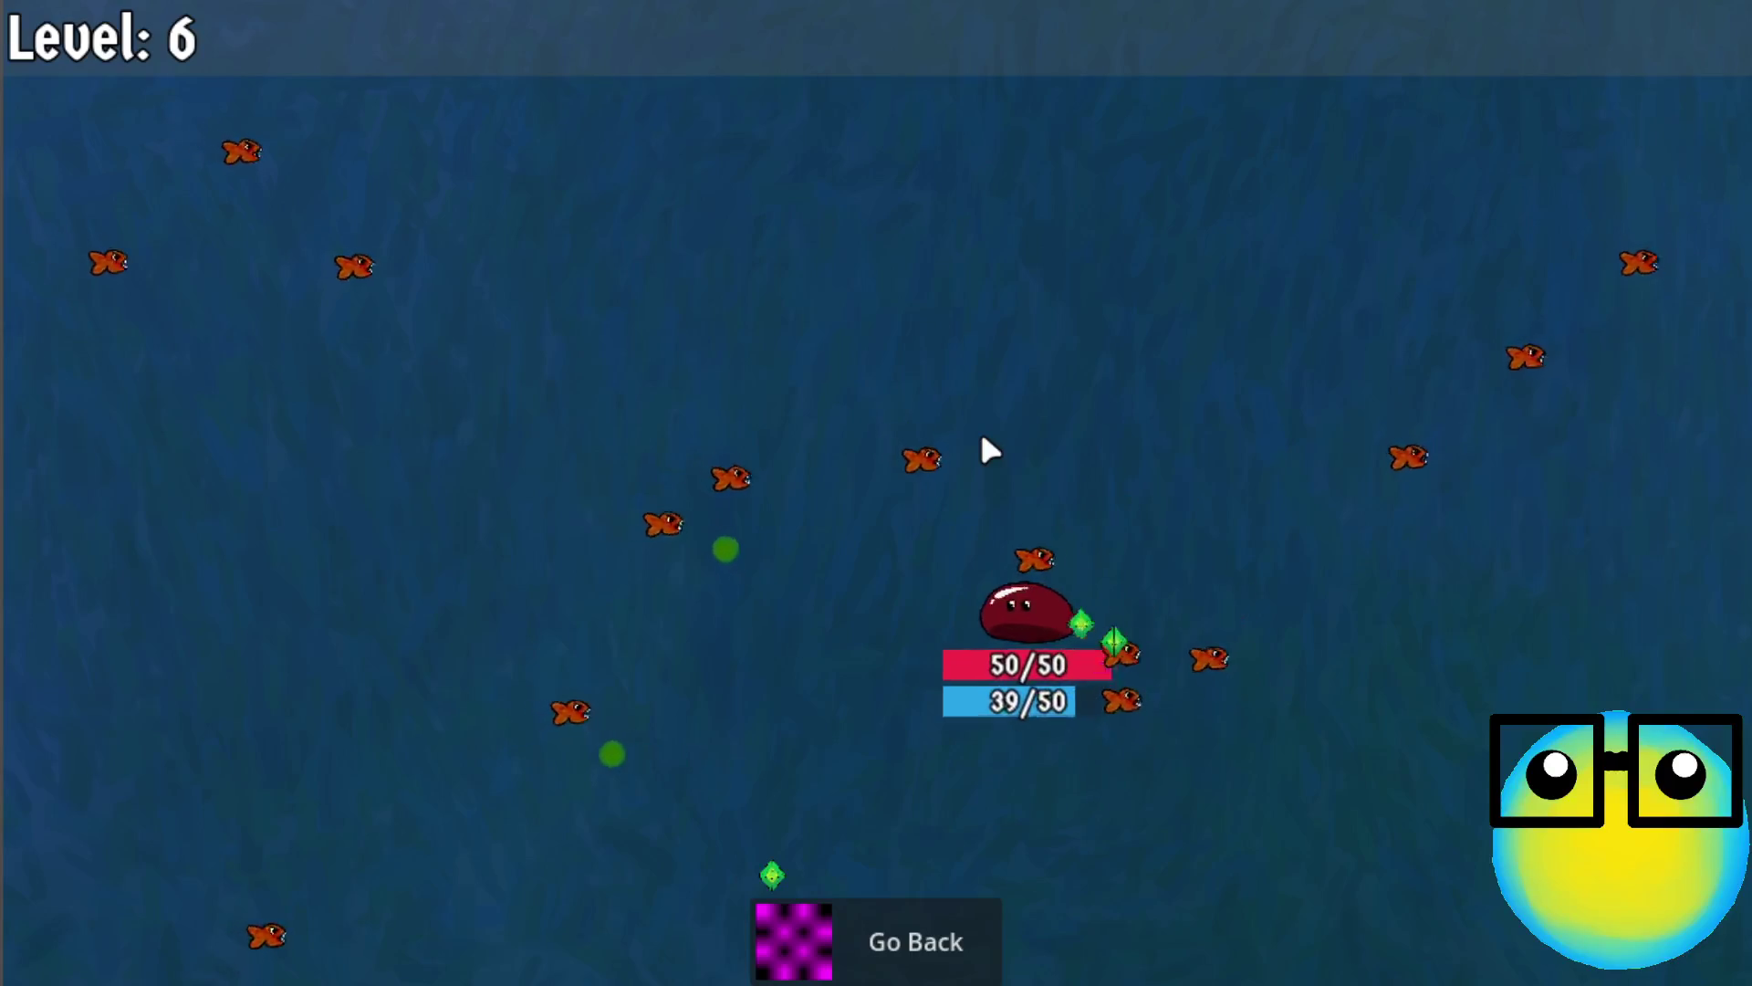
key(a)
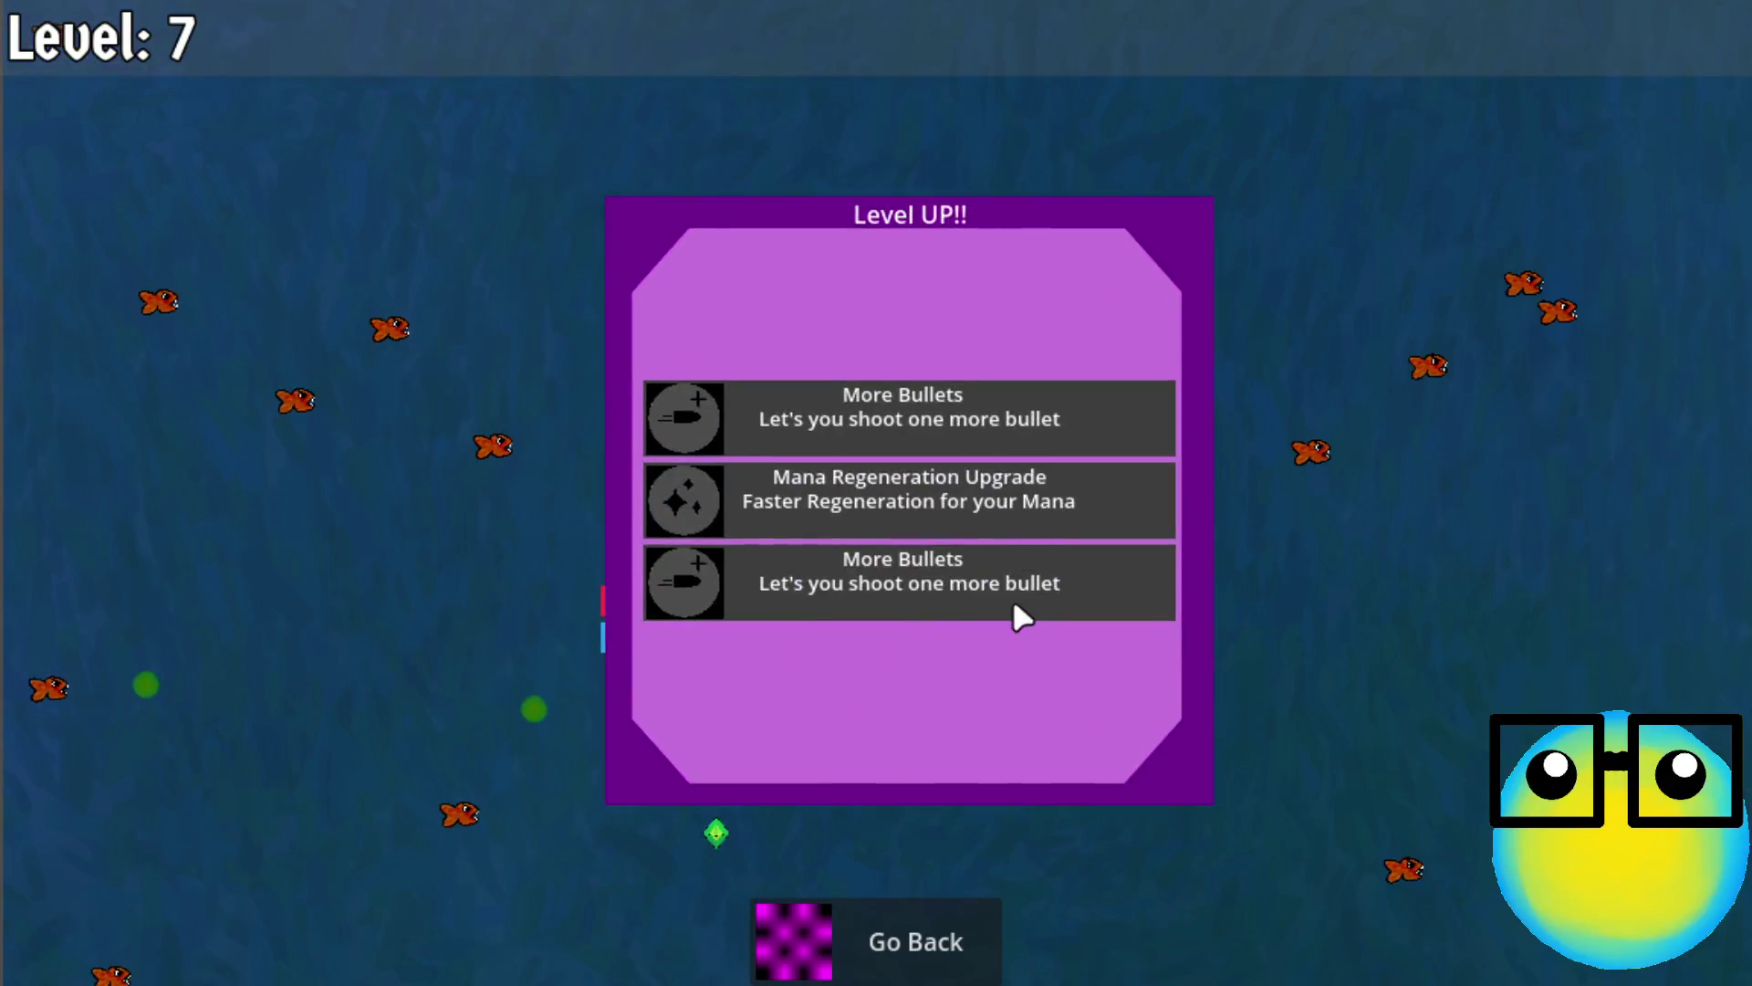
click(1012, 601)
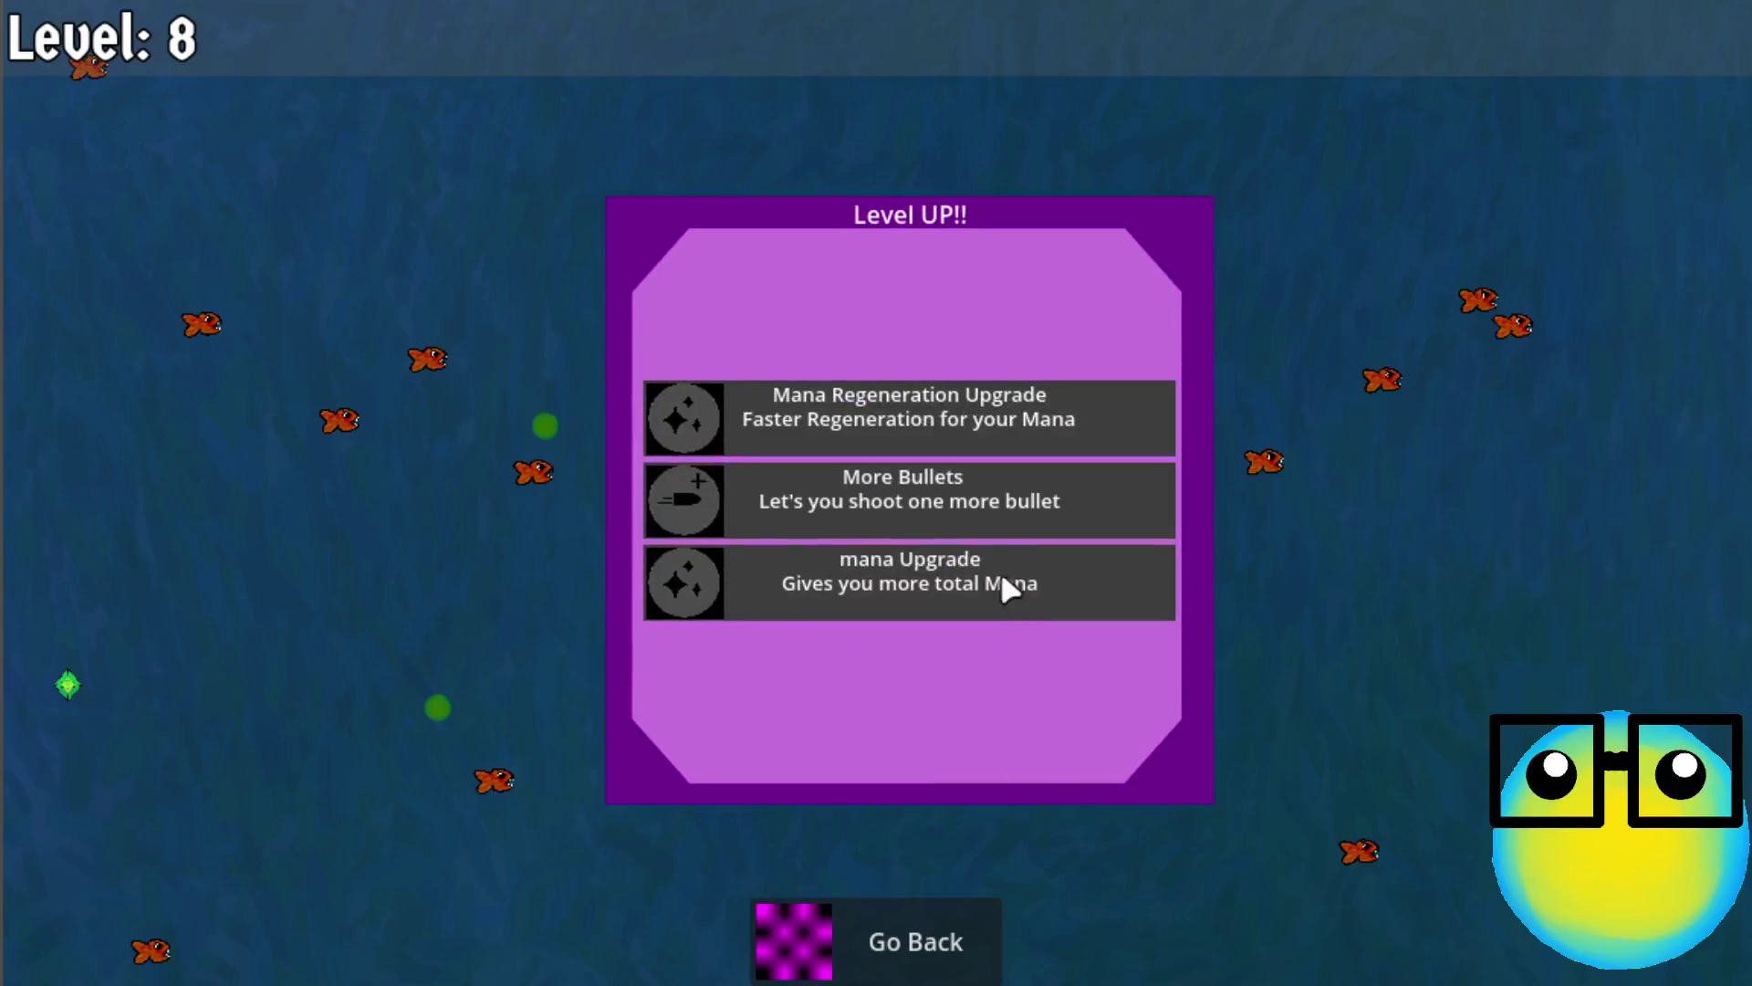
click(995, 501)
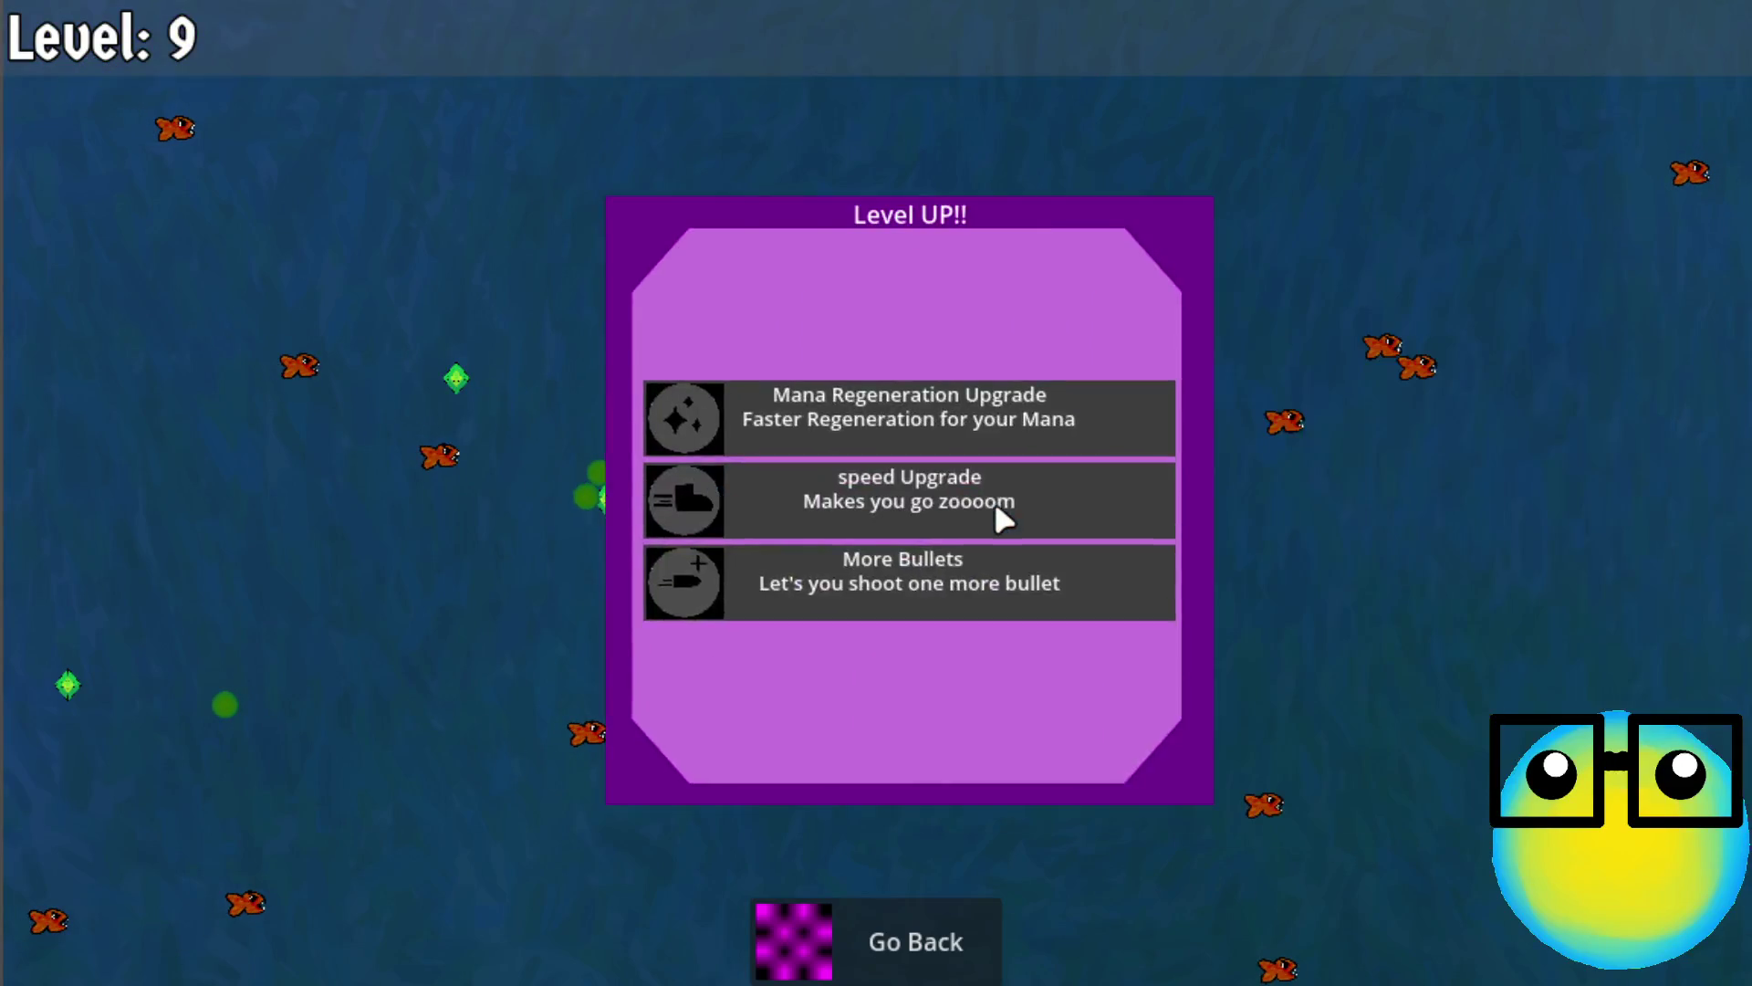
click(966, 395)
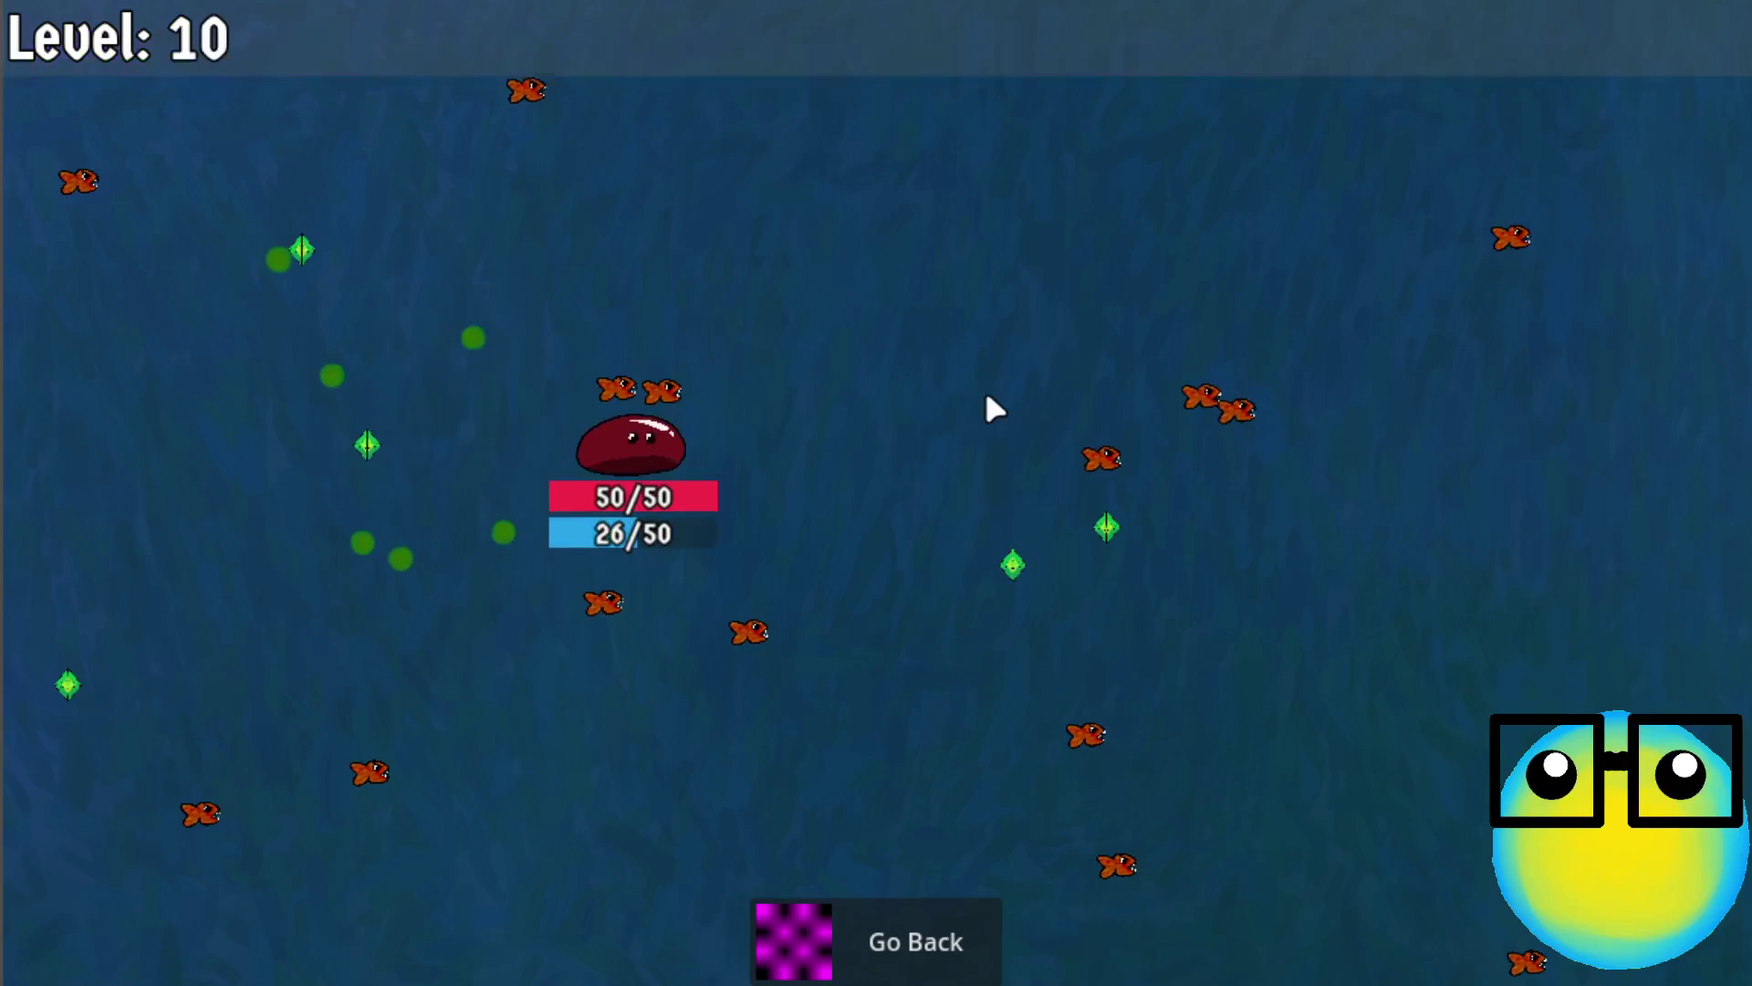
click(958, 589)
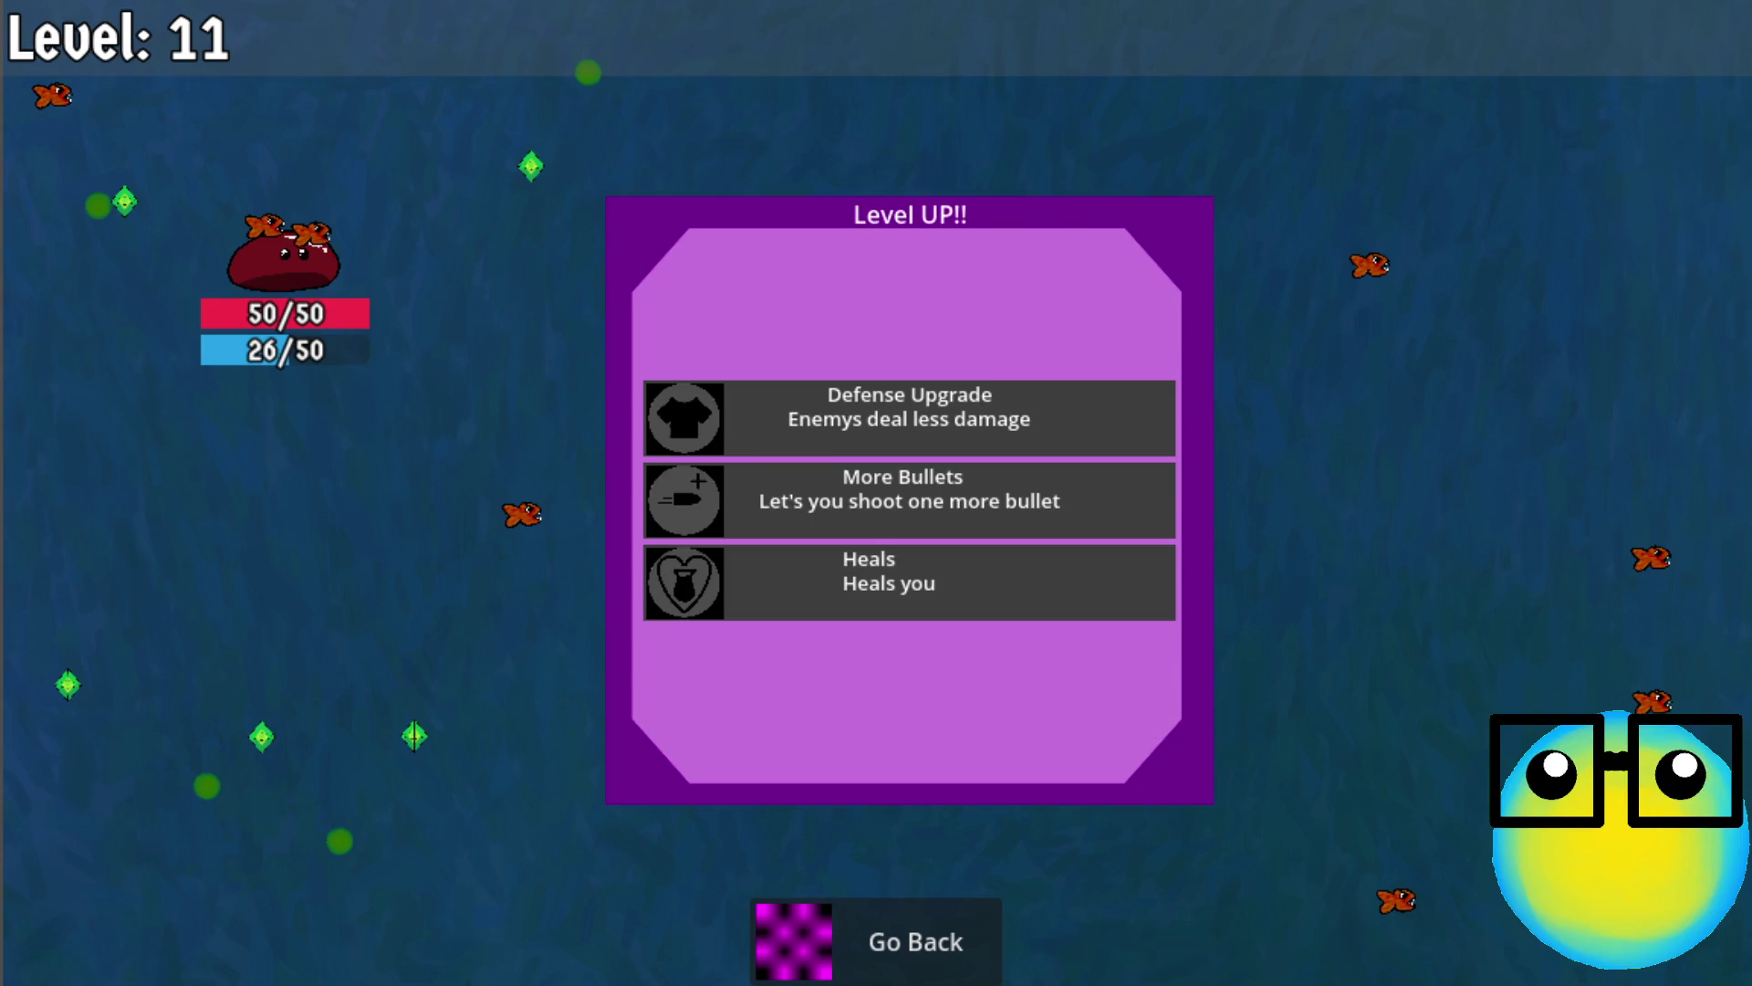
Take Defense, Heals and other upgrades through level 15, then go back to the hub
click(917, 409)
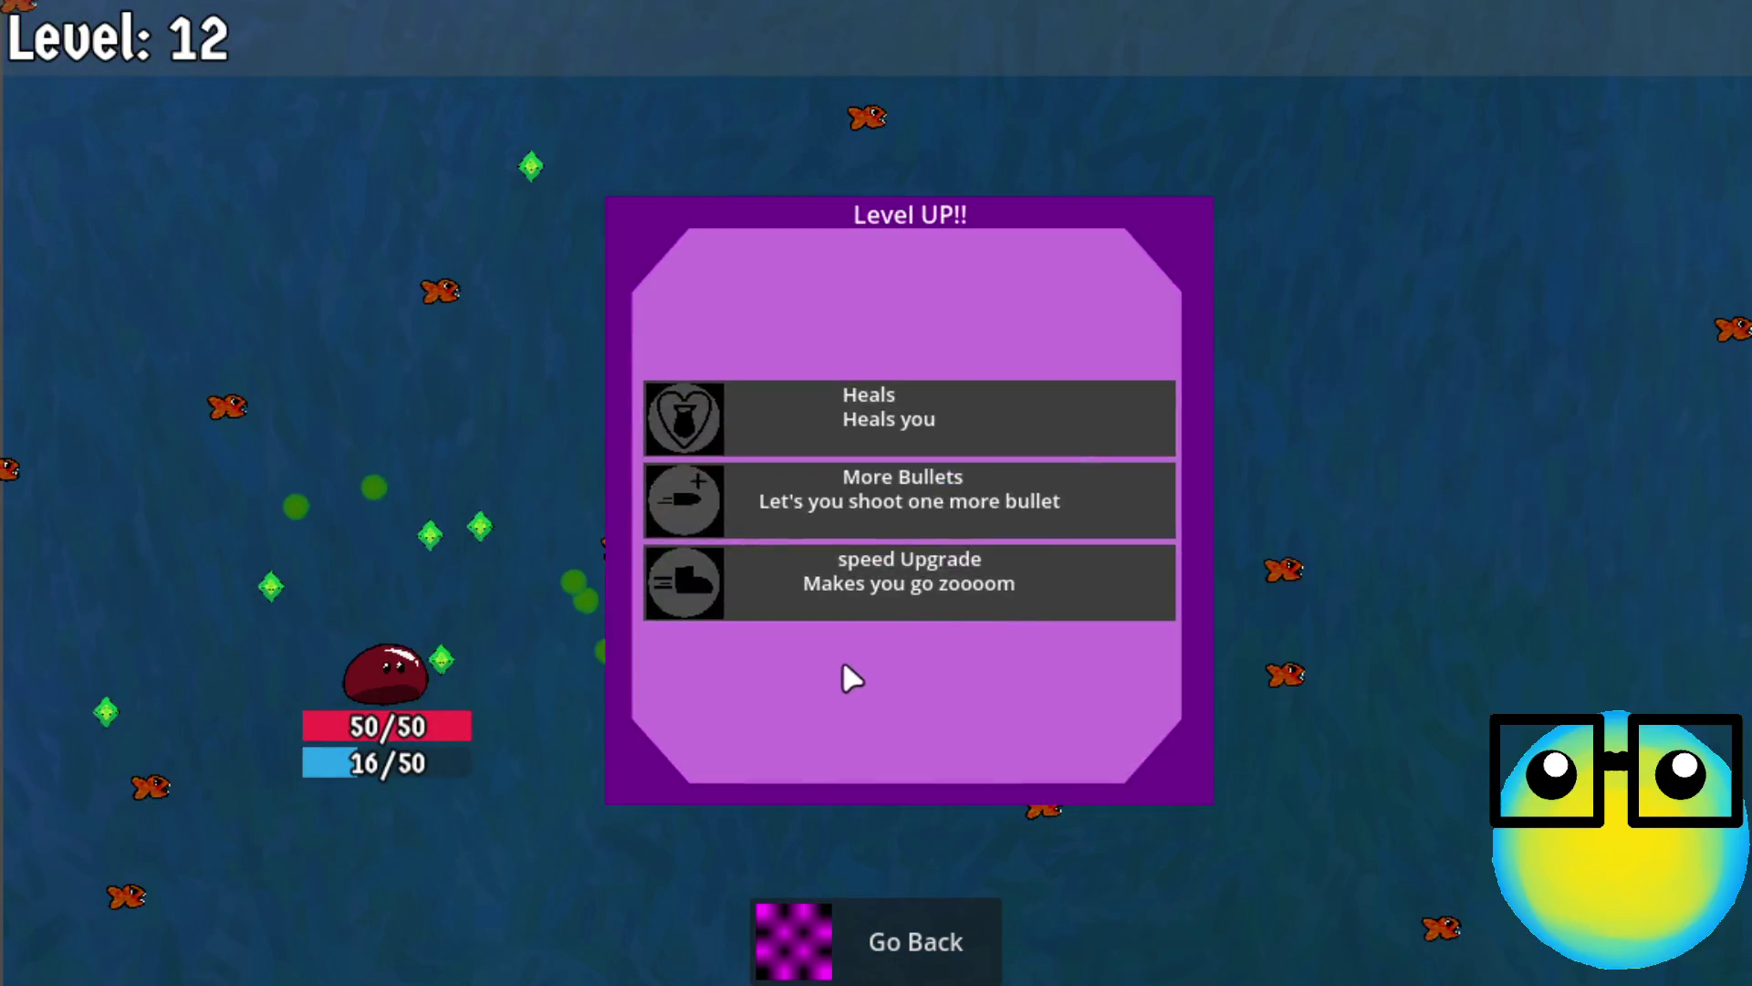
click(920, 483)
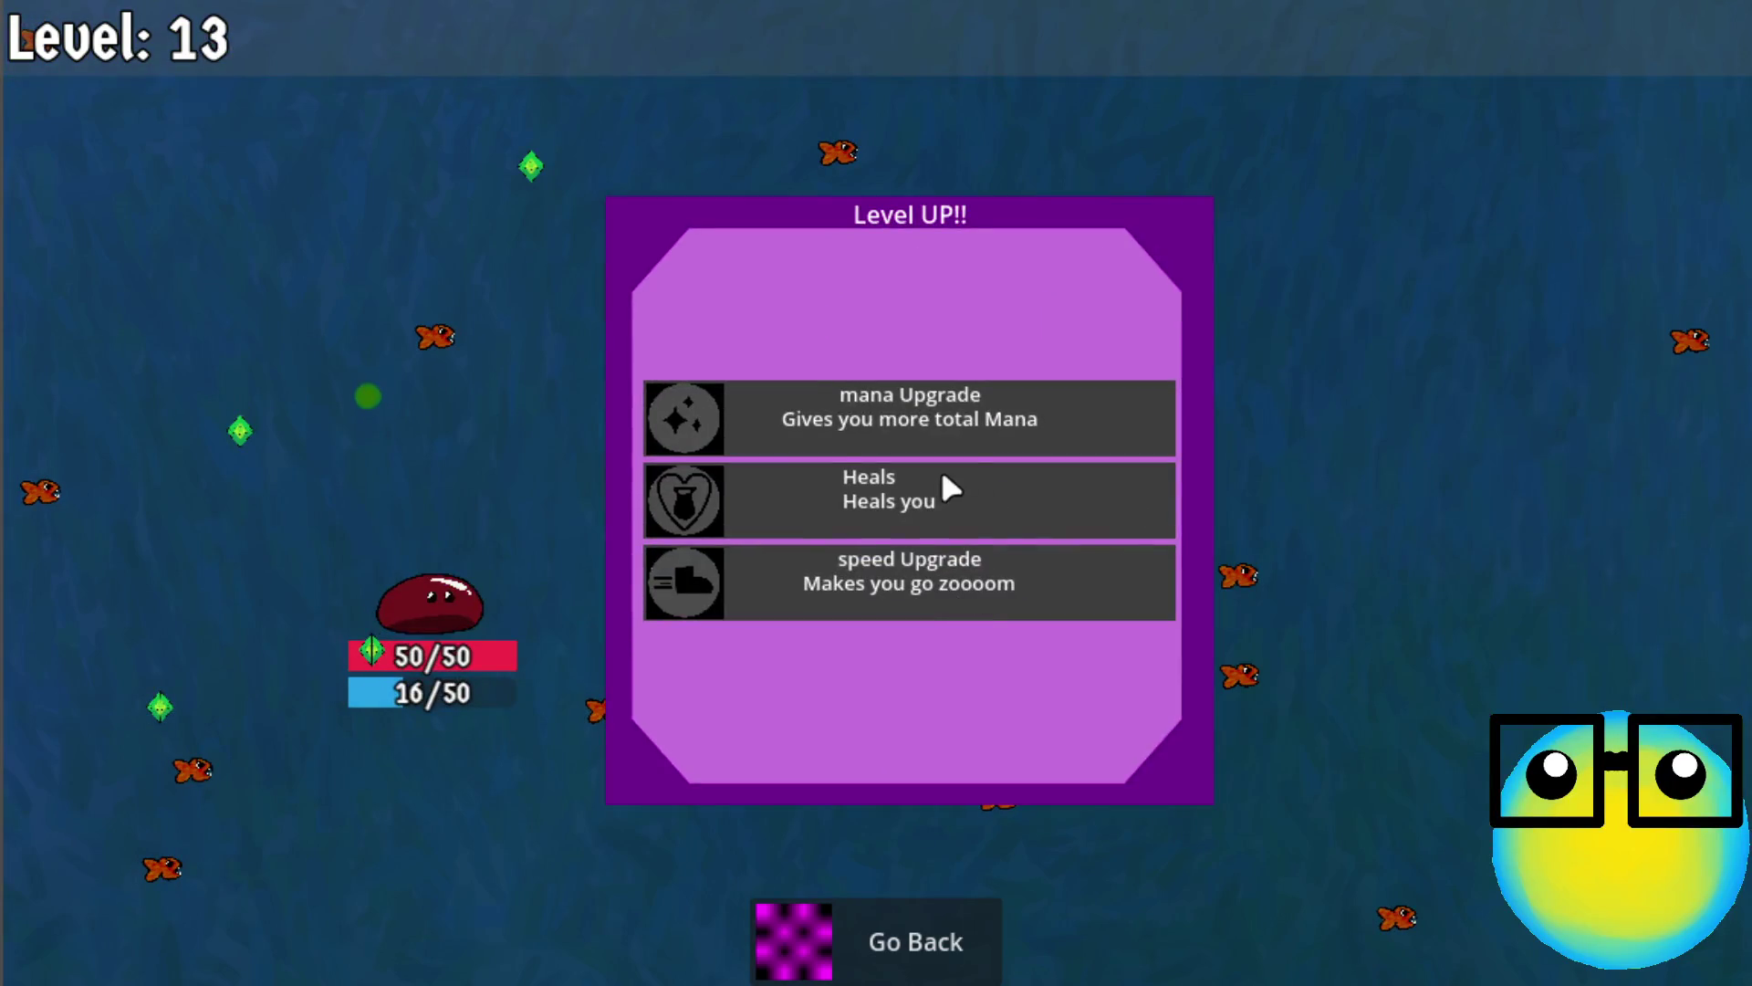
click(948, 488)
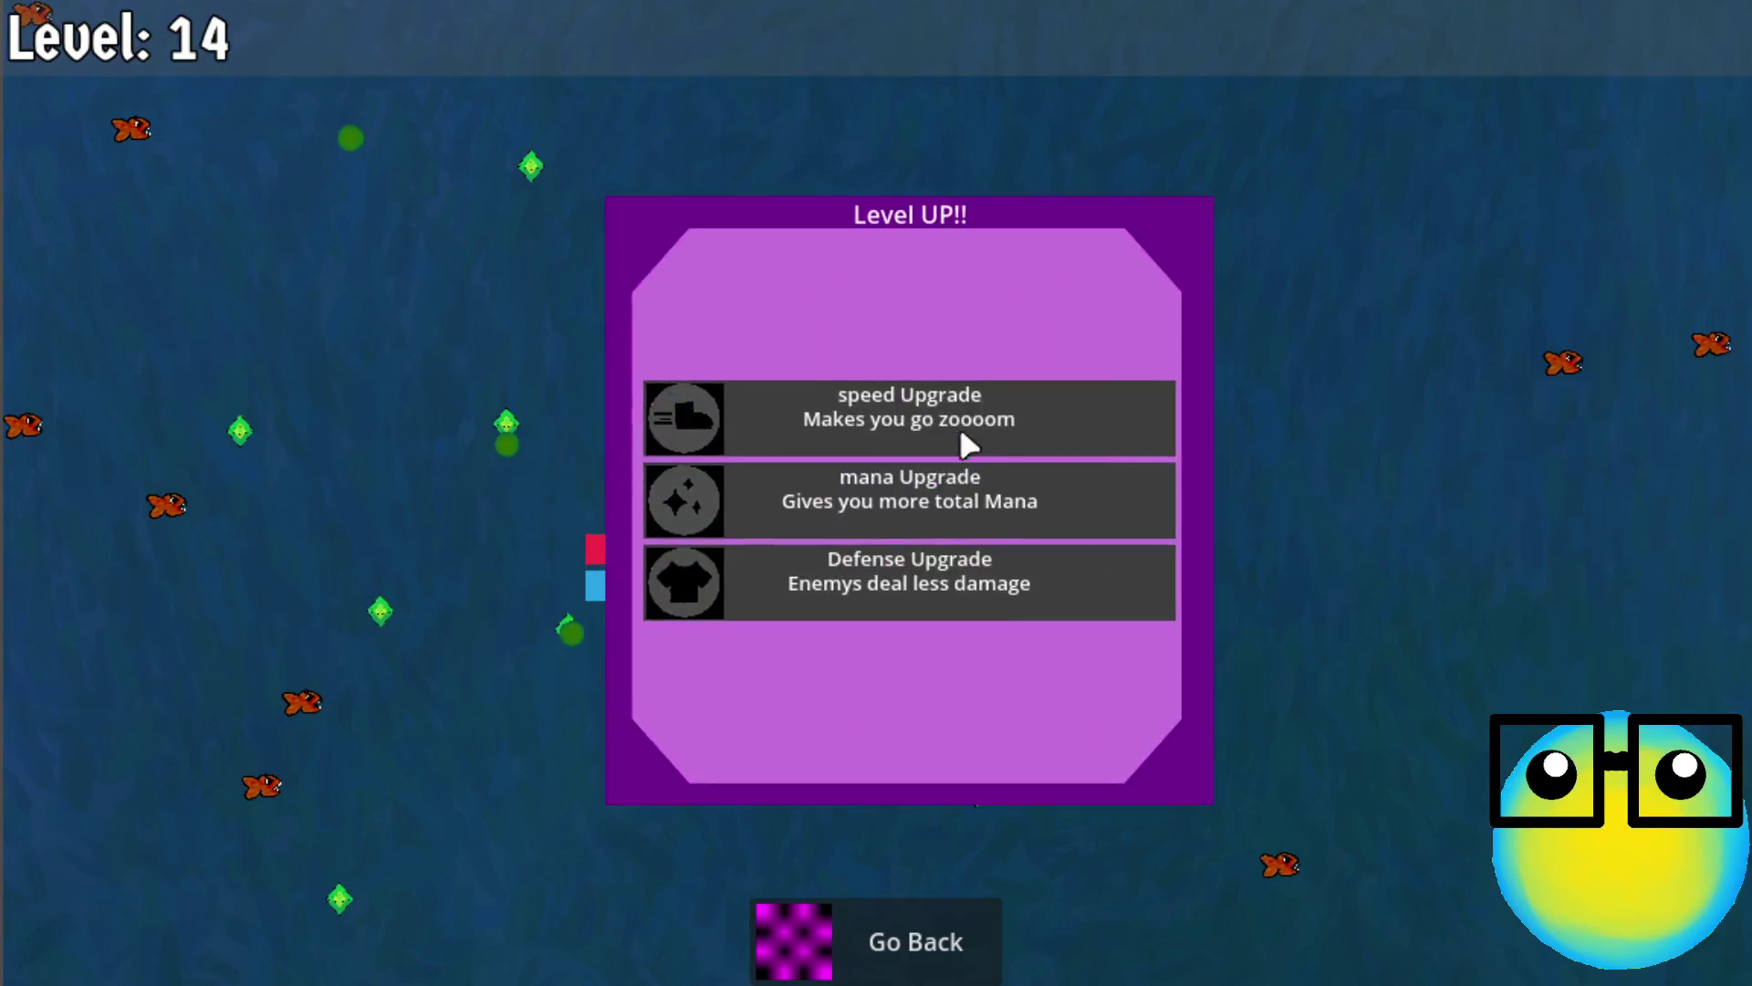
click(902, 484)
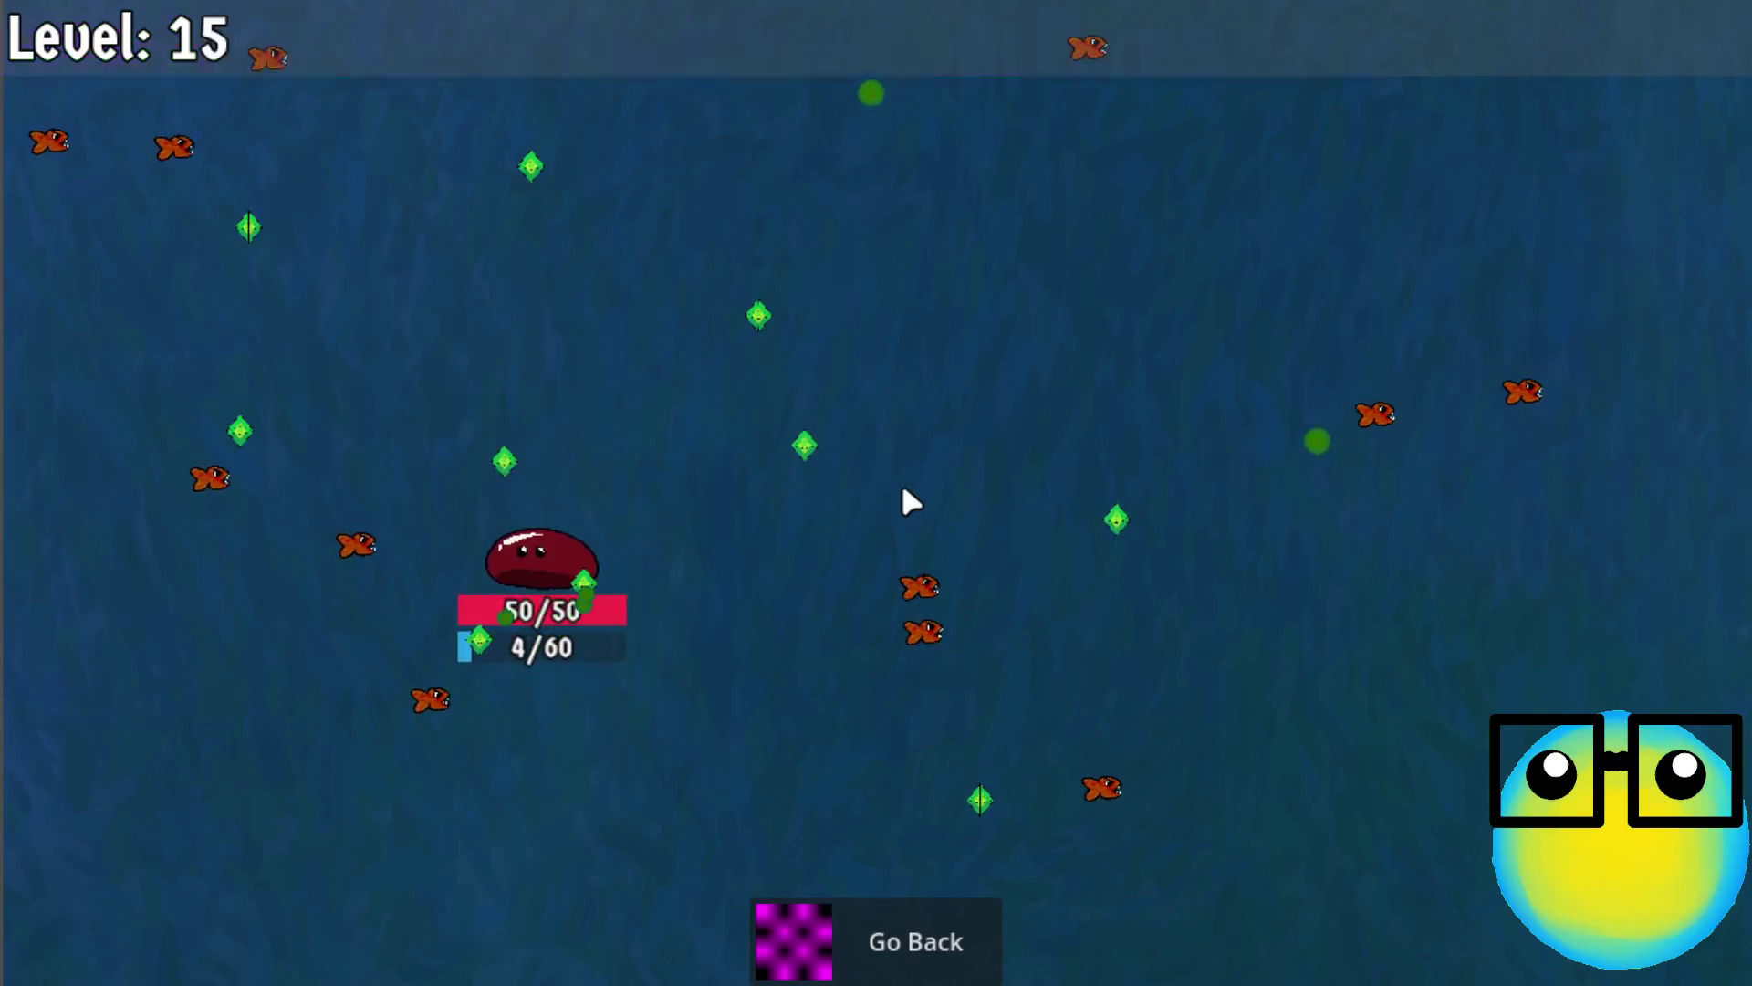
click(925, 388)
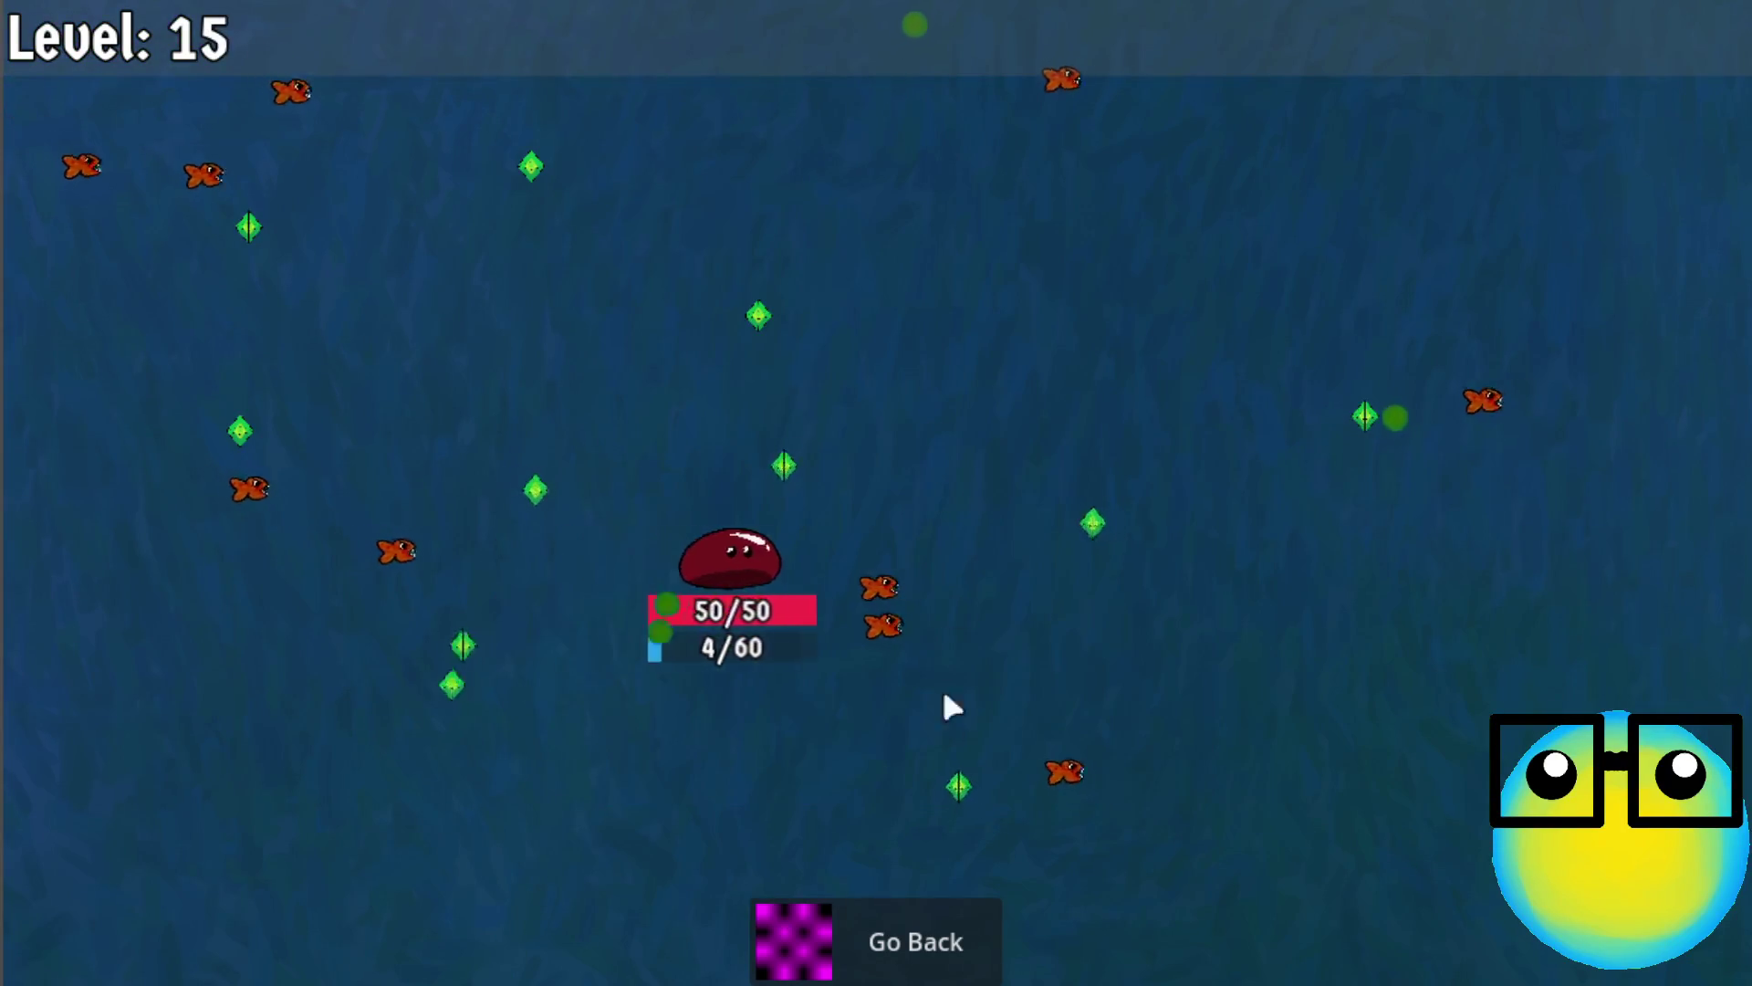
click(904, 914)
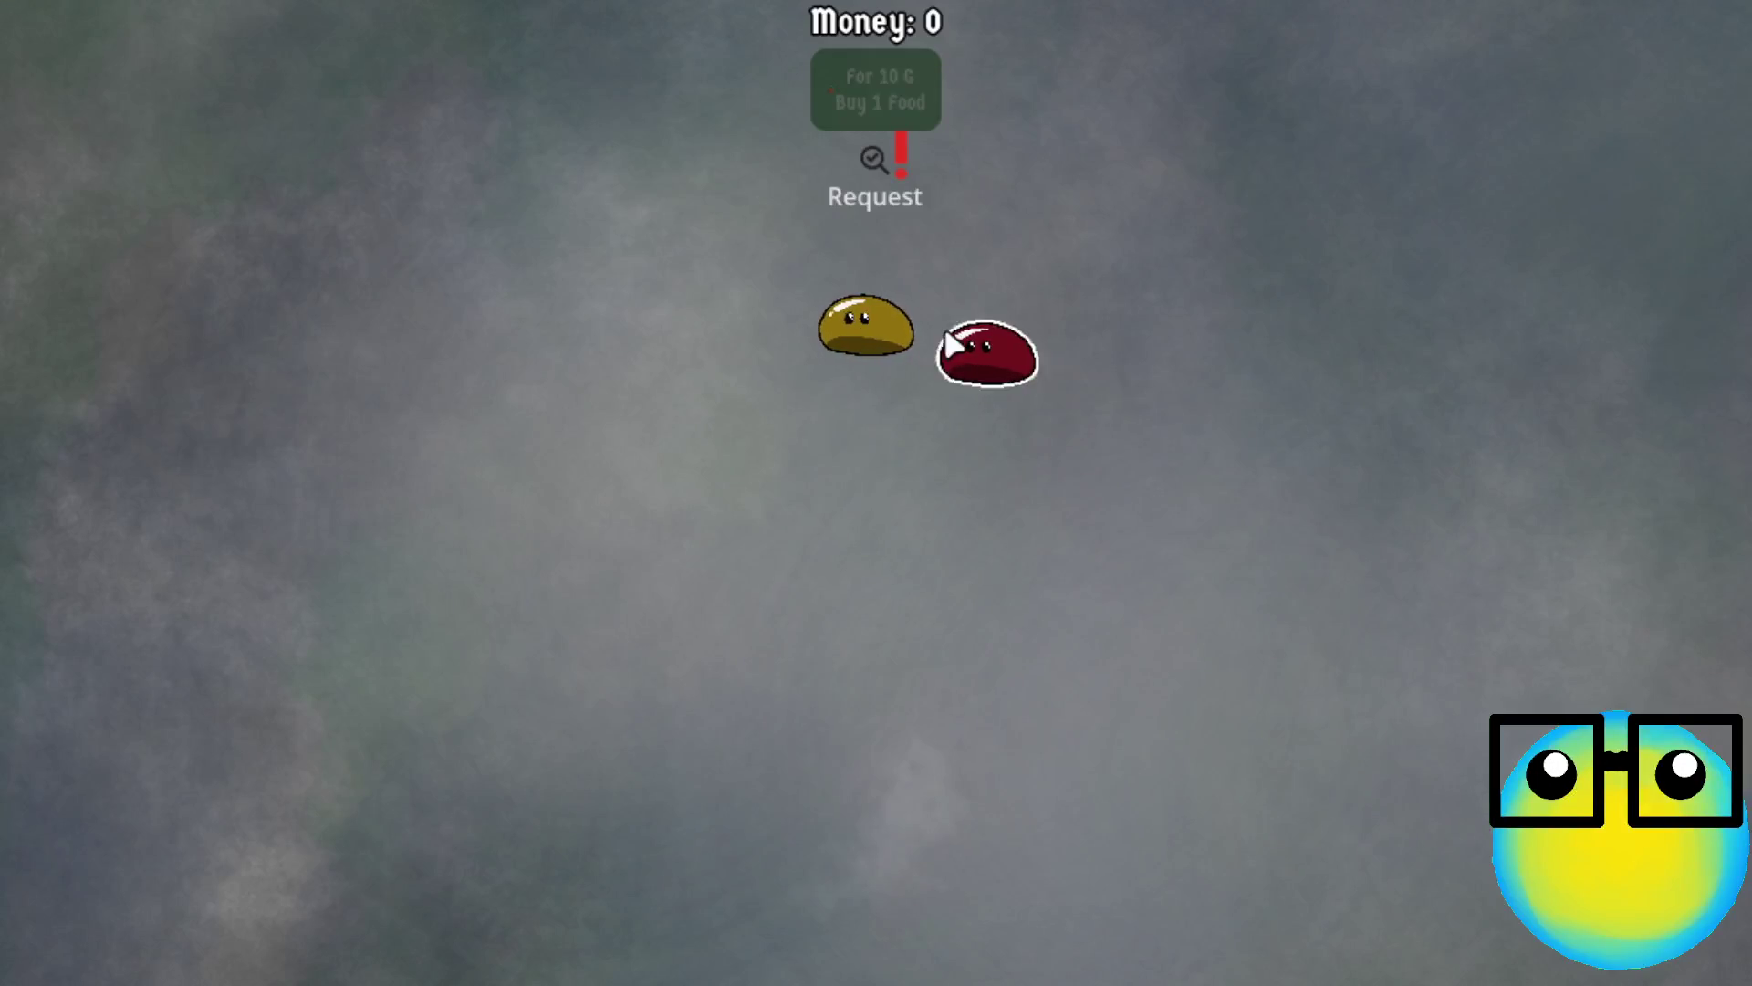
Run a second mission taking mana (max 65), More Bullets and Mana Regeneration upgrades
click(976, 360)
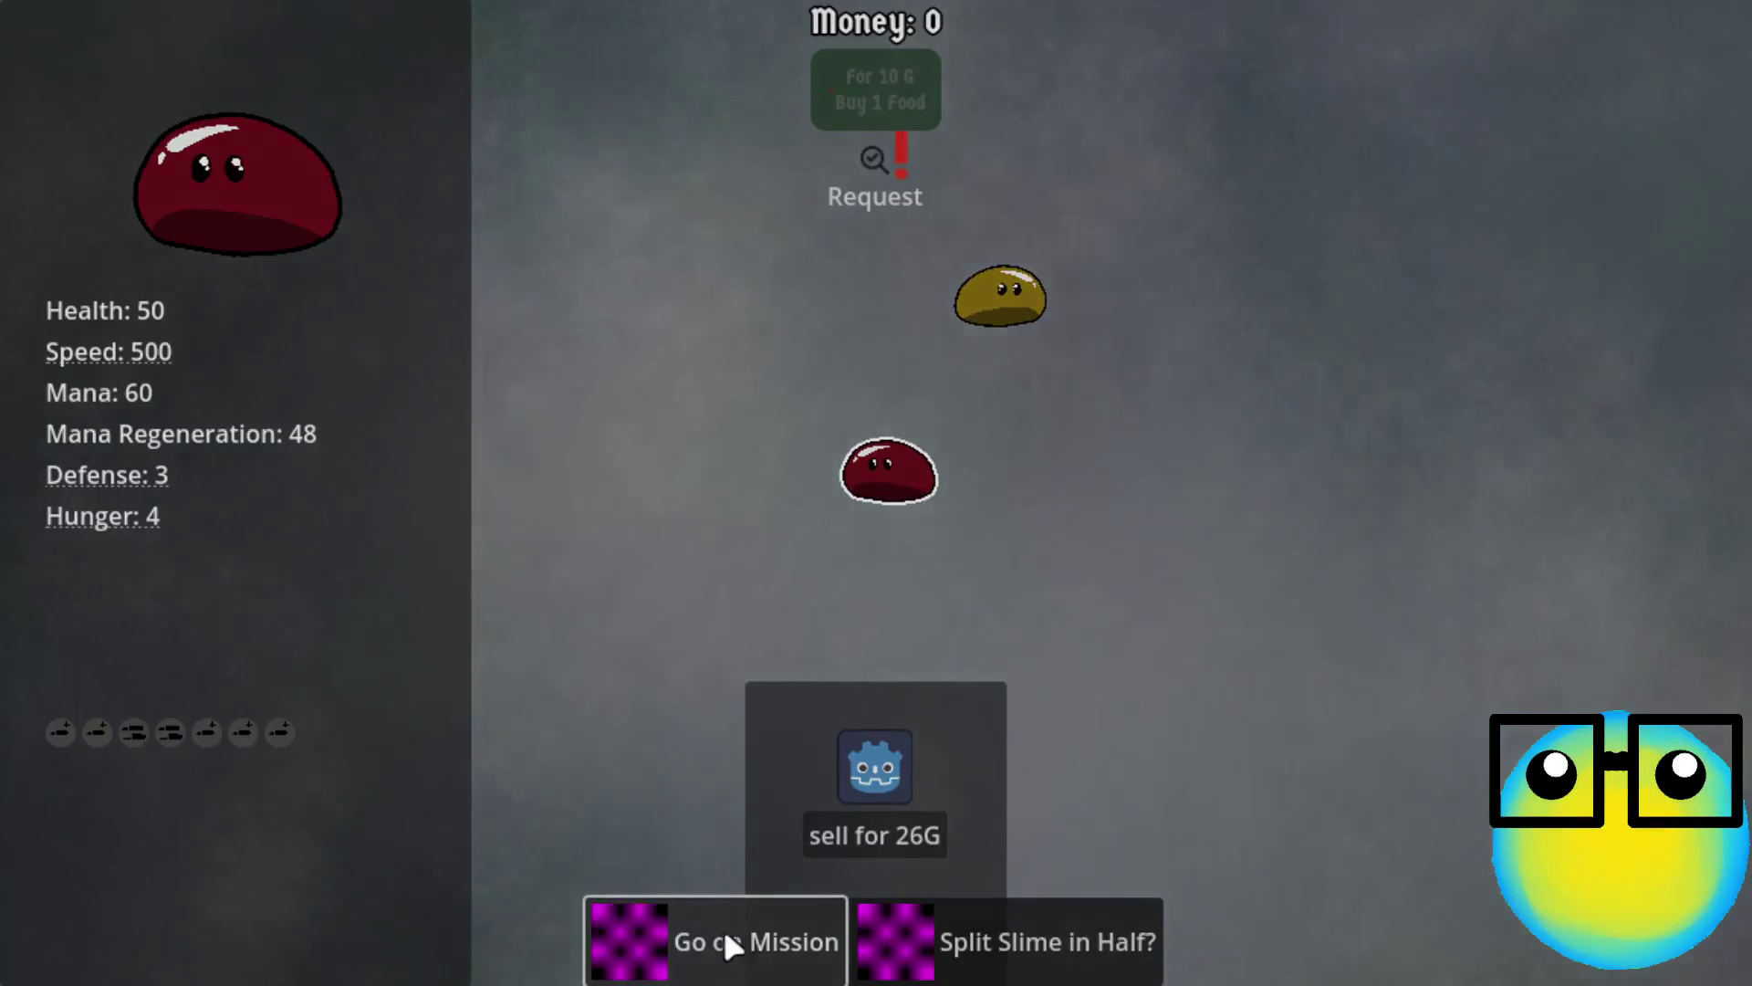
click(727, 935)
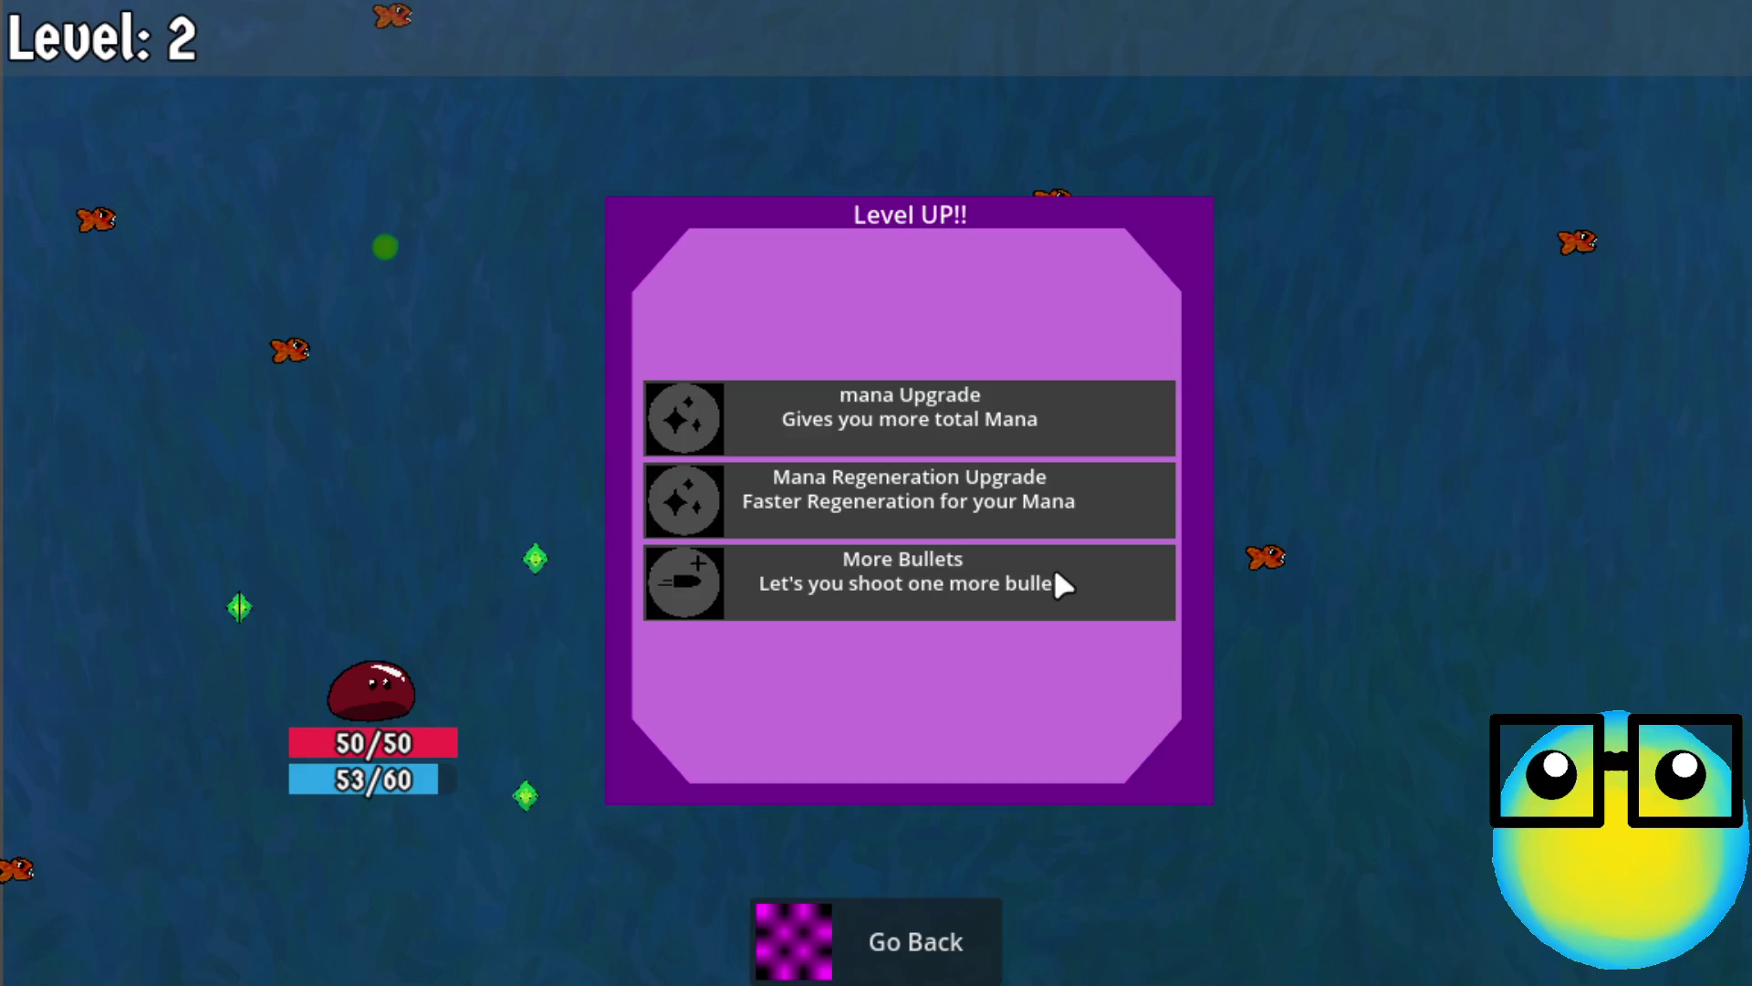
click(1022, 526)
click(898, 499)
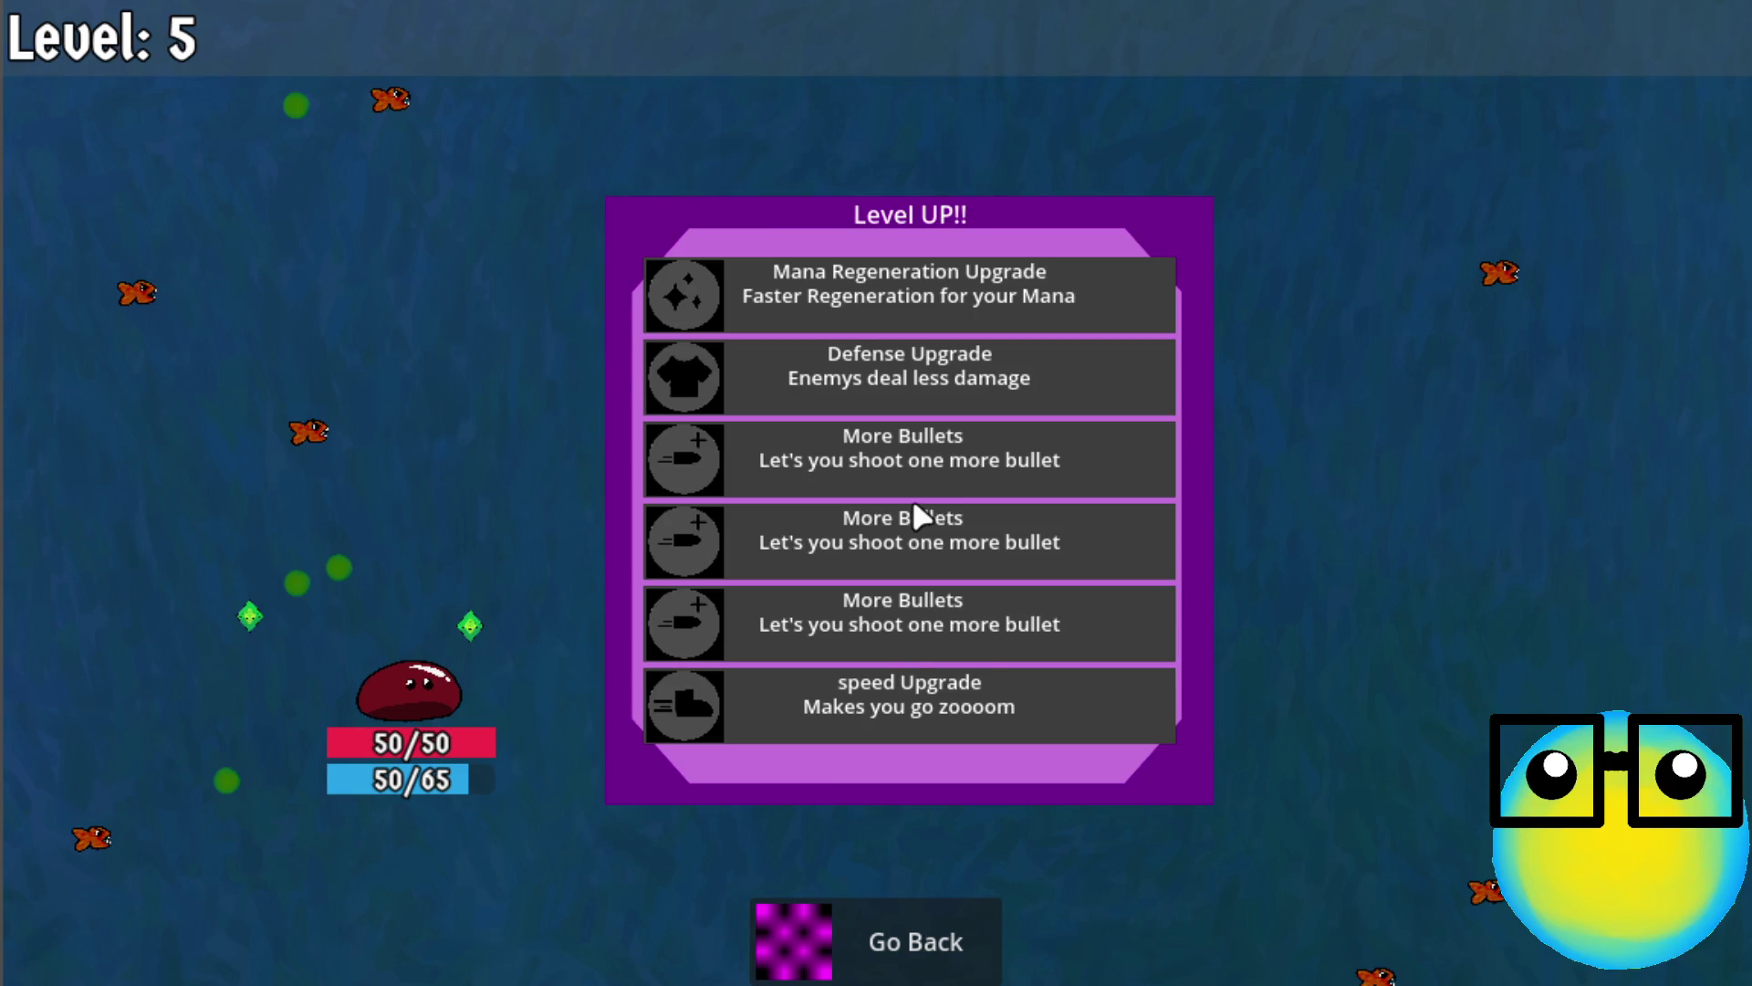
click(1009, 294)
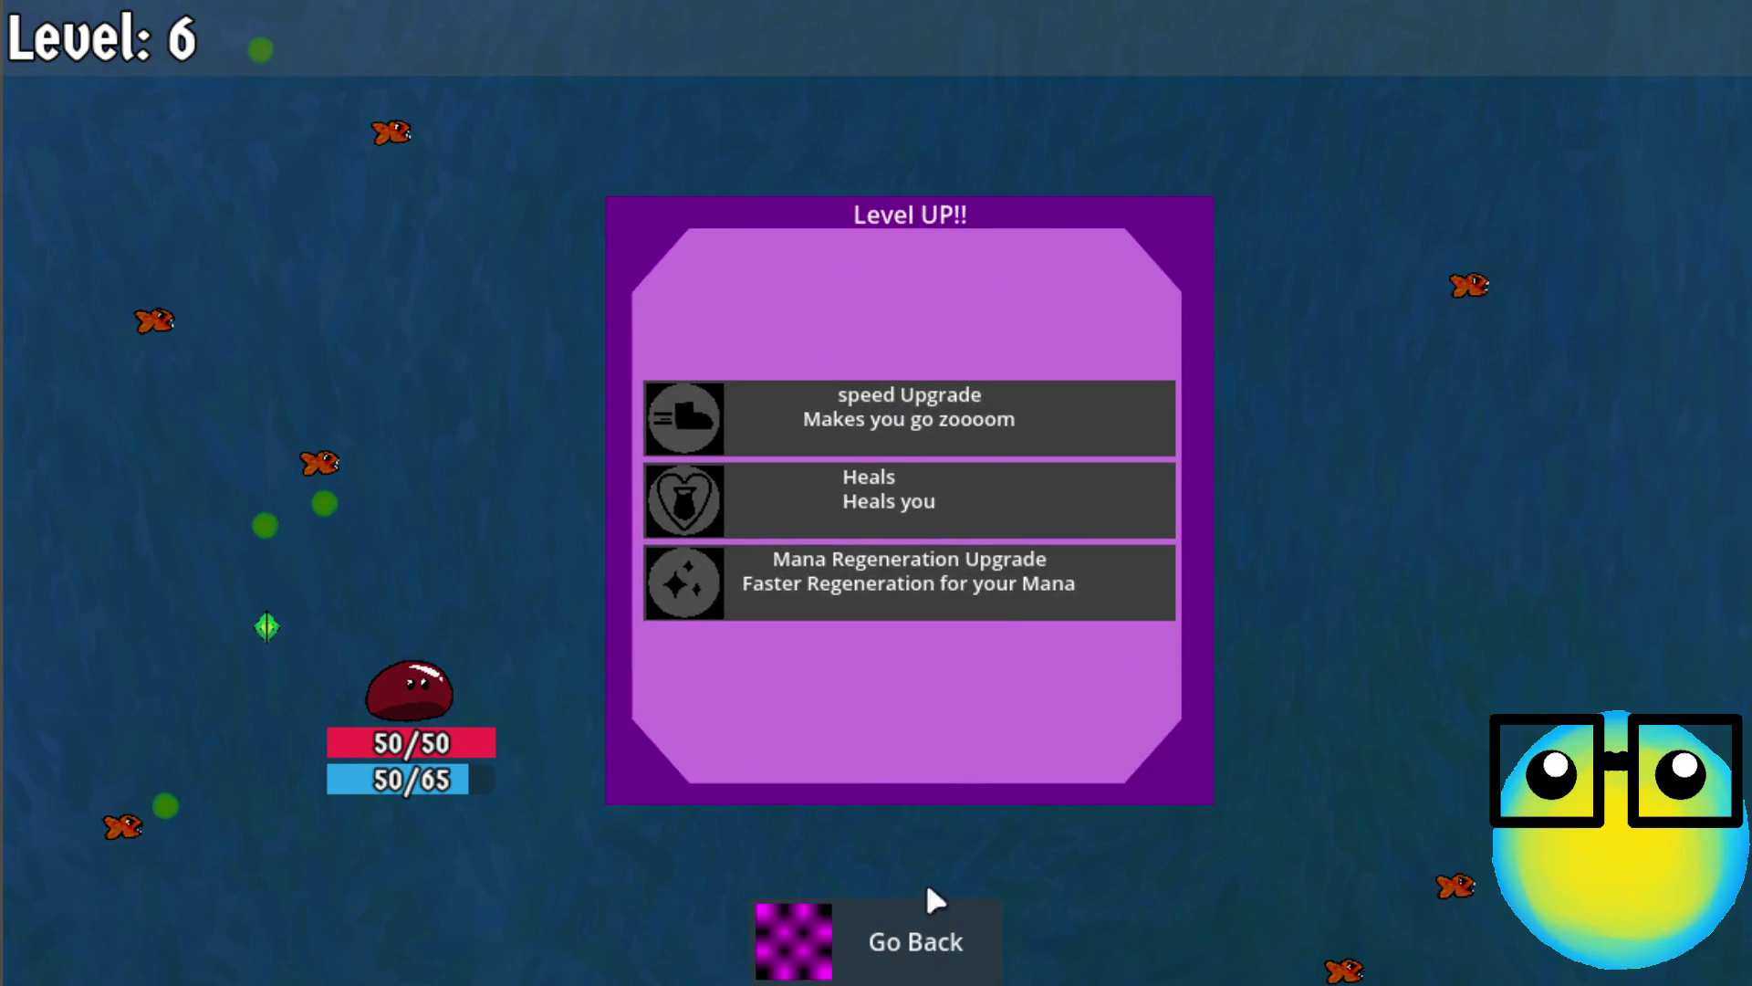
click(945, 590)
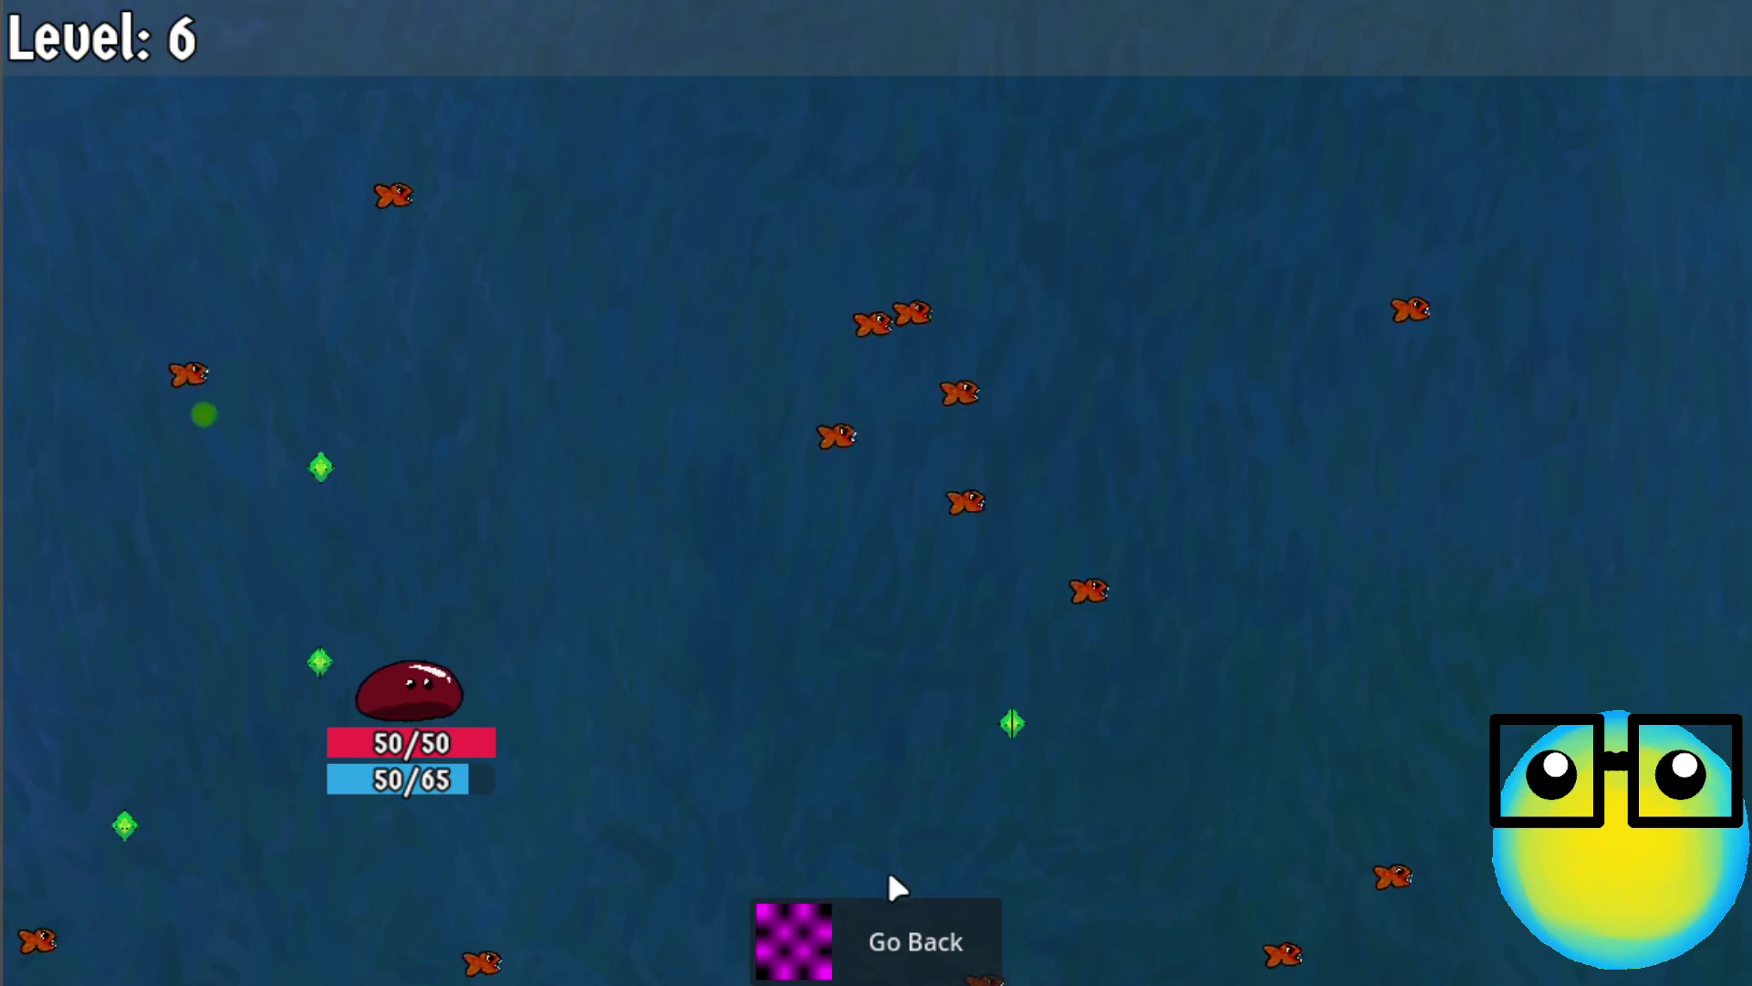
click(854, 924)
click(944, 455)
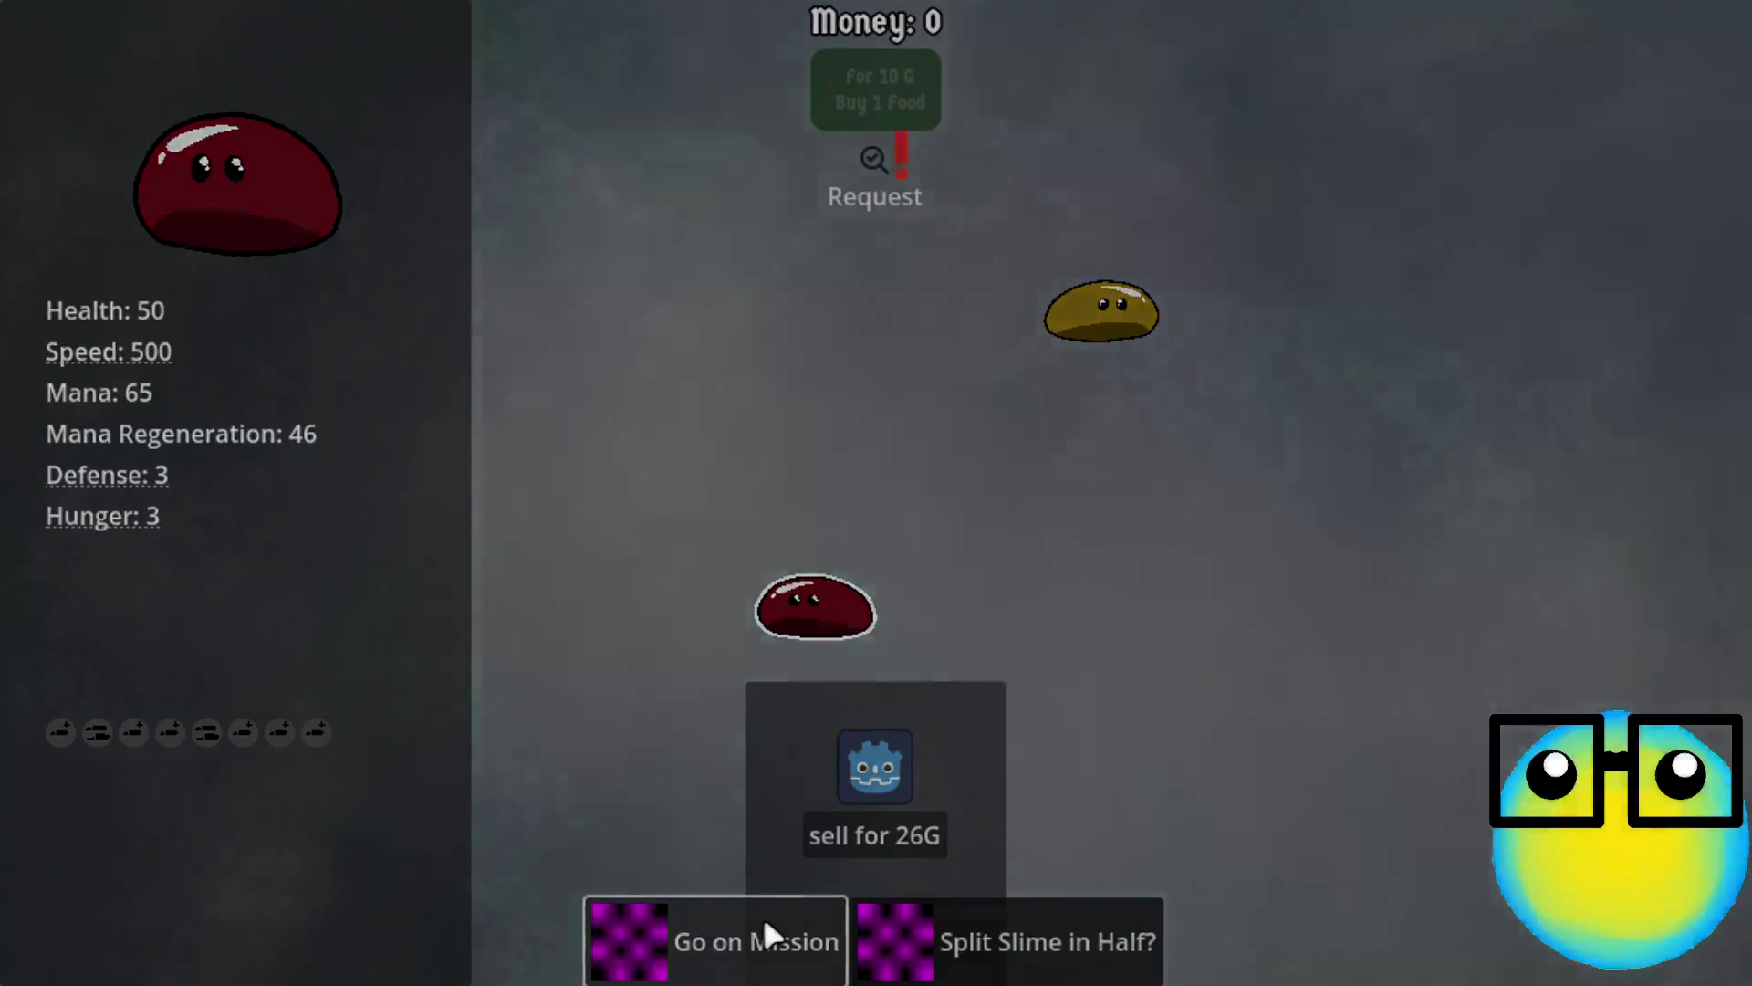
Start another mission and take Defense, mana, More Bullets and Mana Regeneration upgrades through level 7
click(763, 922)
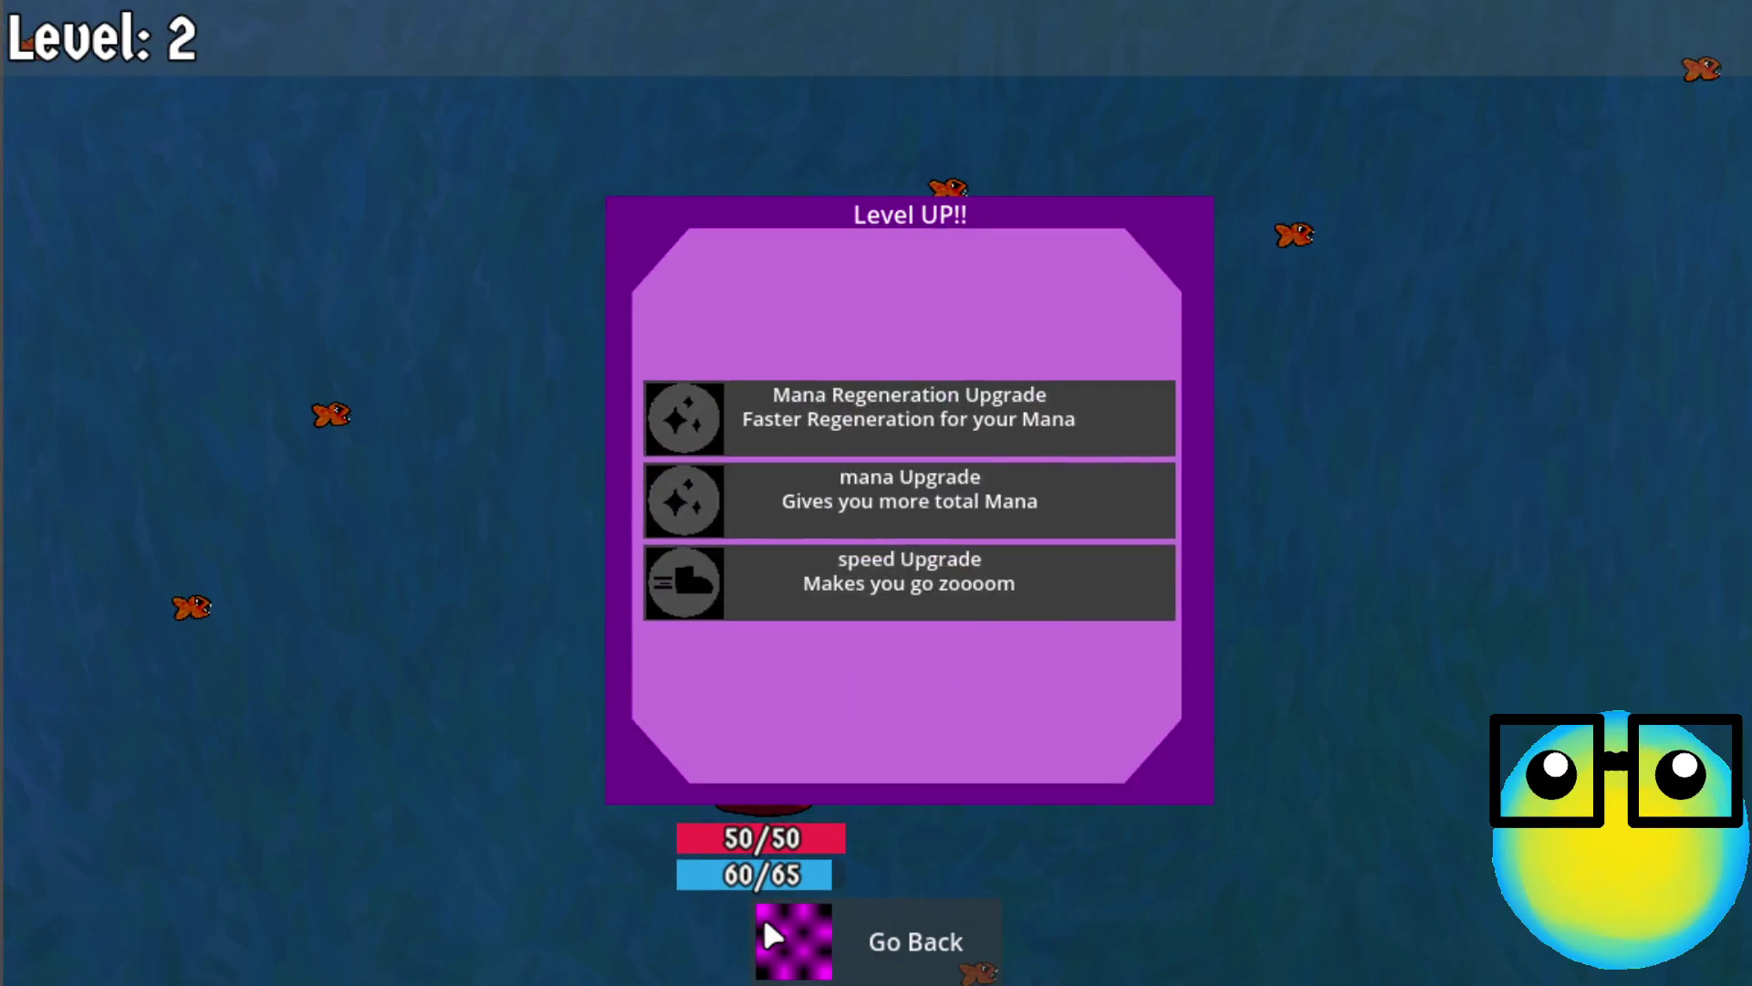
click(918, 394)
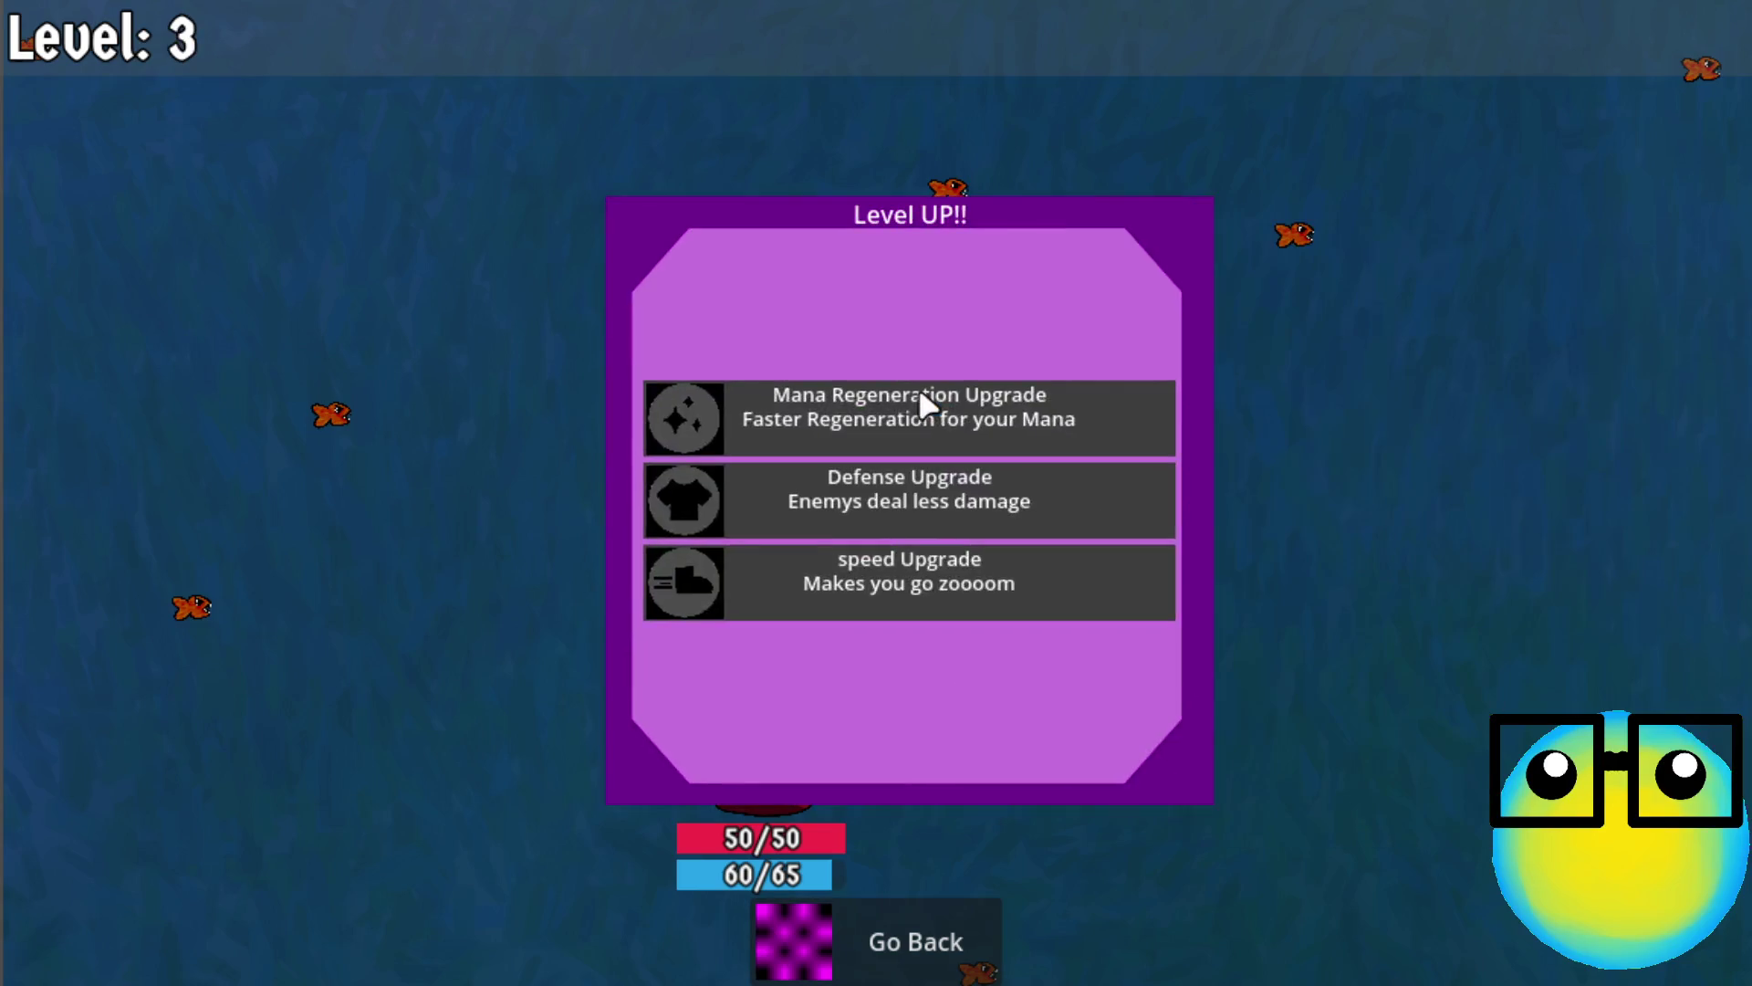
click(935, 490)
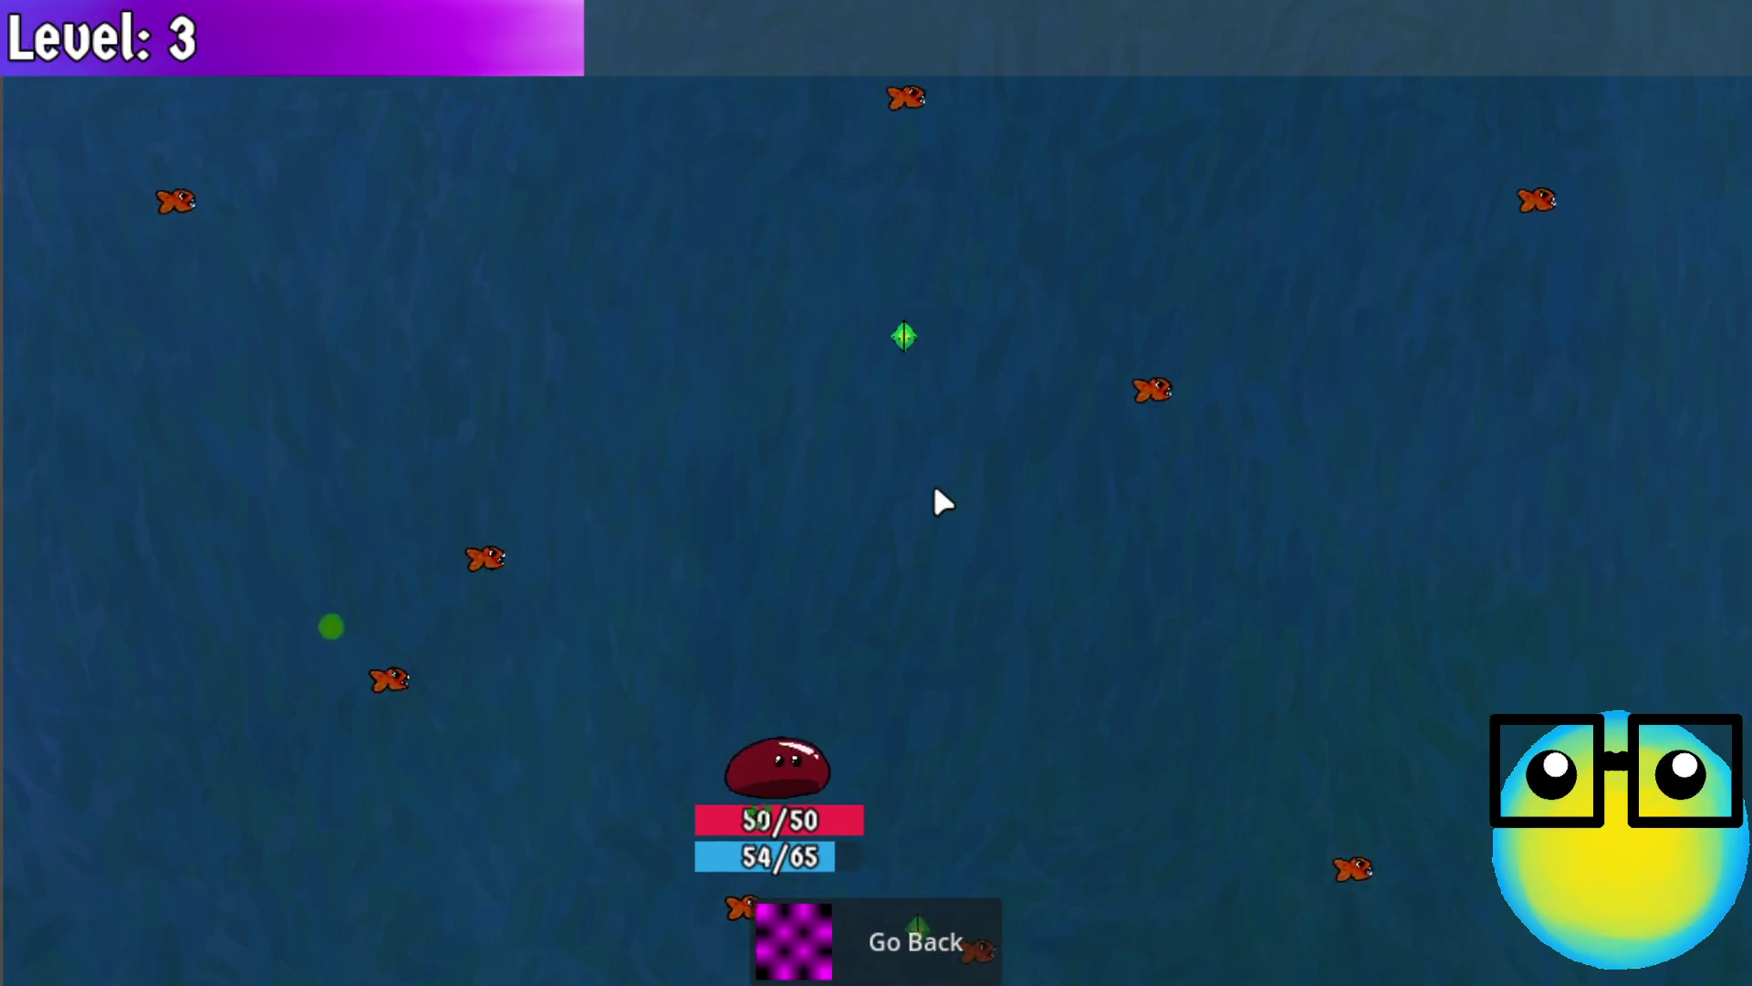
click(940, 500)
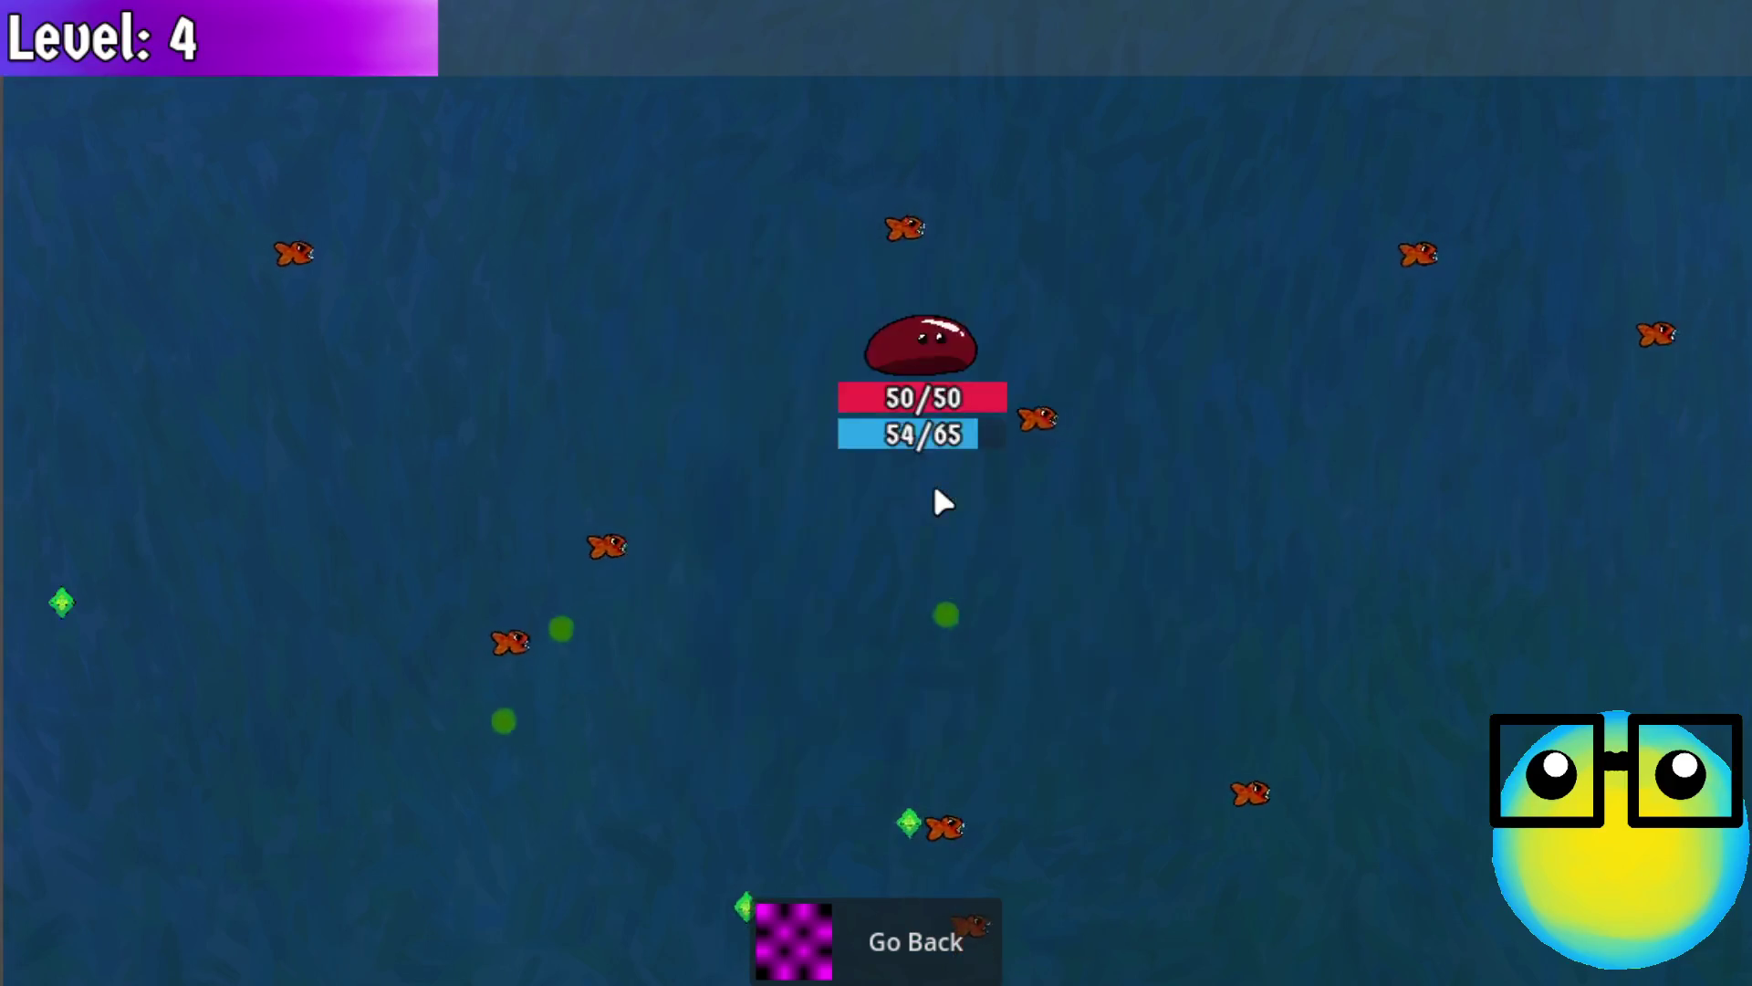
click(899, 565)
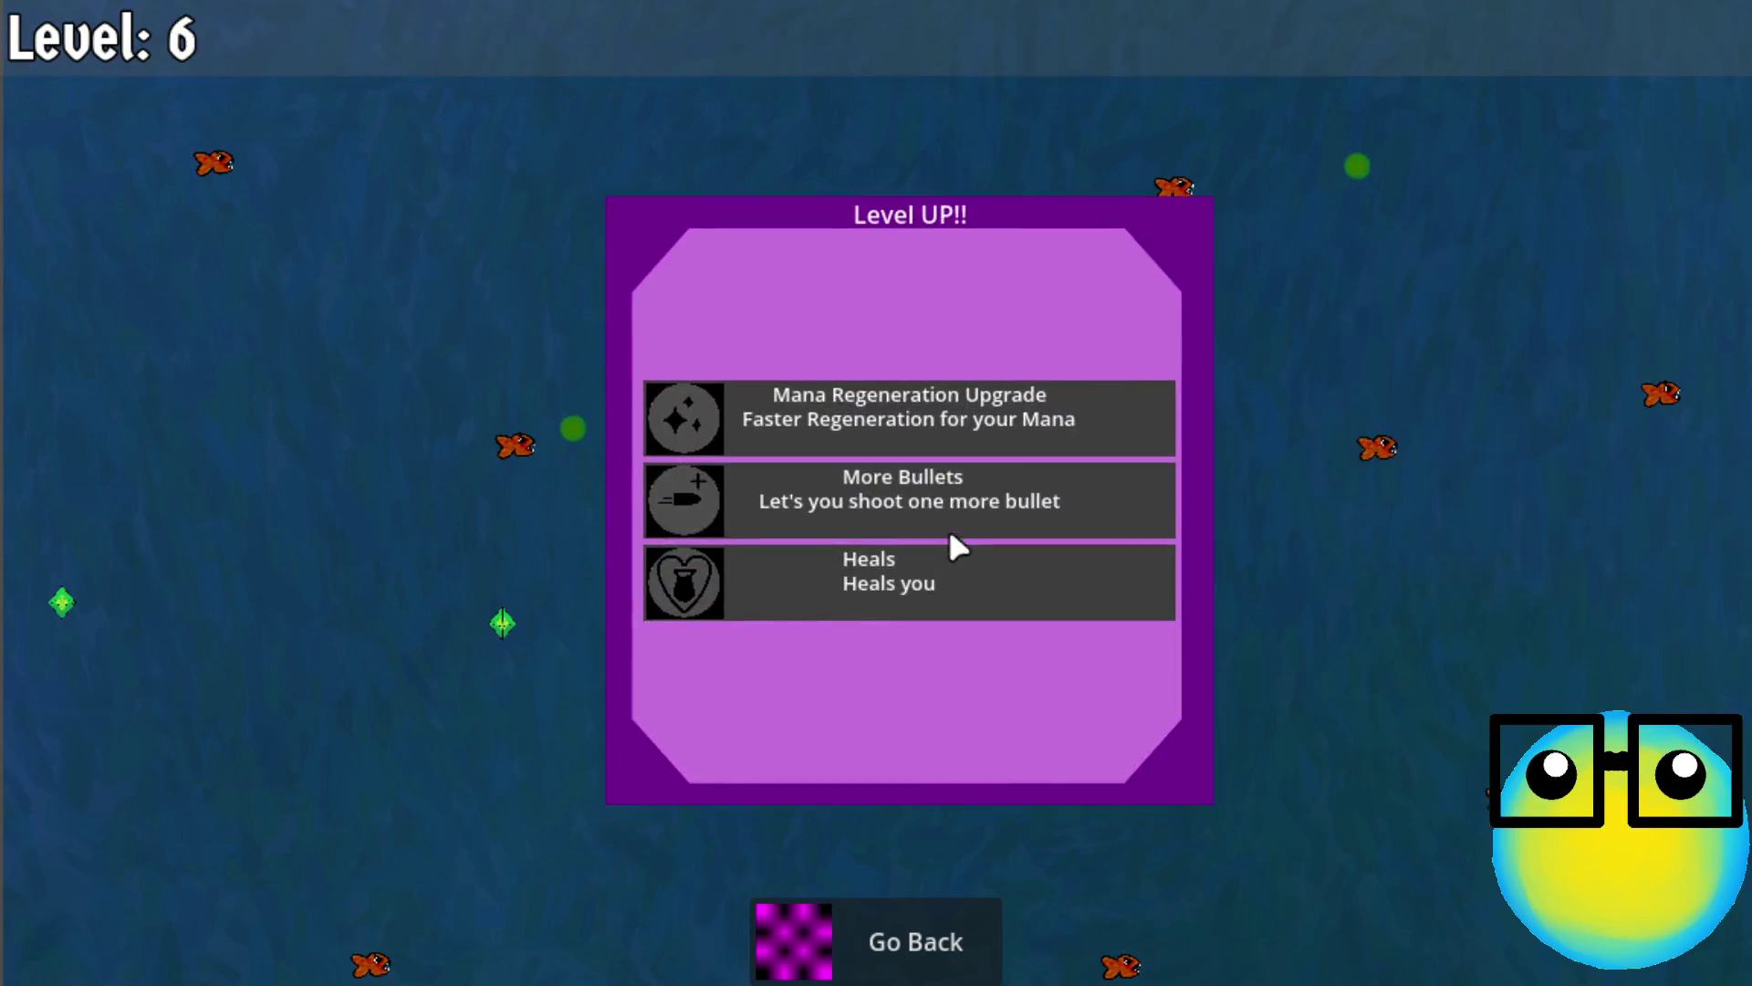
click(949, 529)
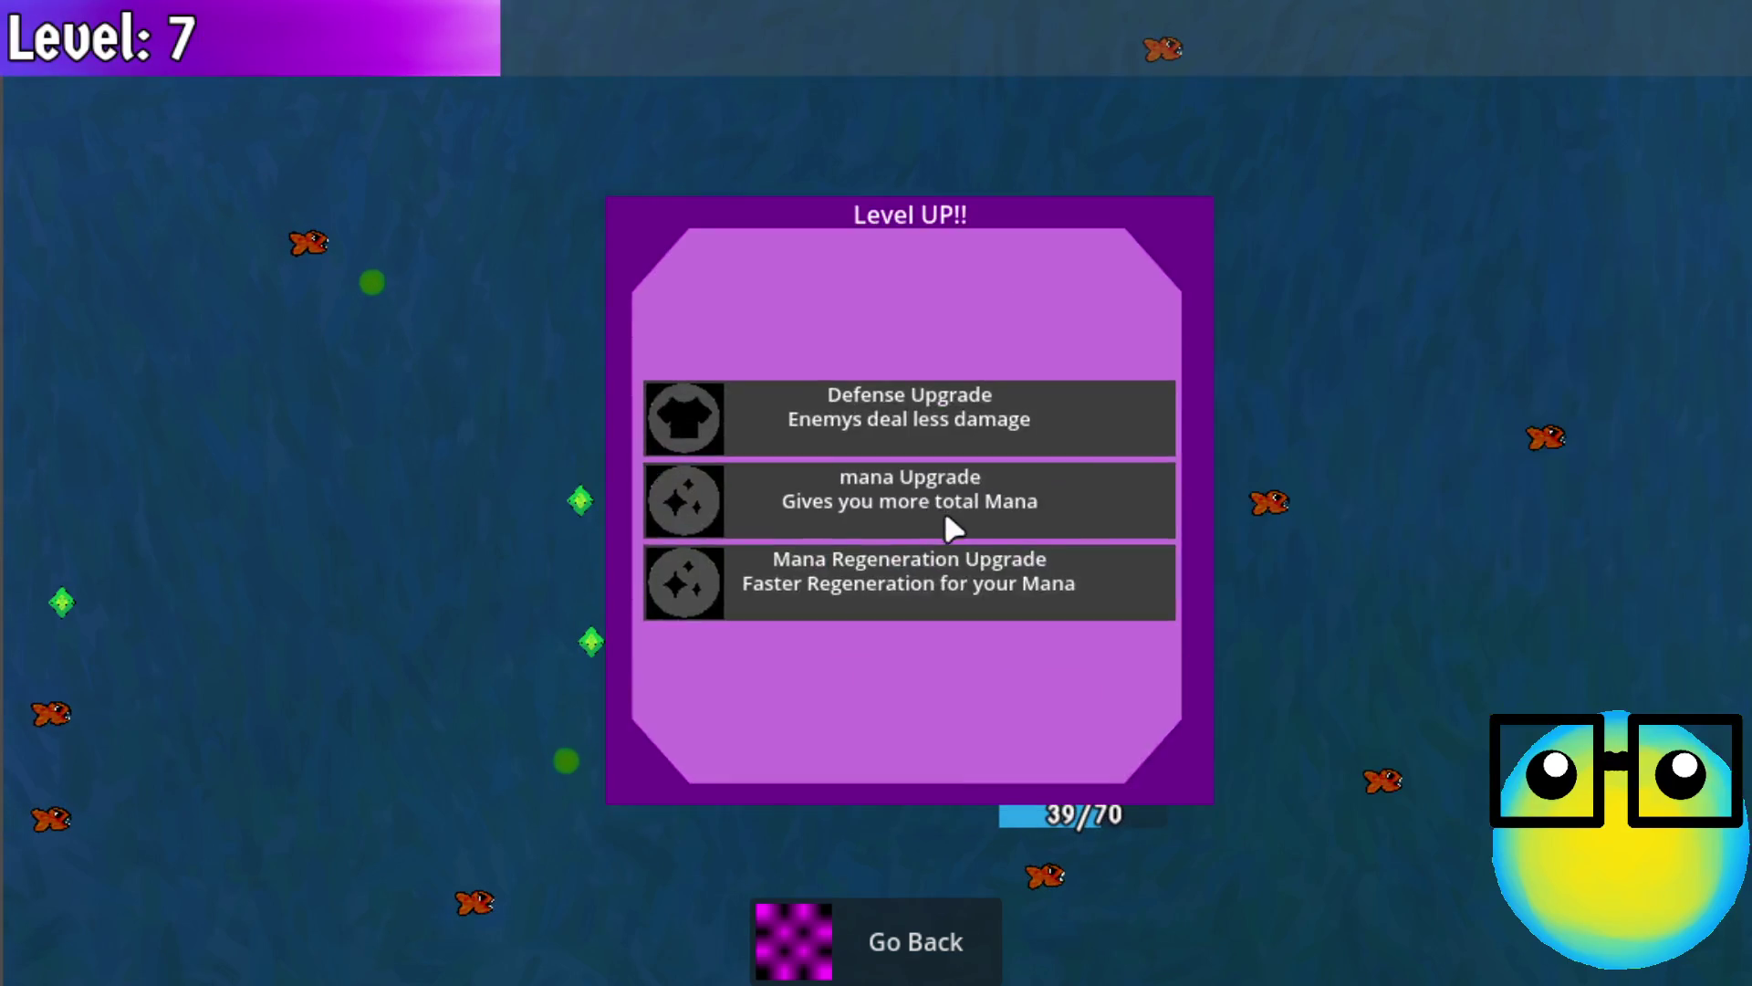
click(1046, 586)
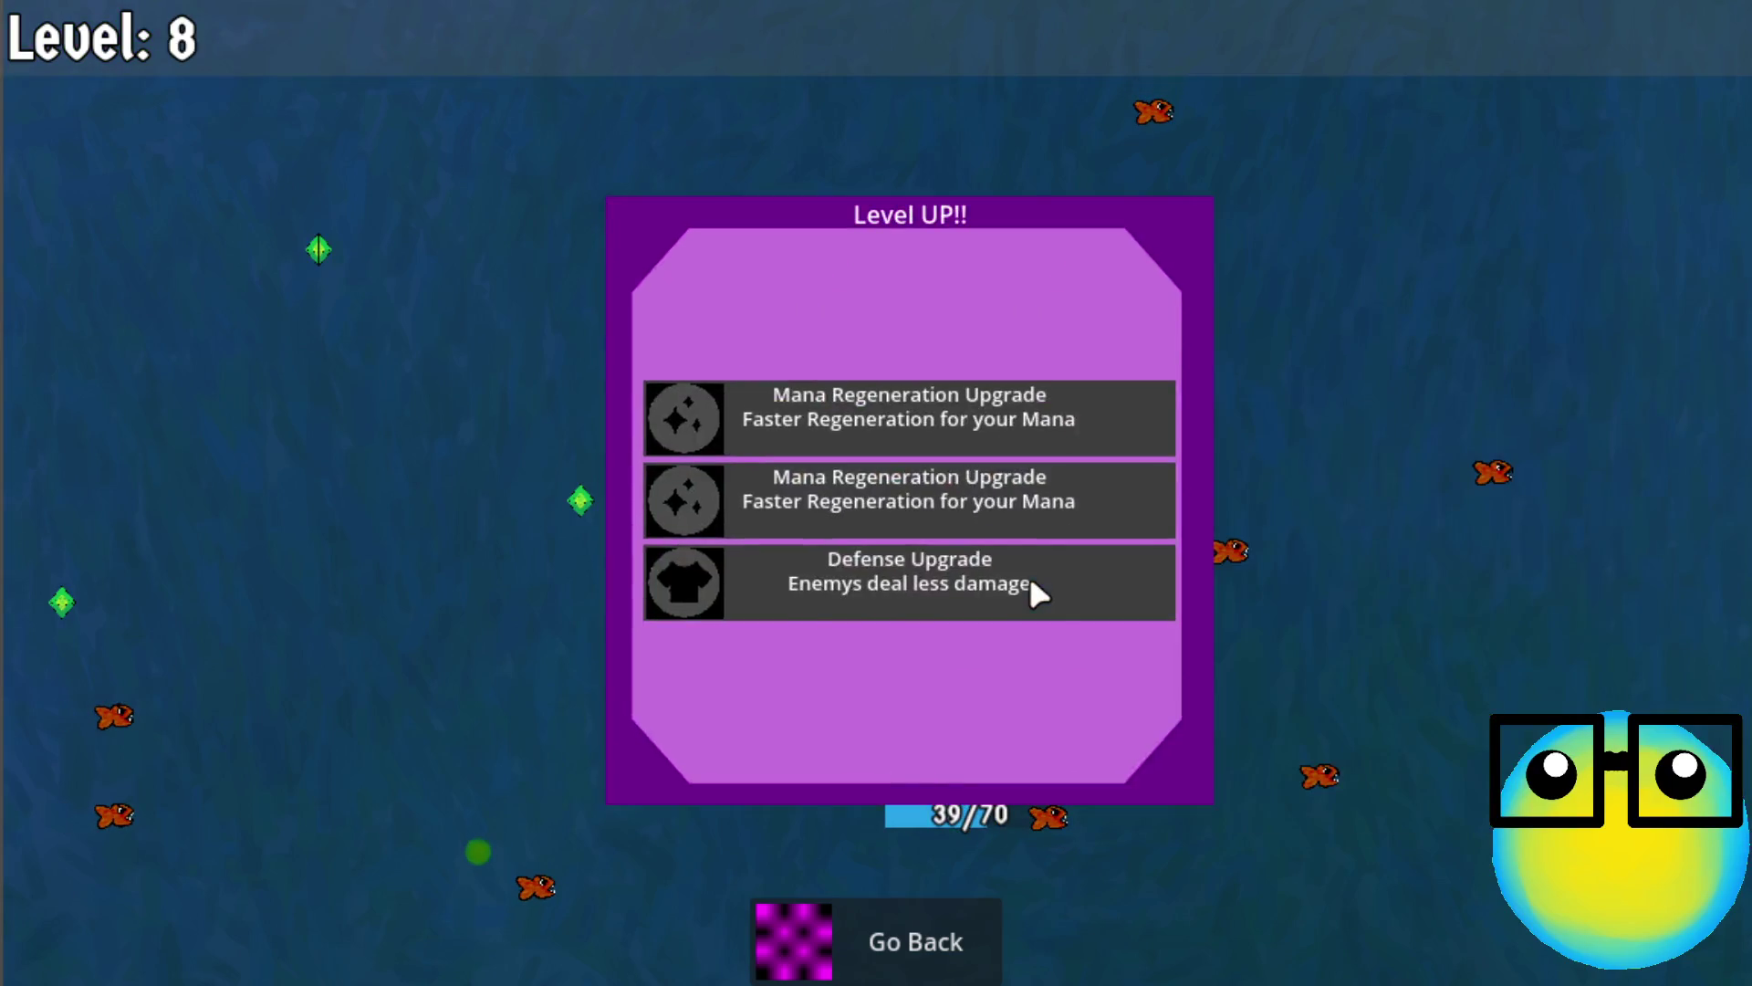
Take Defense, bullet2, Mana Regeneration and Heals upgrades up to level 14, then view the slime's stats
click(973, 555)
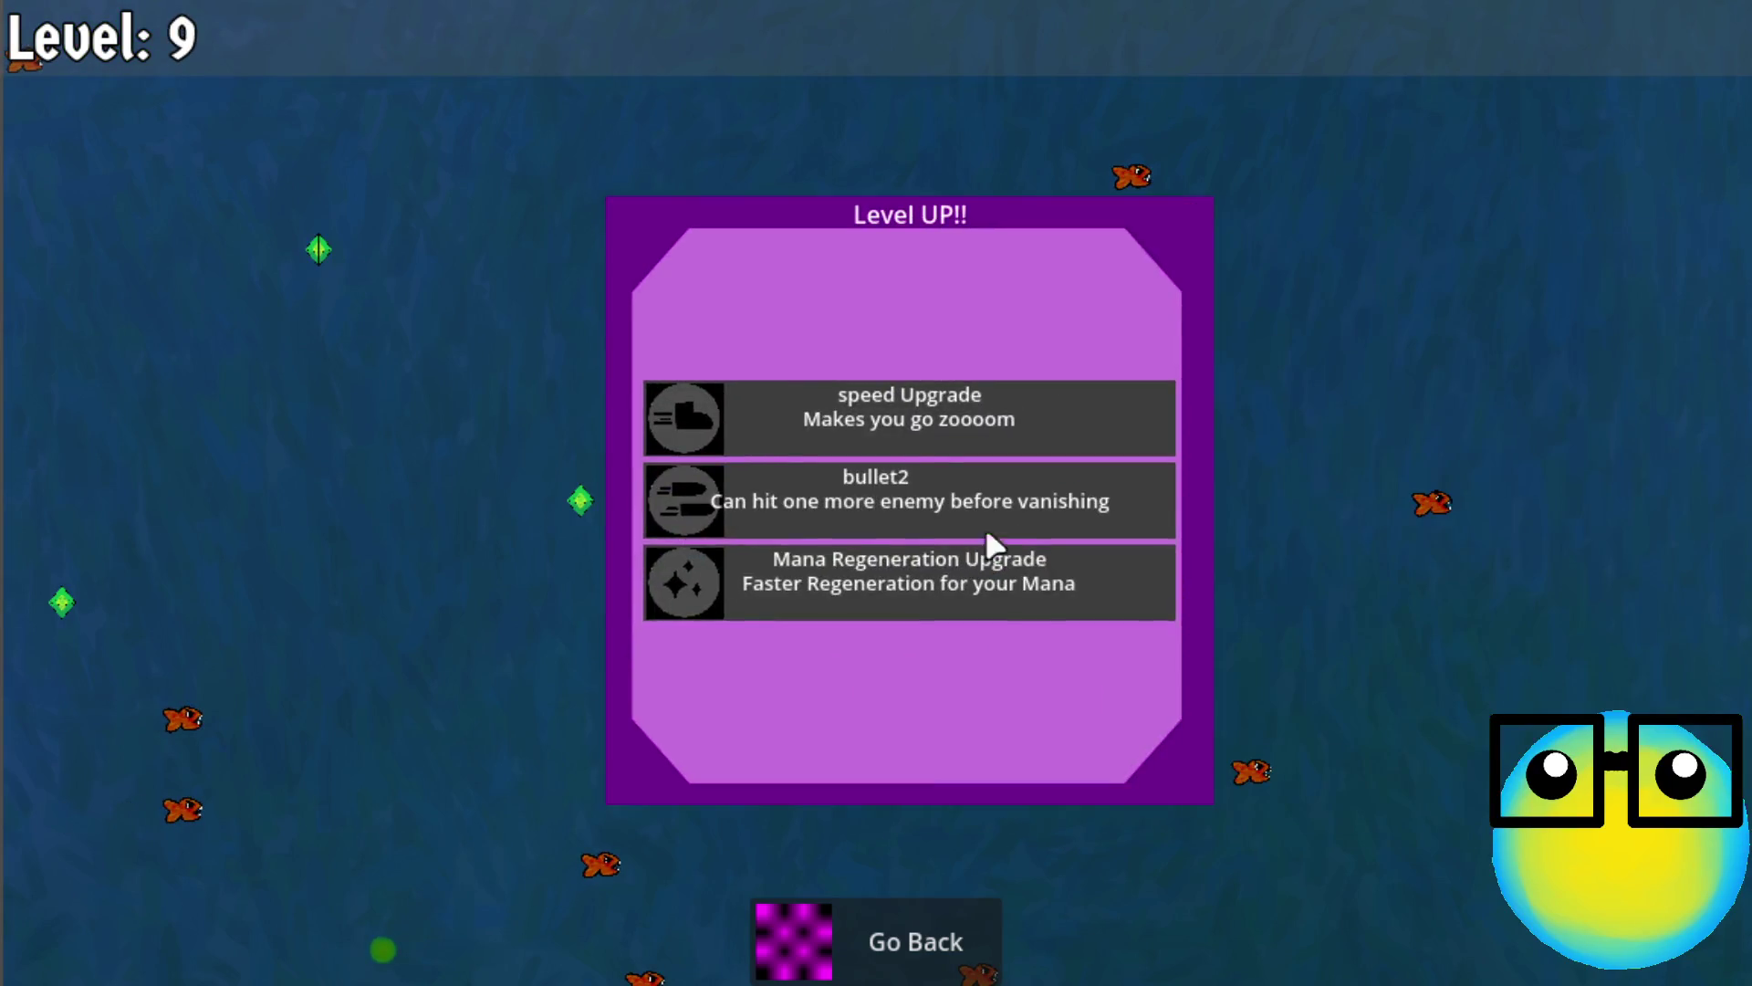
click(940, 470)
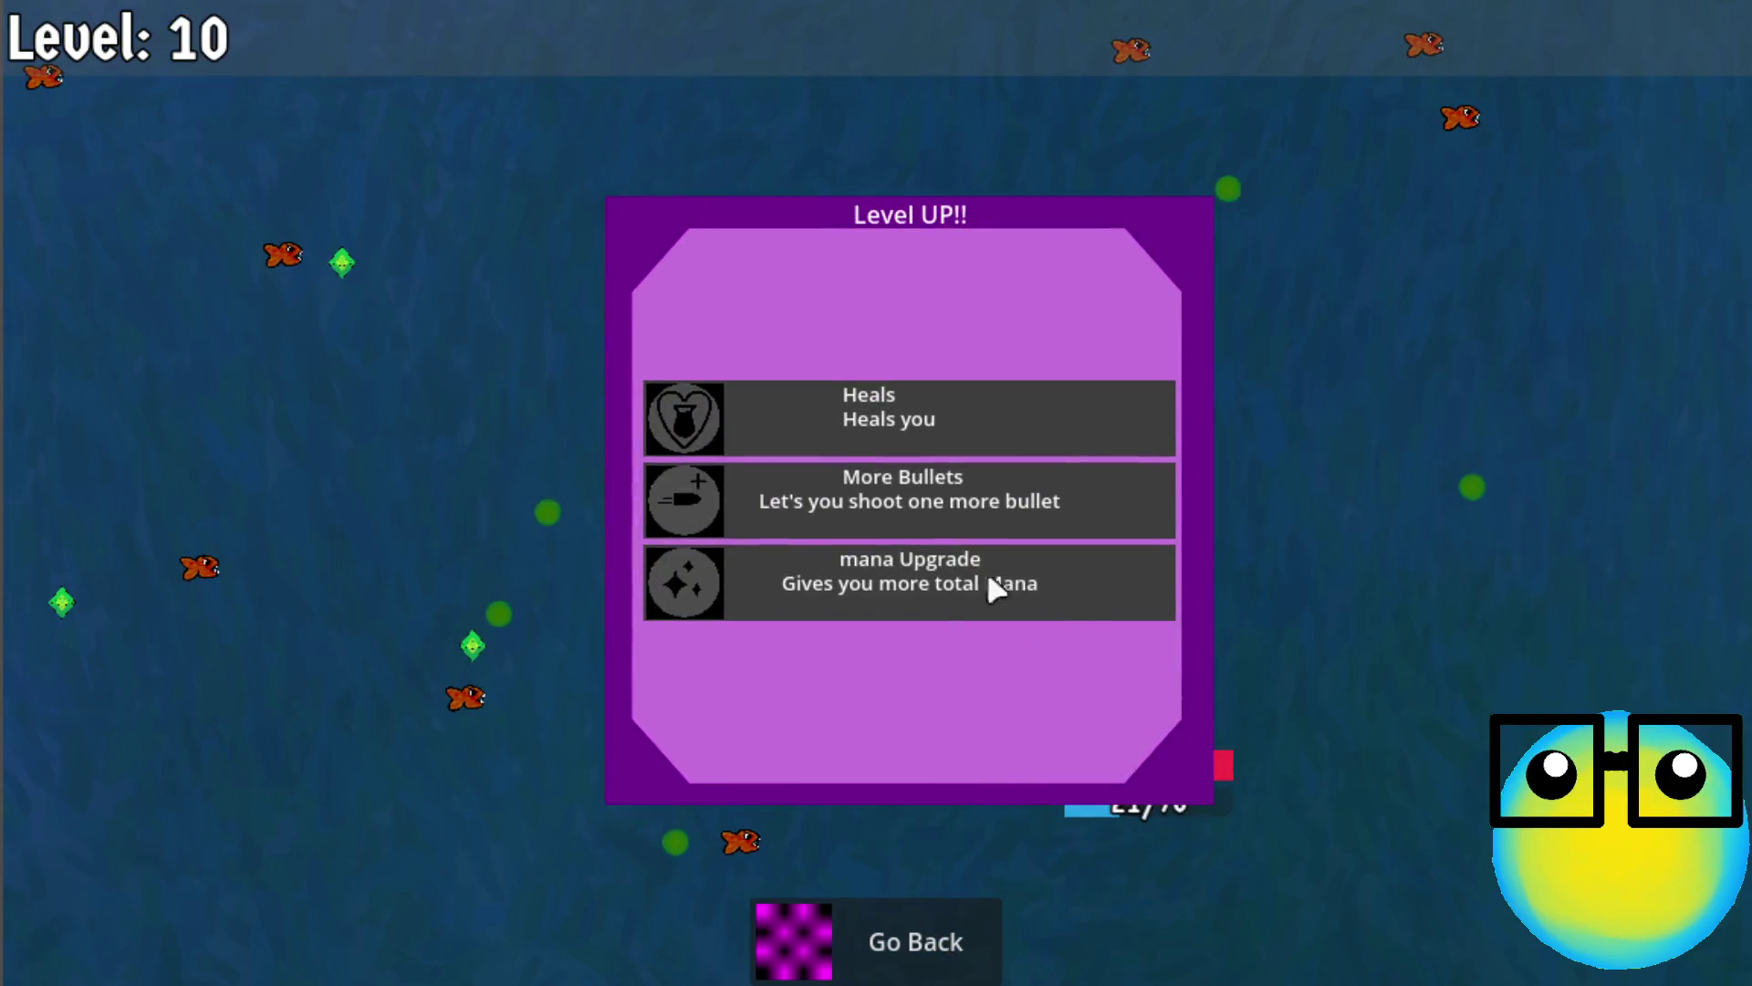
click(951, 518)
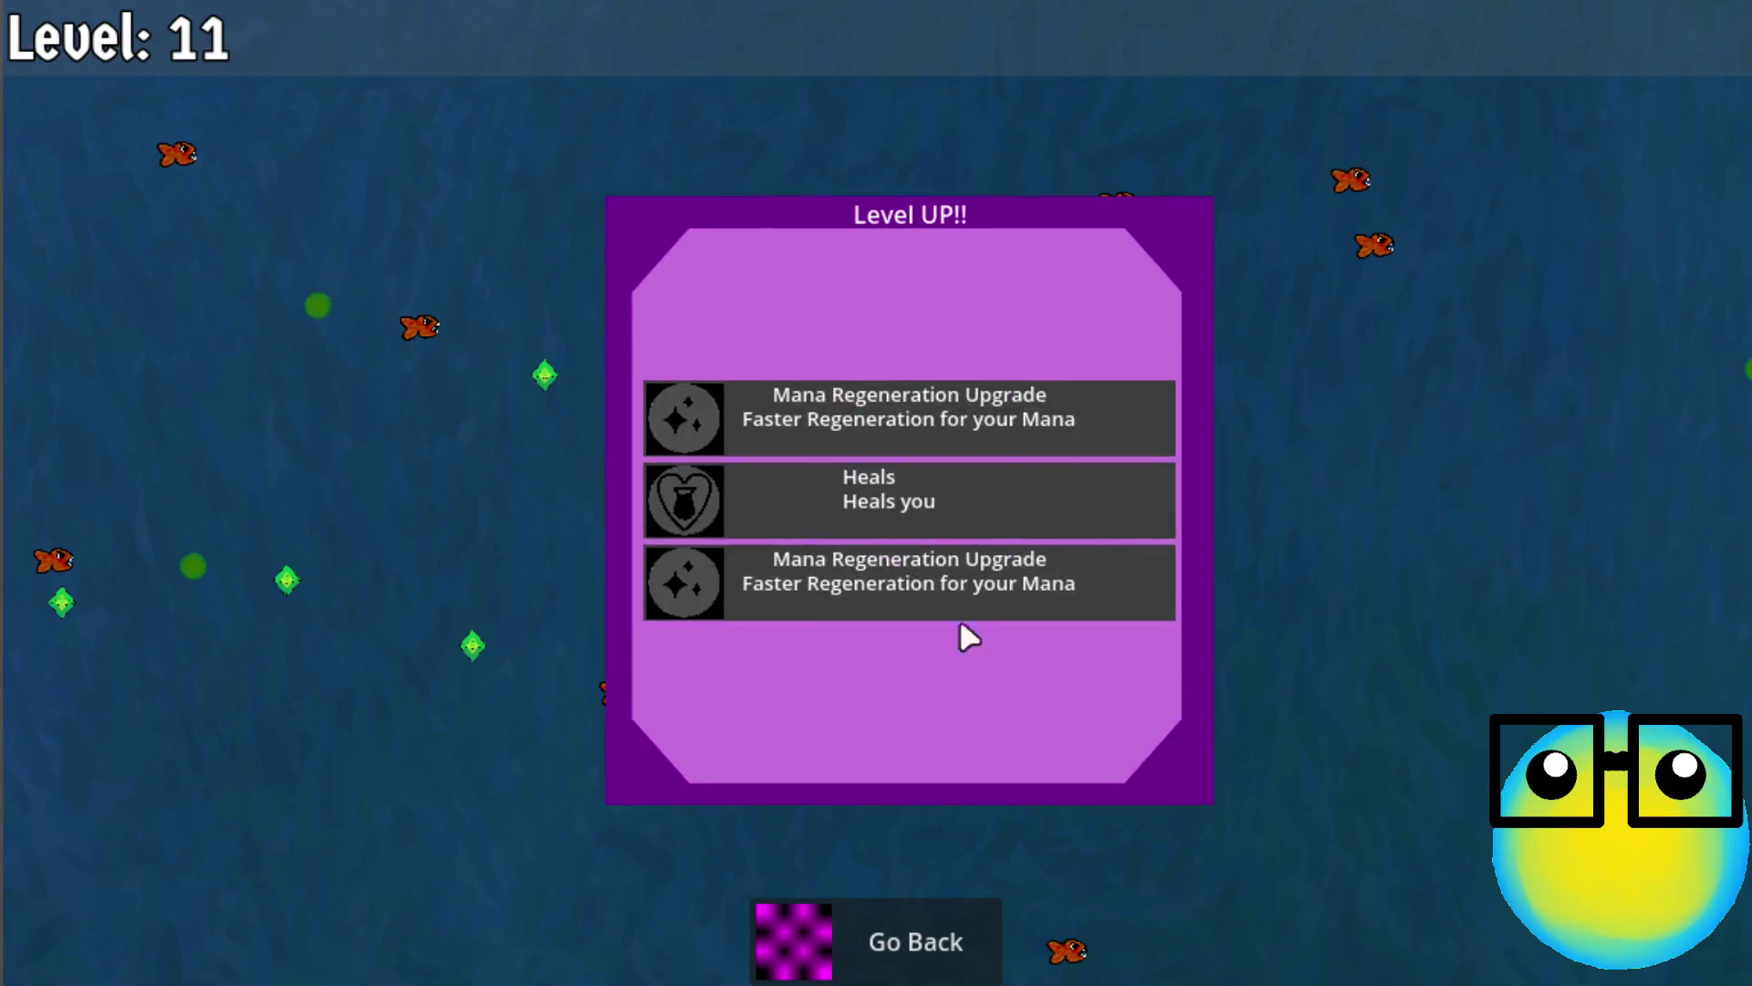
click(923, 429)
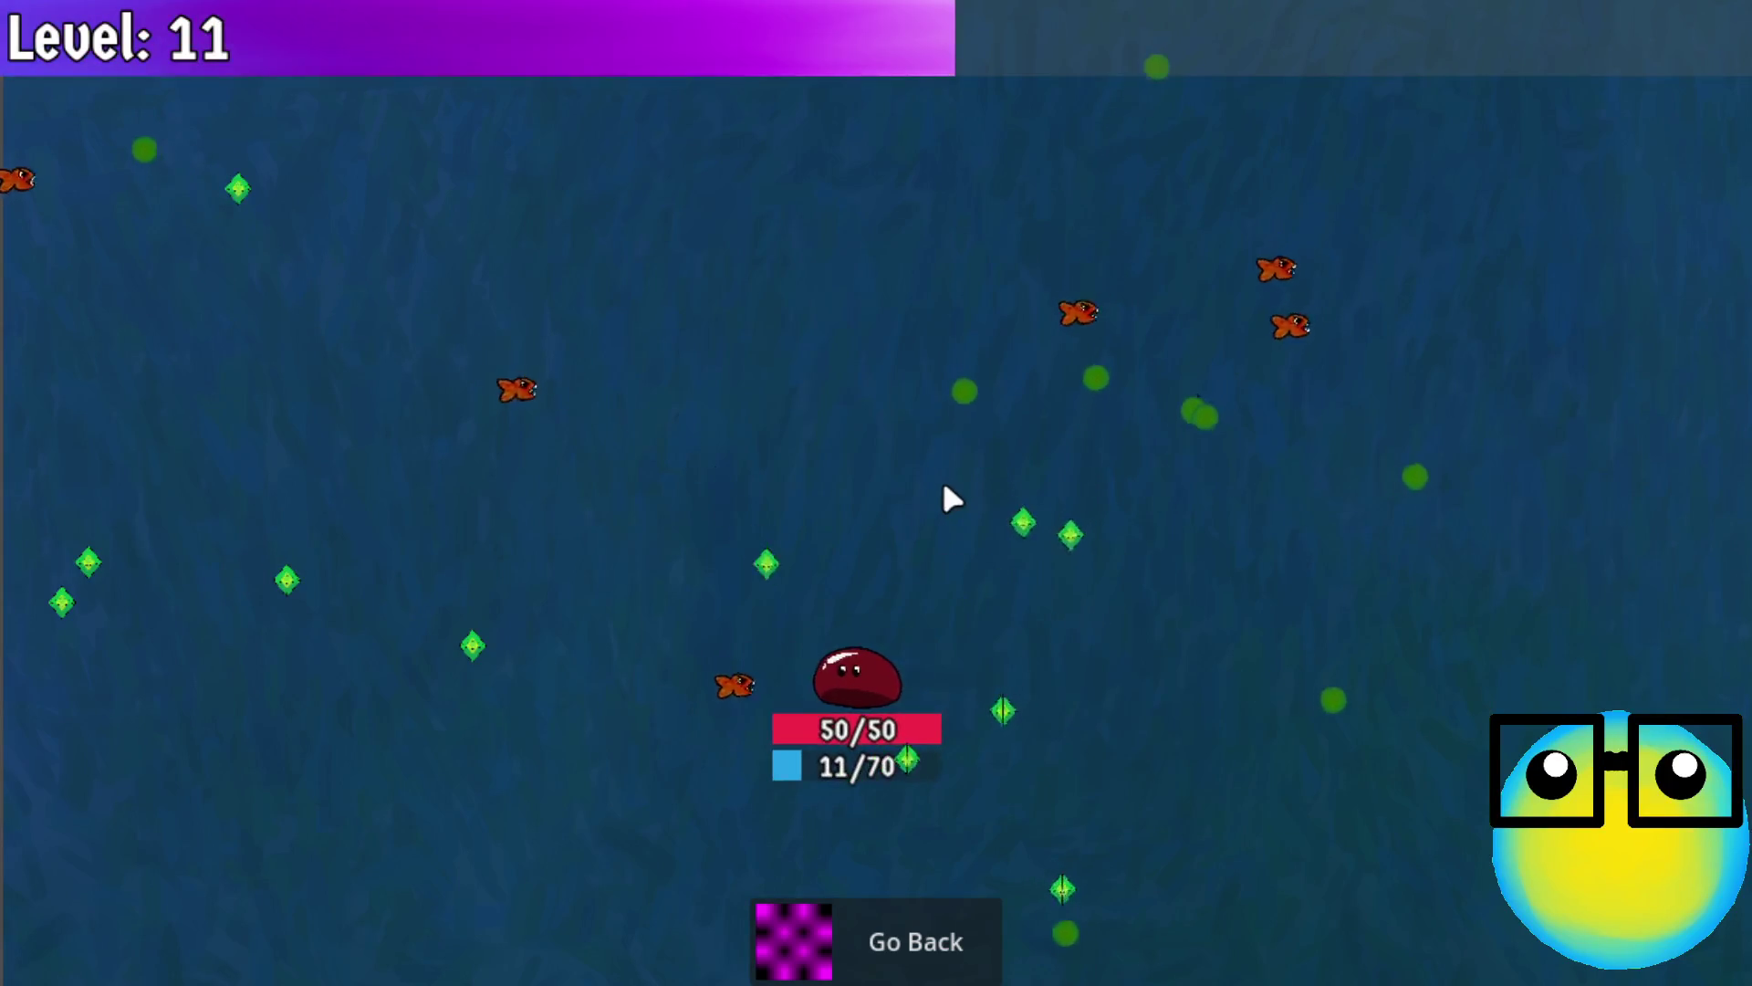
click(913, 567)
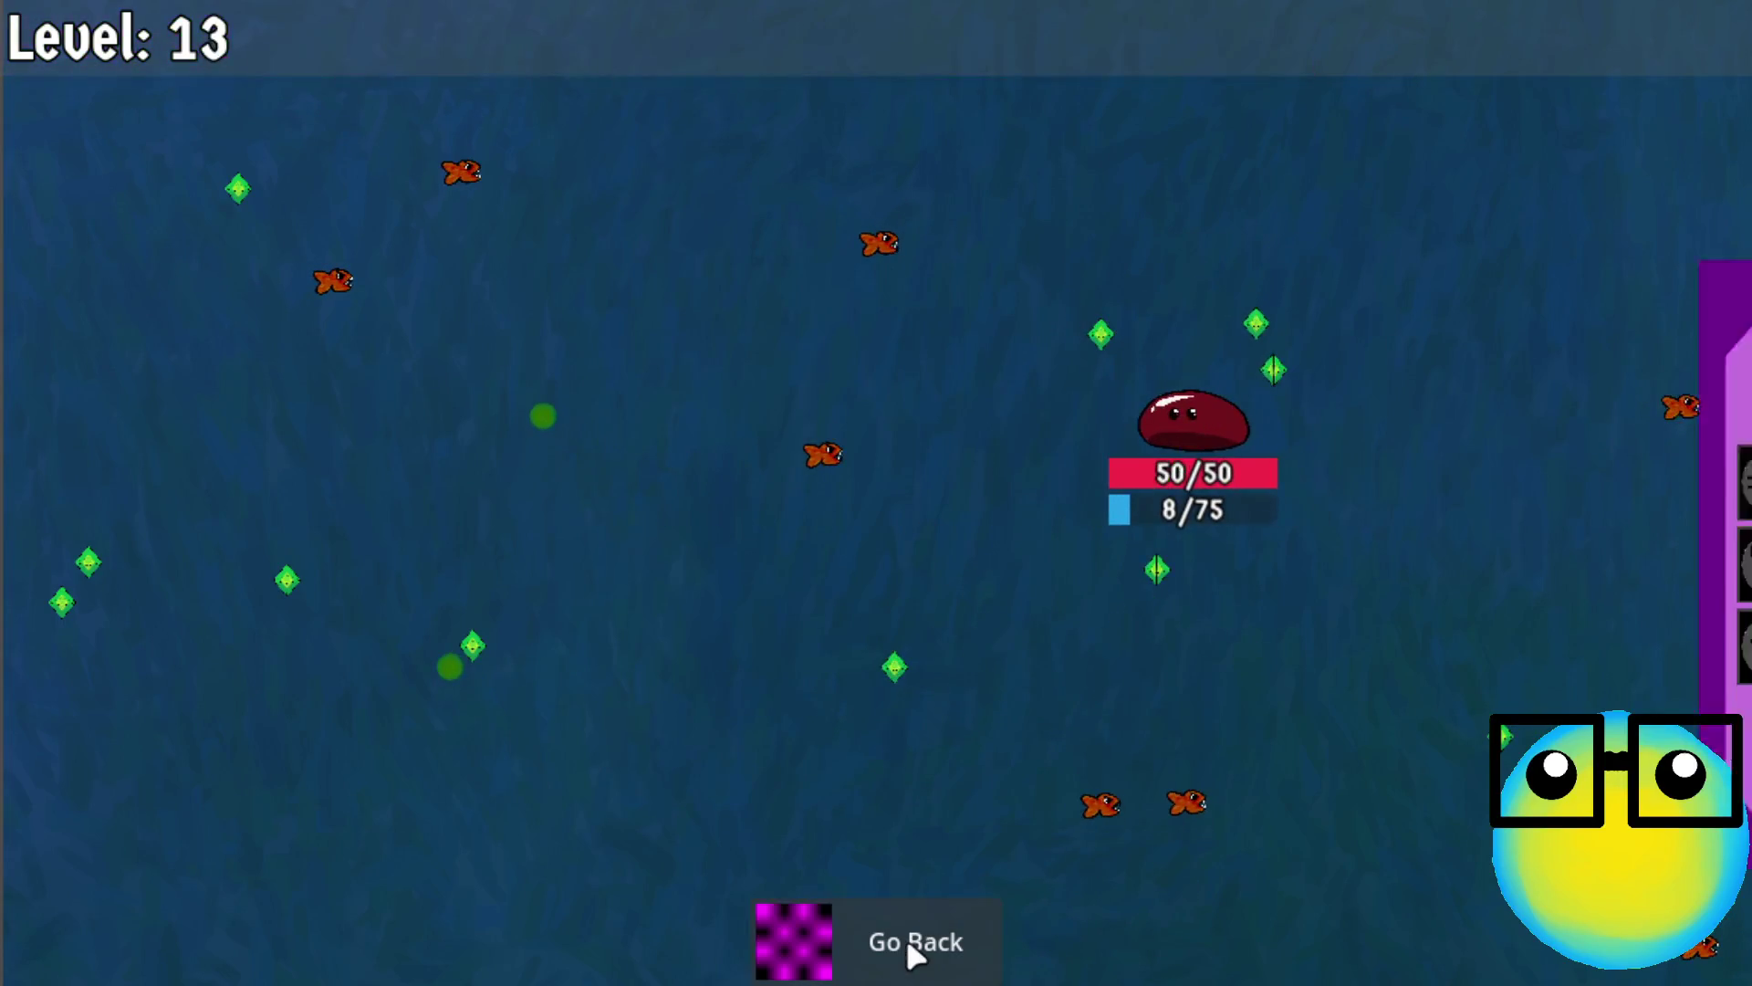
click(1015, 575)
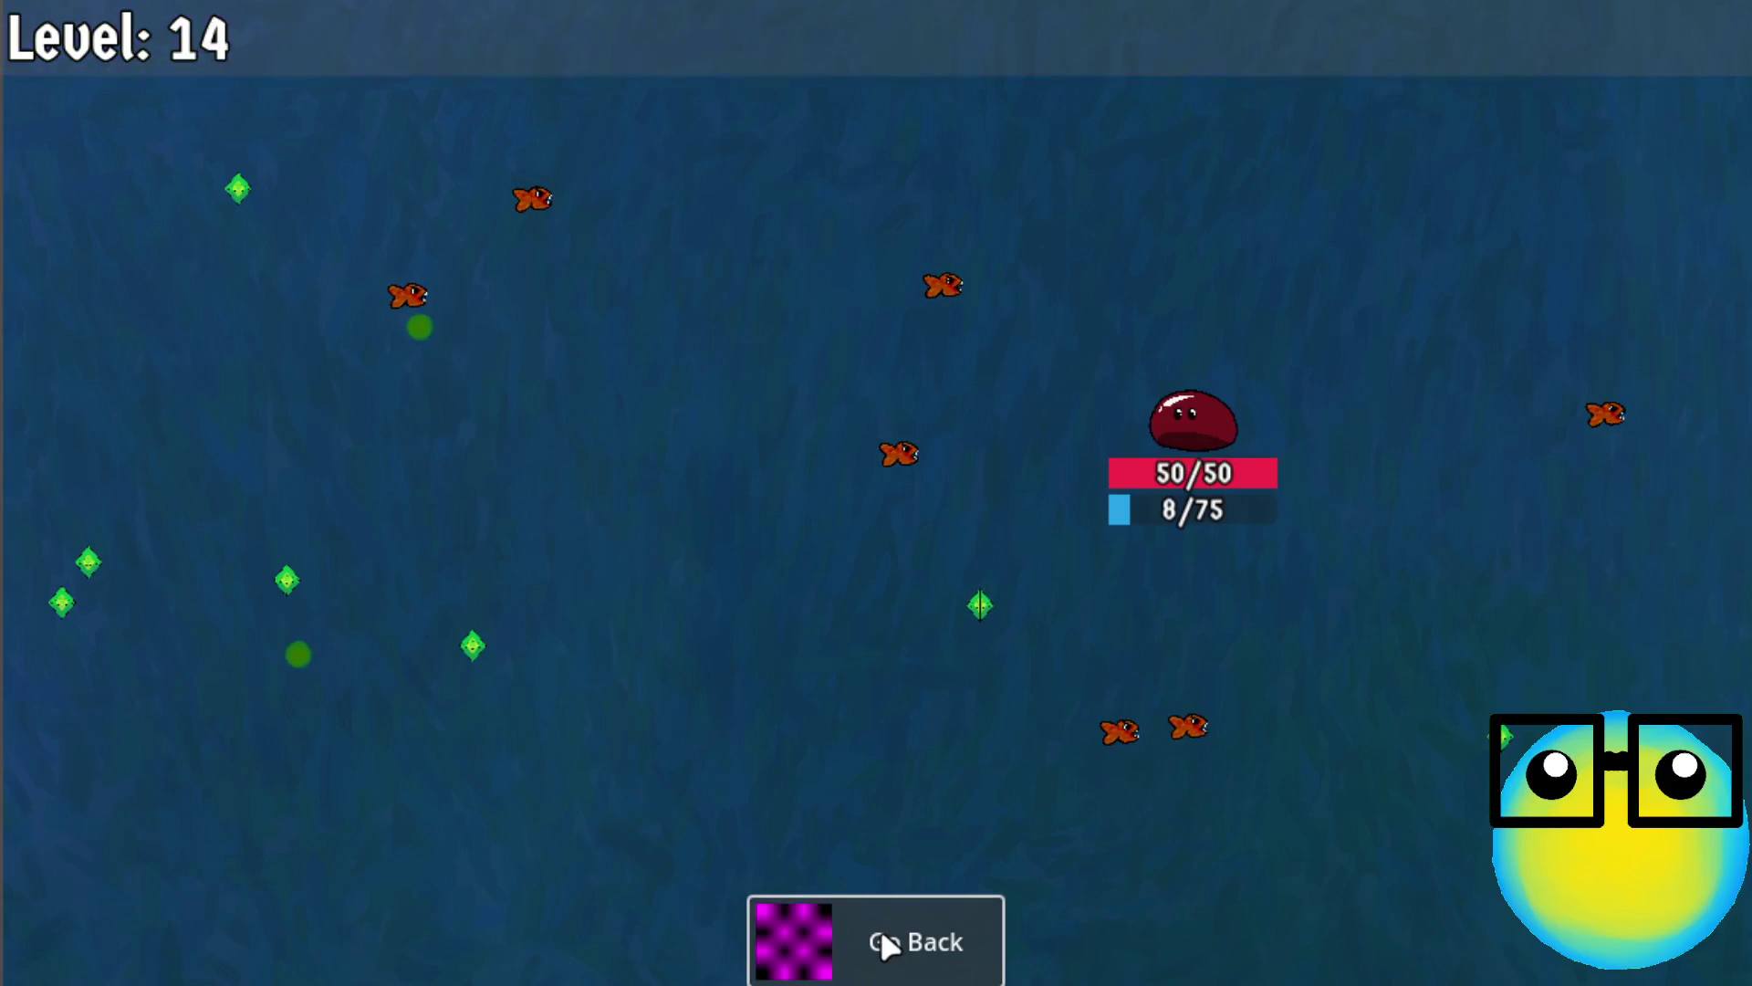
click(1008, 501)
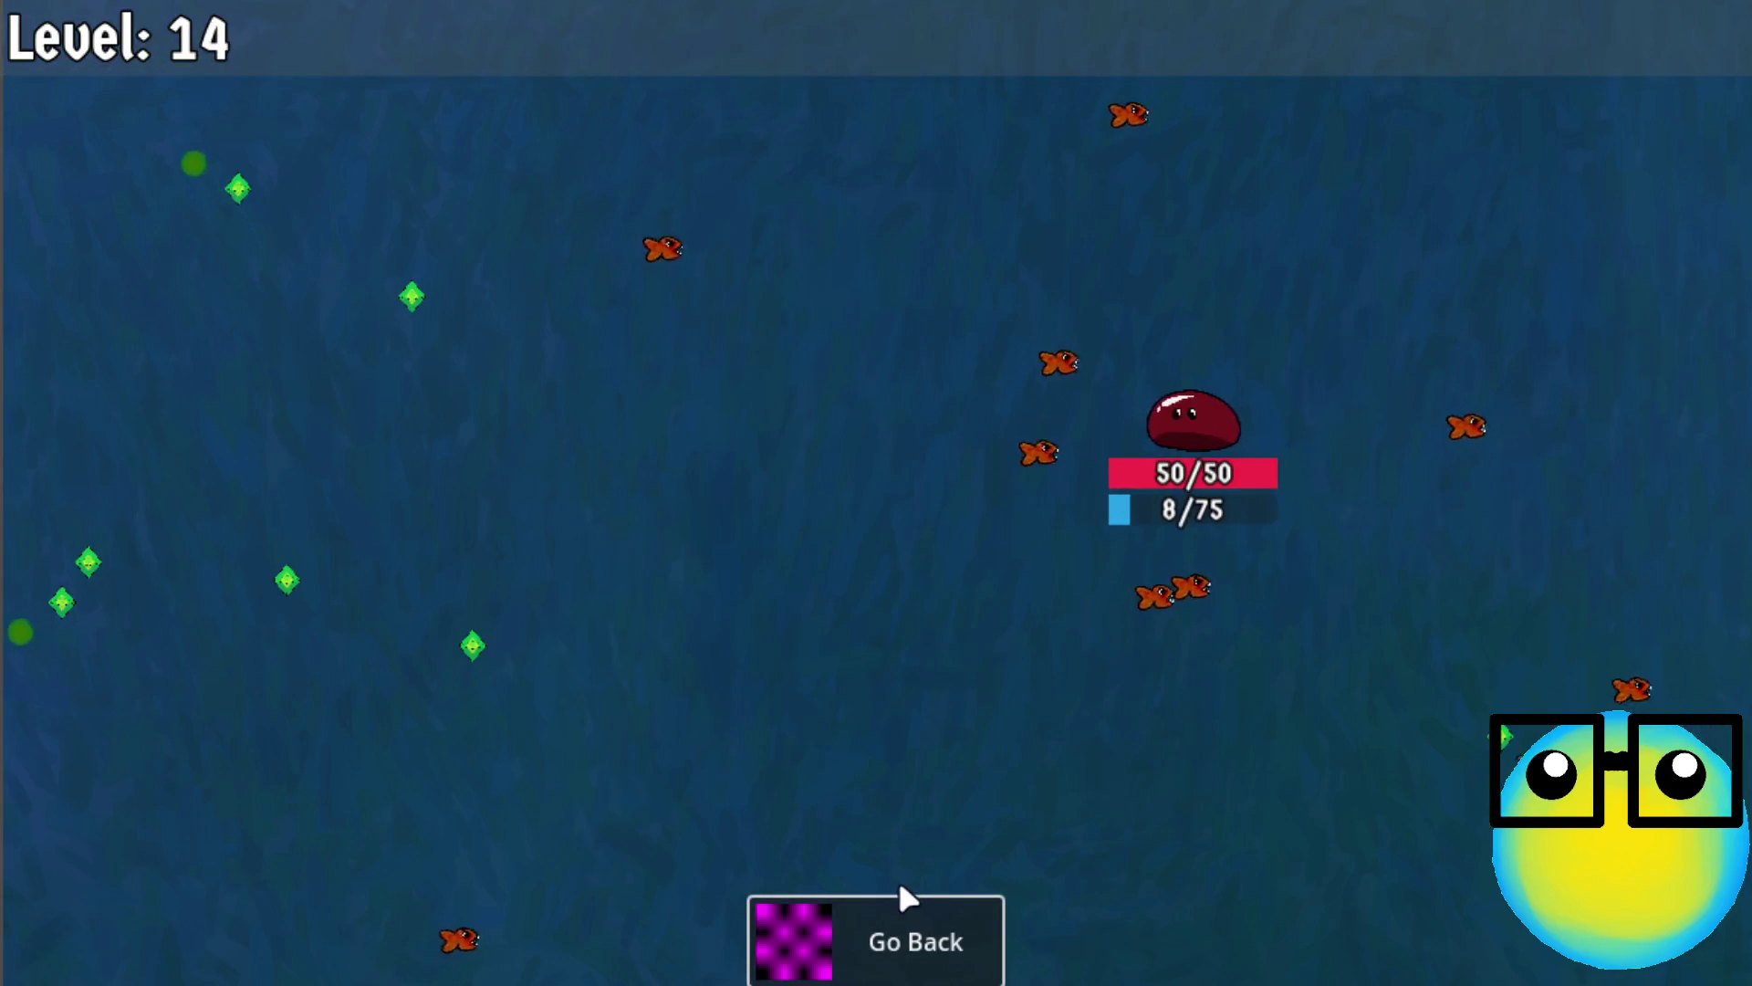
click(903, 924)
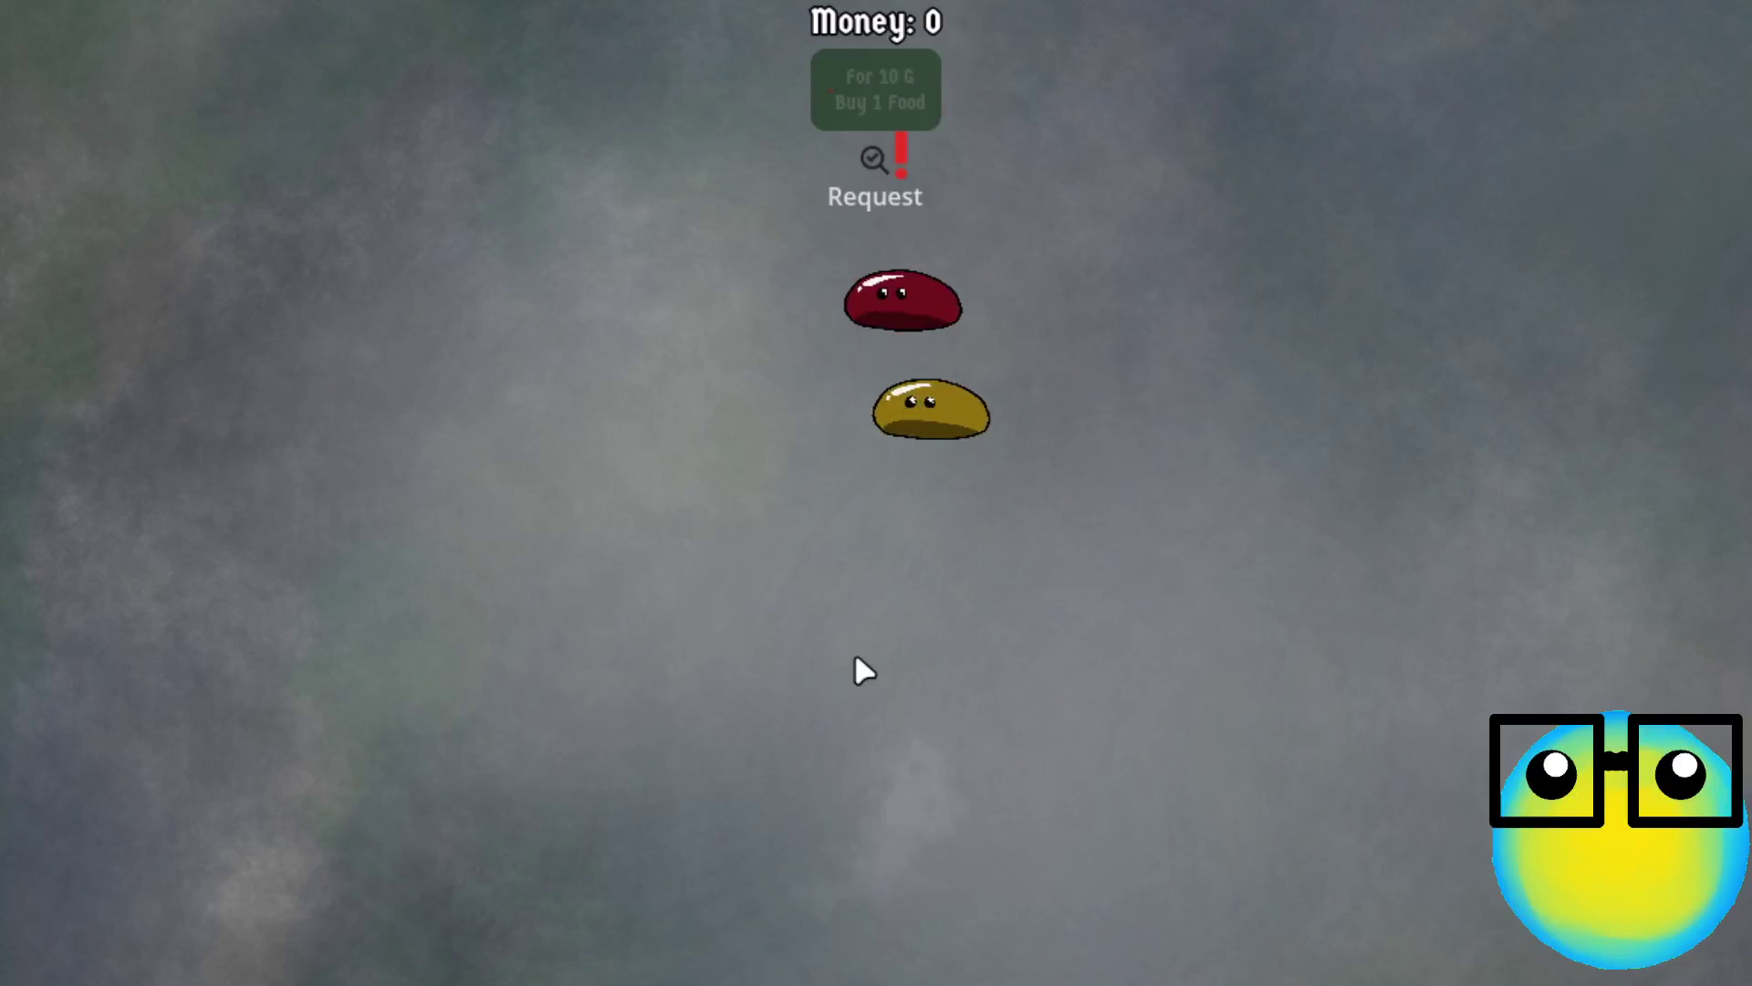
click(995, 385)
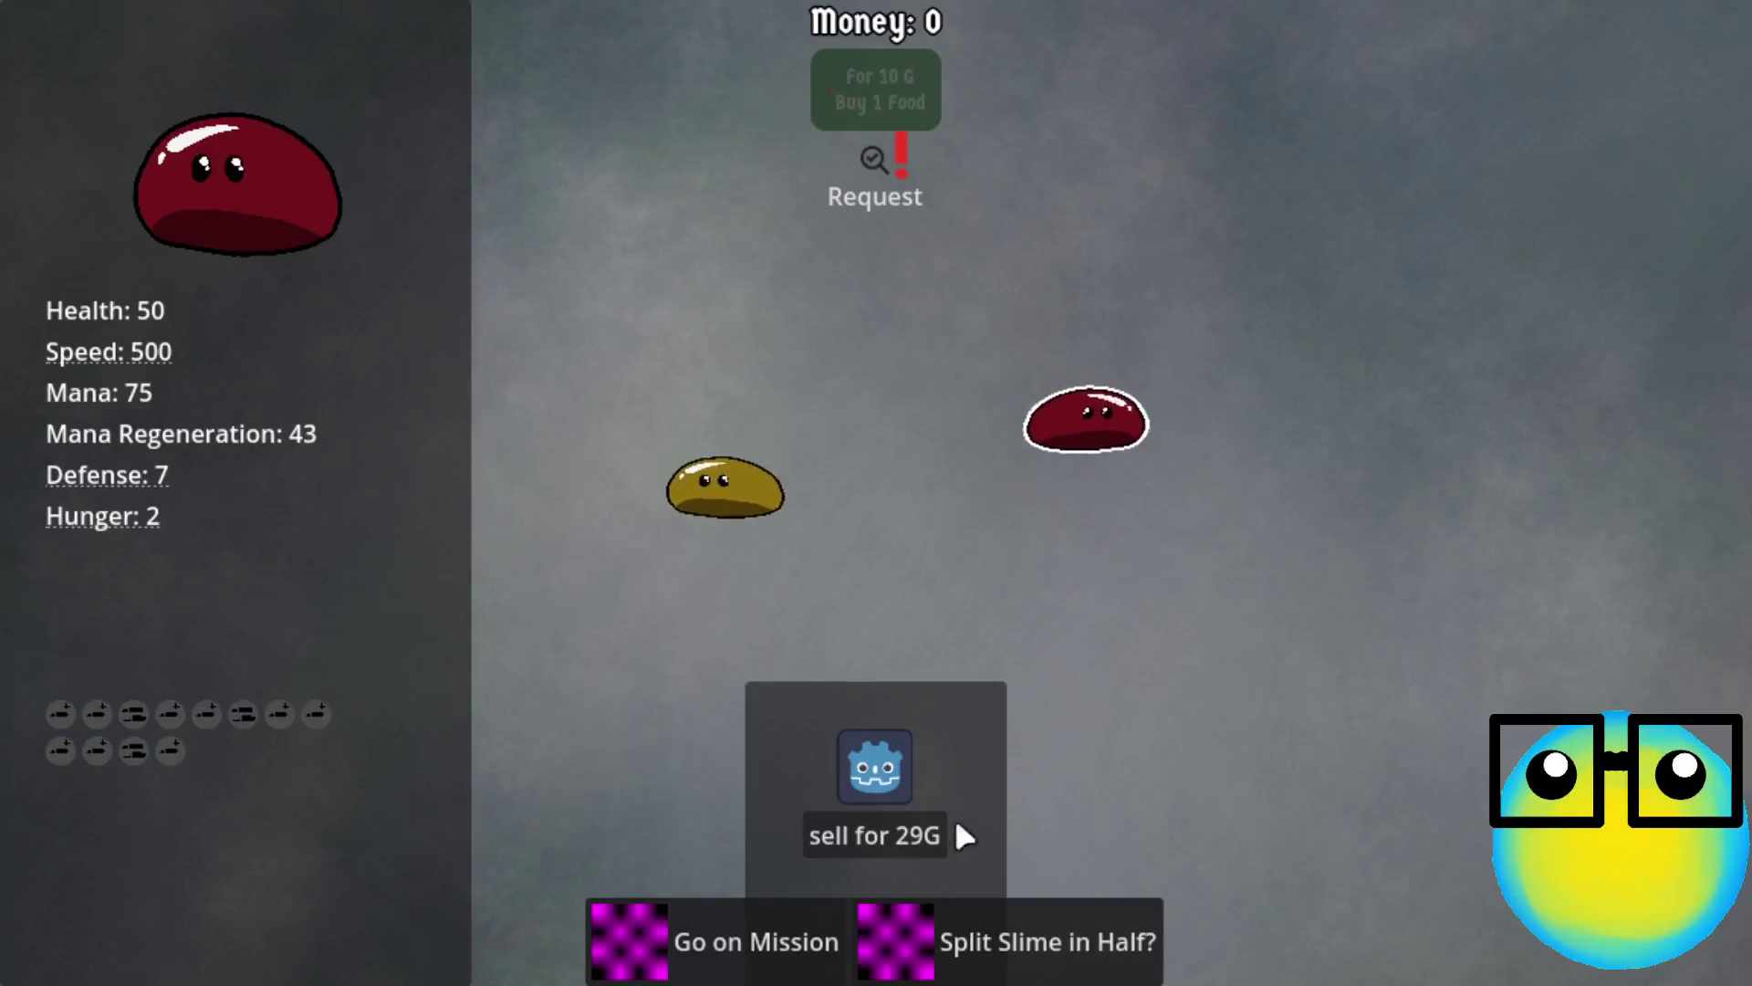
Send the red slime out and pick More Bullets, Mana Regeneration, Defense and mana upgrades through level 10
click(772, 913)
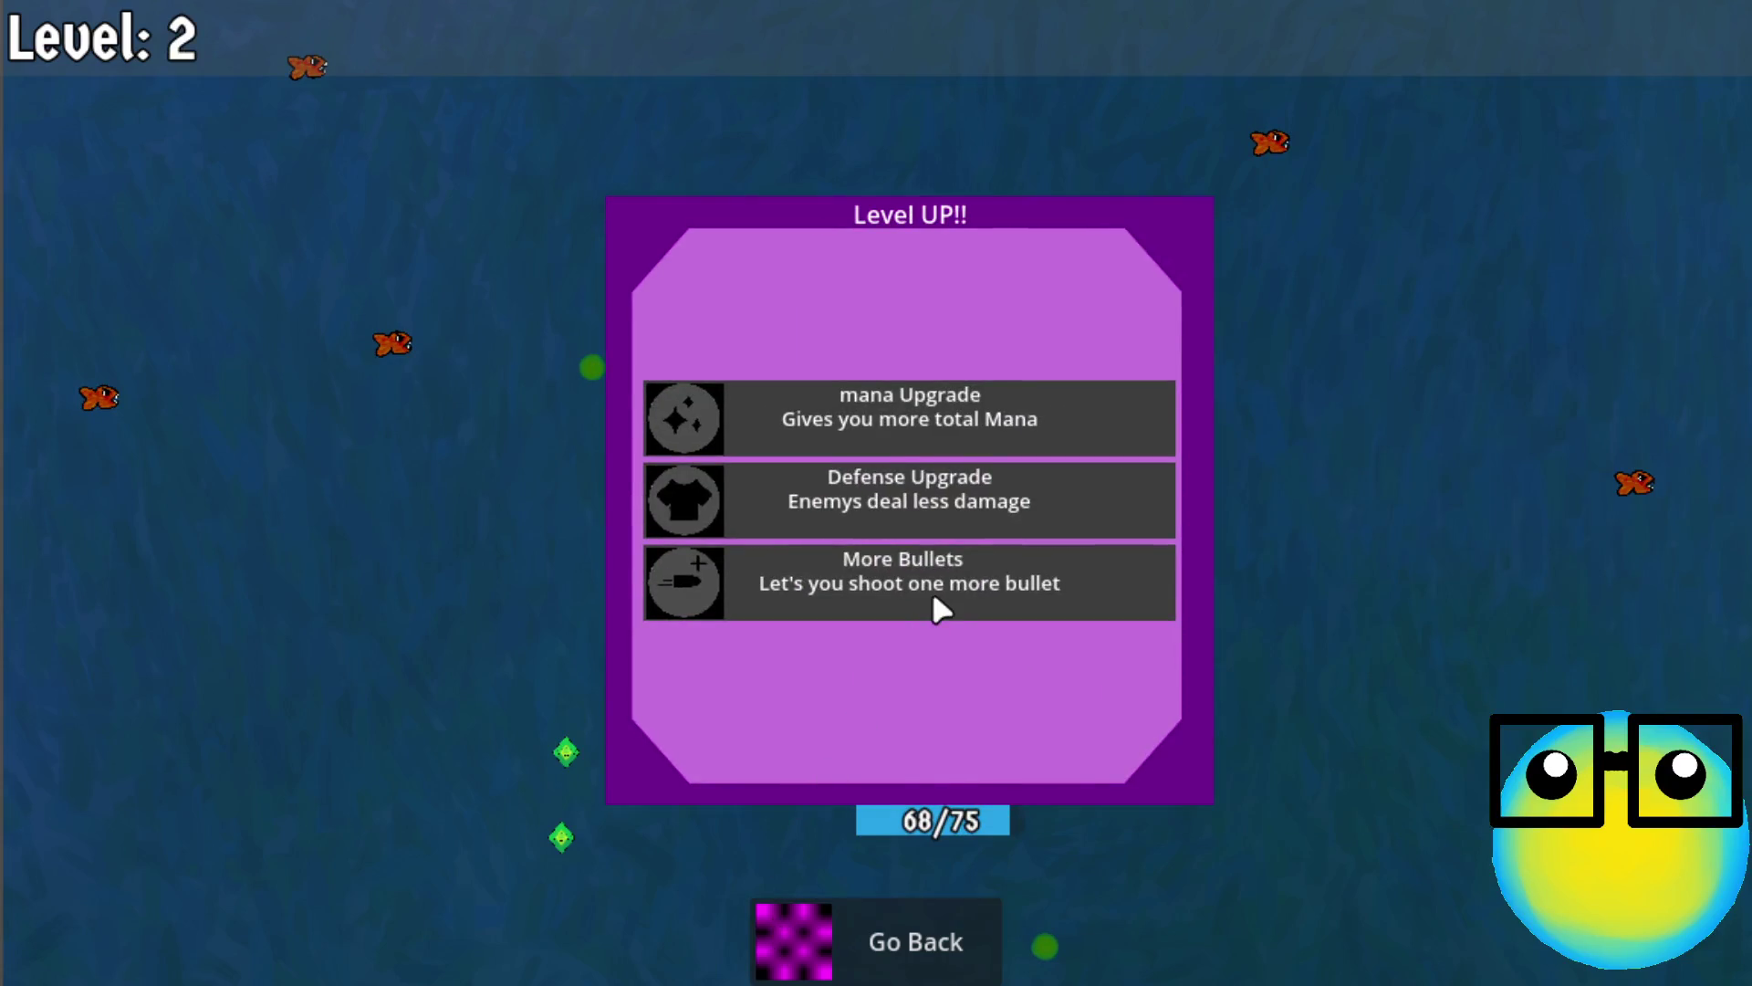
click(933, 589)
click(968, 406)
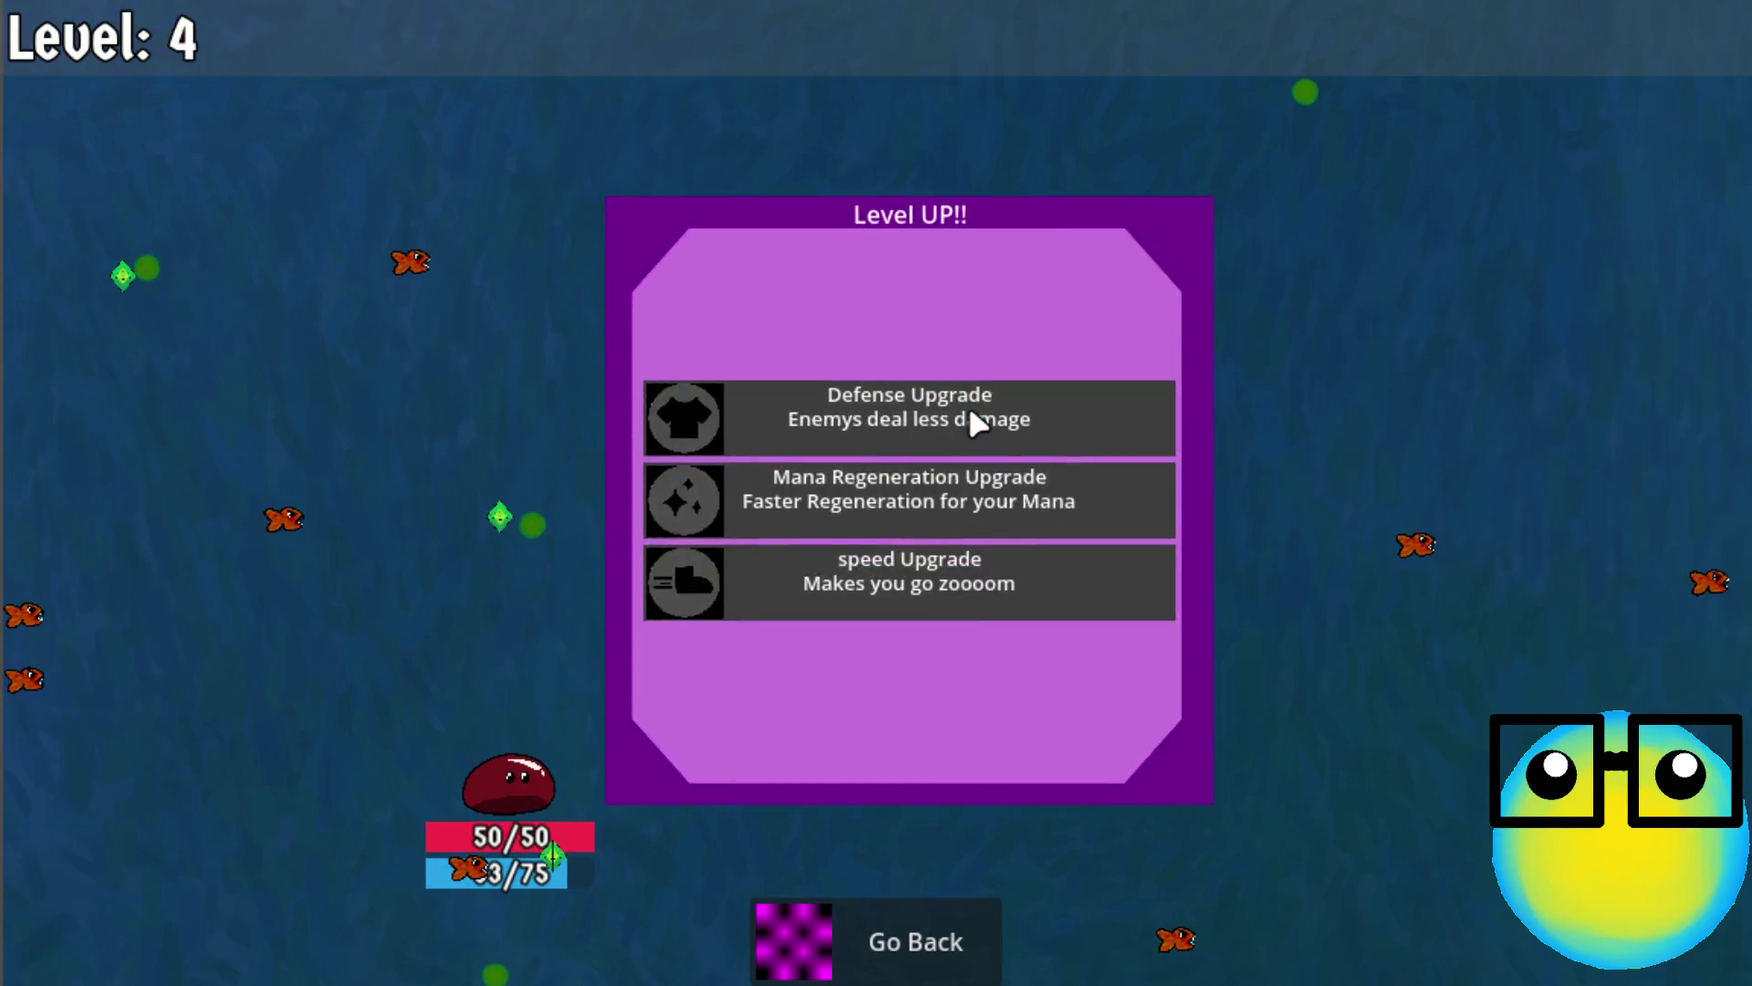
click(949, 488)
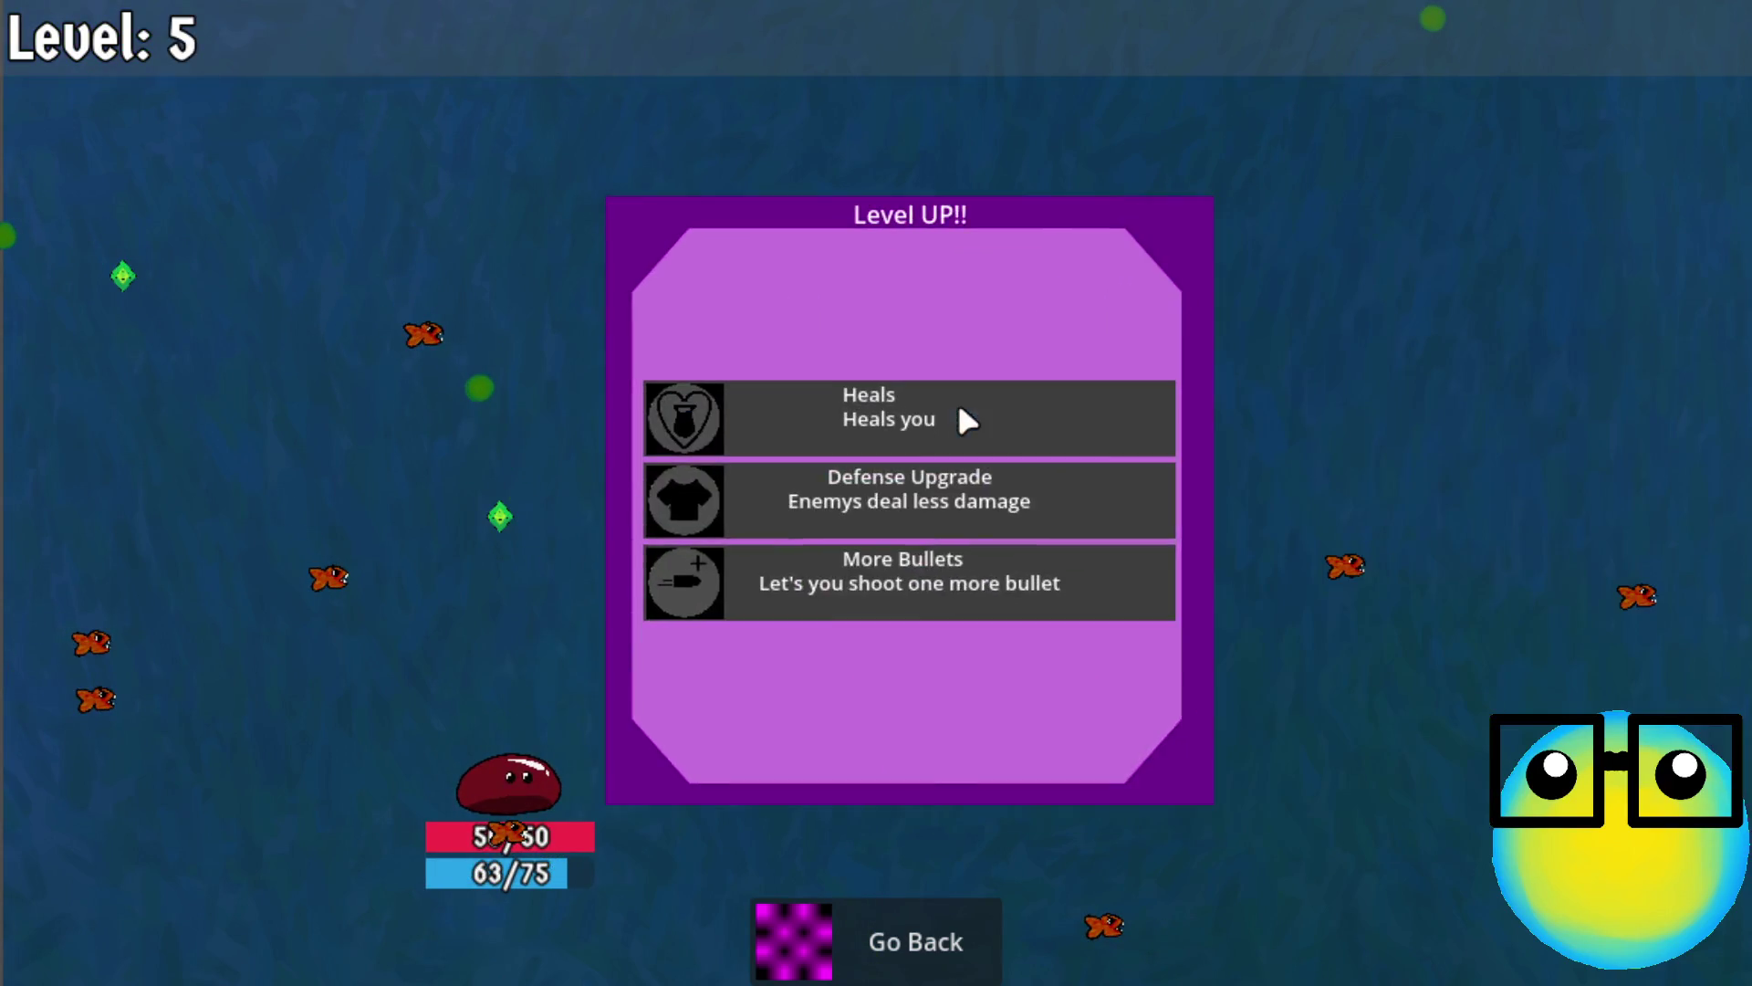
click(892, 557)
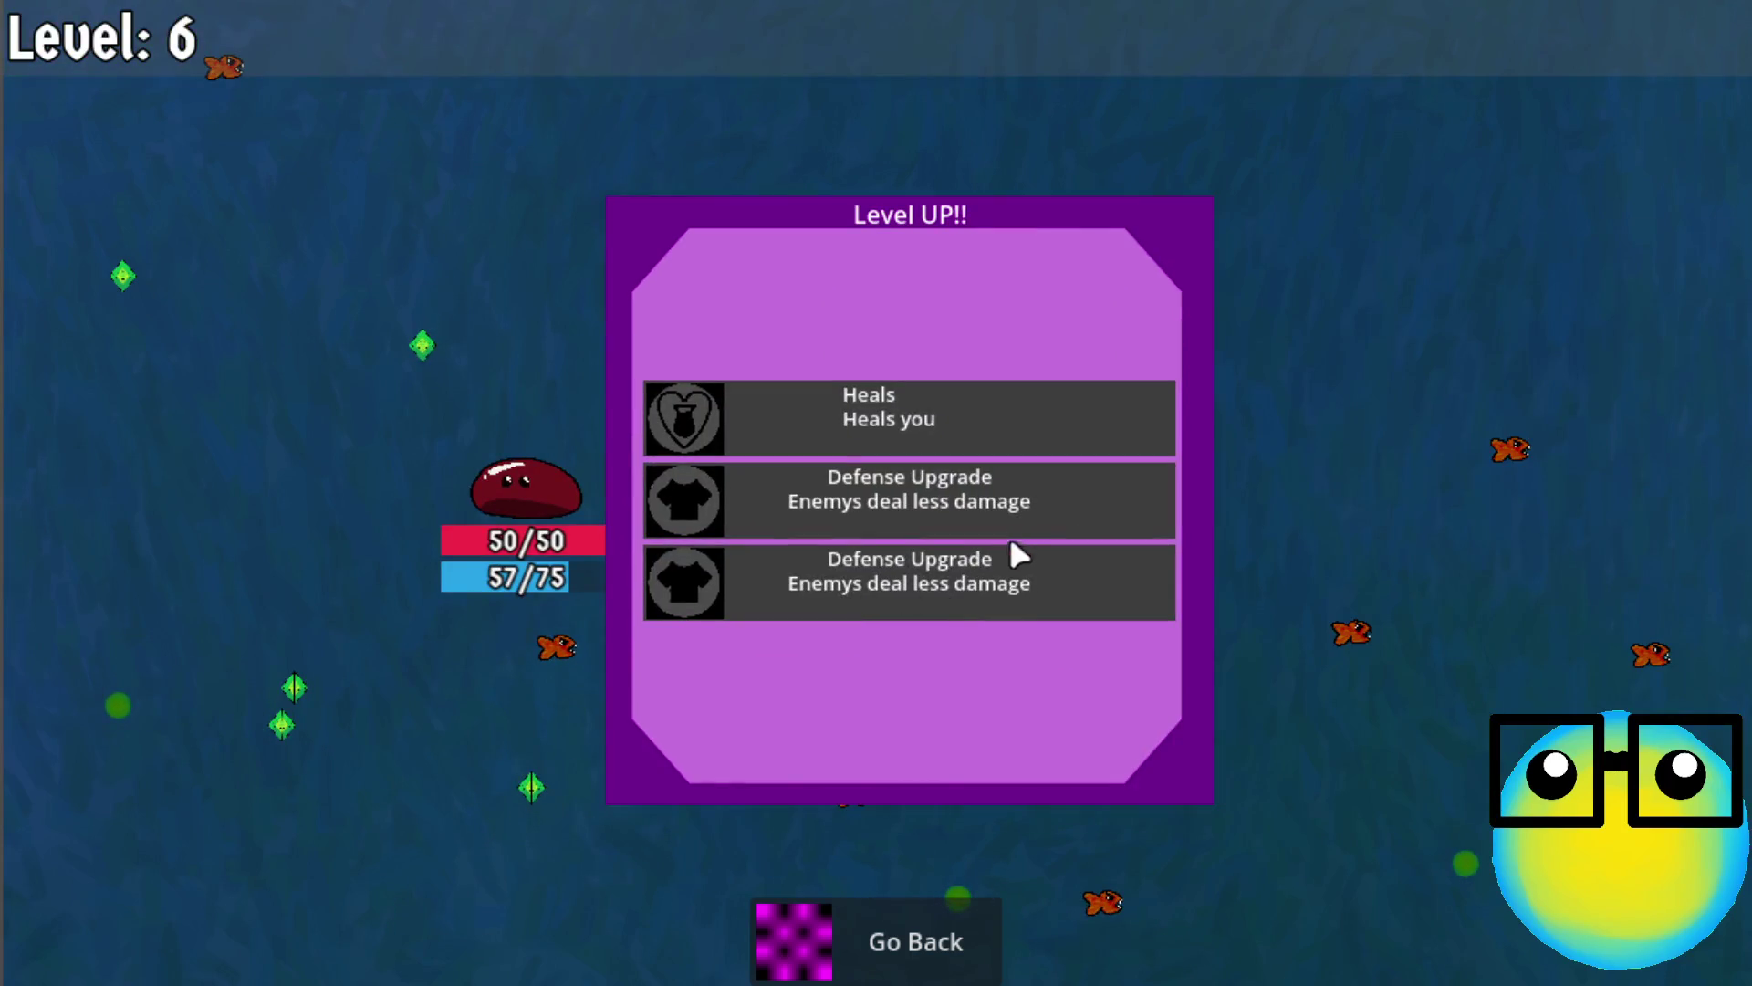
click(999, 570)
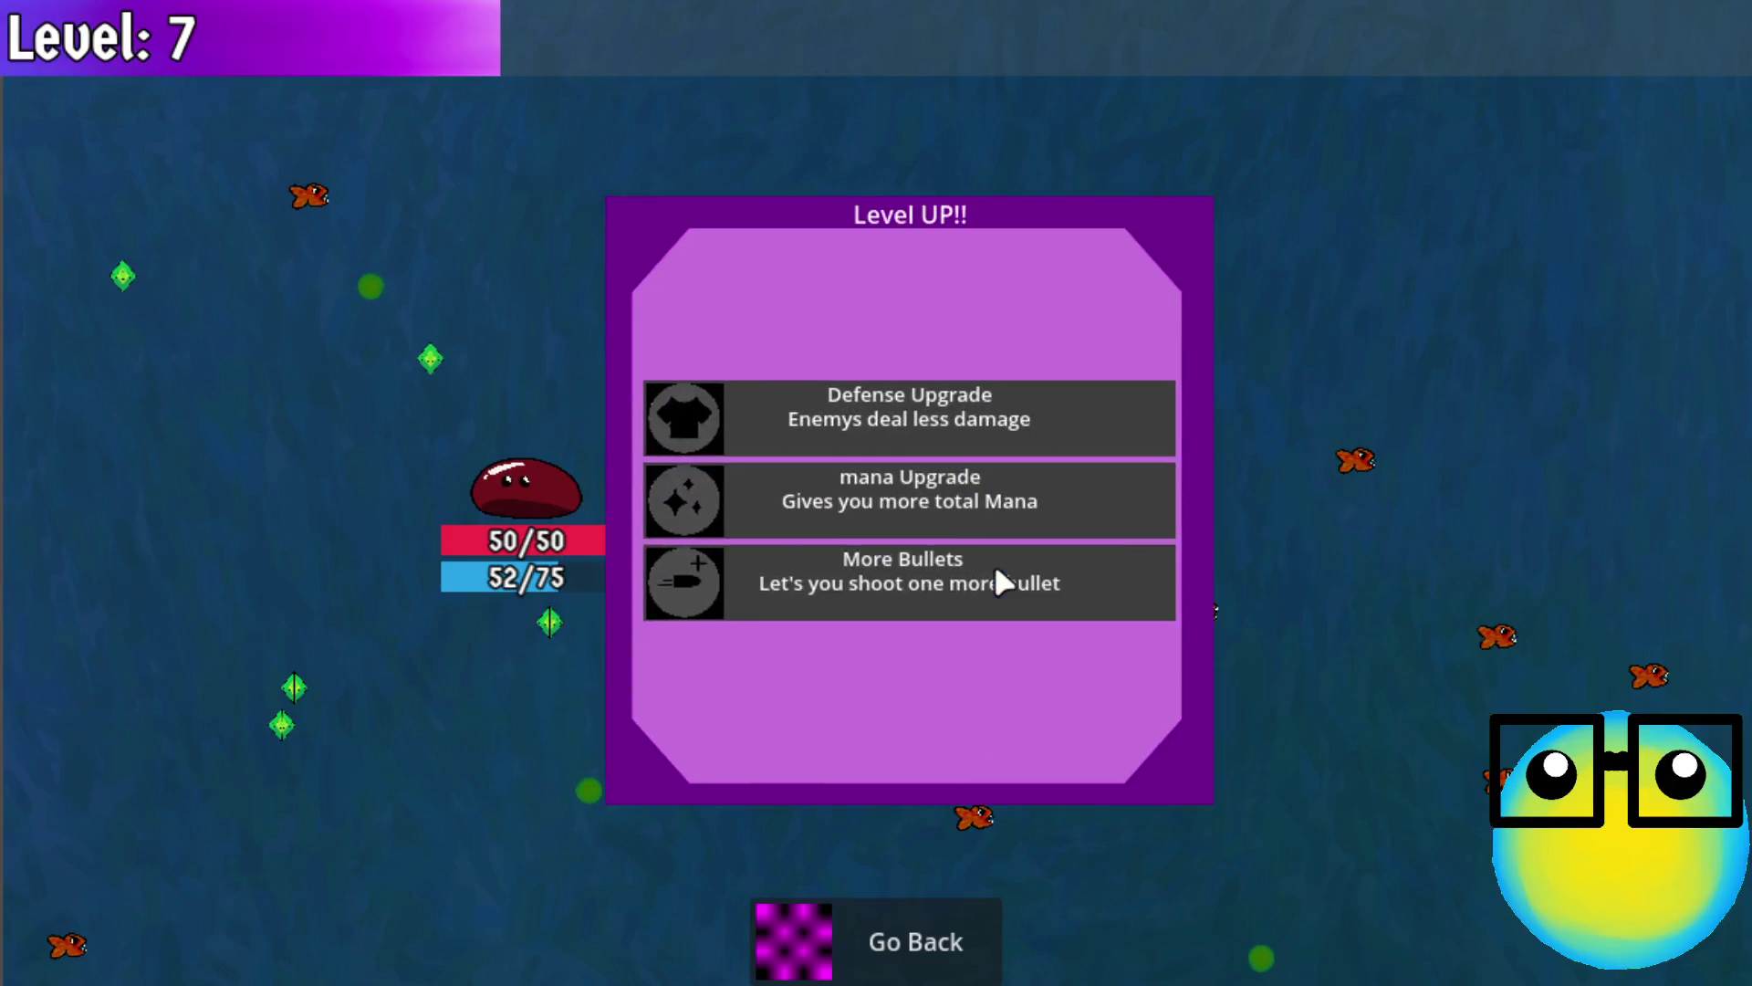
click(969, 495)
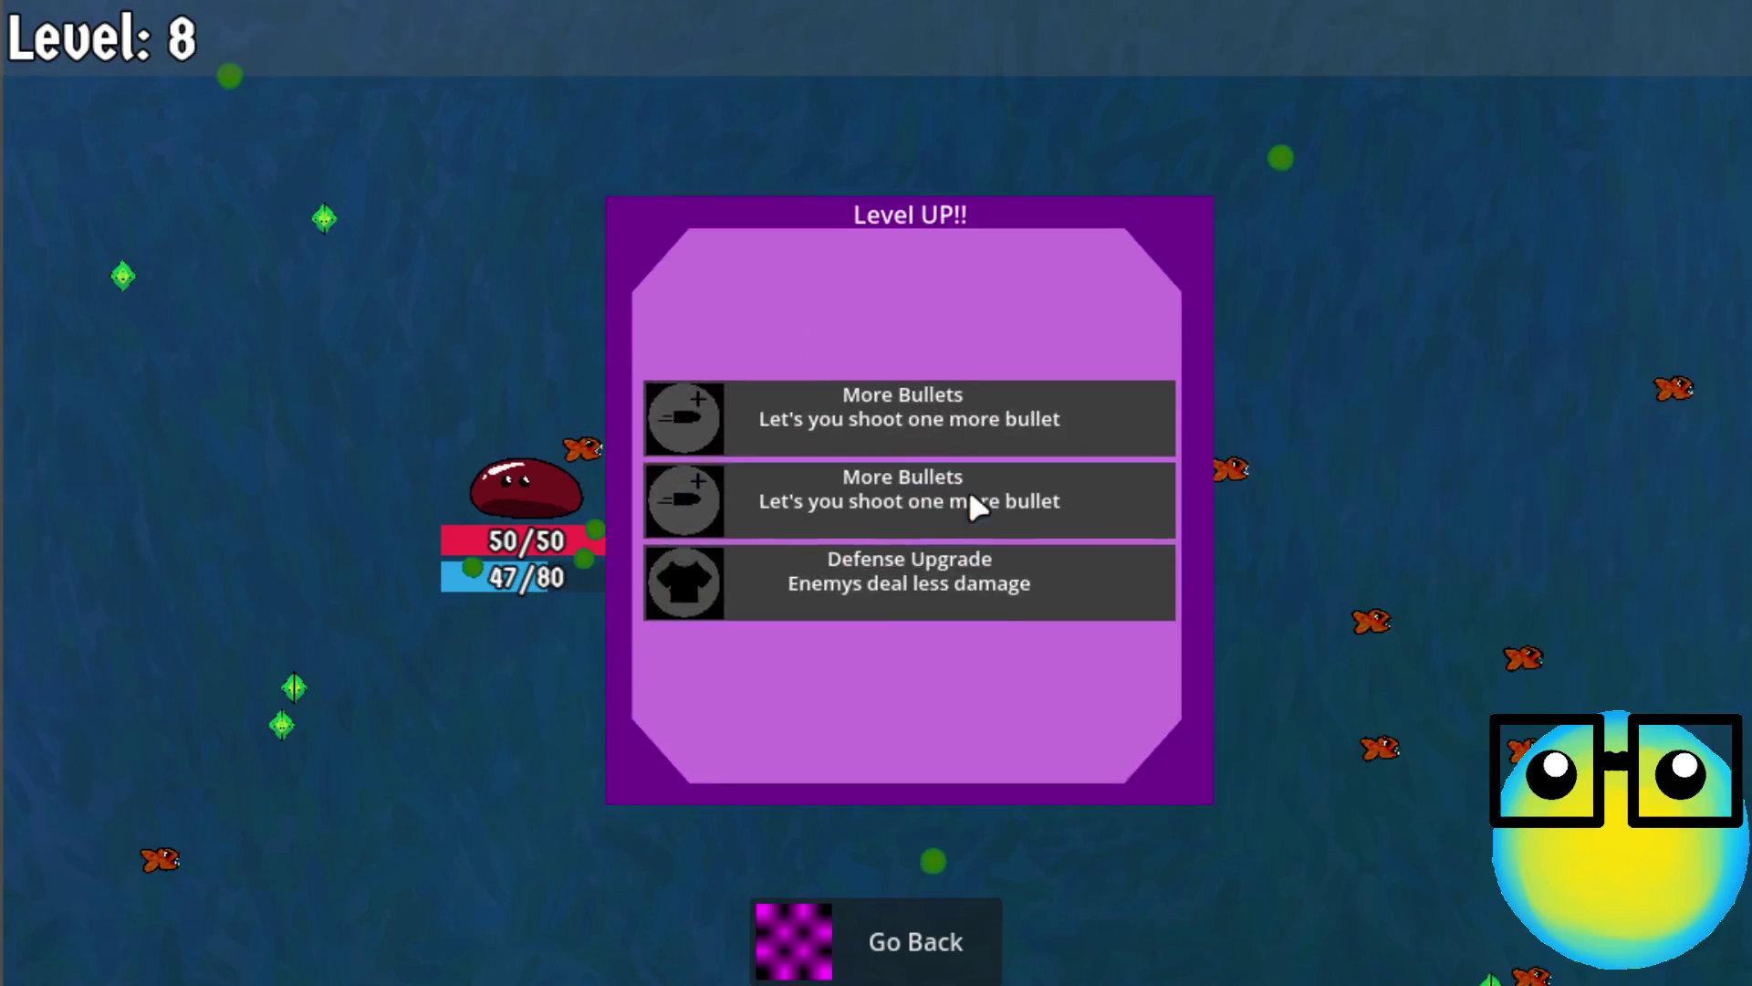
click(968, 493)
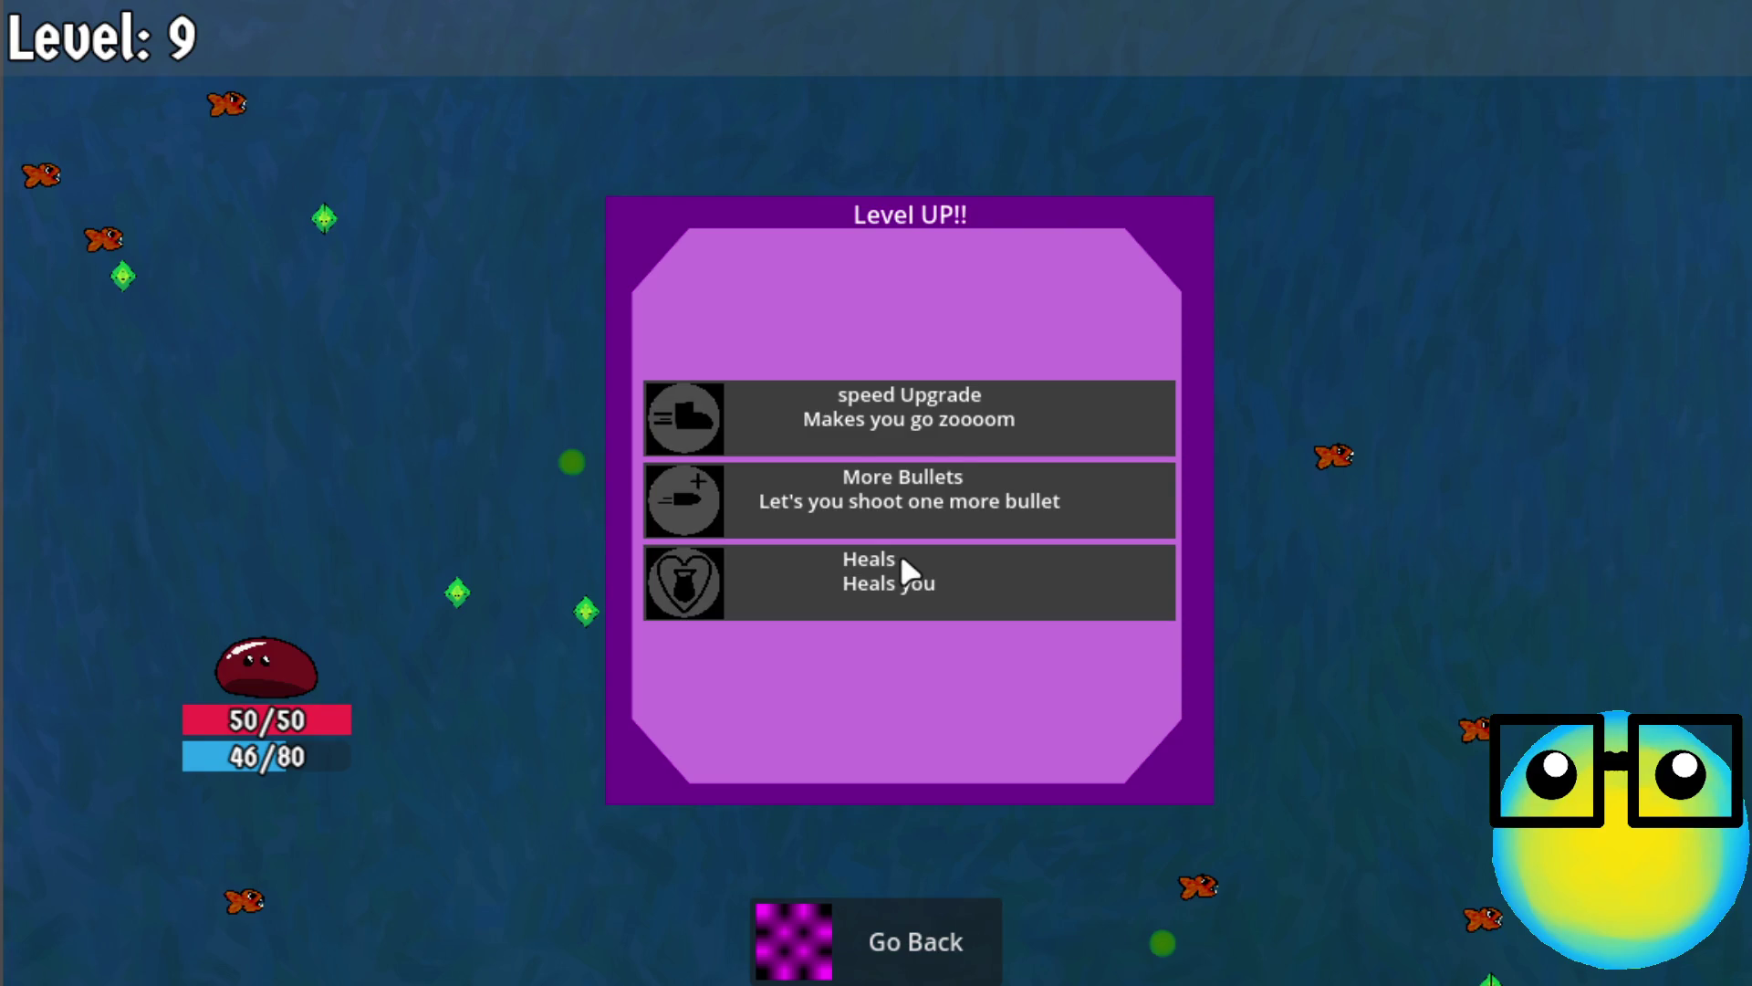
click(922, 504)
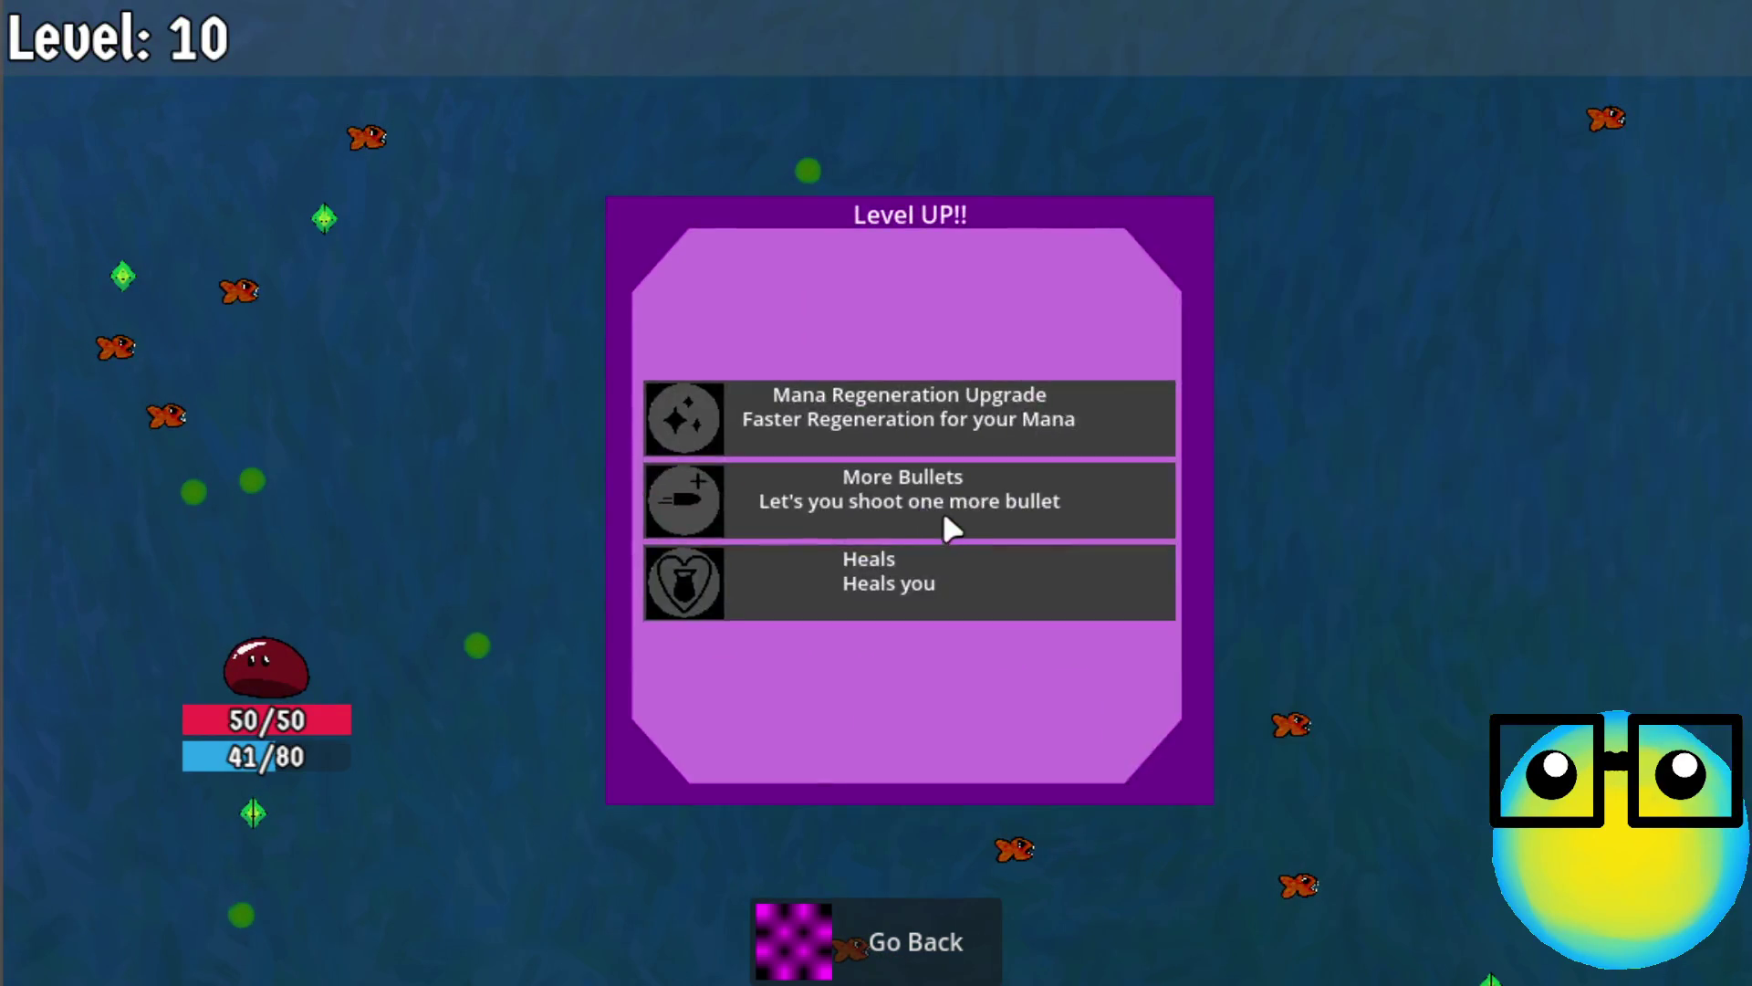
click(953, 520)
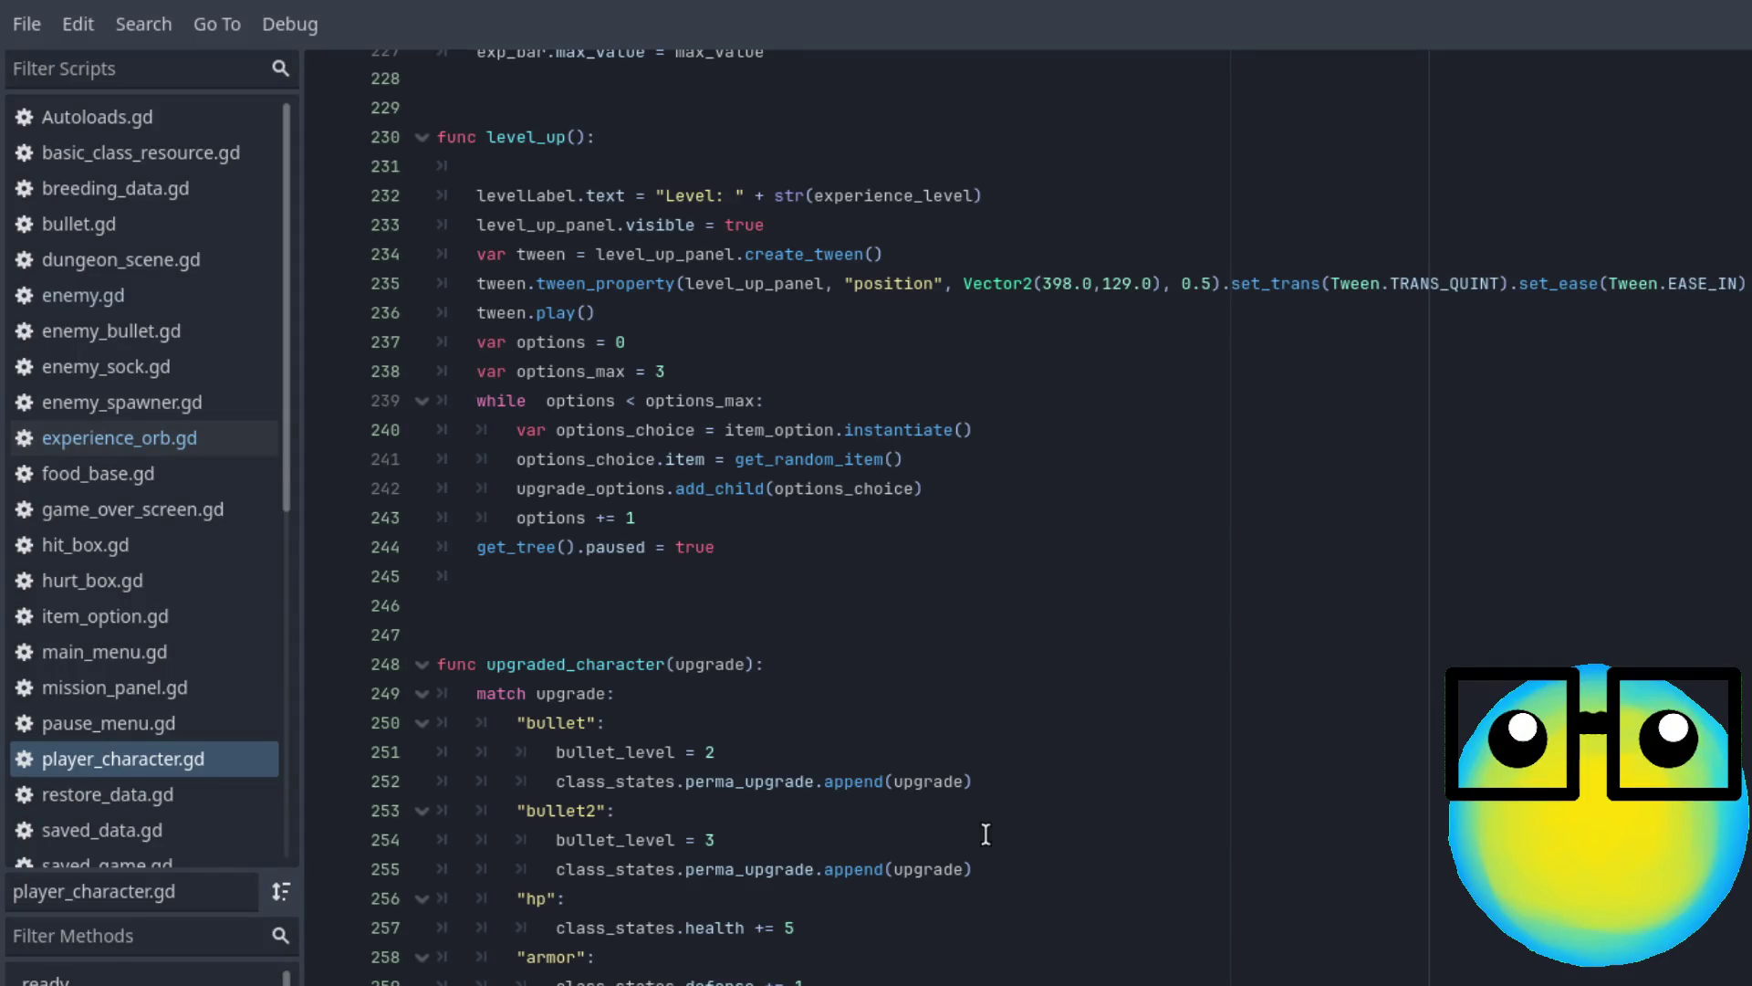
Declare var lvl_up = 0 on a new line after line 200 in calculate_exp
scroll(1036, 810, up, 3)
scroll(1038, 813, down, 1)
scroll(1038, 813, up, 5)
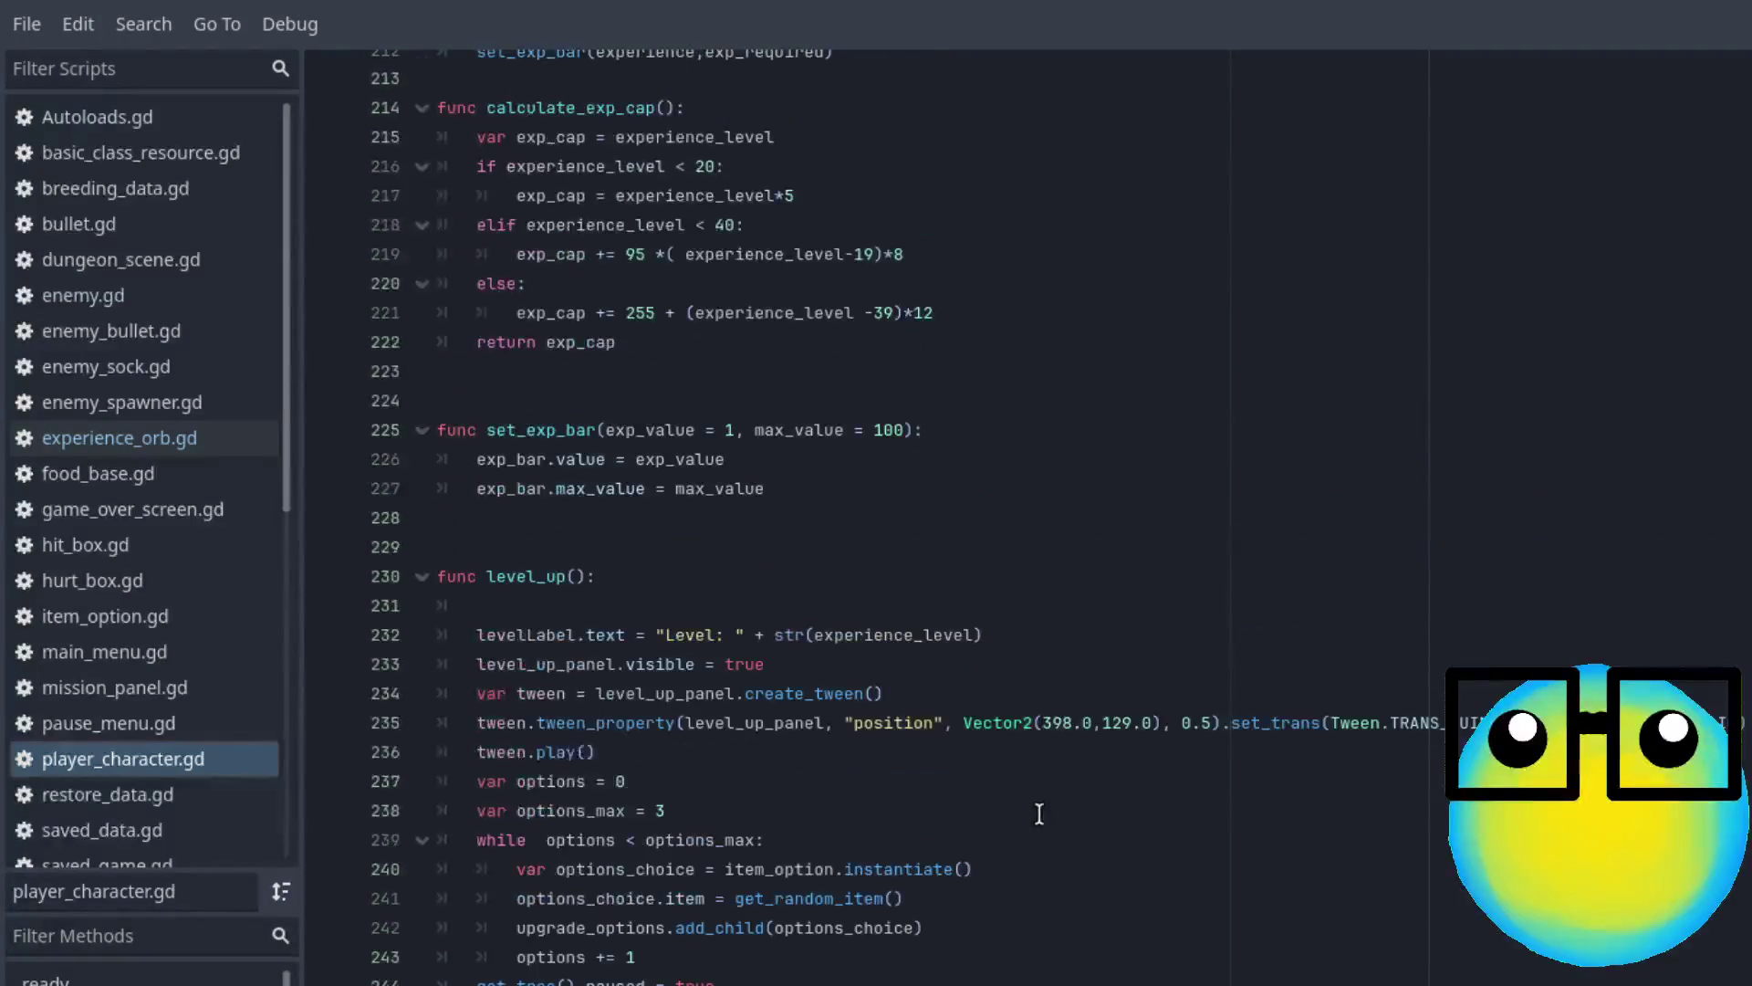
scroll(878, 763, up, 1)
scroll(880, 760, up, 2)
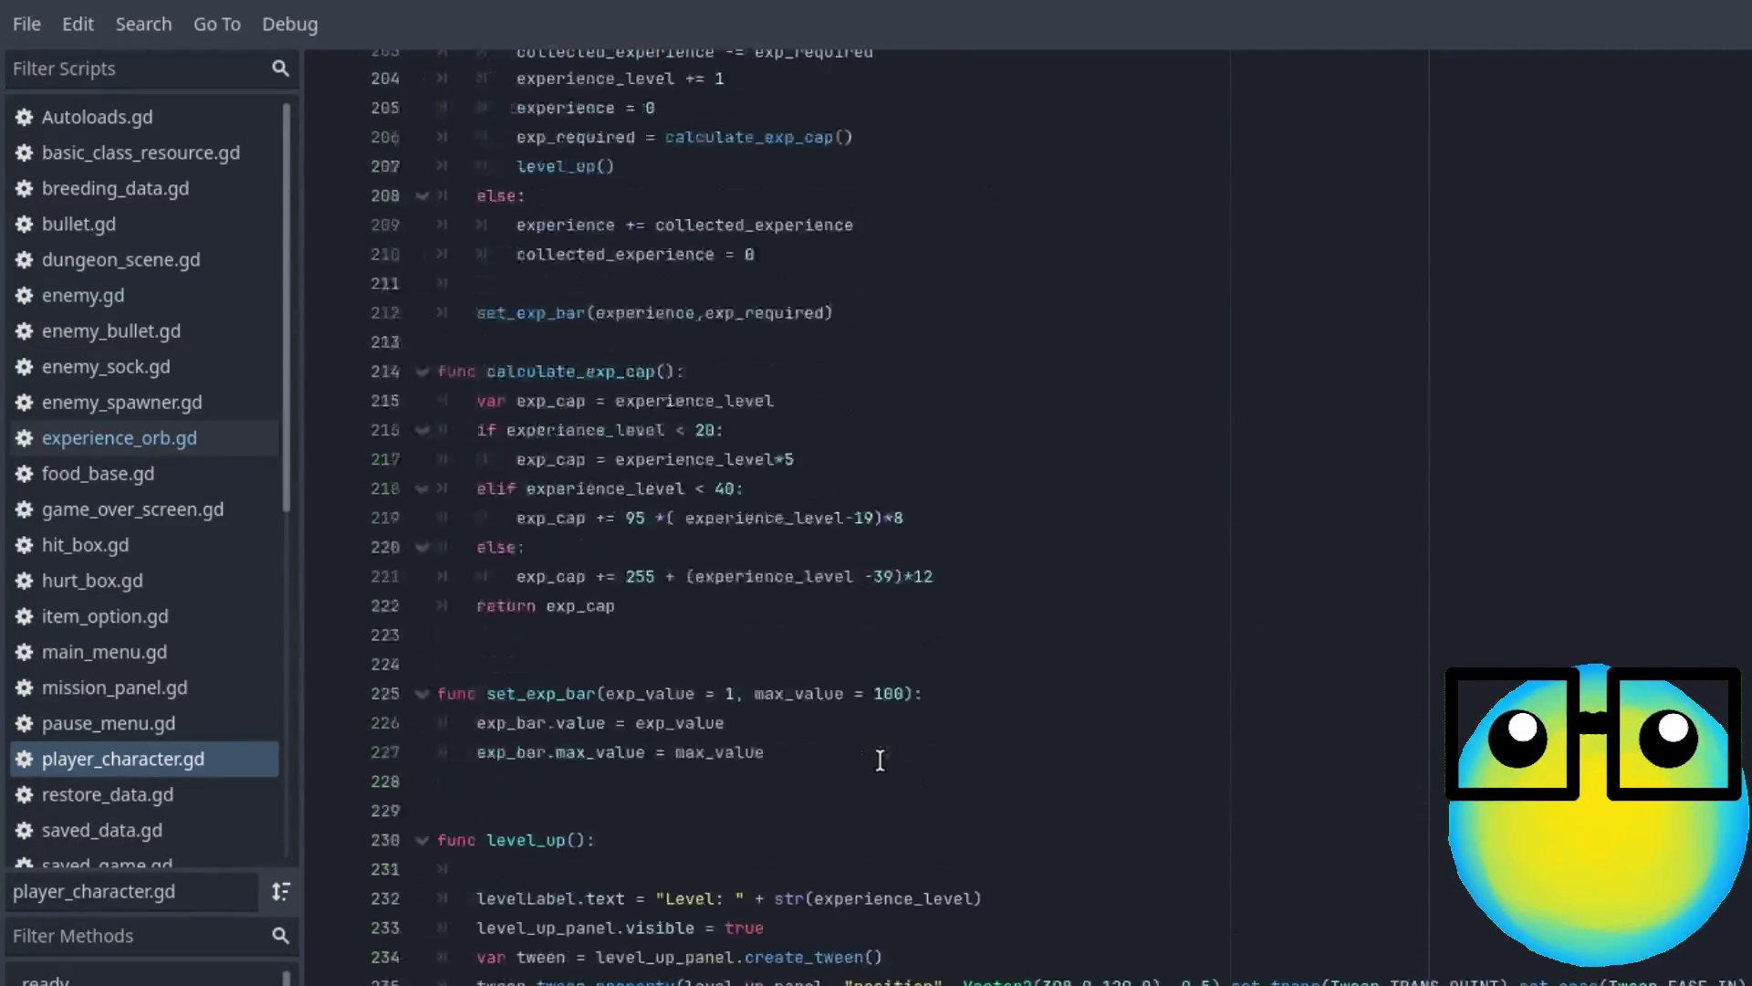
scroll(879, 760, up, 5)
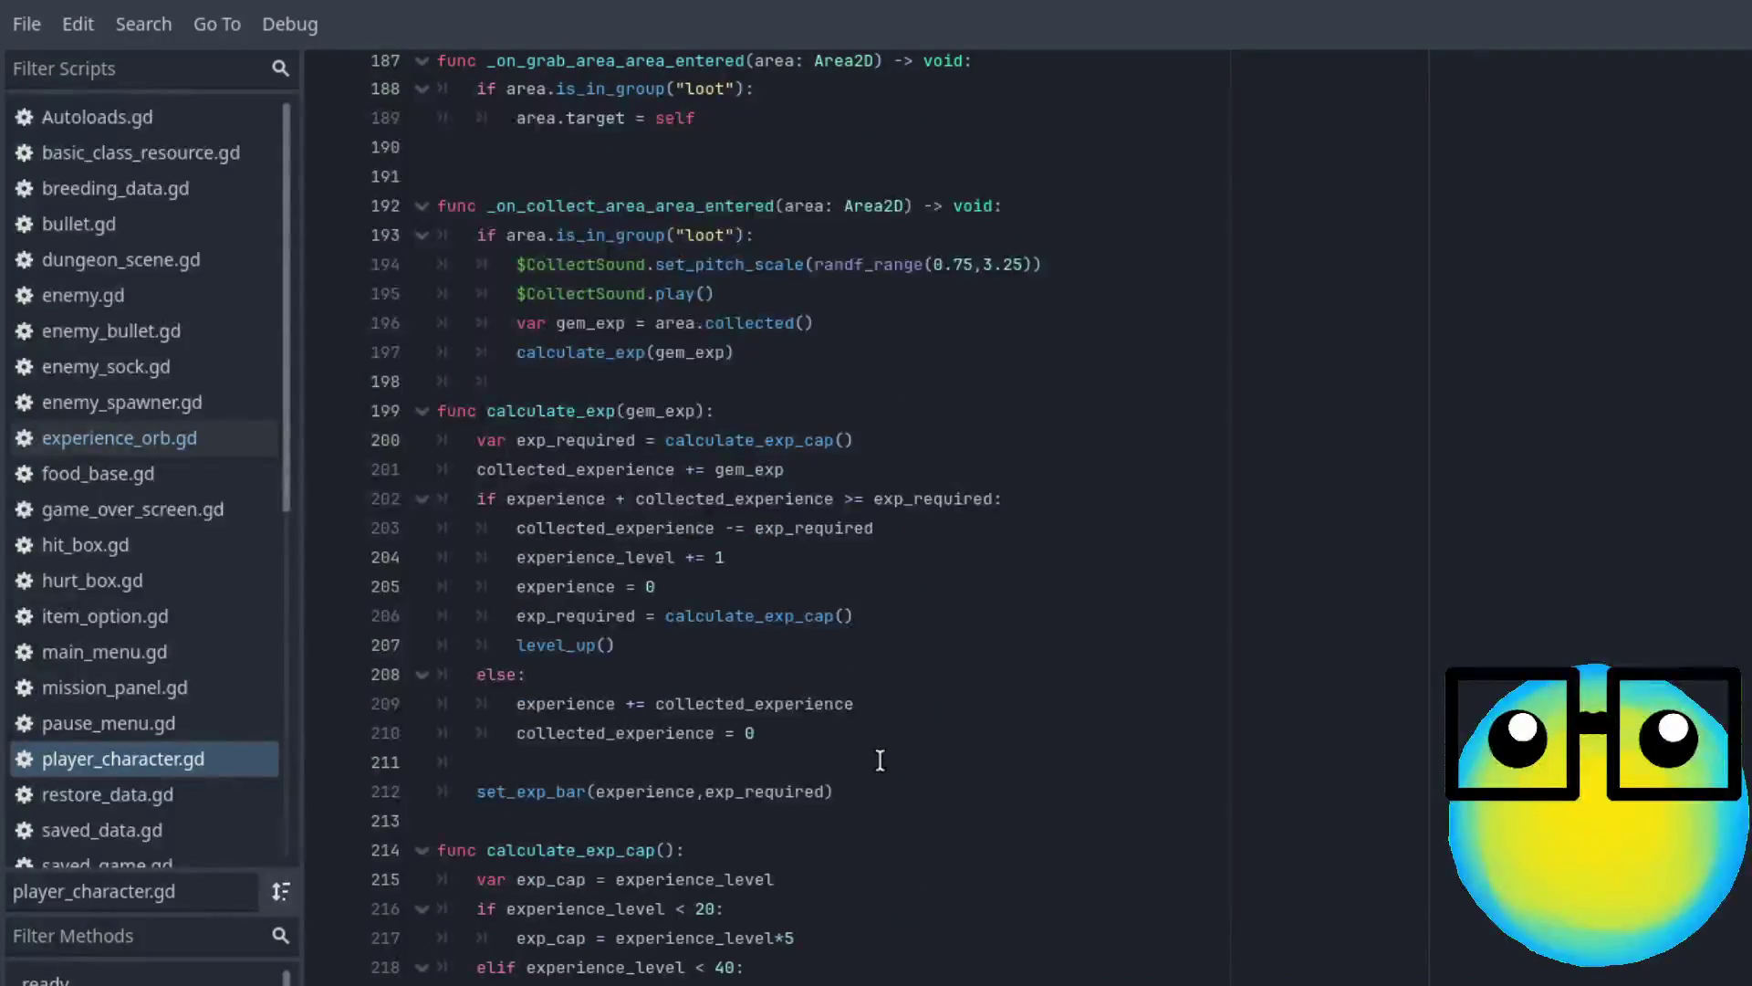
scroll(878, 761, up, 2)
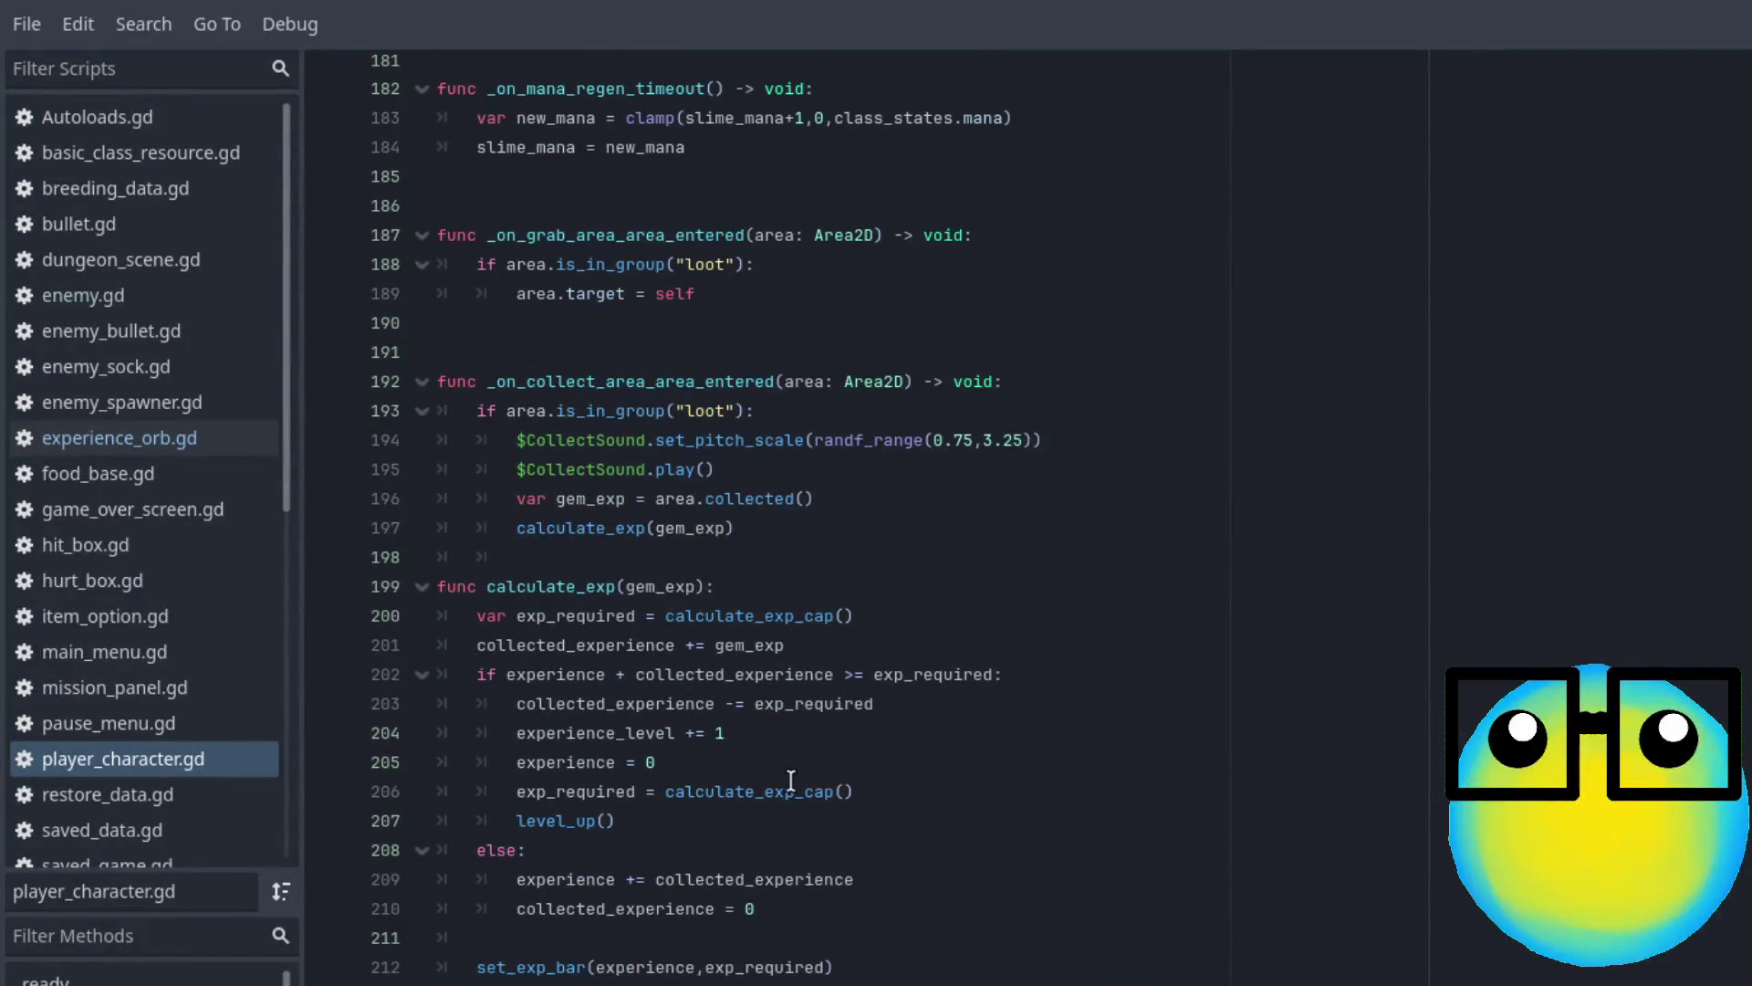
click(980, 618)
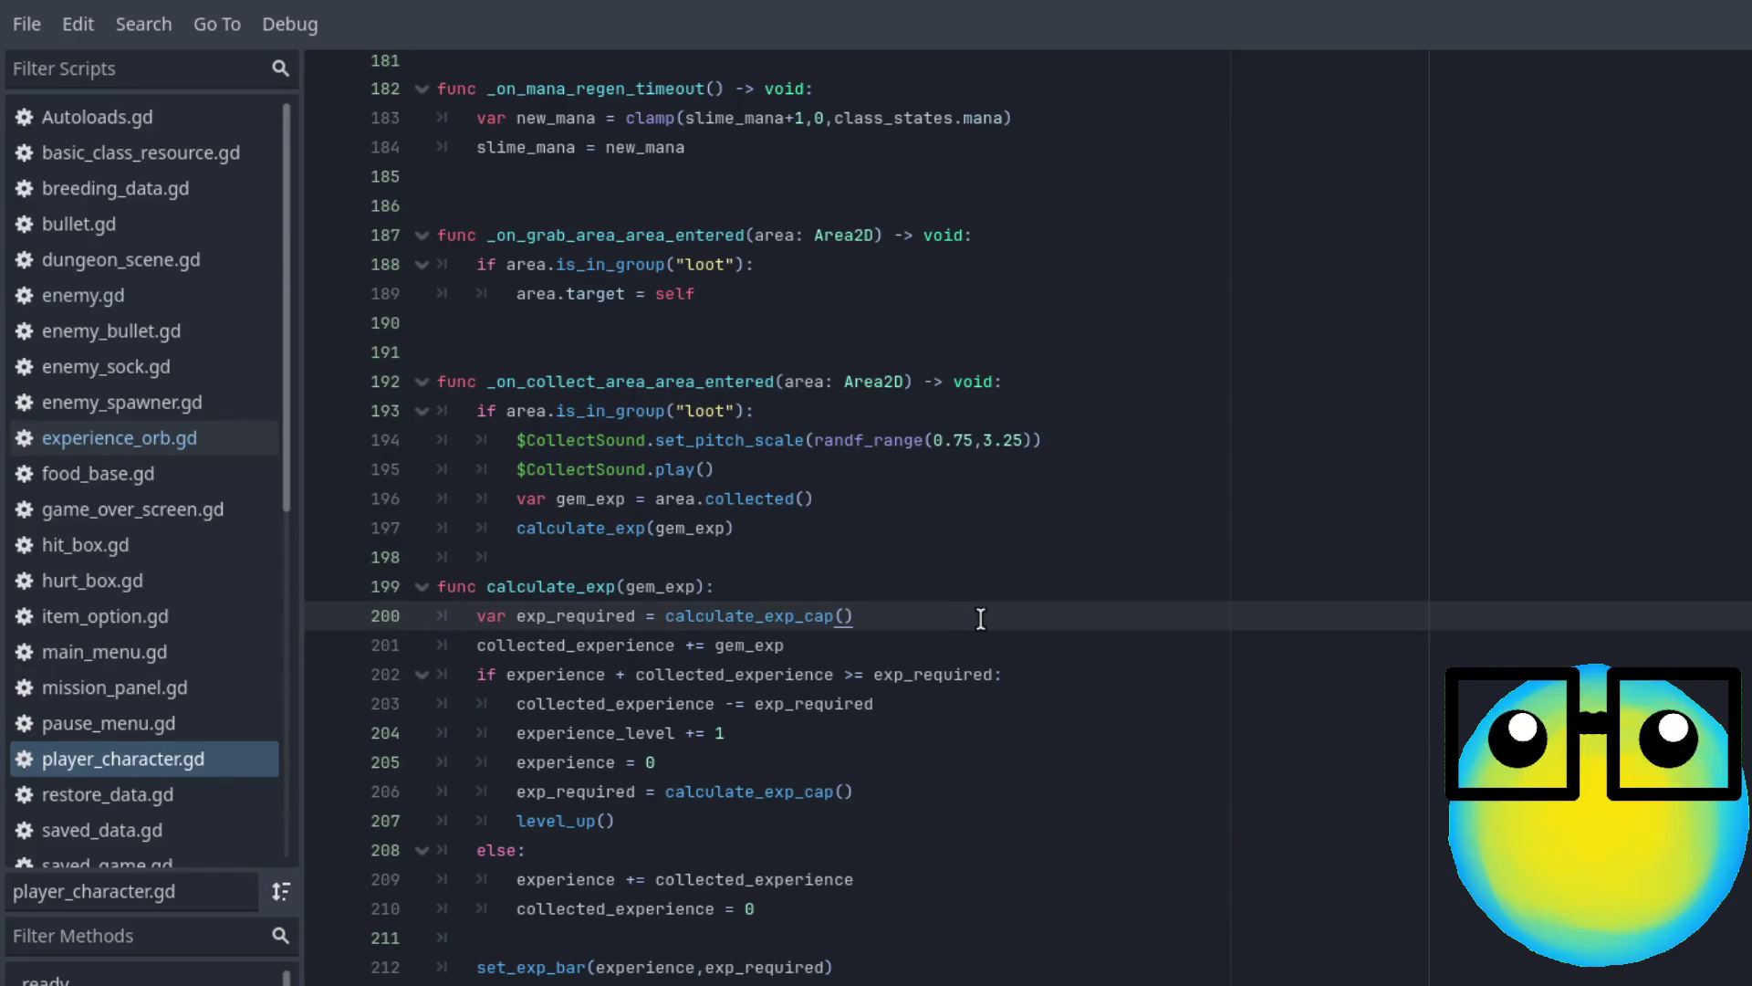
key(Return)
text(var lvl_)
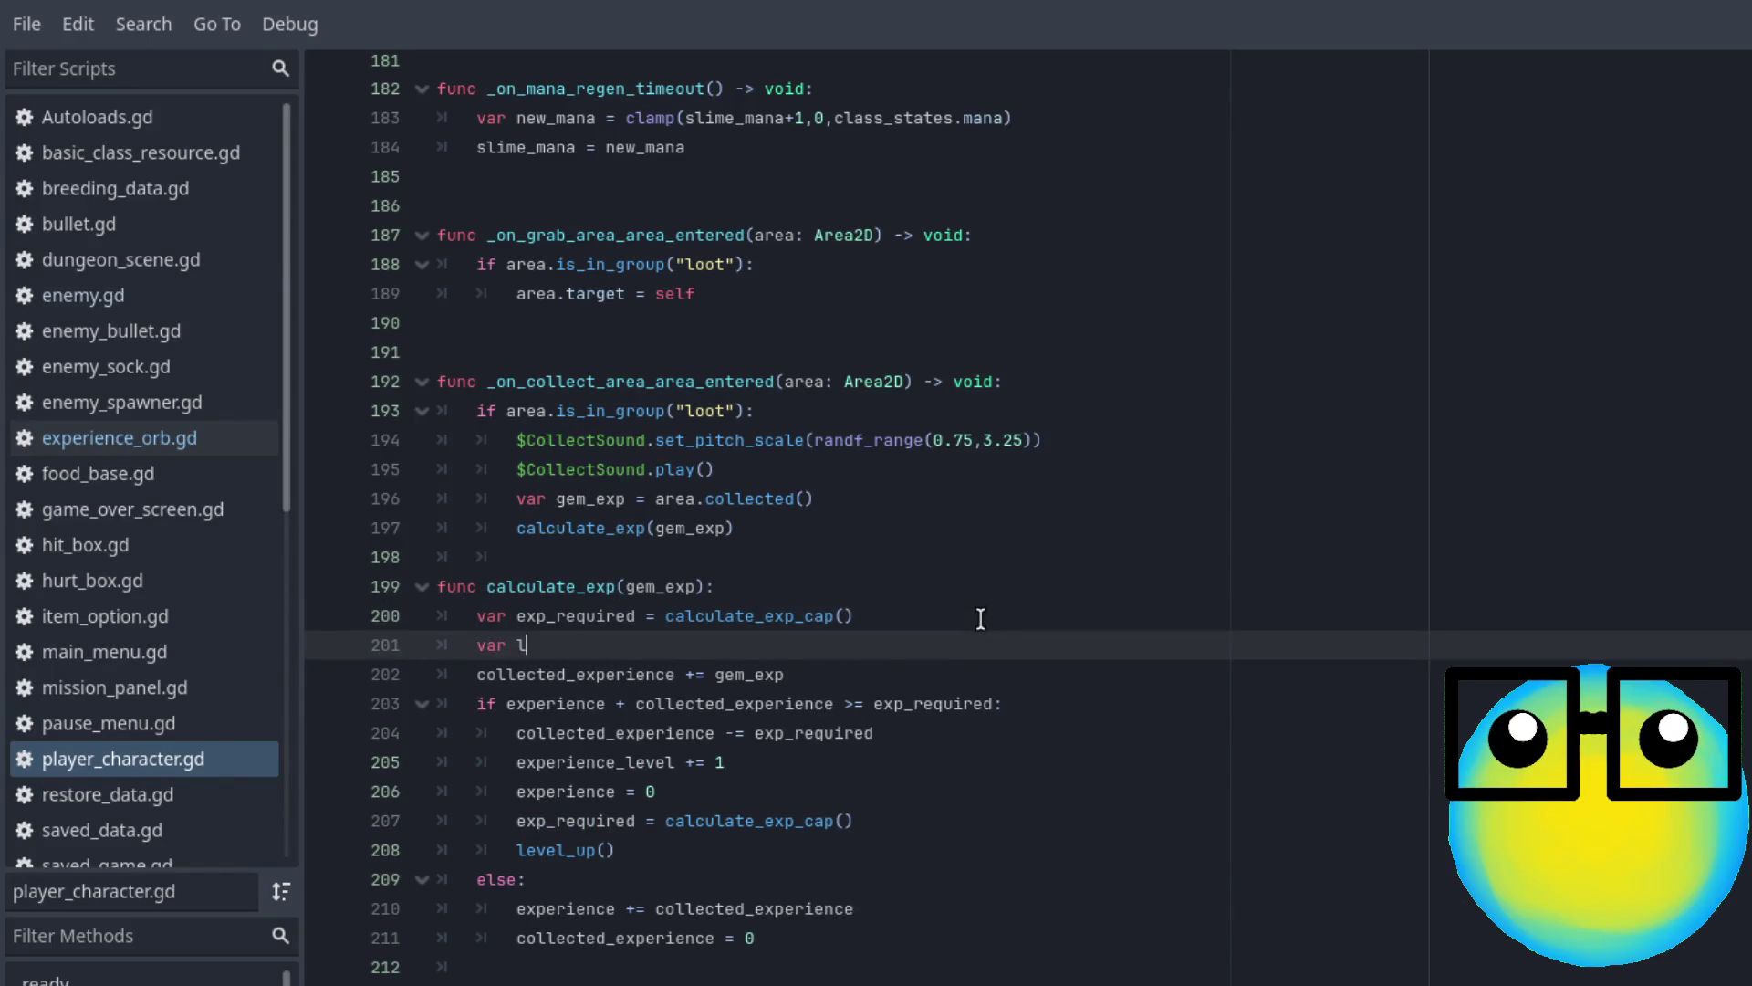
text(up = )
text(0)
Replace the level_up() call on line 208 with lvl_up += 1 and save
drag(644, 849, 403, 855)
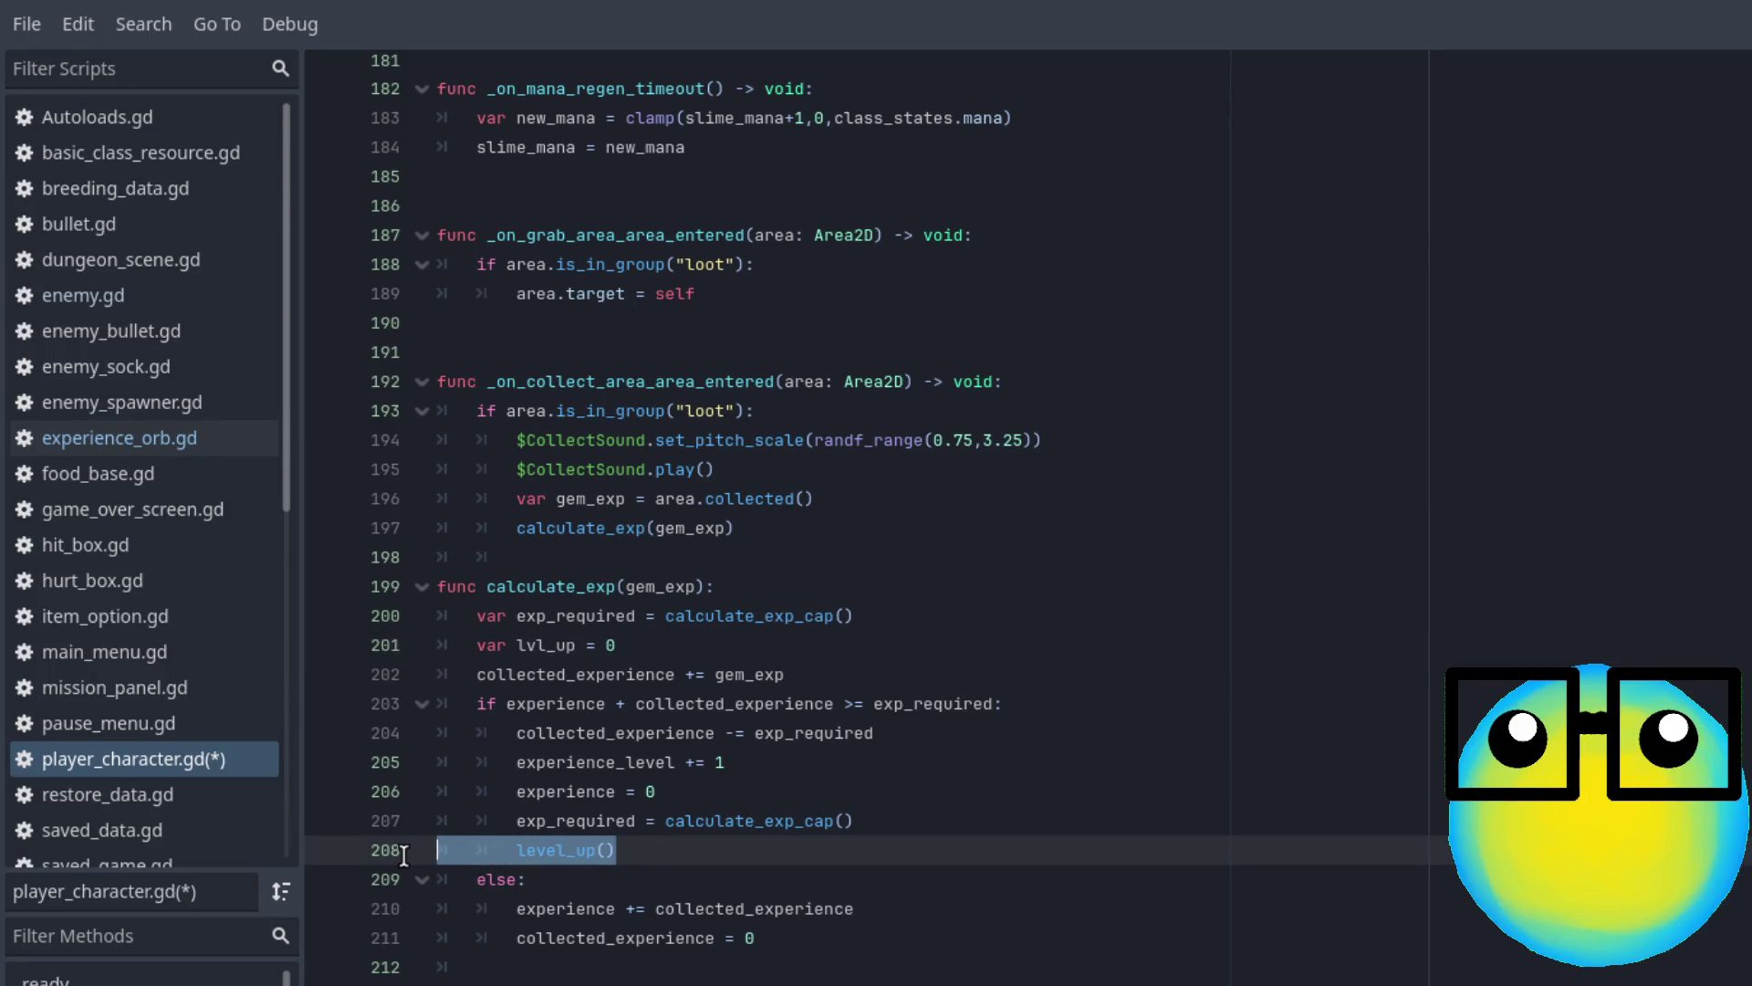
key(BackSpace)
key(BackSpace)
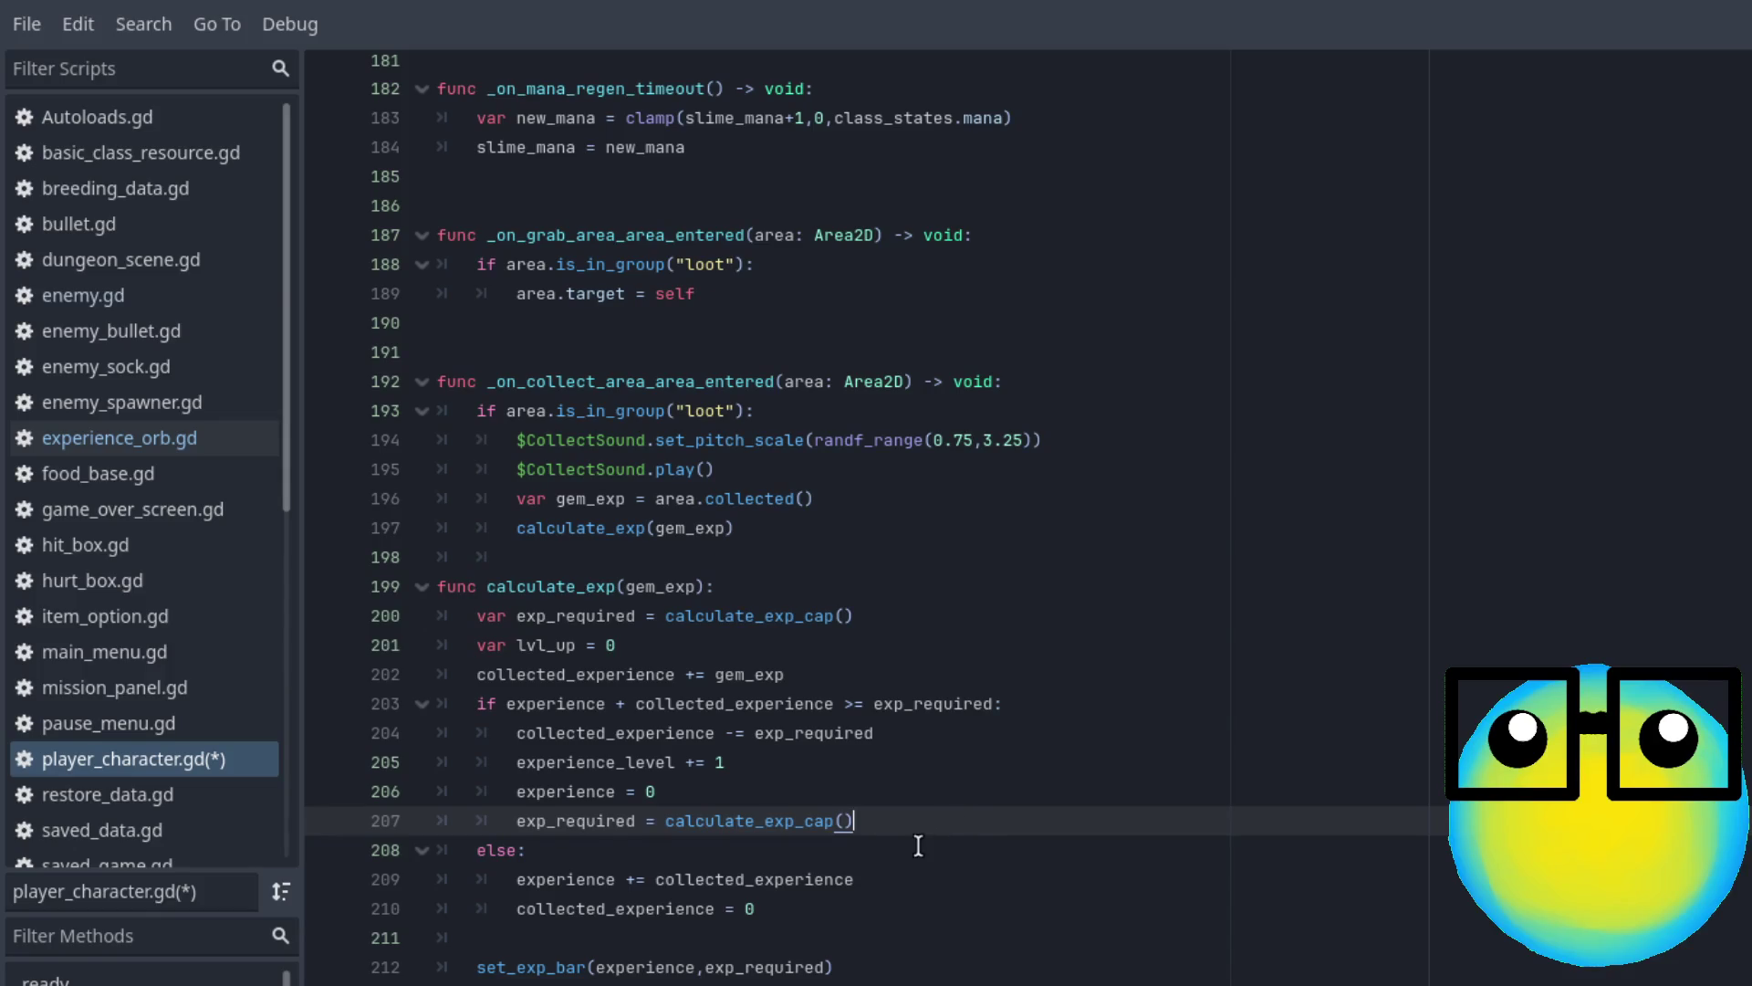
key(Return)
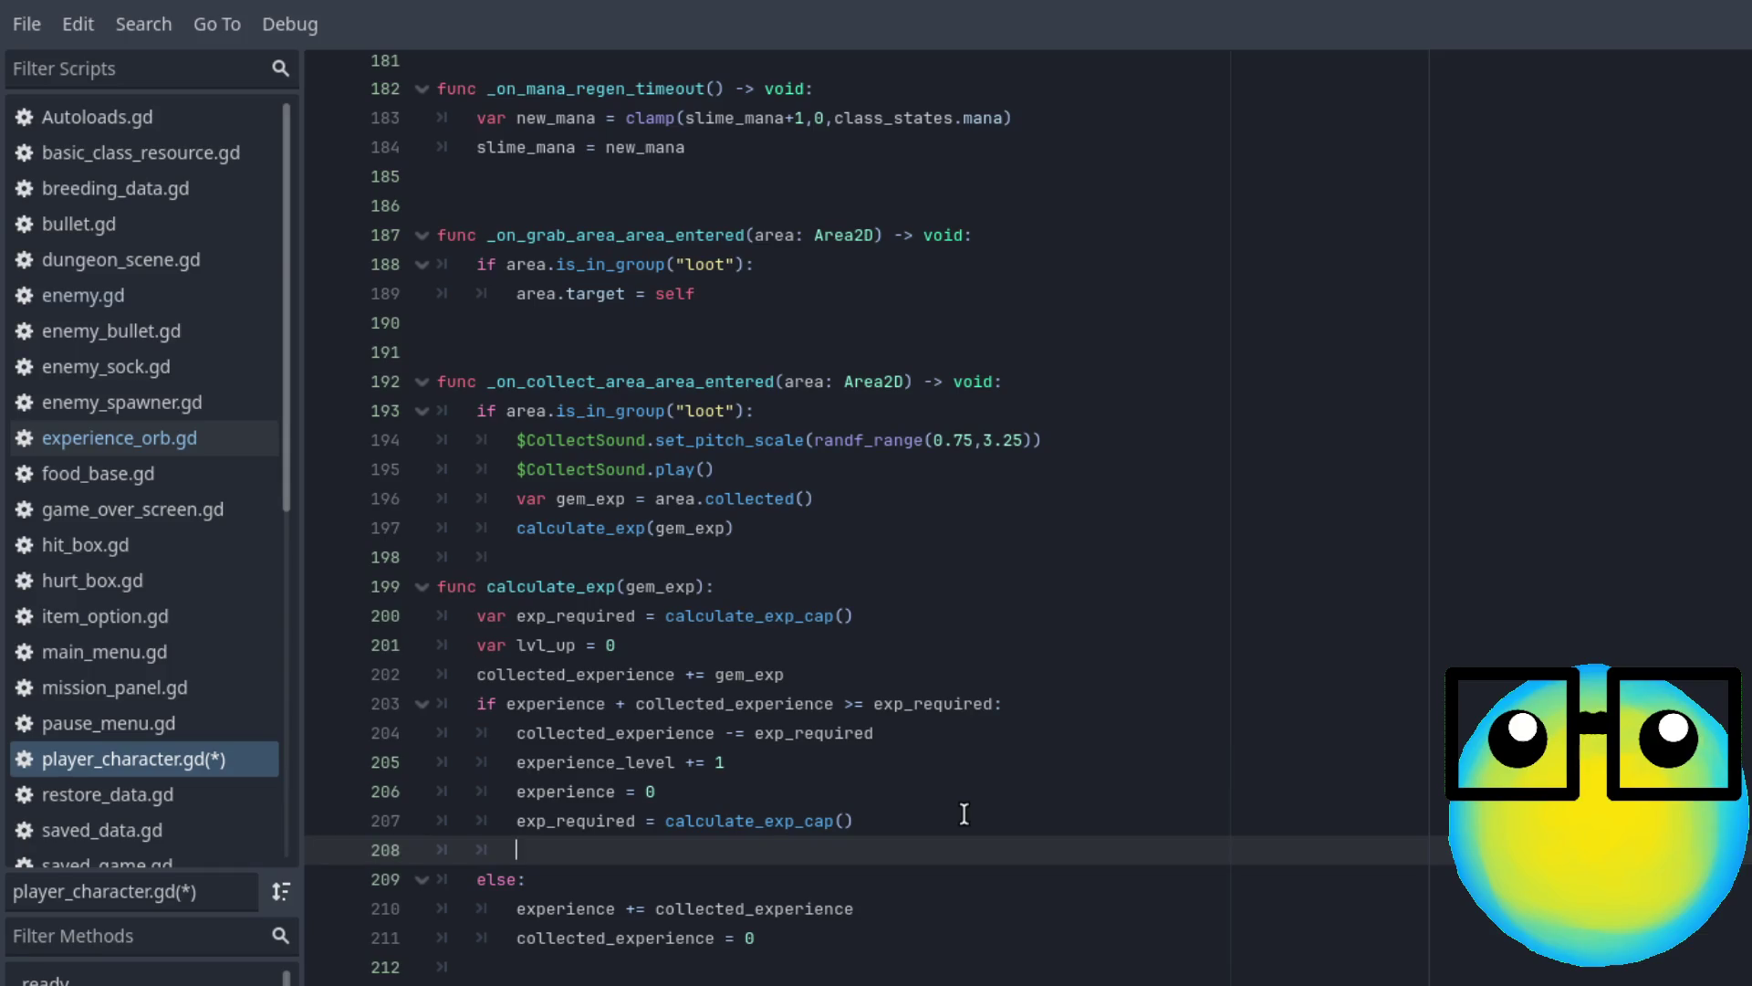
text(lv)
key(Return)
text(+= 1)
key(ctrl+s)
Delete the local lvl_up declaration on line 201
click(375, 645)
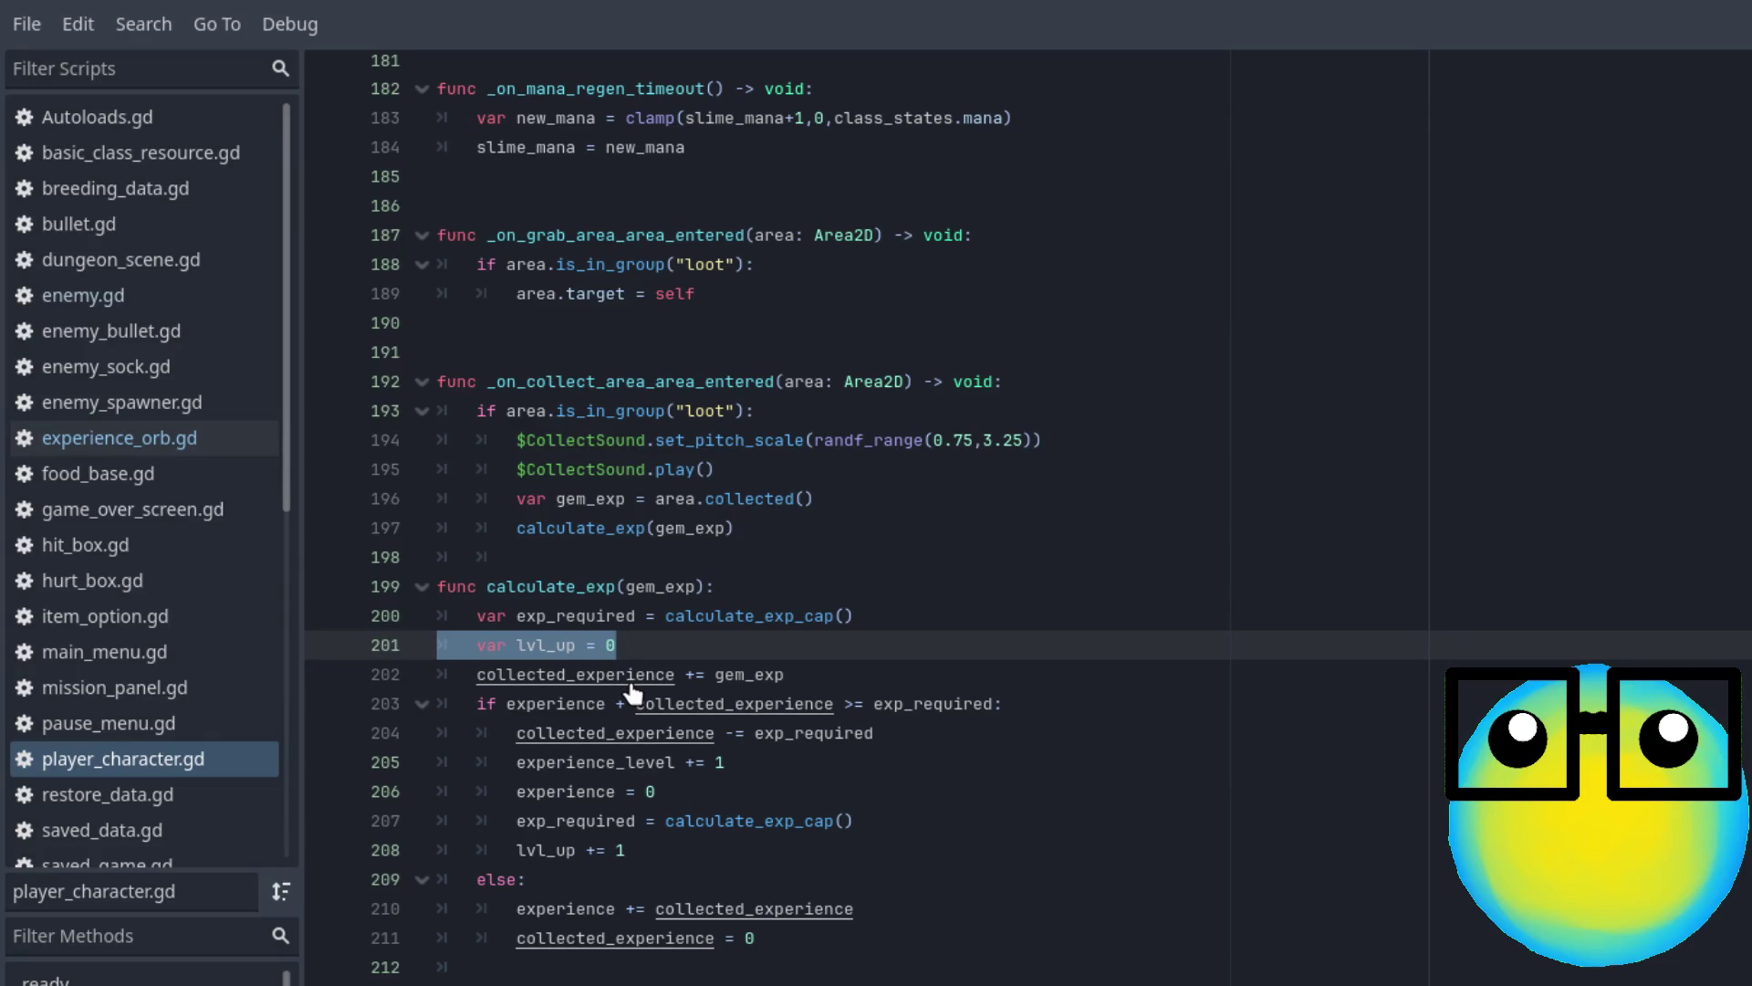
key(BackSpace)
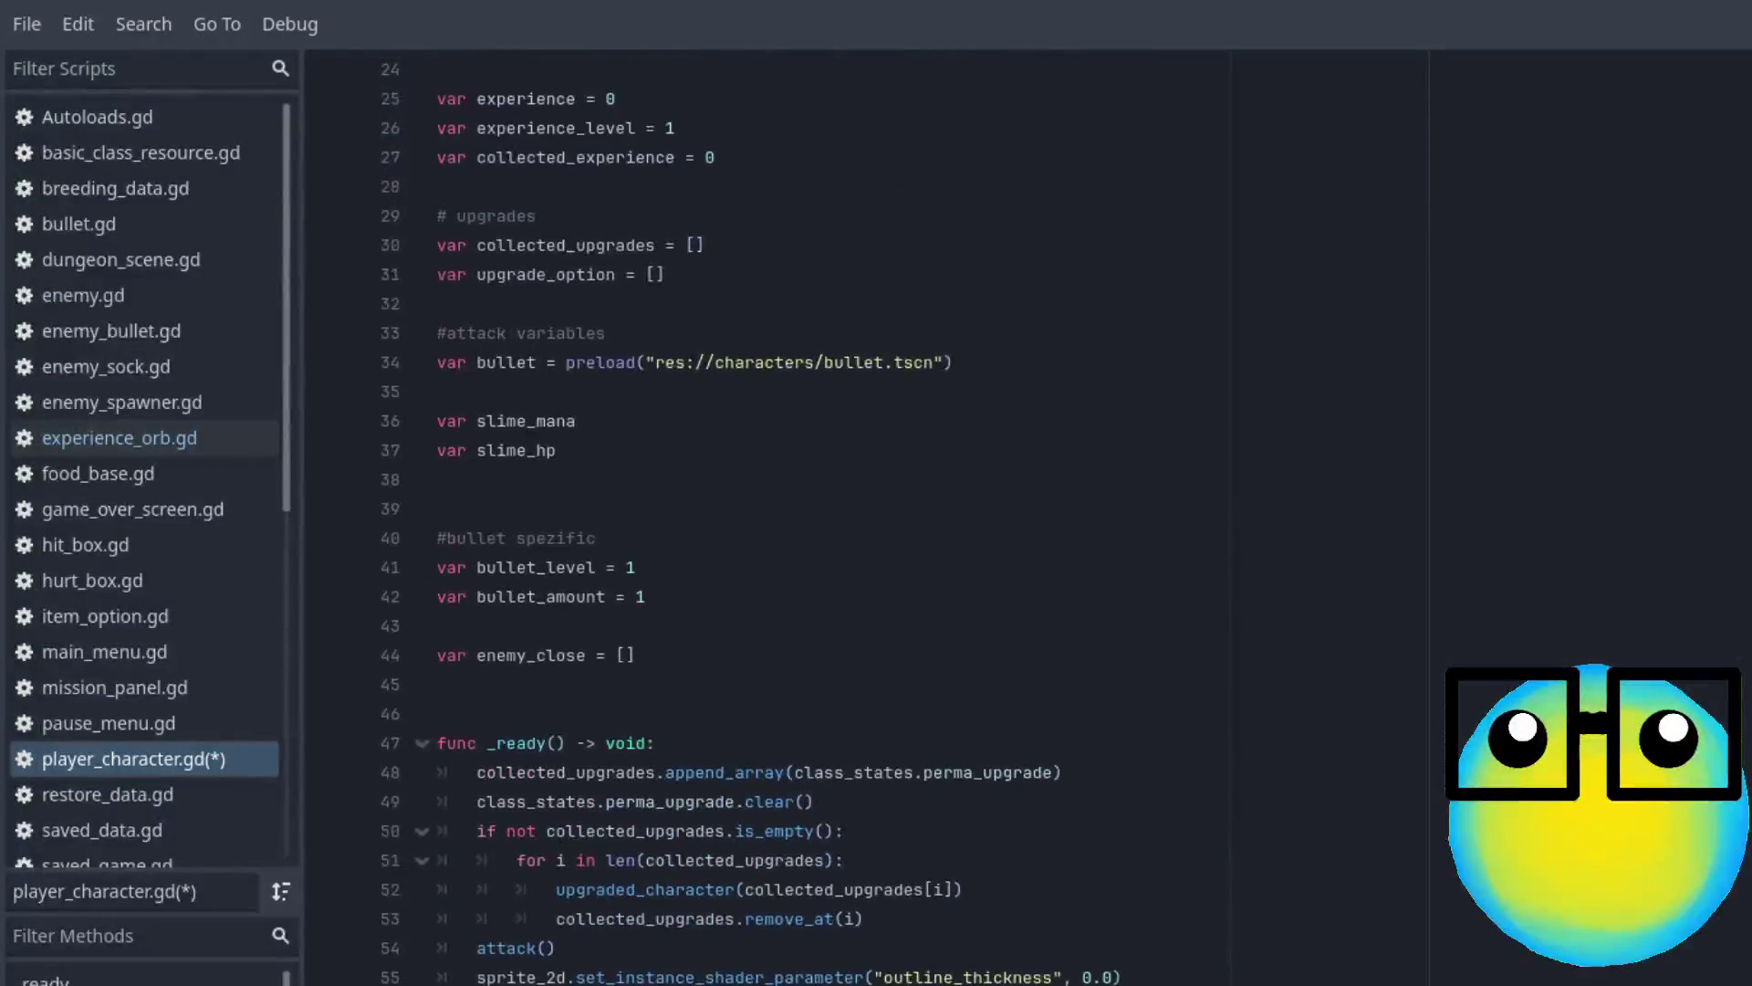
scroll(634, 326, up, 1)
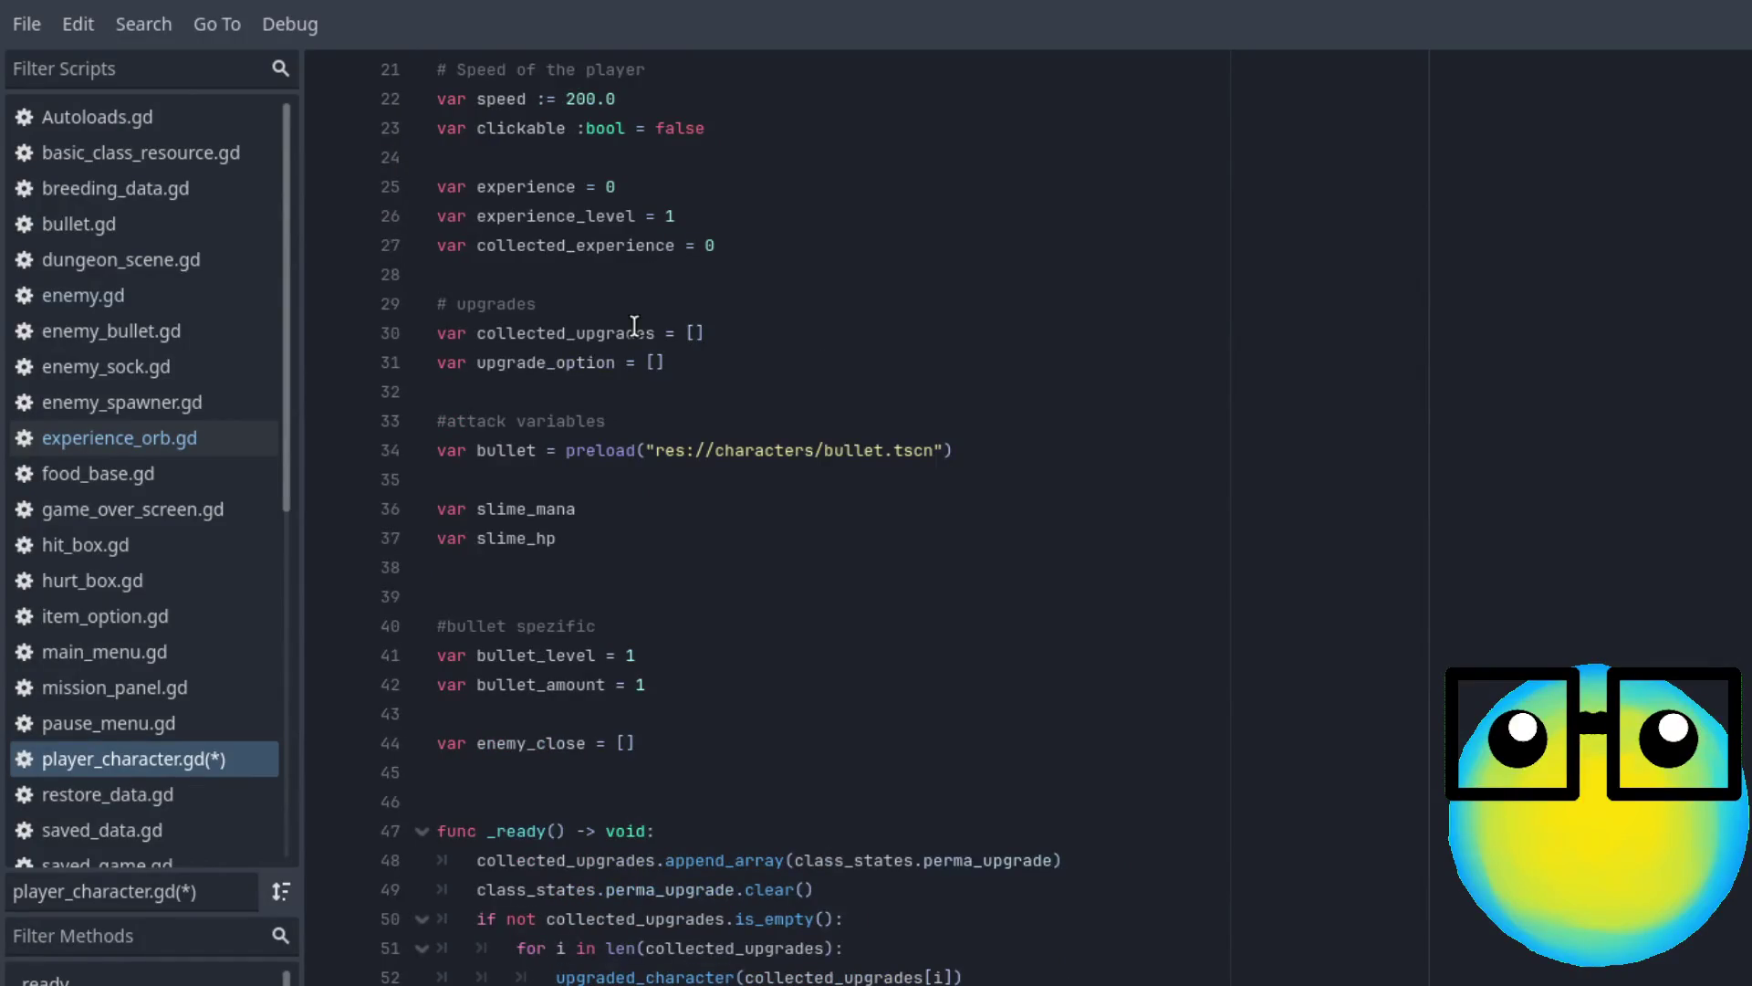
click(760, 247)
Declare var lvl_up = 0 at column zero below collected_experience and save
key(Return)
key(Return)
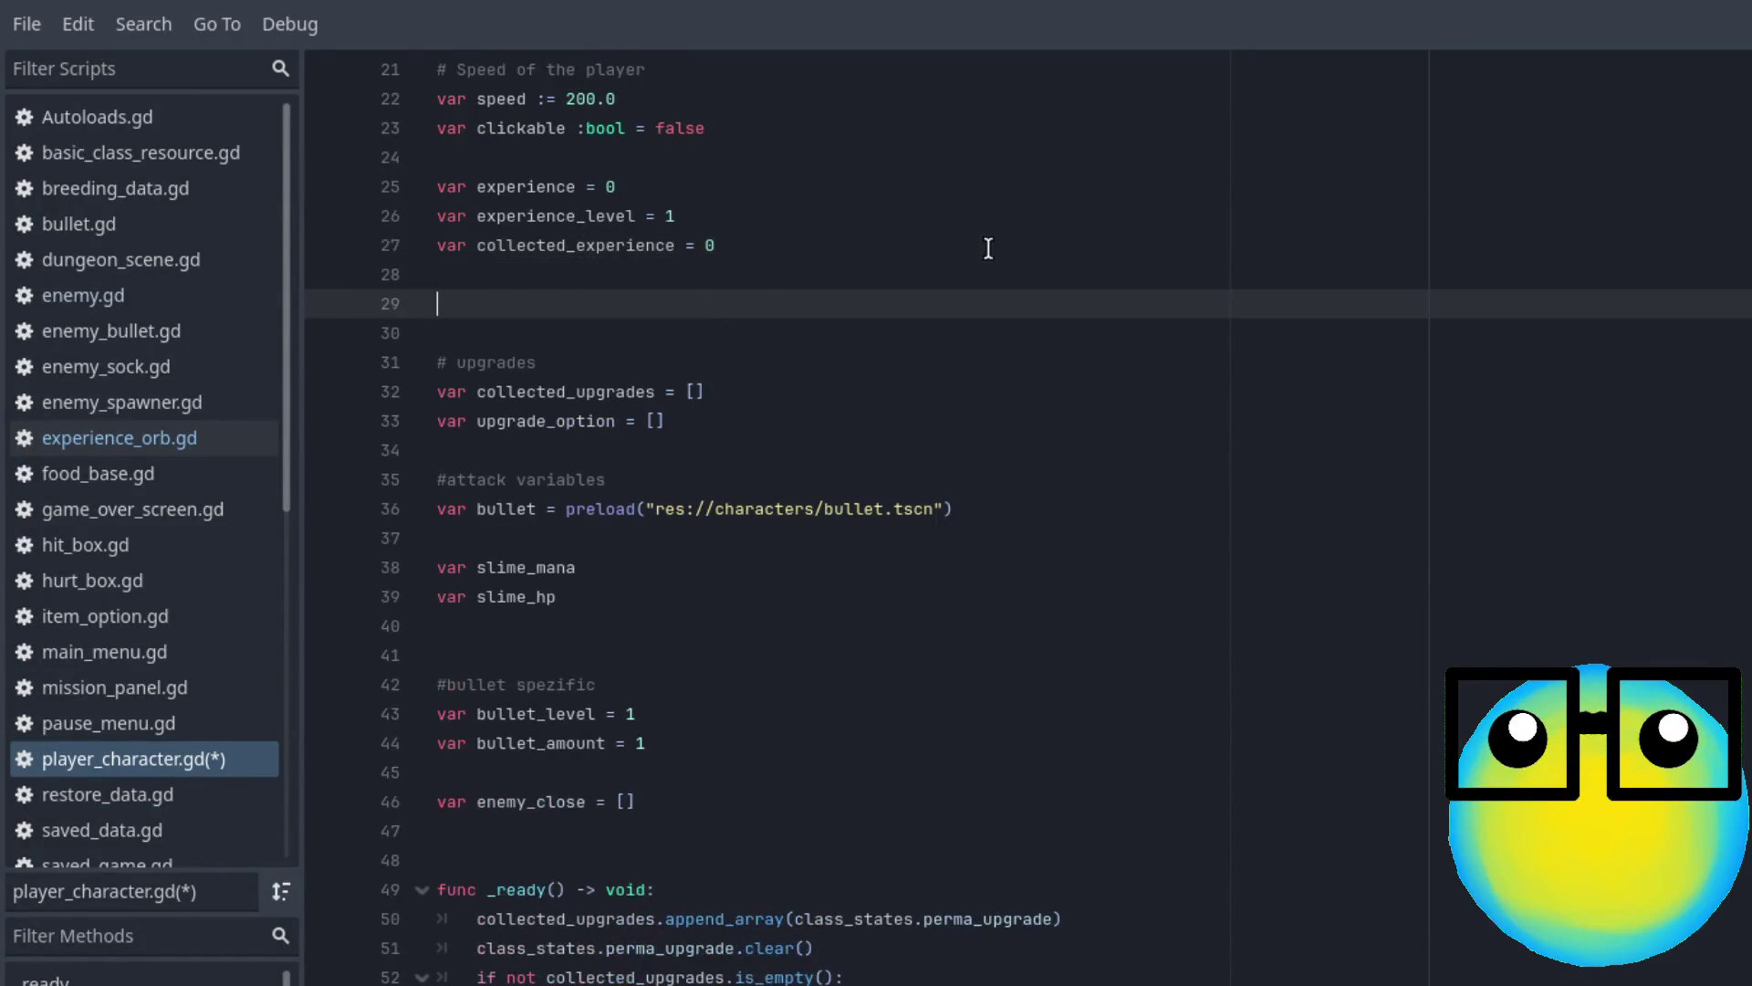
key(Tab)
text(var lvl_up = 0)
key(Home)
key(BackSpace)
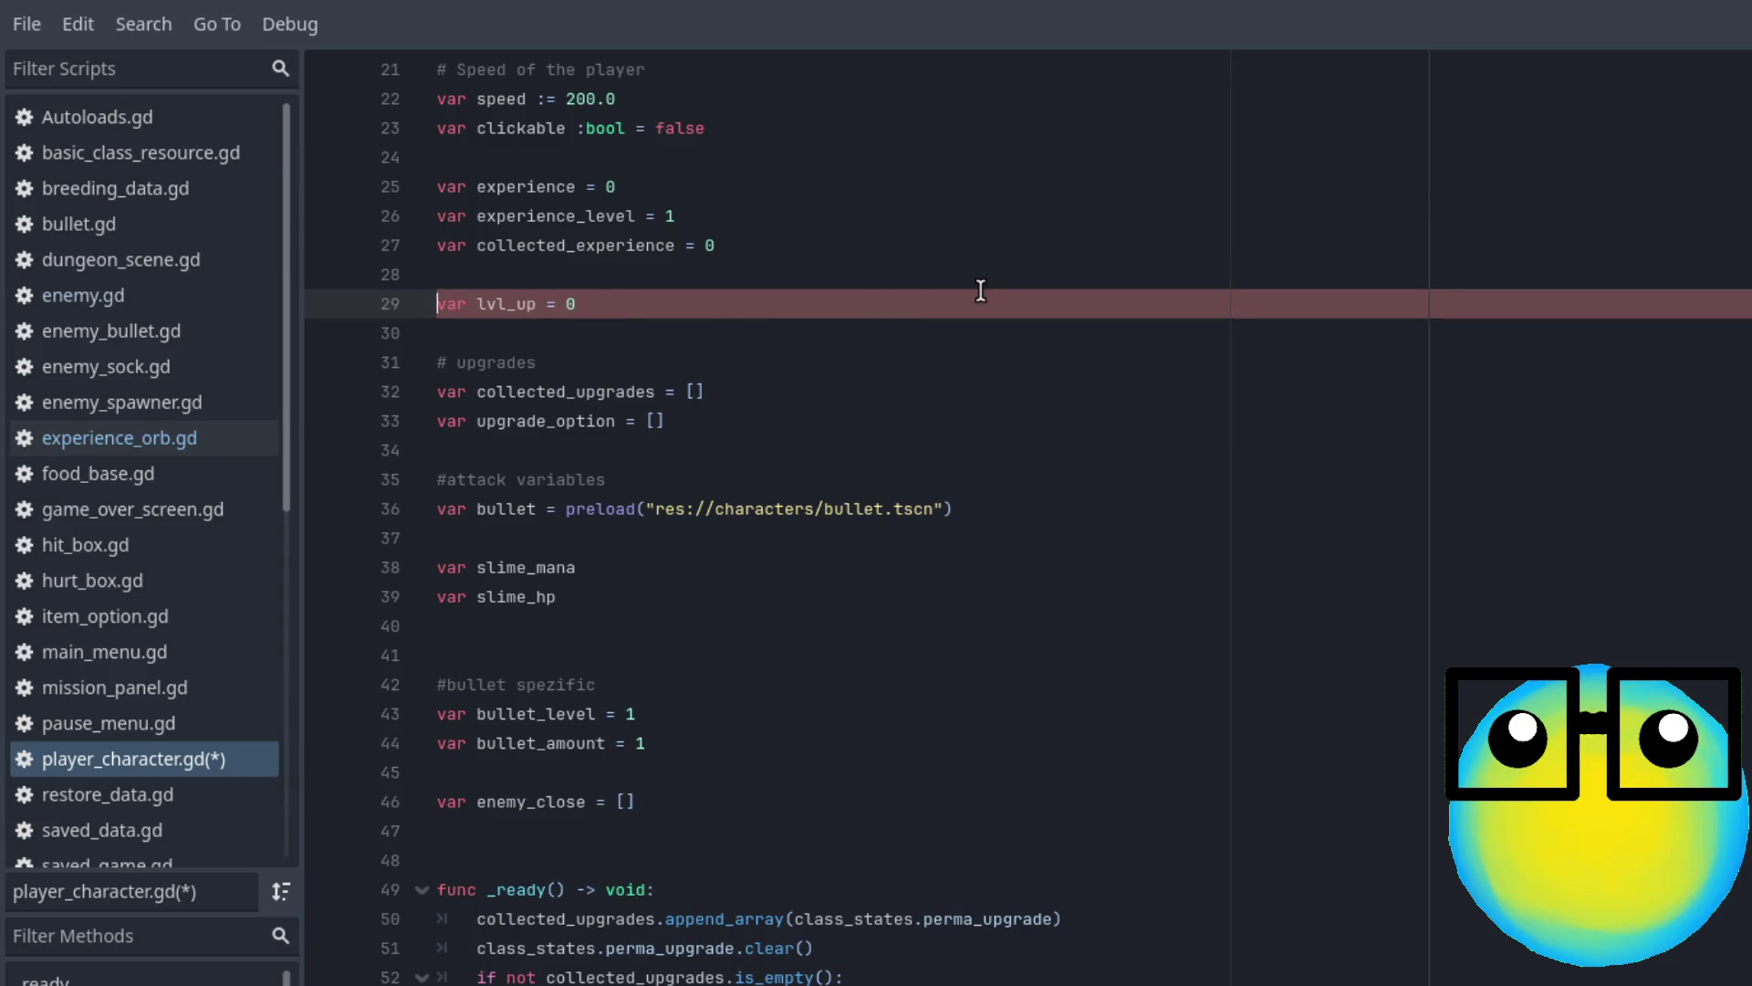
key(ctrl+s)
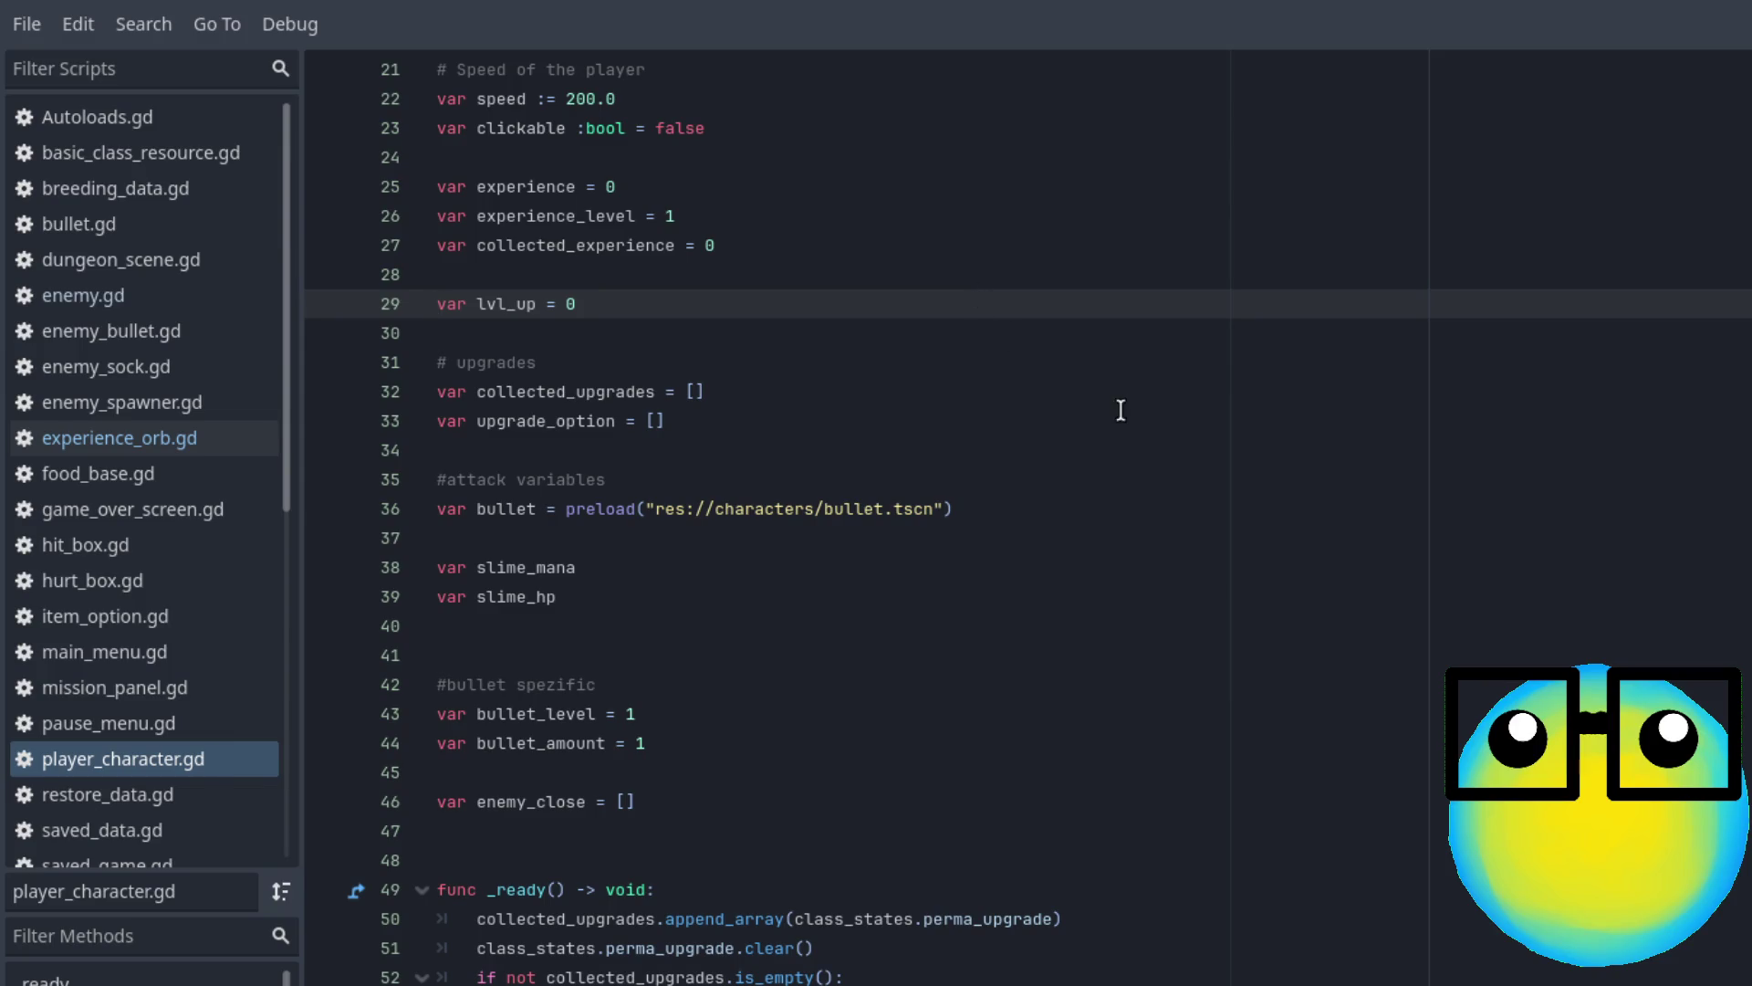
End _physics_process with 'if lvl_up > 0: level_up()' and save the script
scroll(803, 520, down, 10)
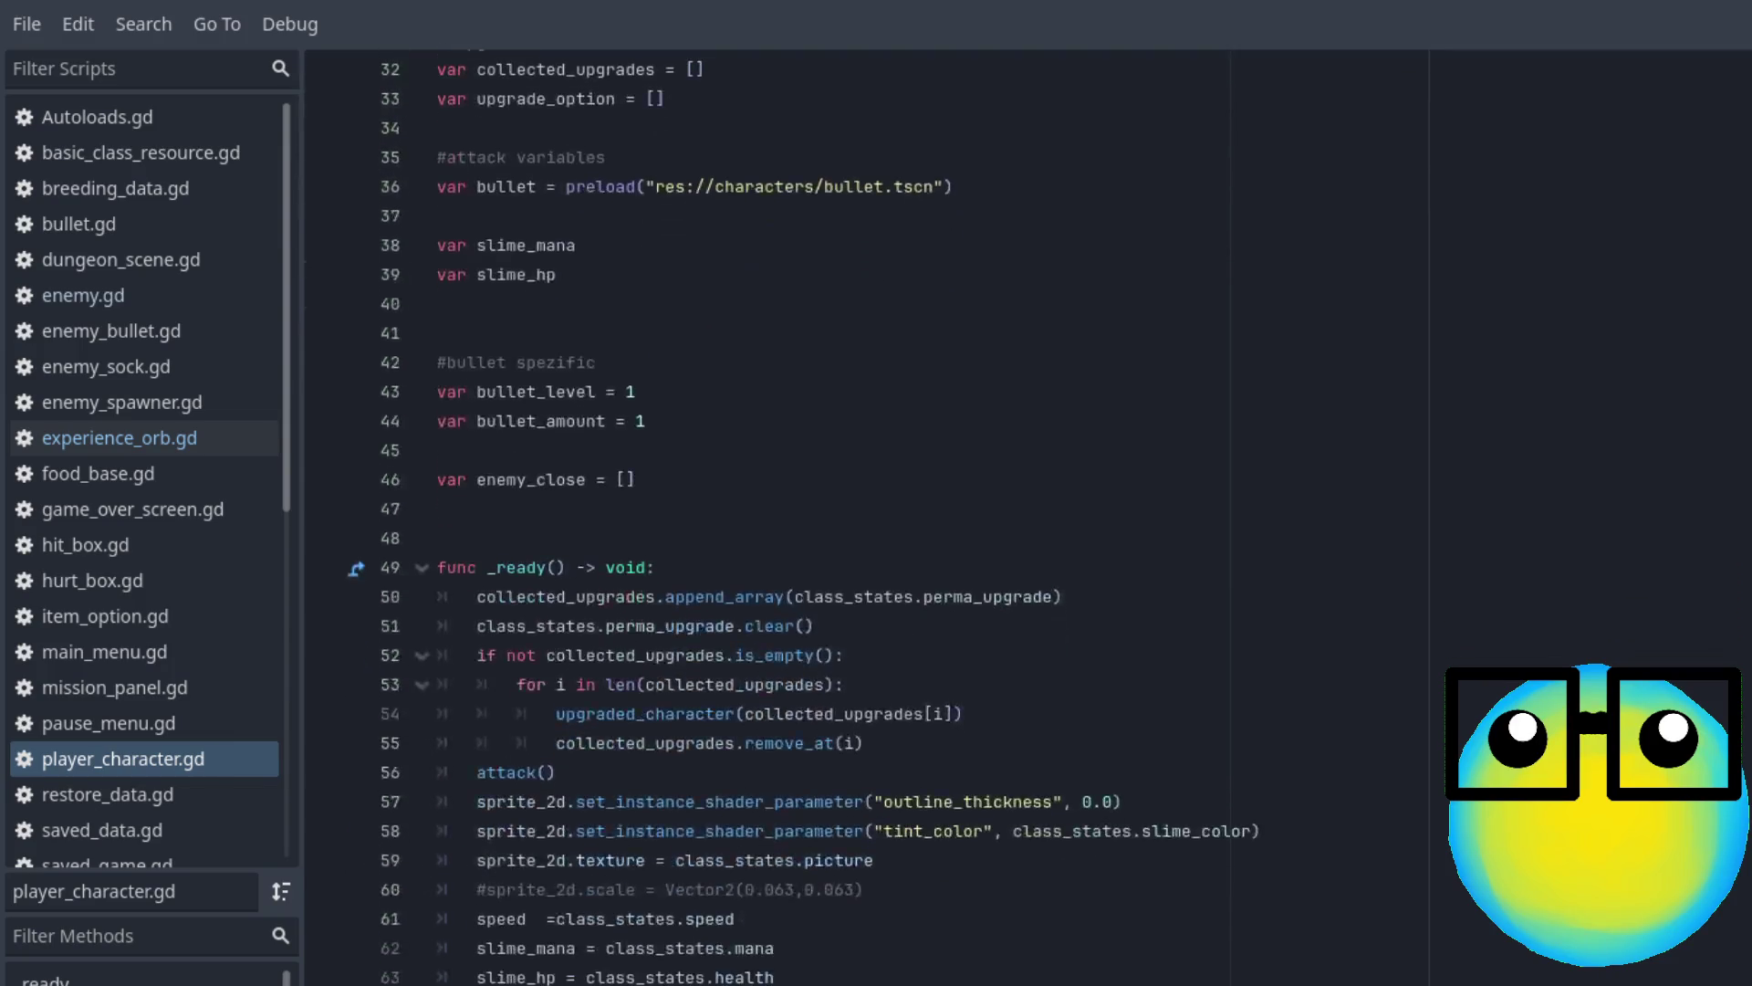
scroll(882, 776, down, 7)
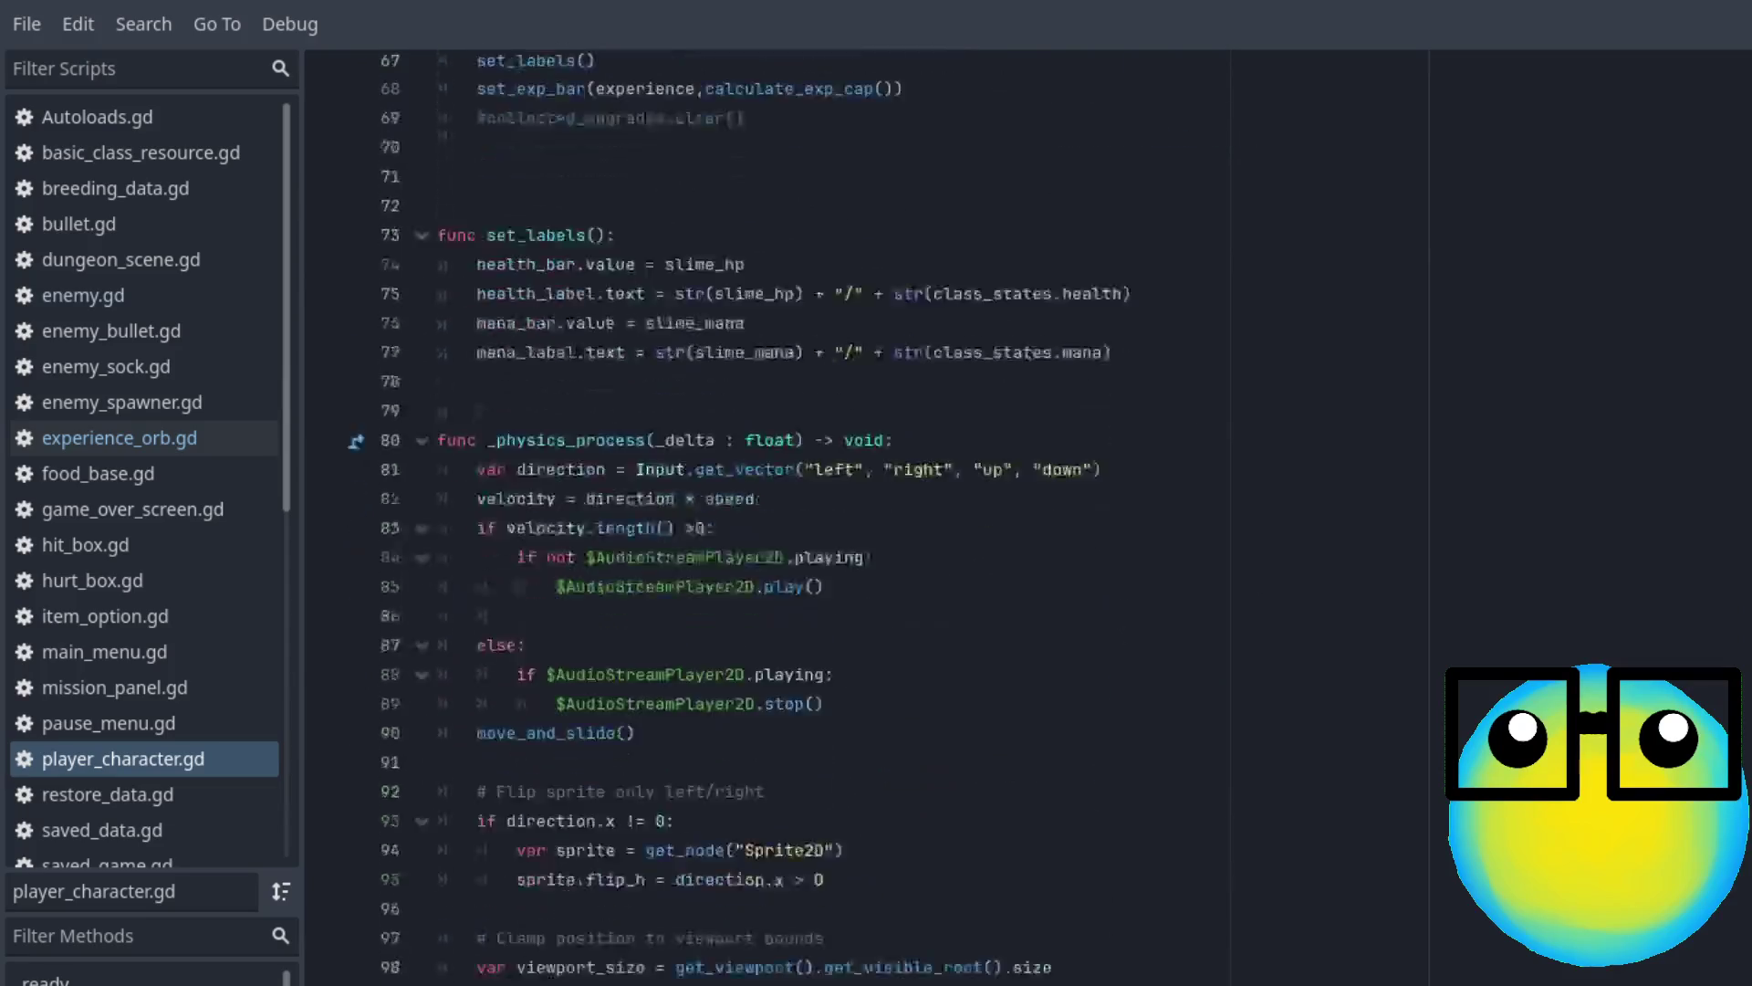
click(857, 781)
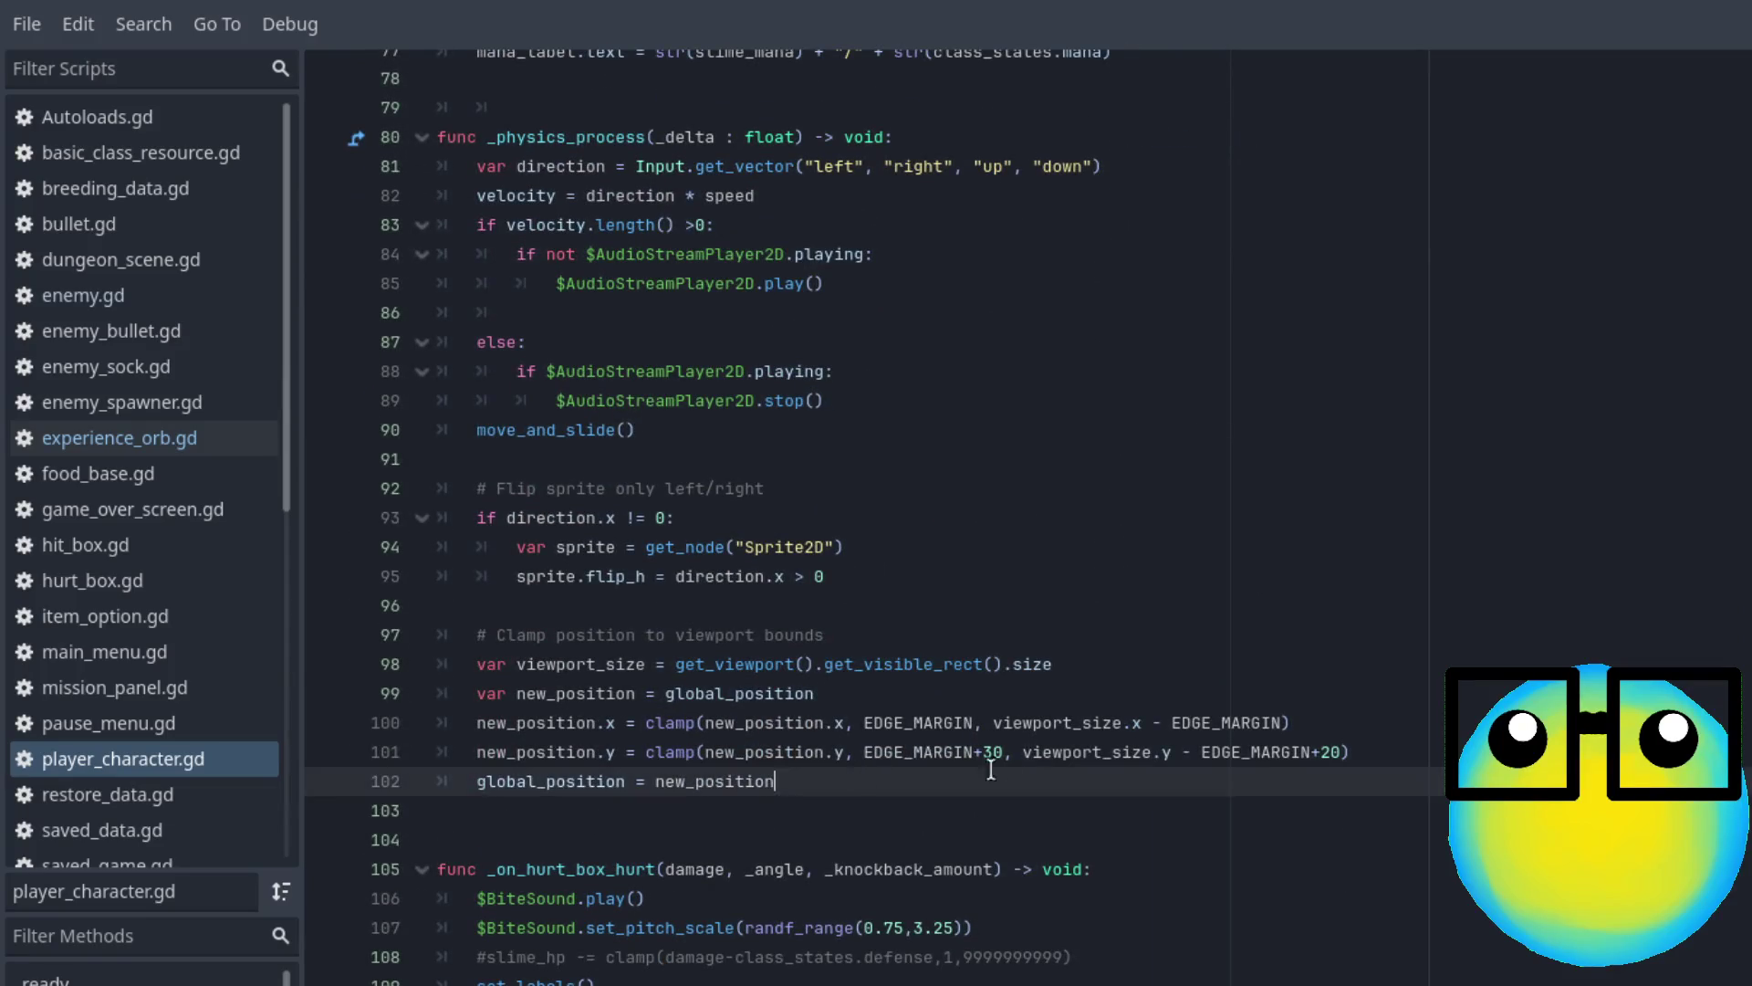
key(Return)
key(Return)
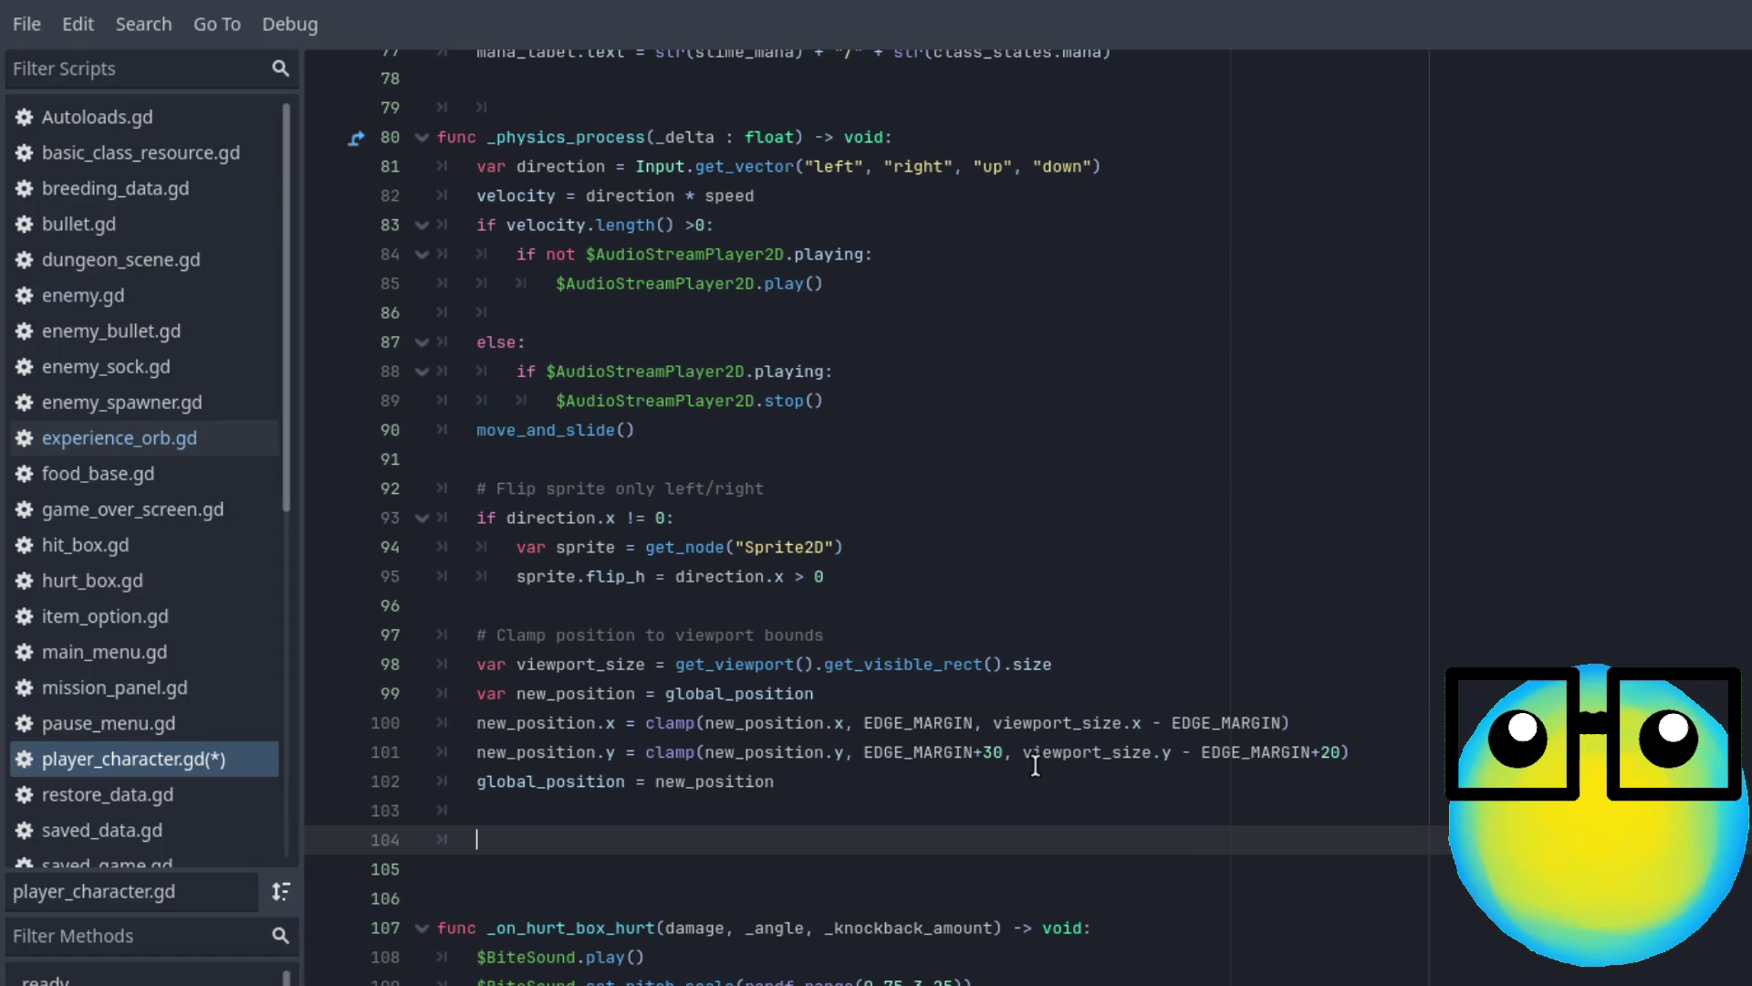
text(if)
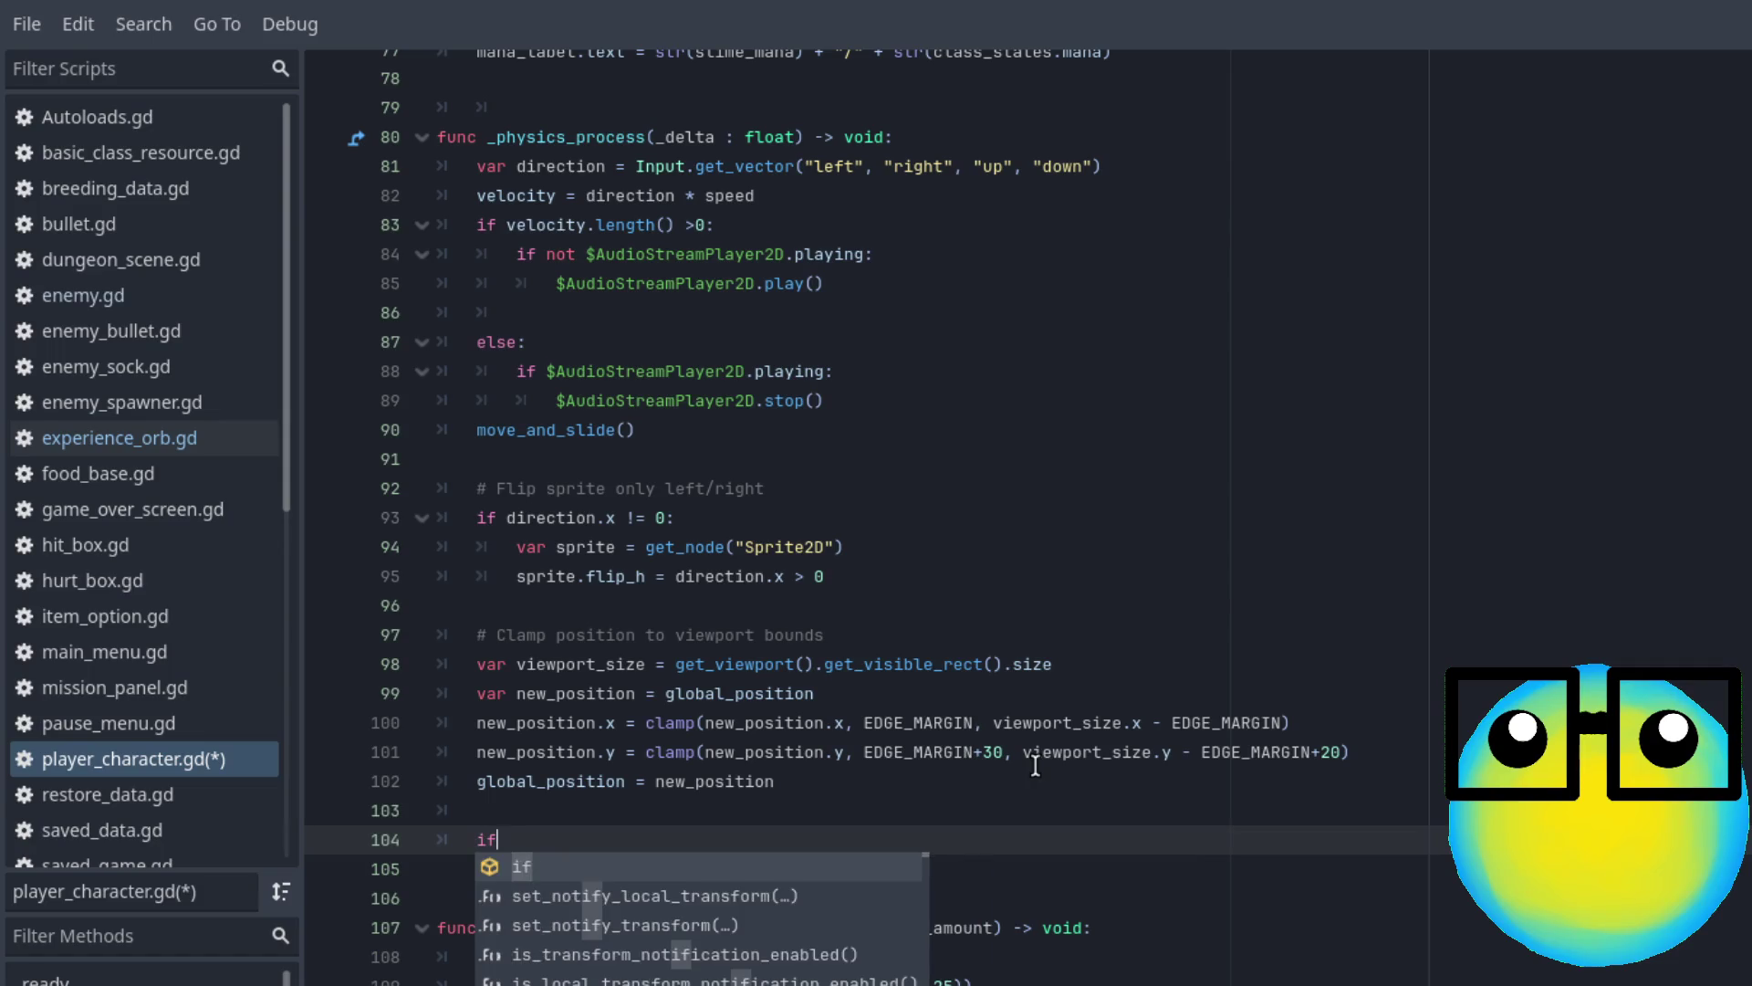
text( l)
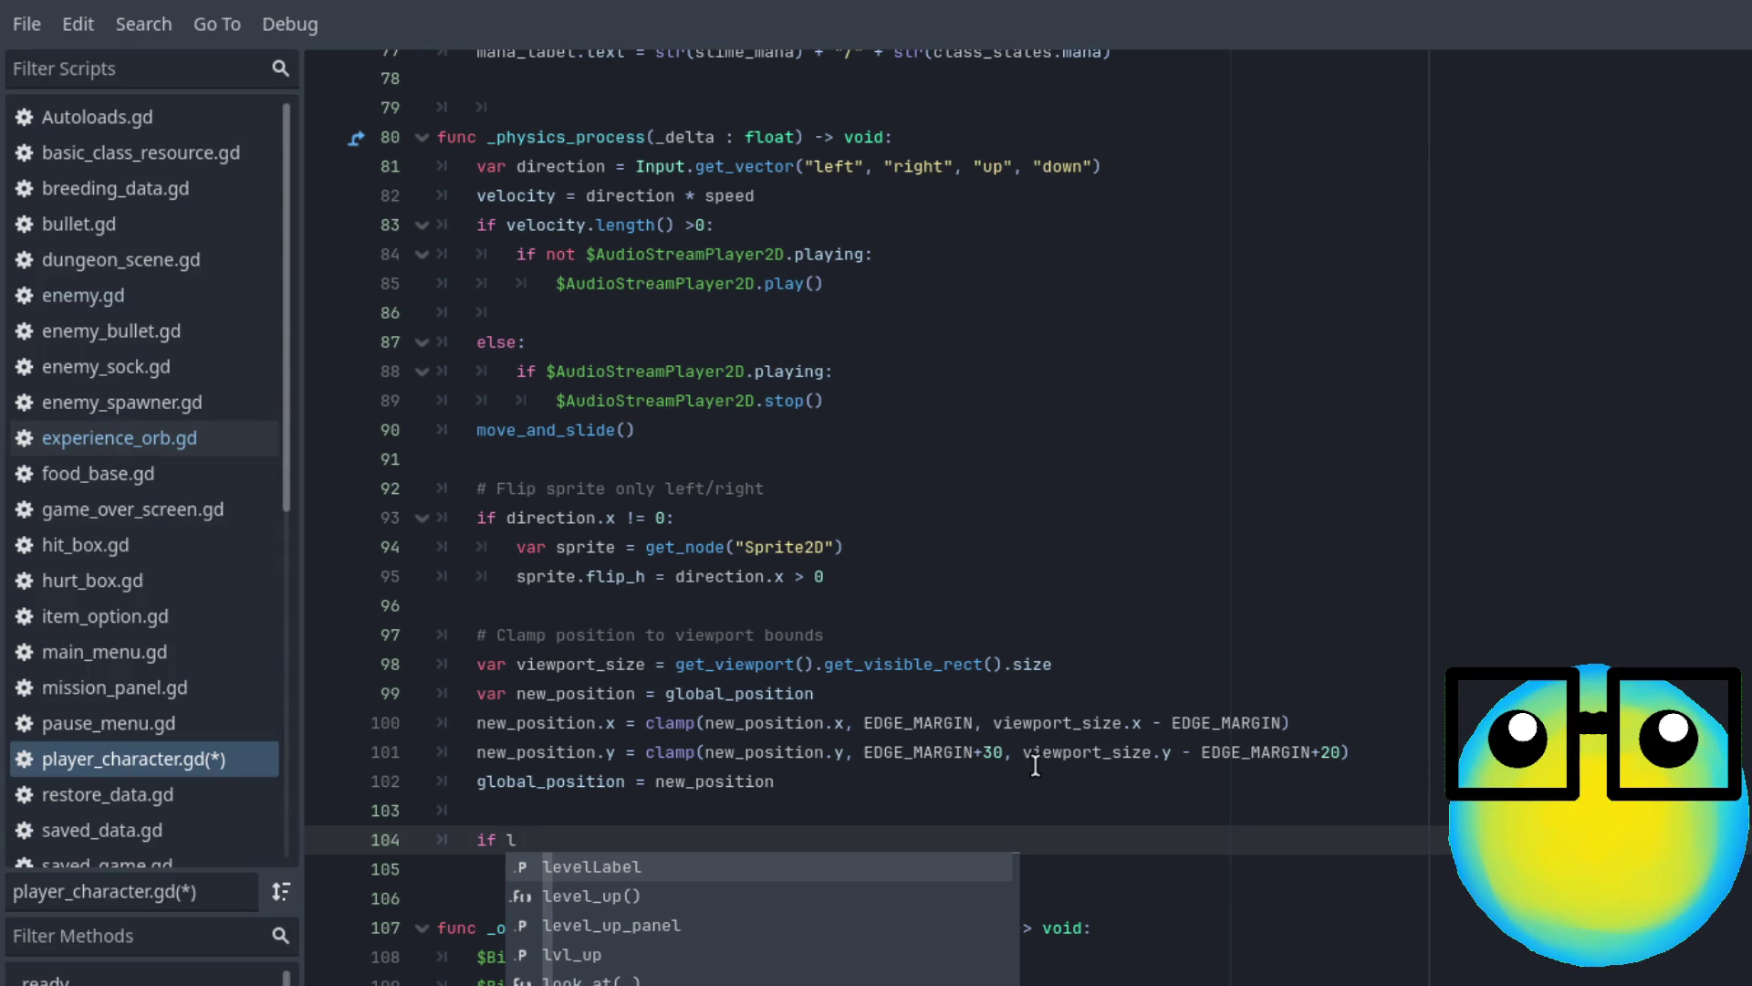
text(vl)
key(Return)
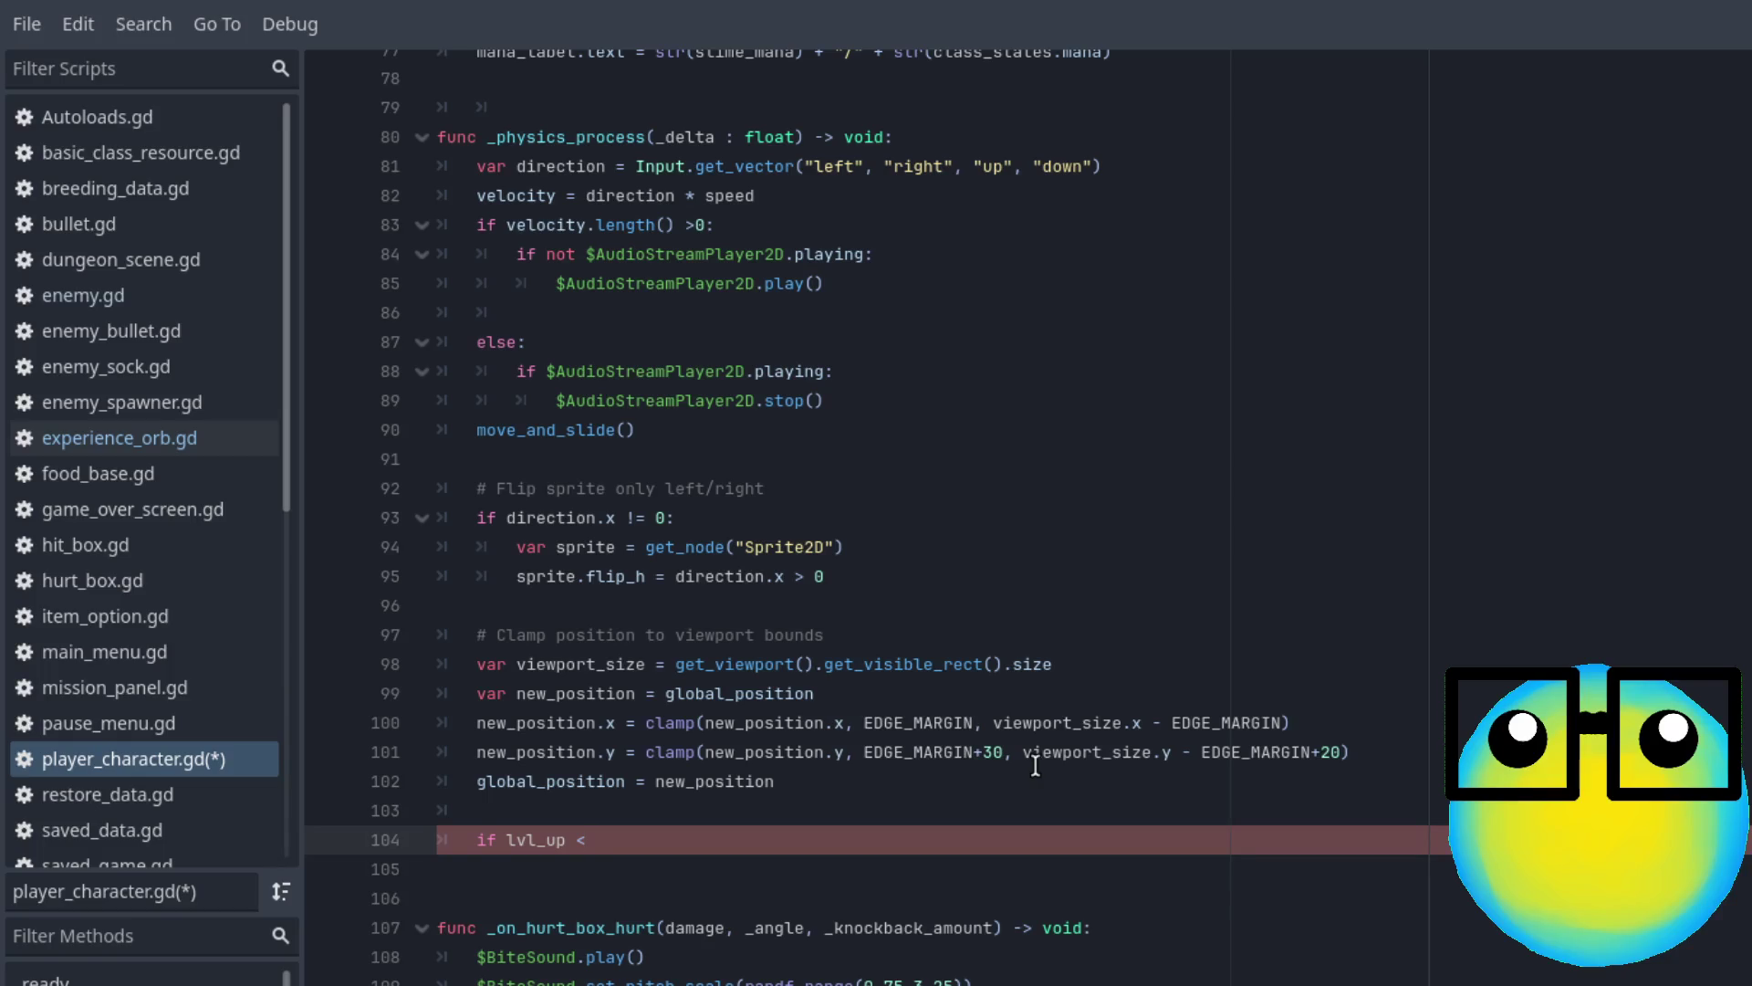
text(> )
text(0:)
key(Return)
text(lv)
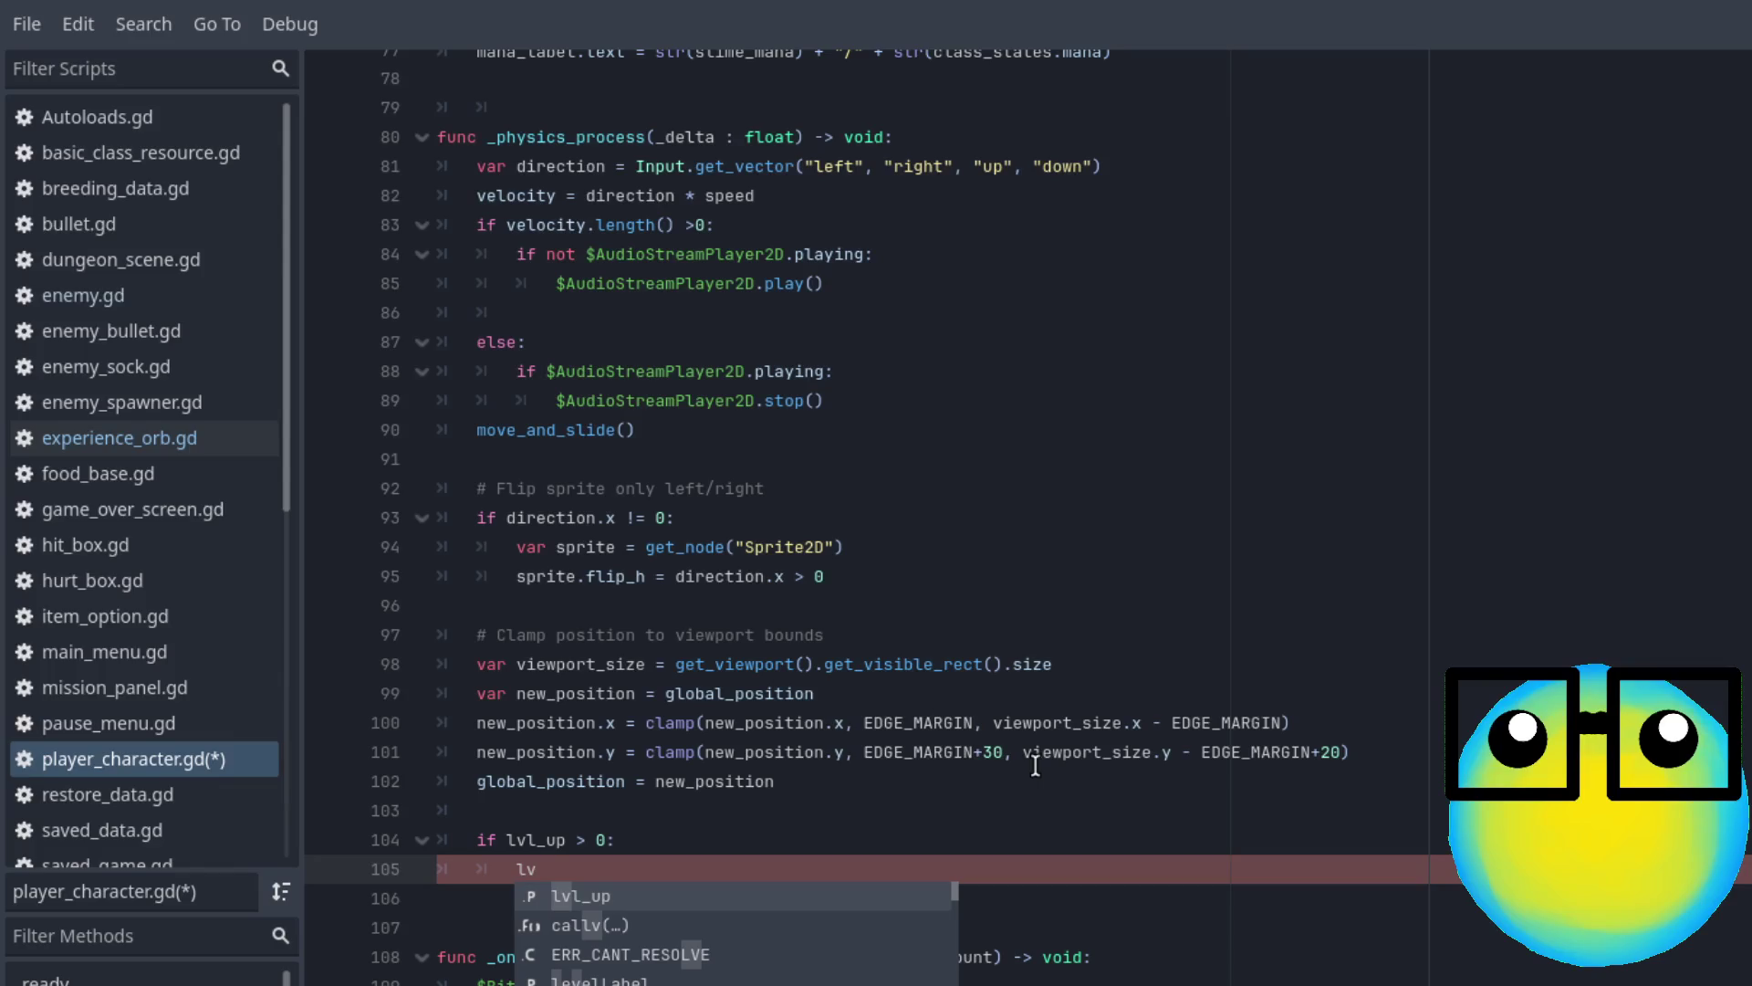
key(Down)
key(Down)
key(Down)
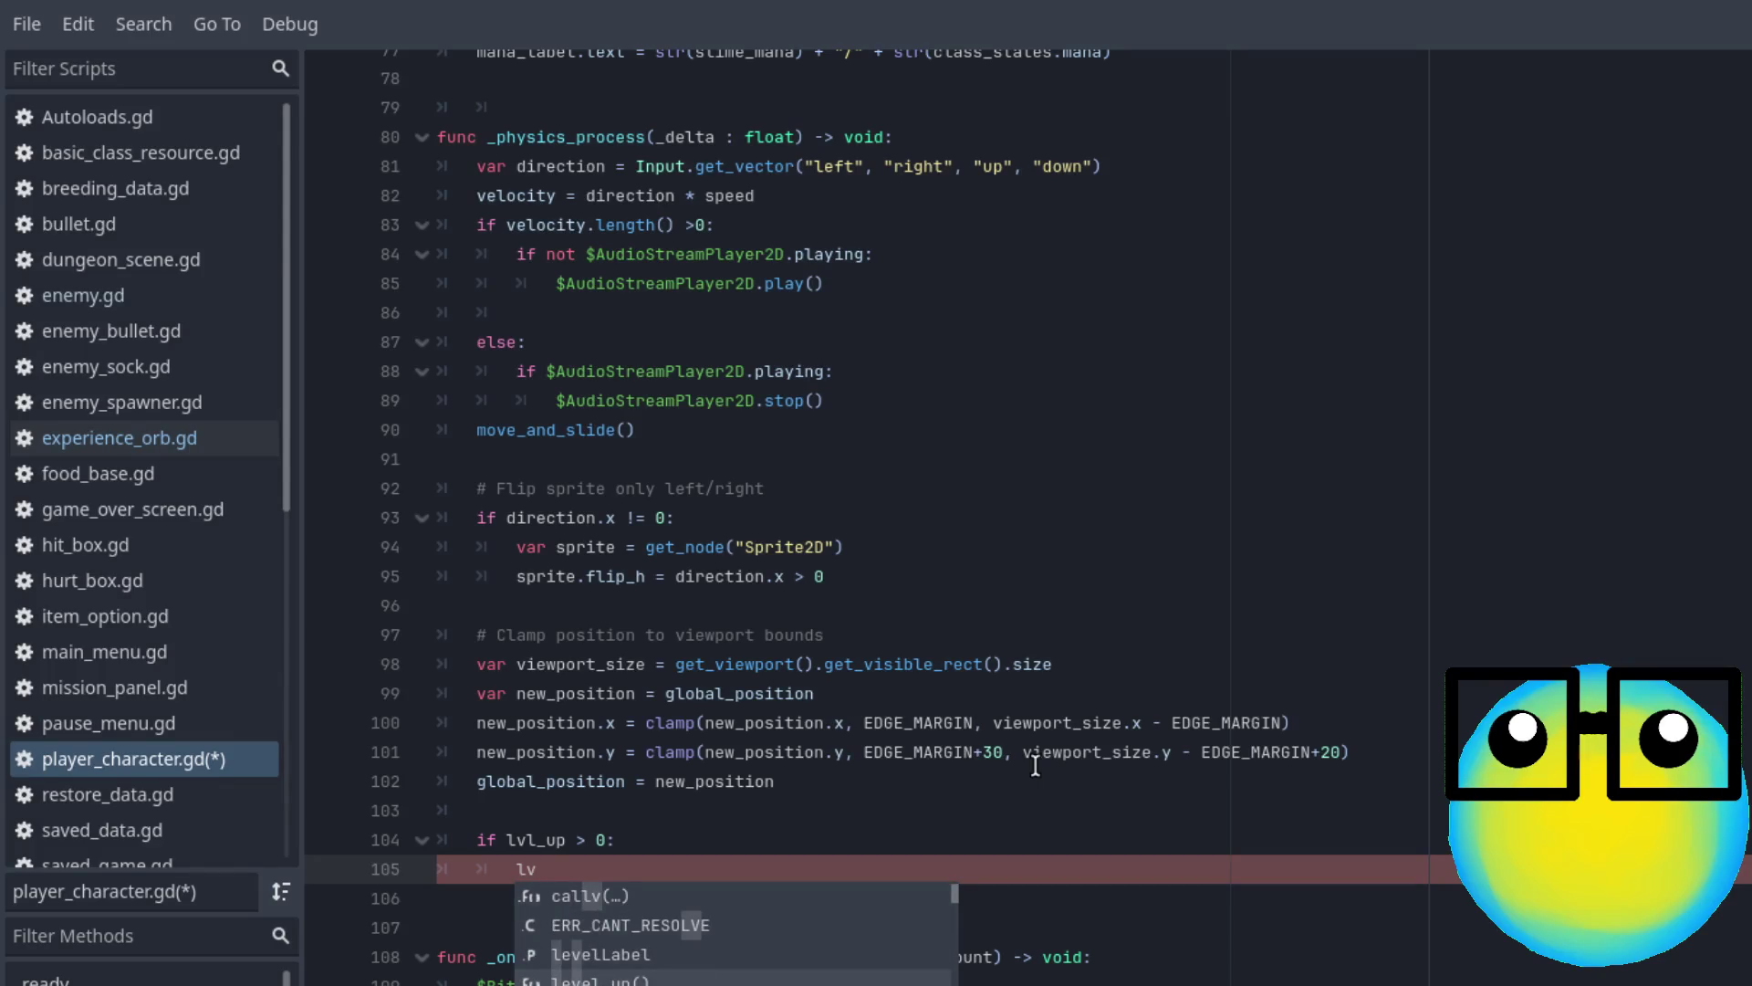
key(Return)
key(ctrl+s)
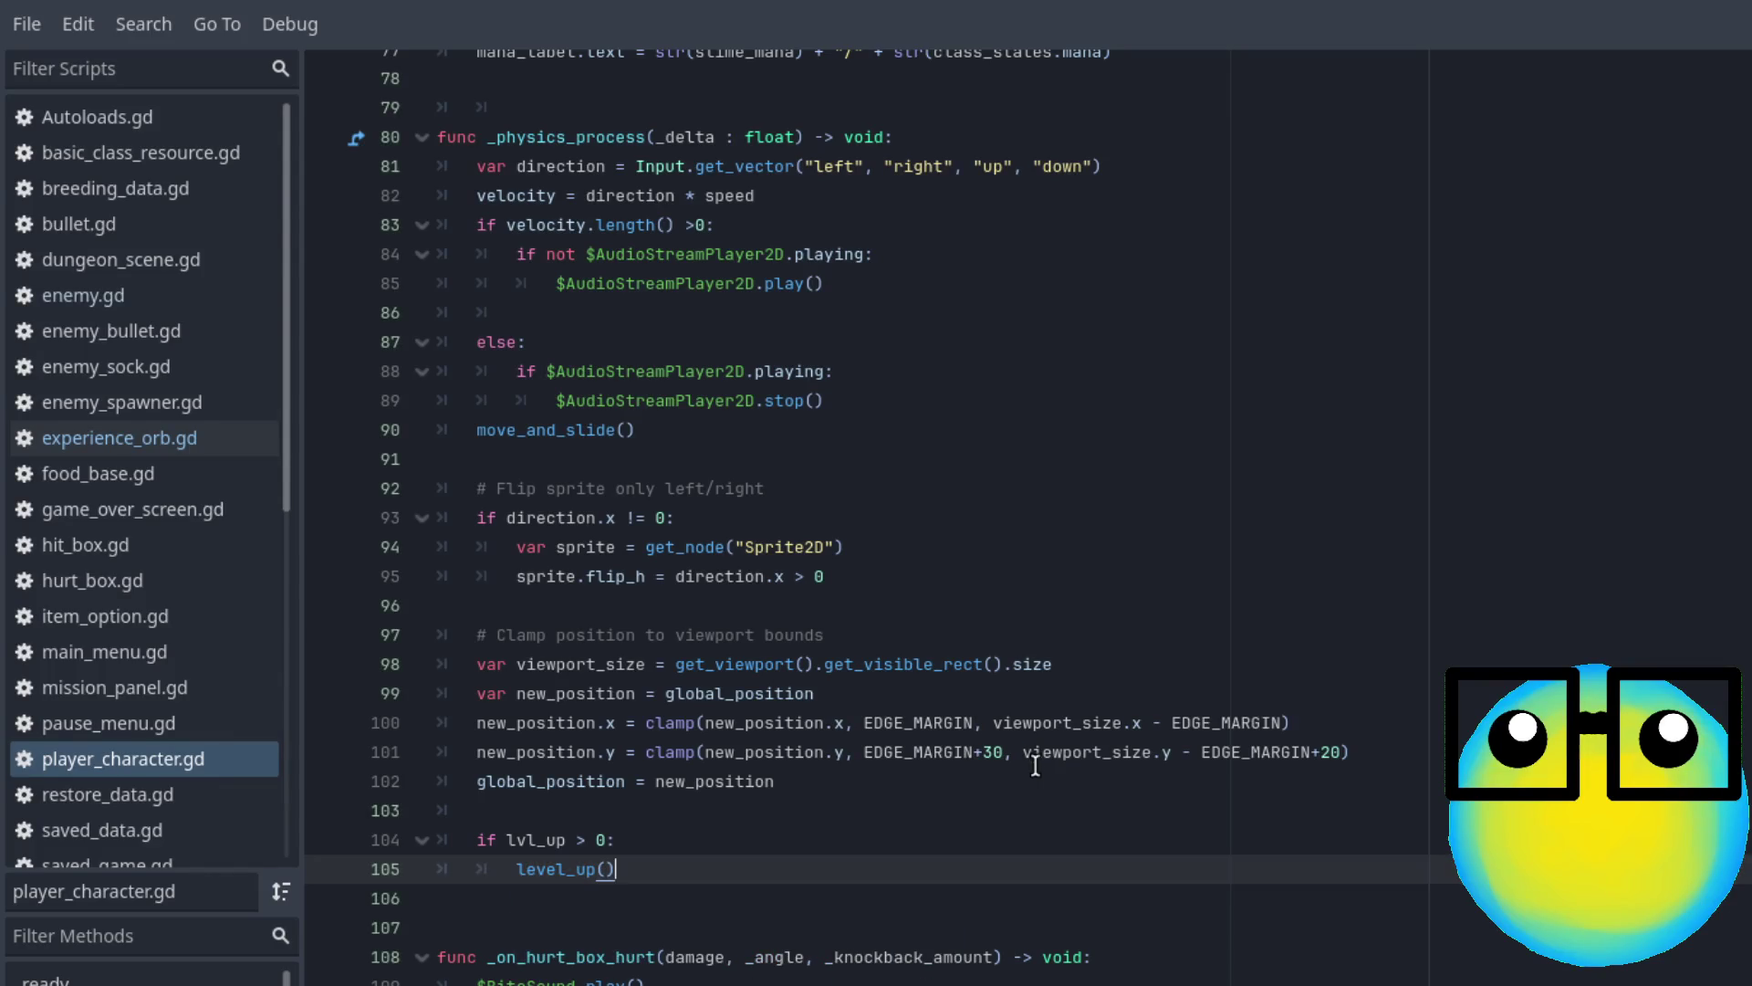
Add 'lvl_up -= 1' as the first line of func level_up() and save the script
scroll(1035, 764, down, 1)
scroll(790, 520, down, 20)
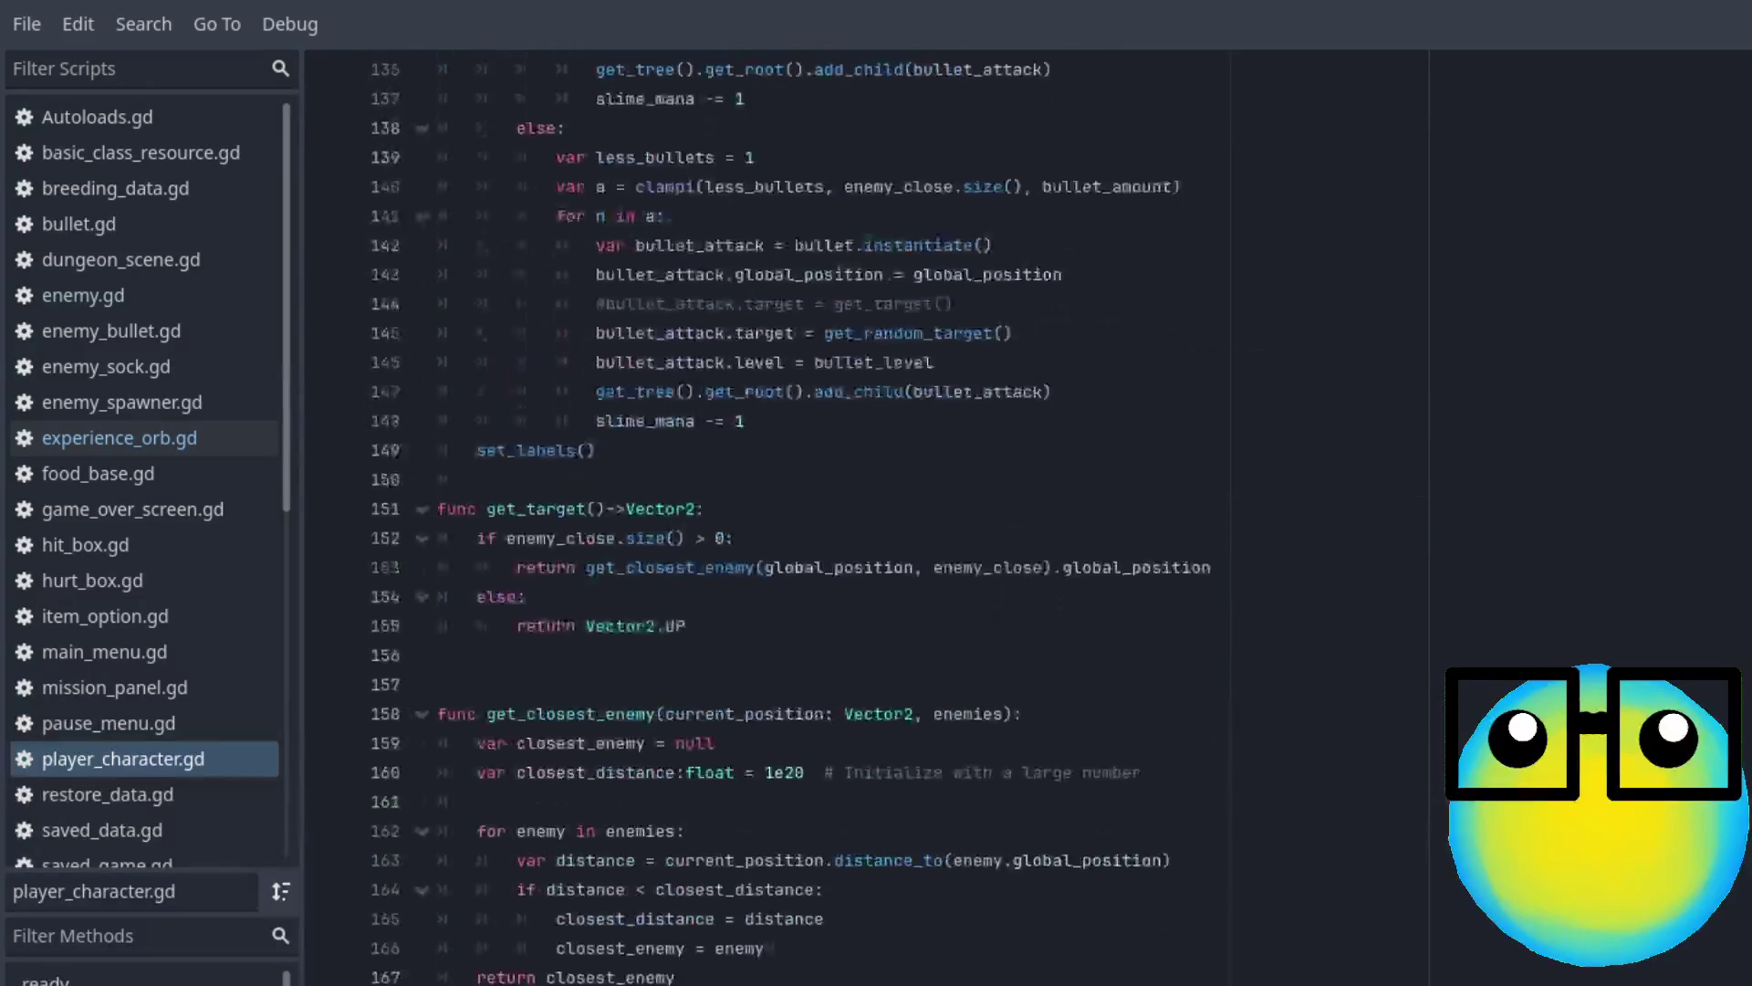
scroll(789, 520, down, 7)
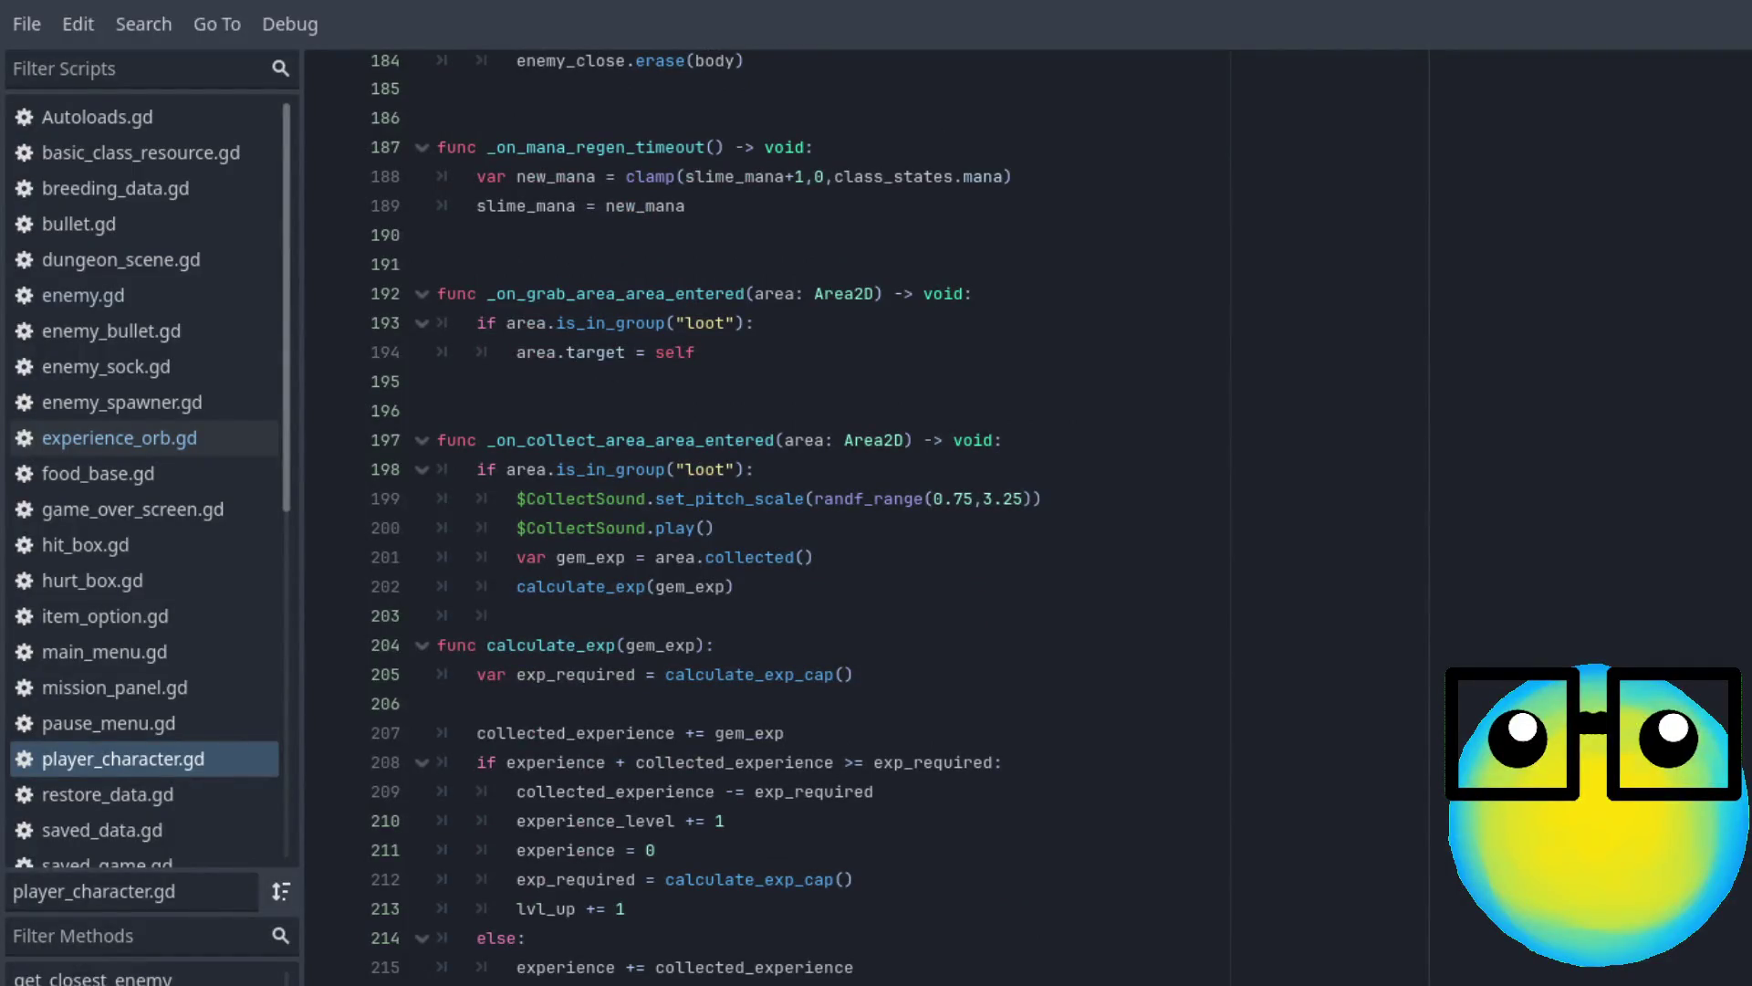
scroll(635, 691, down, 10)
click(644, 739)
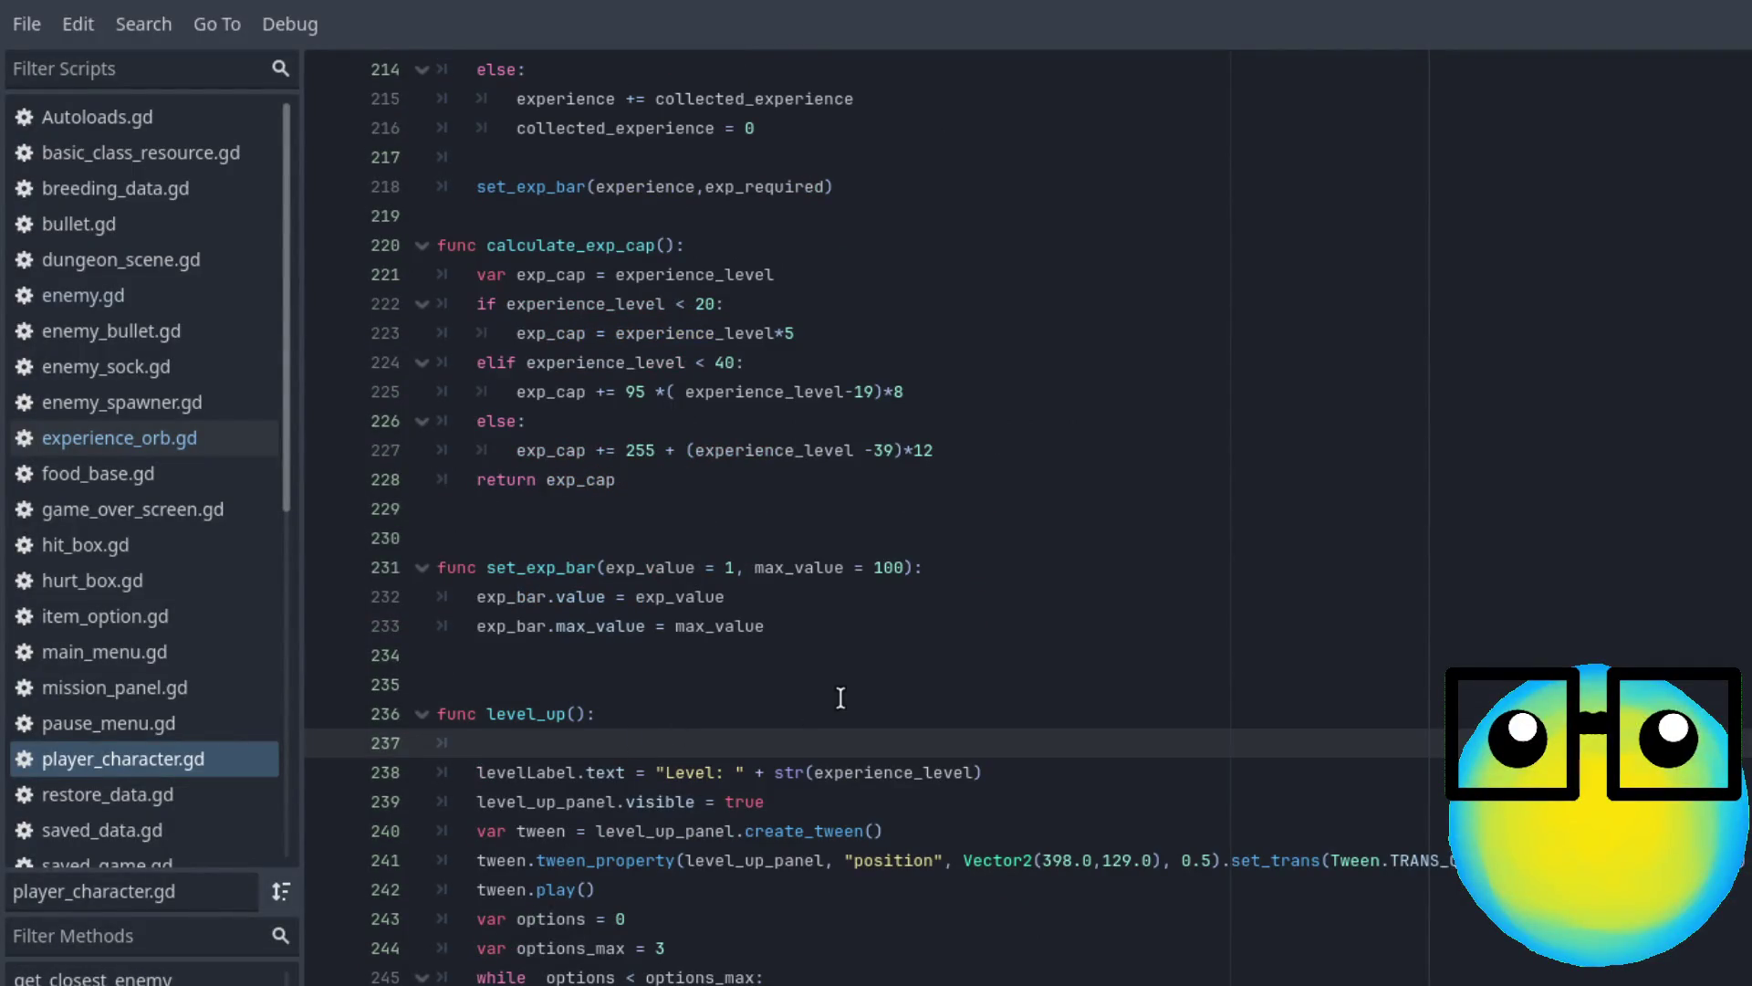
text(lvl)
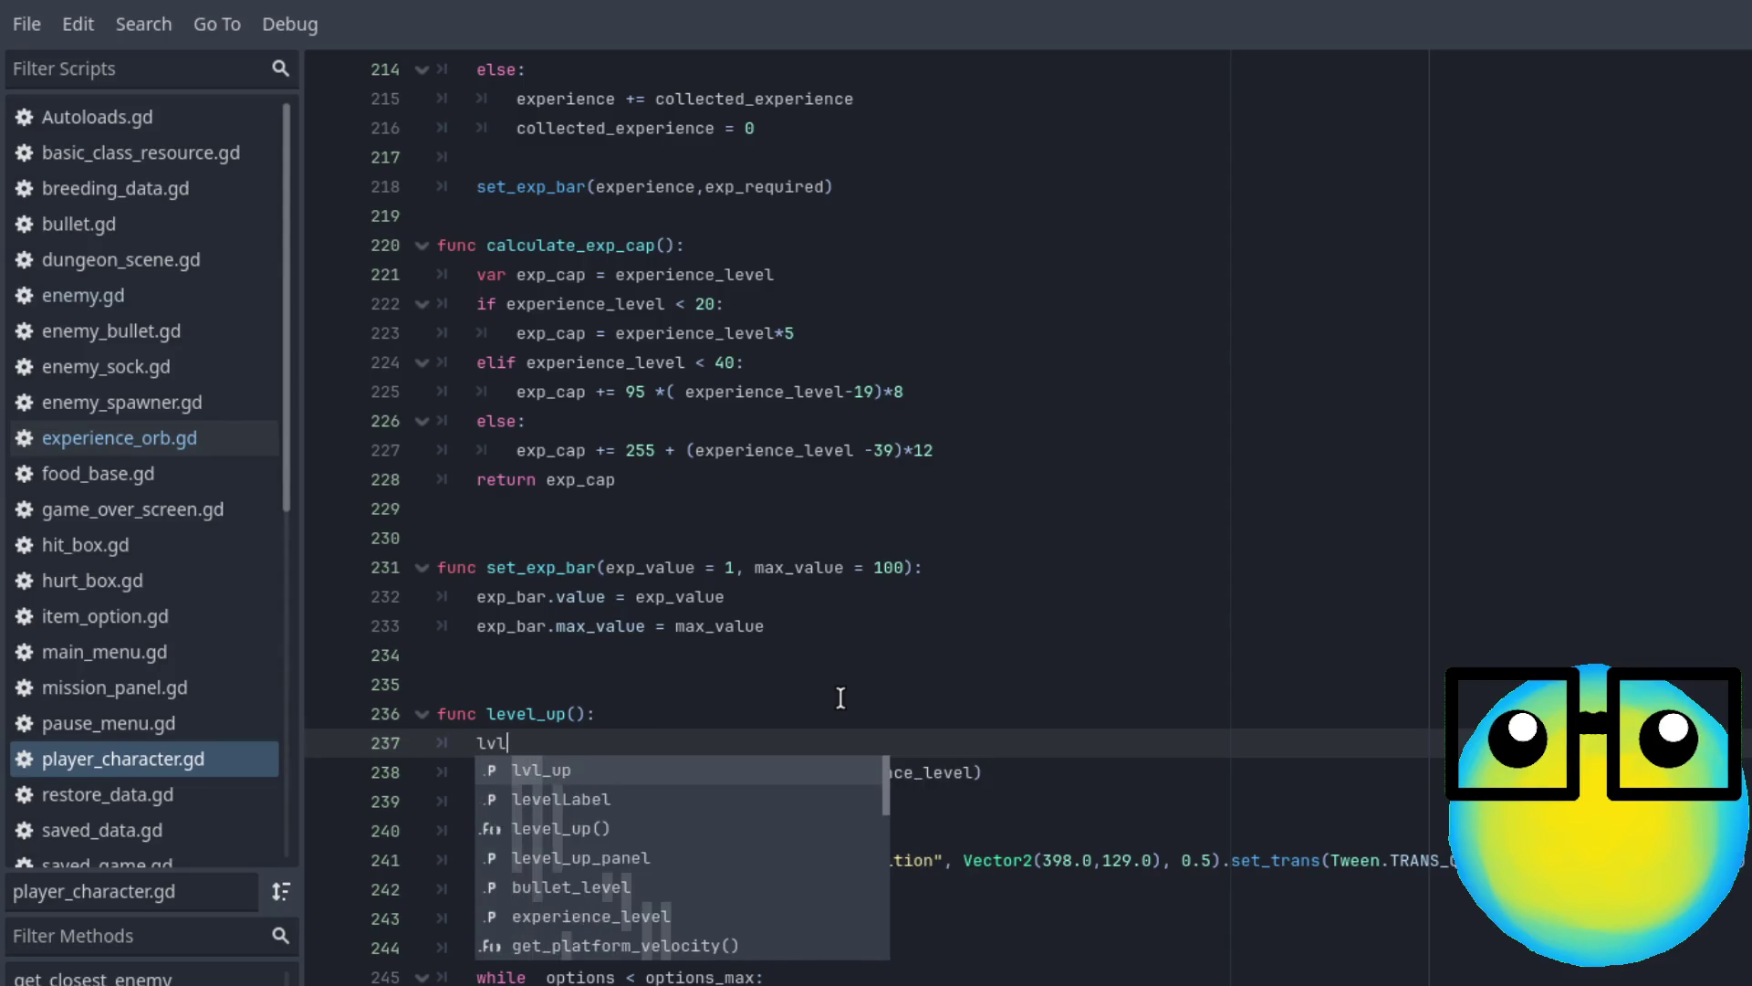
text(_up -)
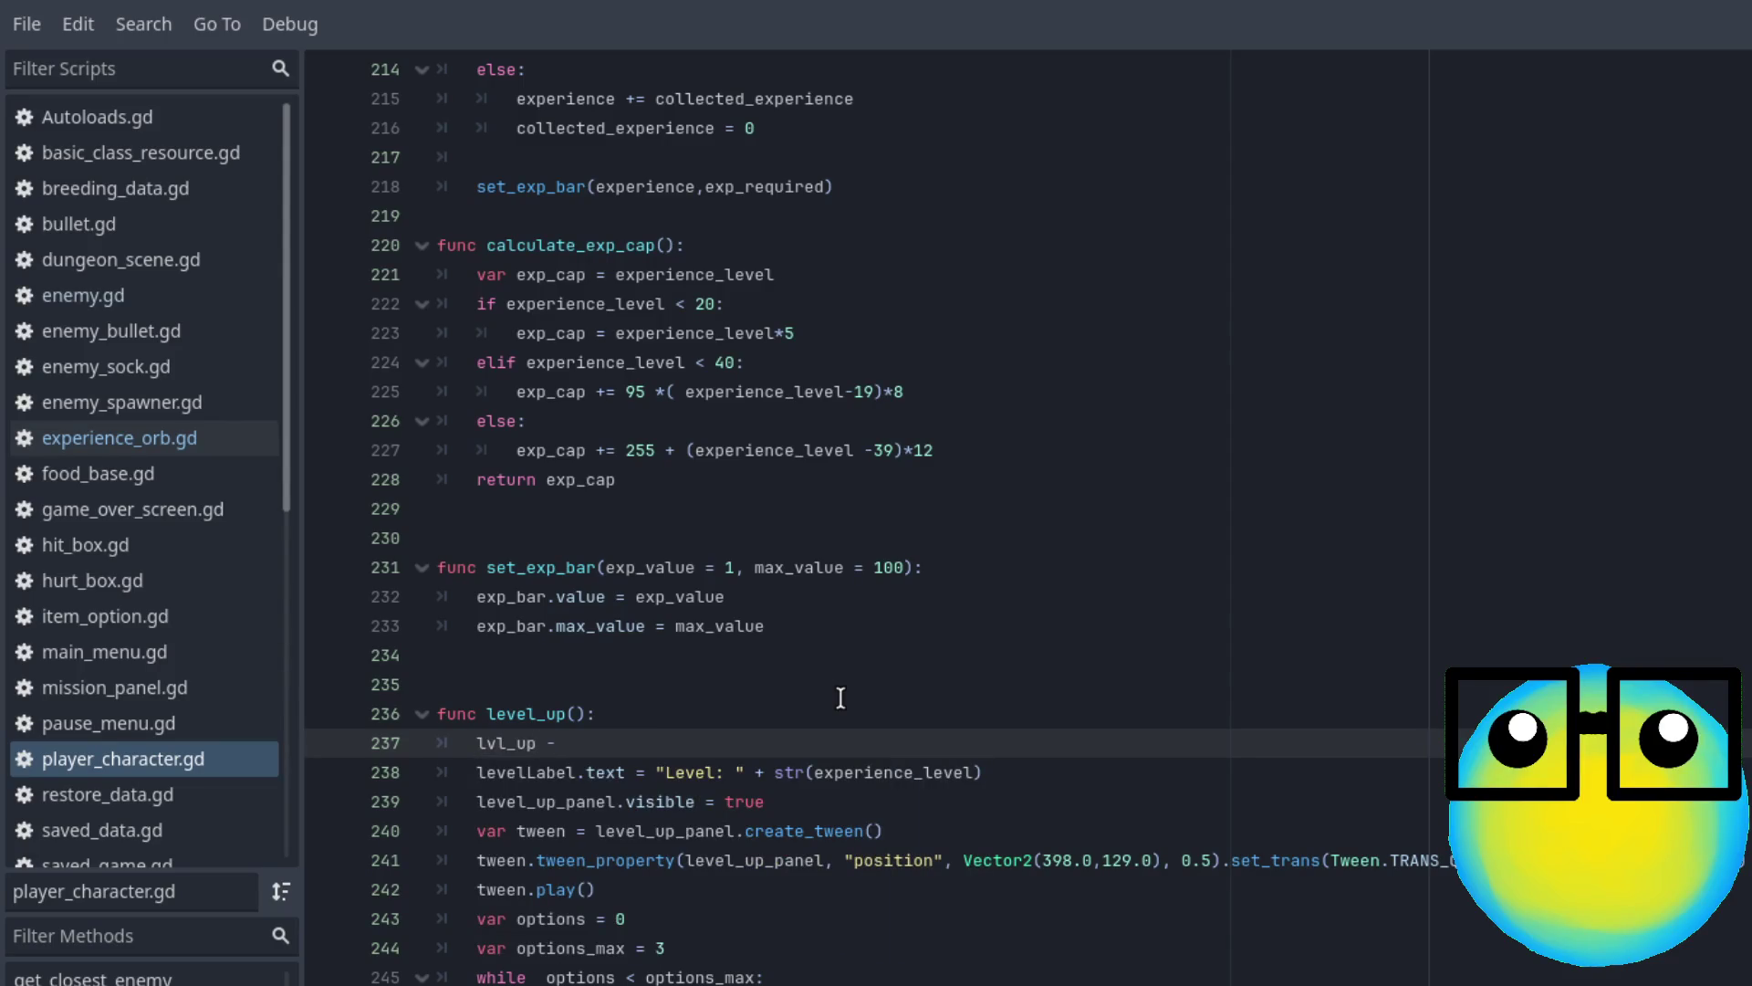
text(= 1)
key(ctrl+s)
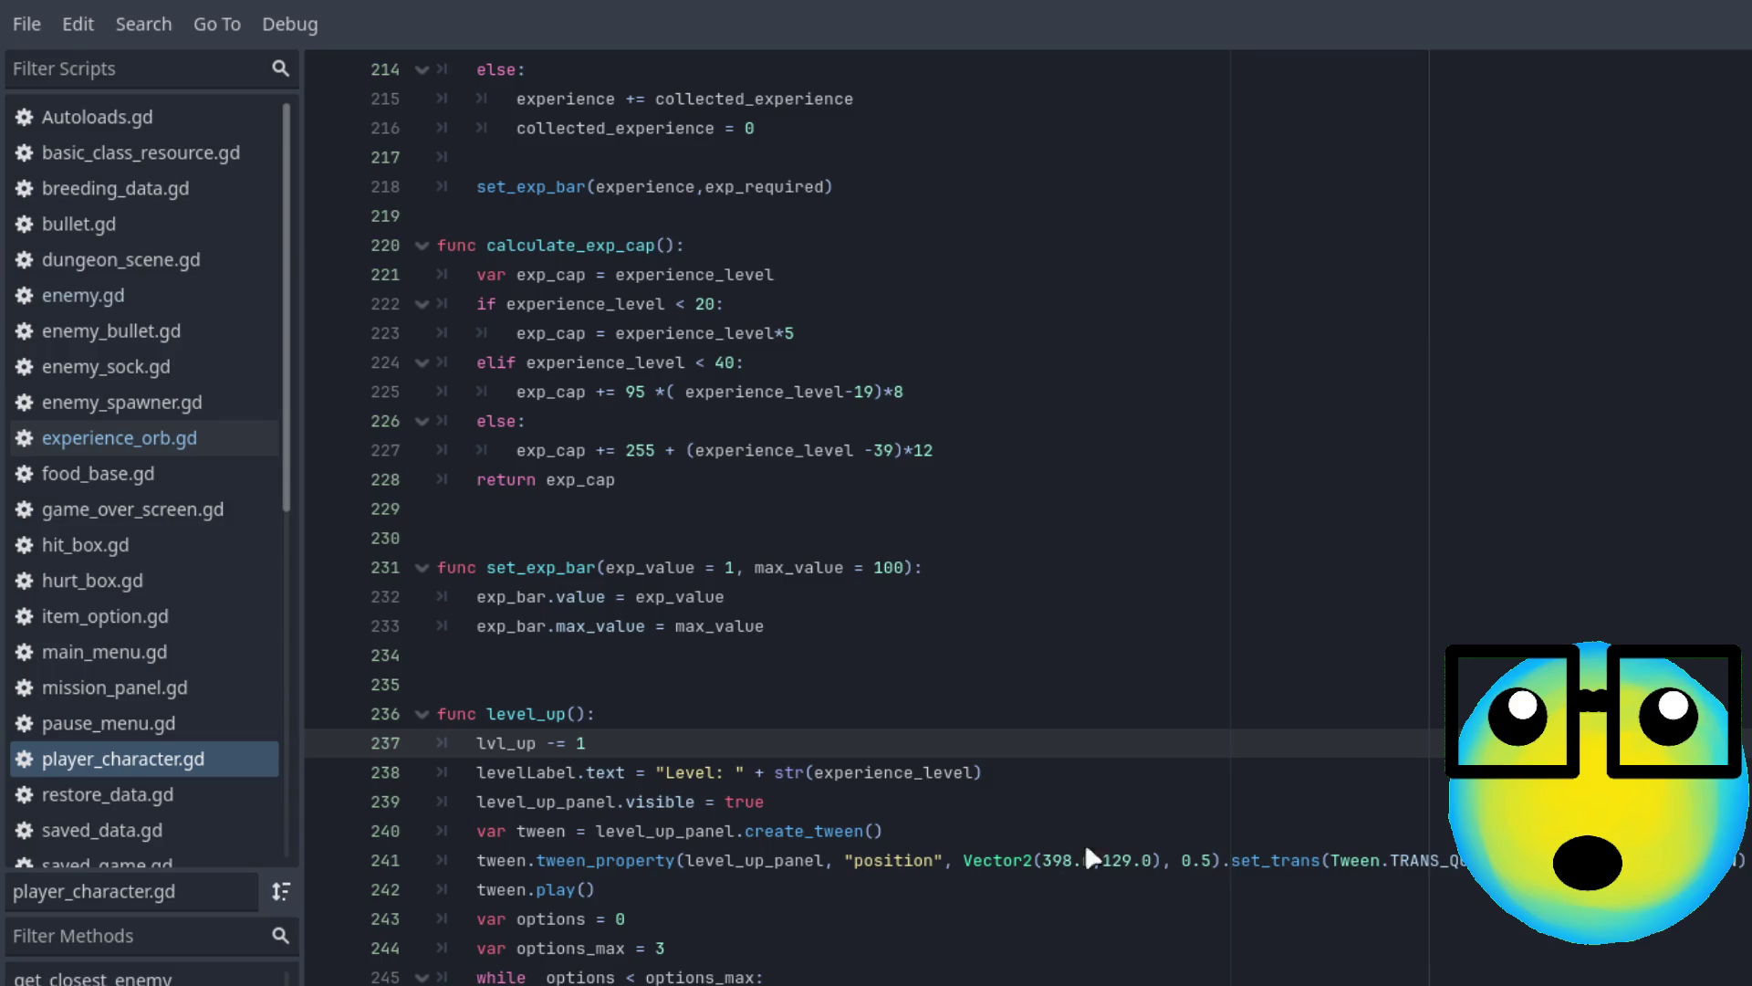
Run the project to relaunch Slime Dungeon at its title screen
click(1576, 176)
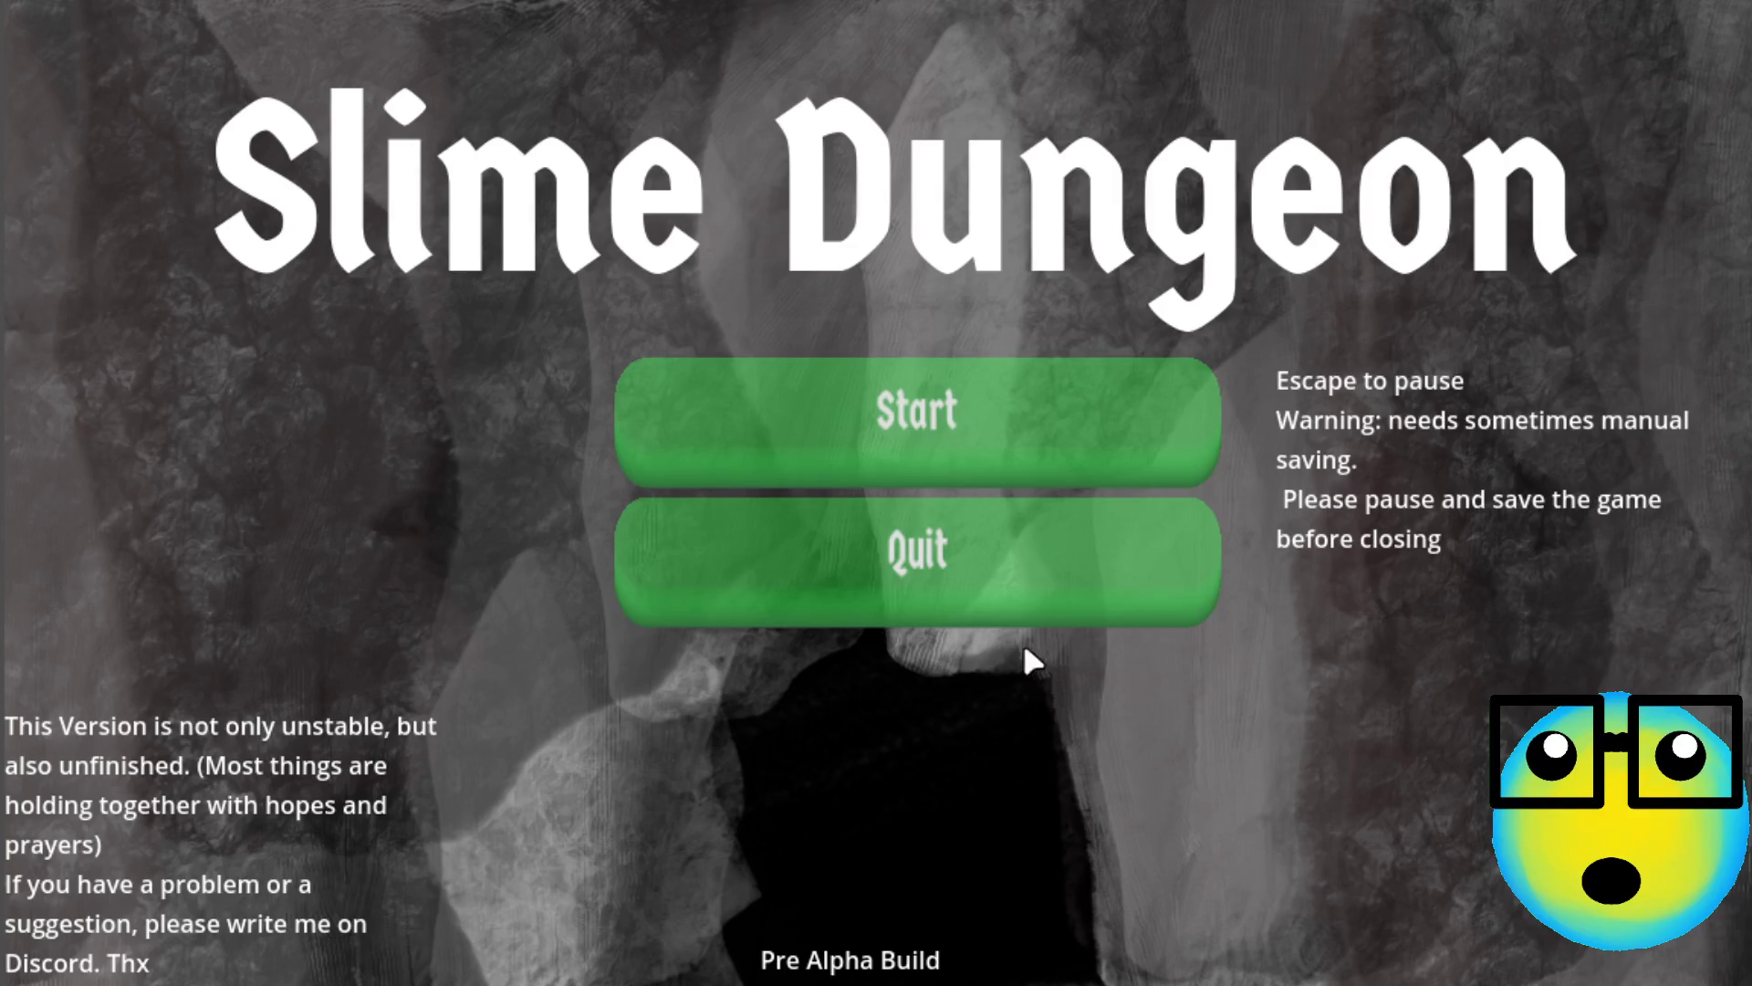
Start a new game, send the slime on a mission, and move it across the dungeon
click(956, 426)
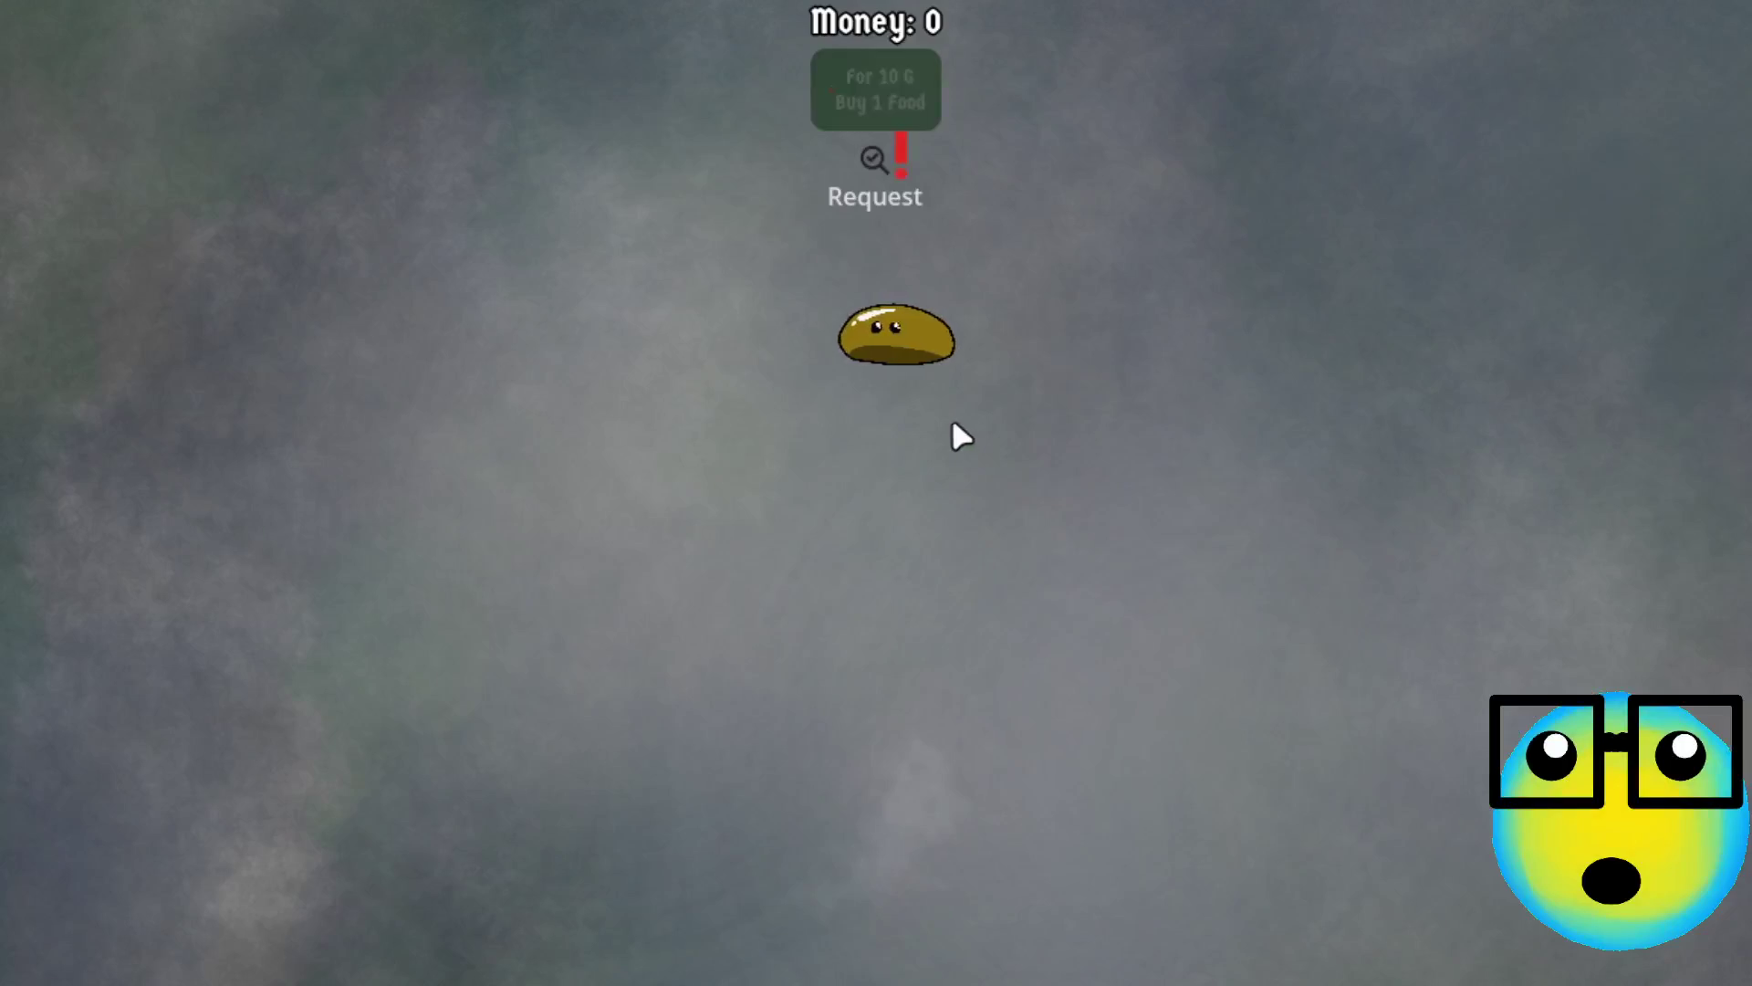
click(898, 356)
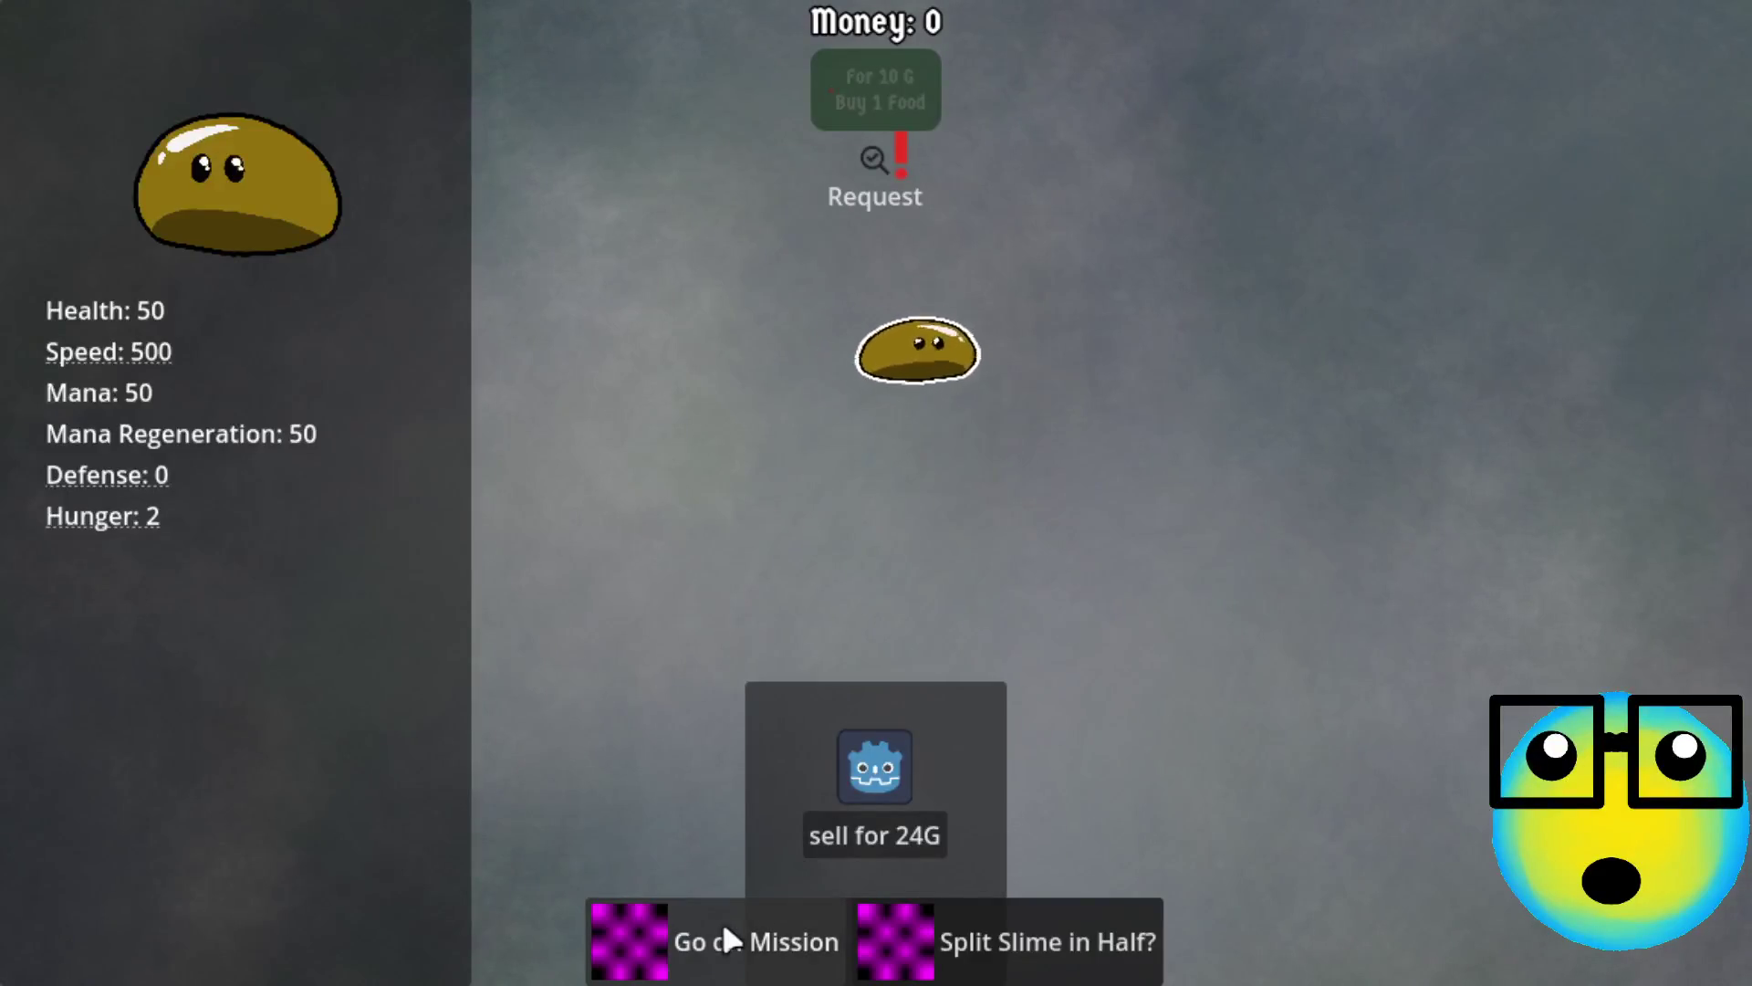
click(689, 935)
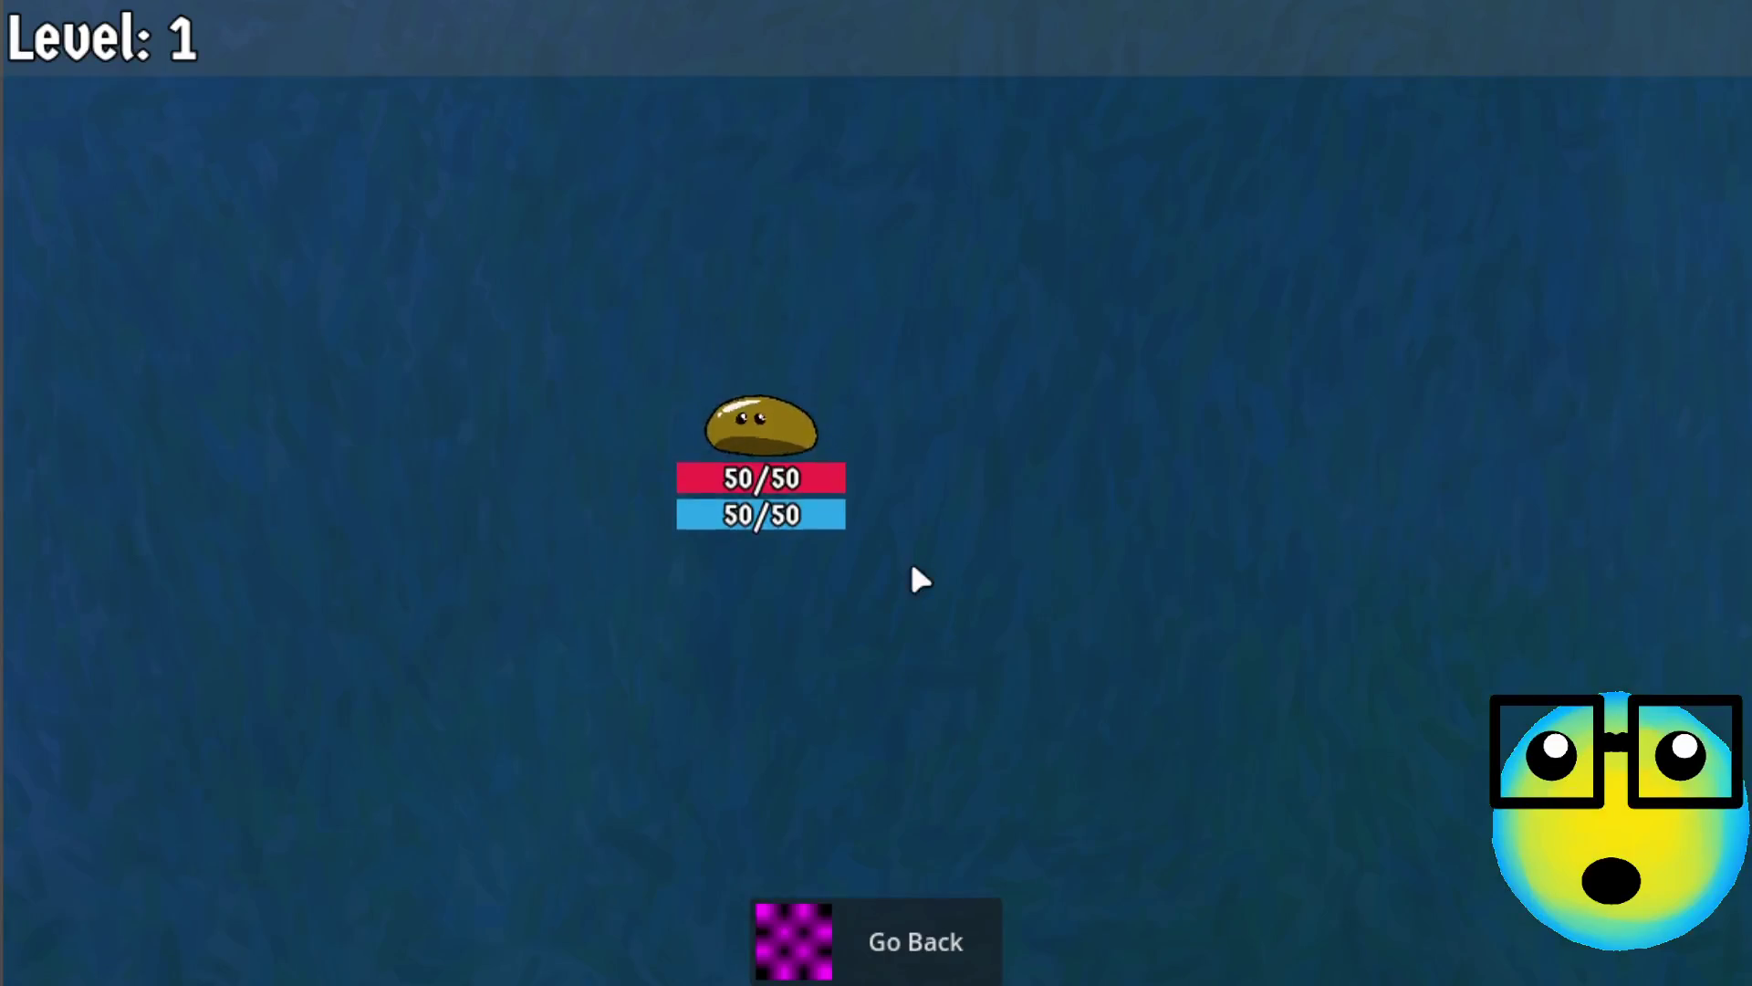
click(913, 570)
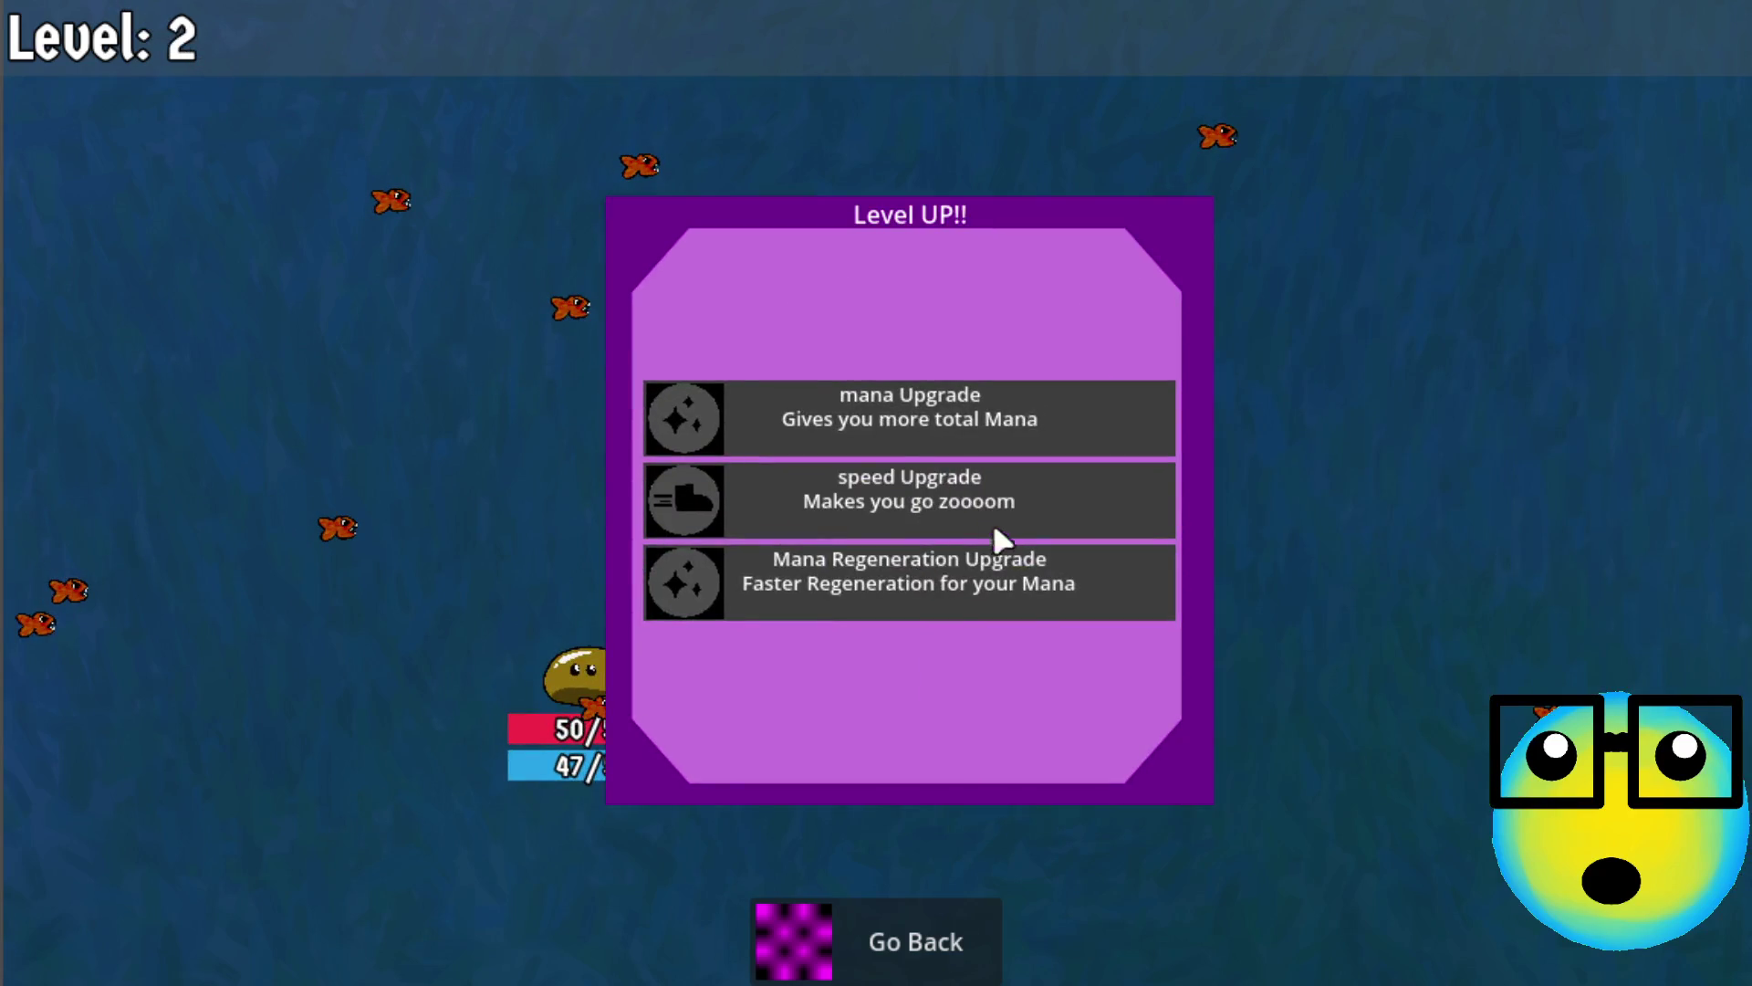
Pick mana, bullet, More Bullets and bullet2 upgrades from the first queued level-up panels
click(893, 422)
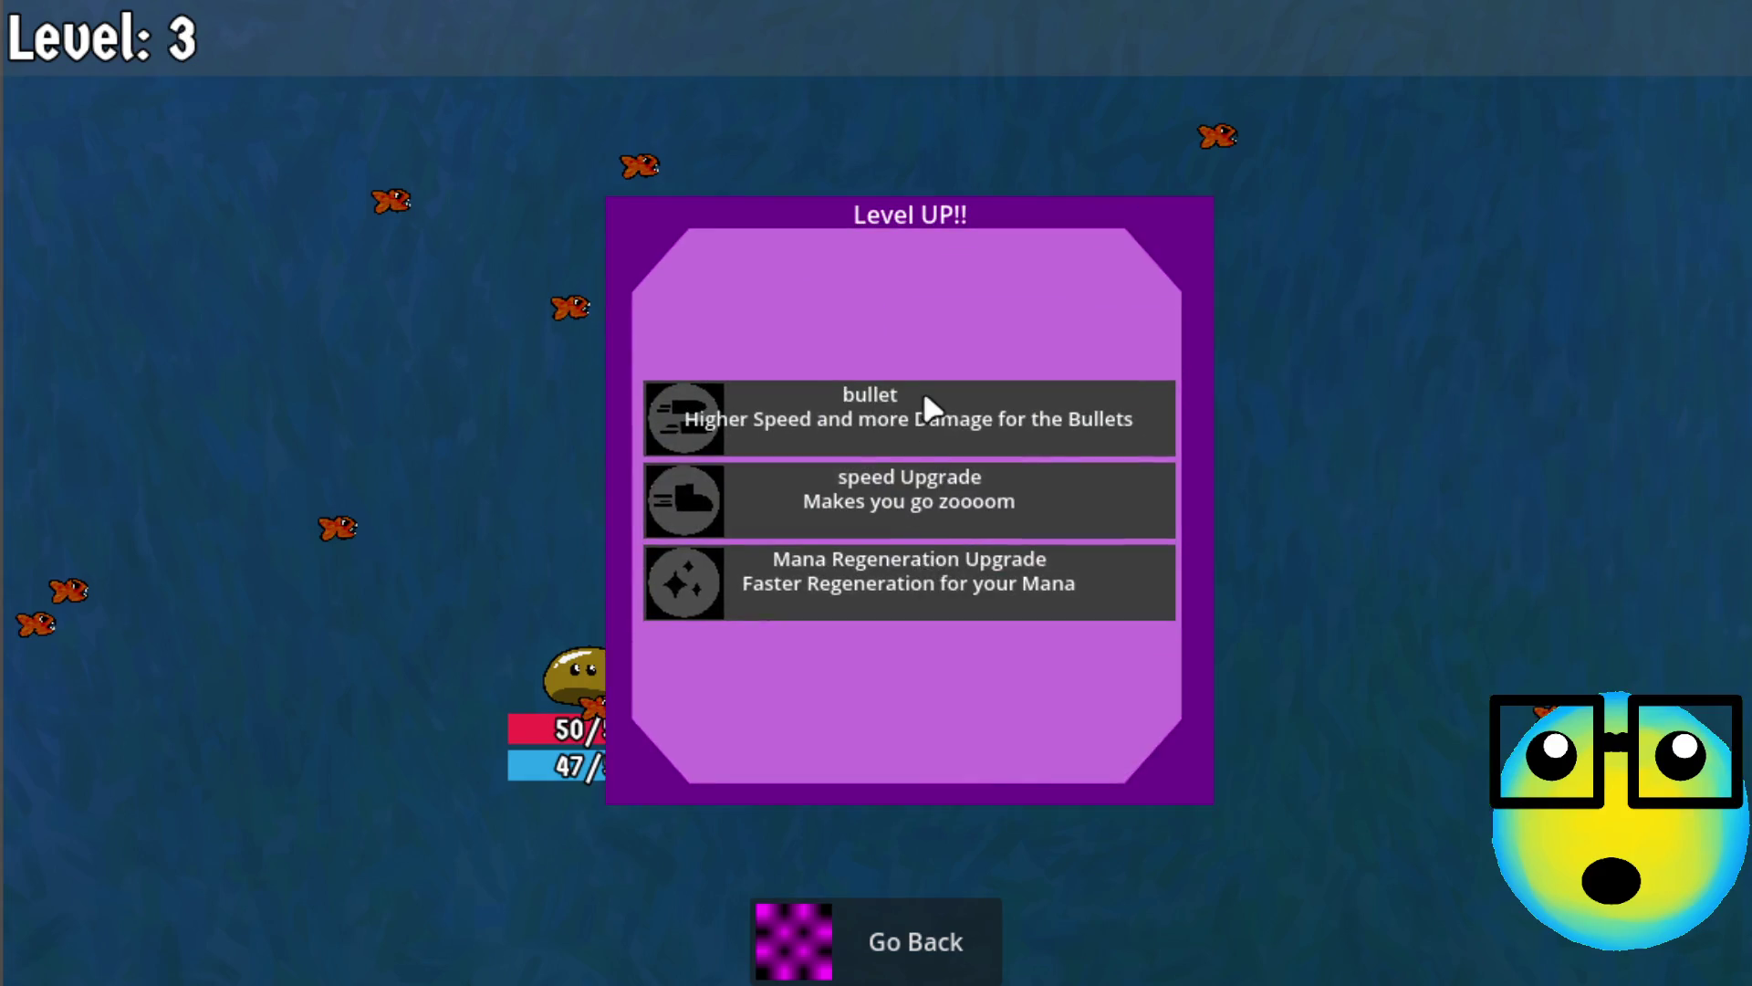
click(924, 401)
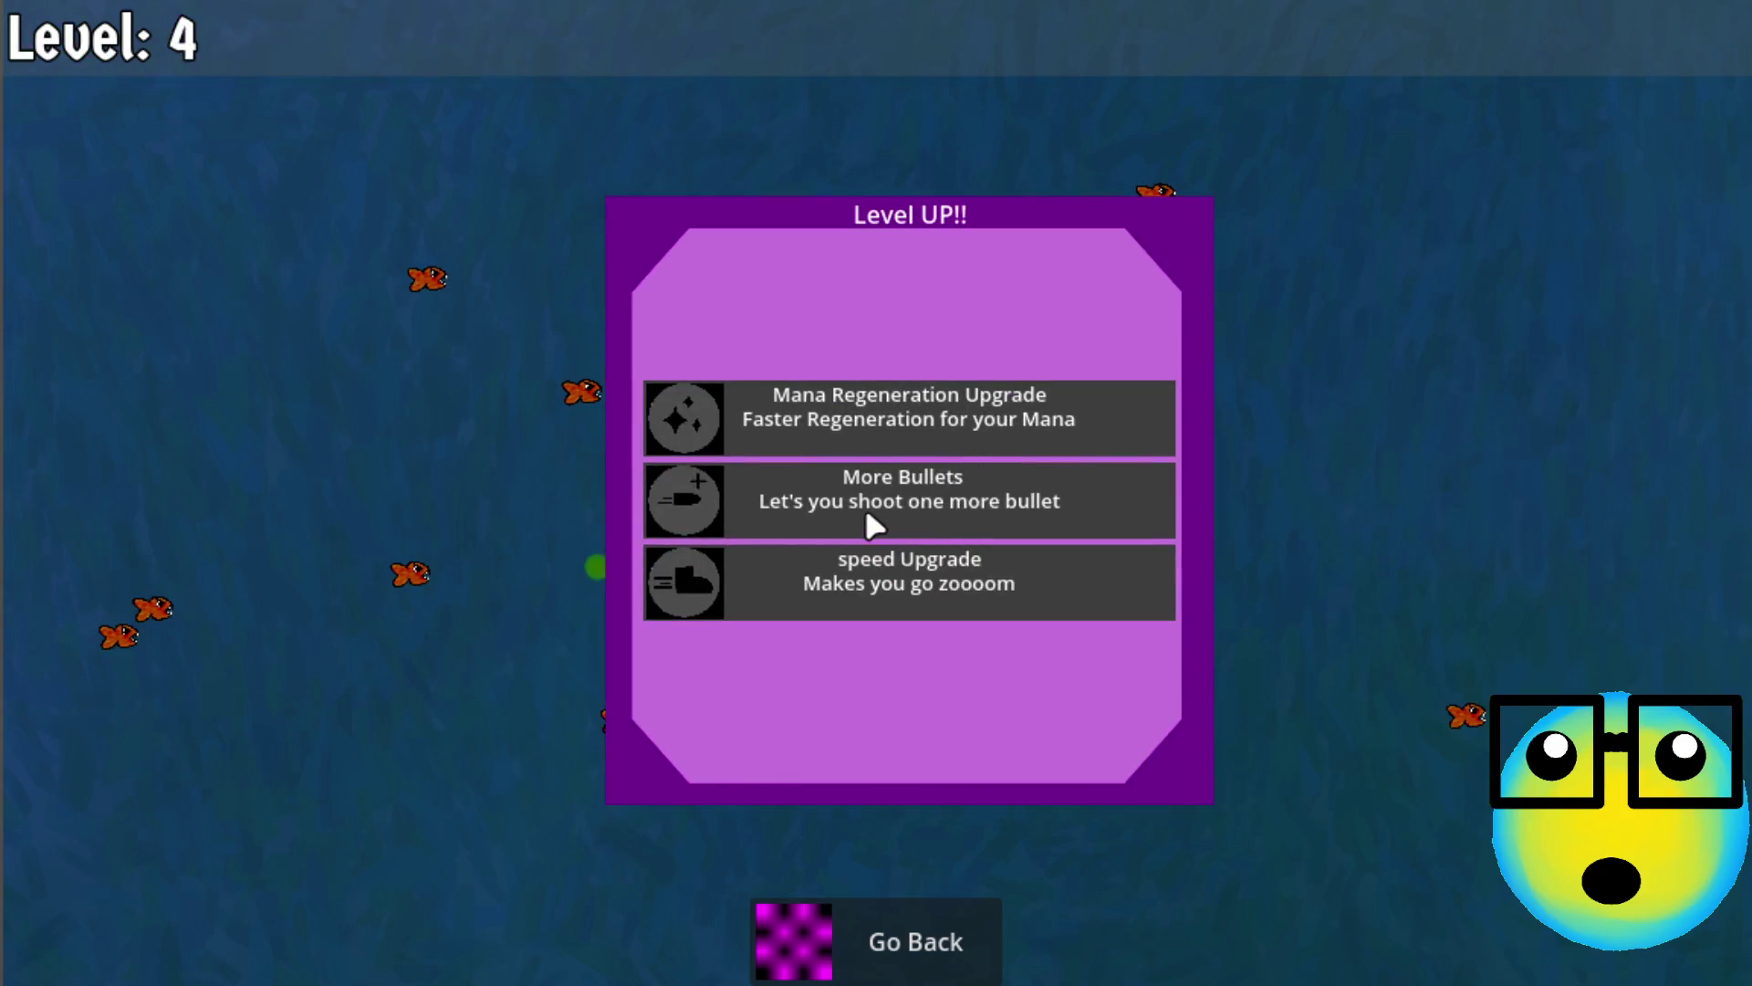
click(865, 507)
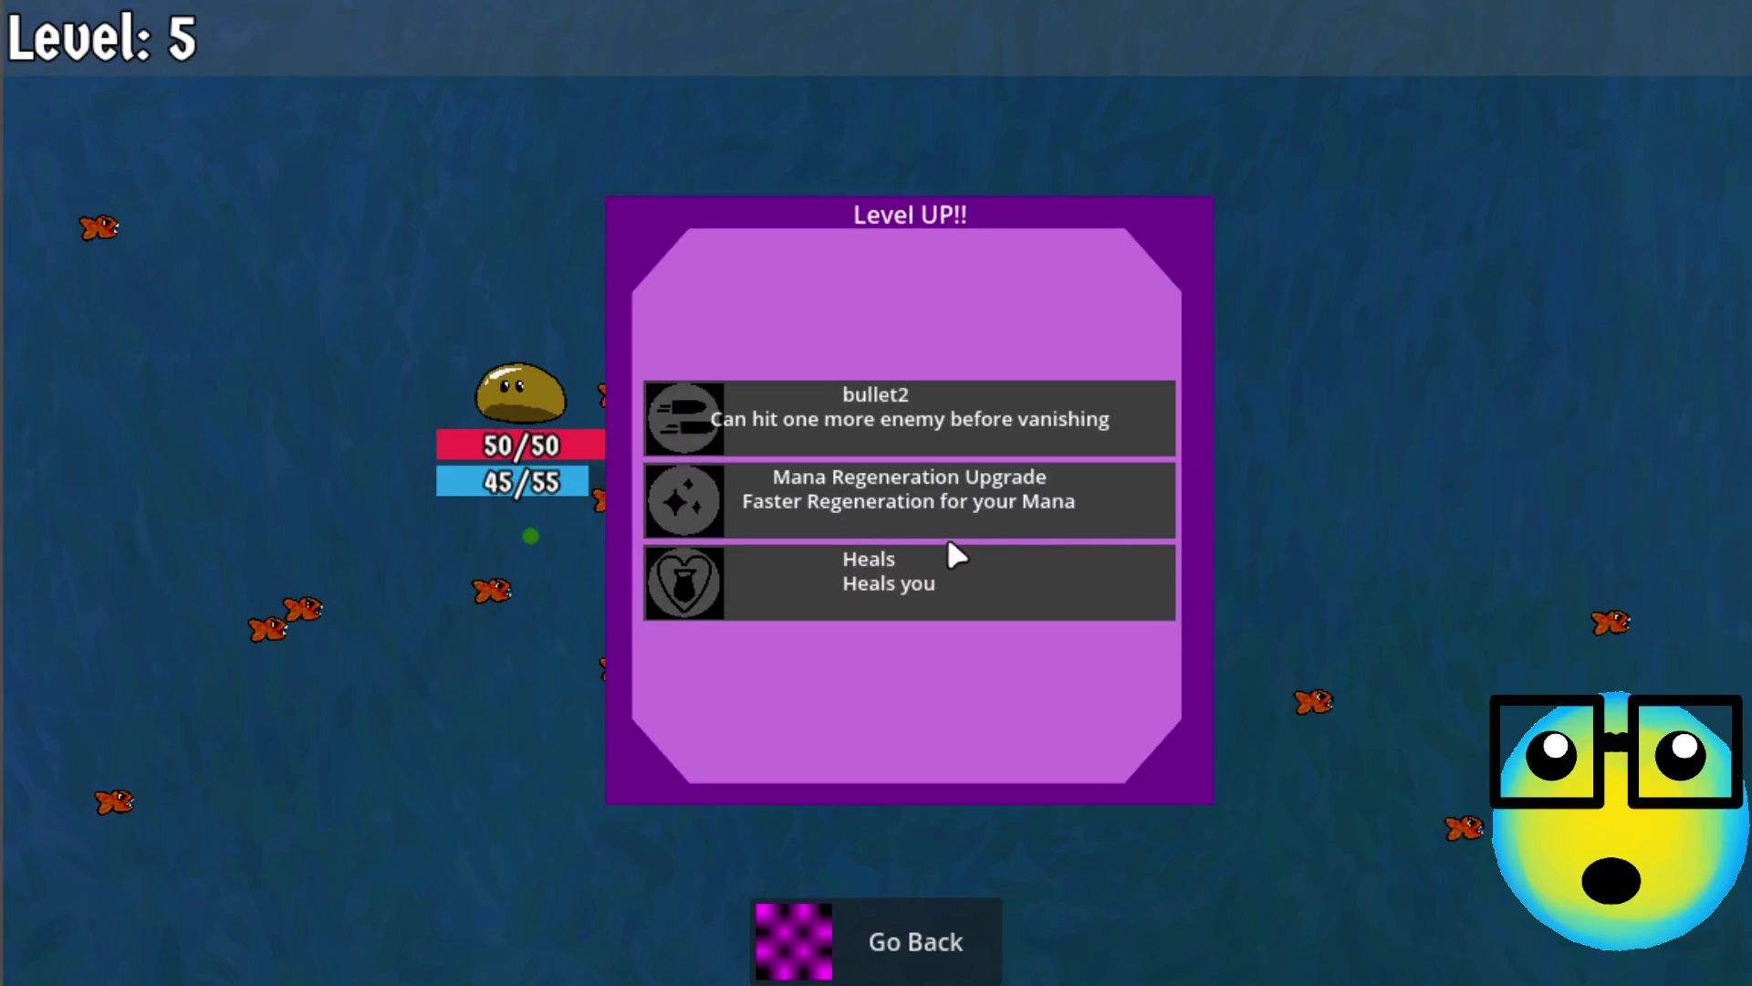
click(990, 417)
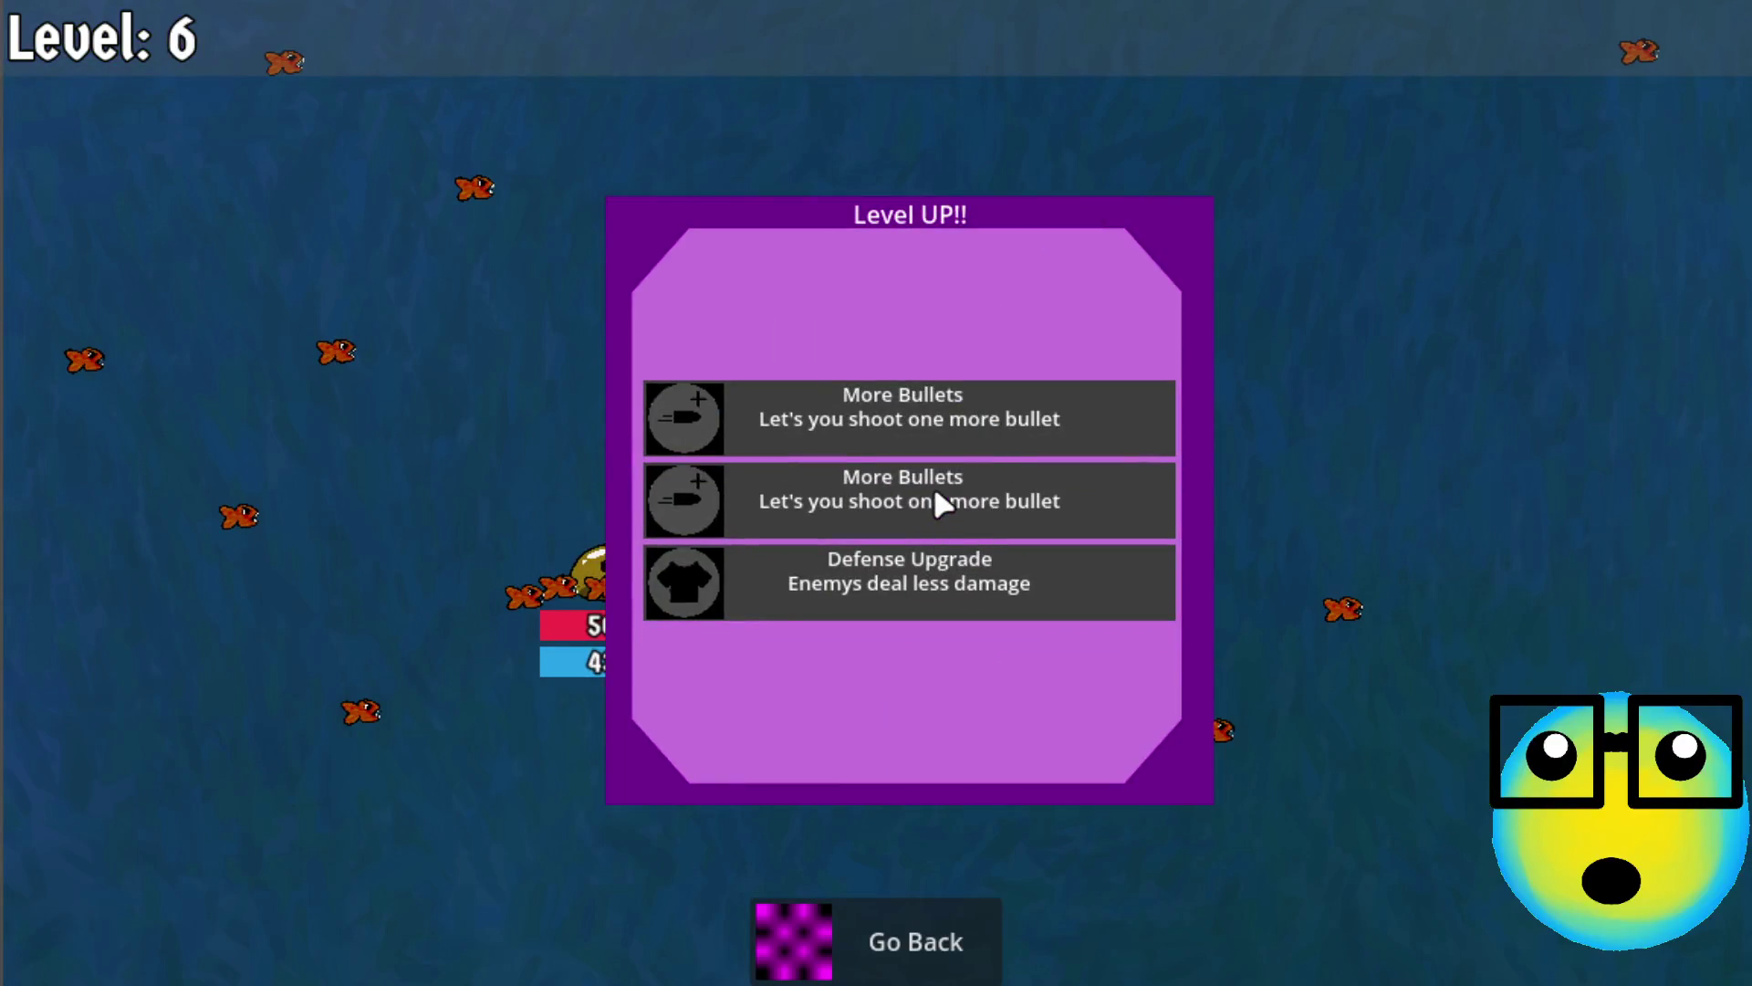
click(935, 493)
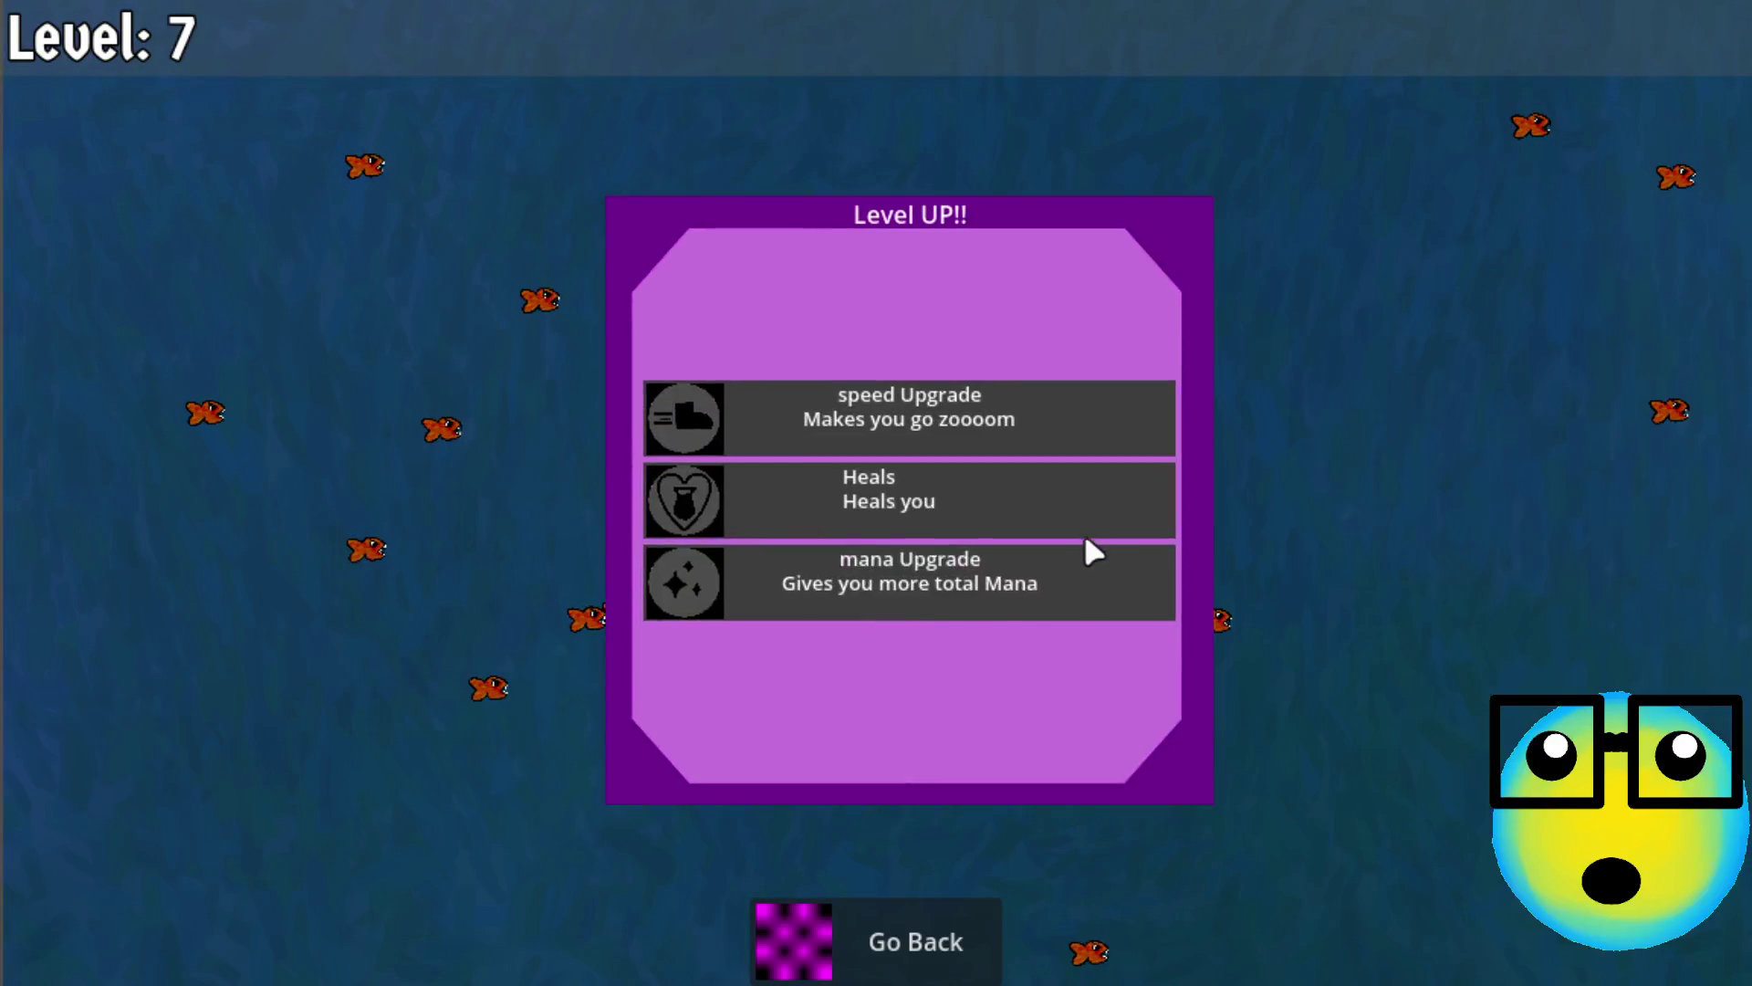
click(930, 588)
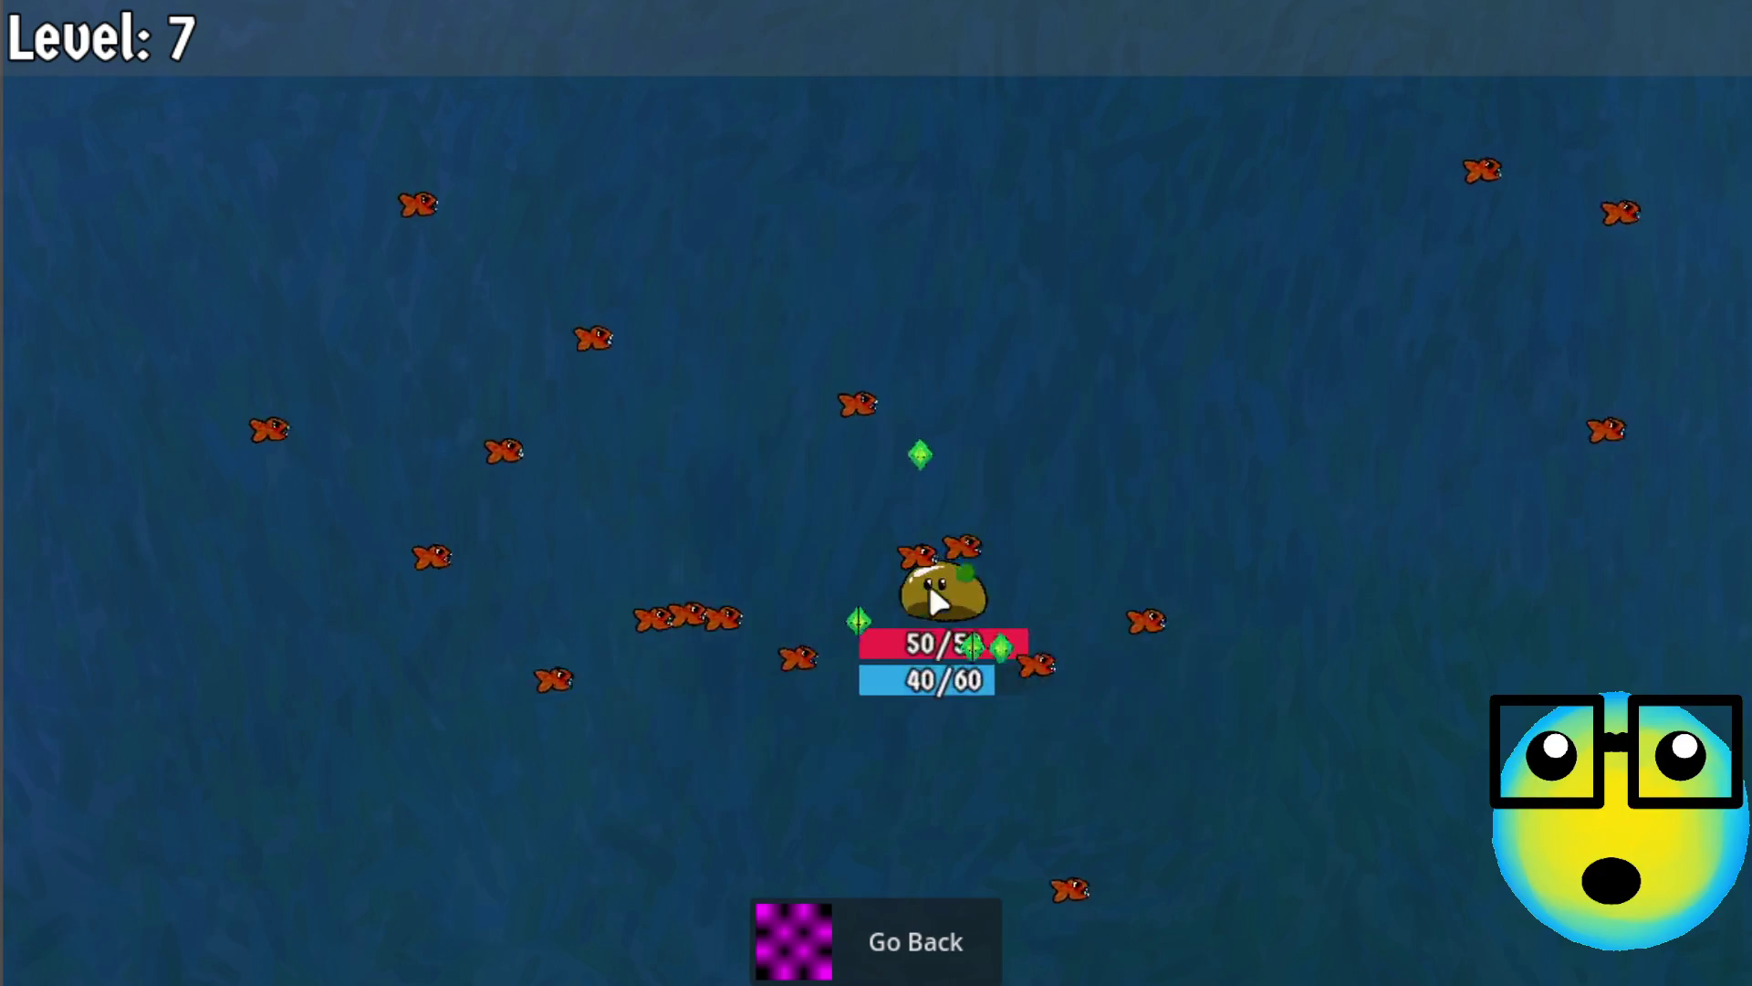
click(1013, 552)
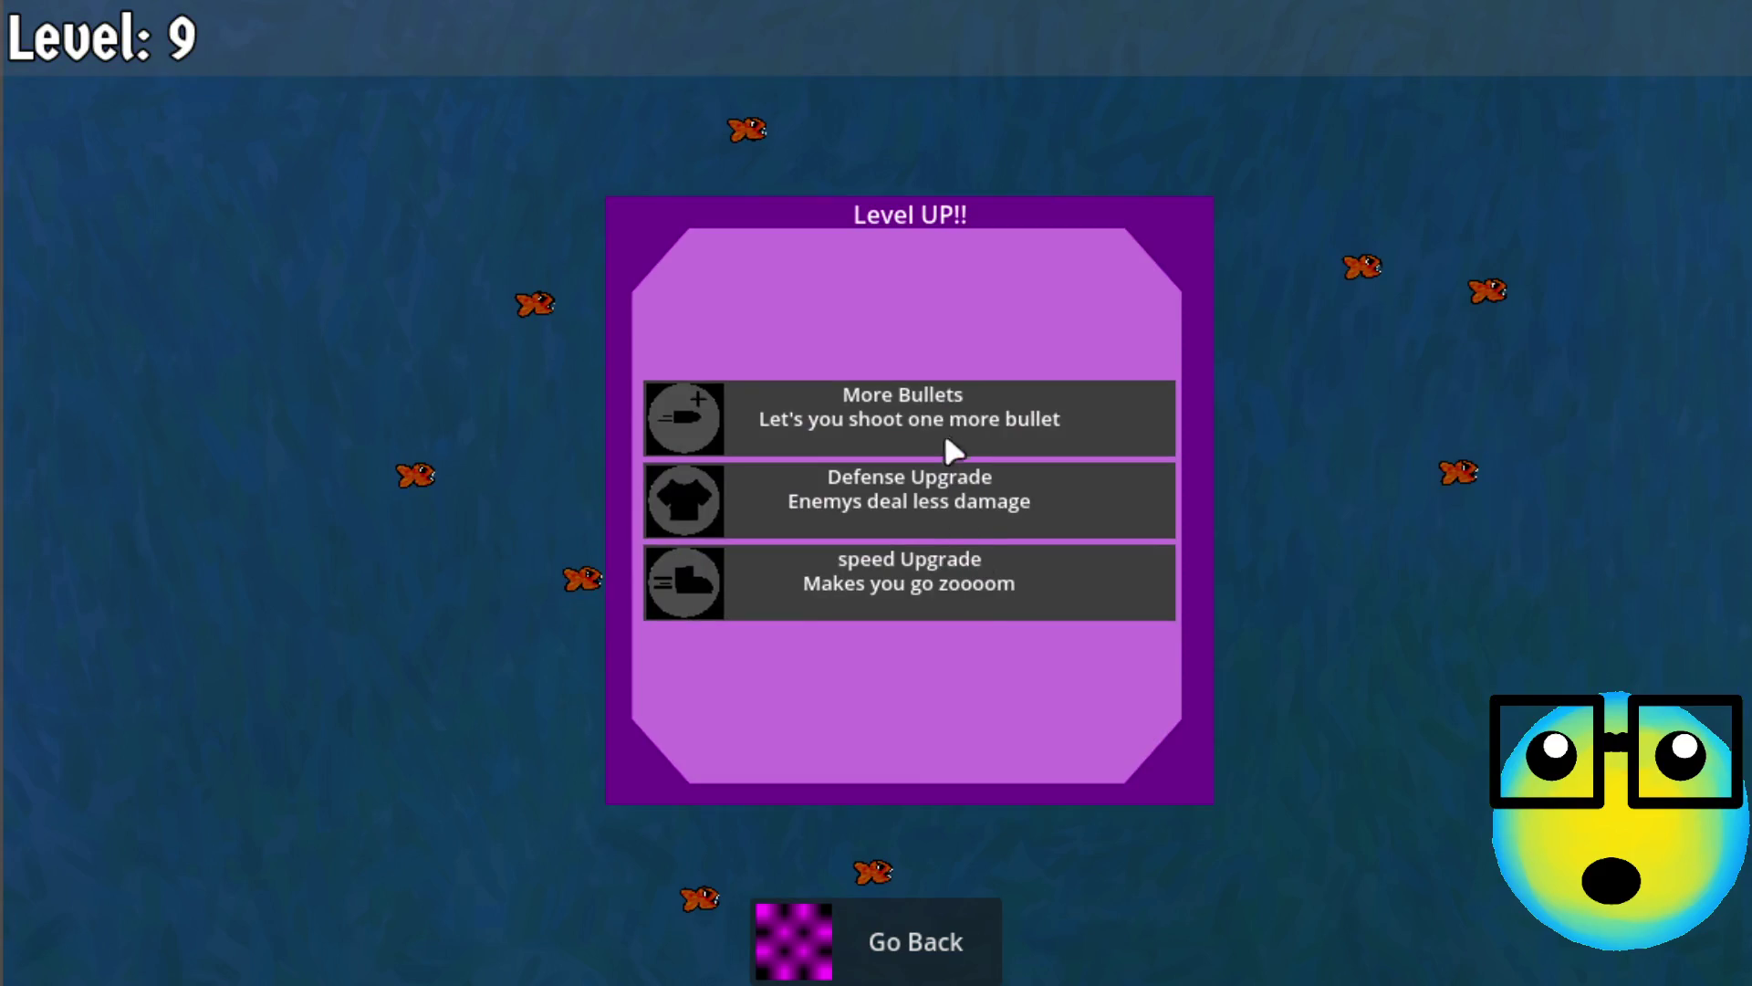
click(949, 443)
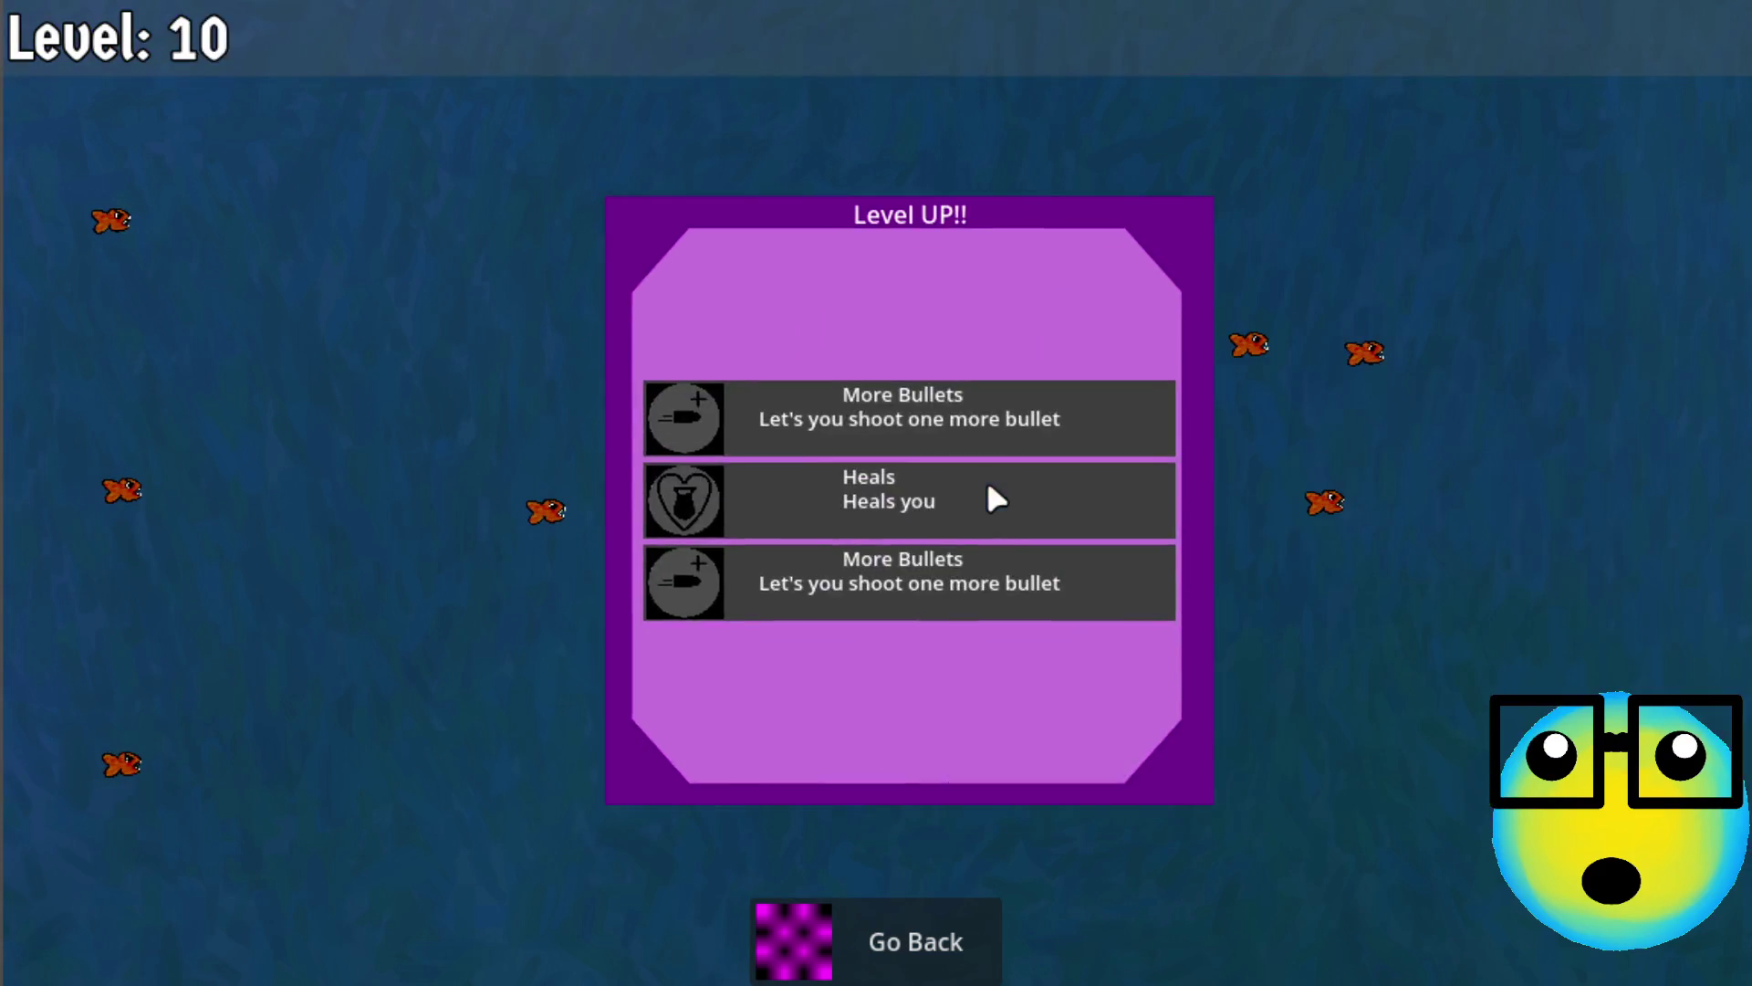
Take More Bullets, speed, Mana Regeneration and Heals upgrades to level 15, then return to the slime's stats
click(929, 422)
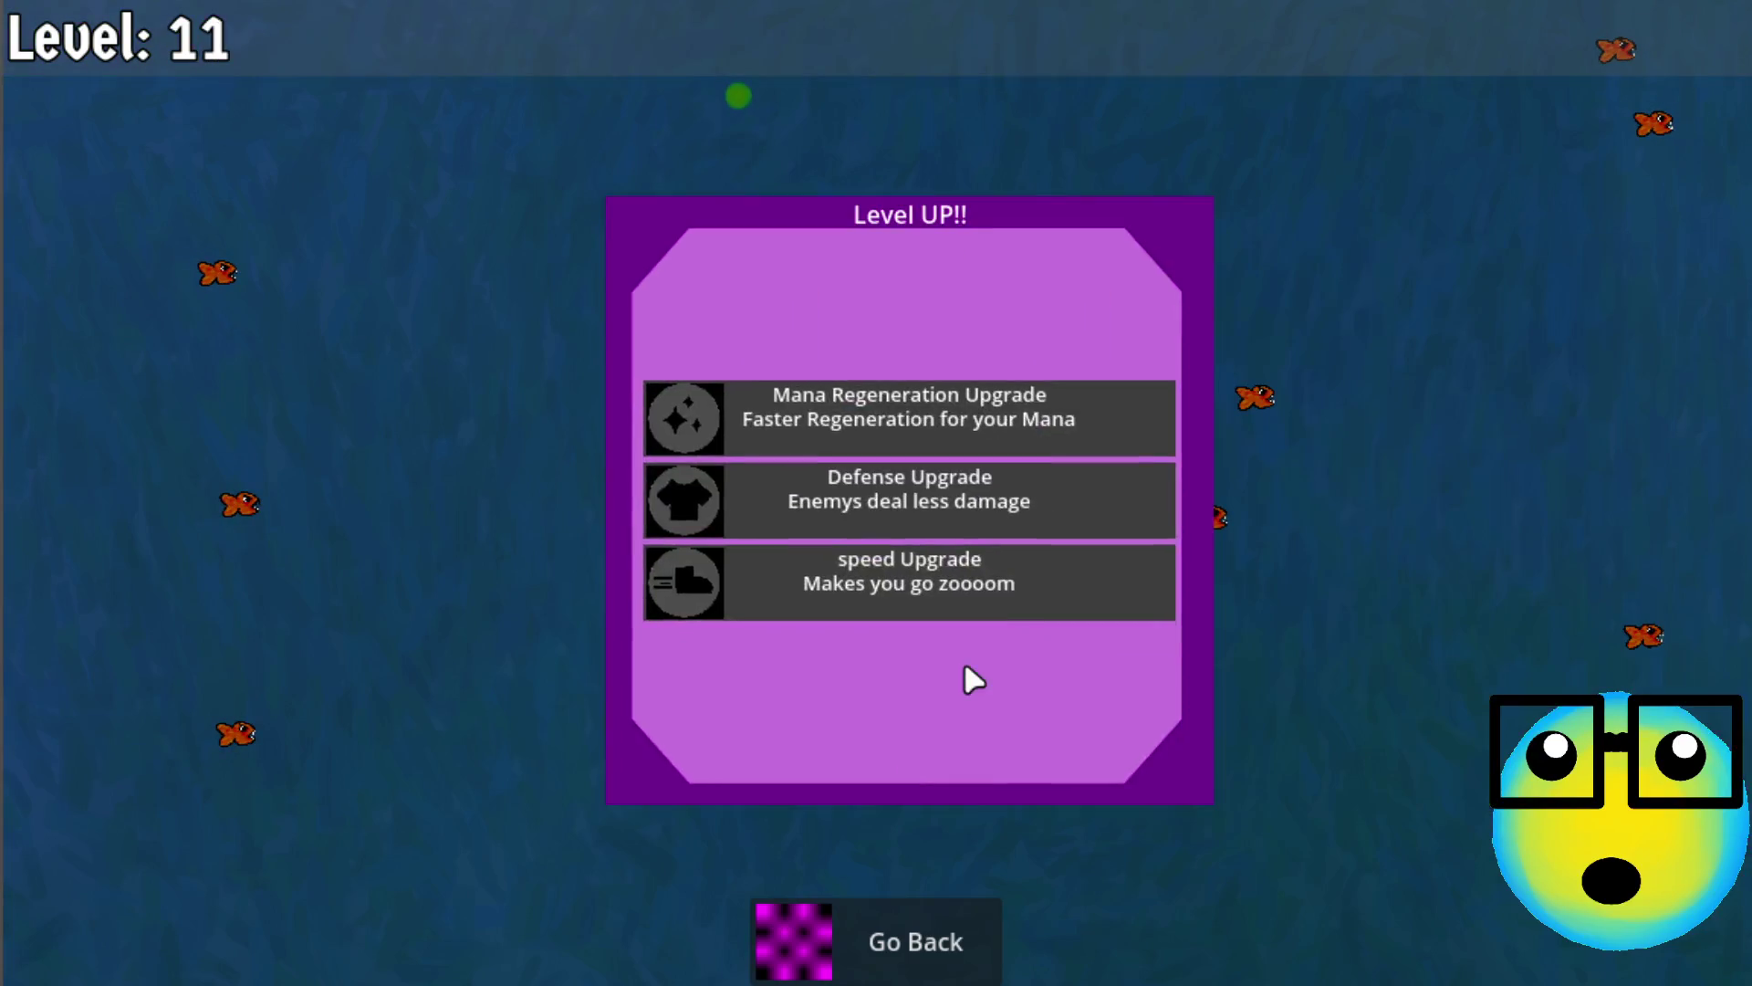
click(947, 577)
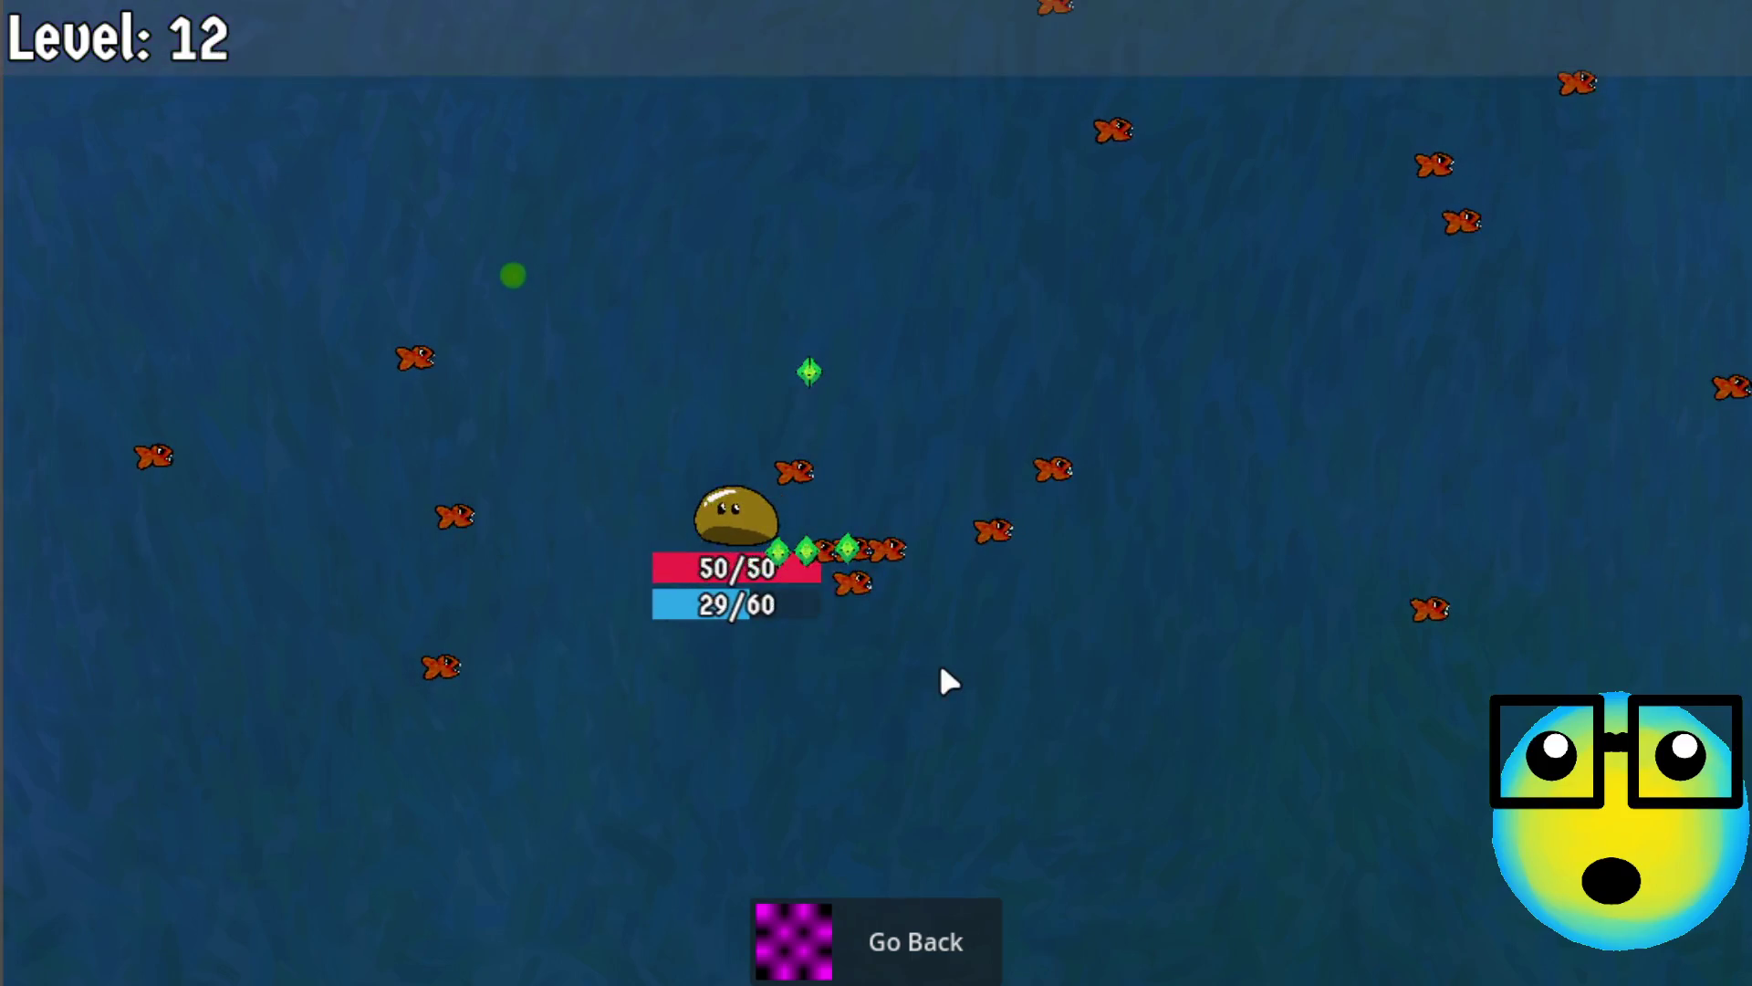
click(837, 588)
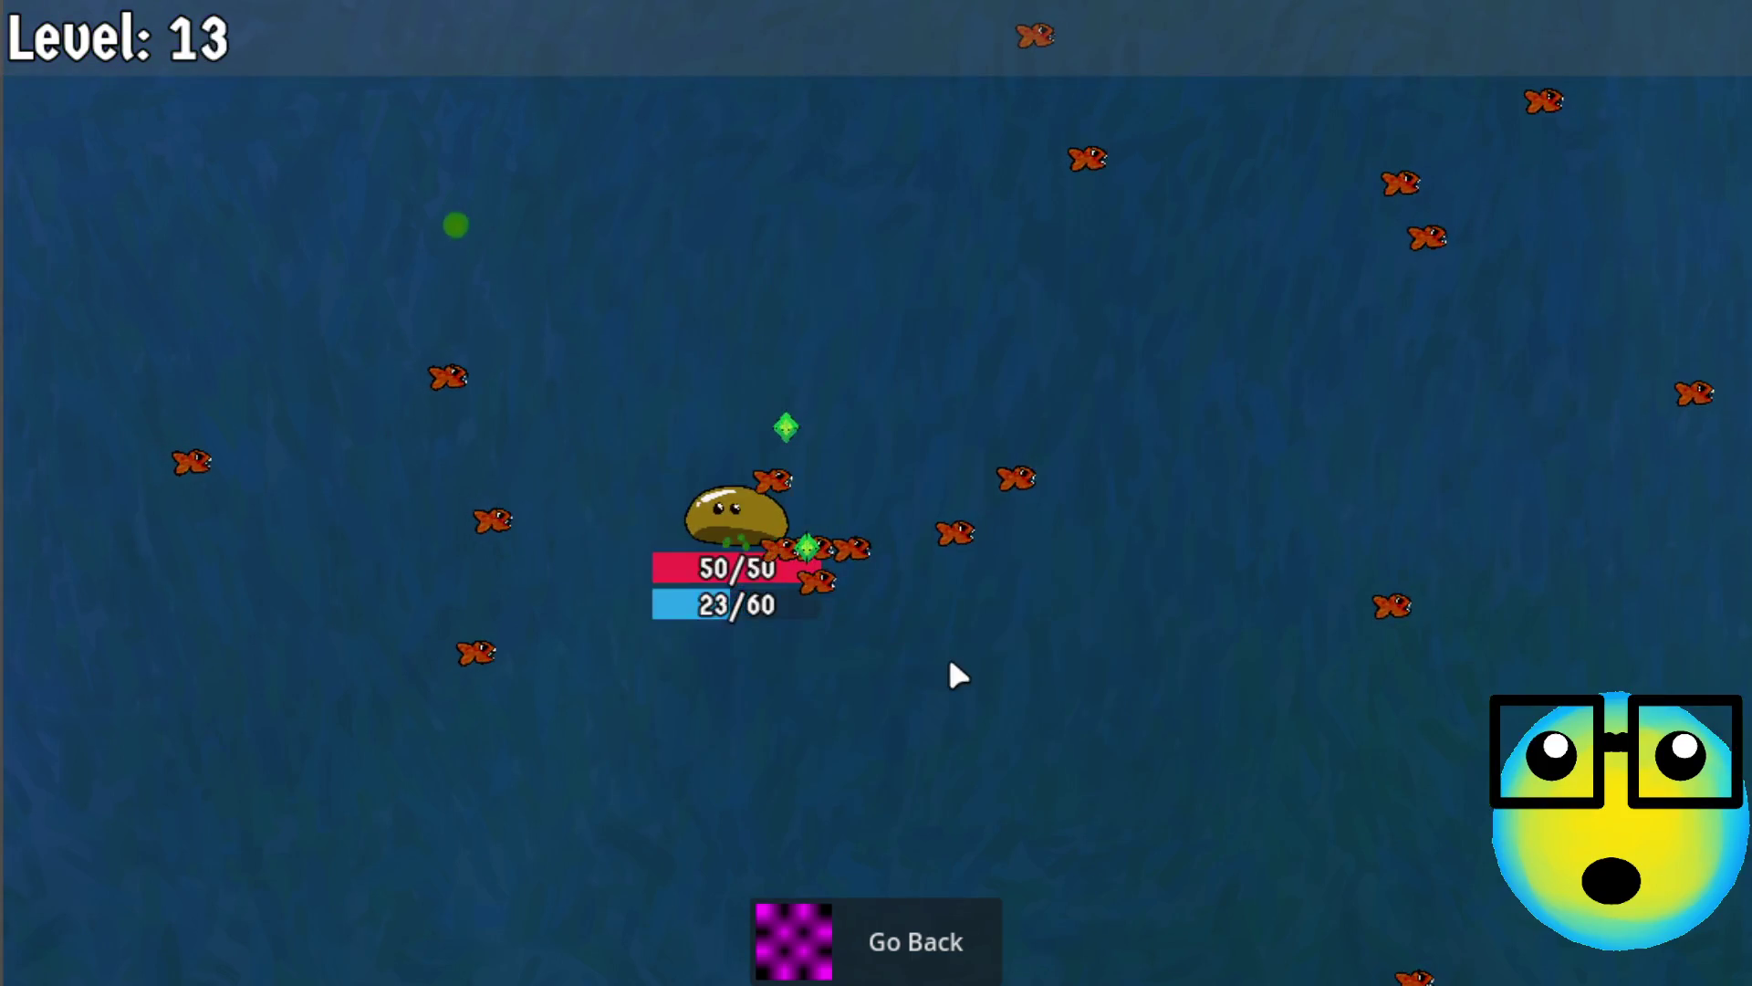
click(949, 421)
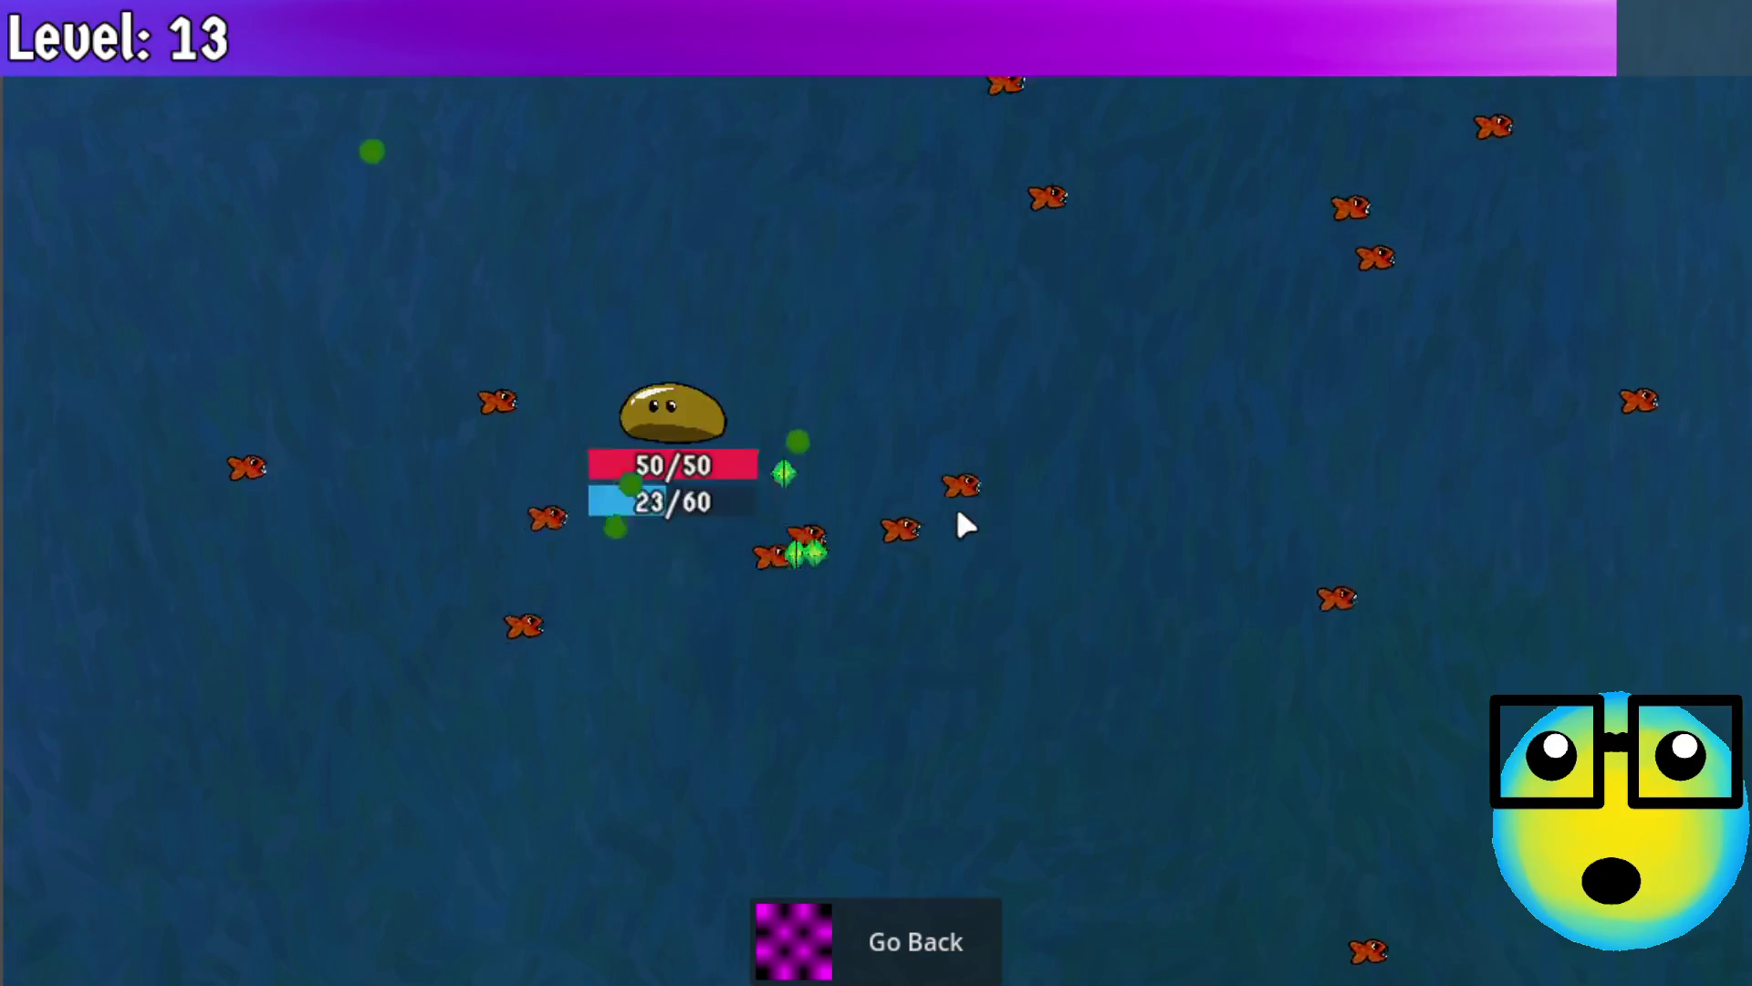
click(924, 500)
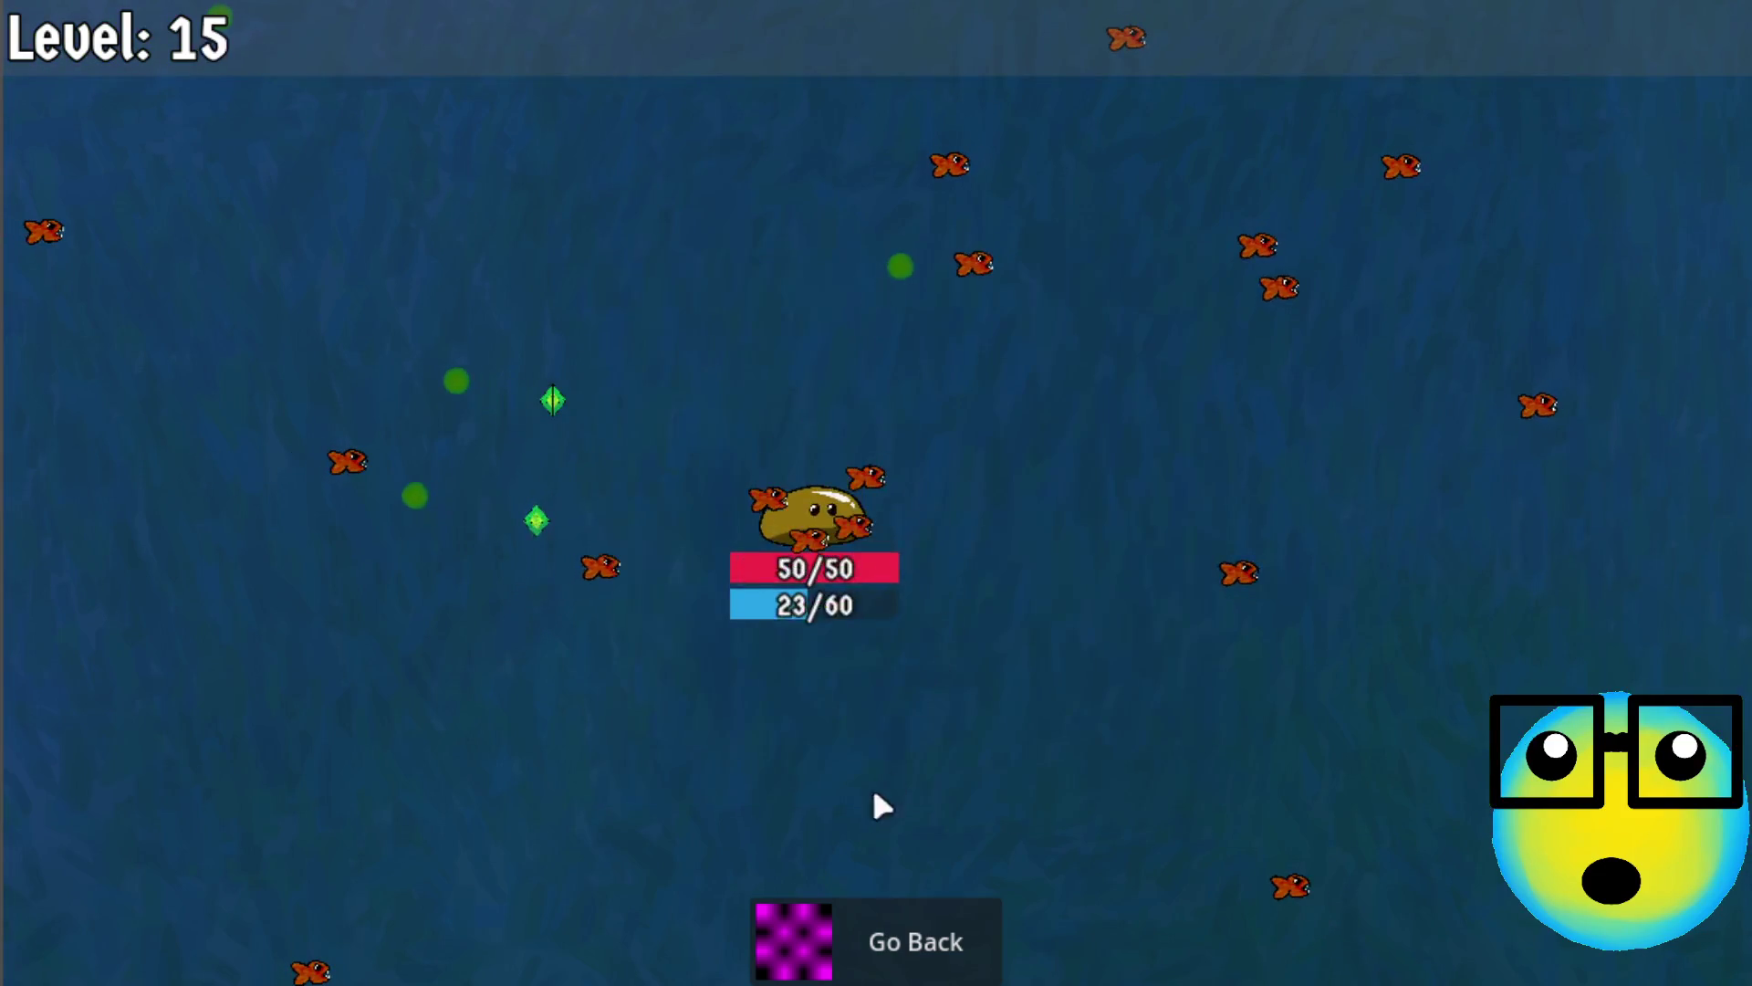
click(940, 575)
click(898, 927)
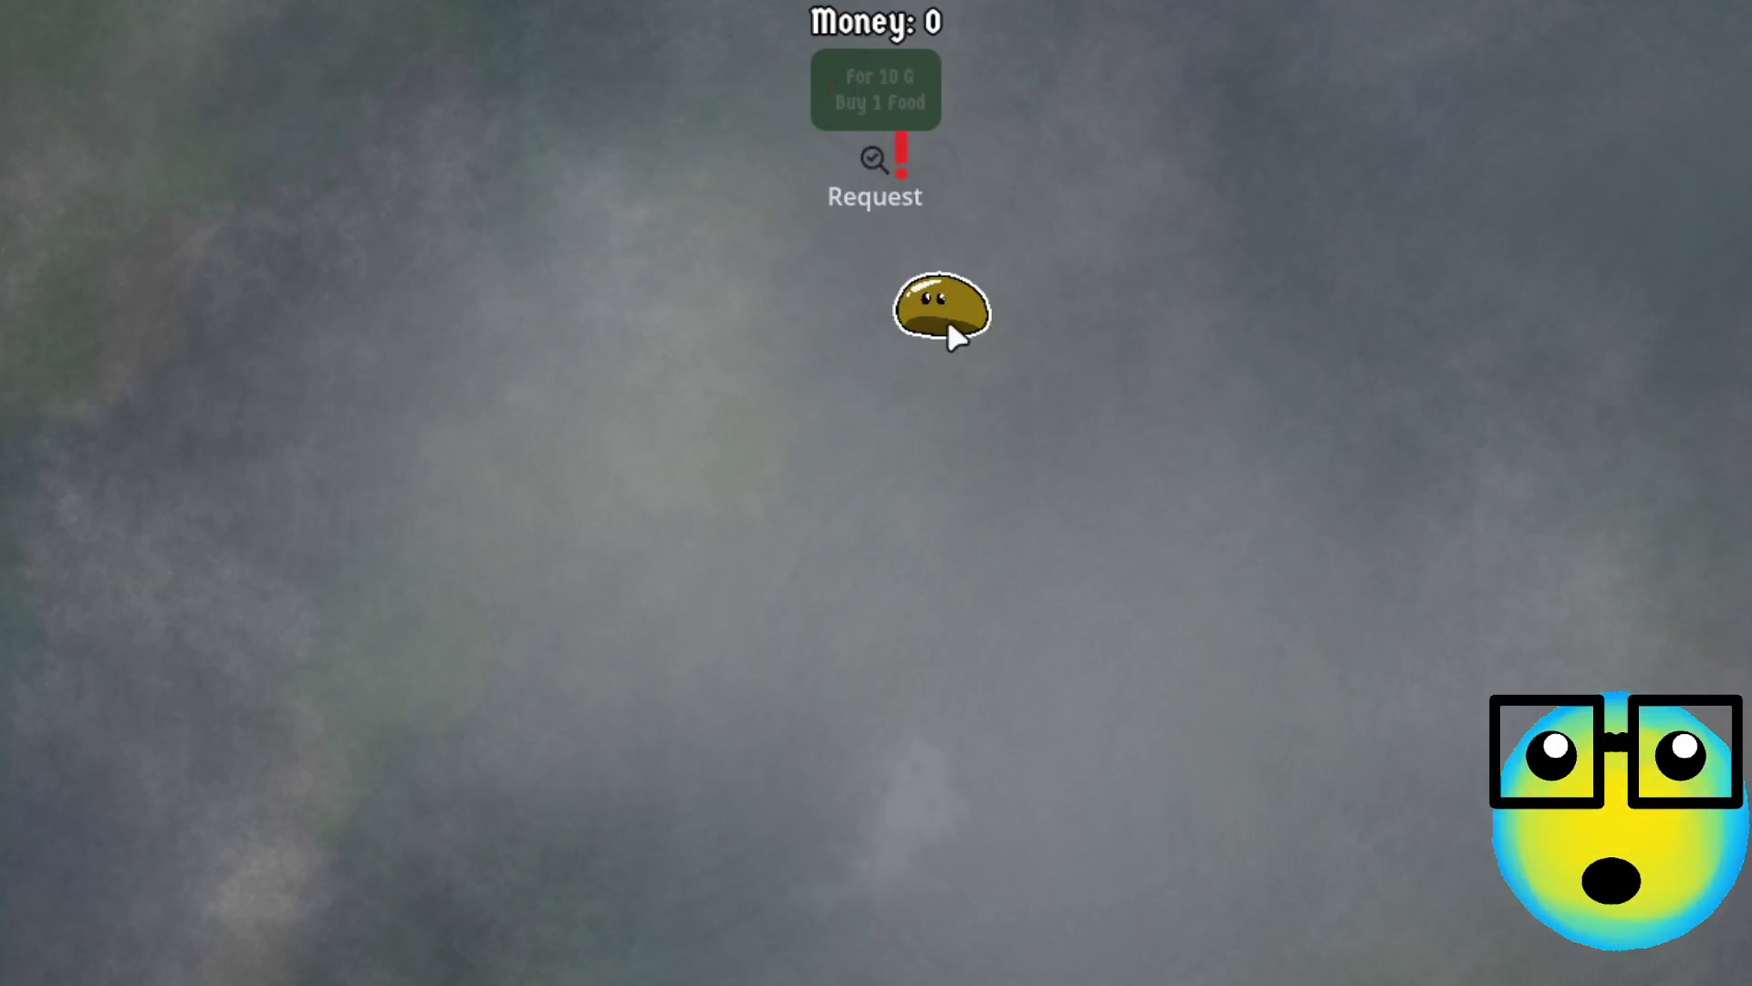
click(949, 329)
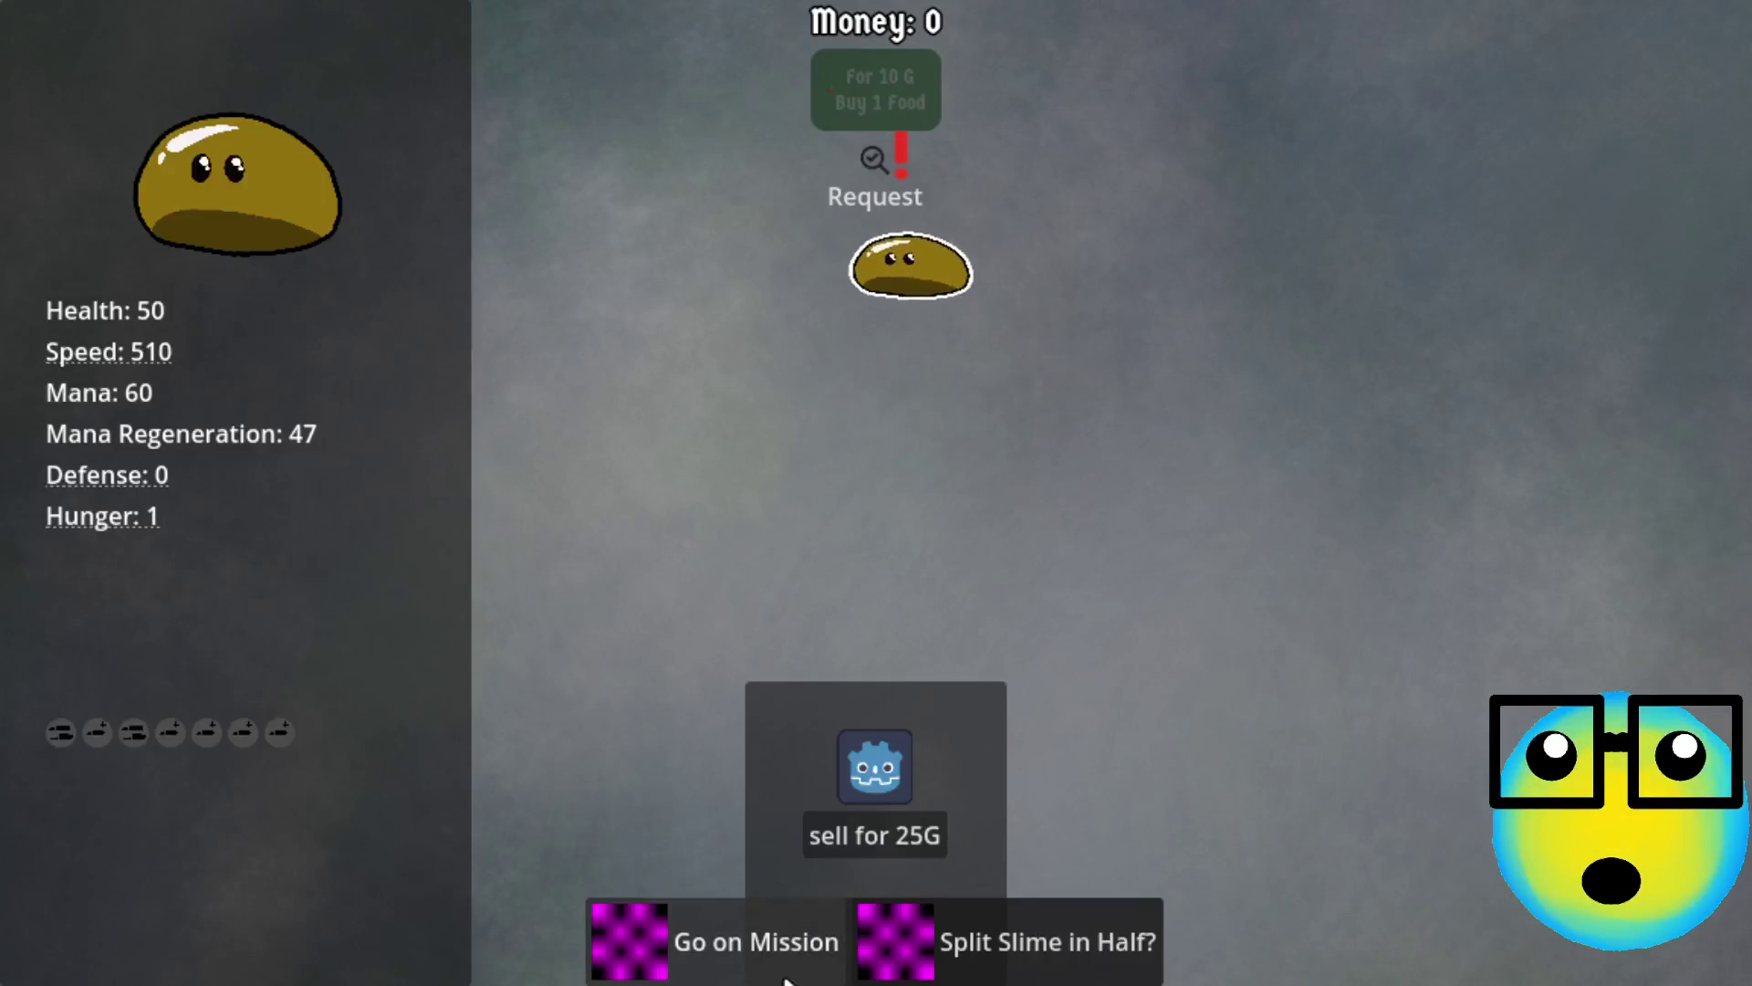
Send the slime on a new mission and take More Bullets, Mana Regeneration and mana upgrades through level 9
click(759, 932)
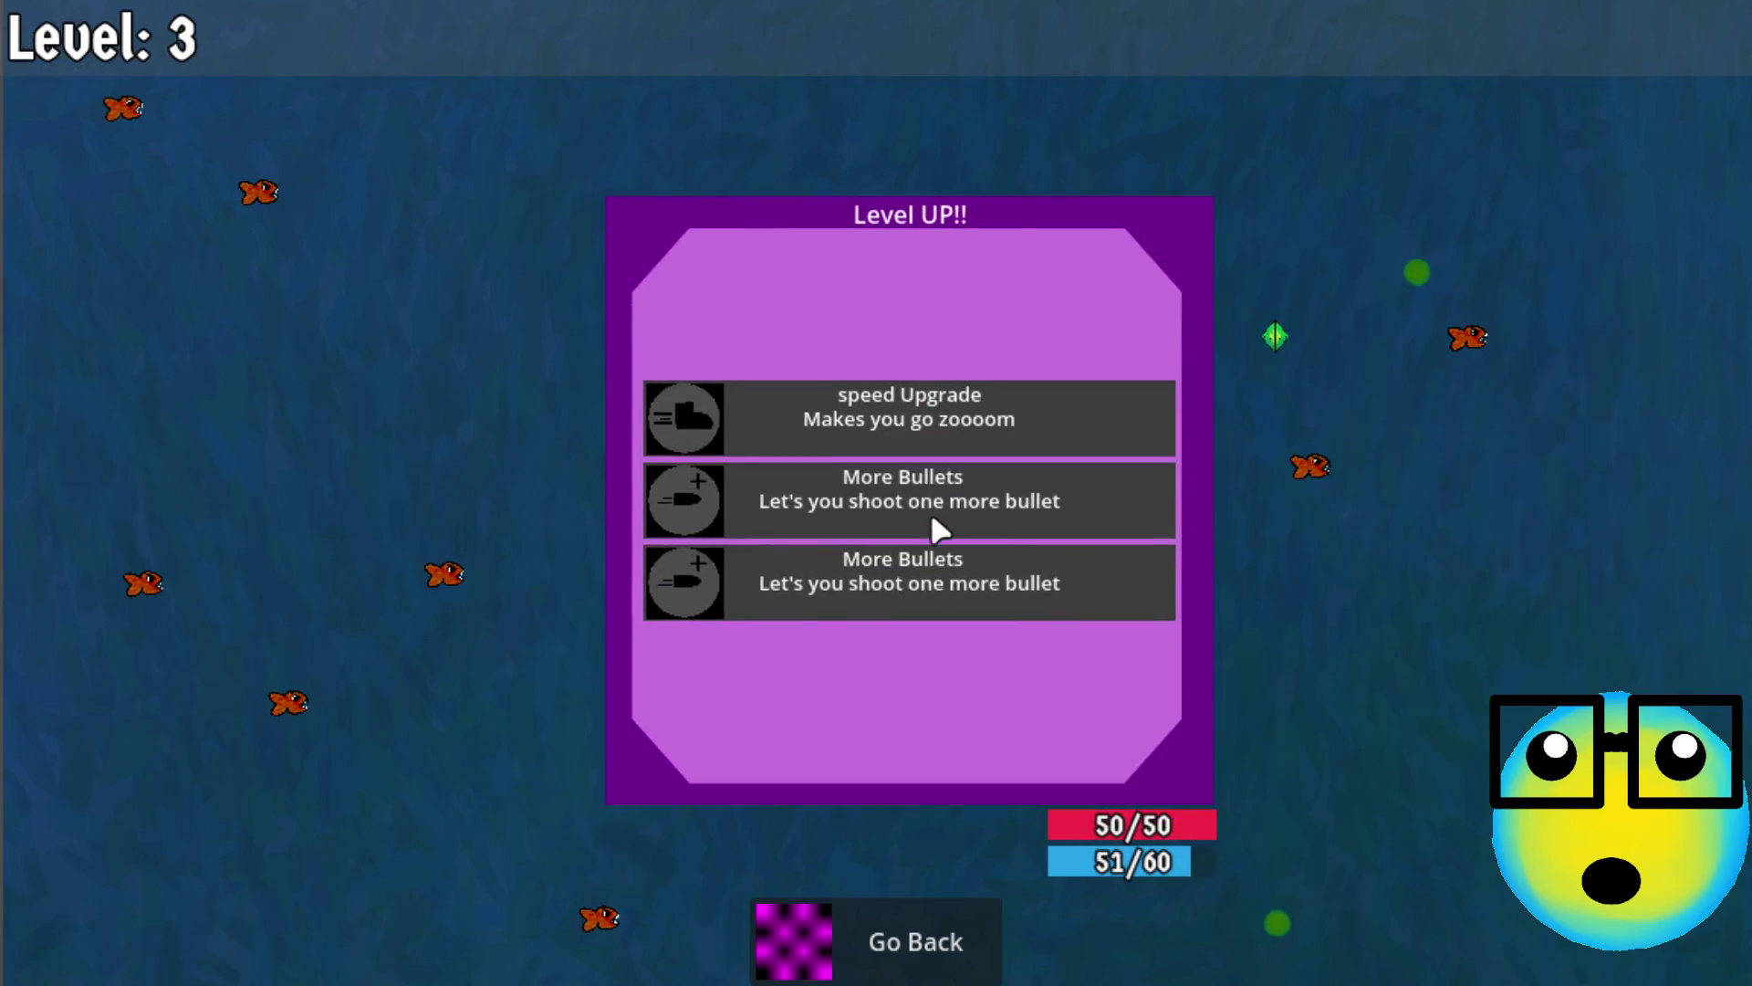
click(929, 509)
click(930, 511)
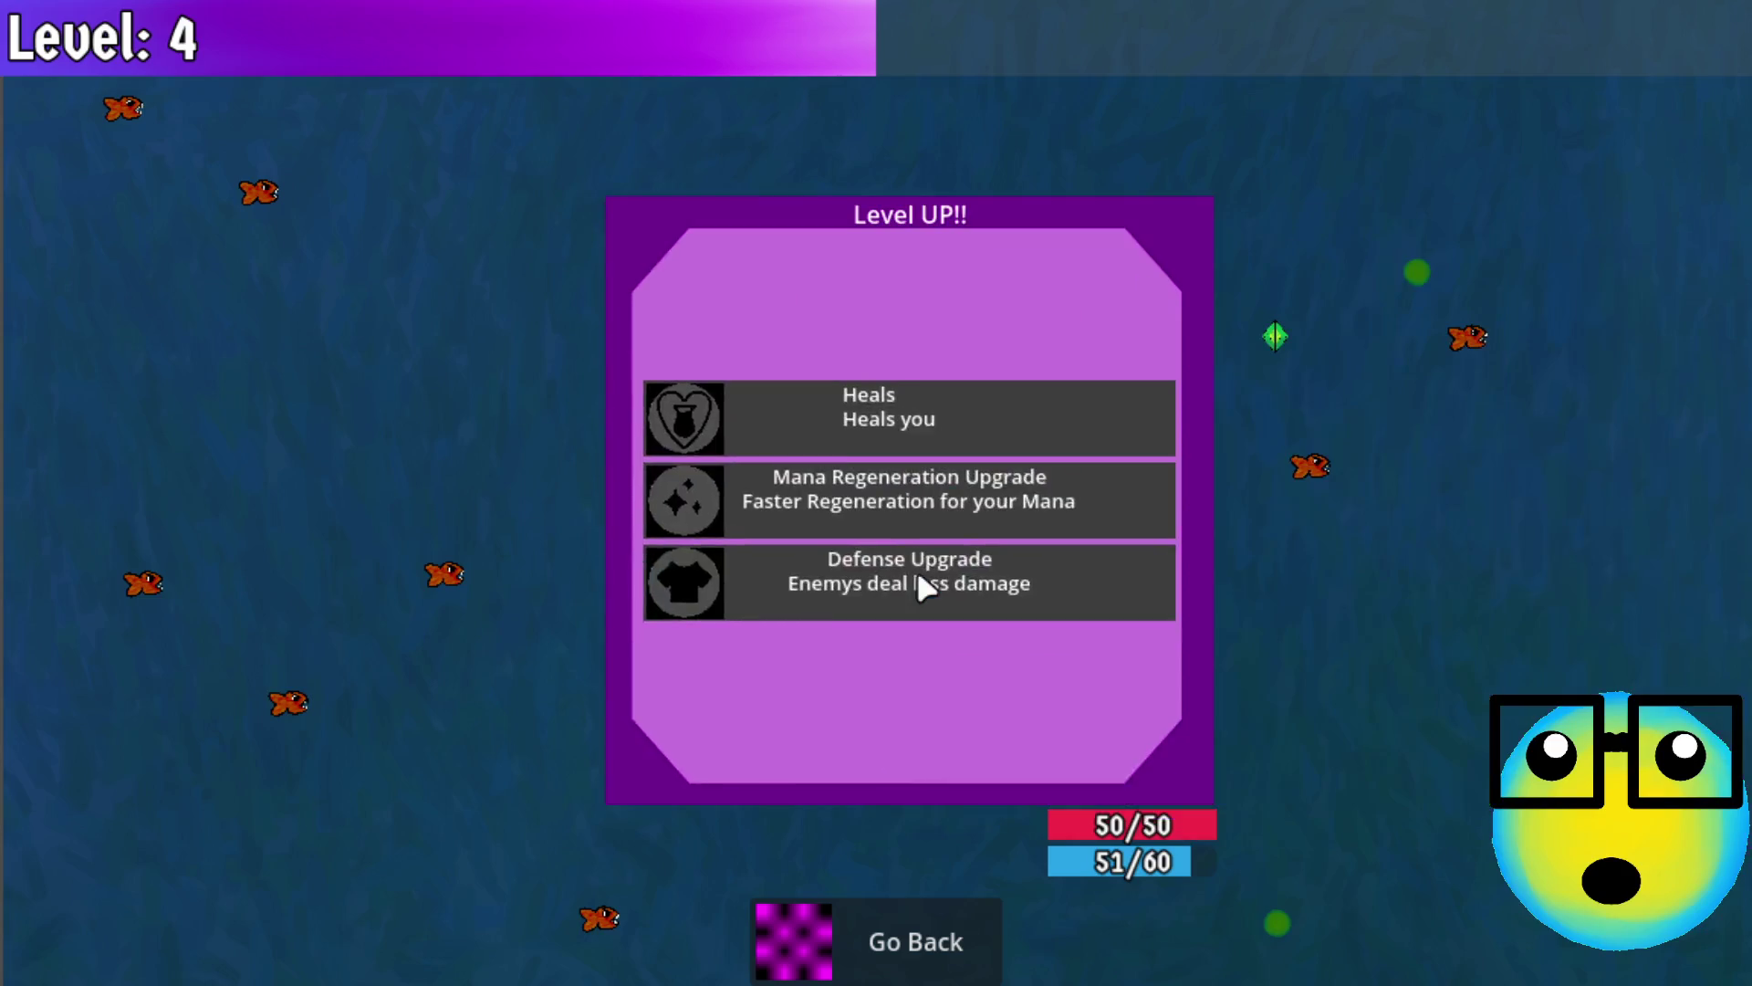
click(913, 503)
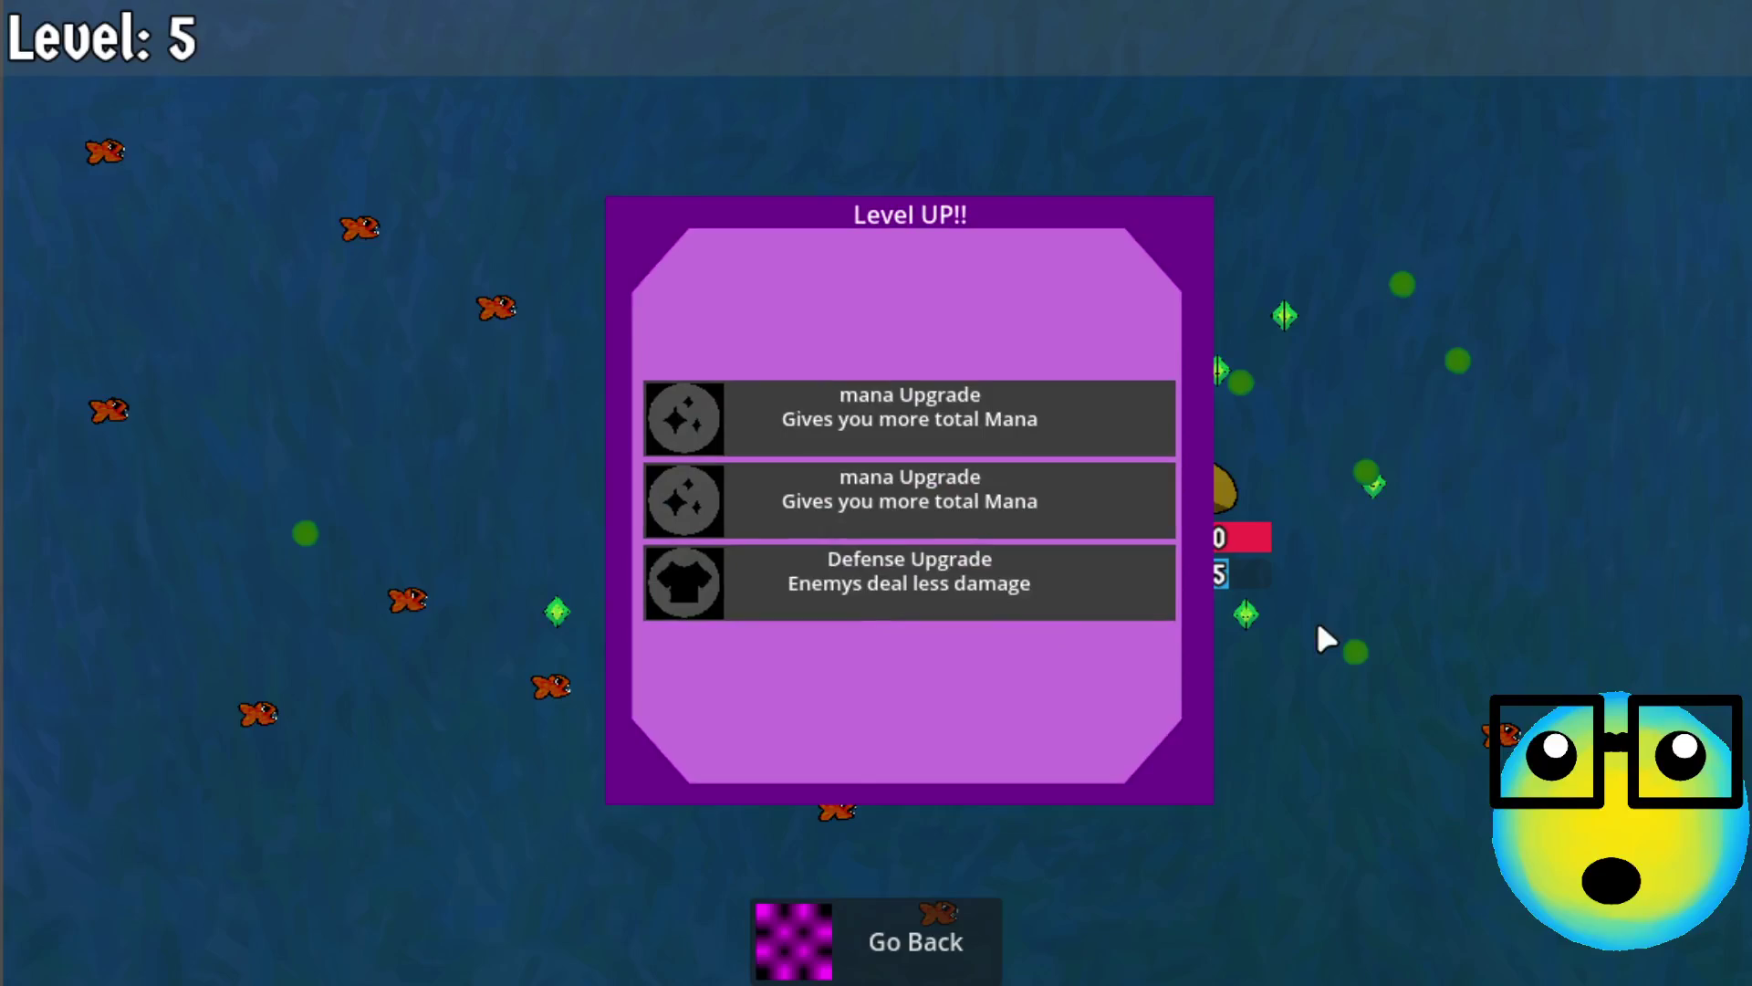
click(993, 526)
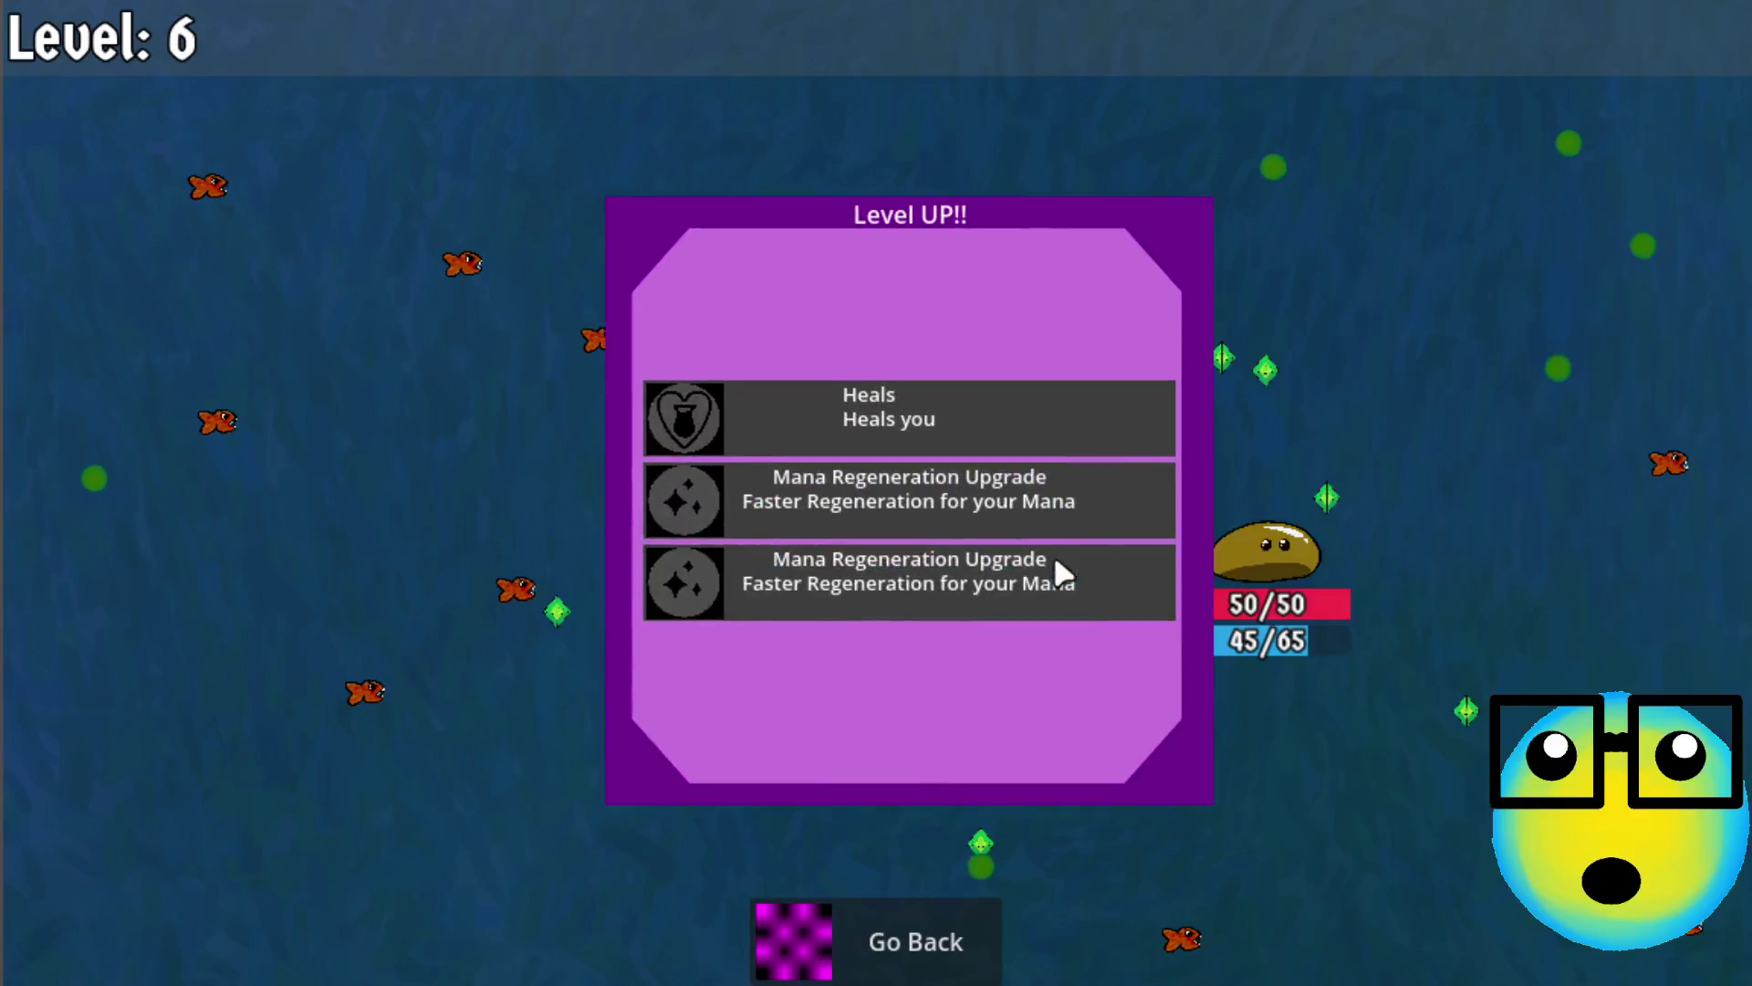
click(973, 502)
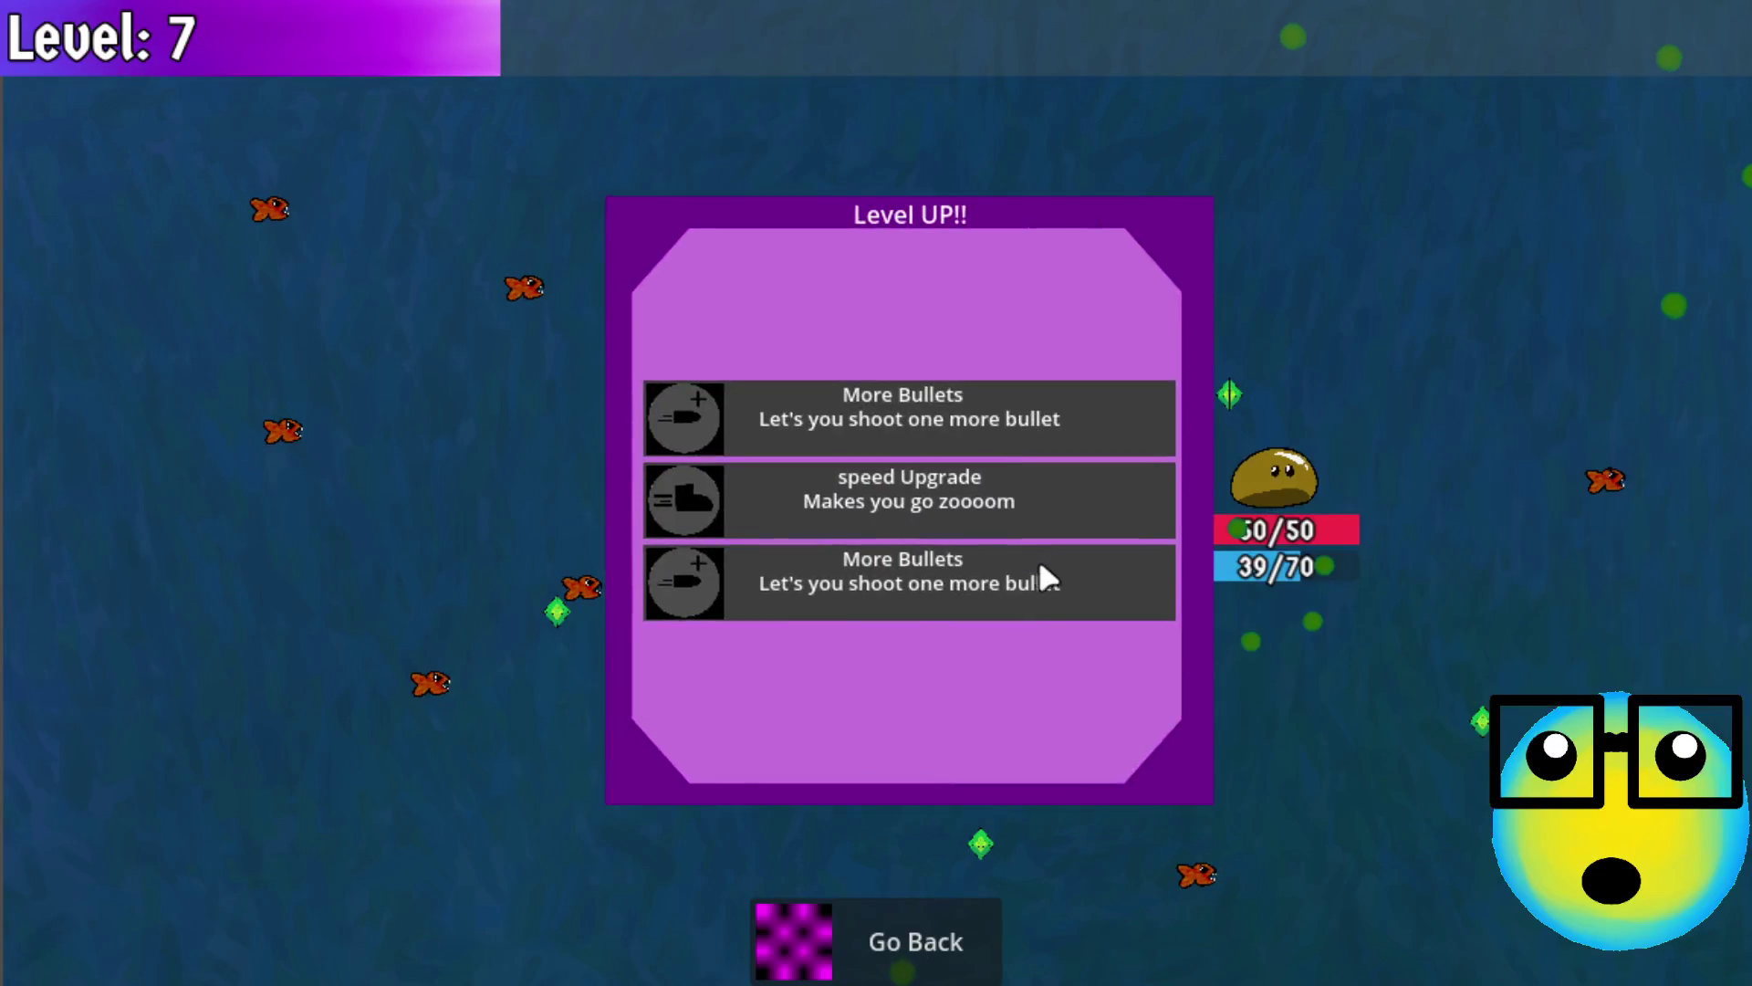
click(937, 420)
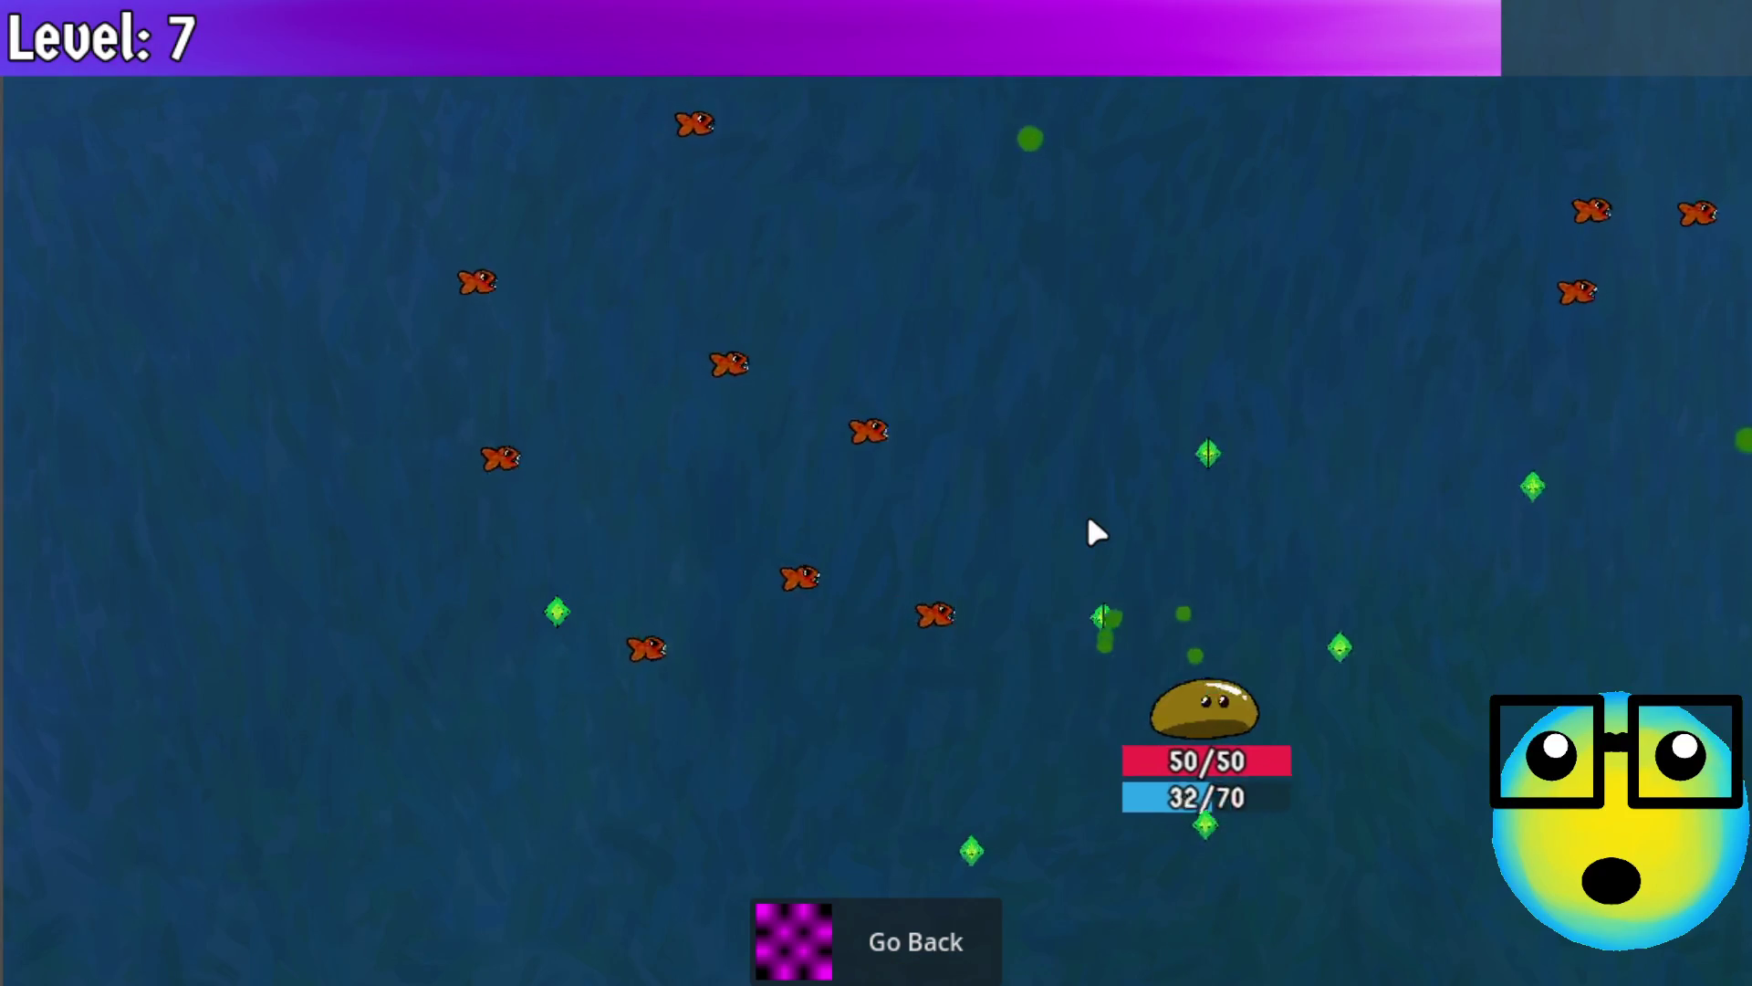
click(959, 578)
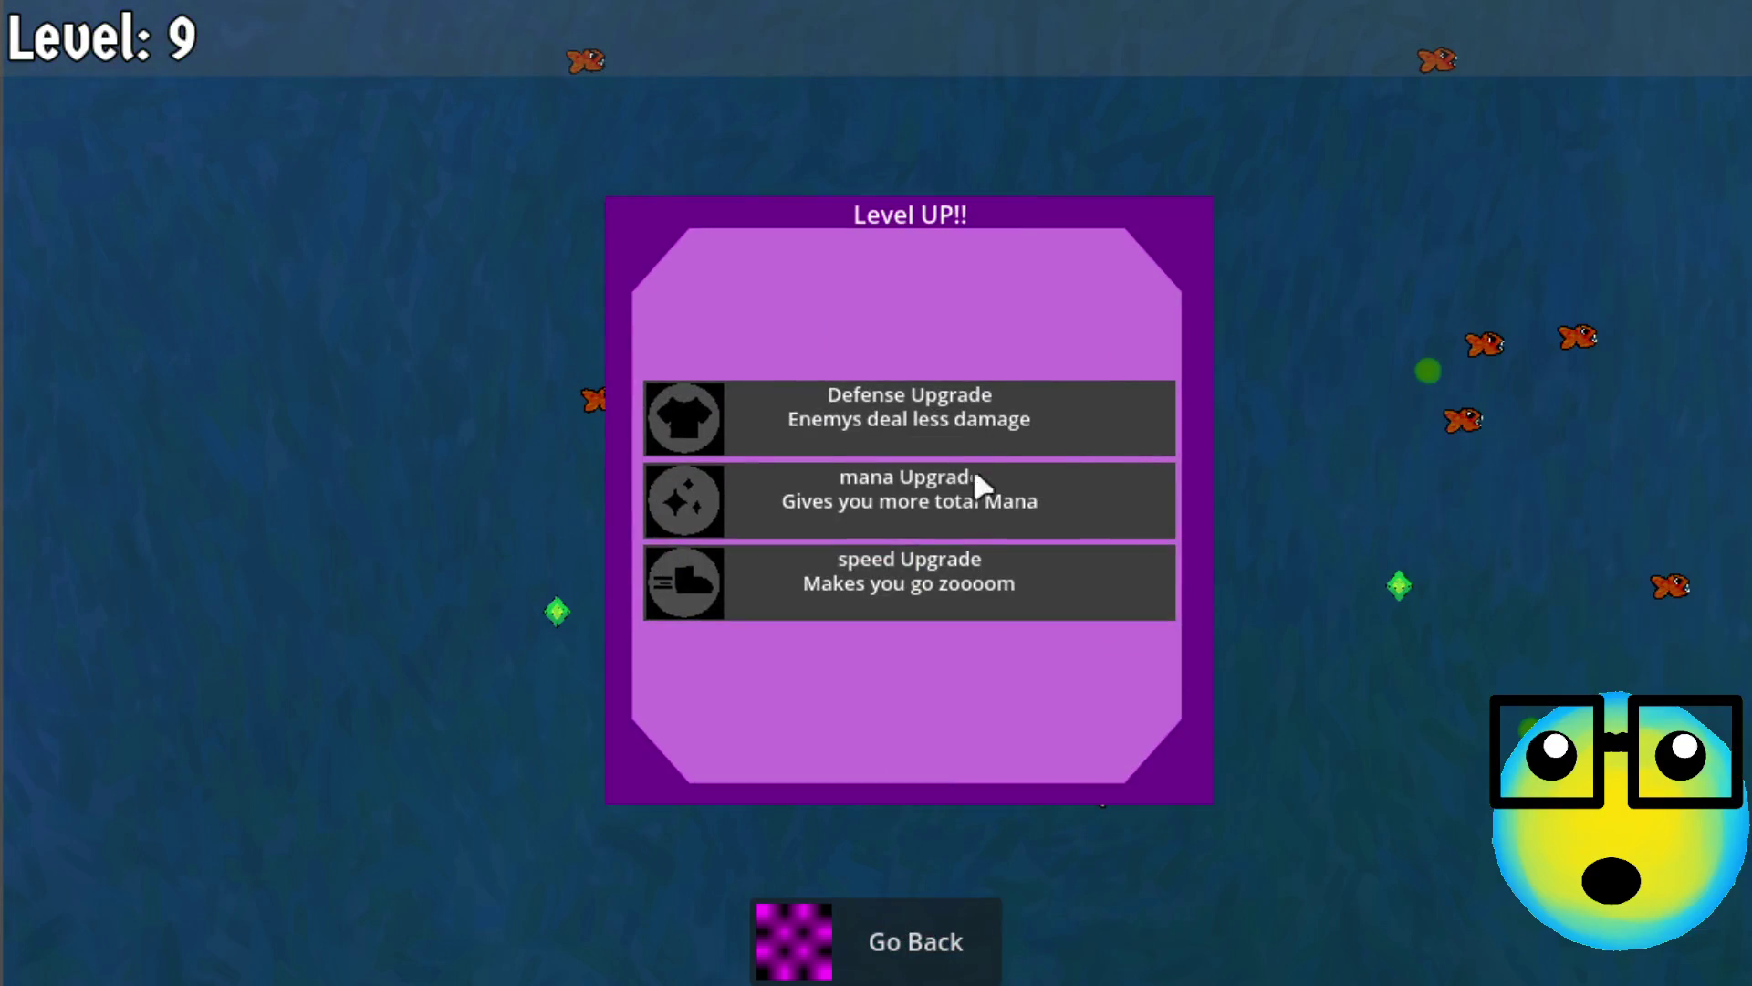
click(951, 502)
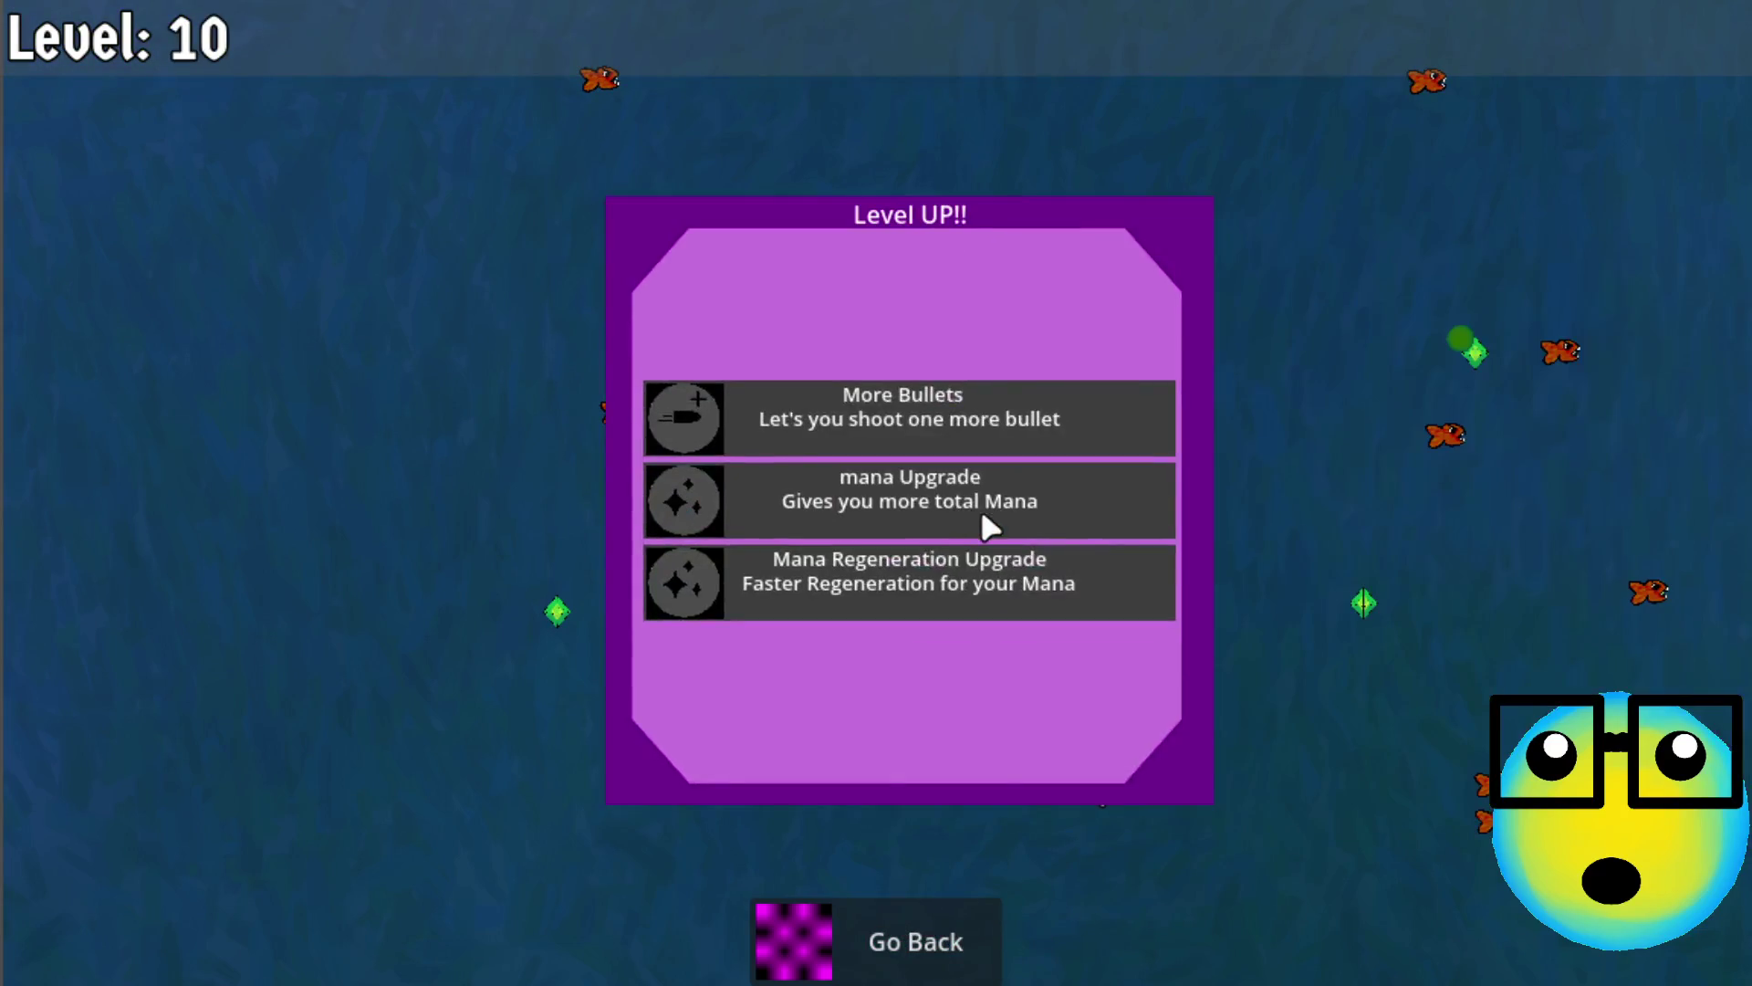
Take Mana Regeneration, More Bullets and Defense upgrades from level 10 to 17, then end the mission
click(964, 391)
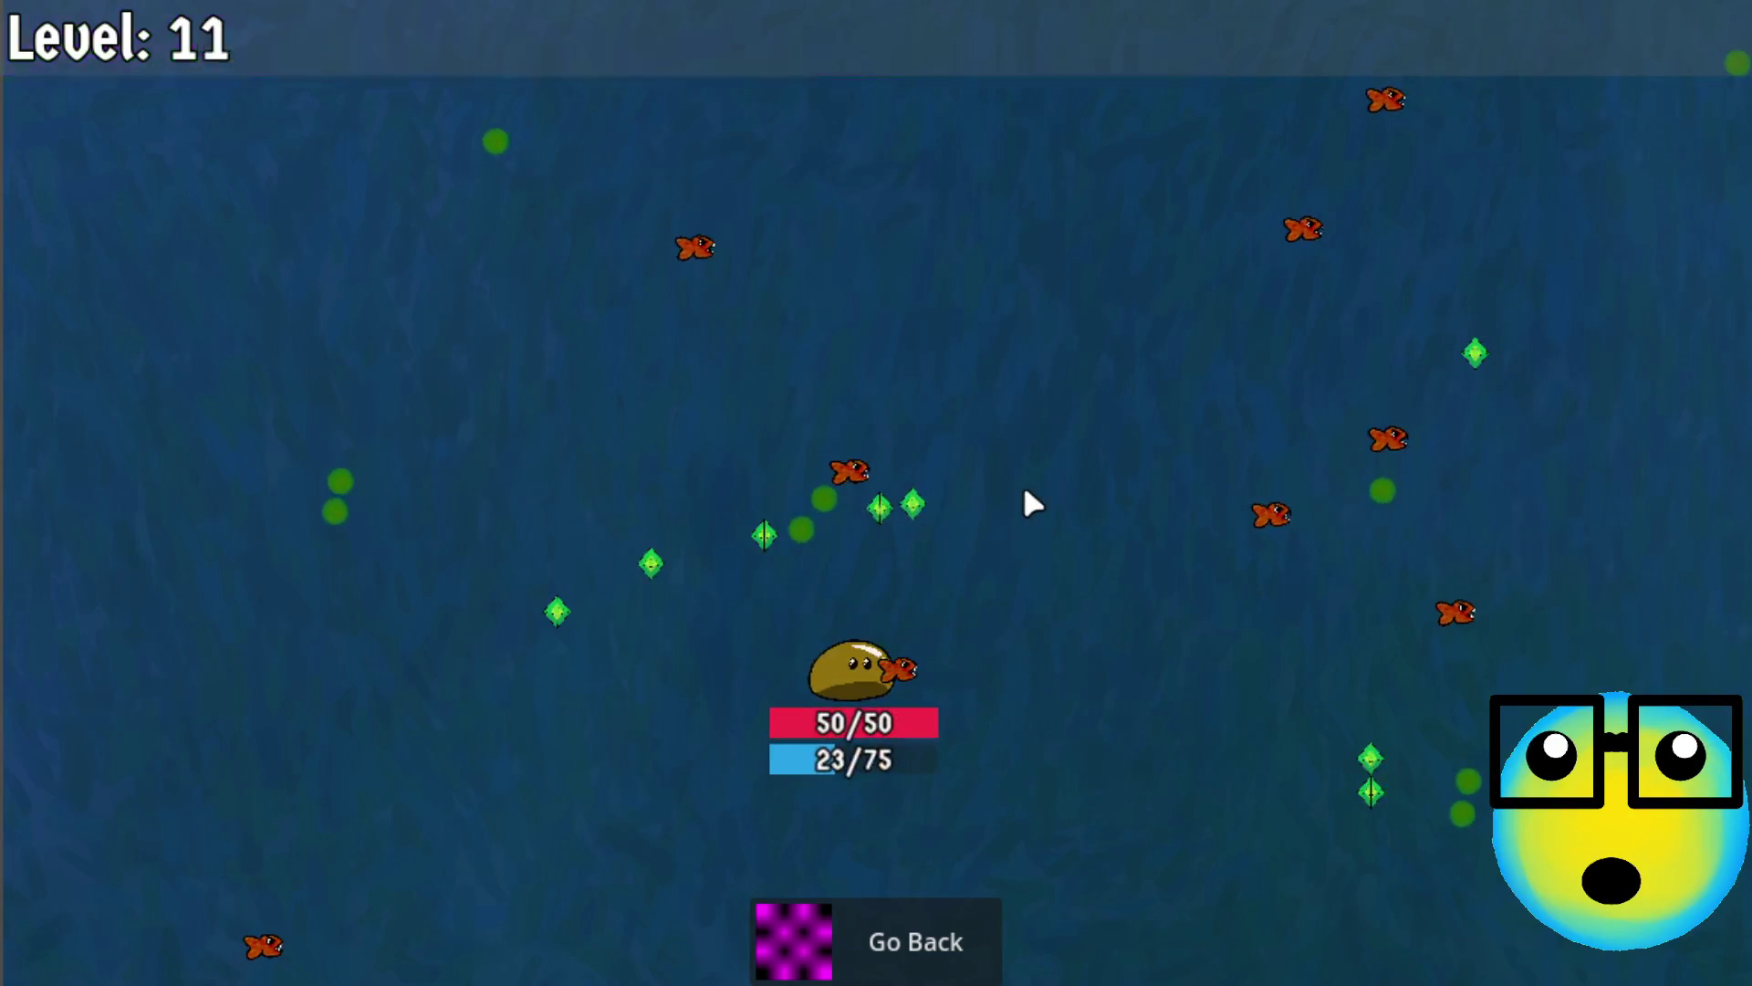
click(969, 443)
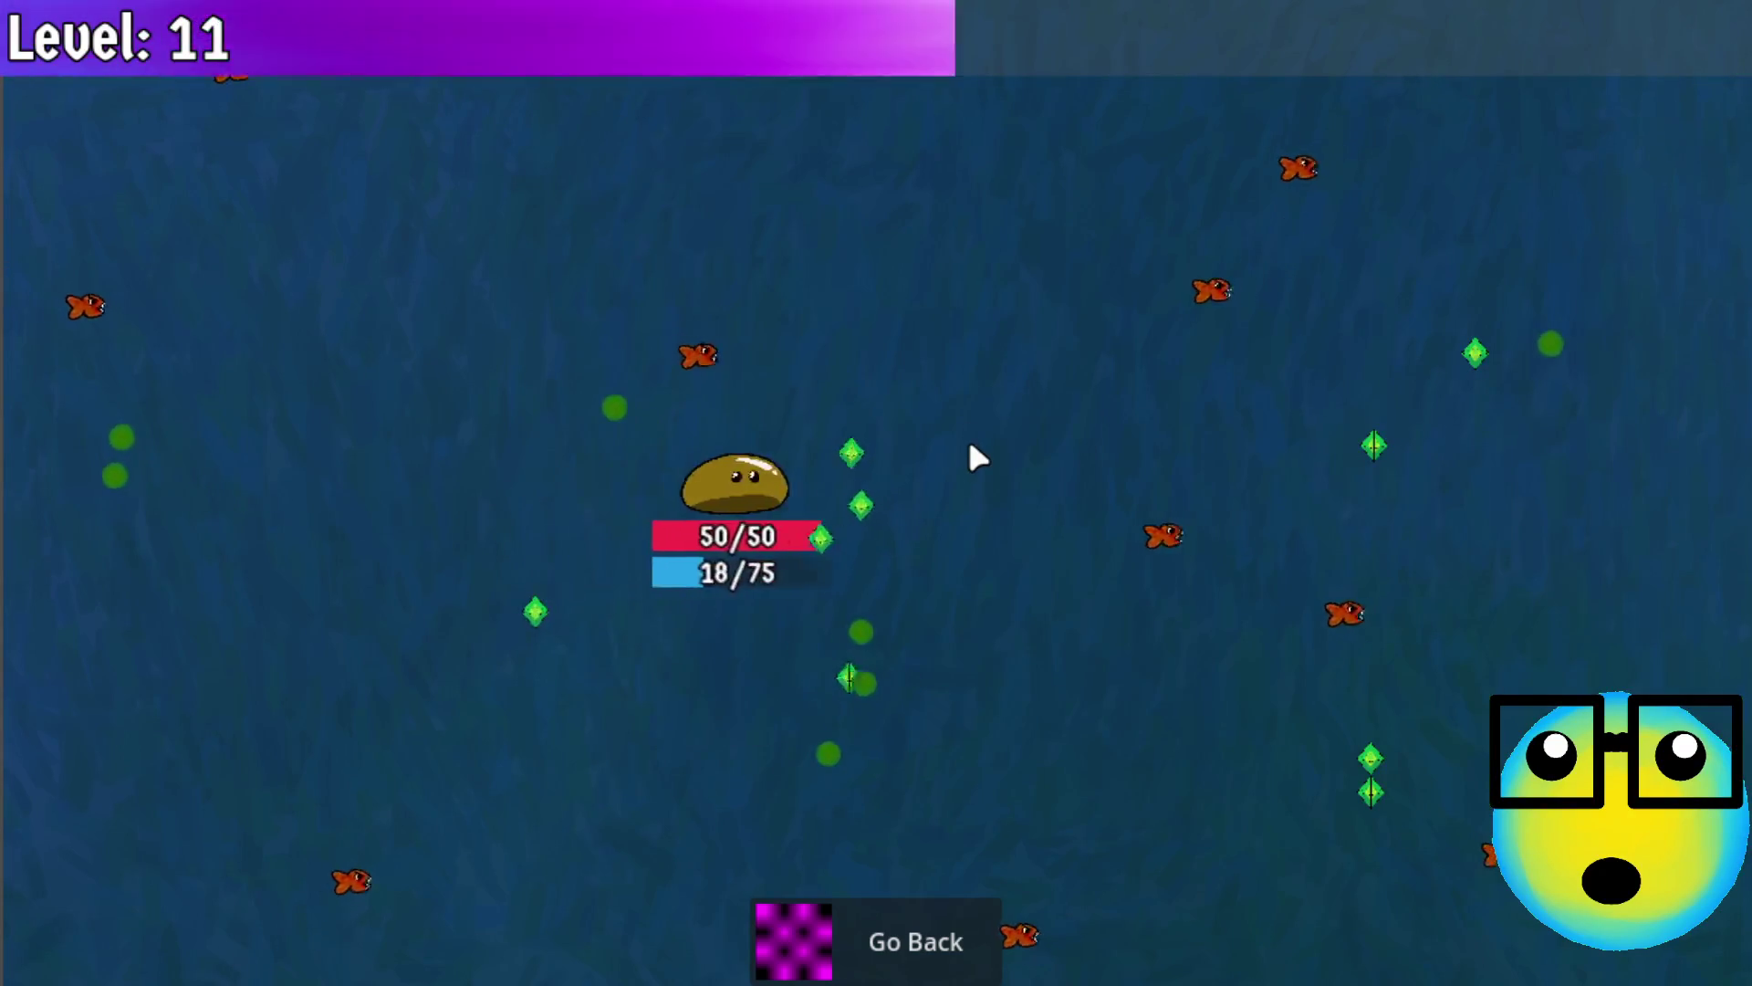
click(939, 425)
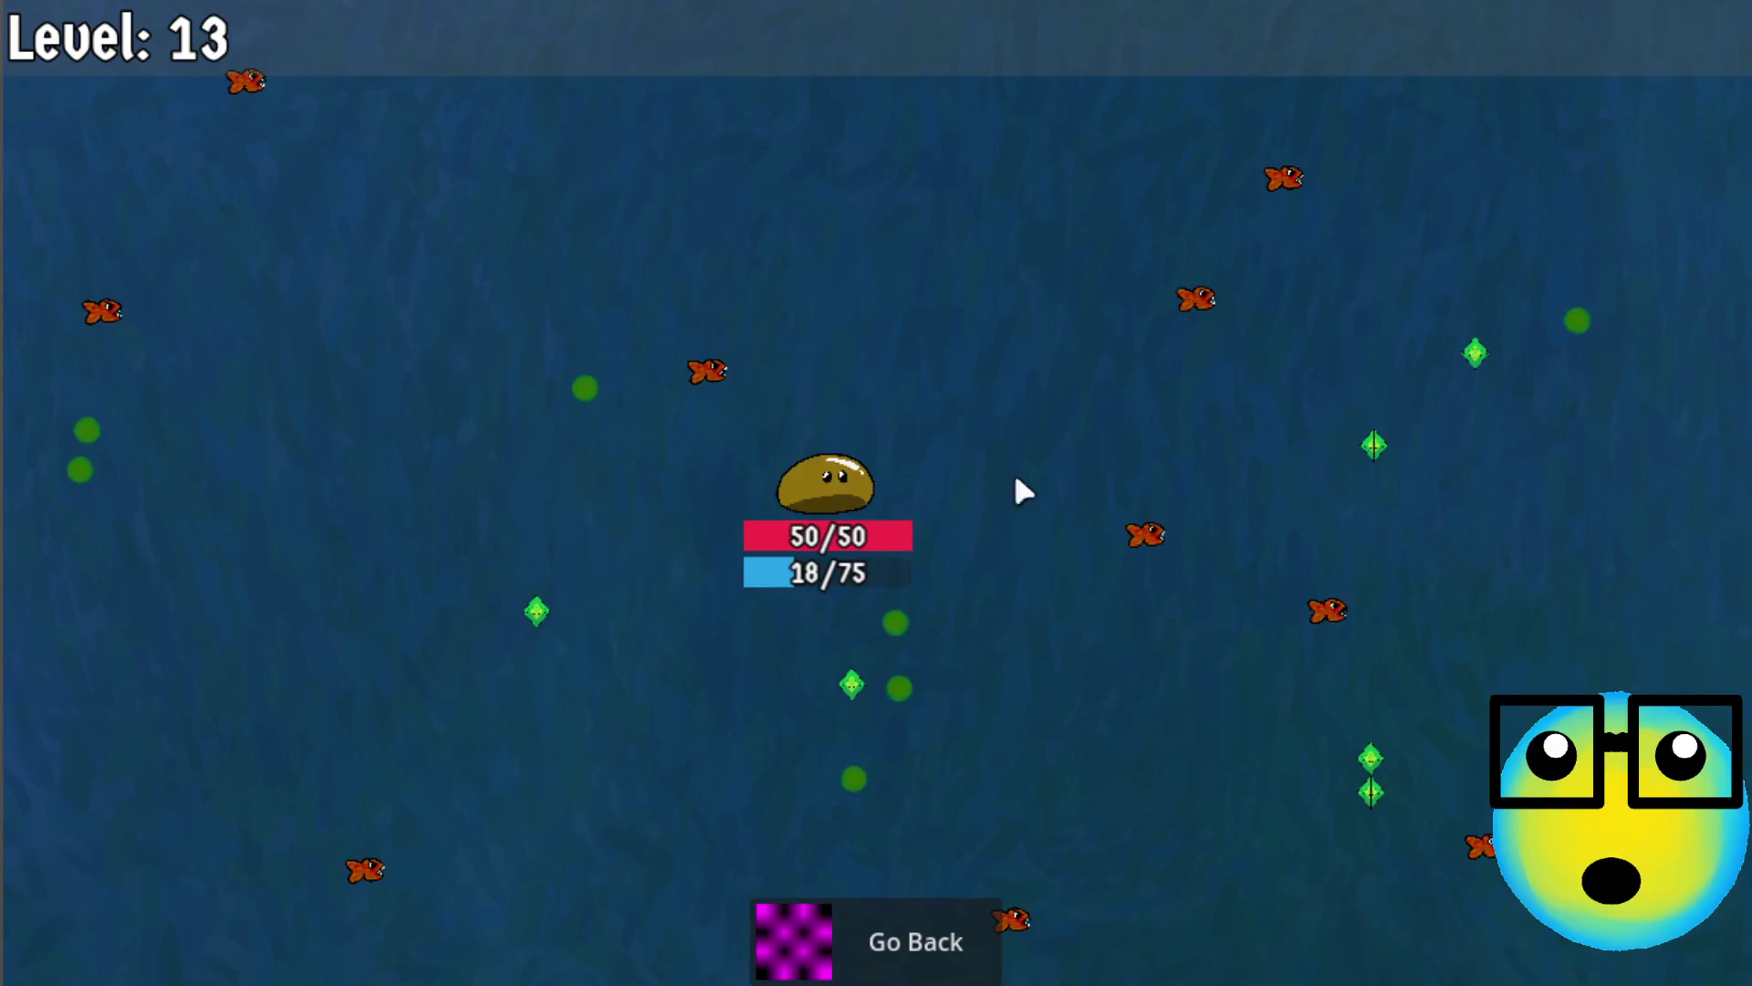
click(931, 573)
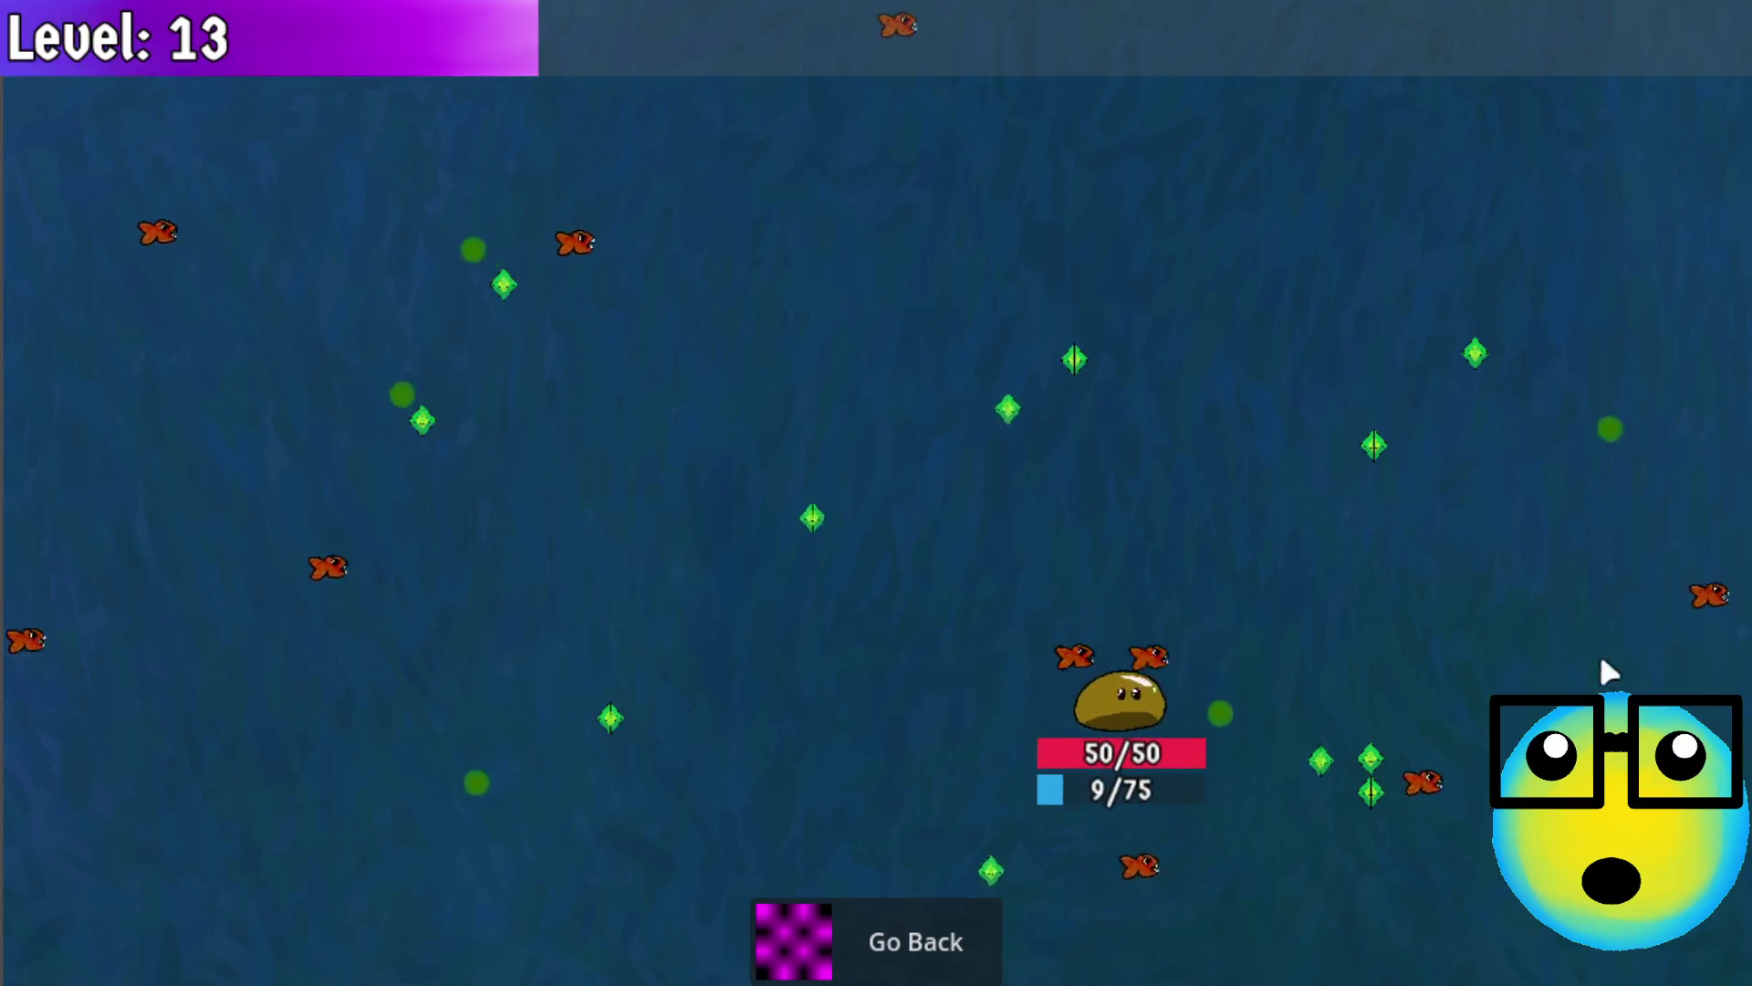
click(984, 430)
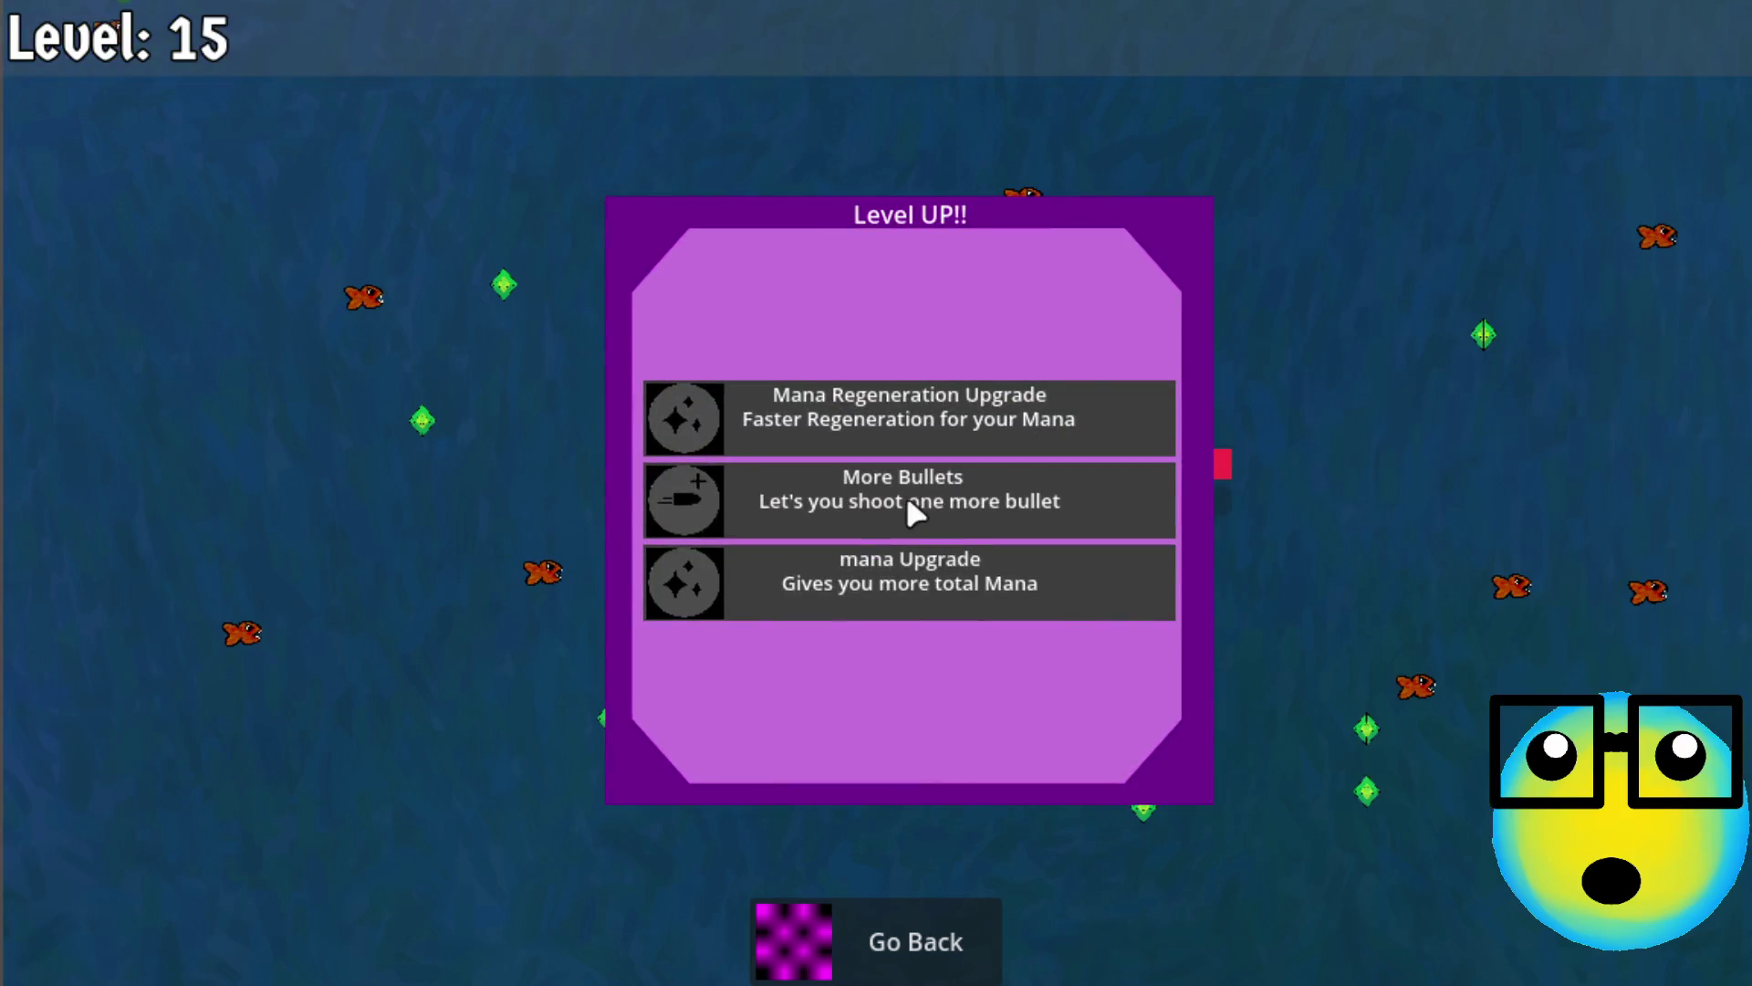
click(908, 500)
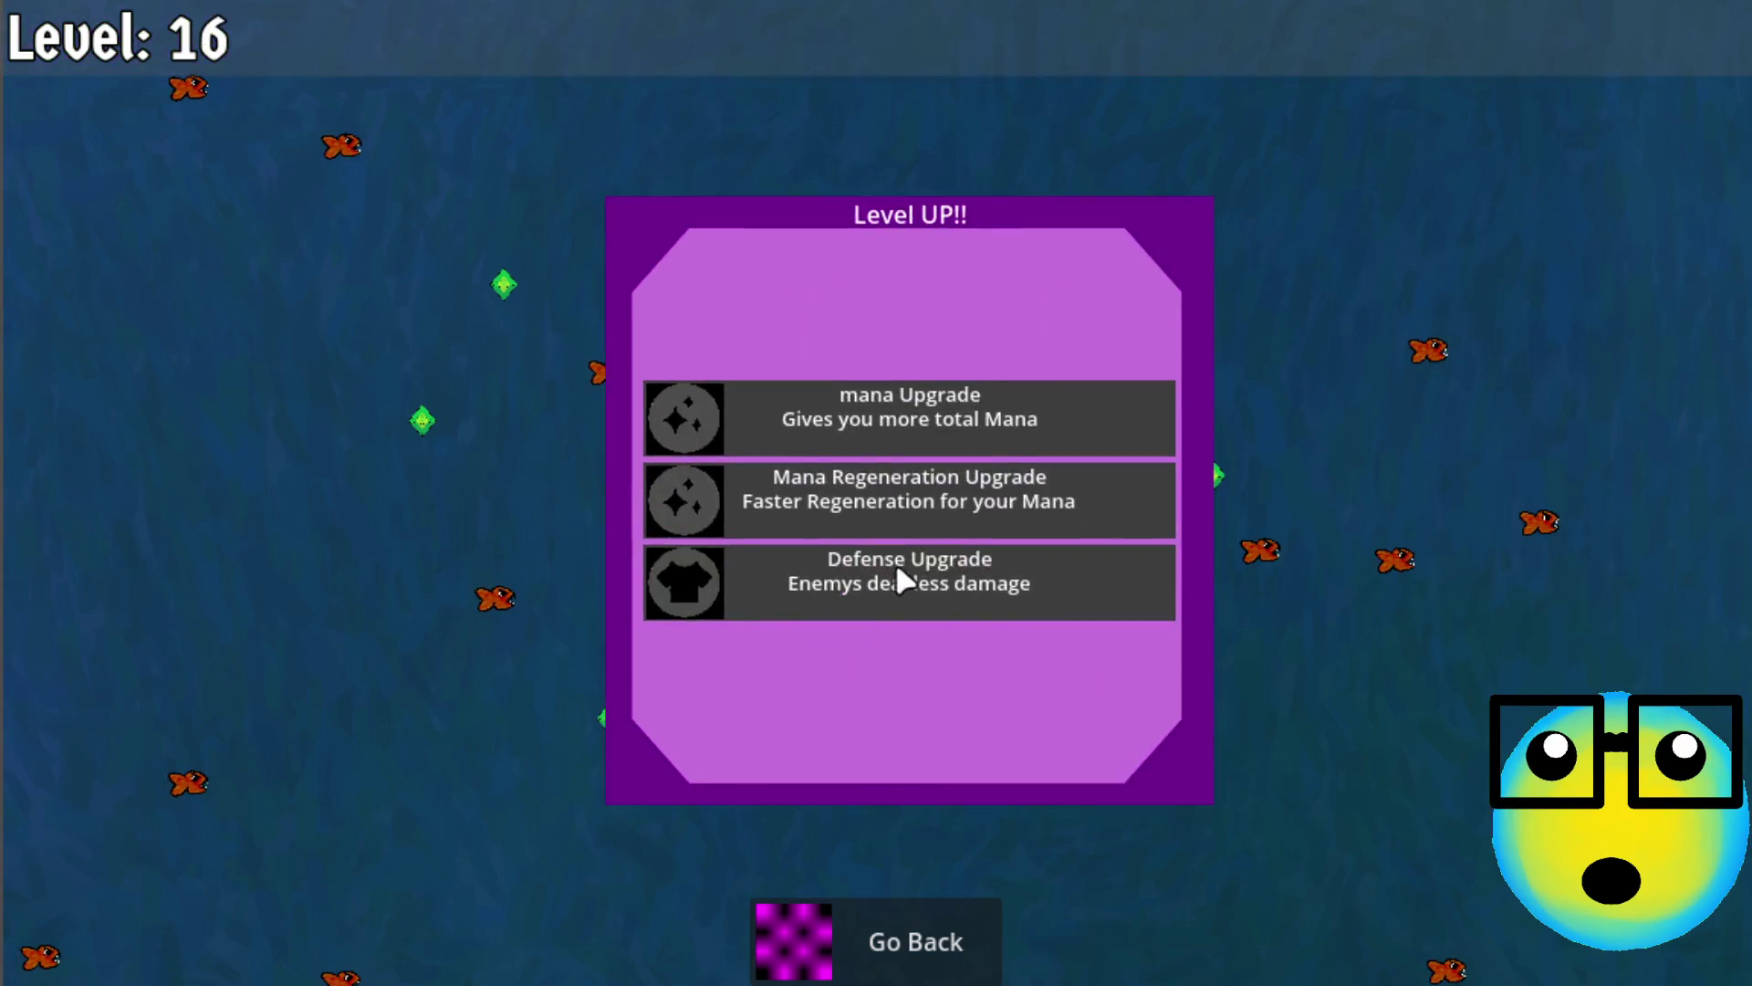
click(901, 578)
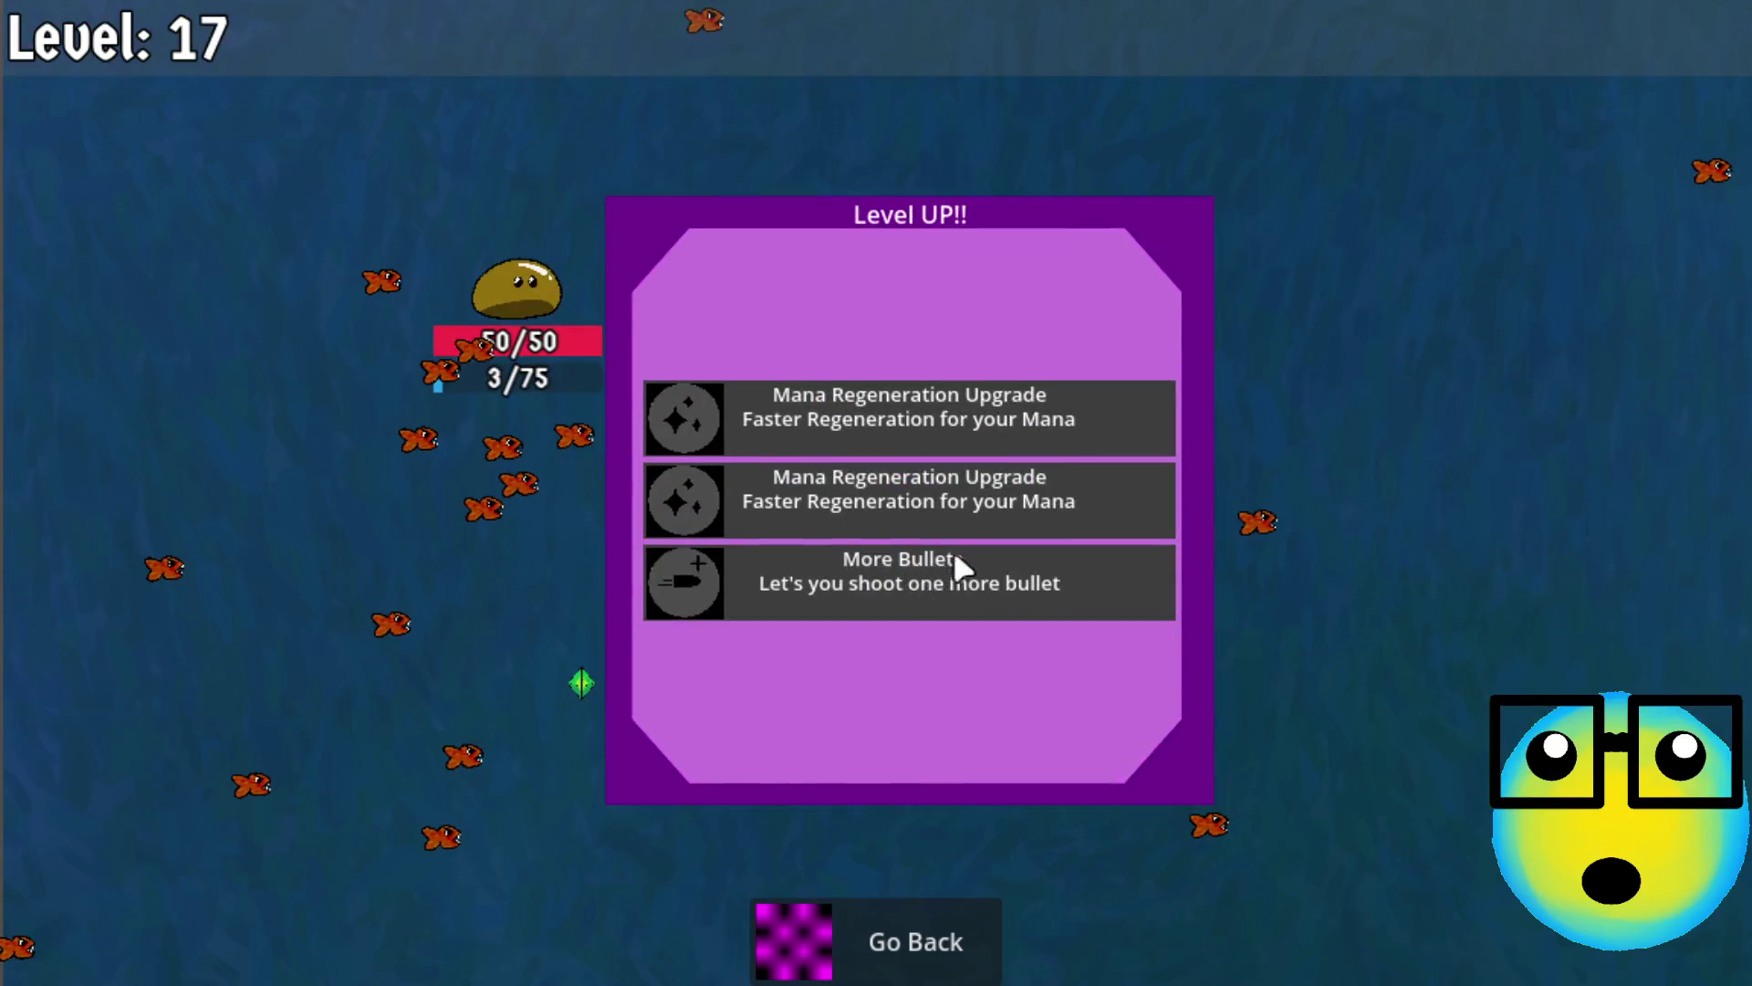
click(953, 557)
click(873, 938)
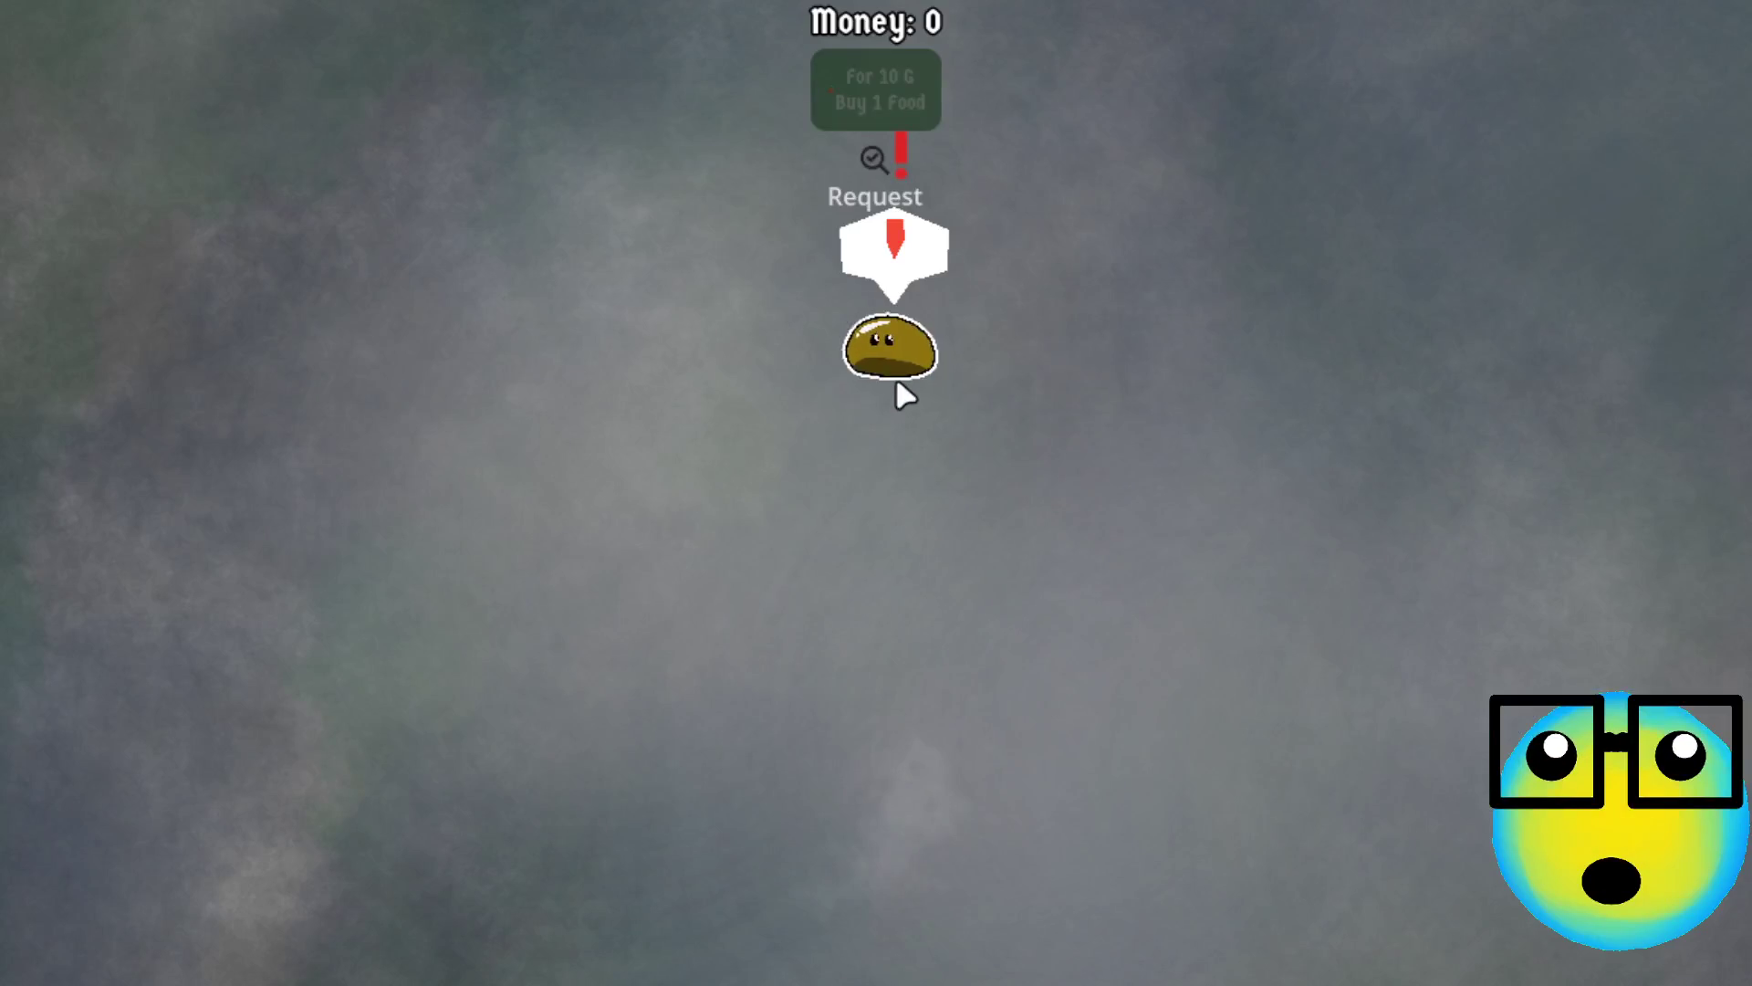
Open the slime's stats (Mana 75, Defense 1) and send it on another mission
click(895, 374)
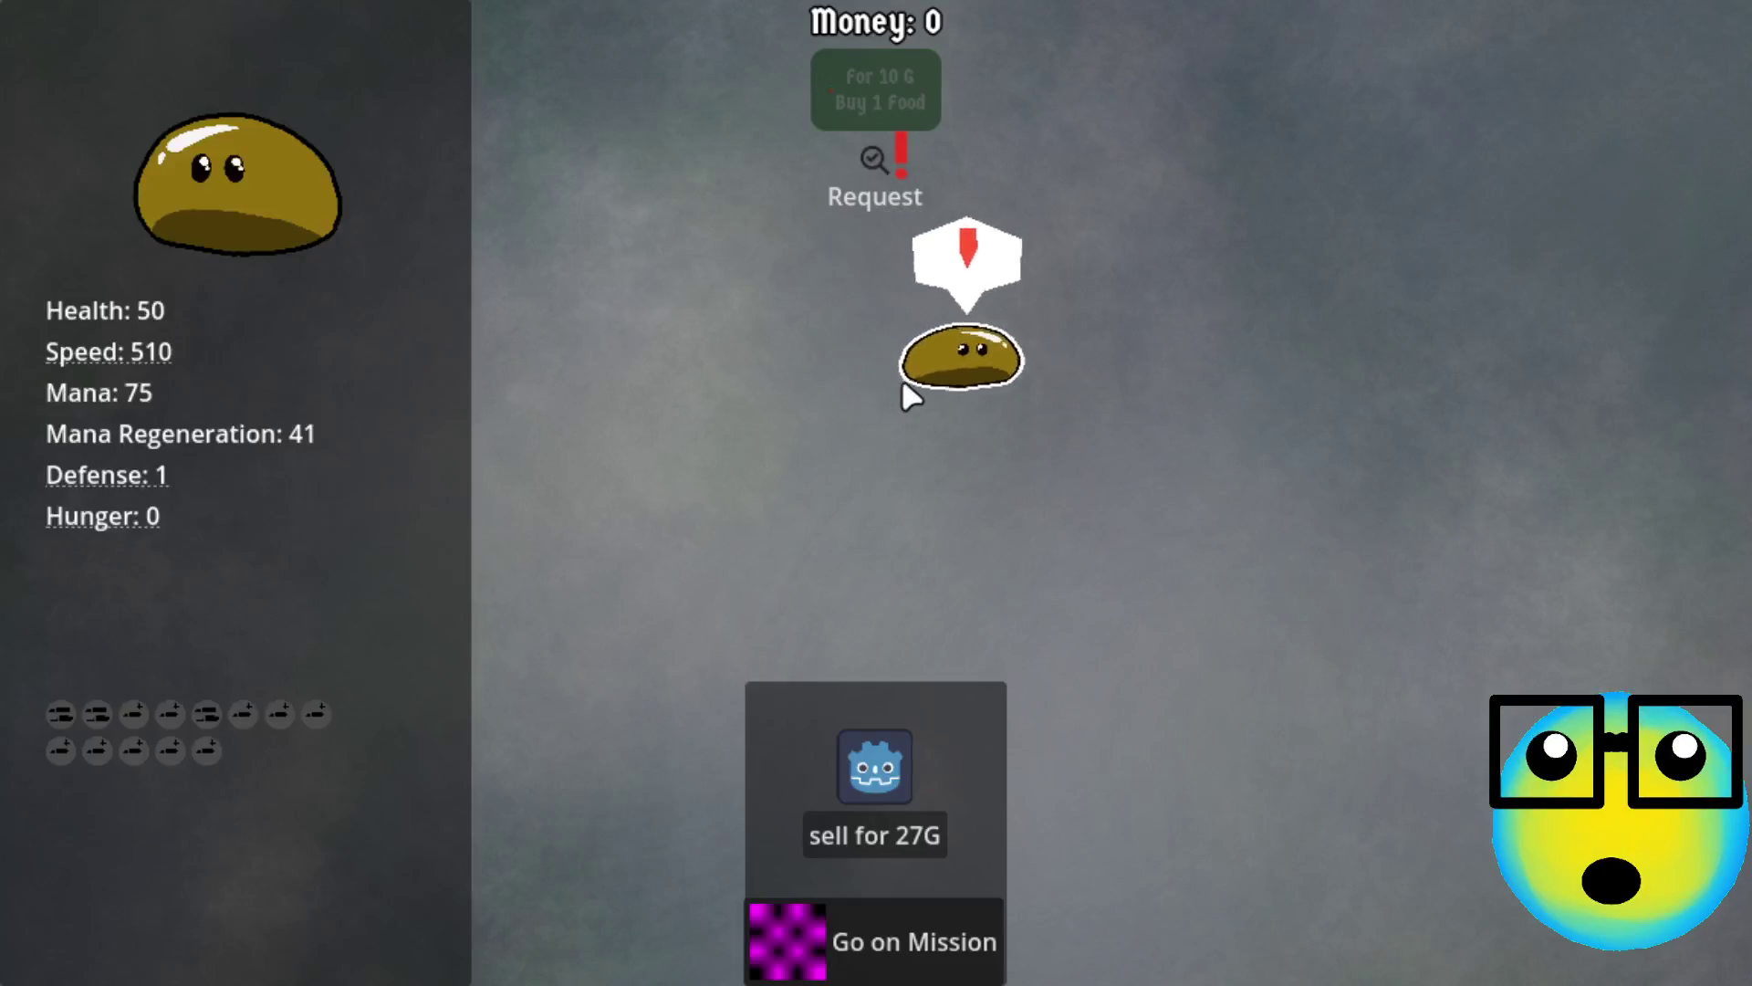
click(867, 938)
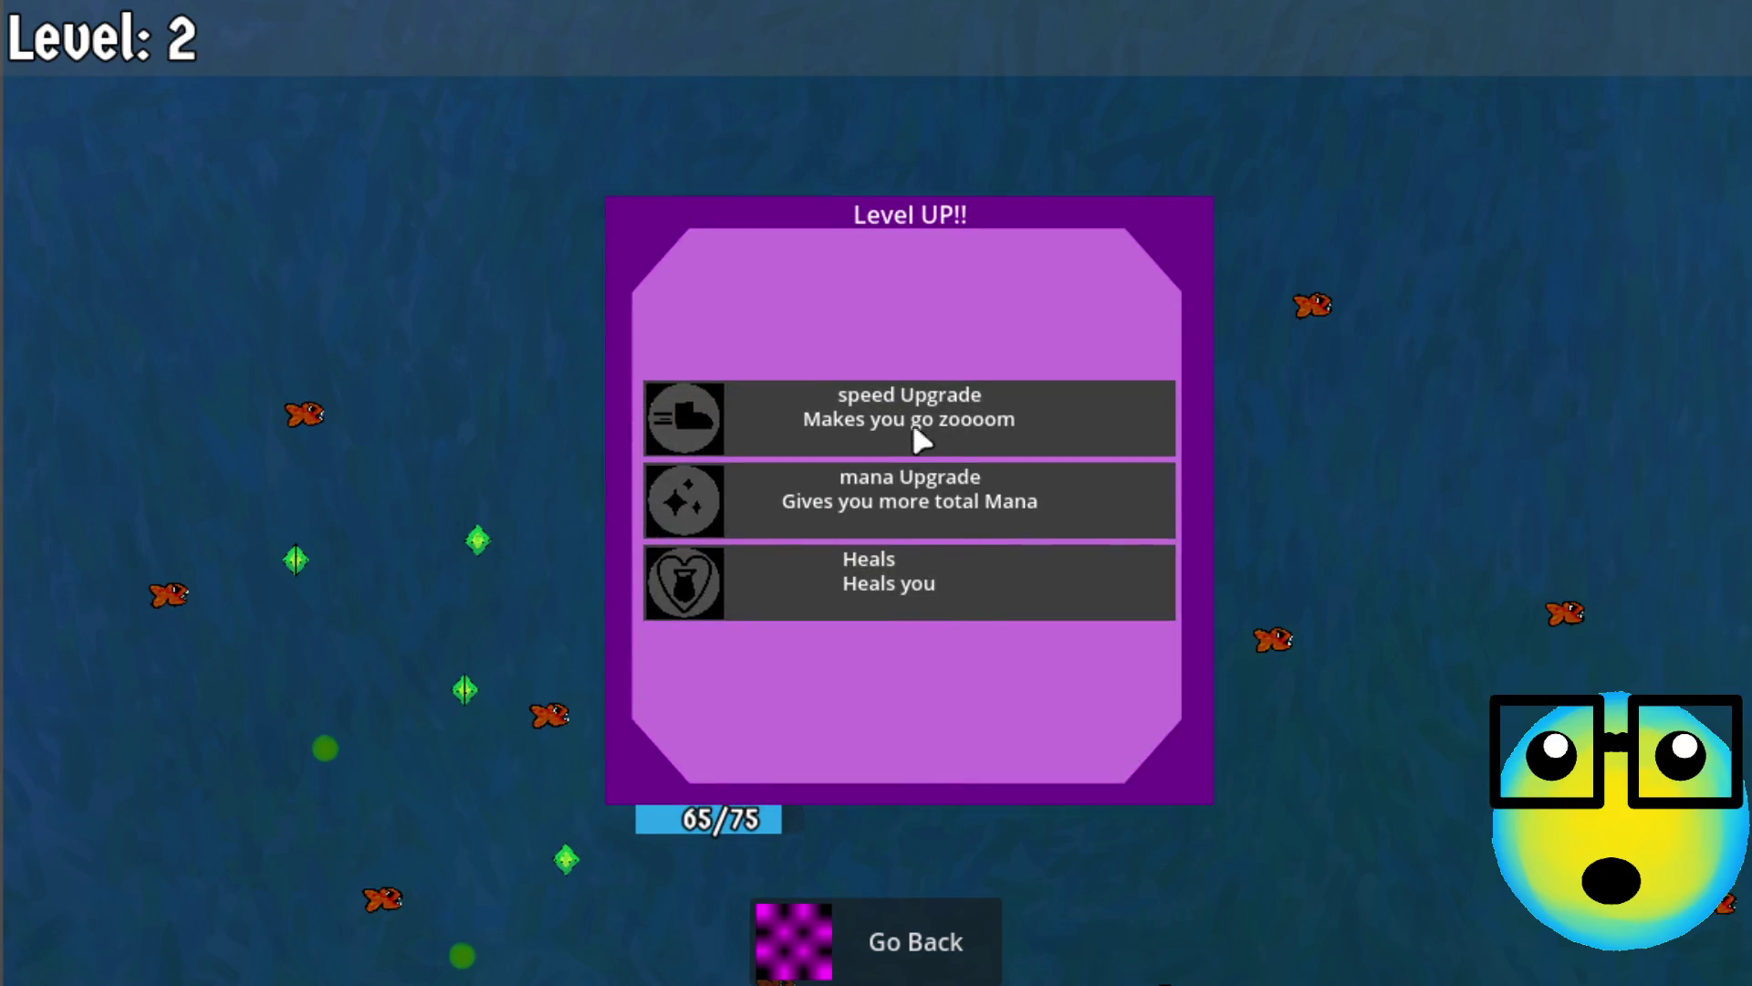
Pick an upgrade, including mana, from each level-up panel from level 2 to level 8
click(958, 412)
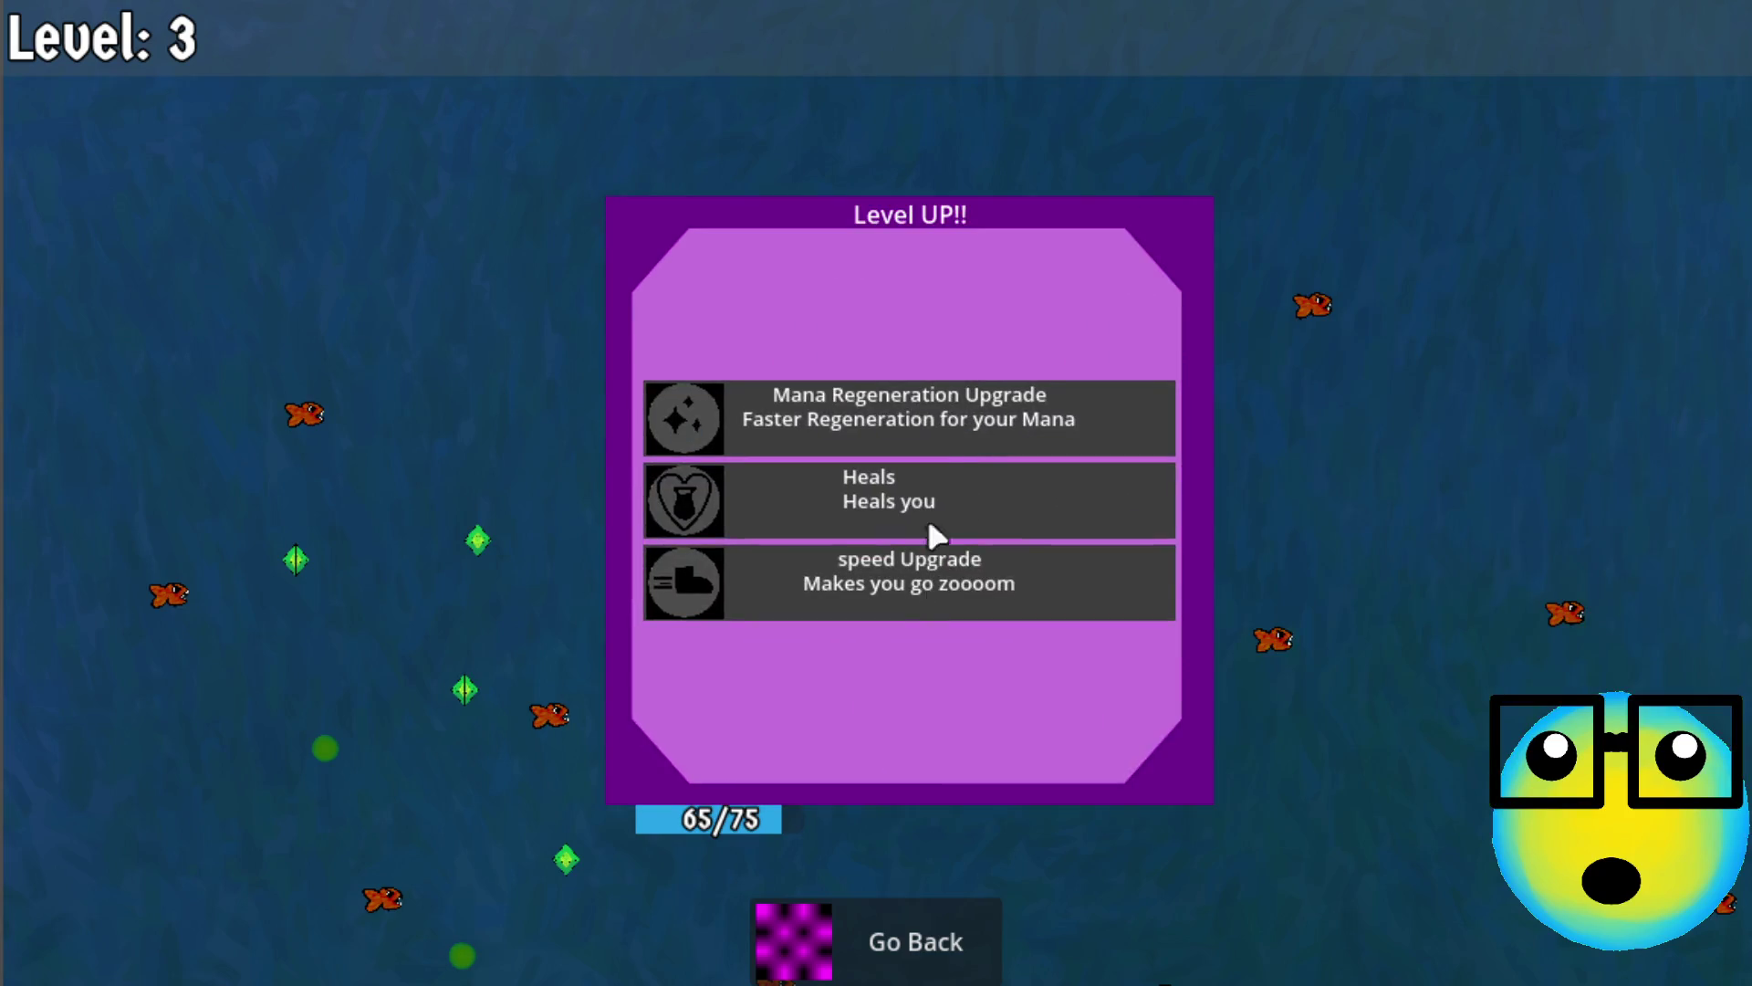
click(910, 418)
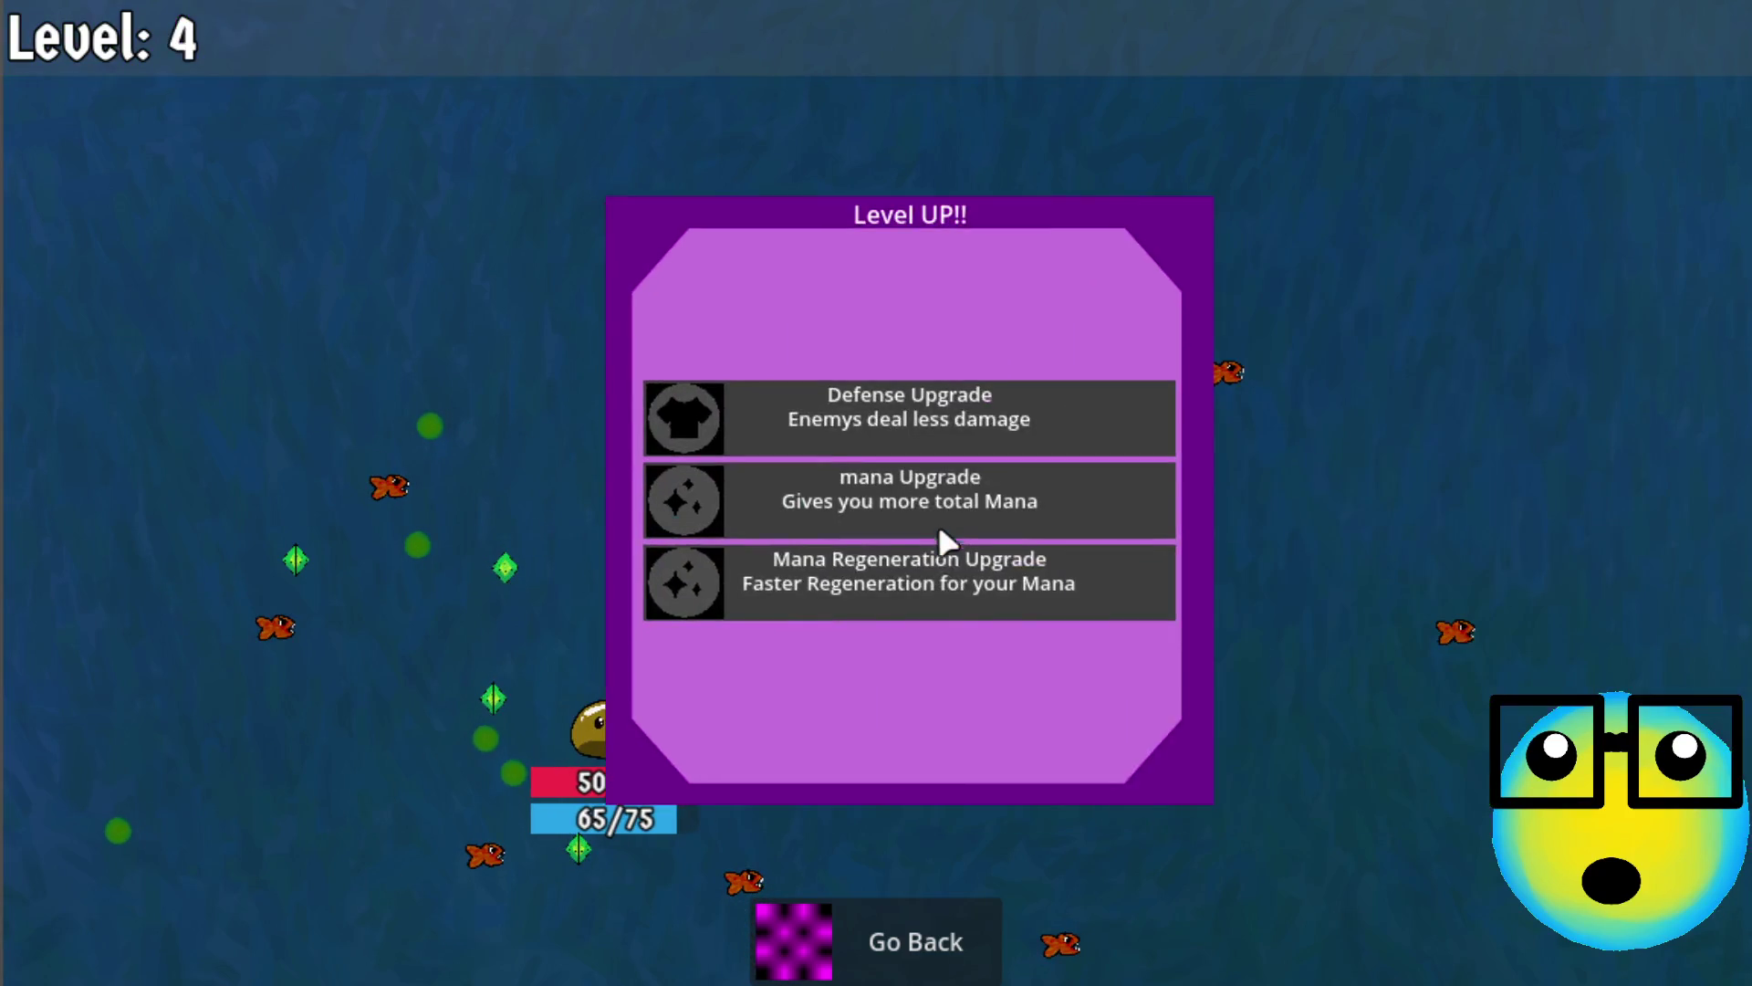
click(900, 583)
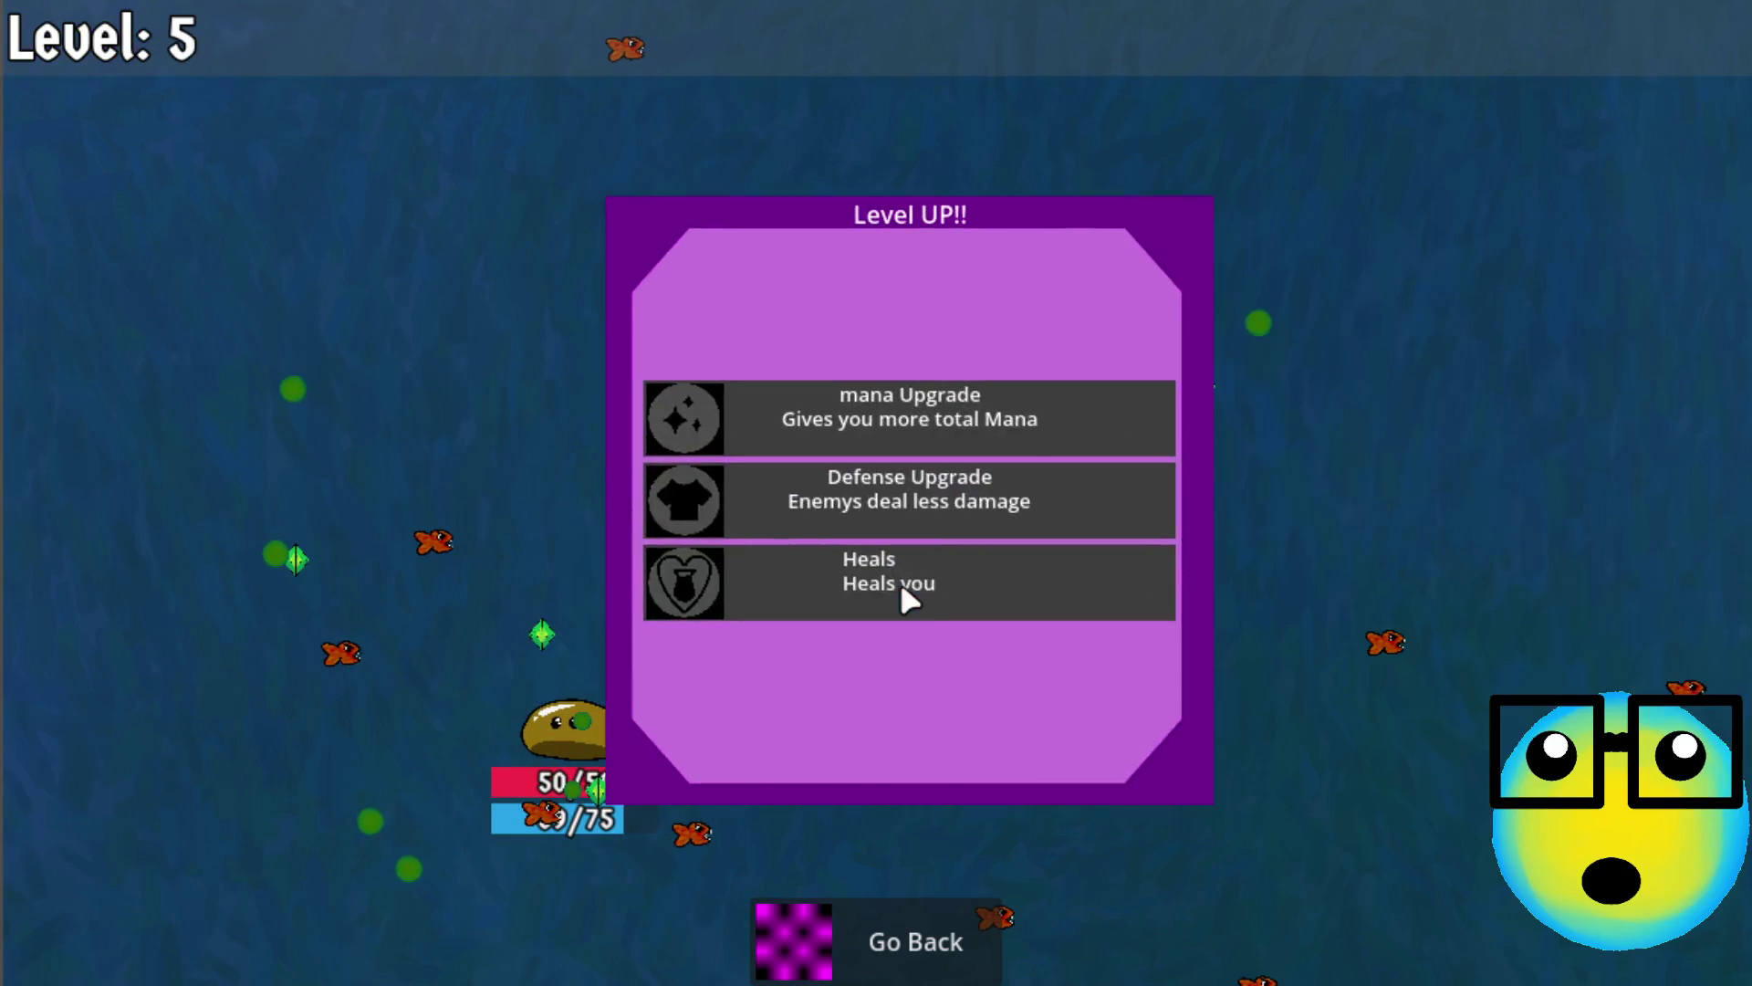
click(993, 426)
click(975, 418)
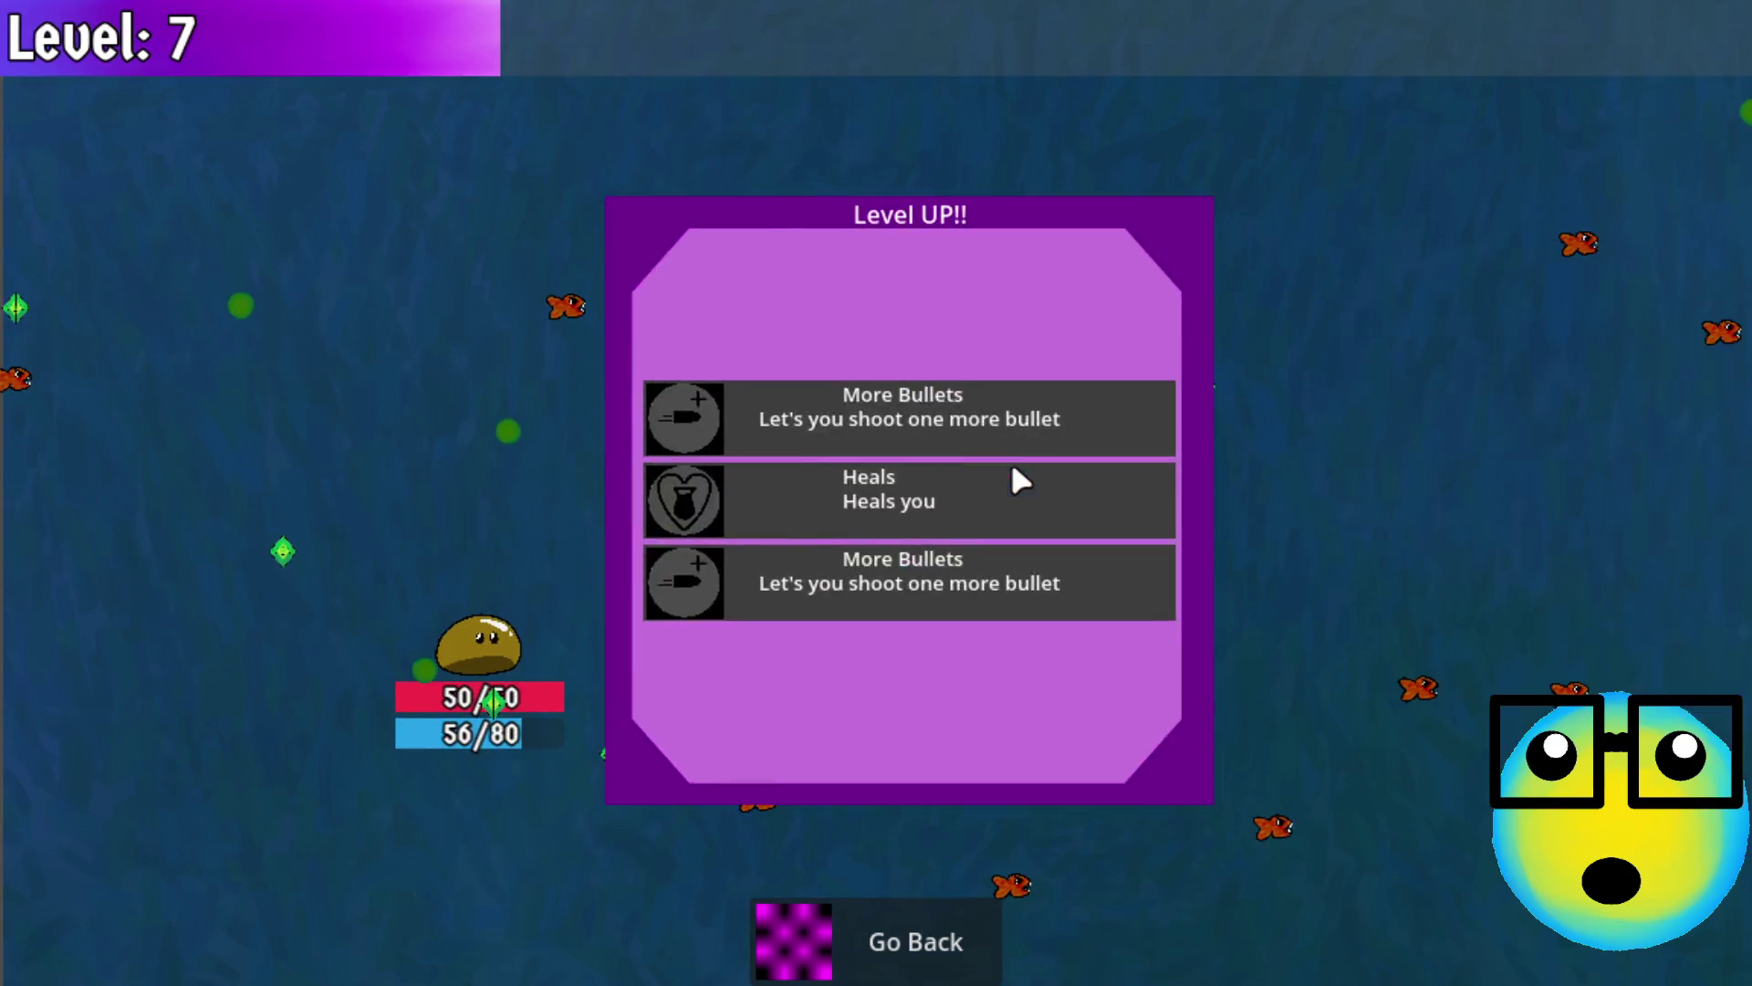
click(1012, 466)
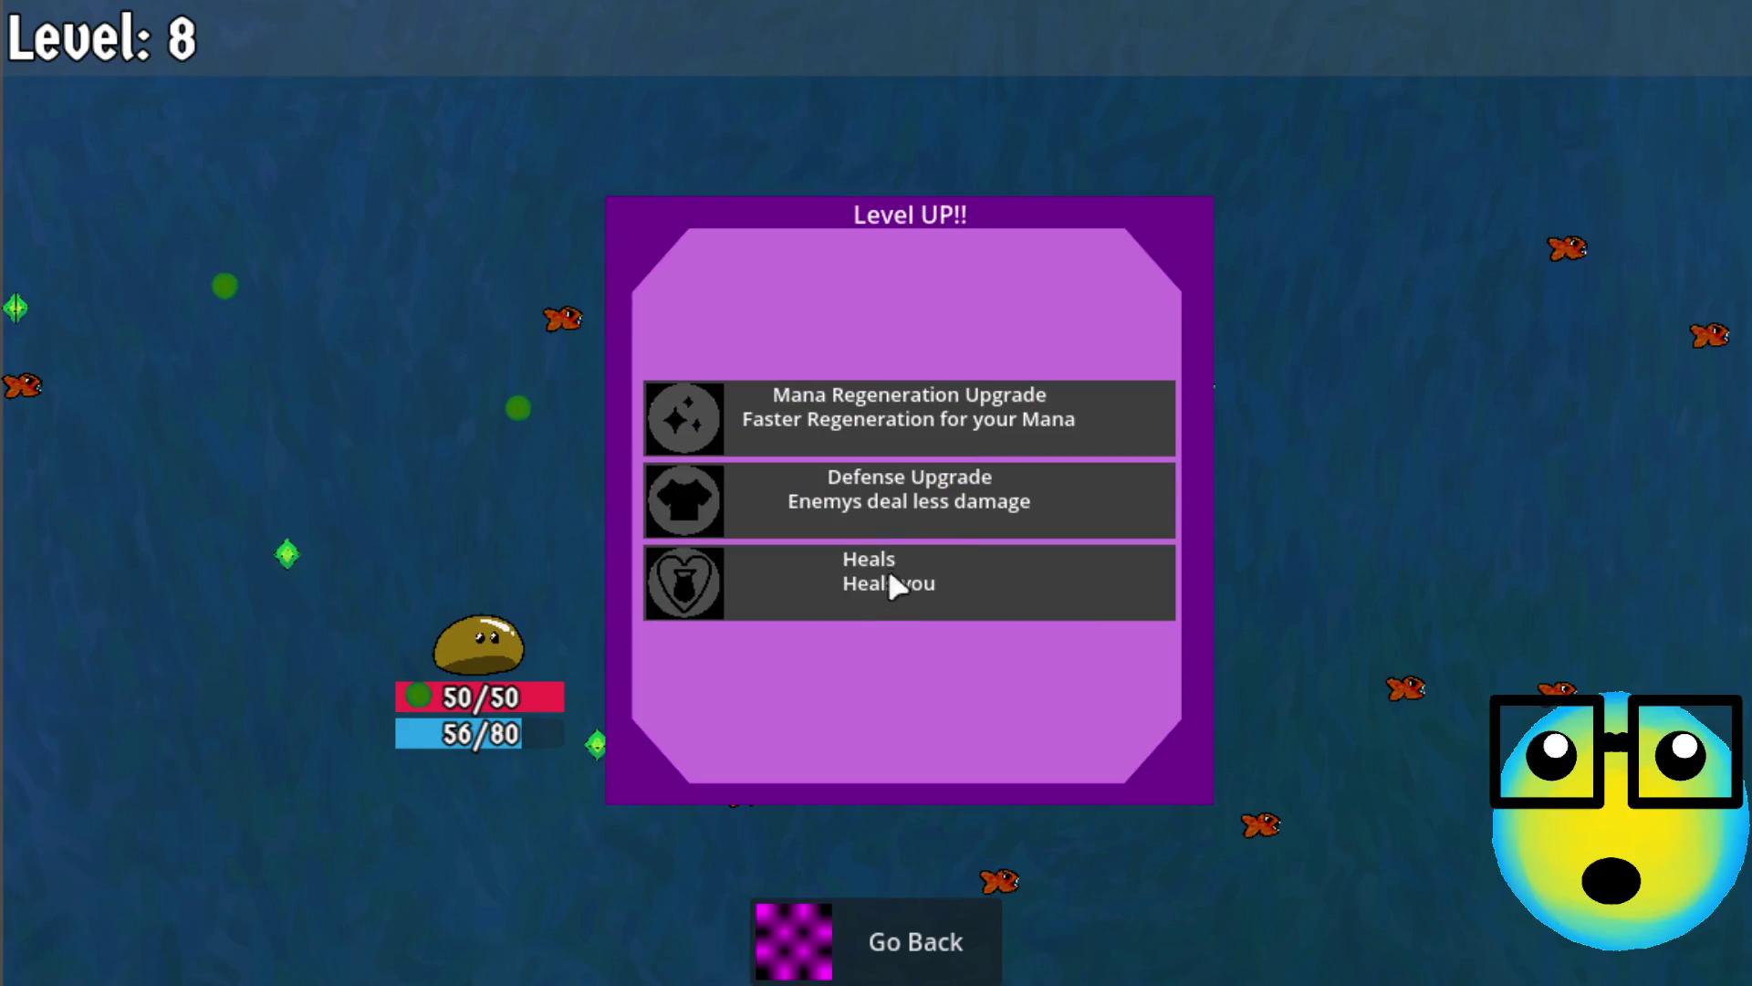
click(892, 581)
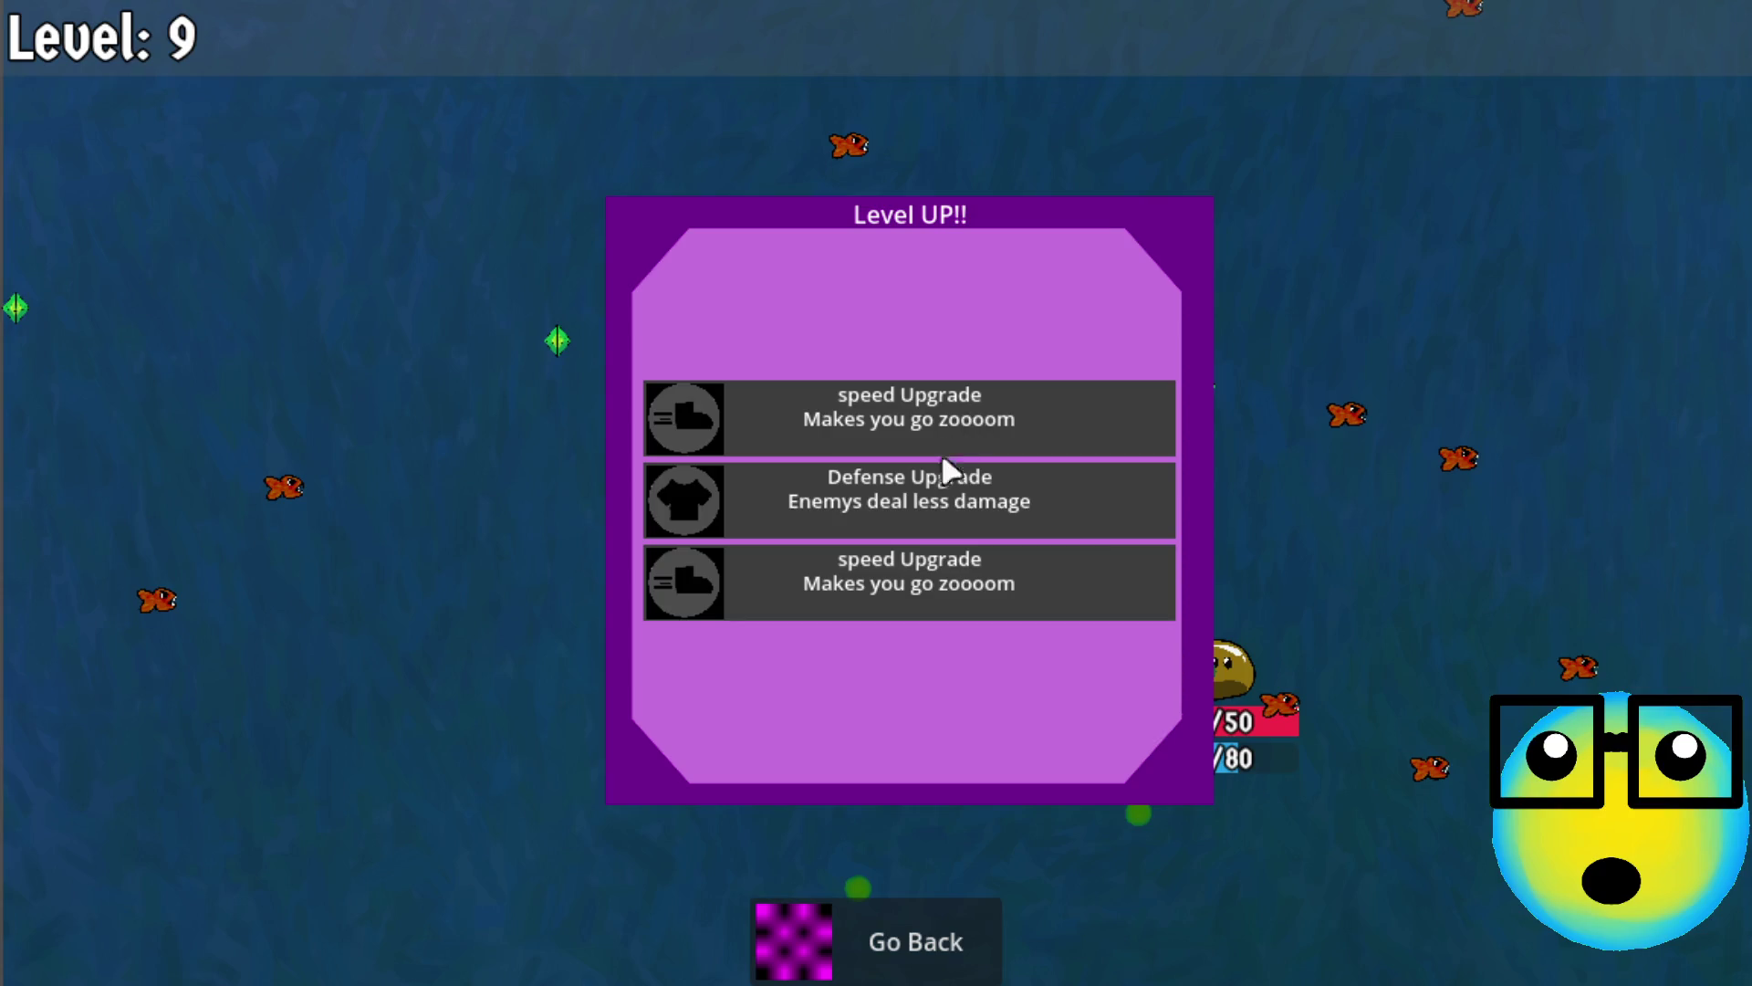
Take Defense, Mana Regeneration, mana and More Bullets upgrades up to level 17, then leave the run
click(963, 502)
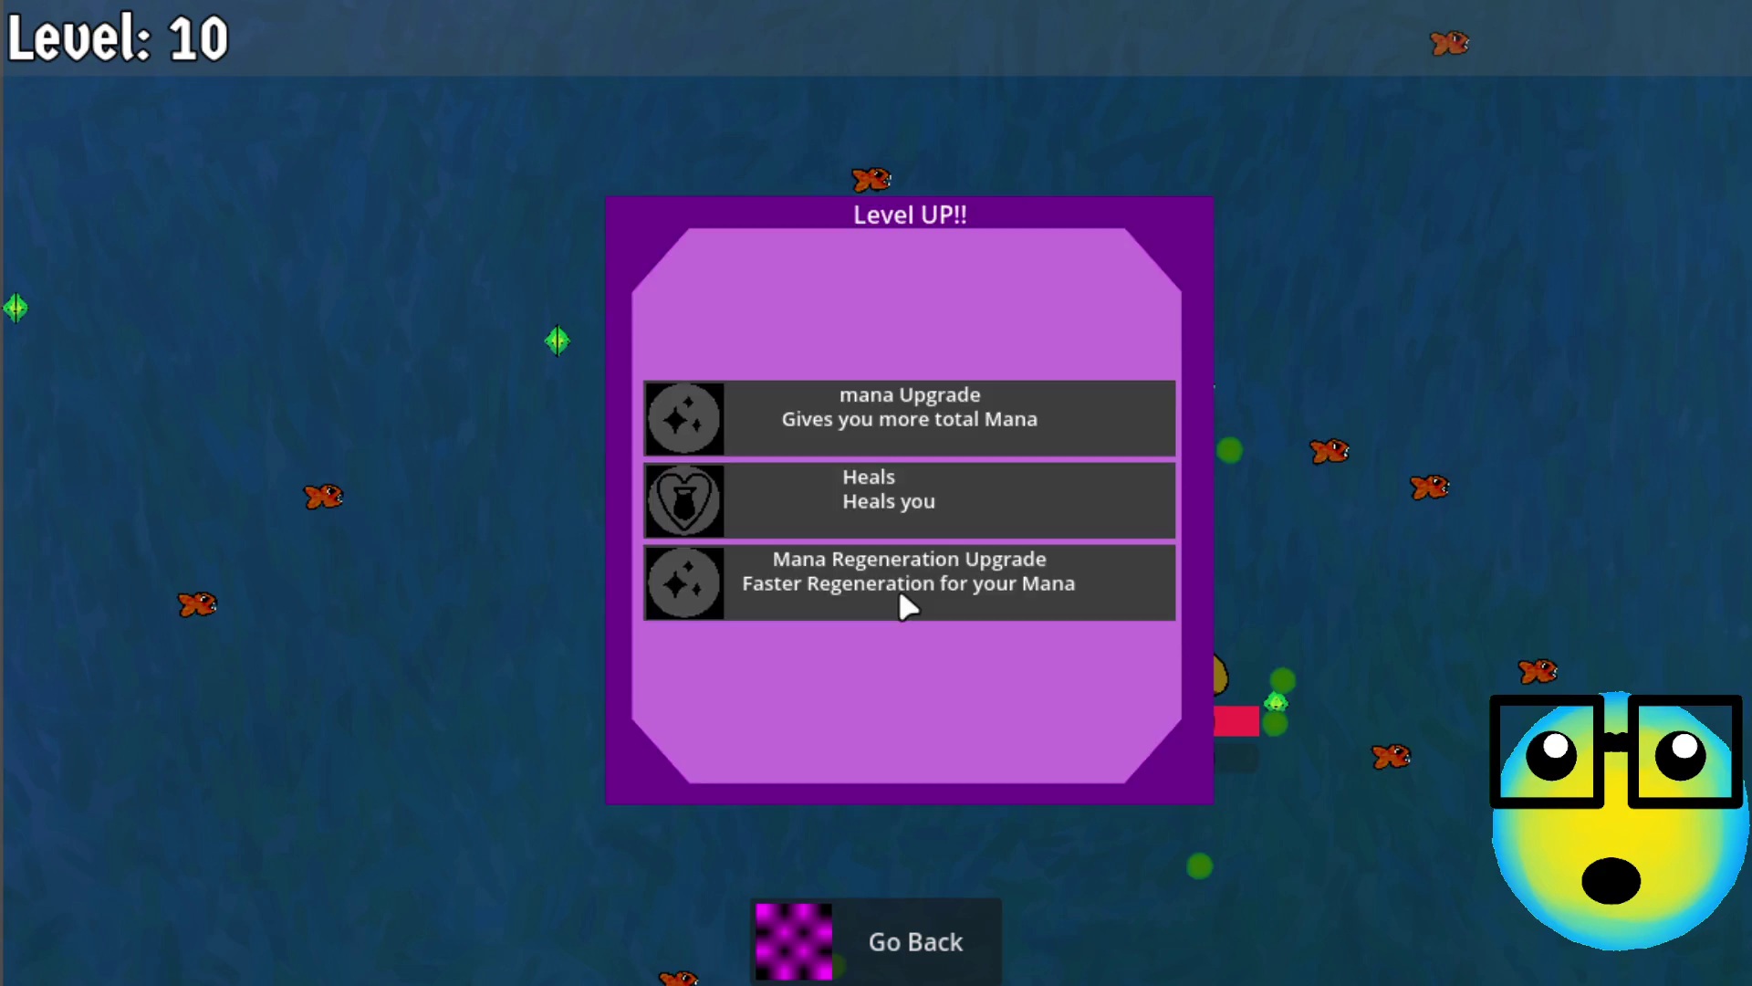
click(901, 595)
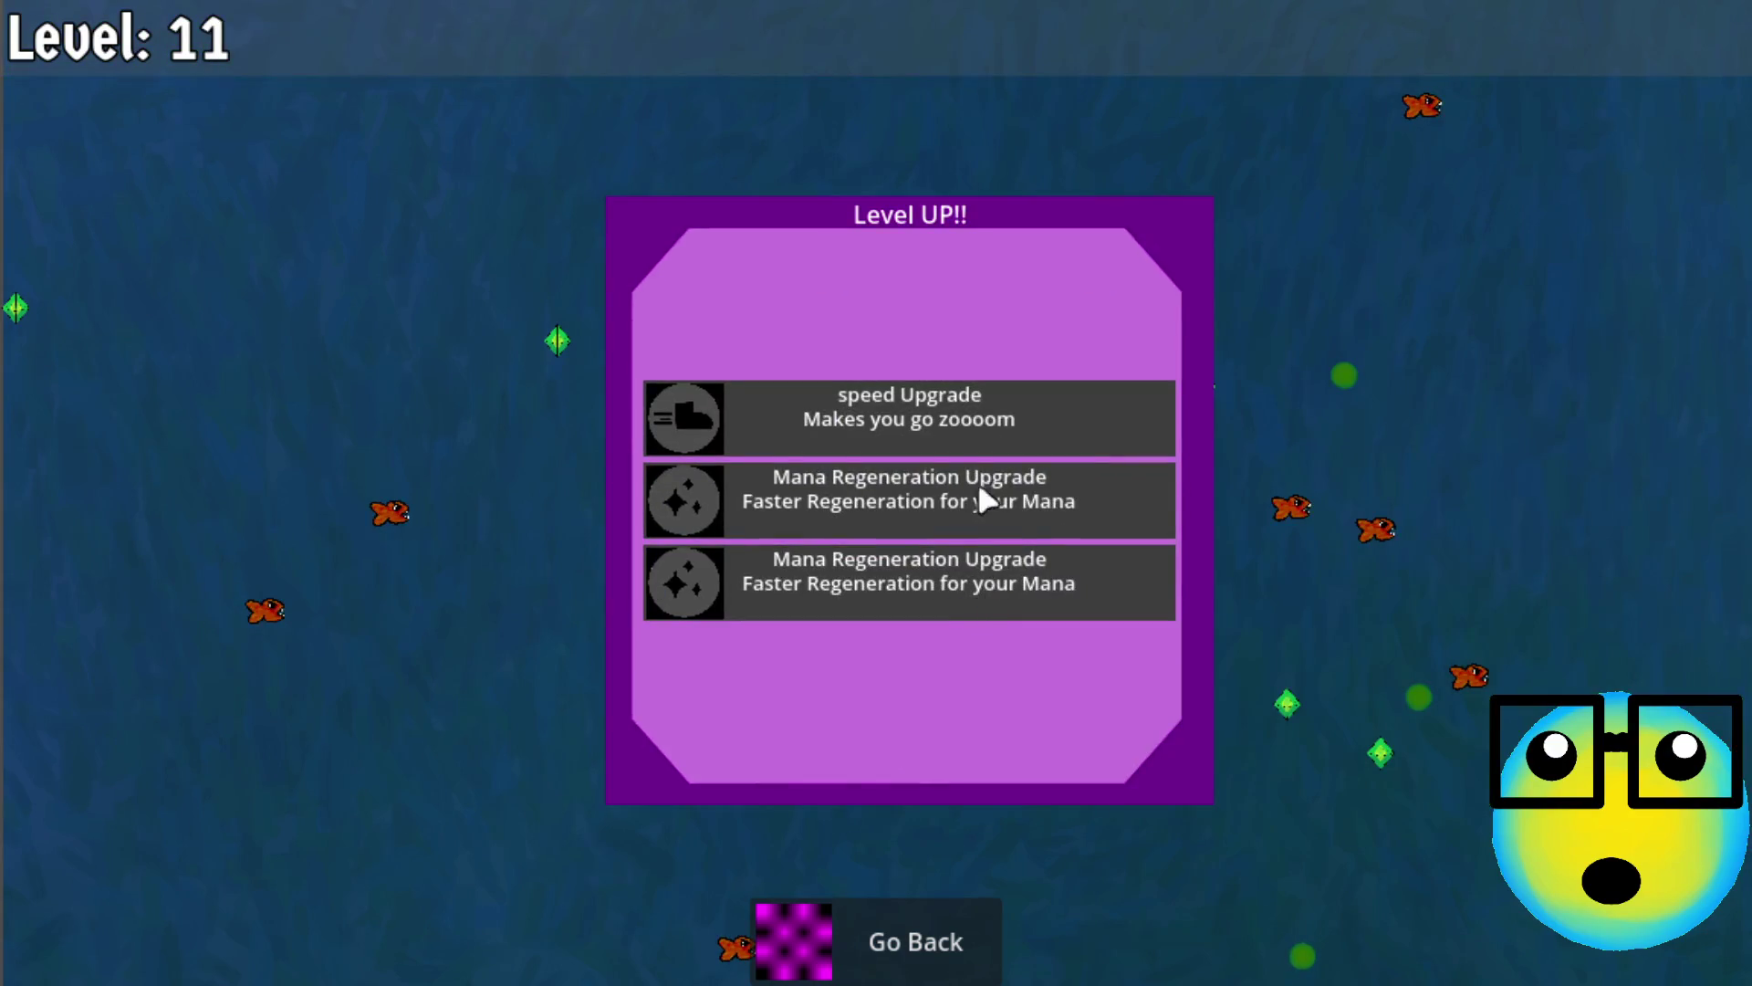
click(1042, 487)
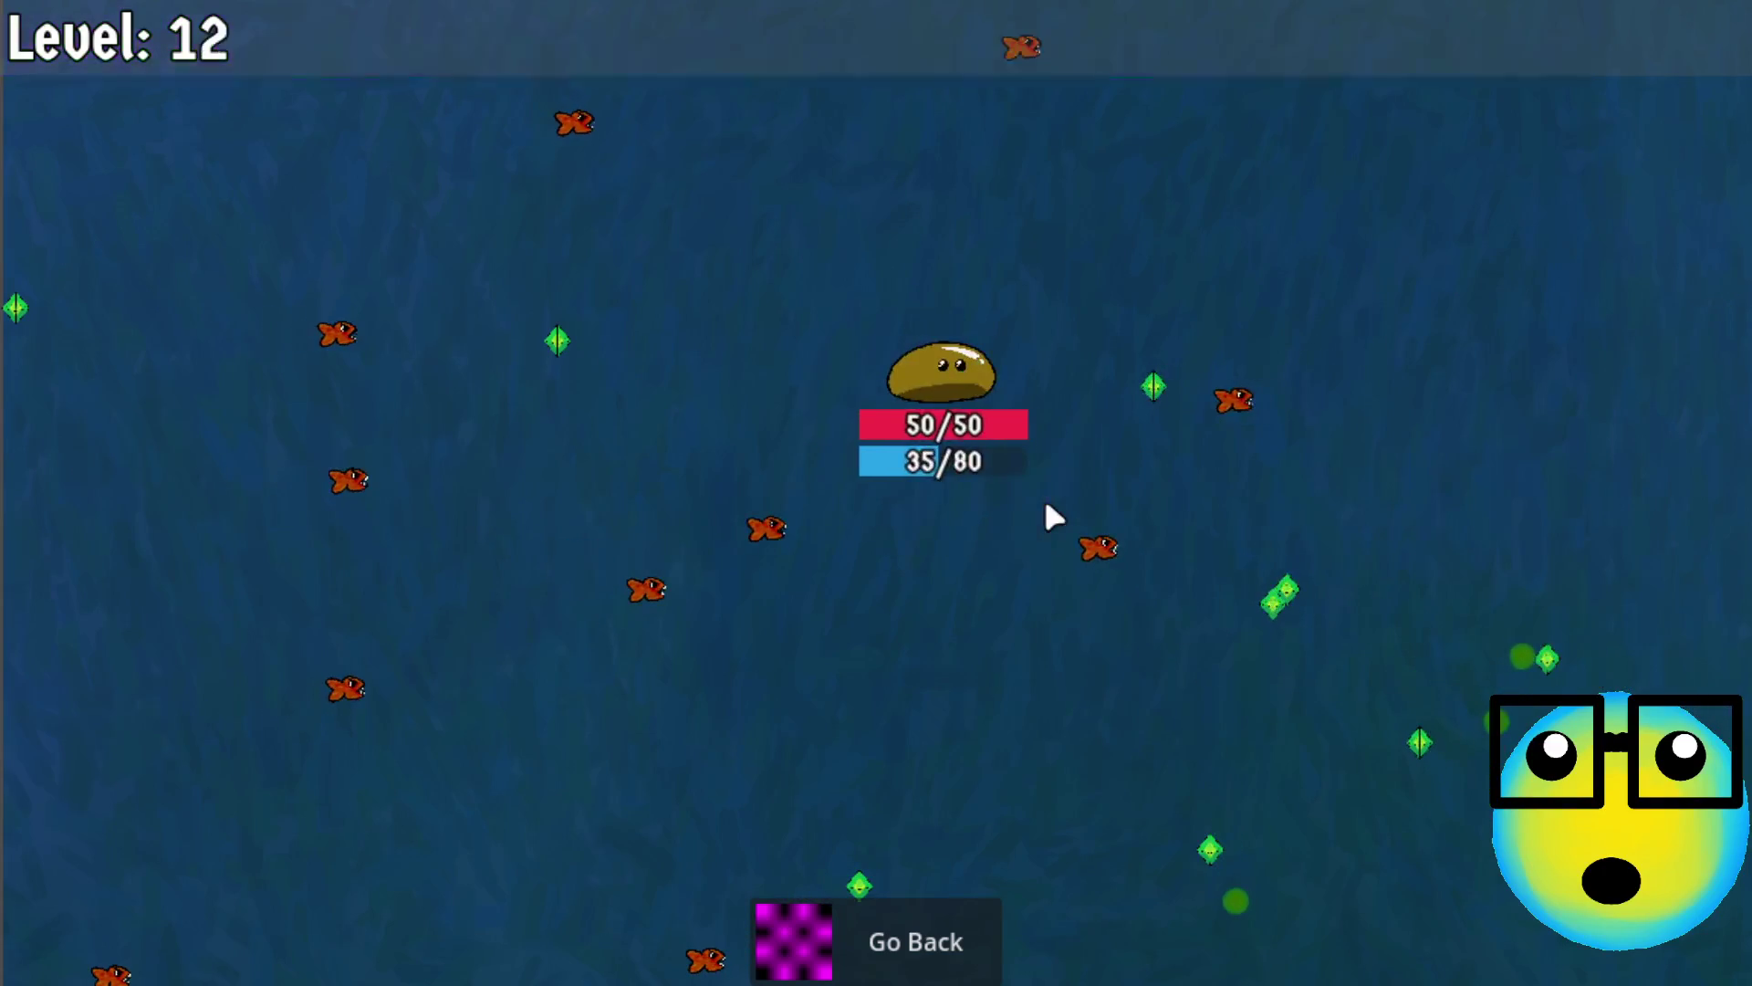
click(996, 456)
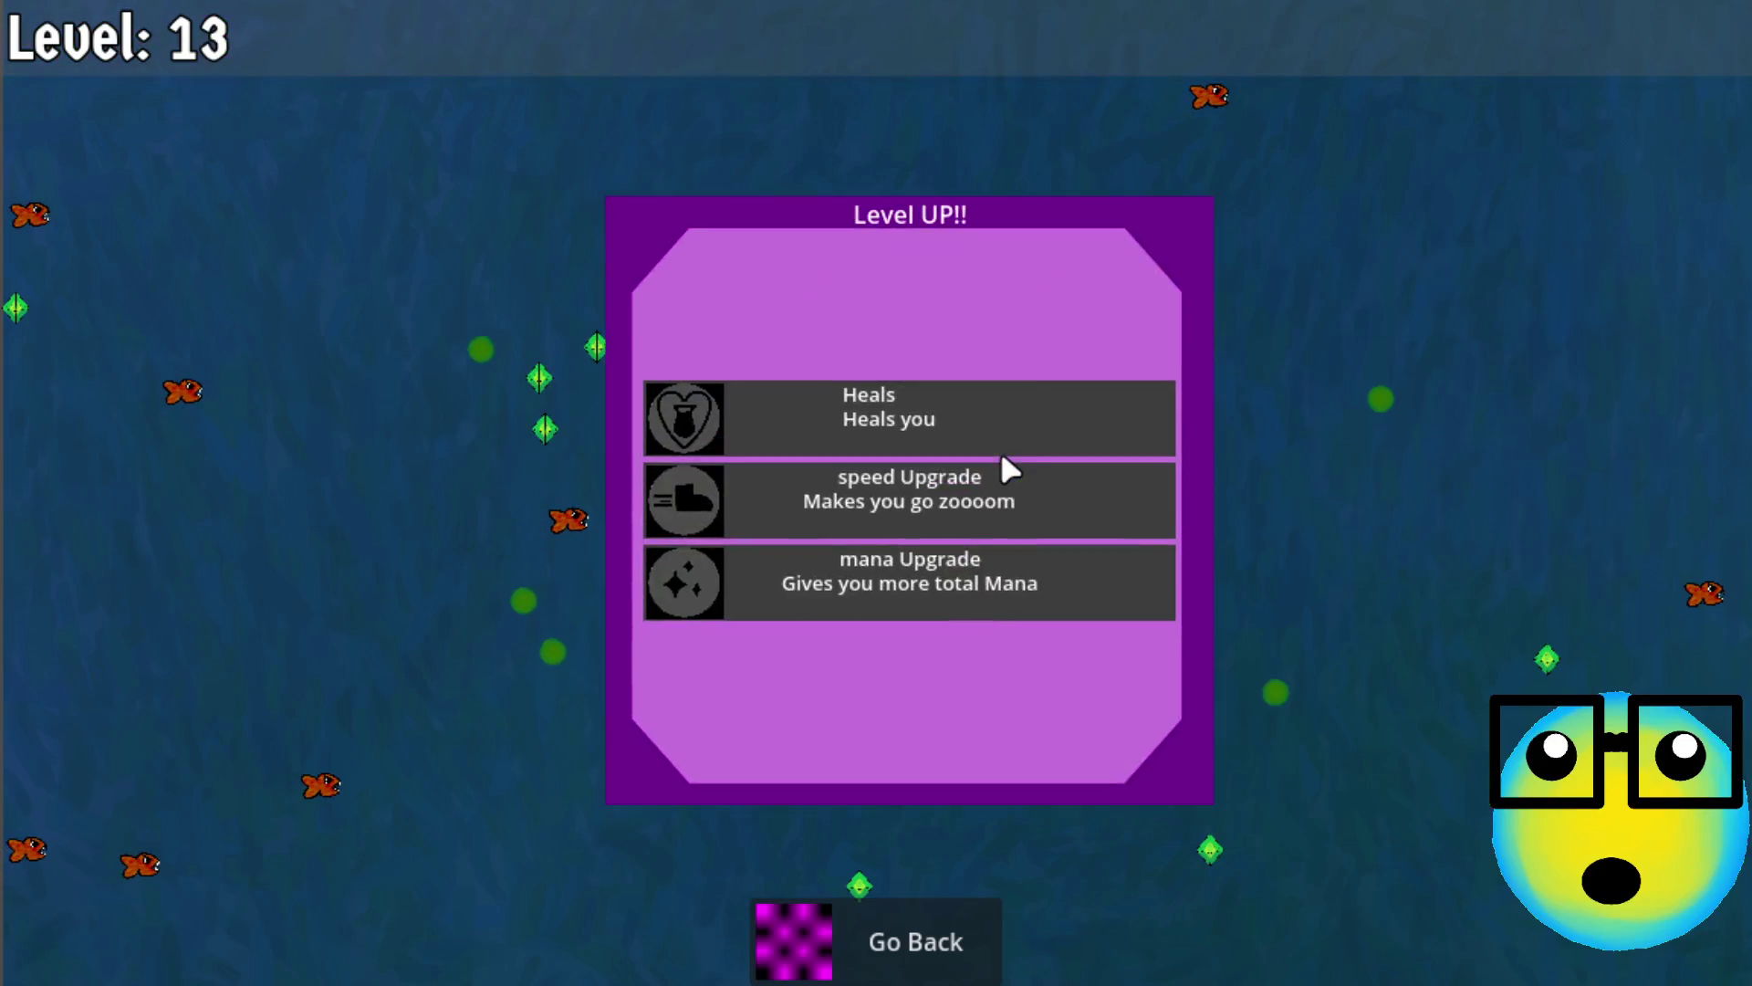
click(942, 585)
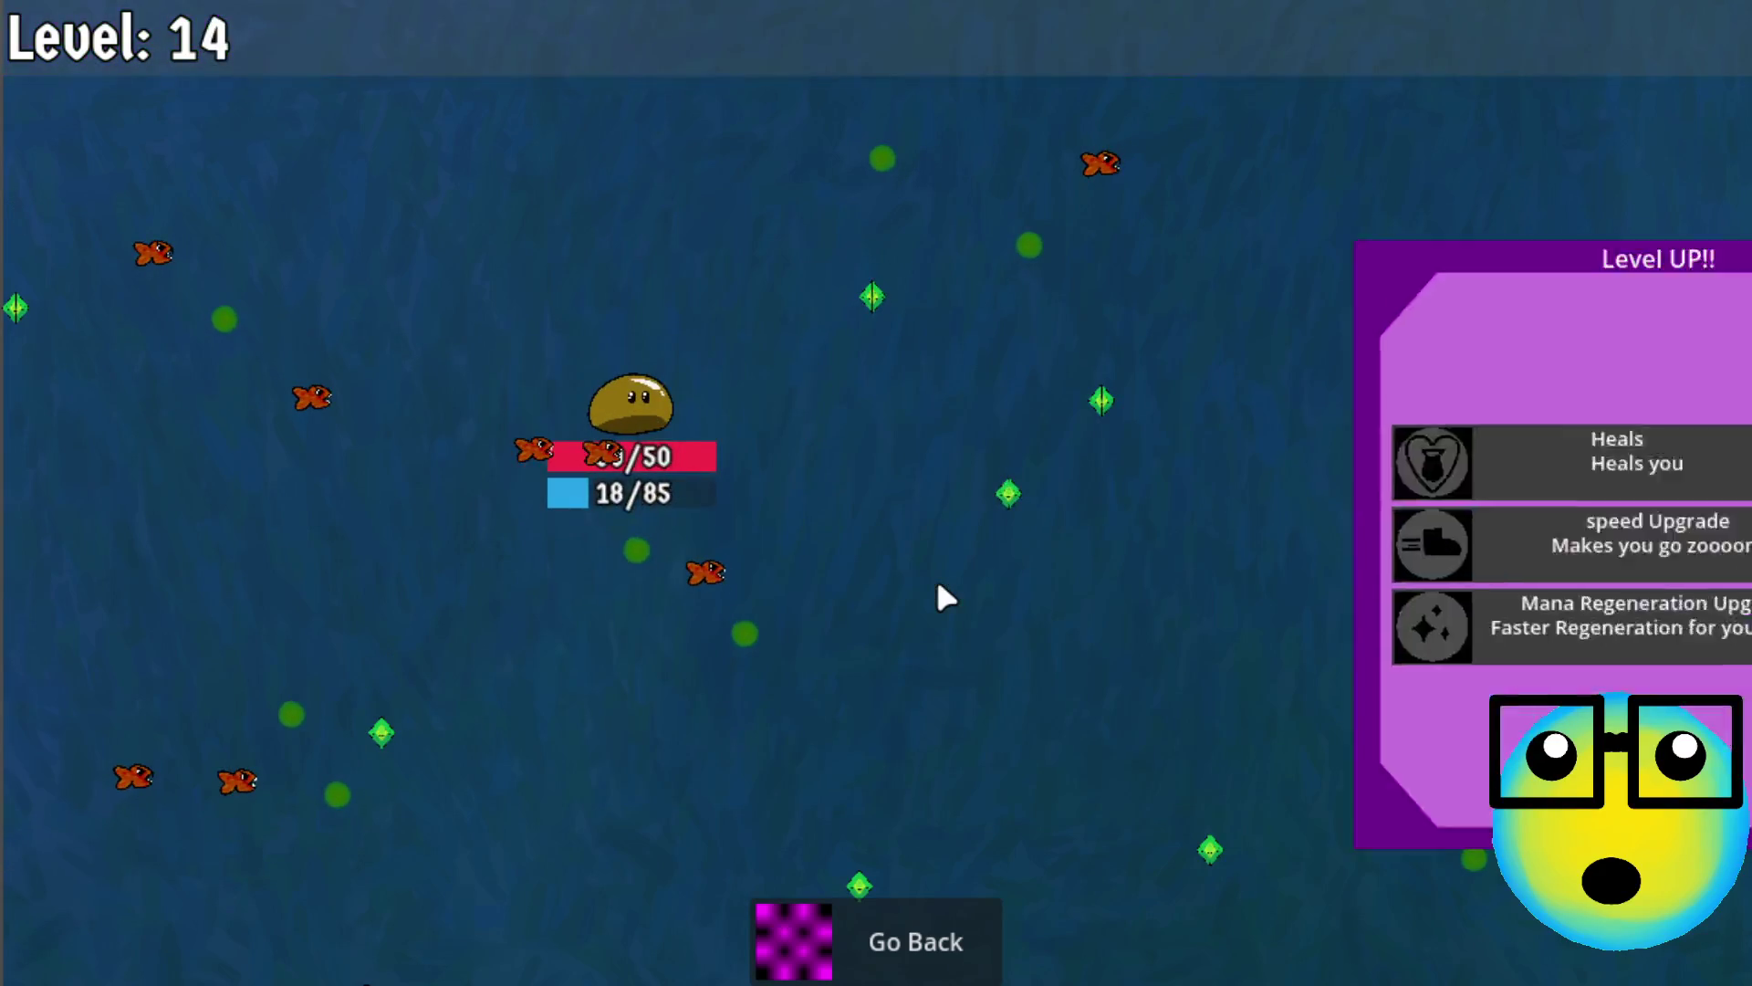
click(975, 586)
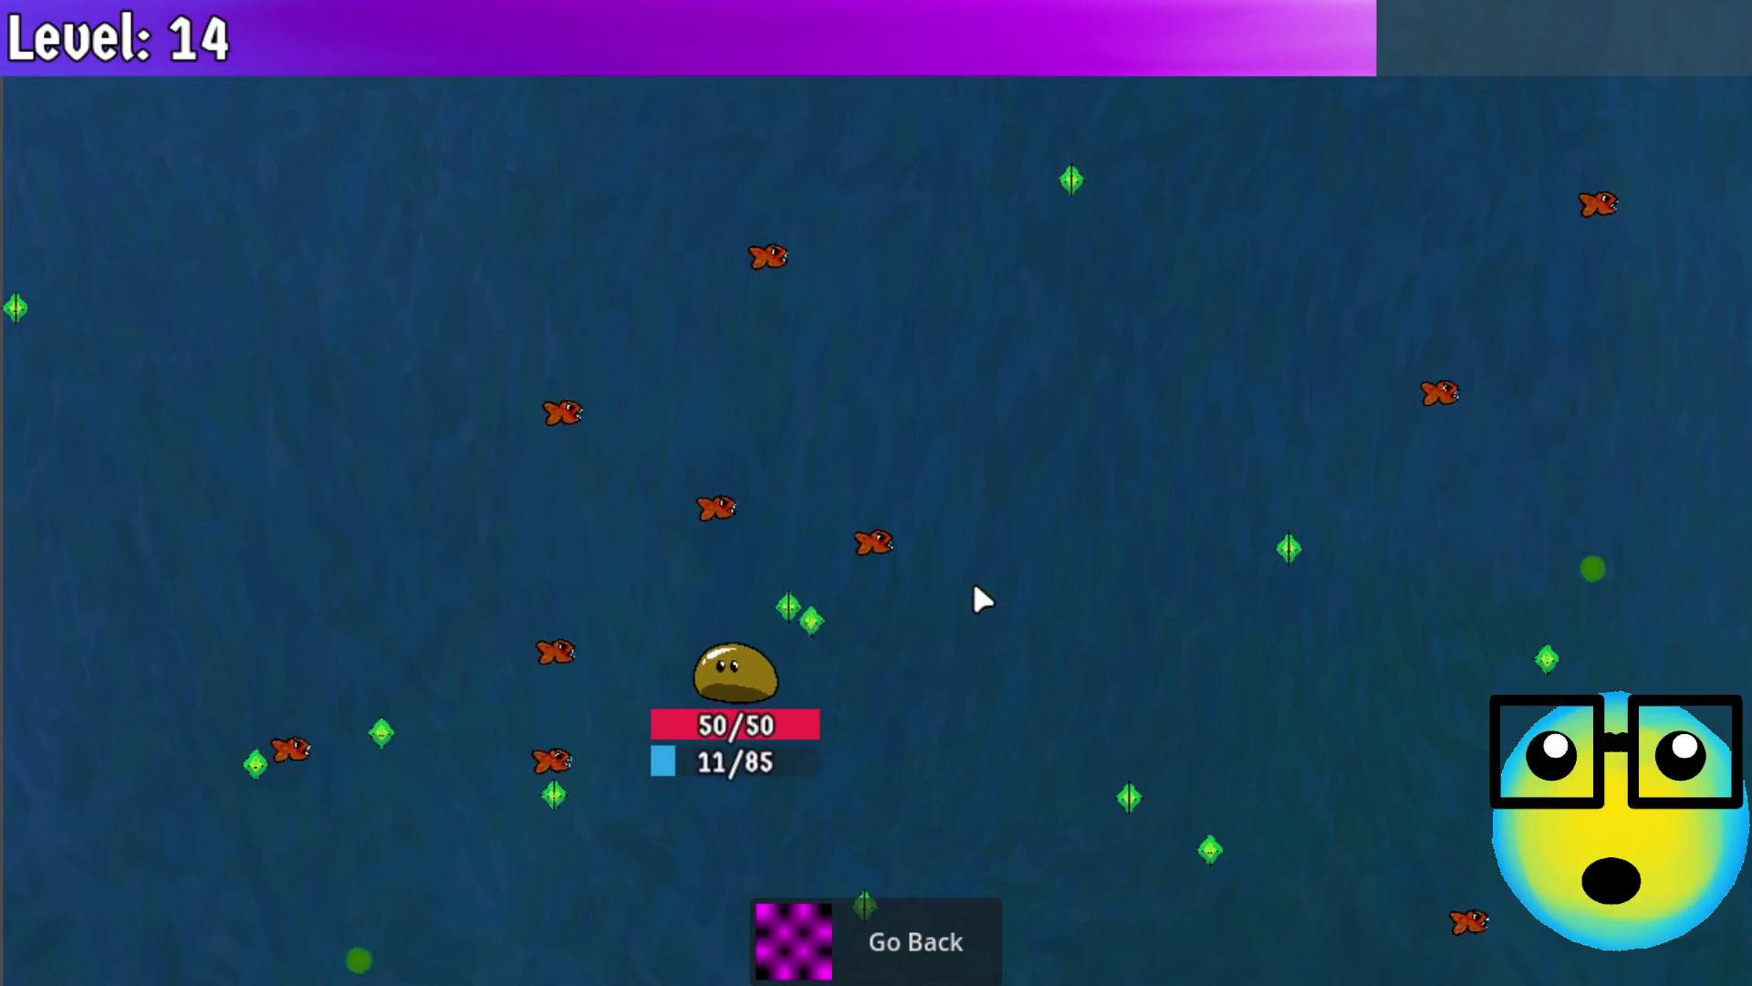
click(965, 424)
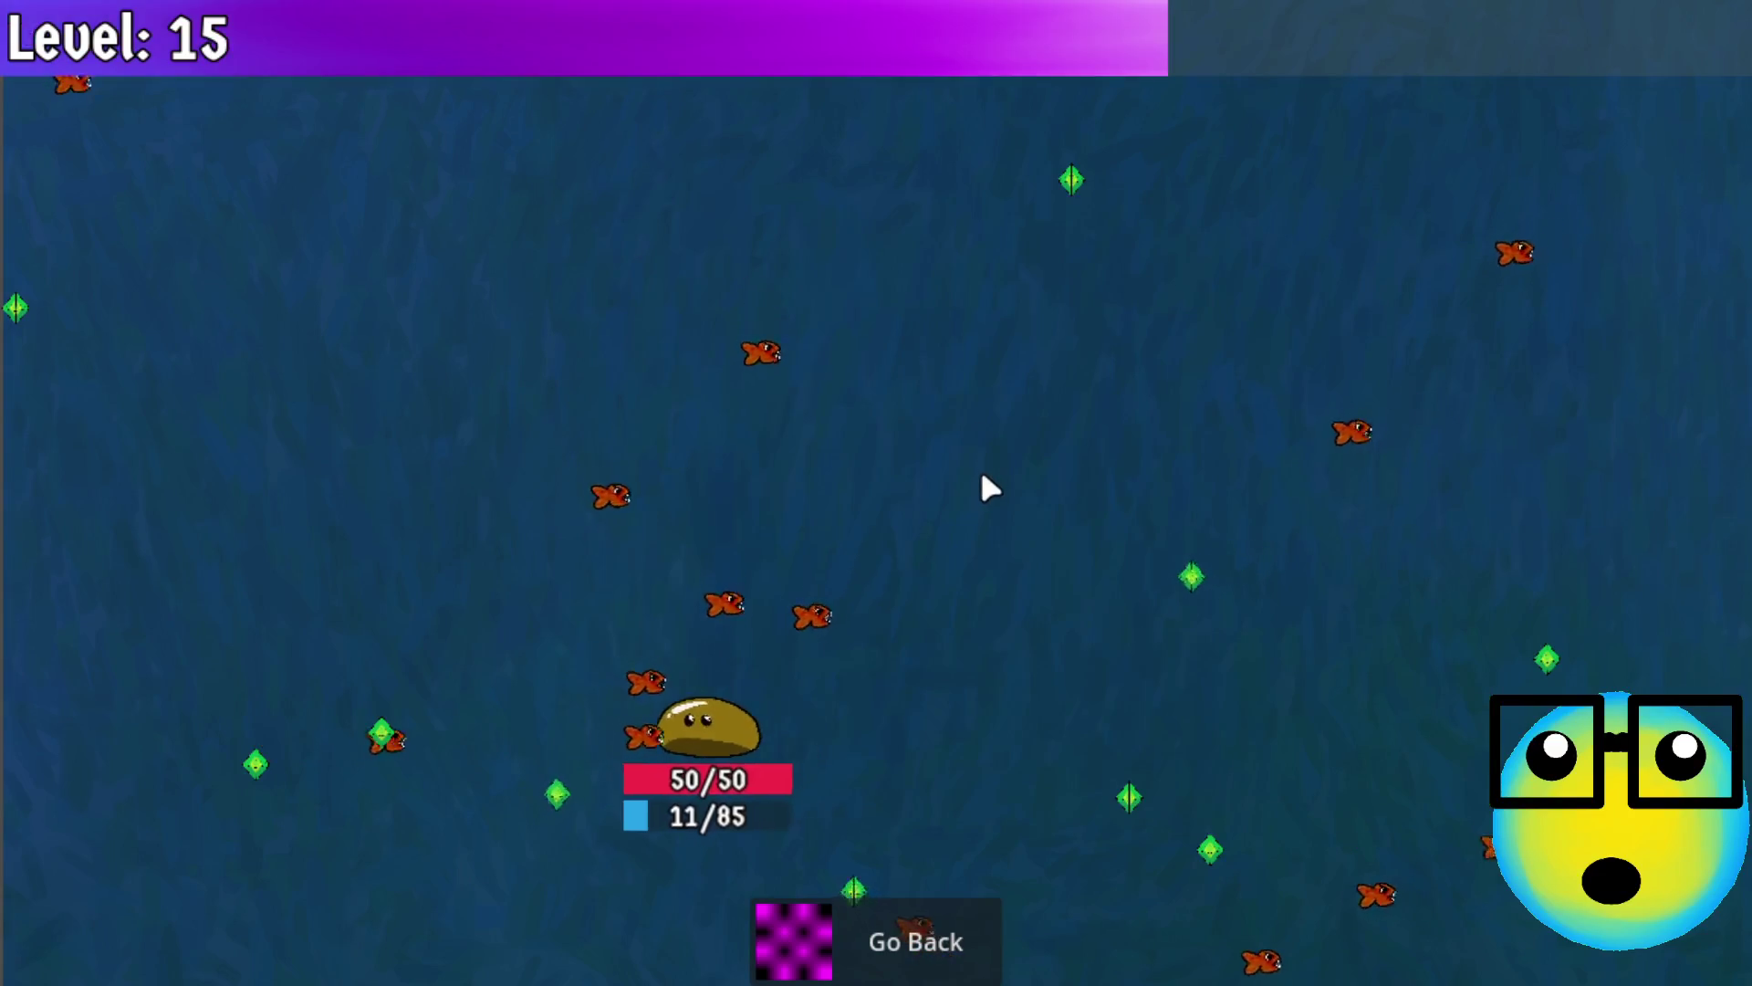
click(980, 483)
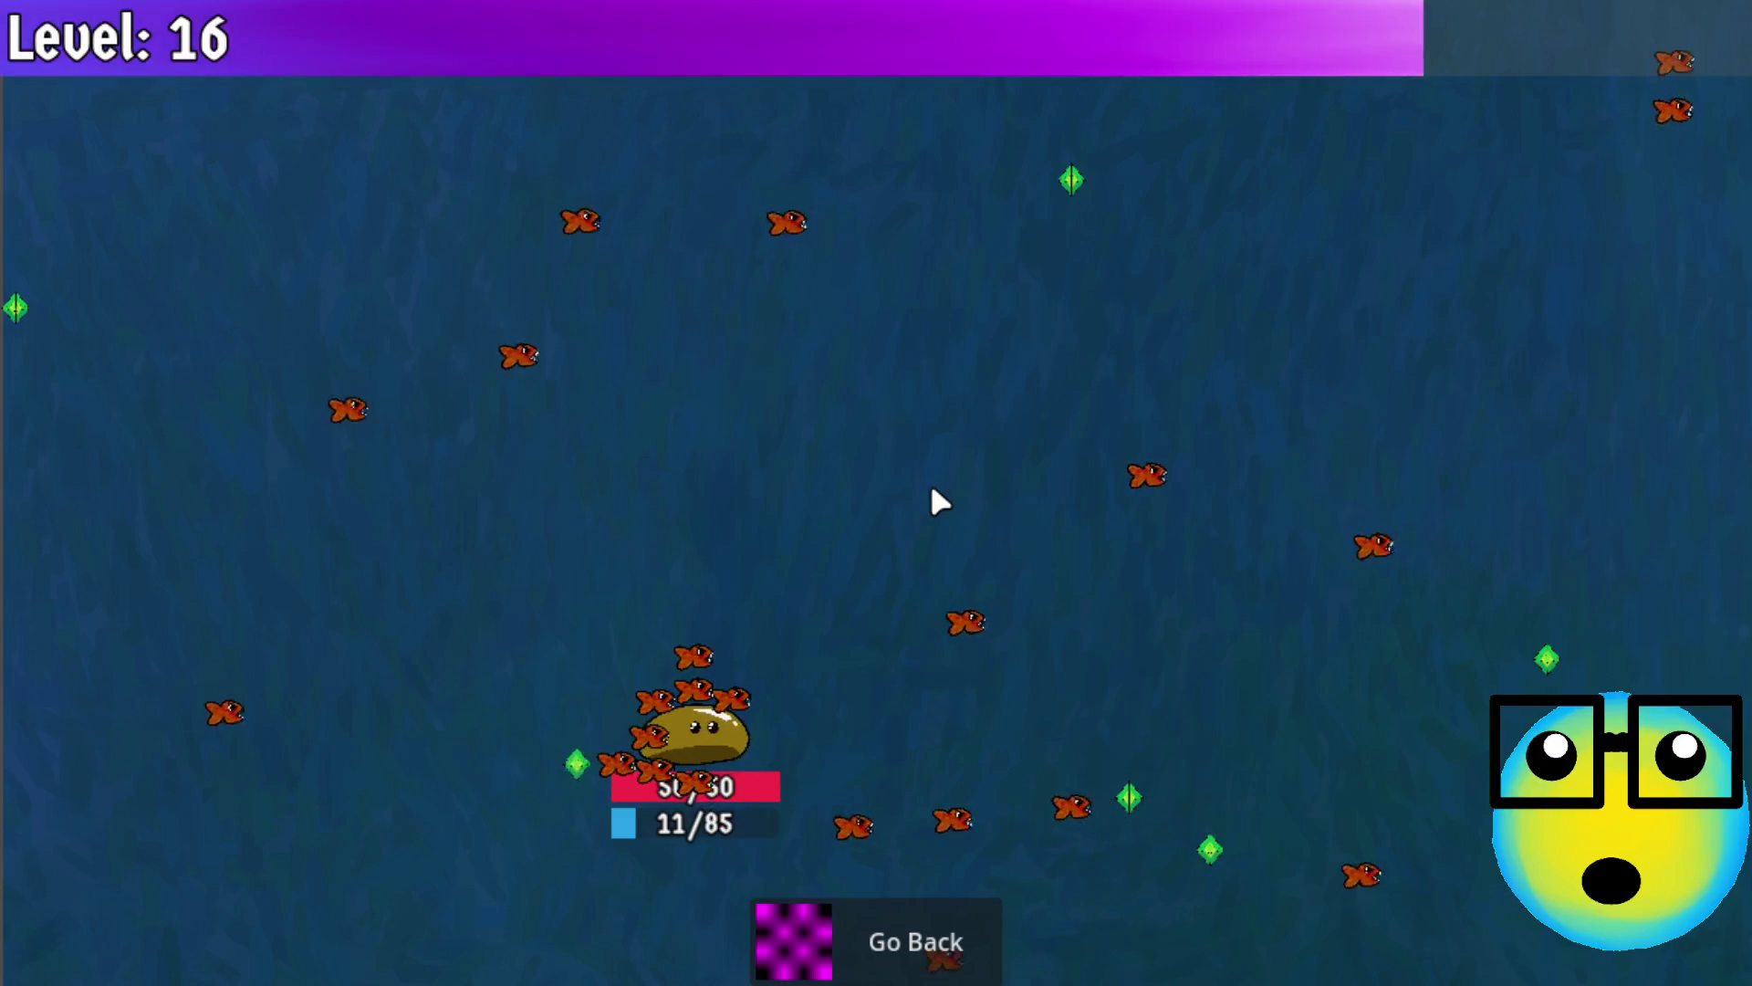
click(940, 409)
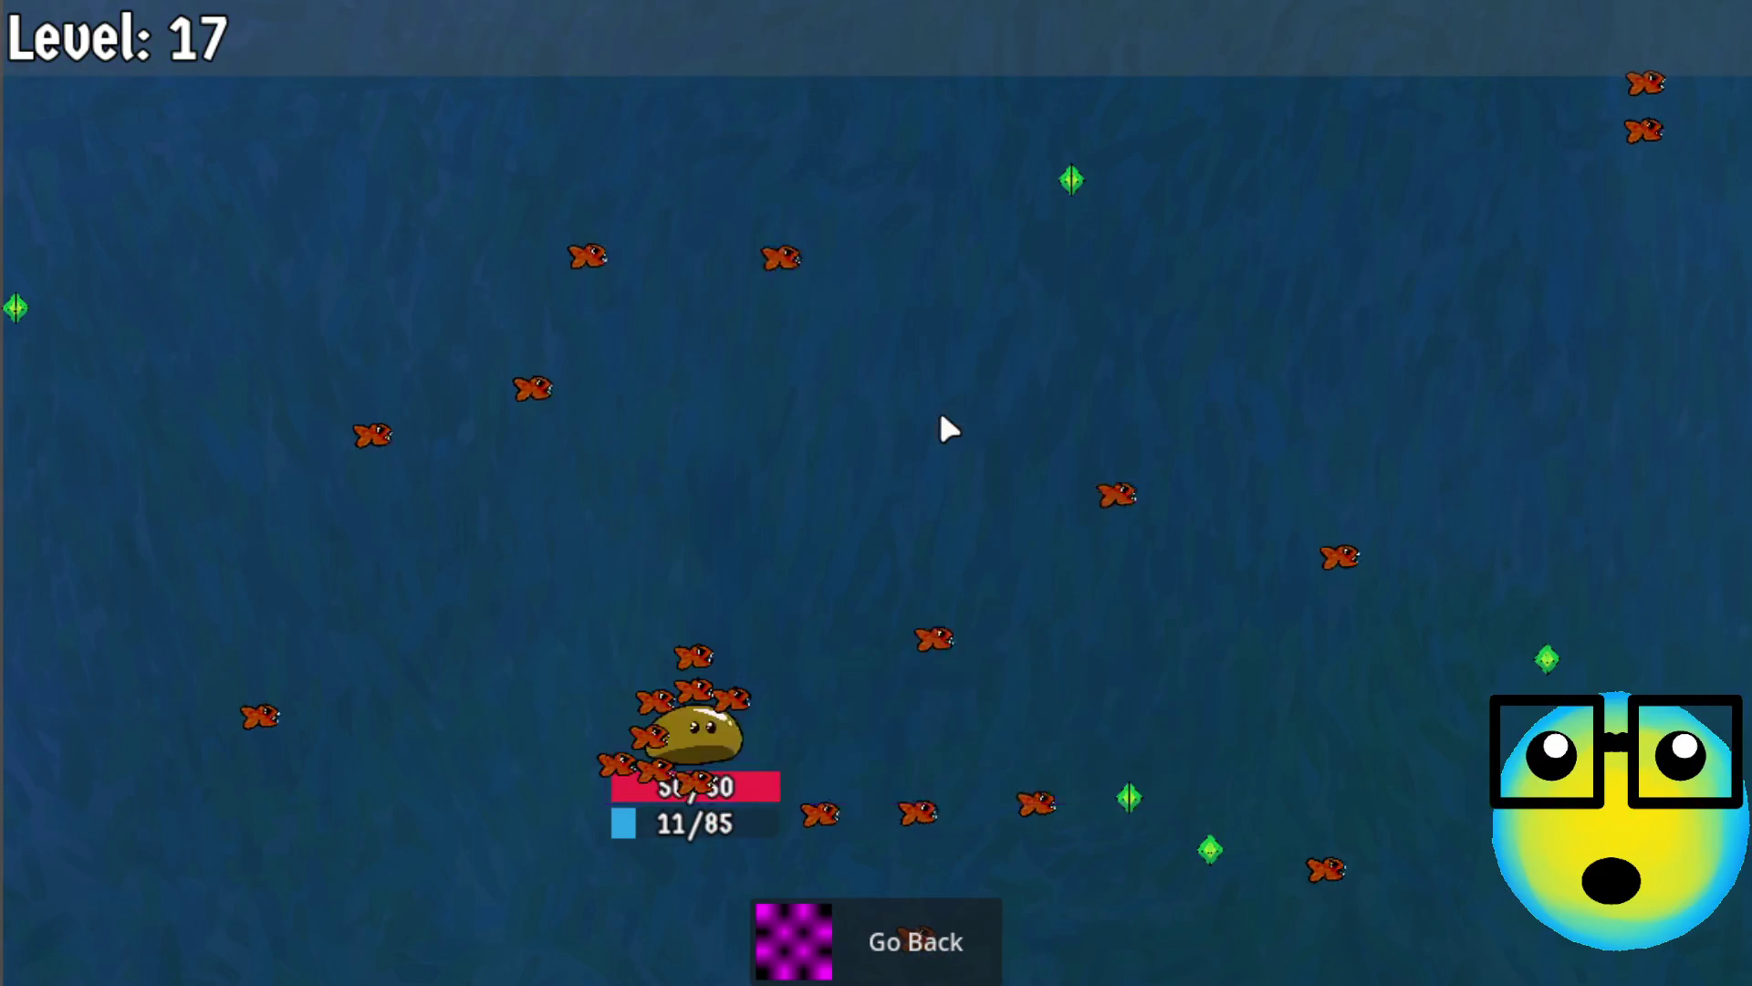
click(903, 940)
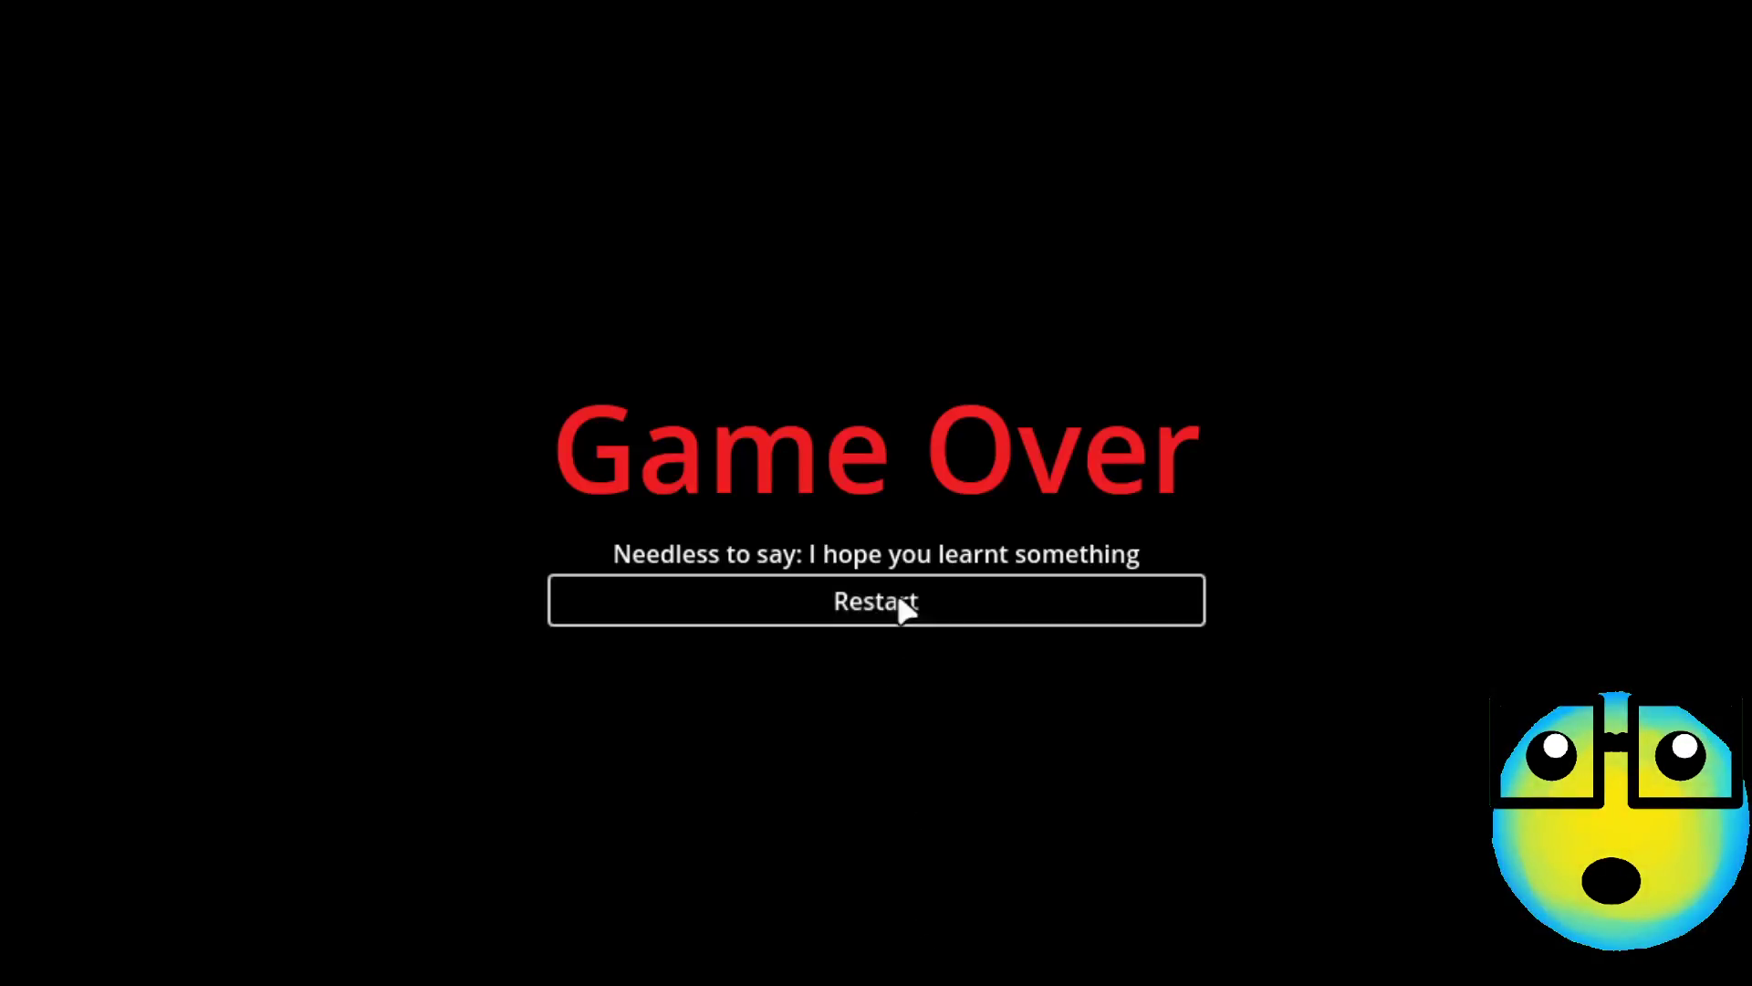
Restart, send the purple slime on a mission, and take bullet, bullet2, speed and More Bullets upgrades
click(899, 599)
click(841, 412)
click(696, 932)
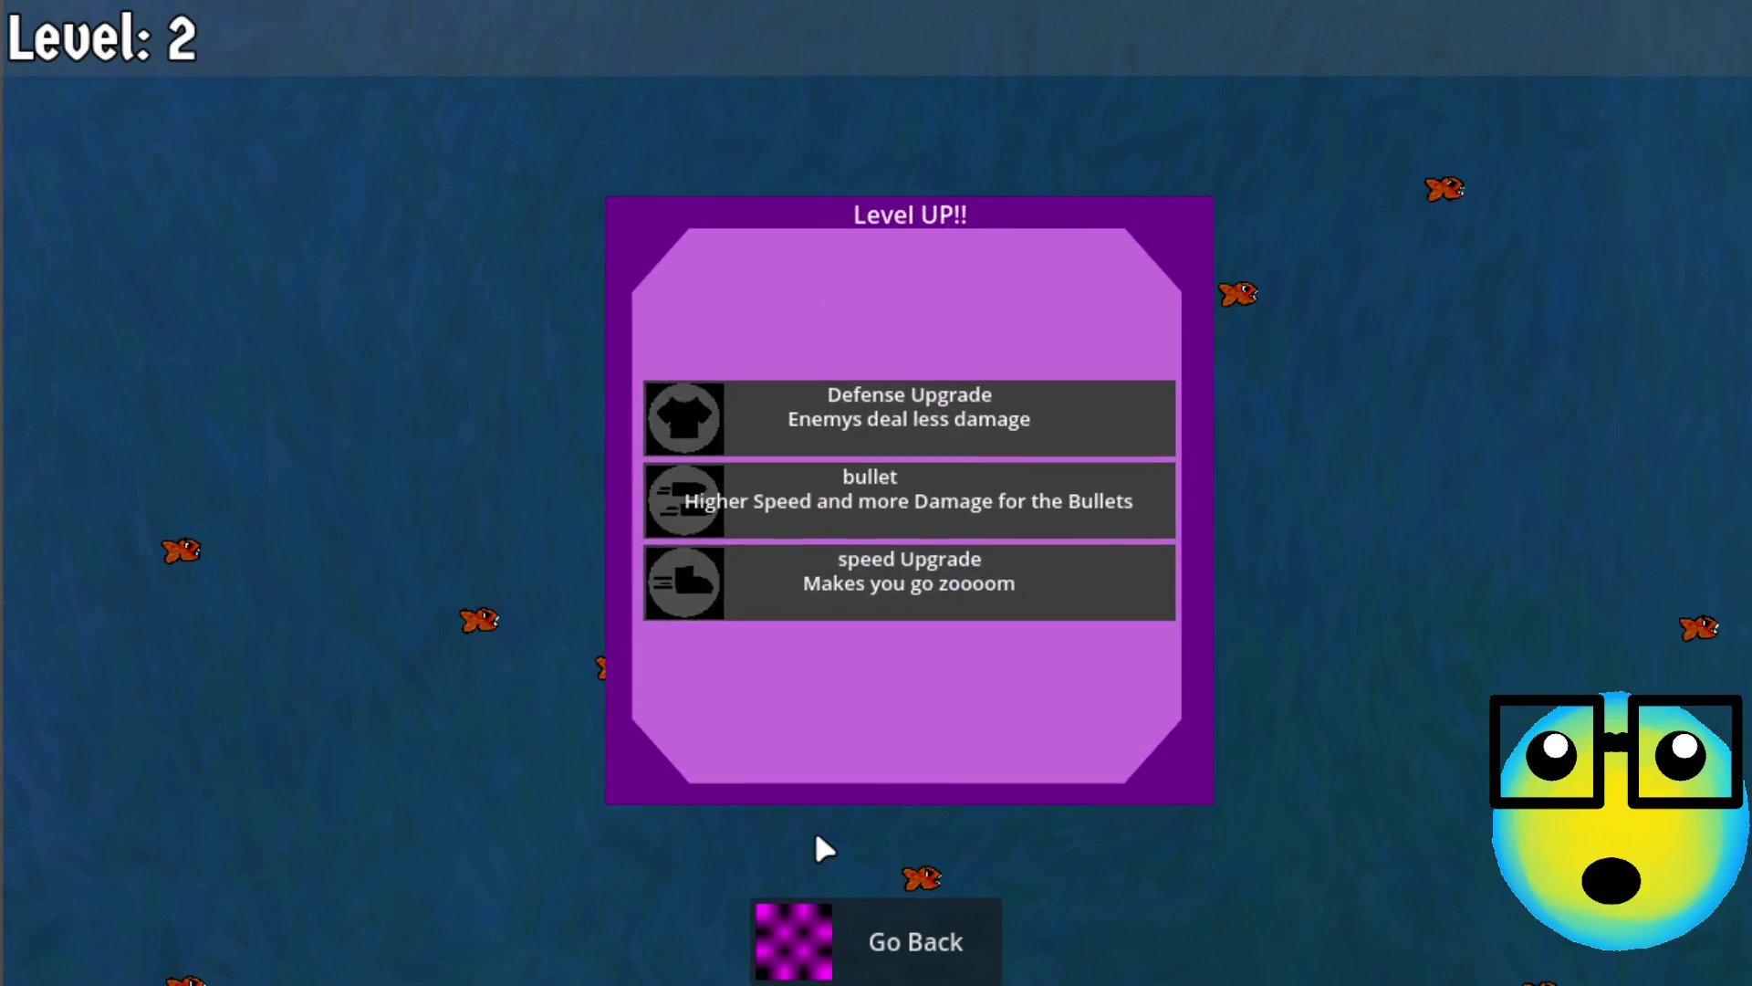
click(882, 498)
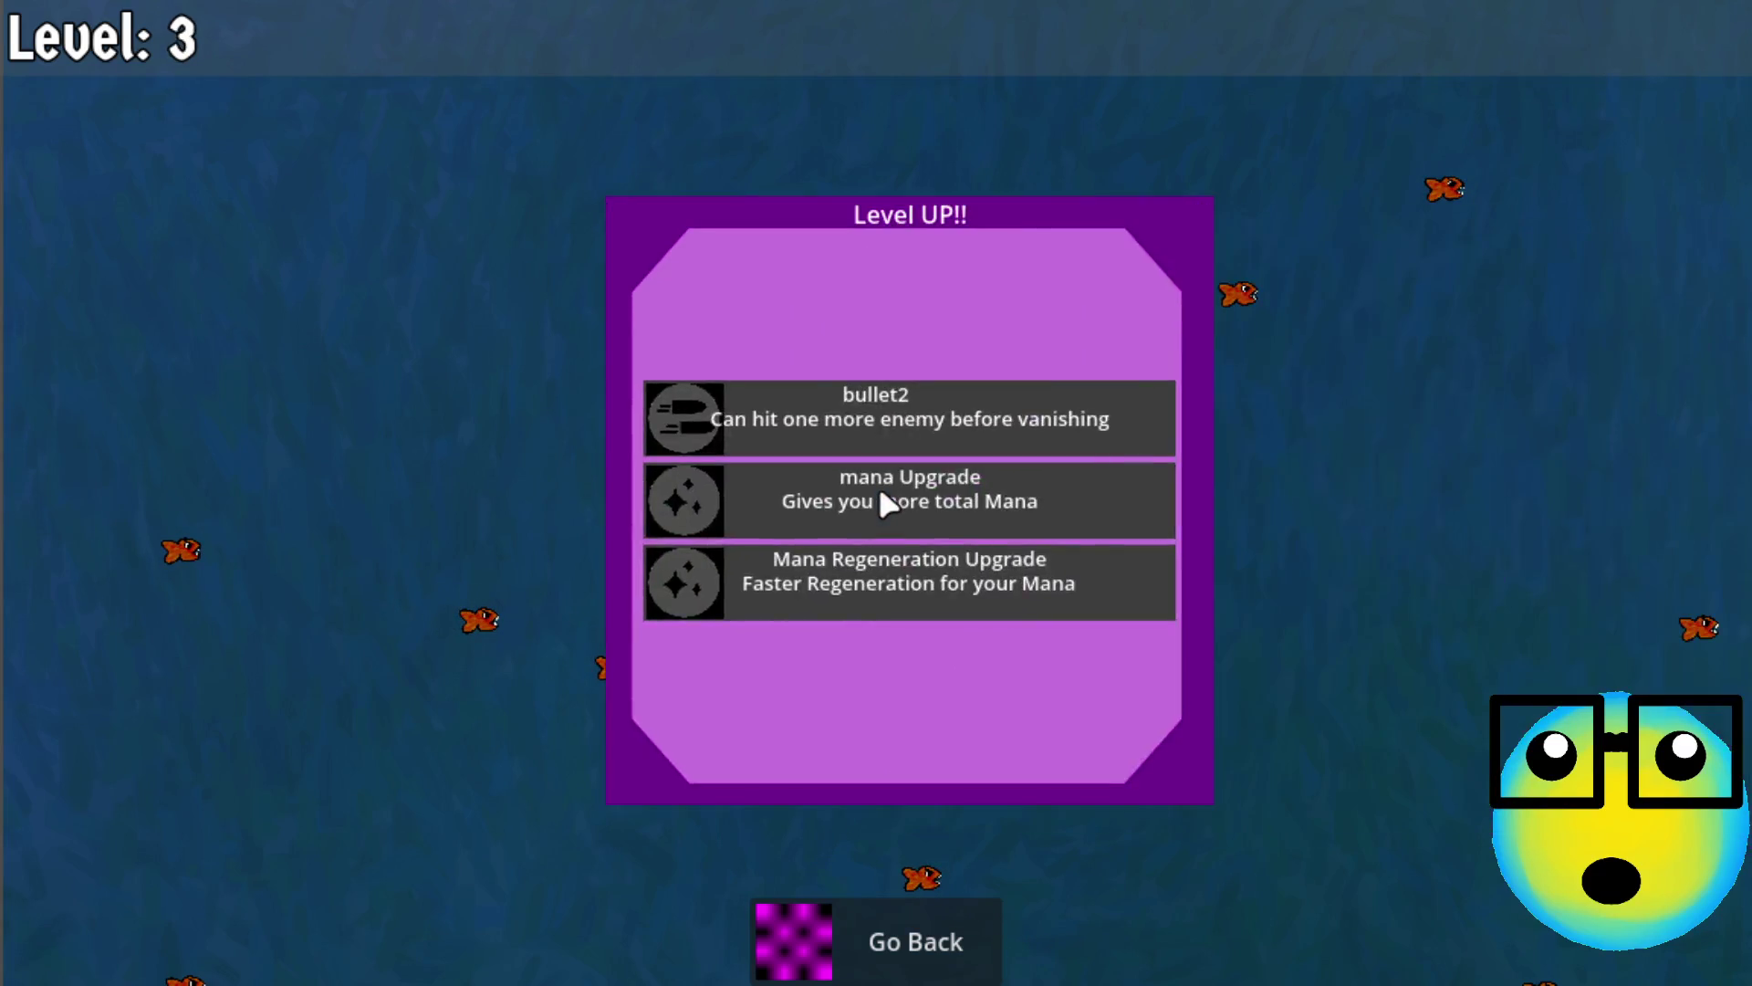
click(949, 402)
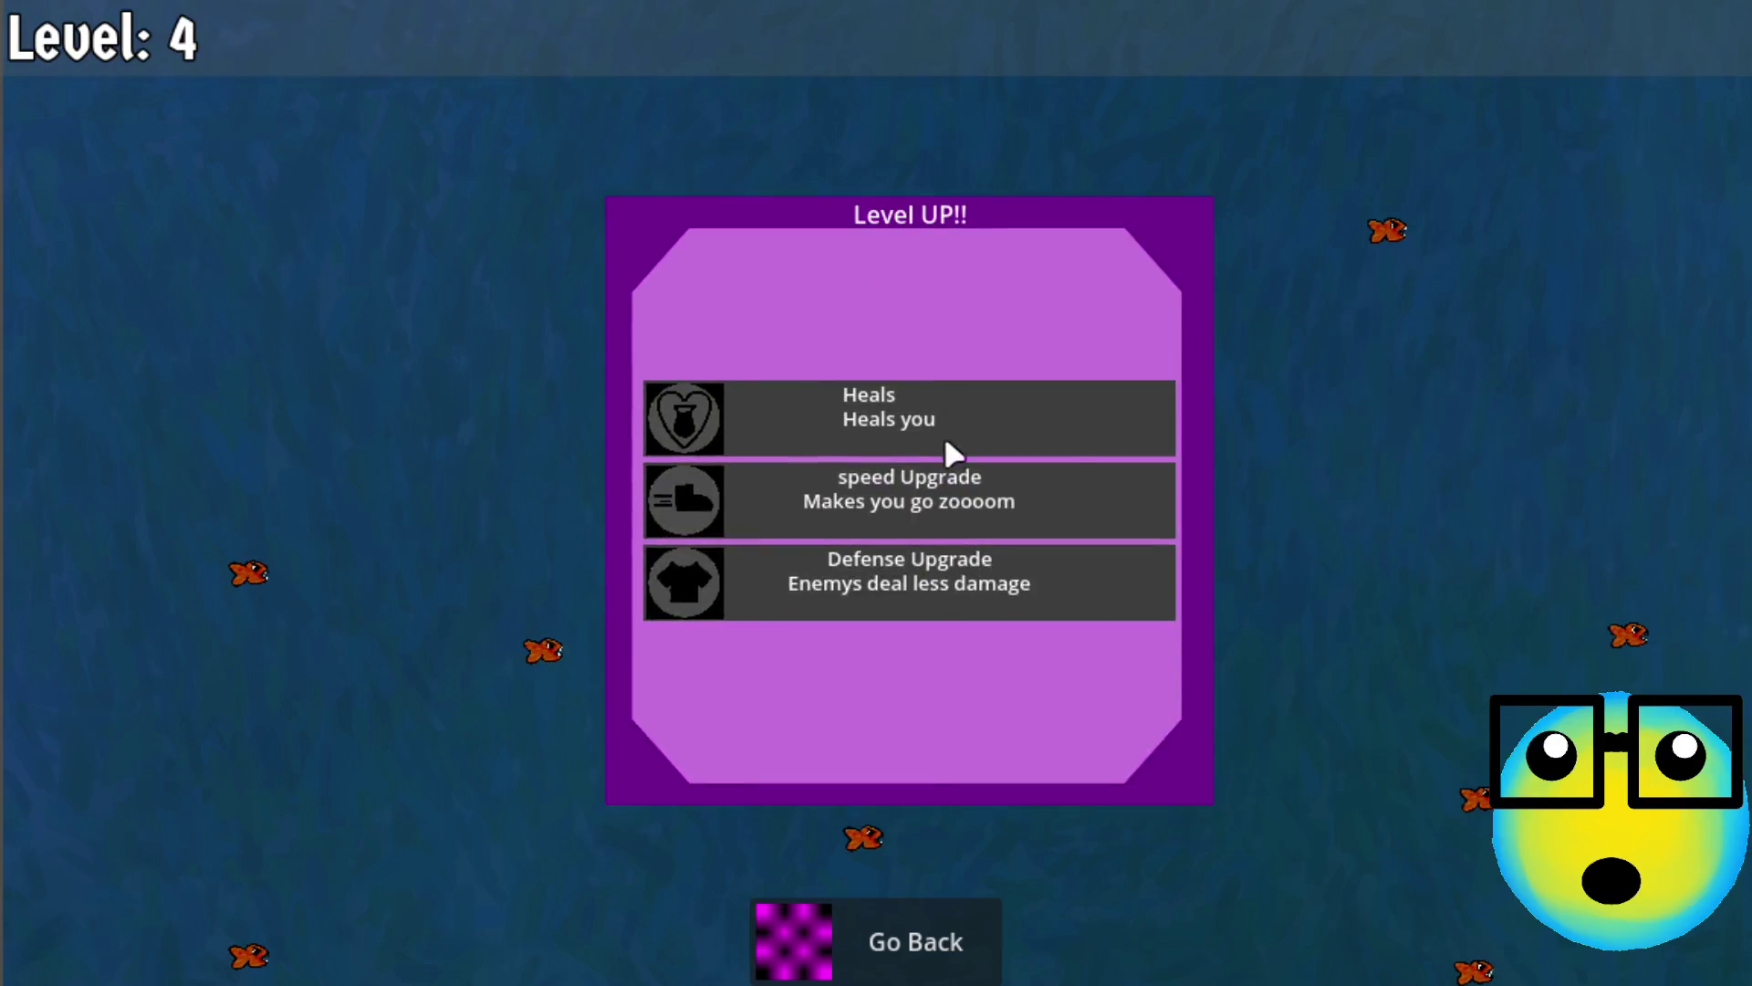
click(903, 491)
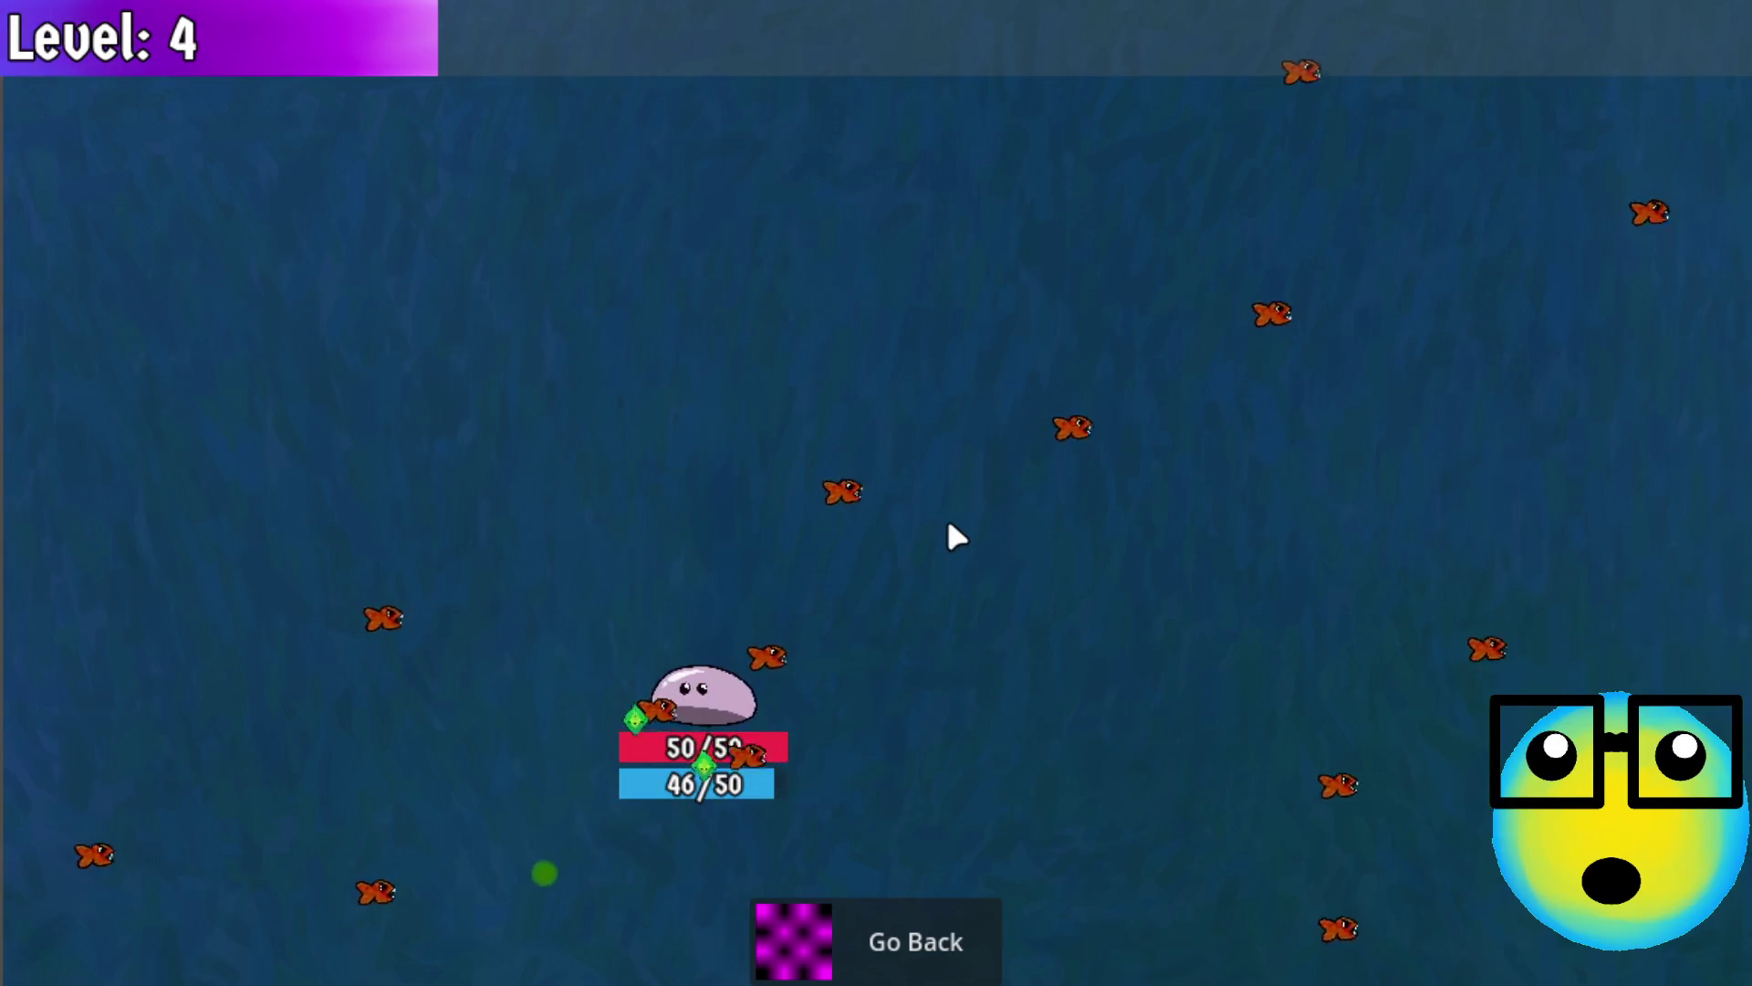
click(969, 434)
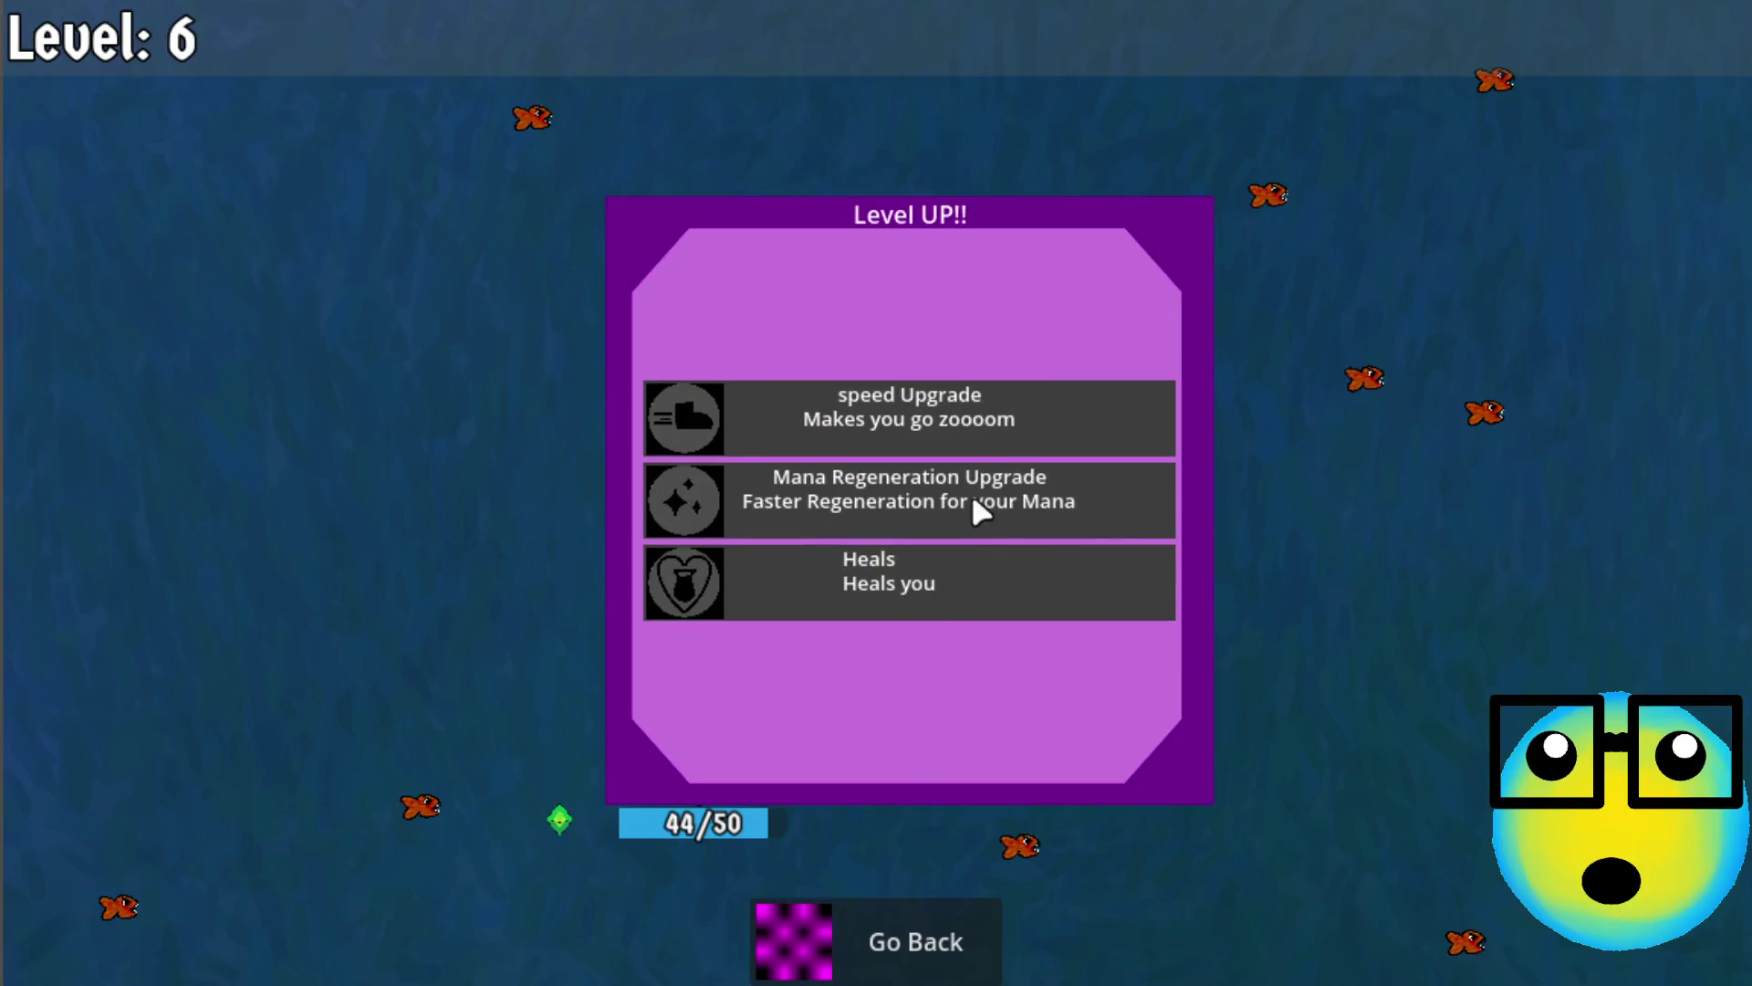
Take Mana Regeneration, More Bullets, mana, Defense and speed upgrades through level 13, then leave the run
click(973, 501)
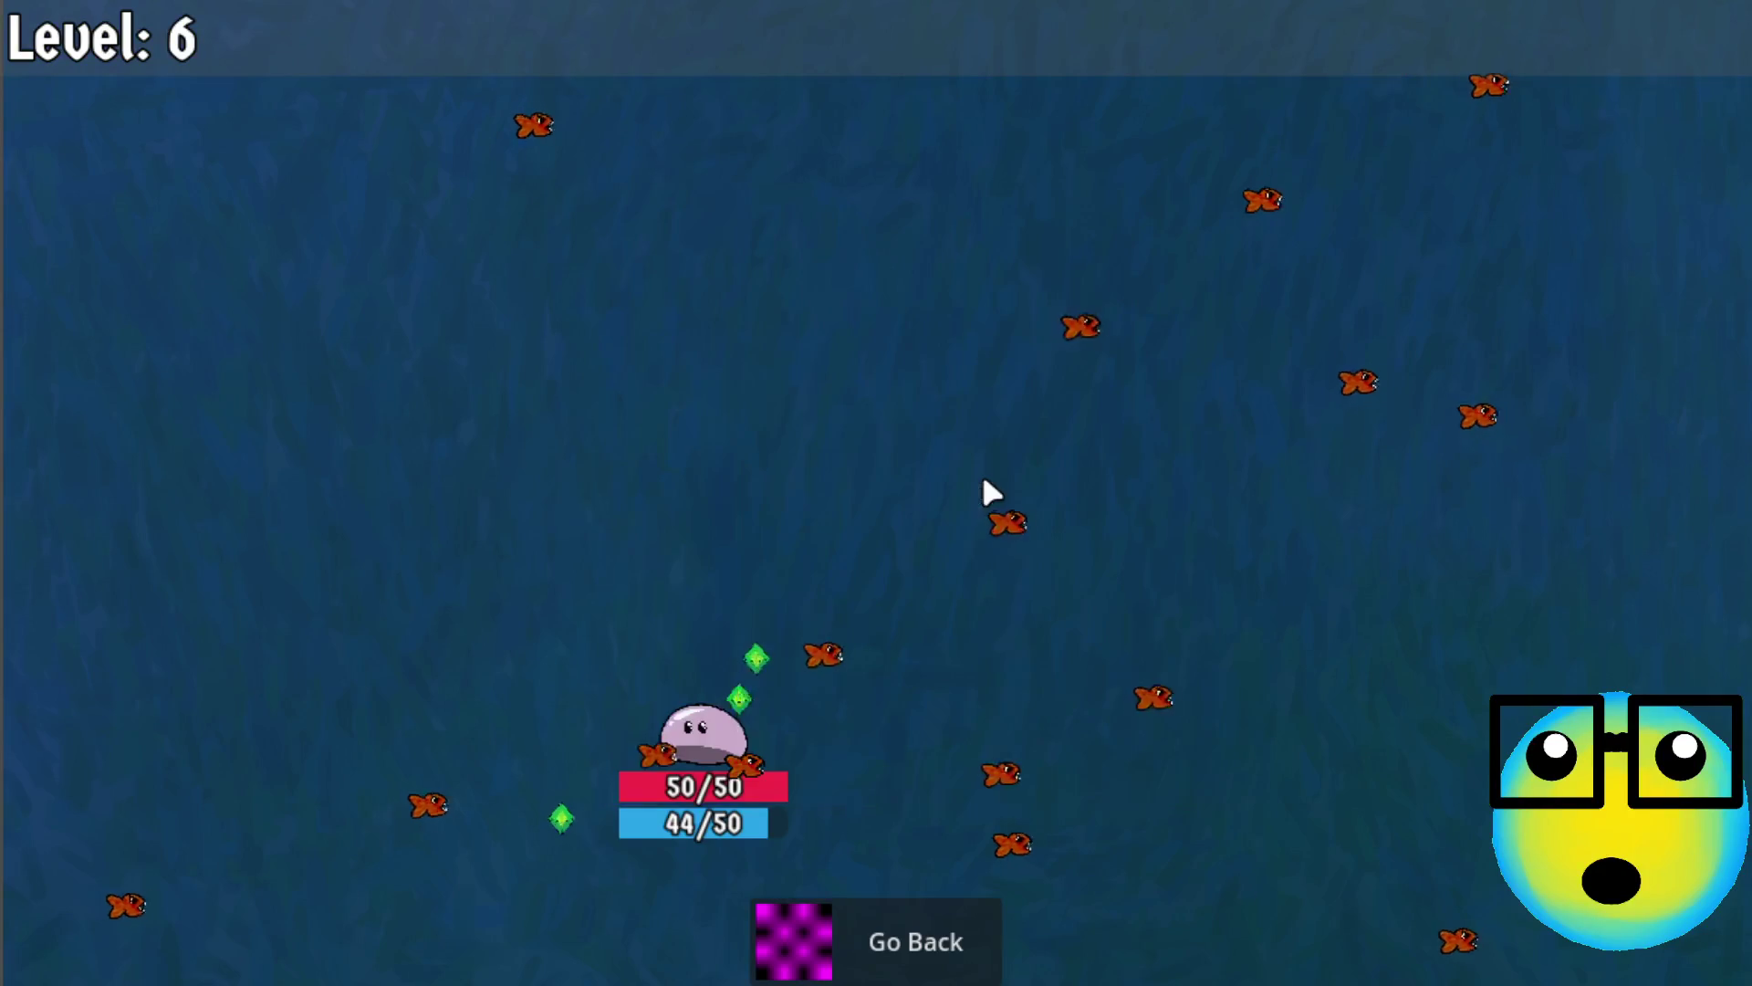
click(1051, 492)
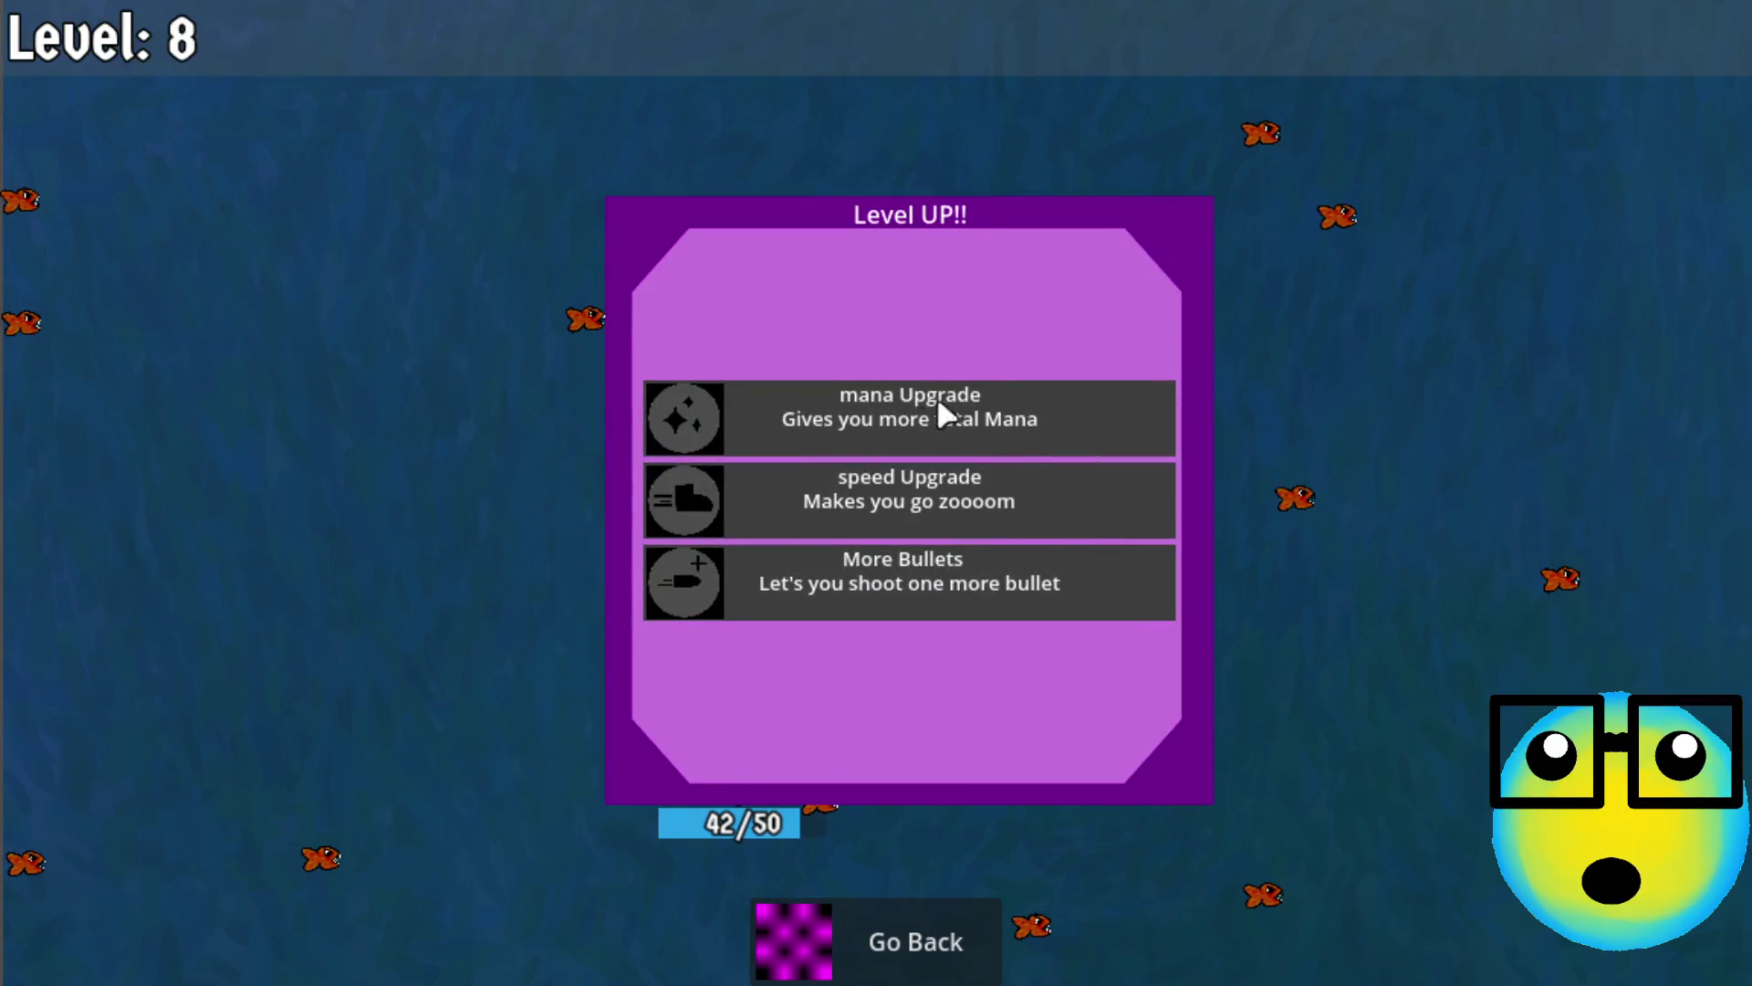
click(927, 588)
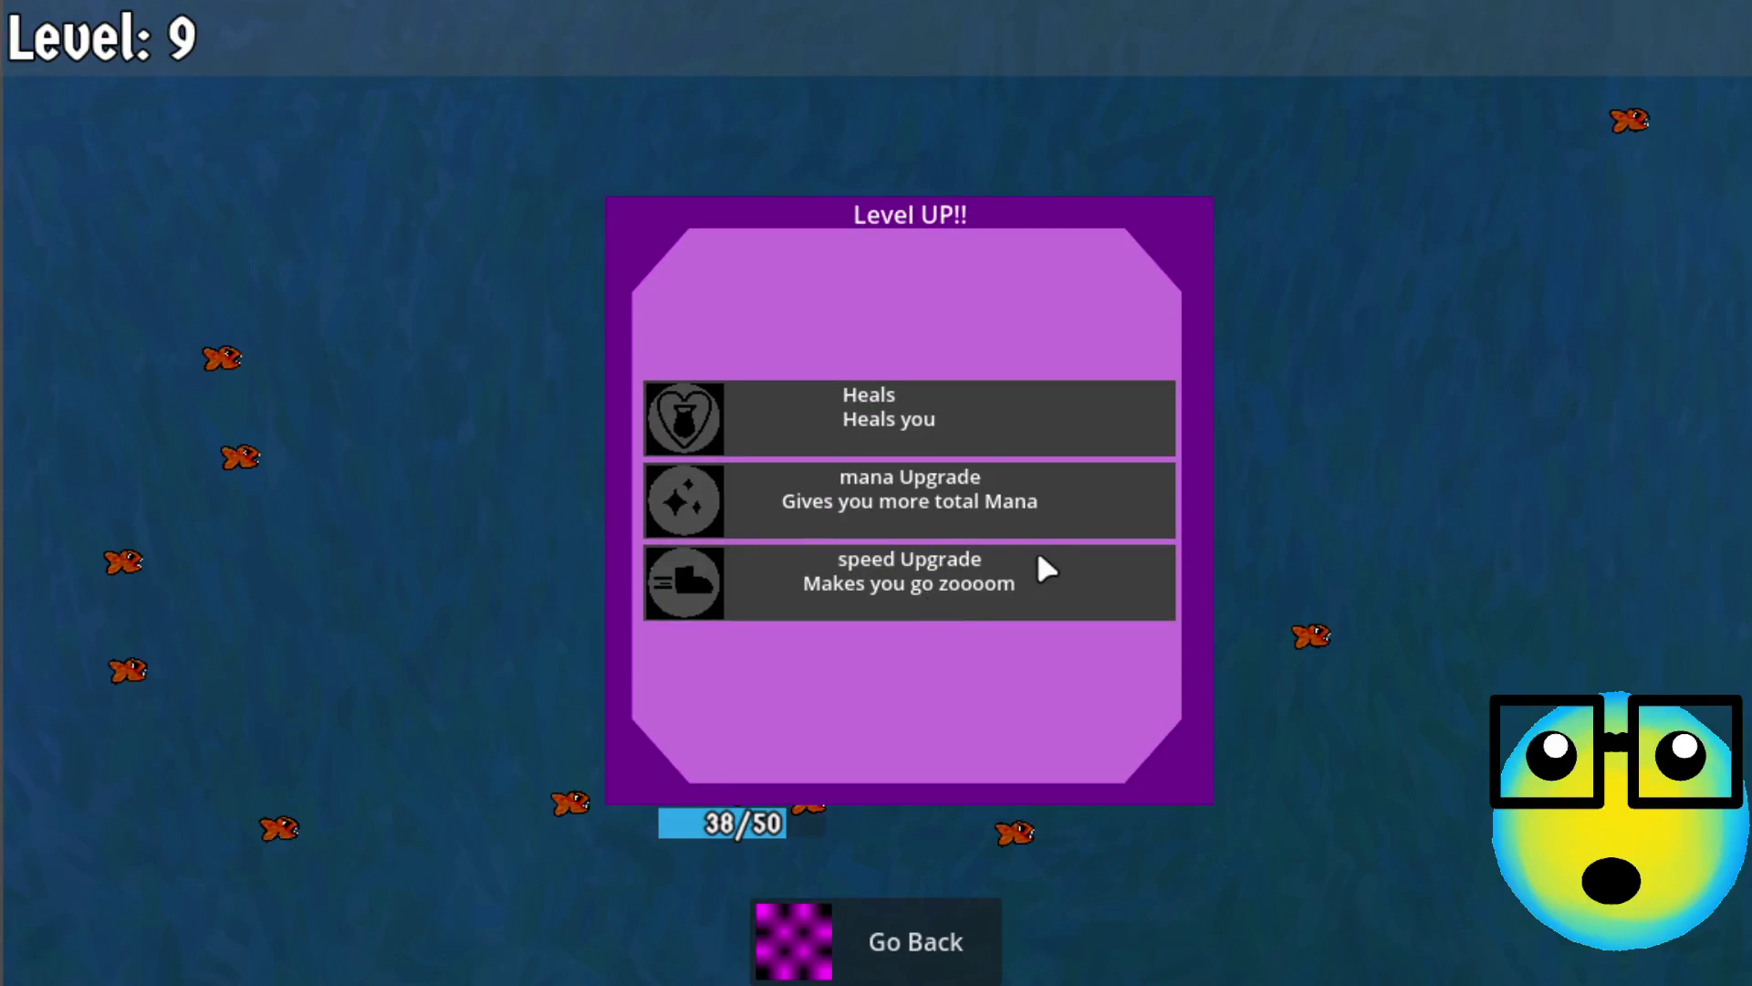
click(889, 486)
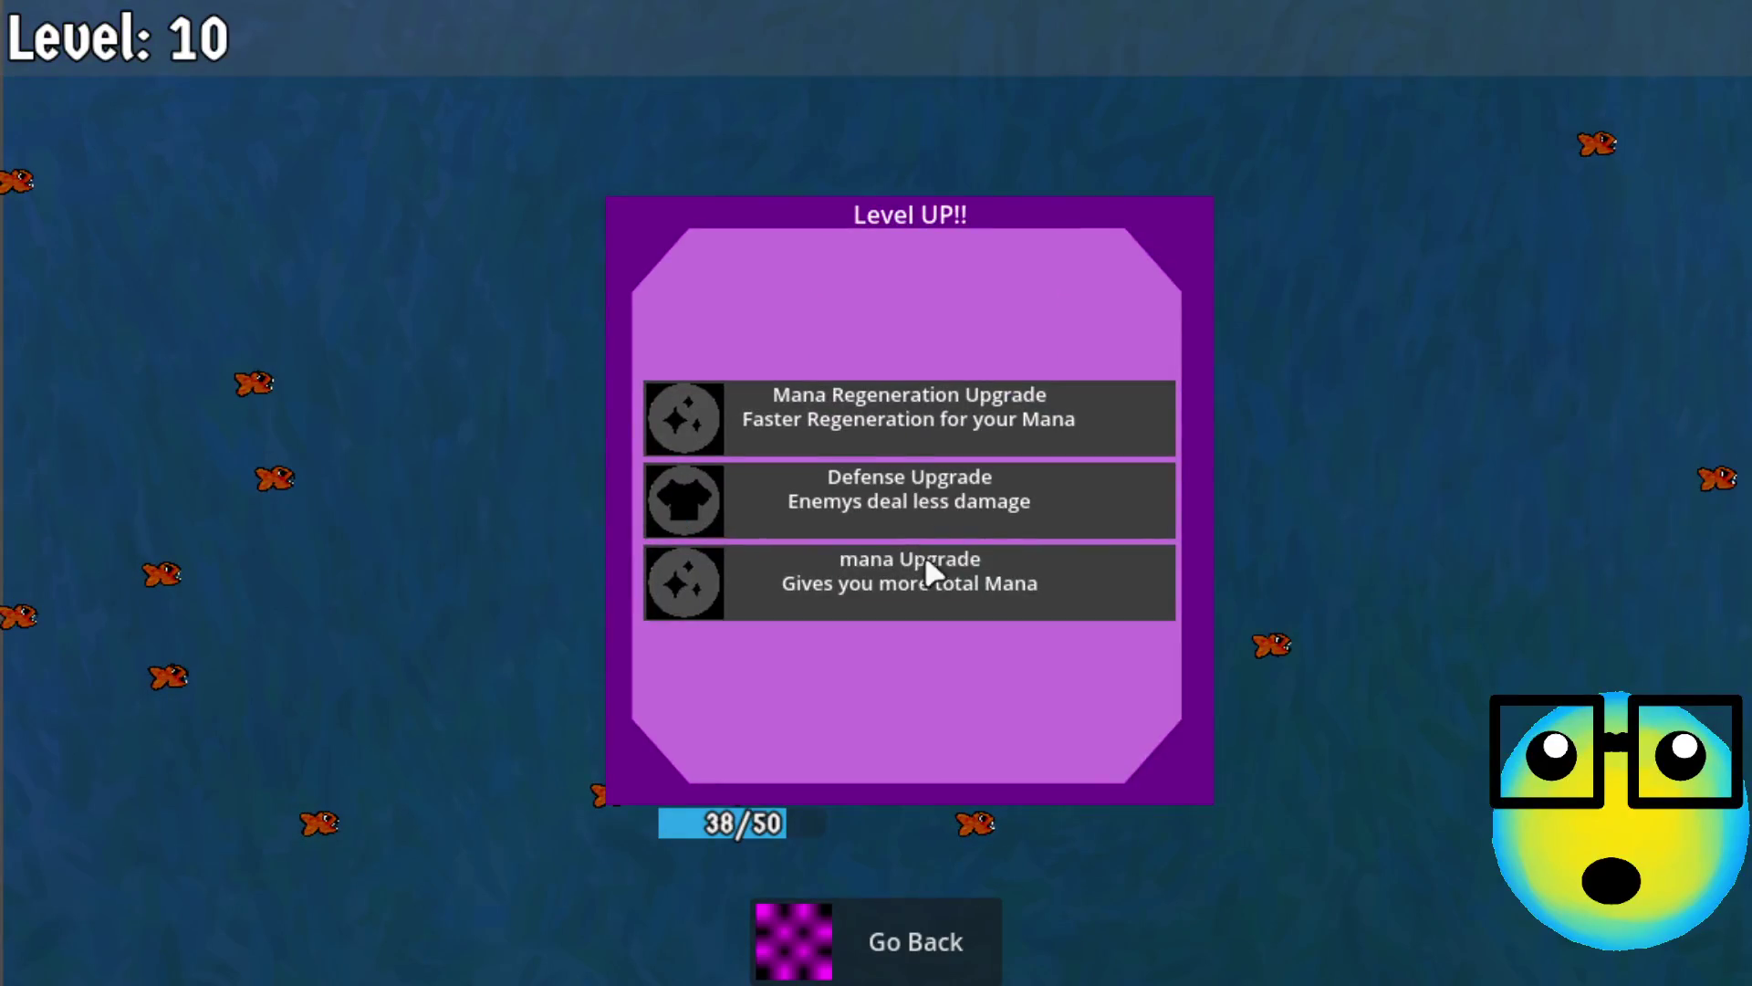
click(946, 416)
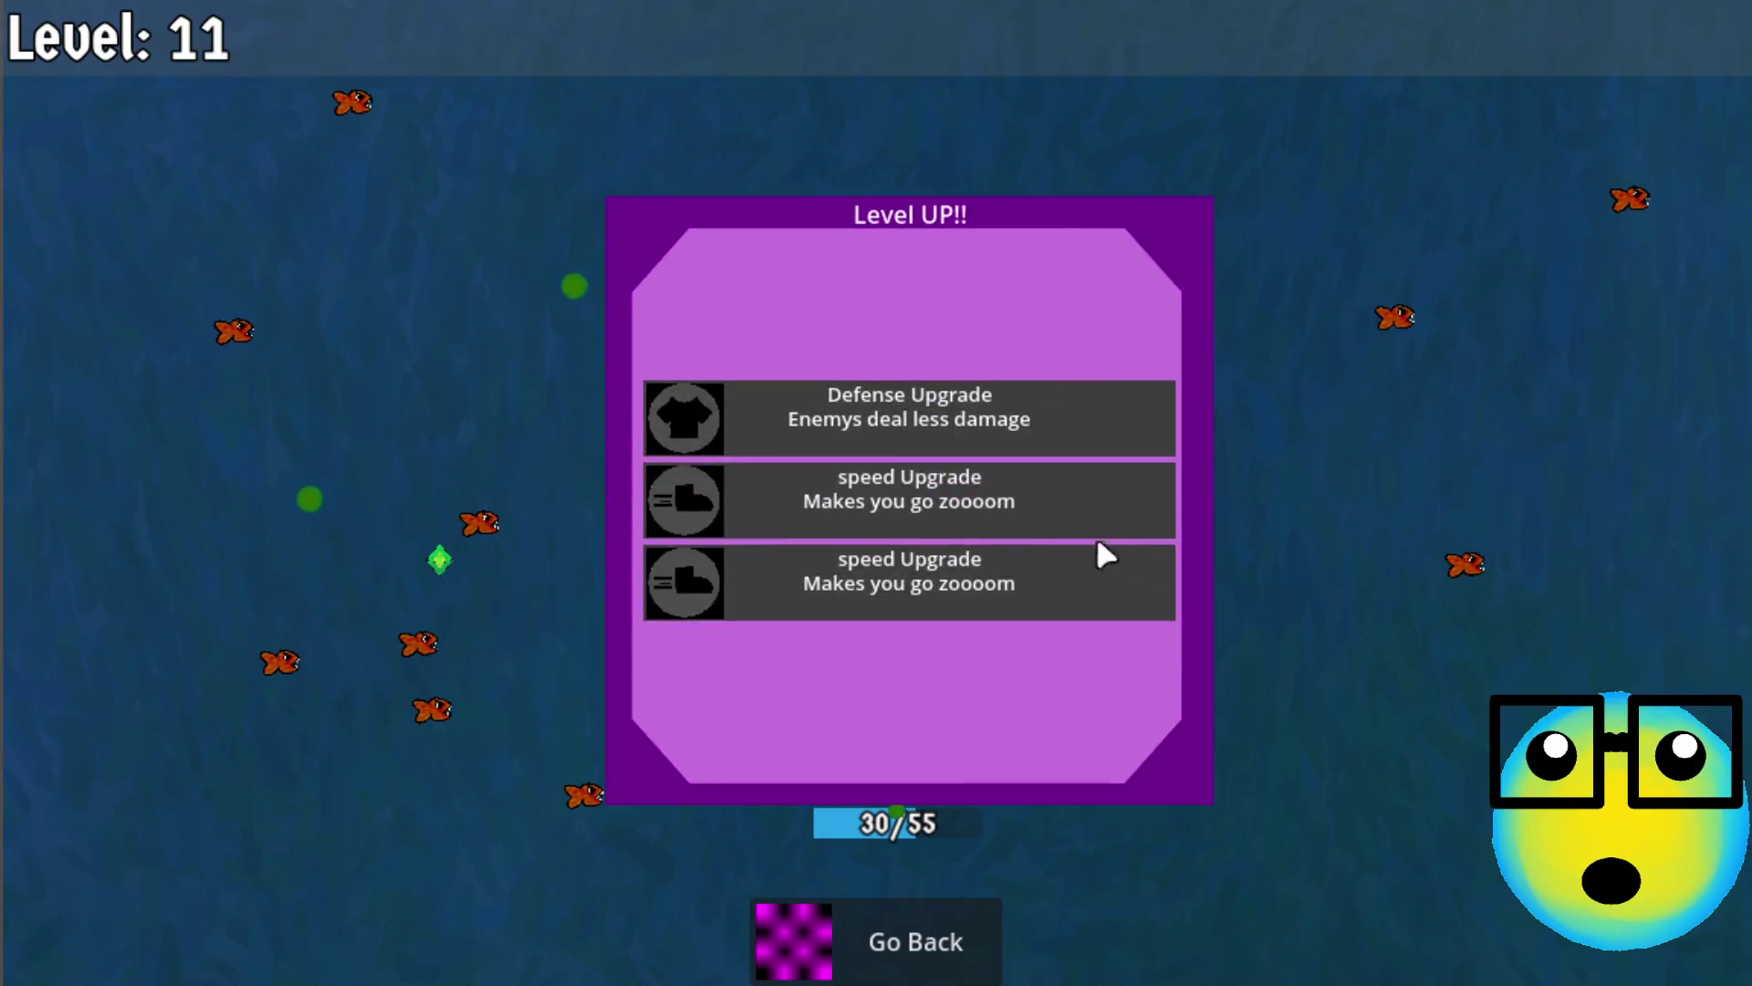
click(1002, 408)
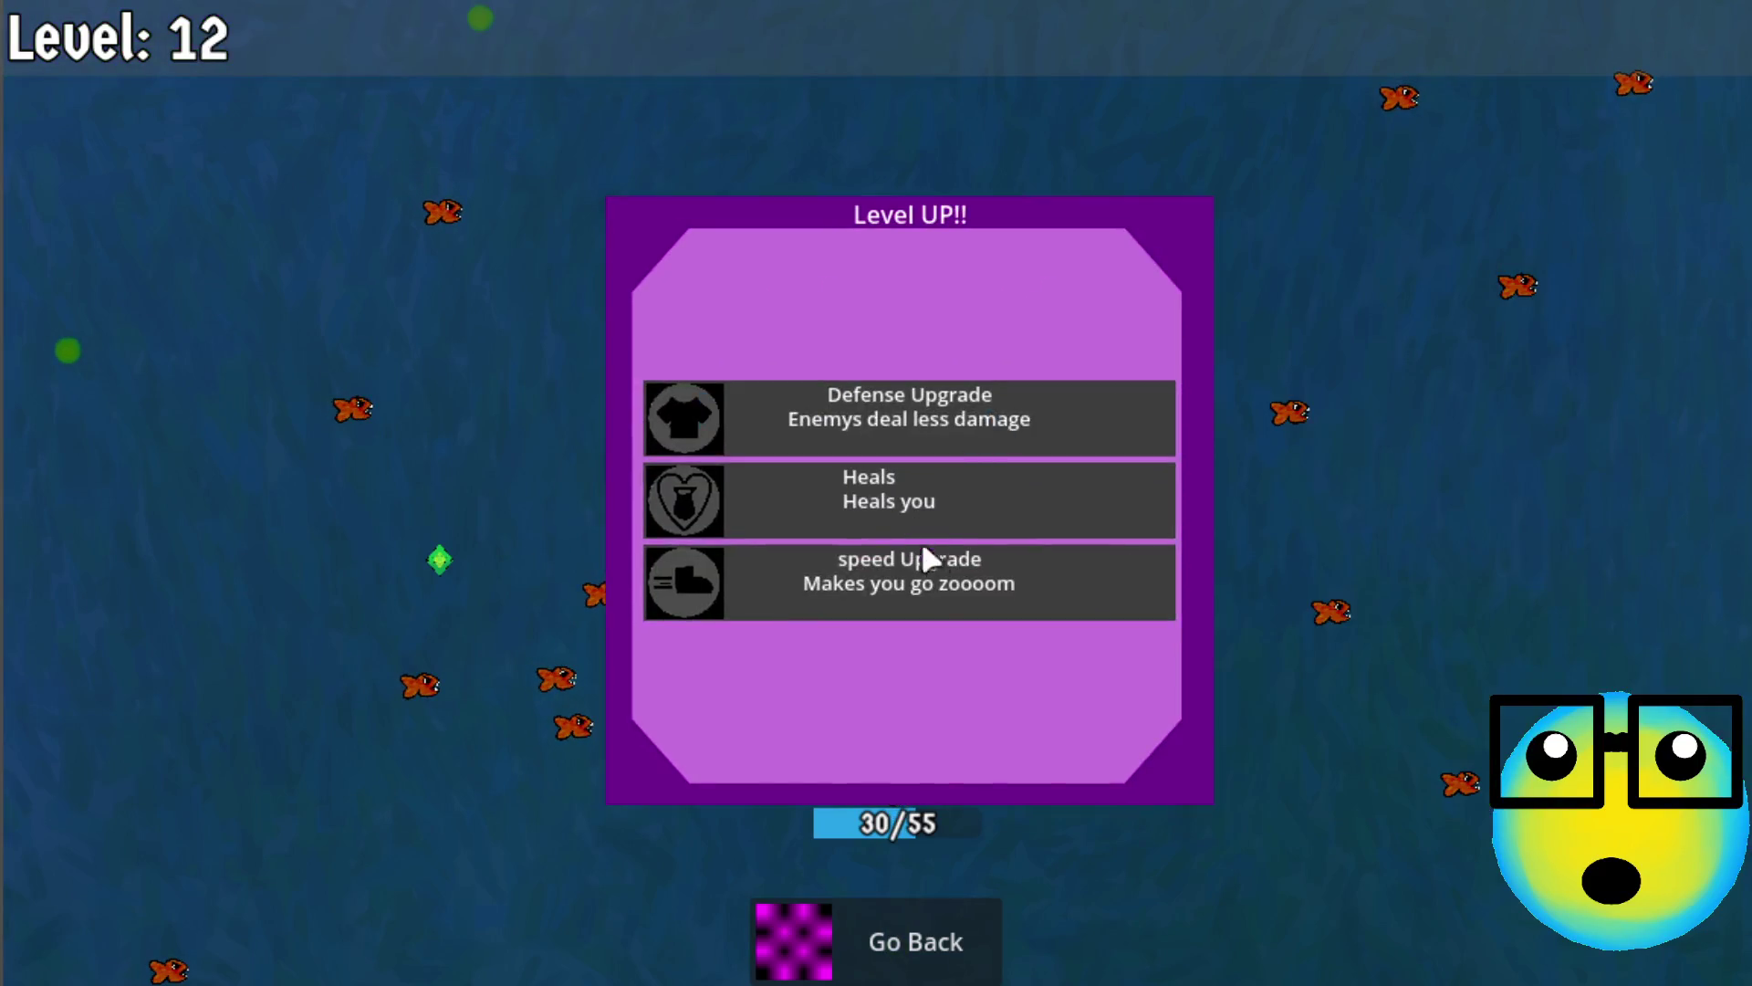
click(923, 549)
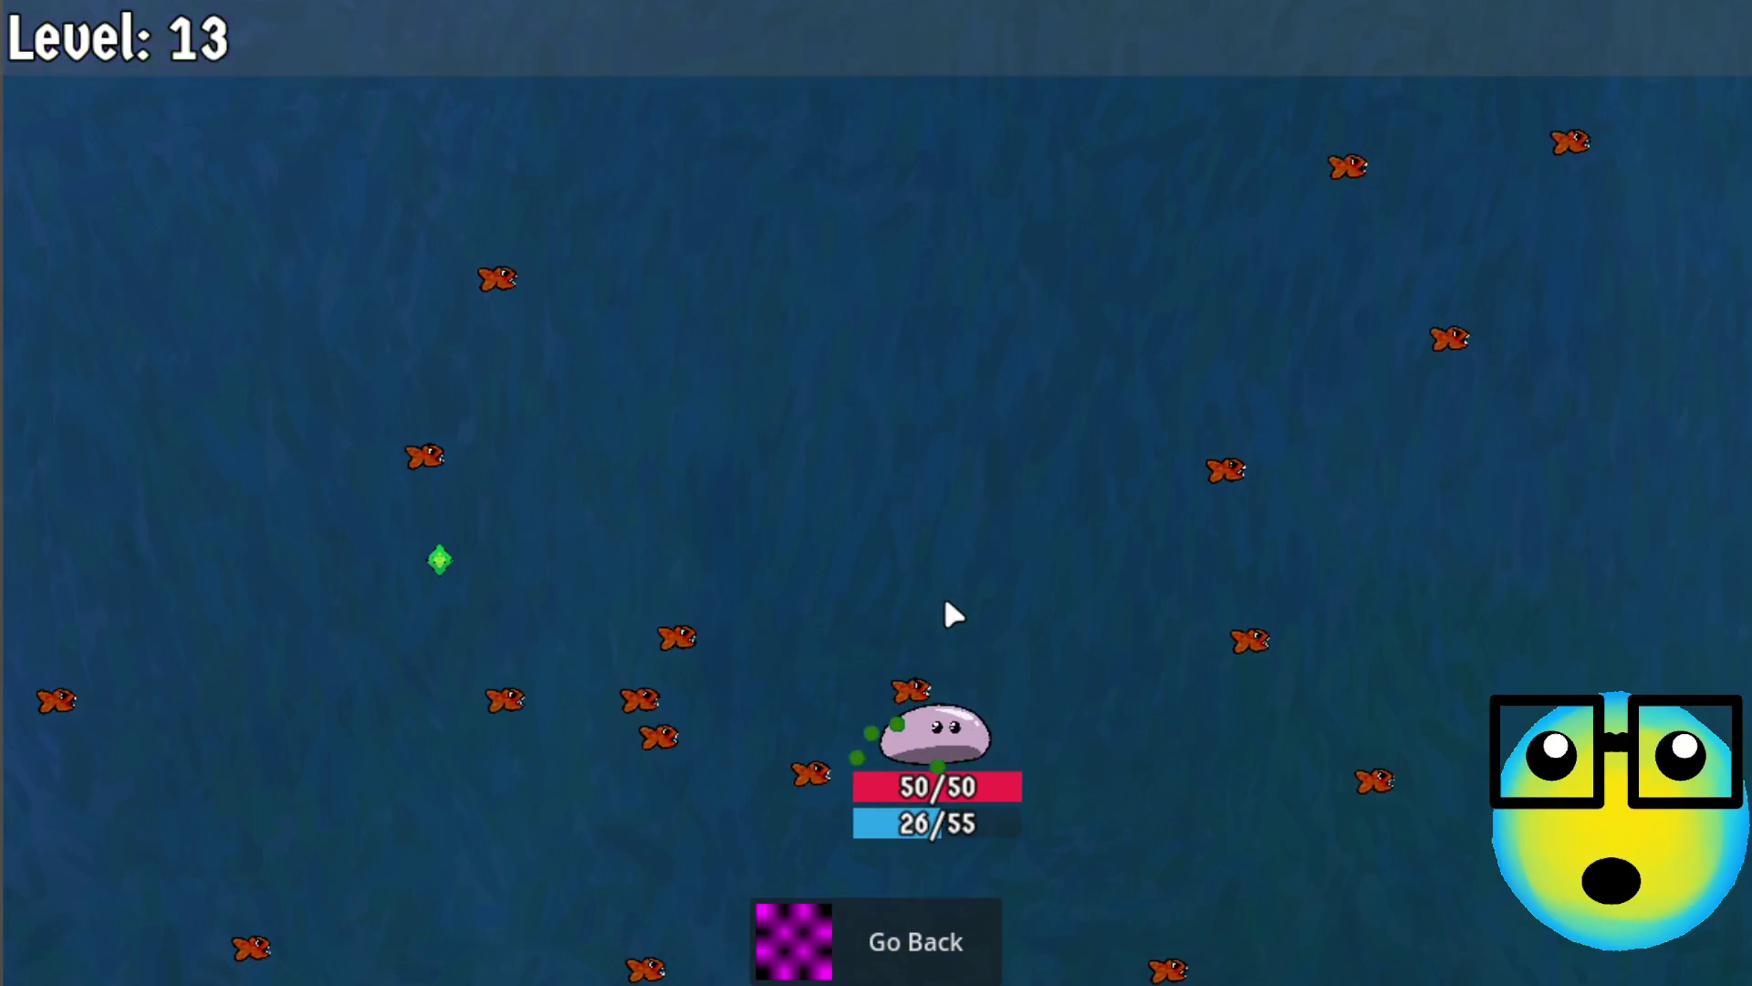
click(955, 404)
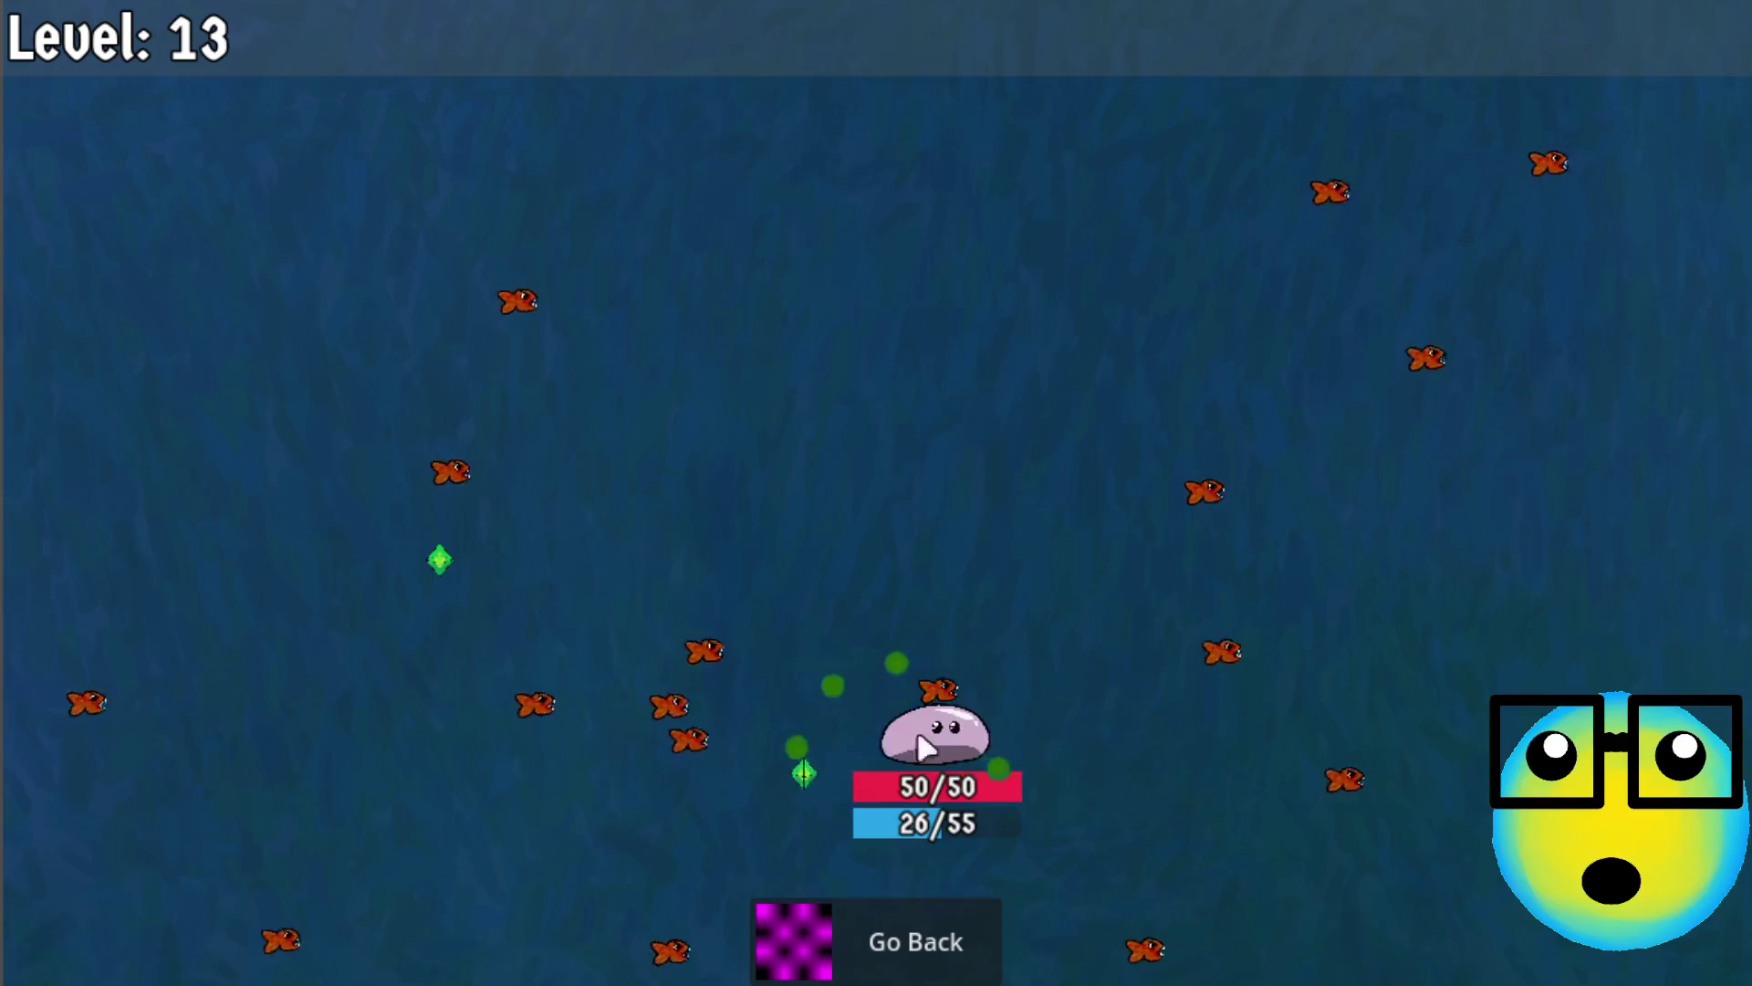
click(867, 931)
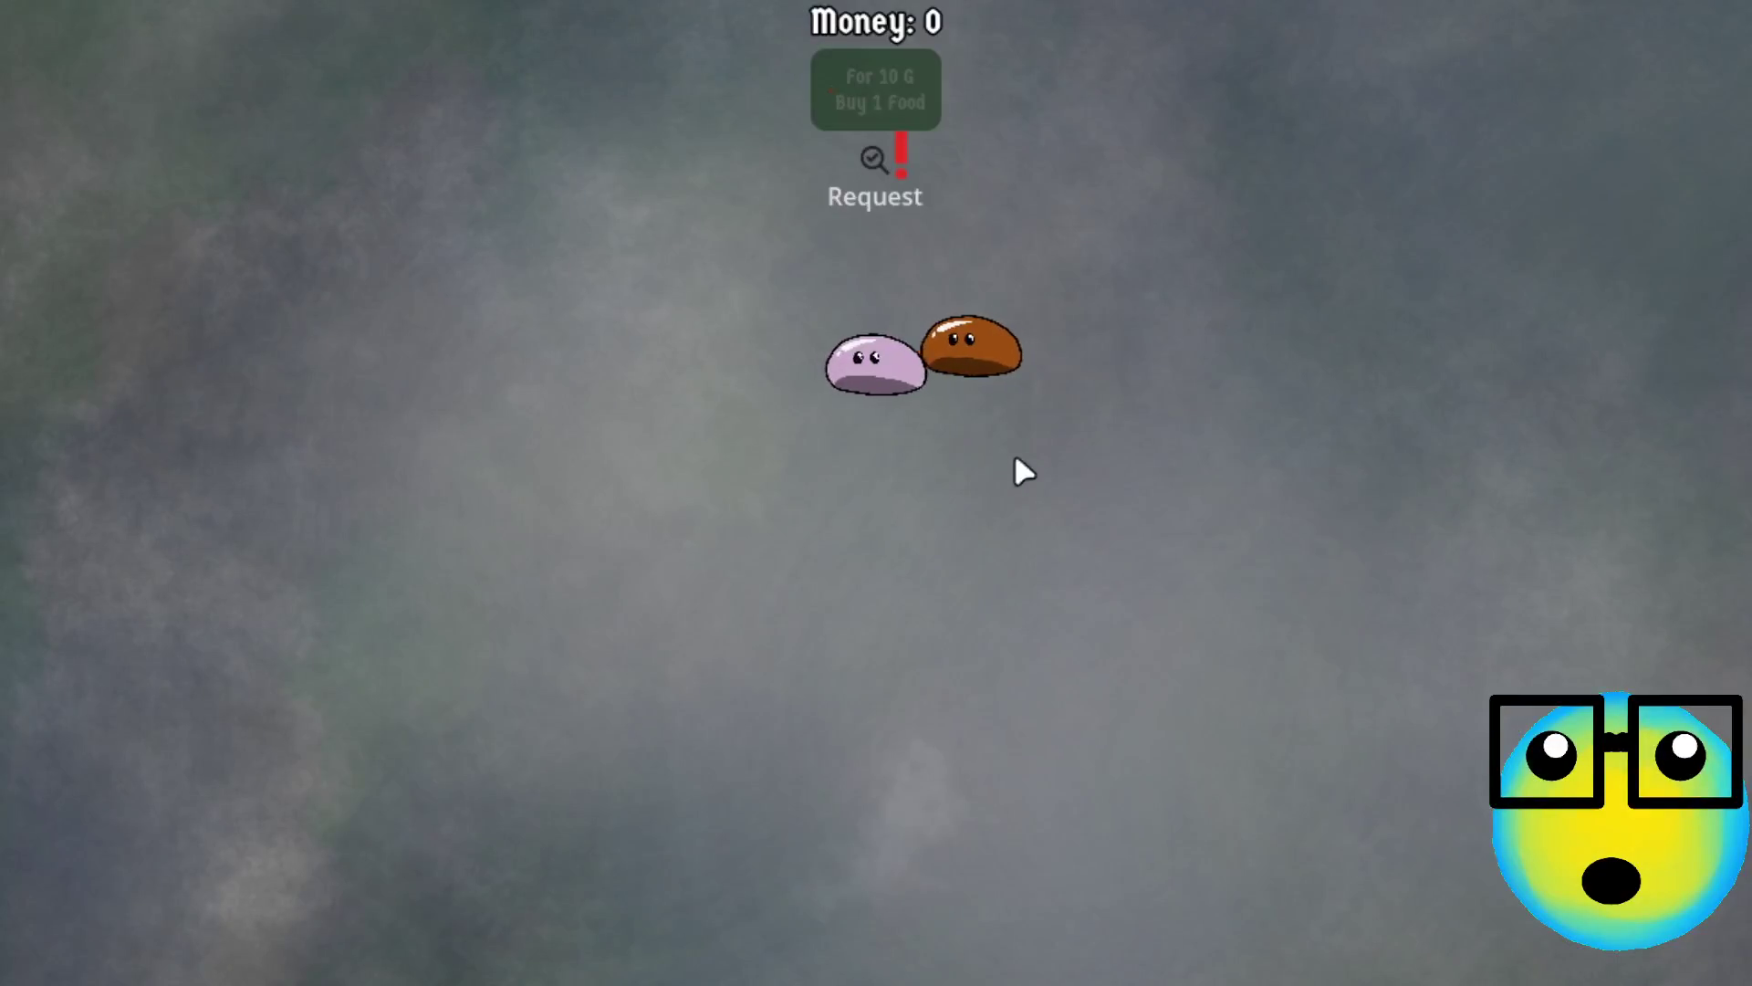
Send the purple slime on a mission and take More Bullets, mana and Defense upgrades through level 9
click(869, 378)
click(746, 935)
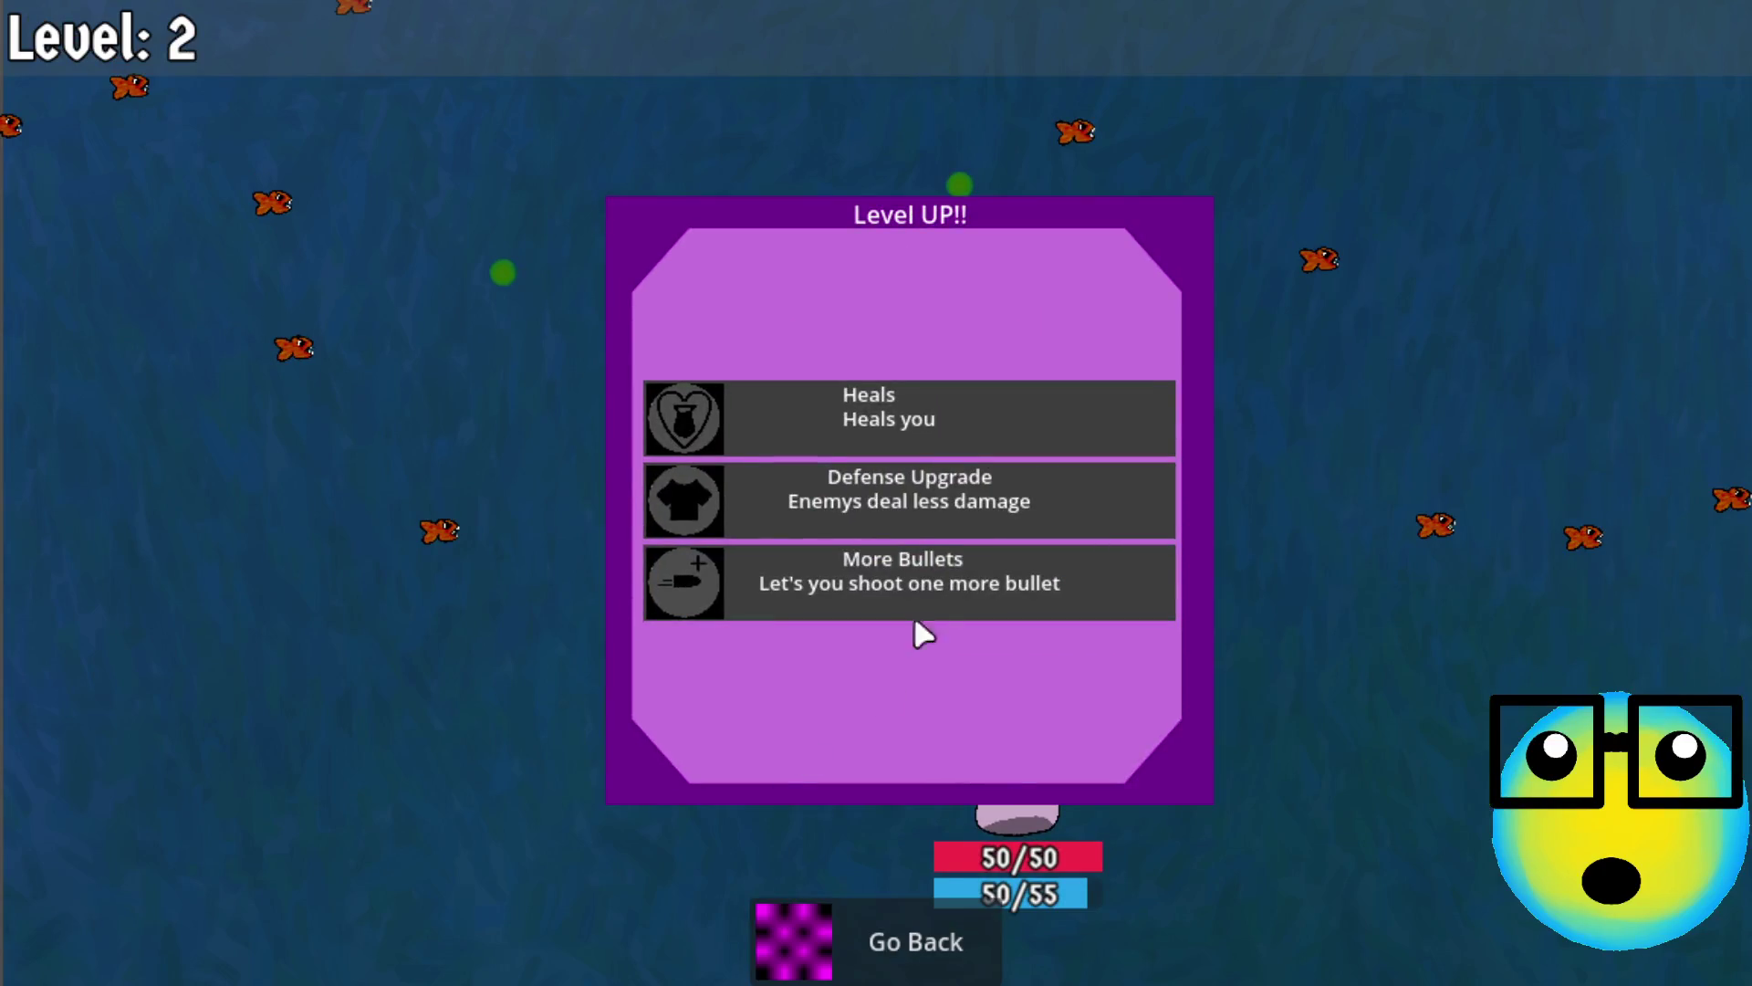
click(931, 591)
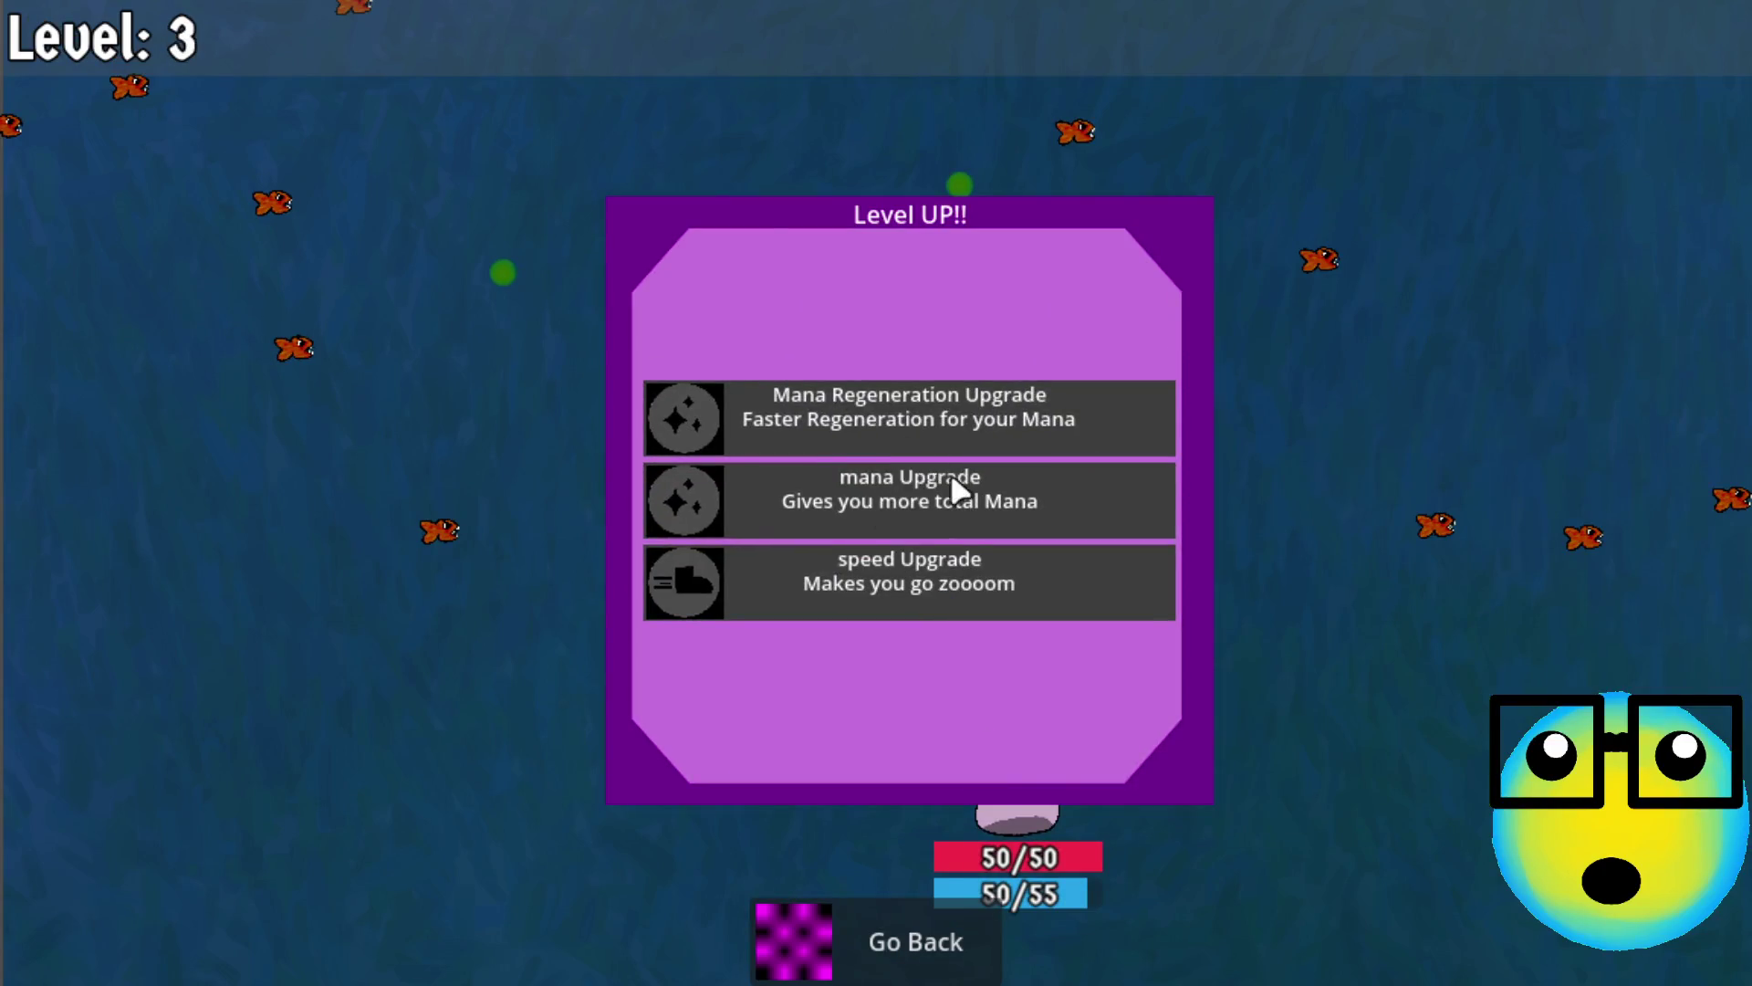
click(950, 479)
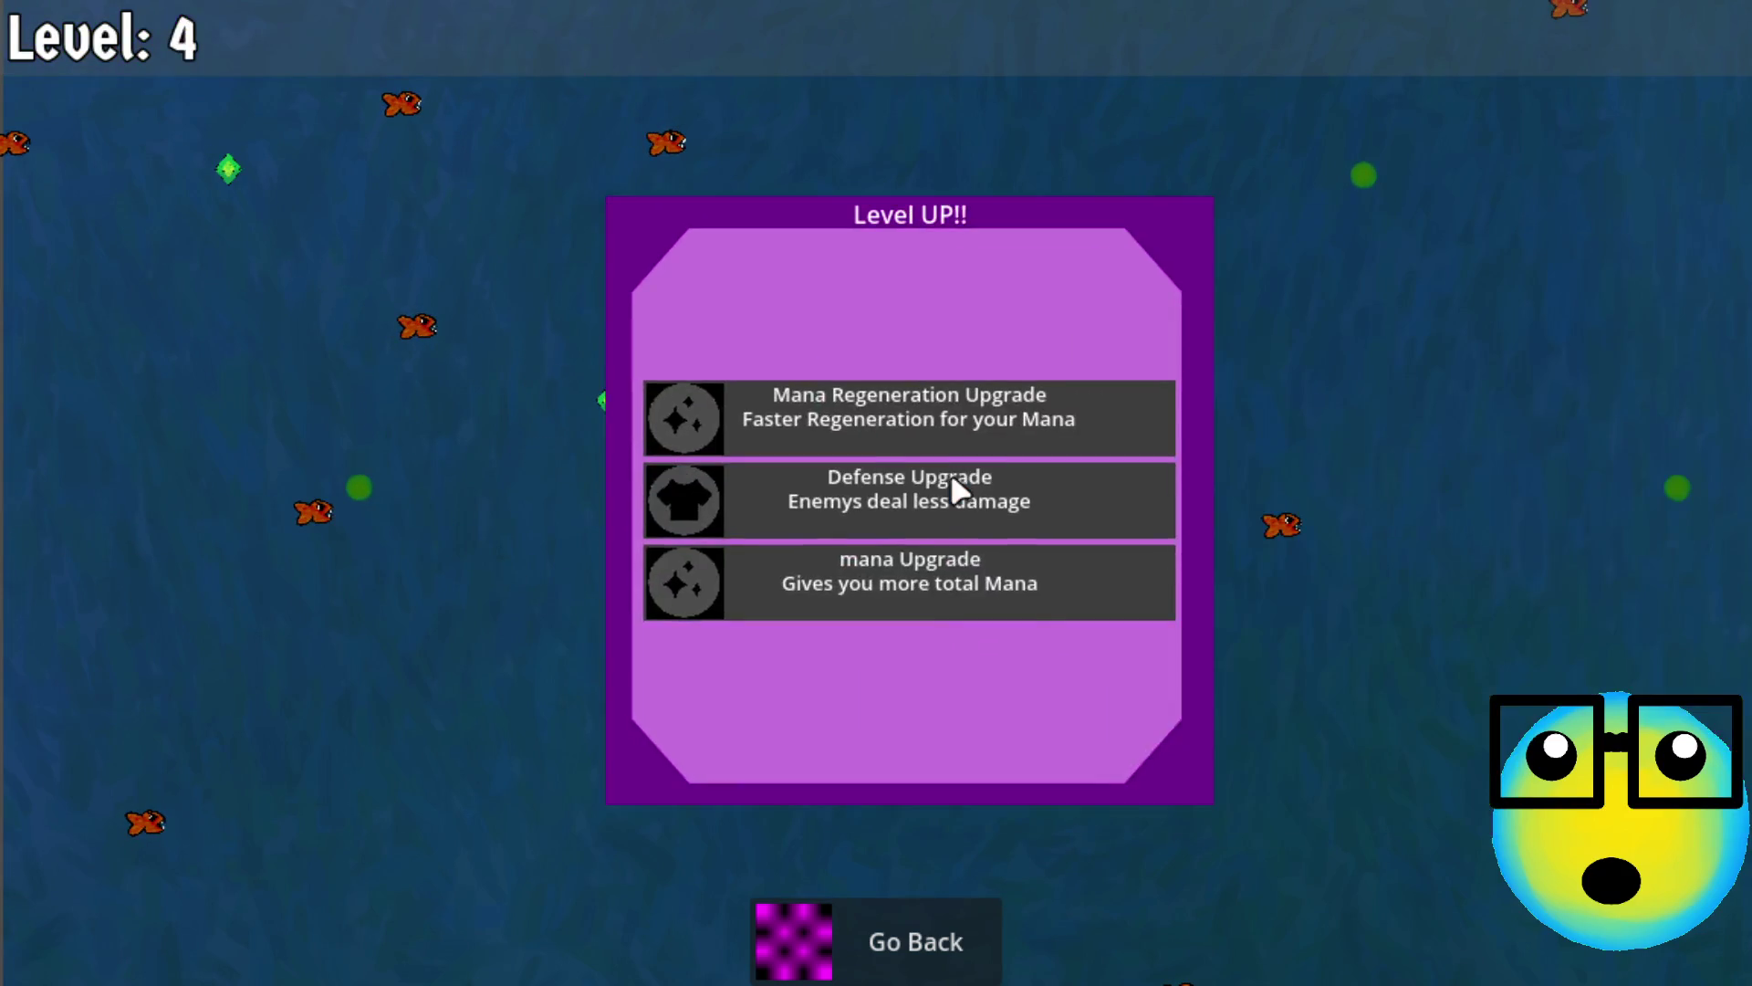
click(945, 528)
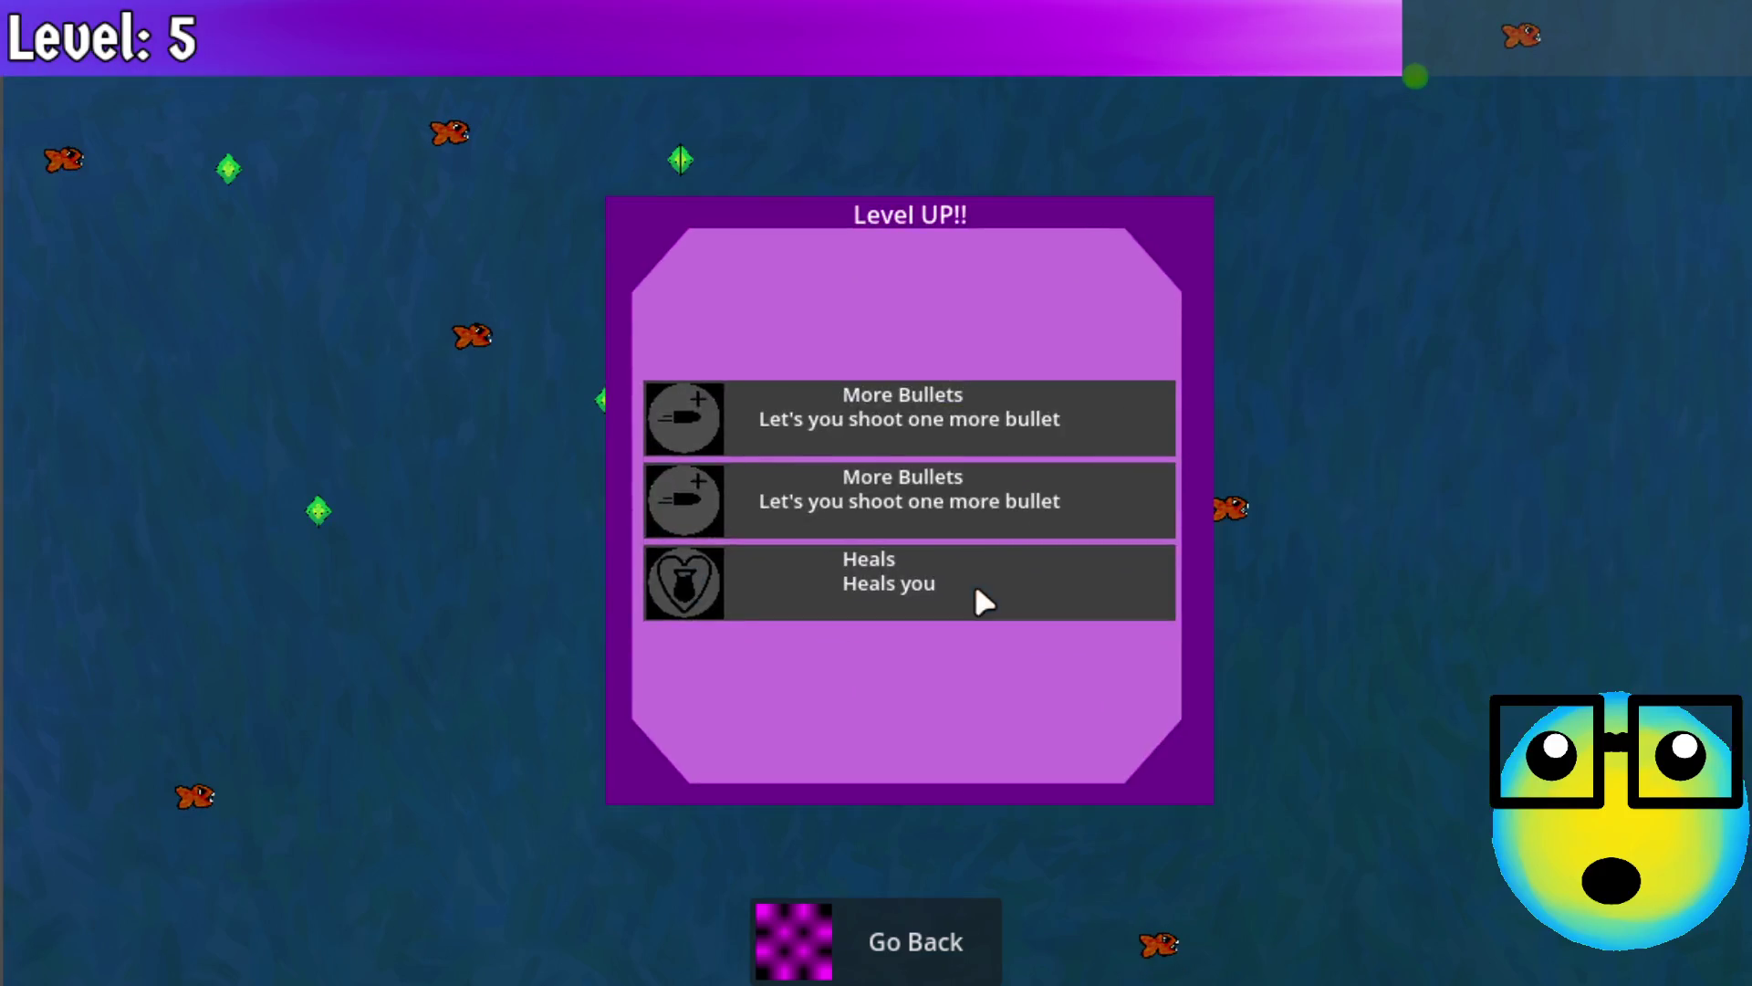
click(921, 423)
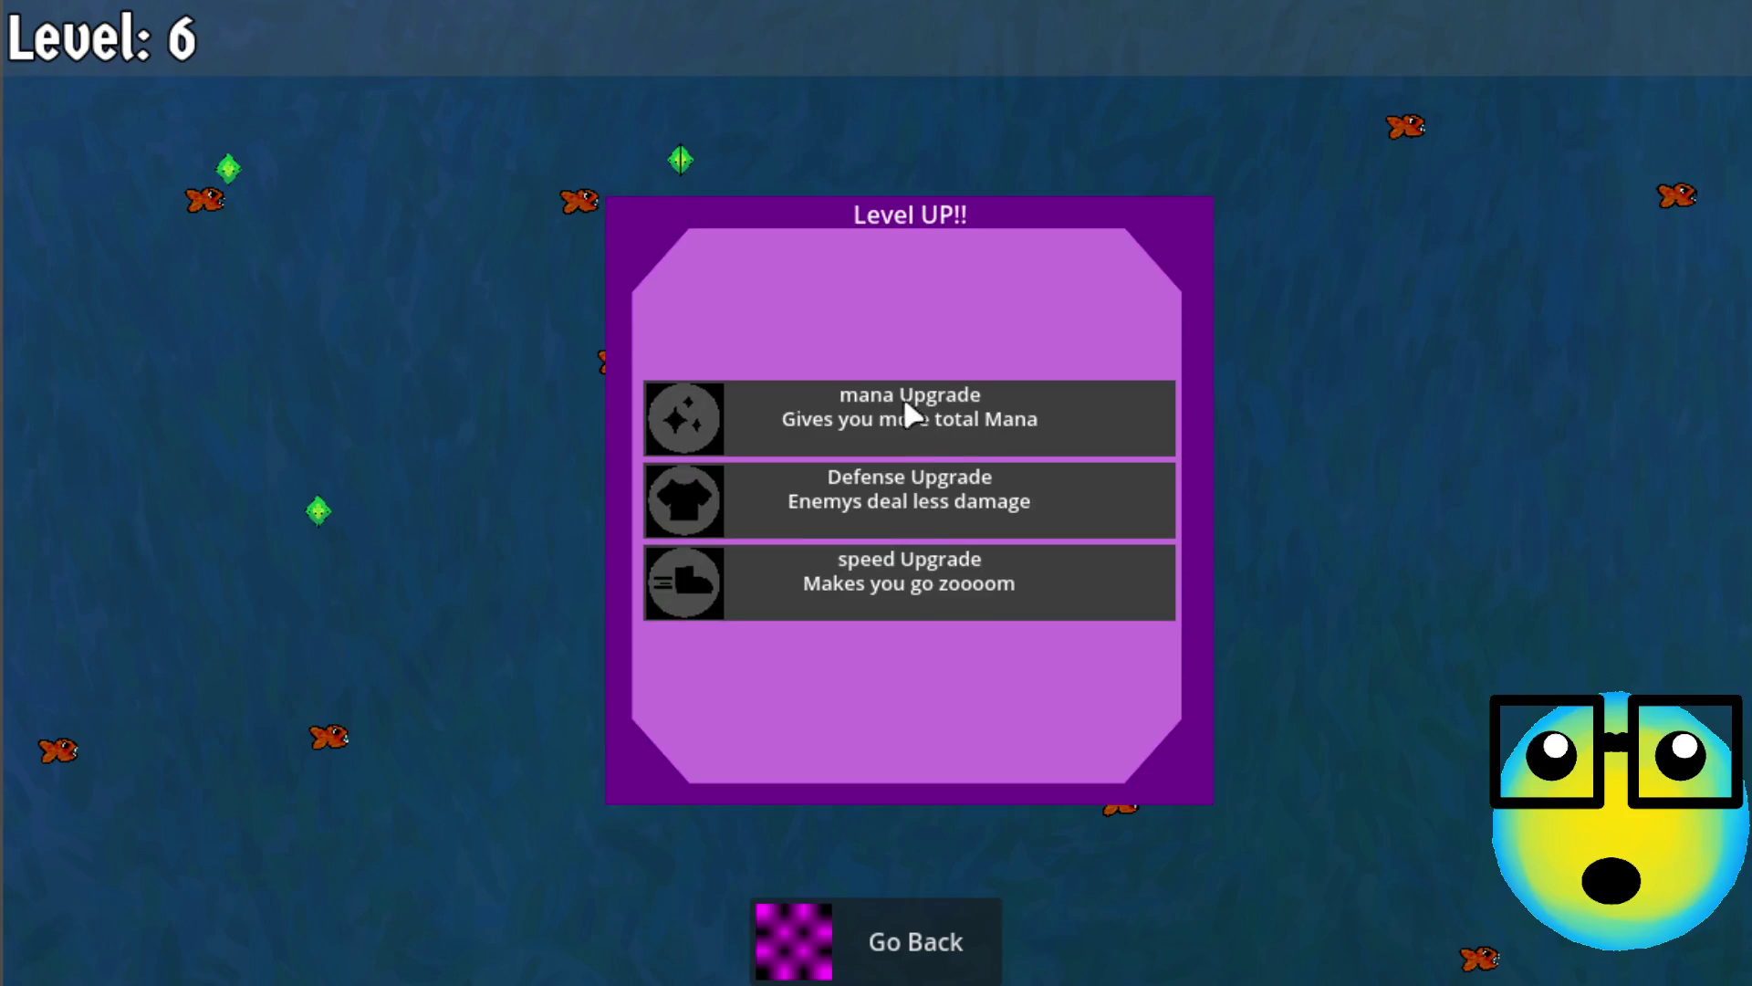
click(908, 415)
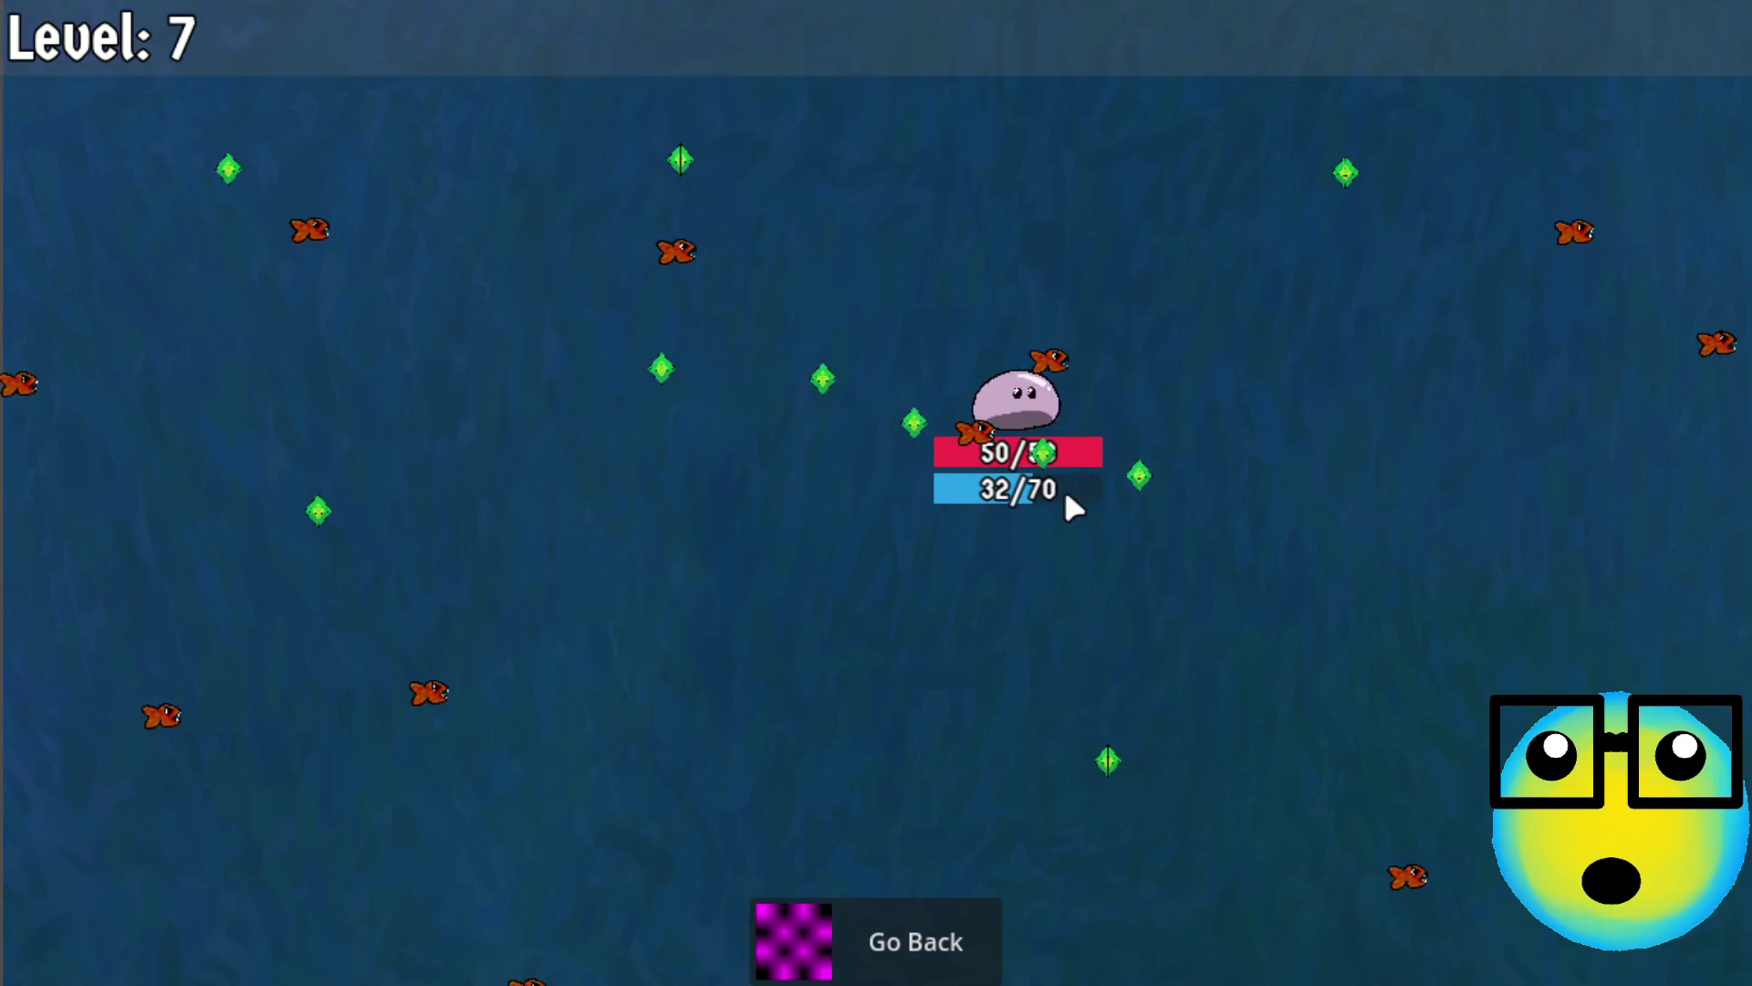
click(846, 570)
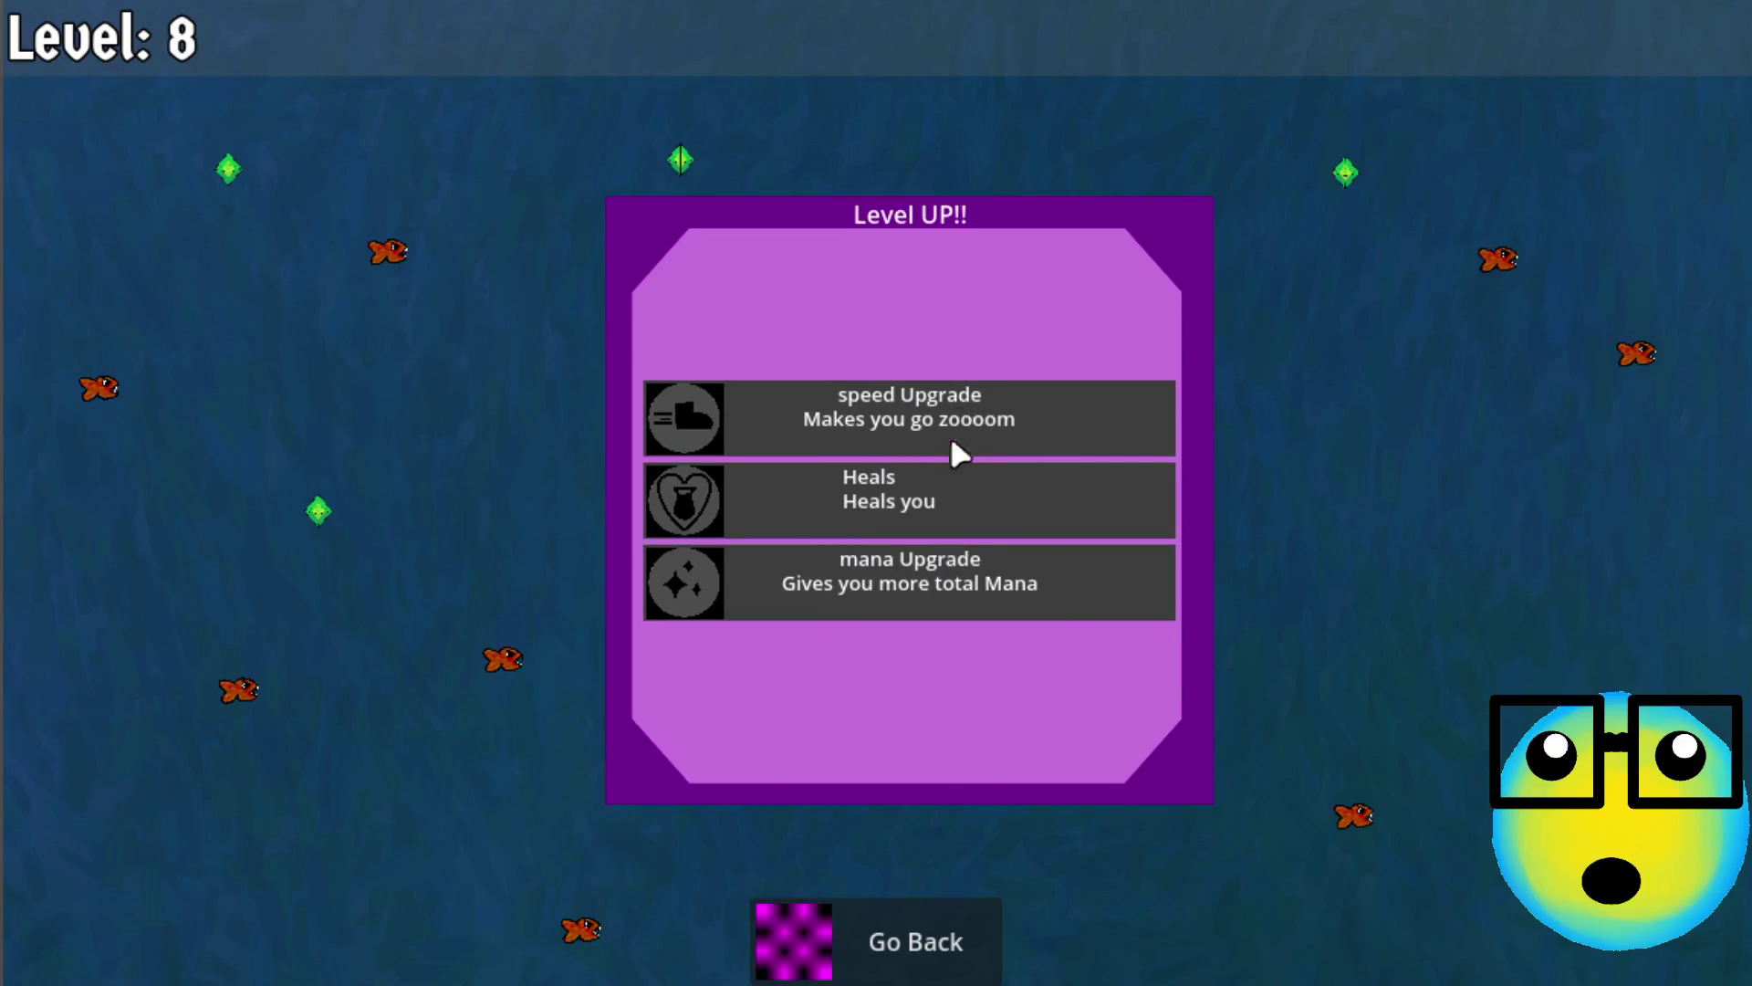
click(912, 575)
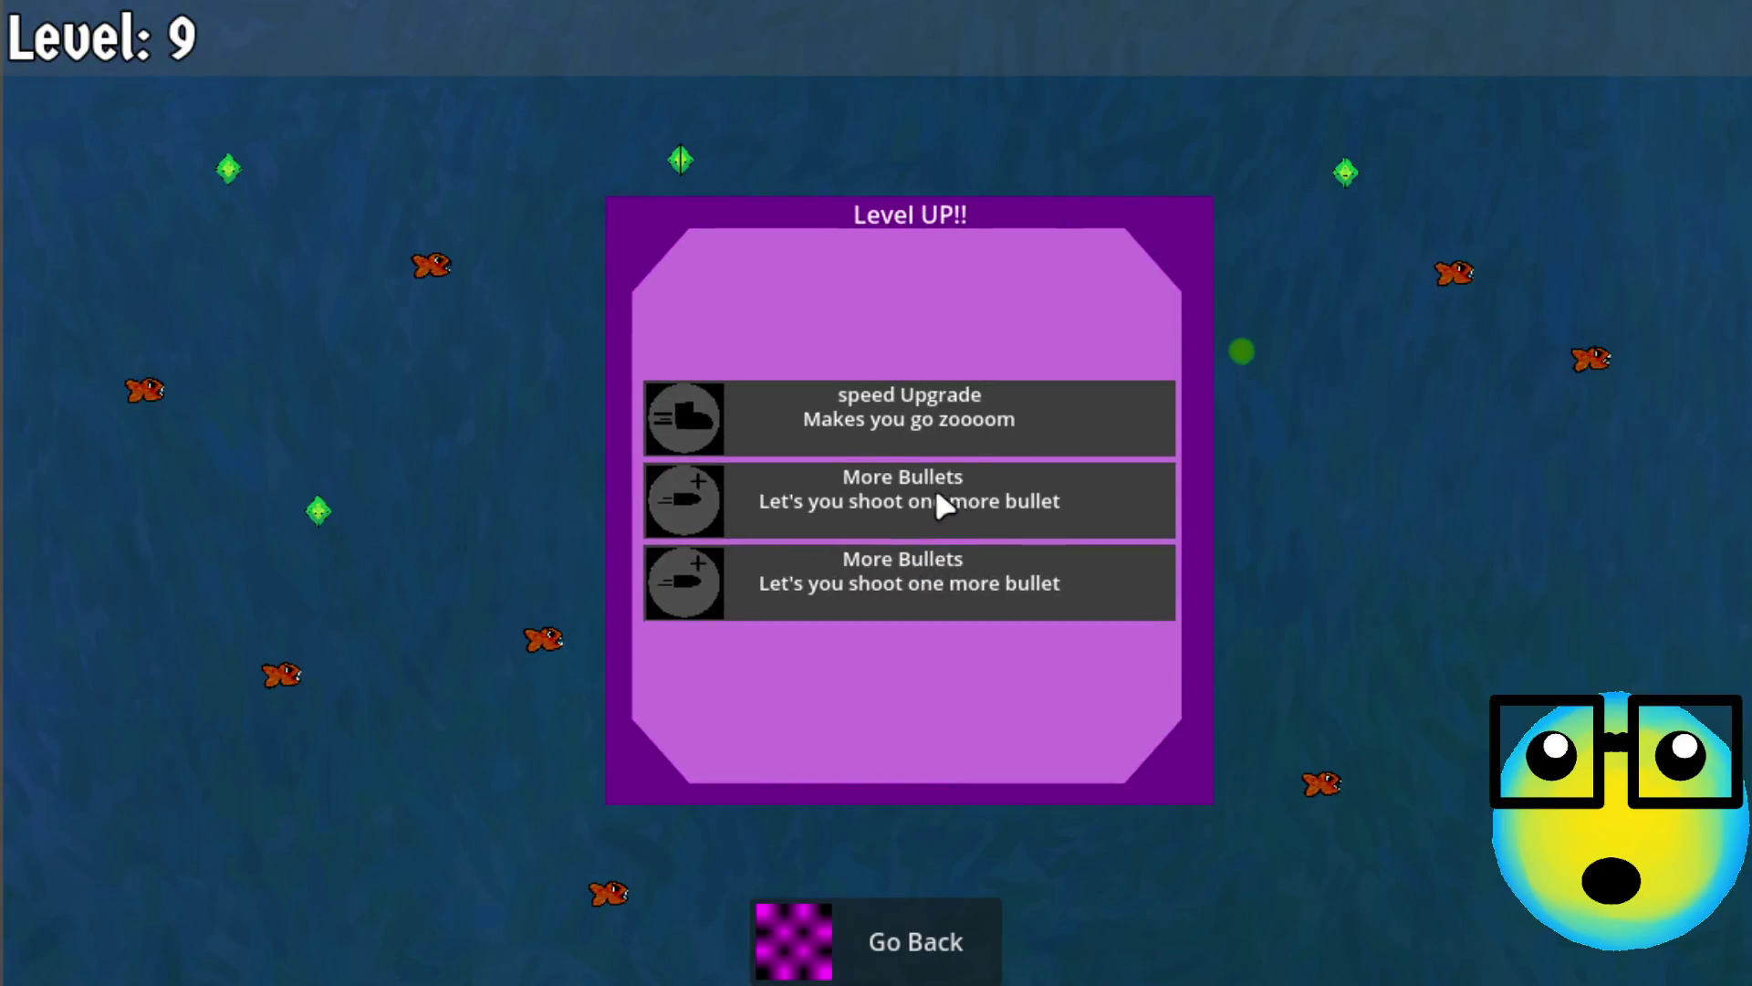
click(942, 495)
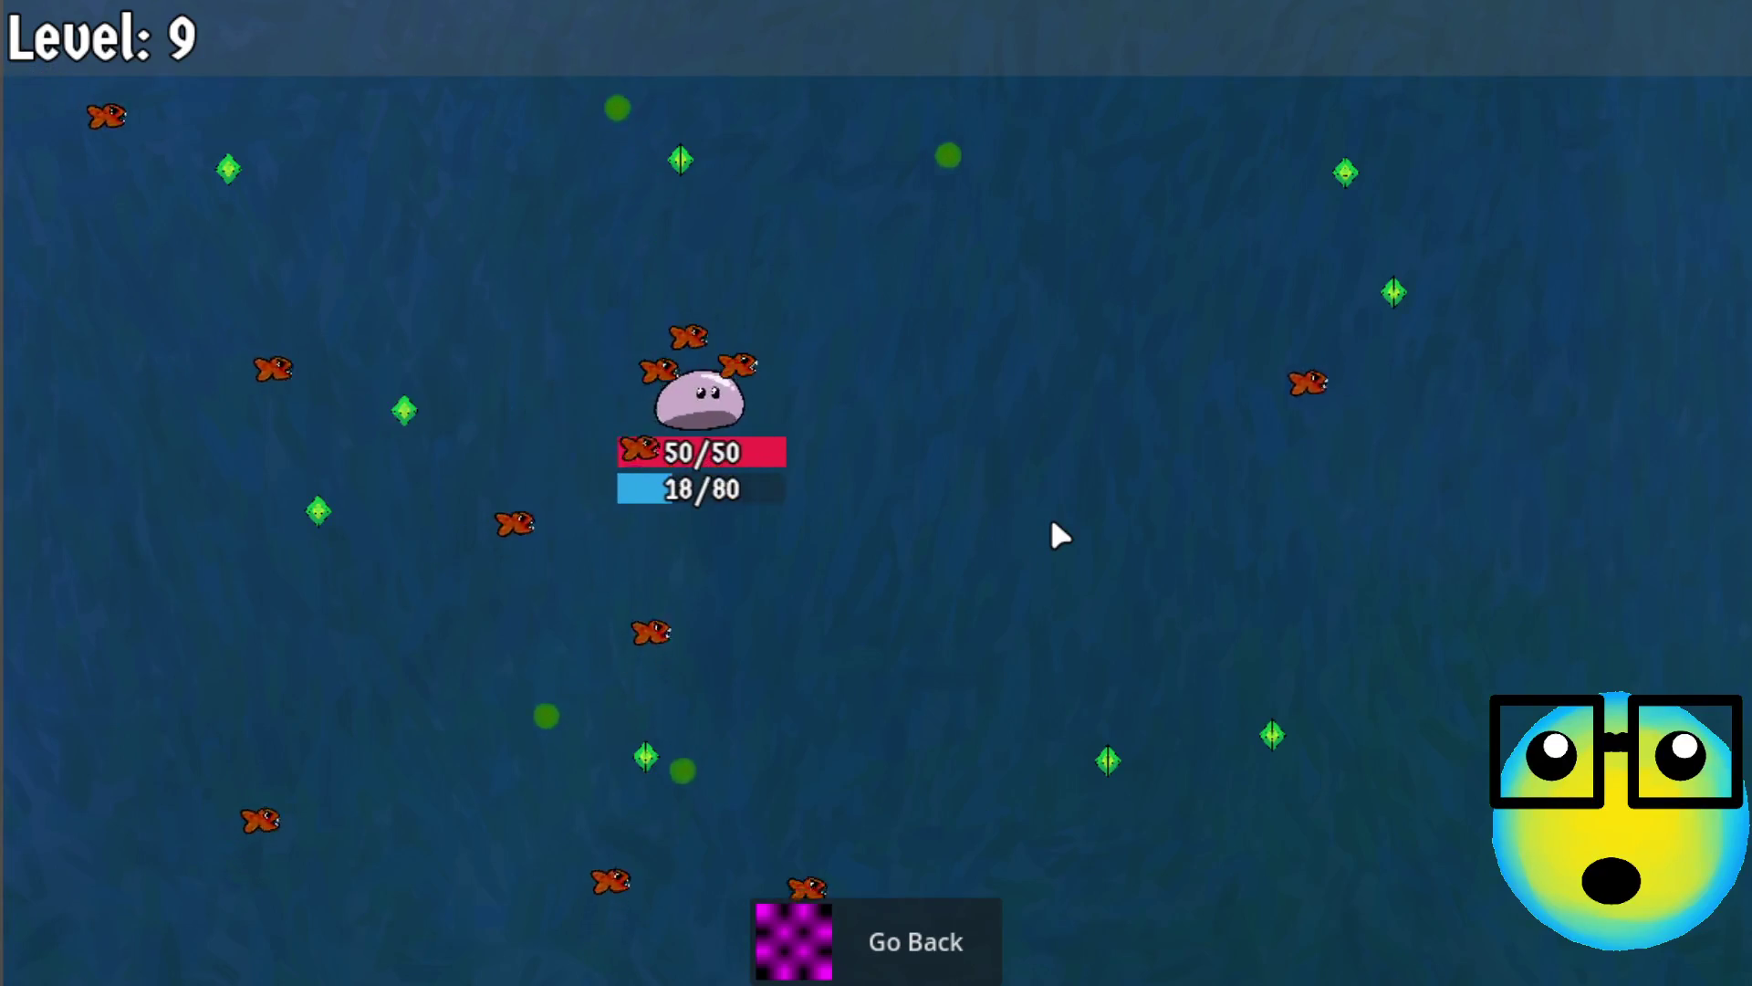
Steer the slime onto gems and take Mana Regeneration, Defense and speed upgrades
key(s)
key(d)
key(w)
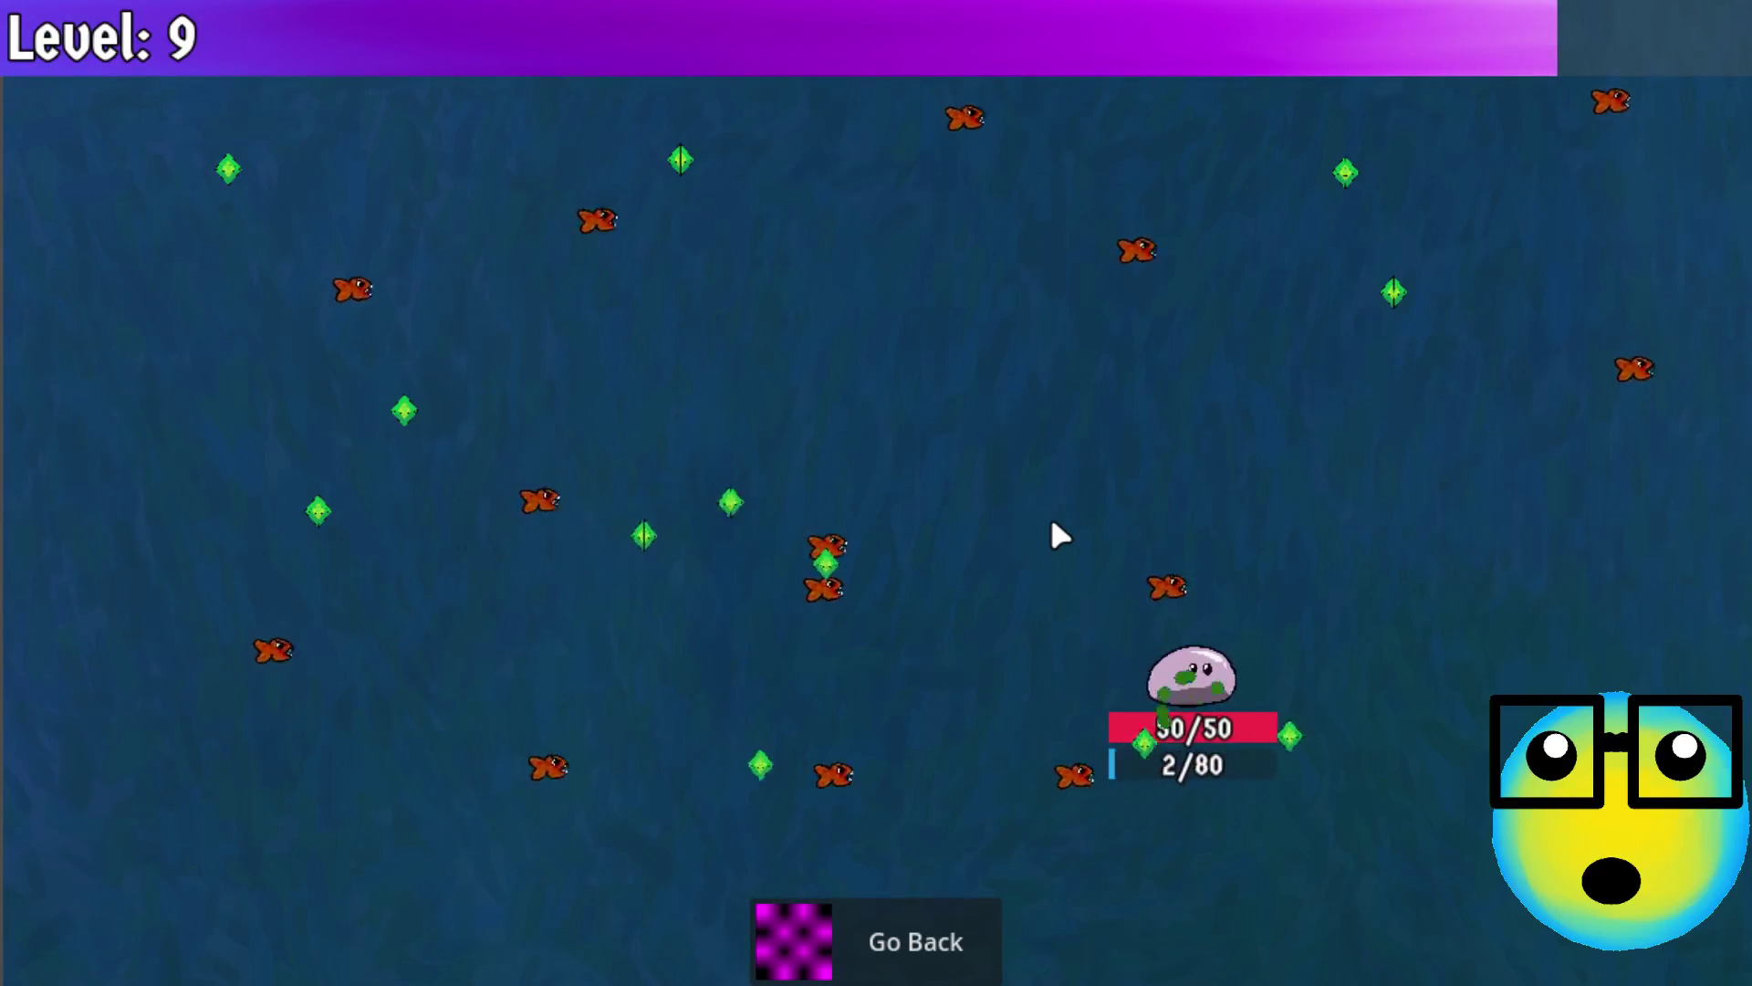
key(d)
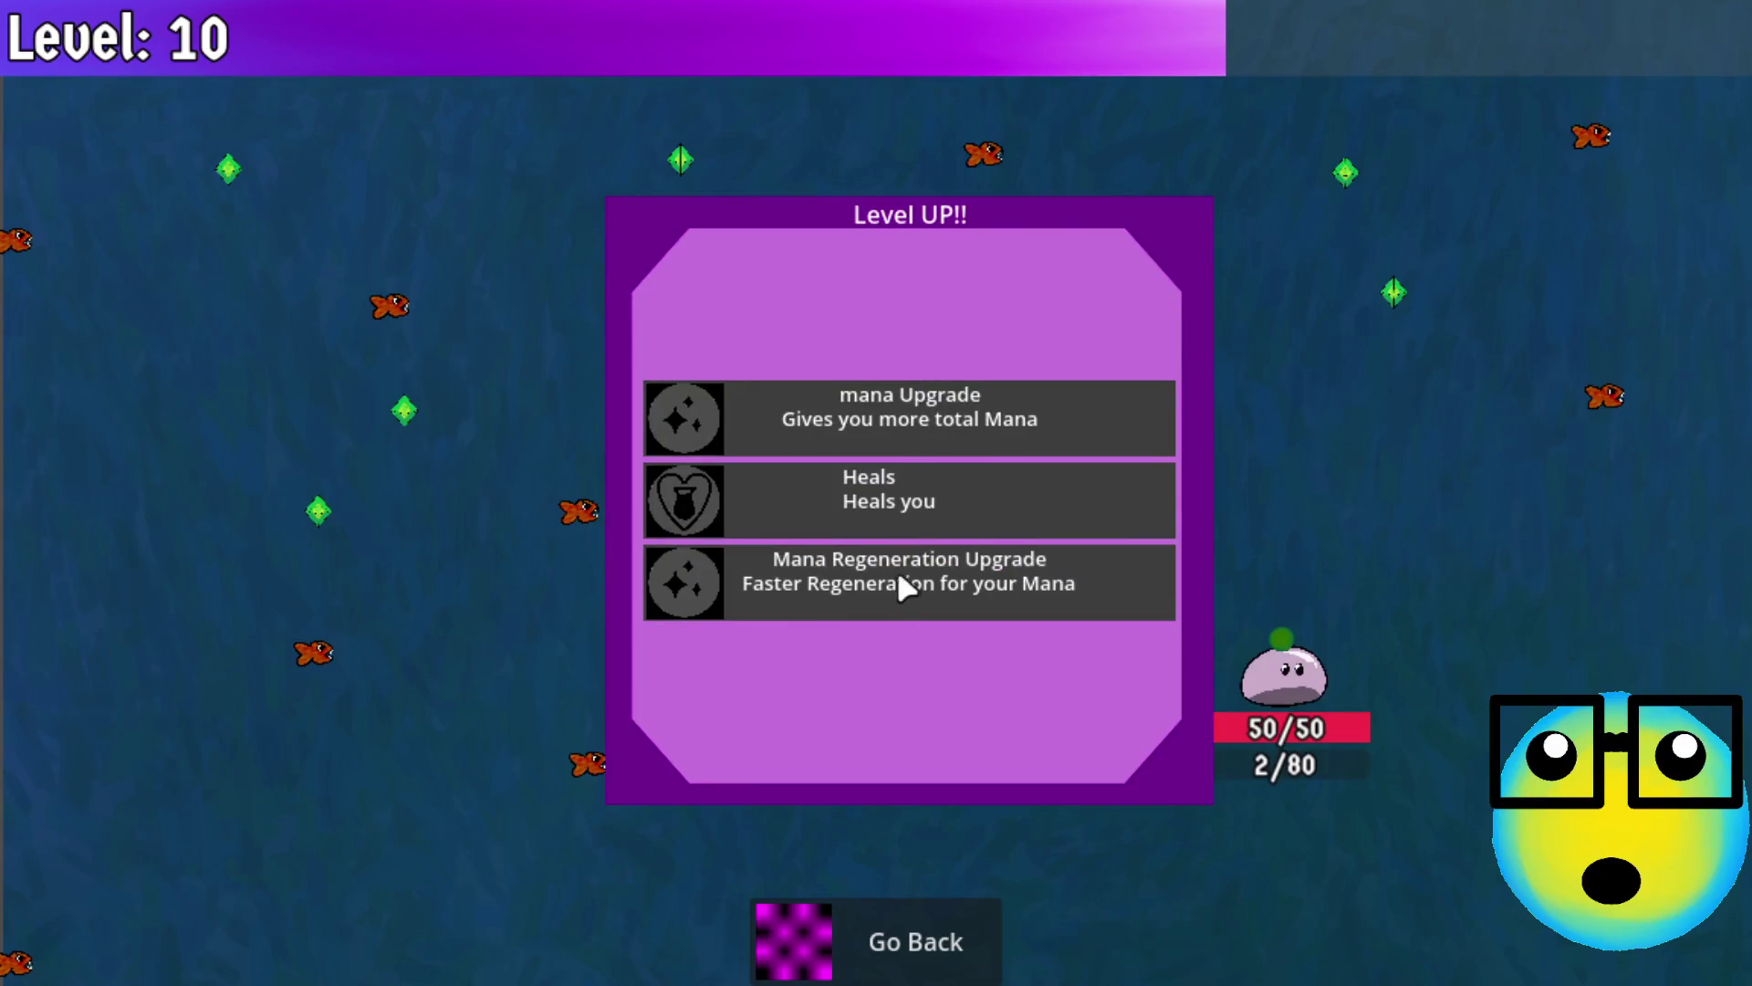
click(991, 516)
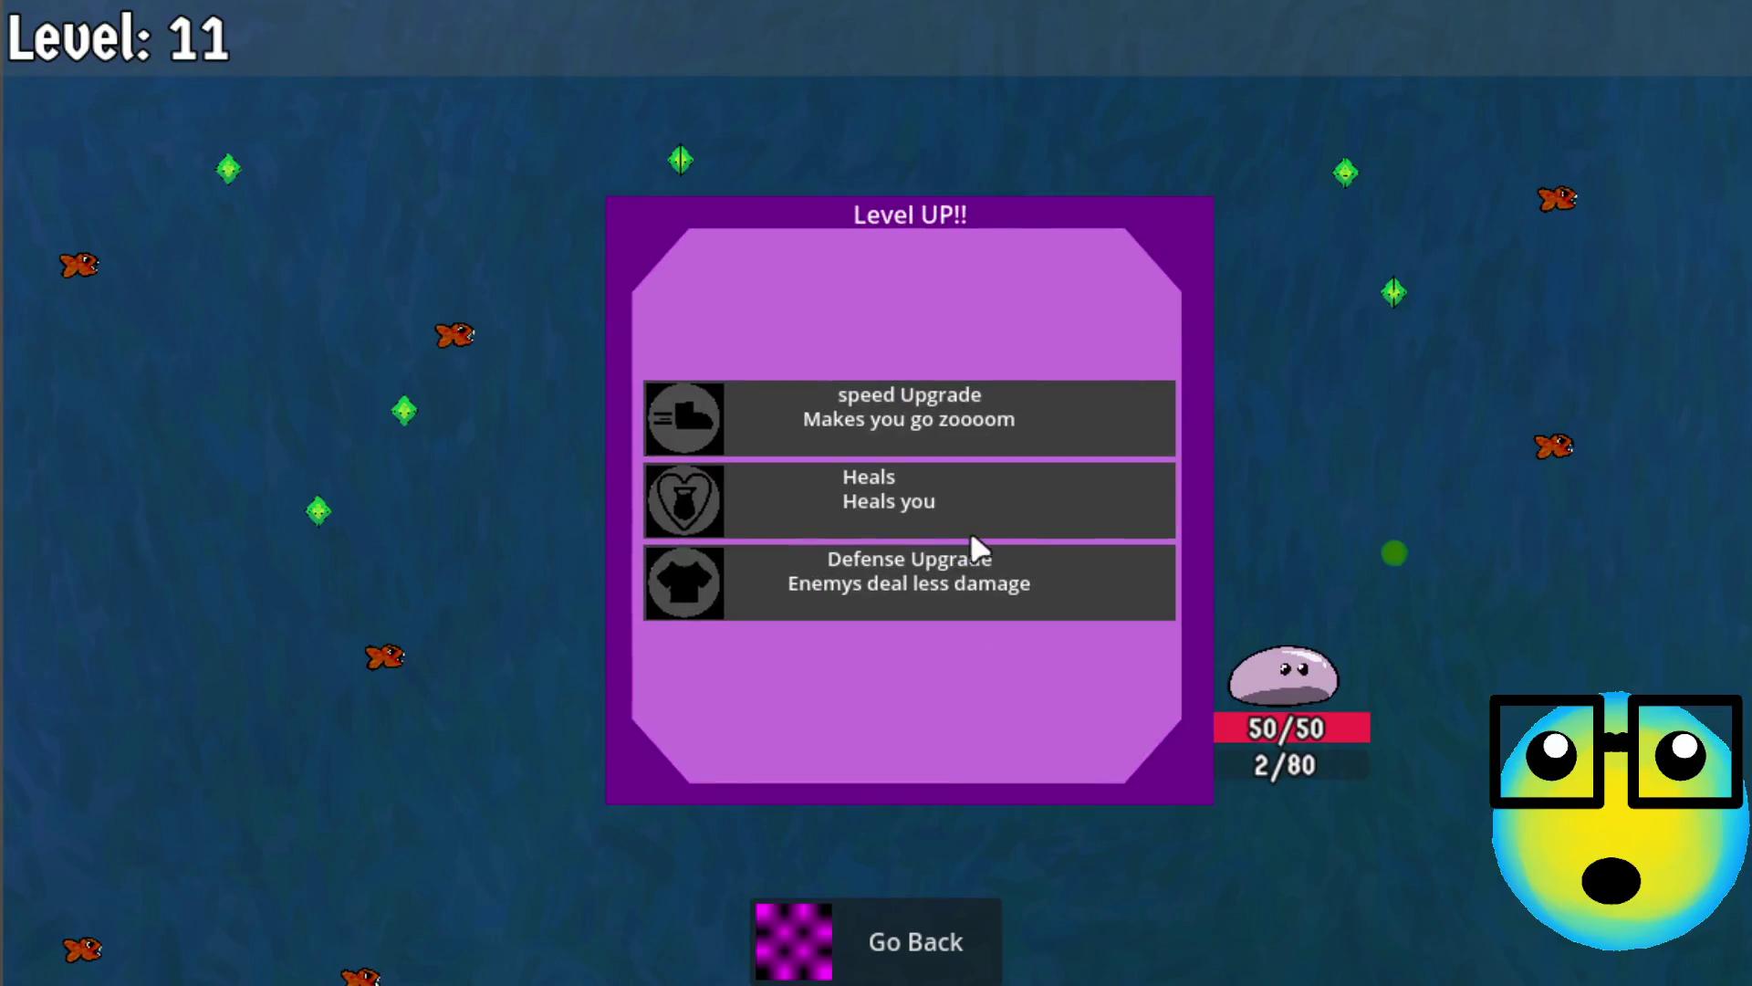
click(882, 584)
key(a)
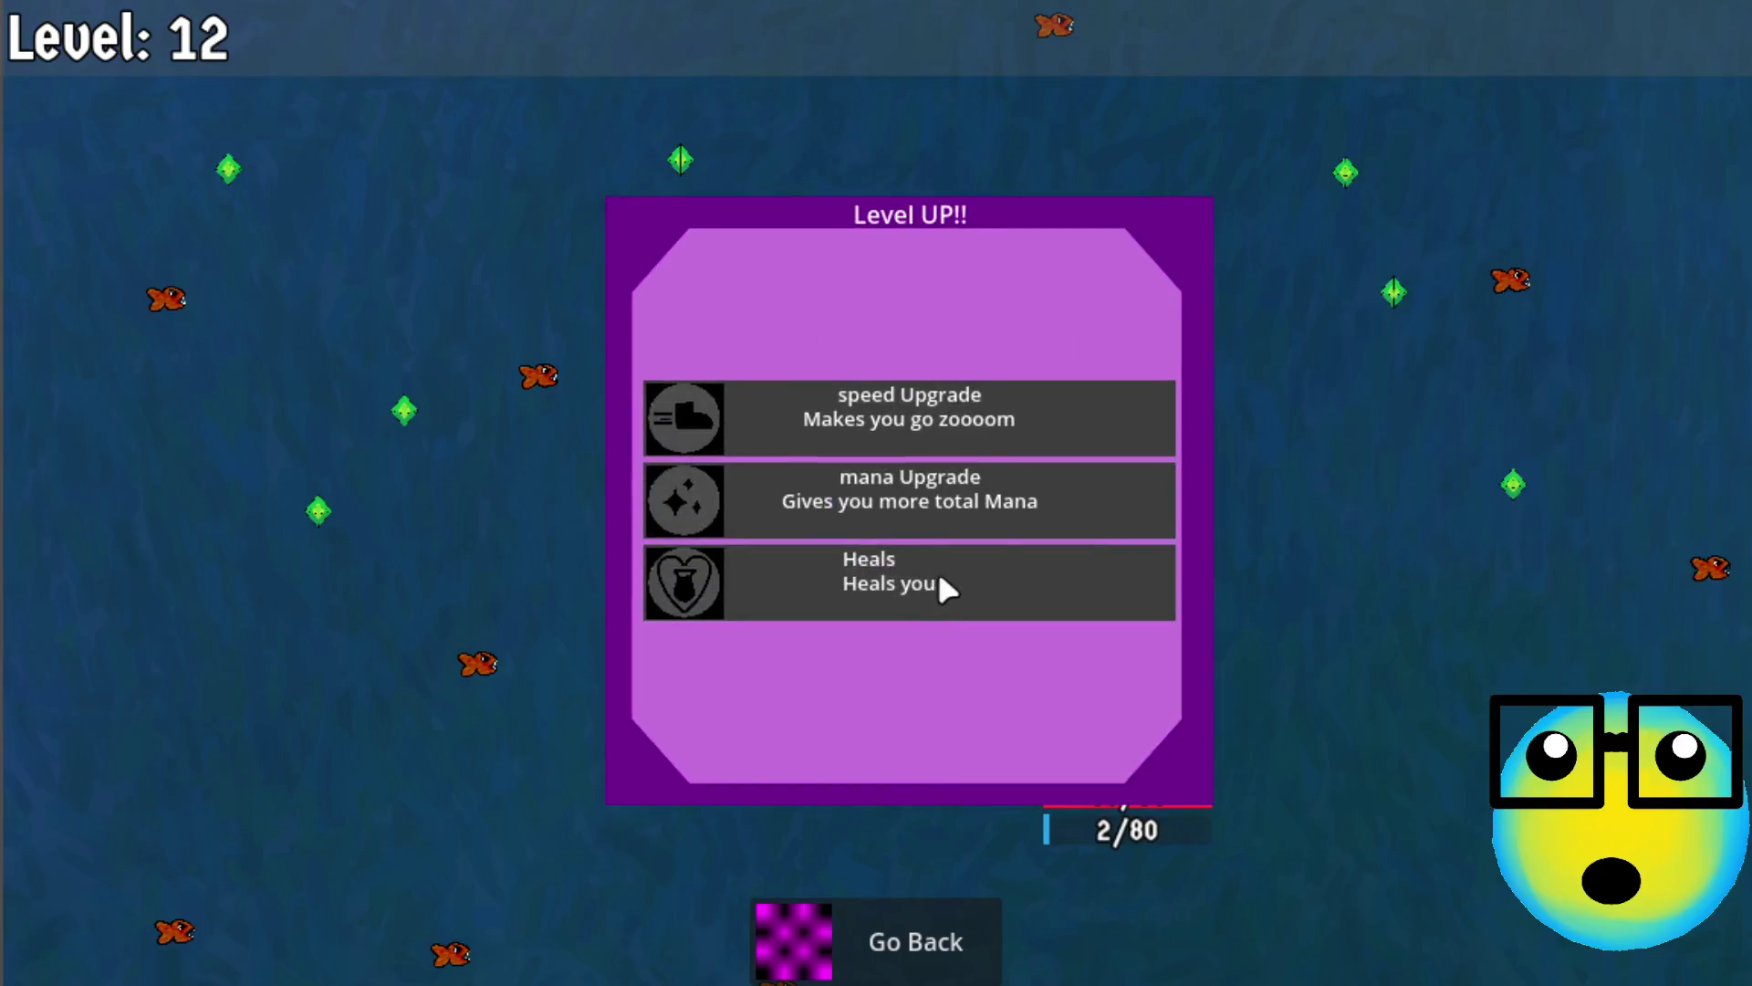
click(934, 436)
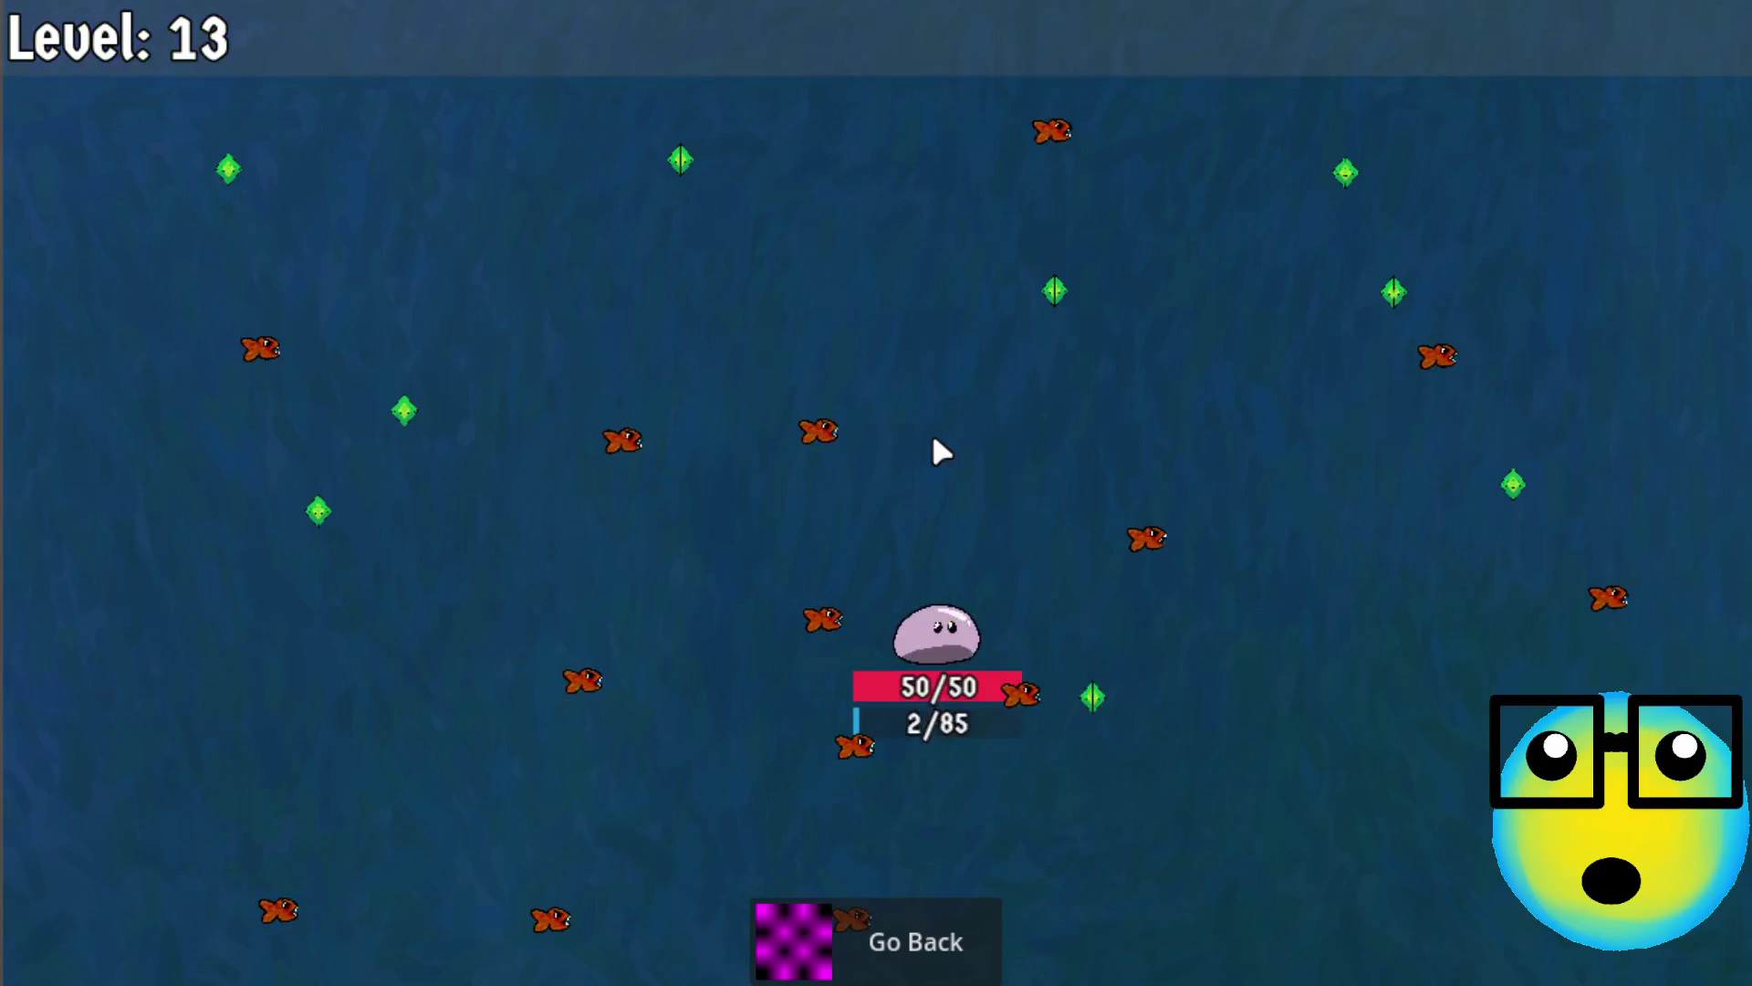
click(965, 505)
Collect more gems, take another More Bullets upgrade at level 14, then return to the hub
key(w)
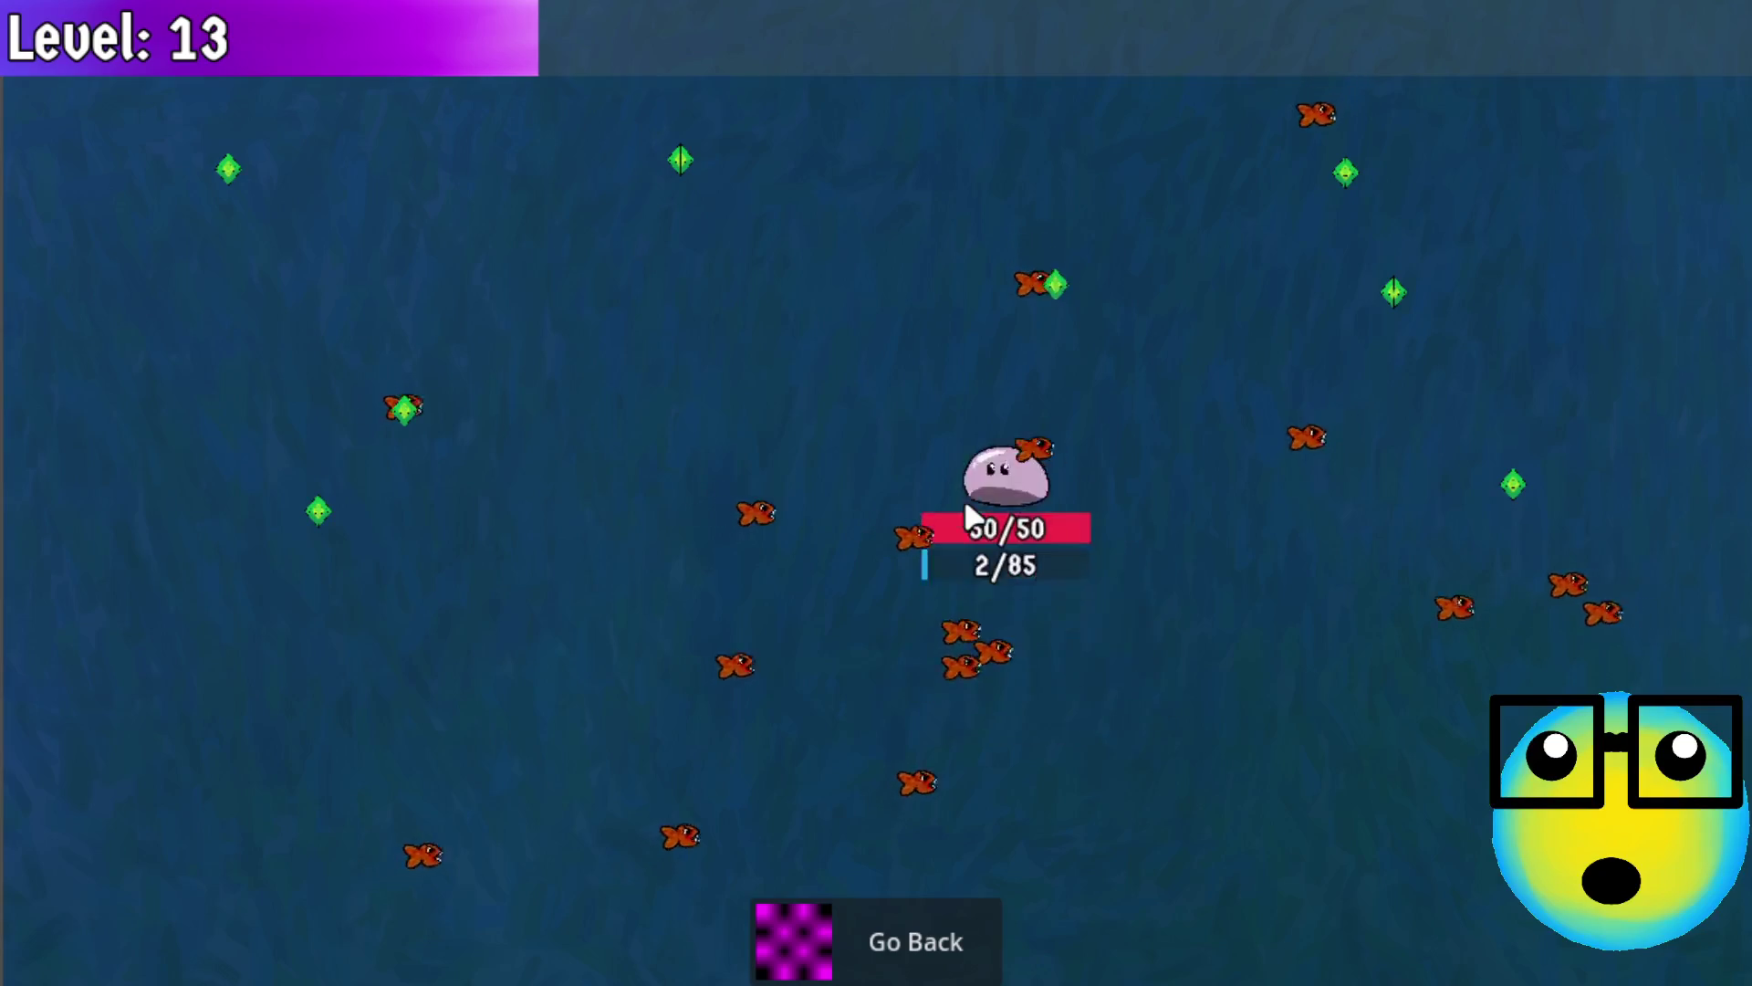
key(a)
key(s)
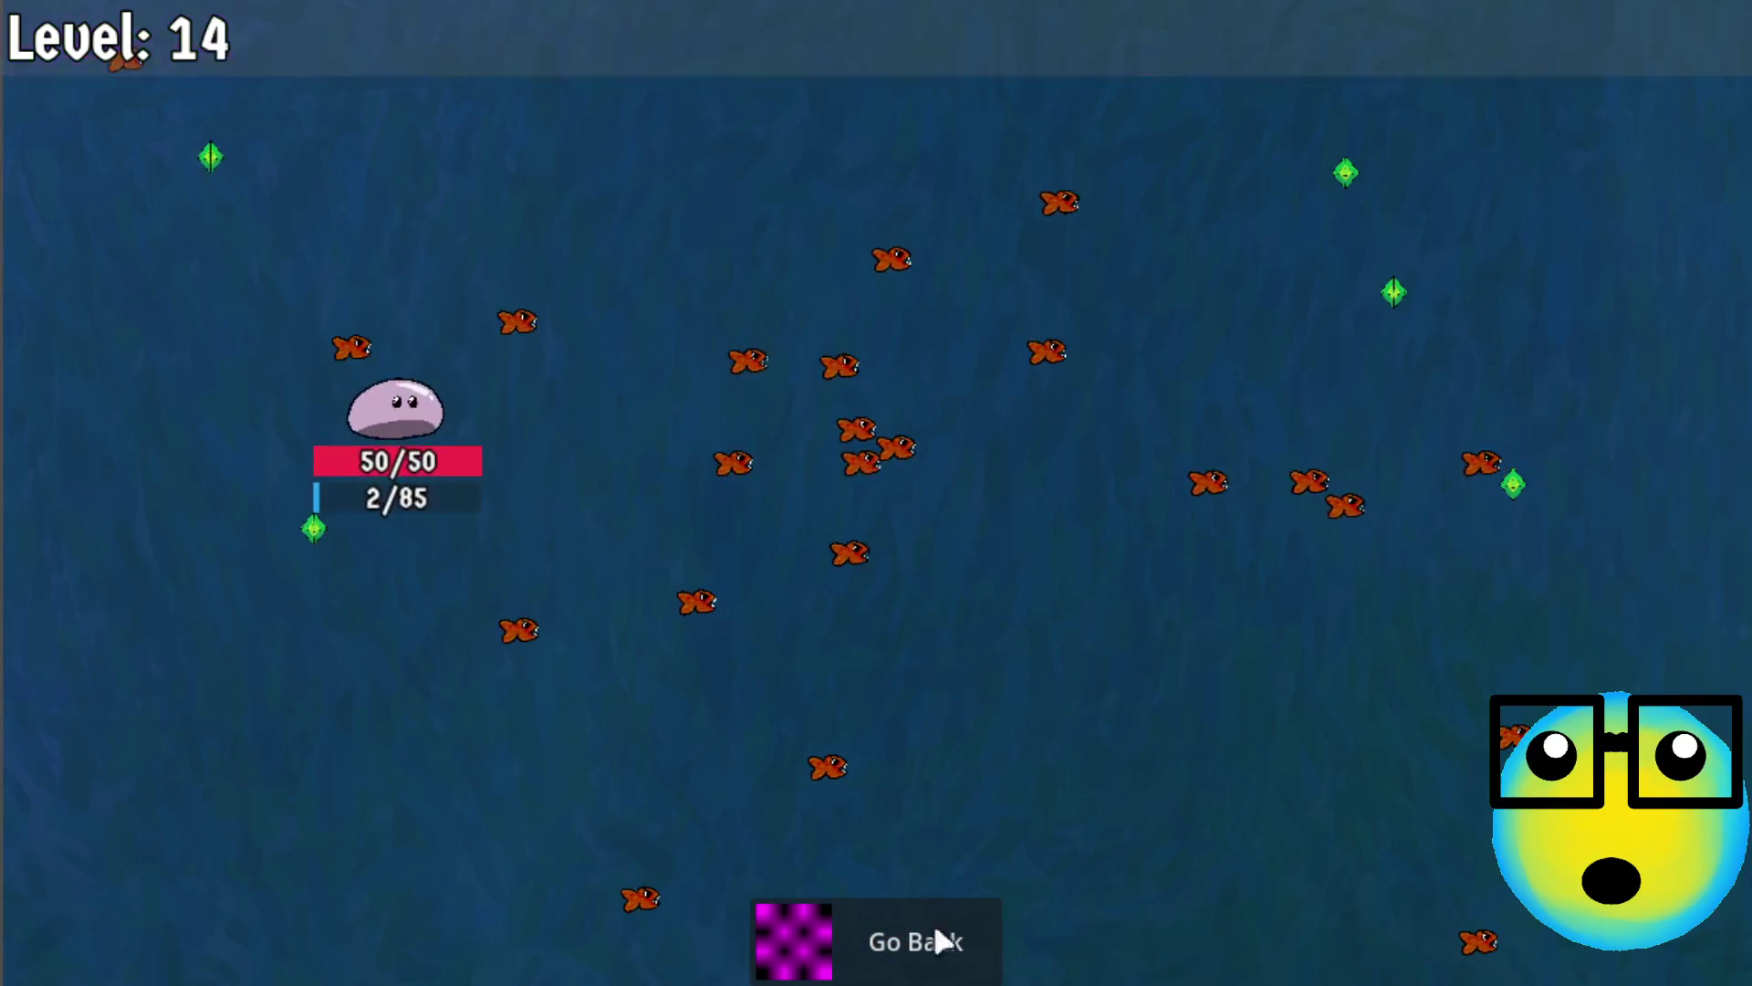
click(940, 587)
key(d)
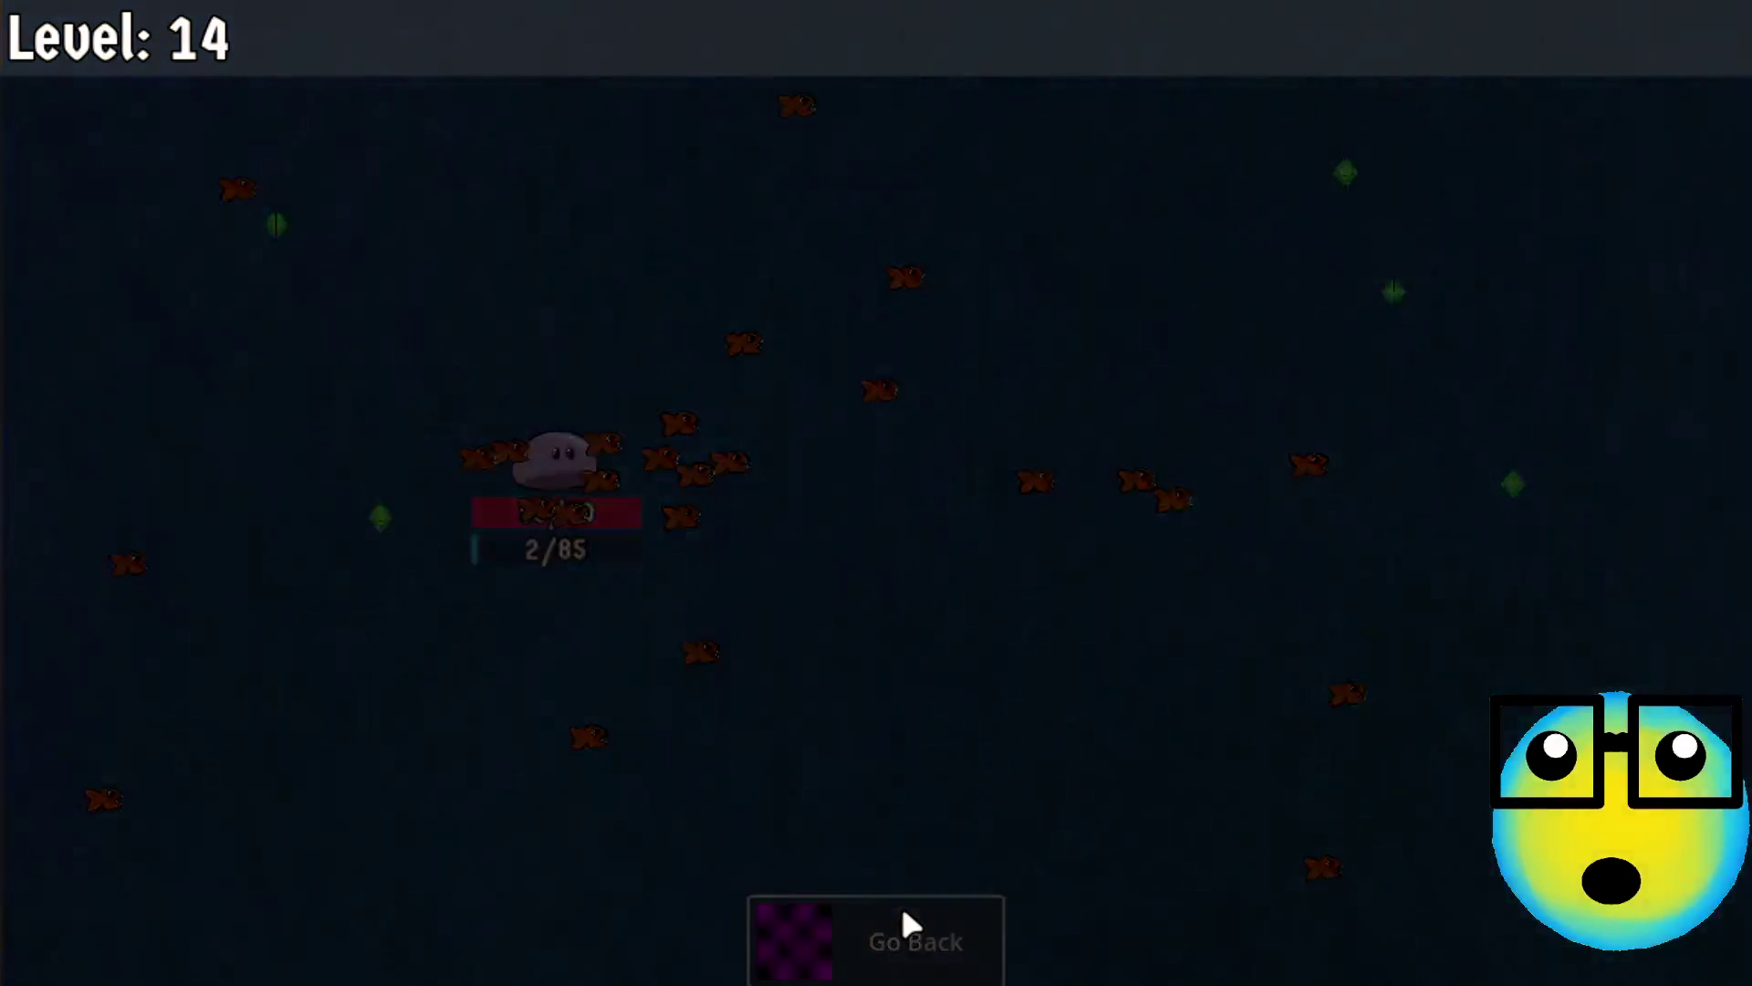
click(904, 914)
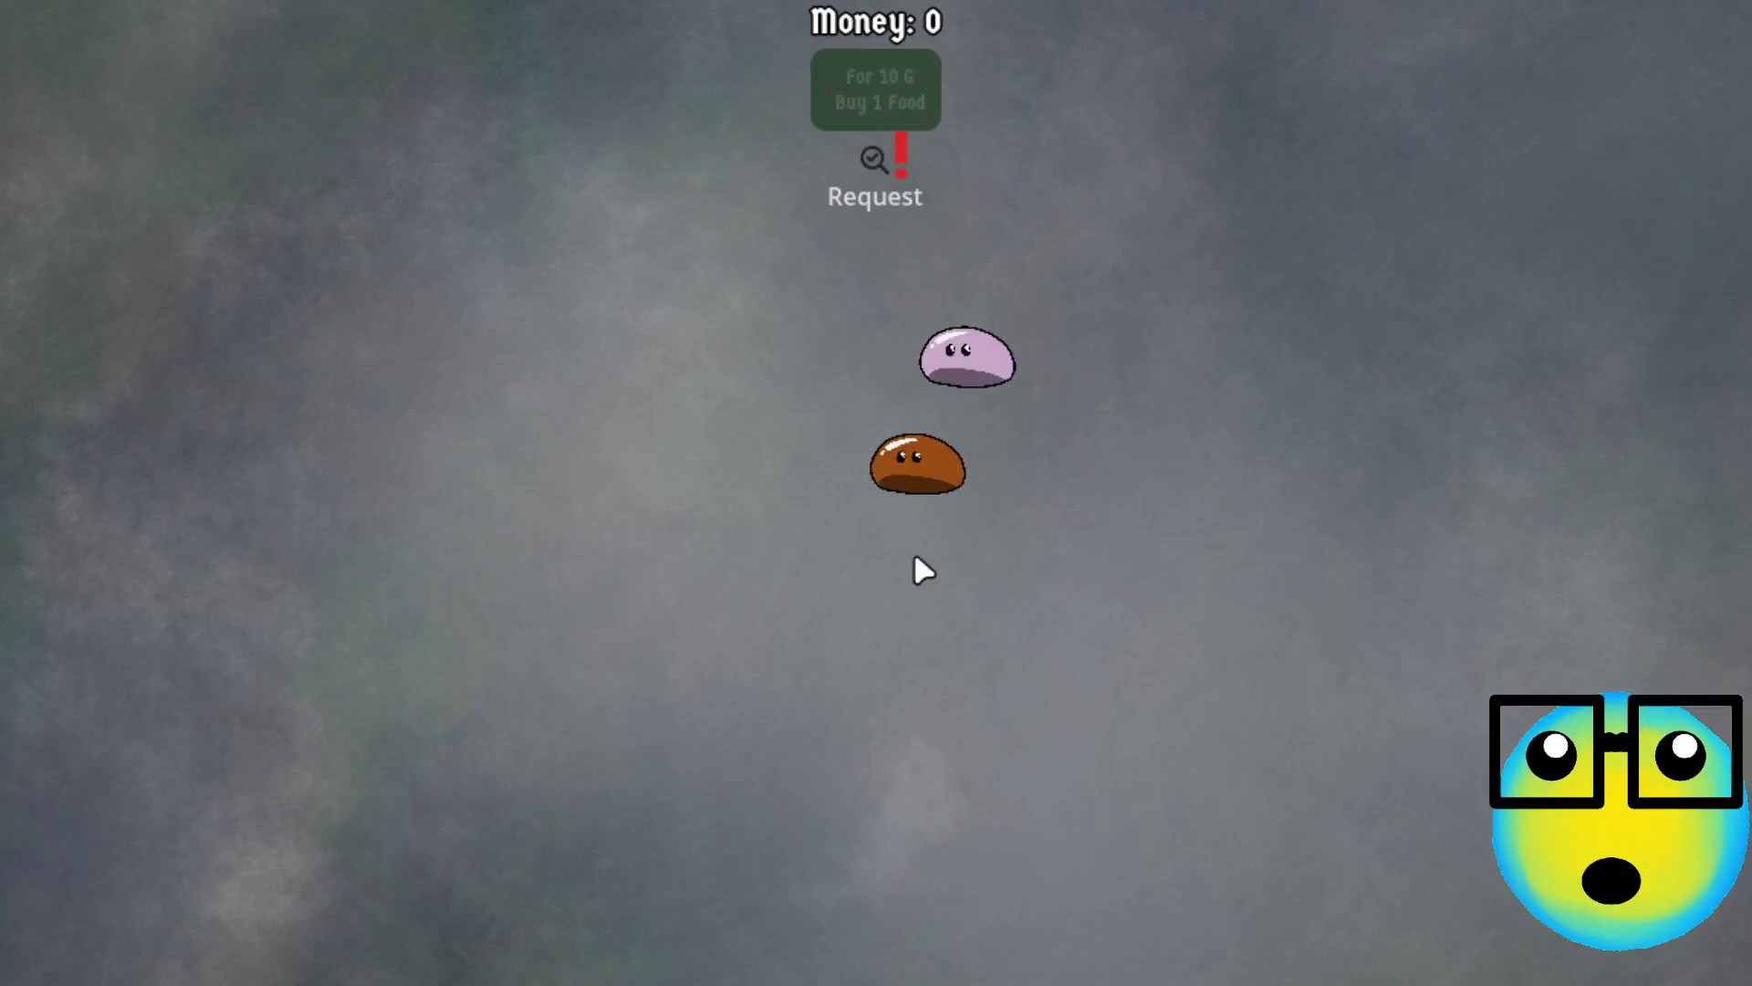
Select the pink slime in the hub and send it on a new mission
click(982, 345)
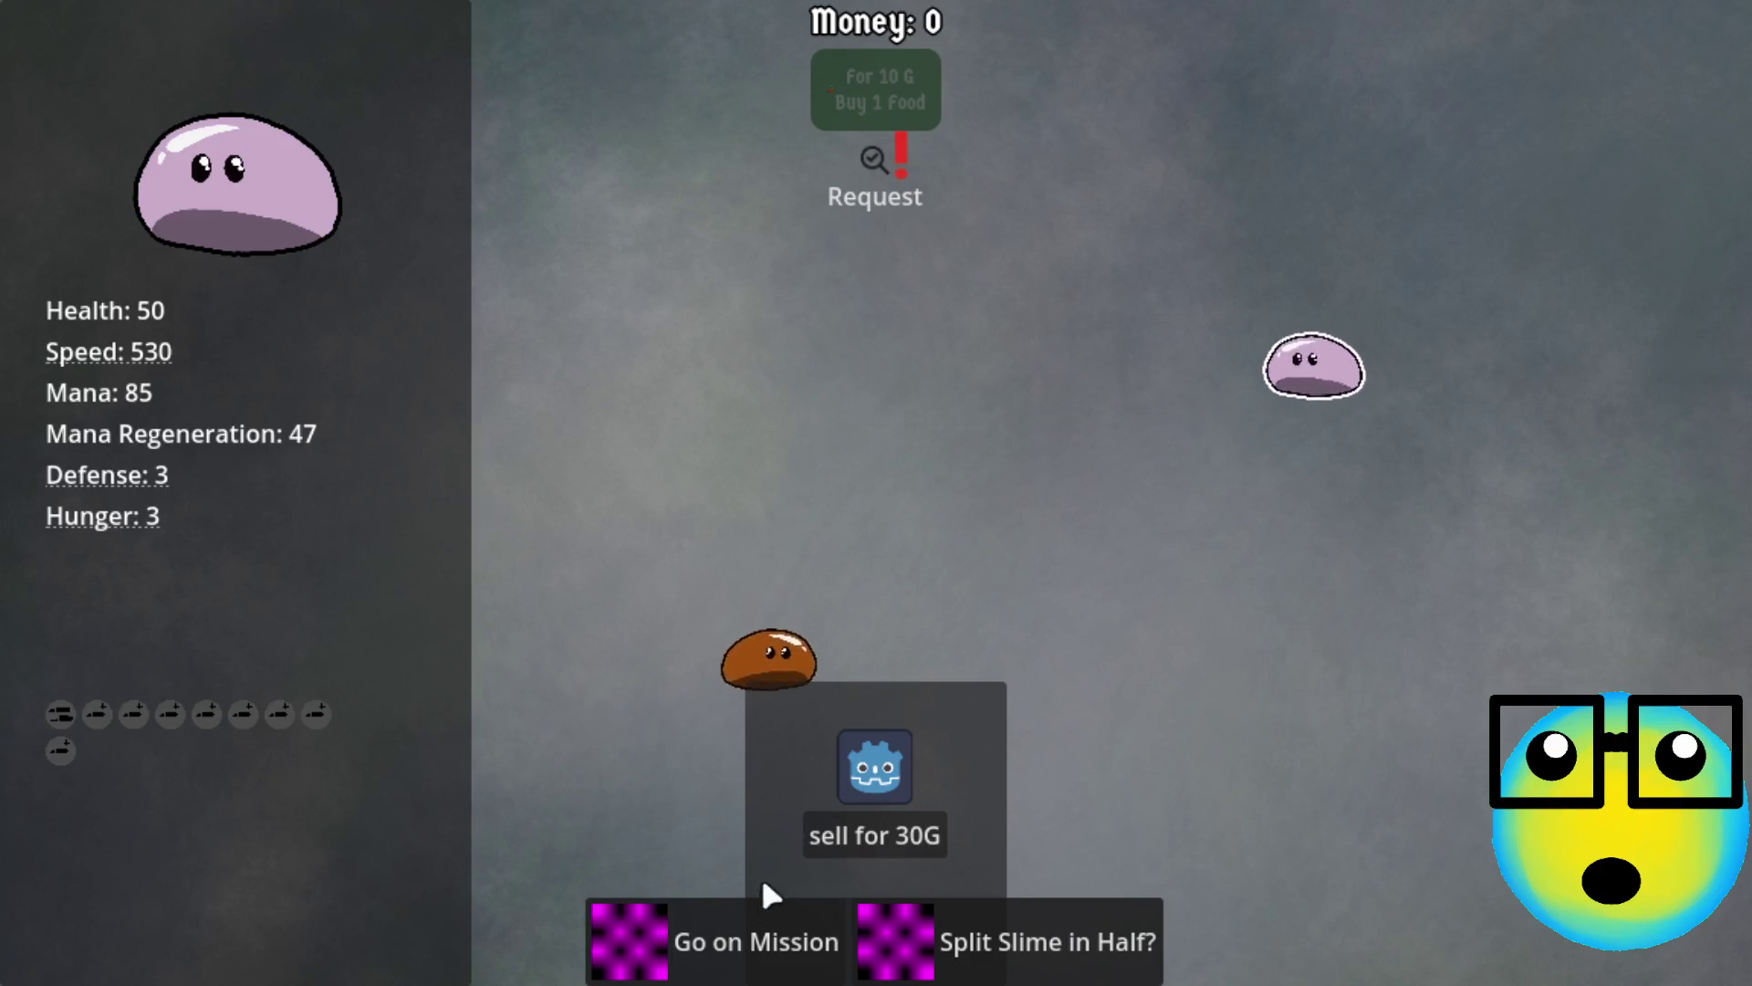
click(718, 937)
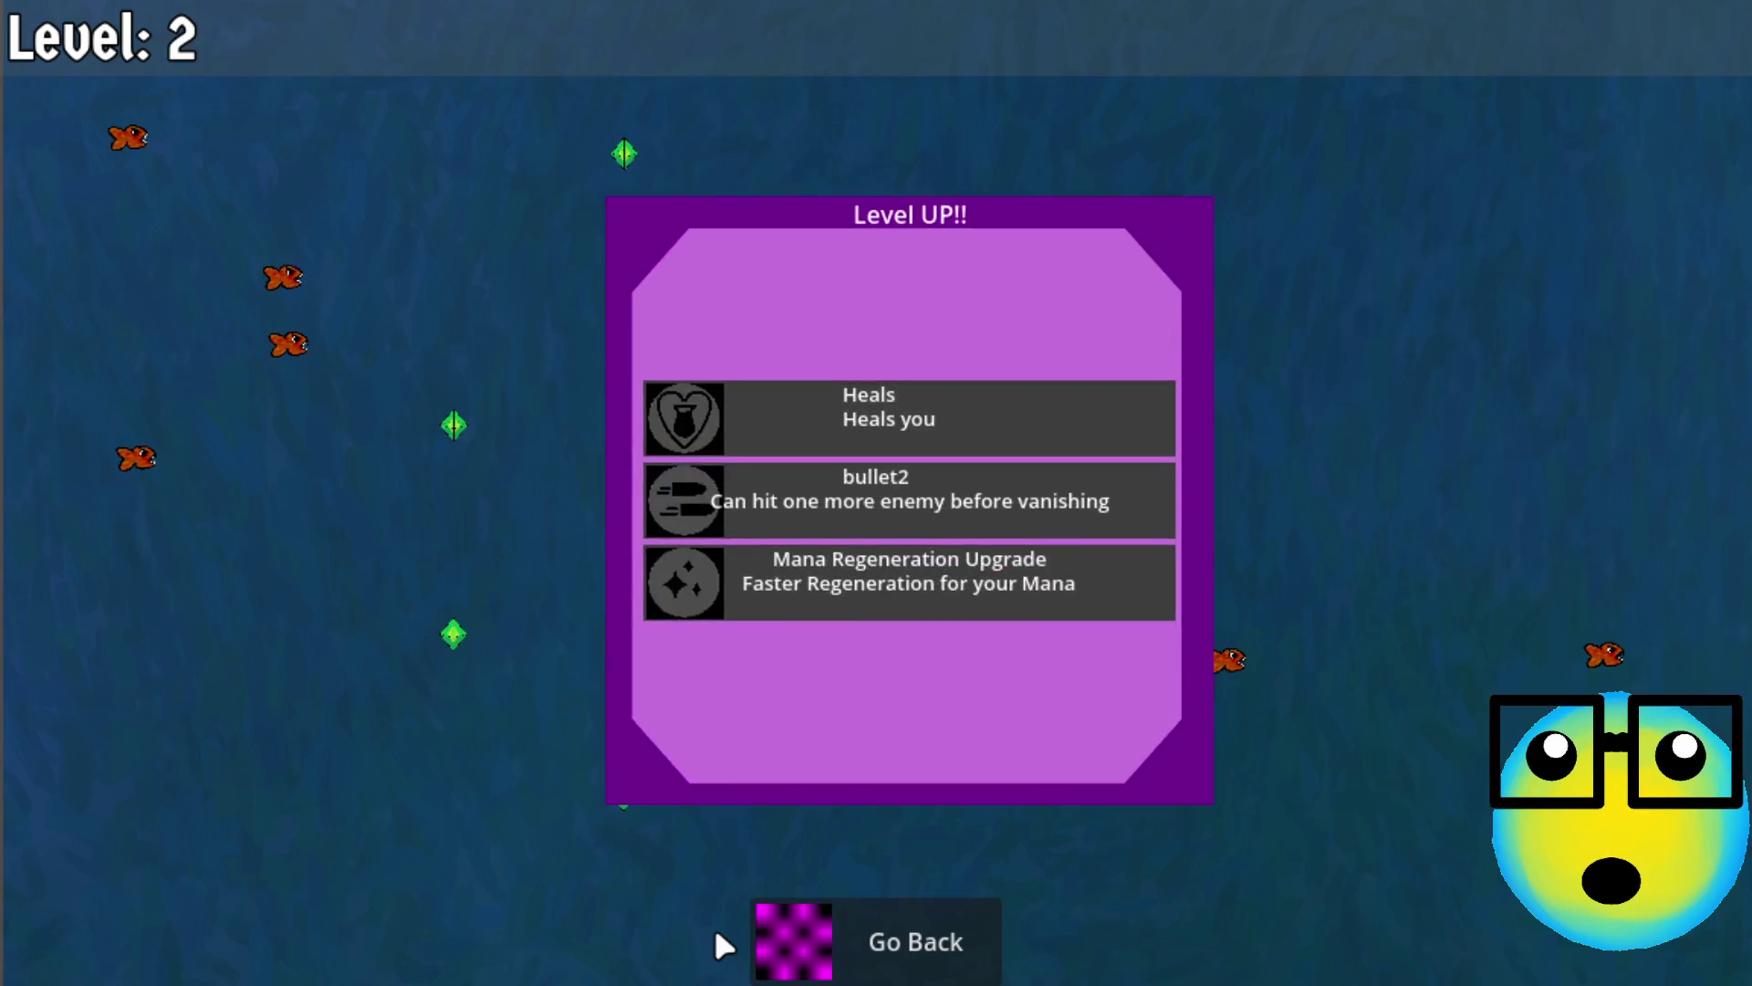
Take bullet2, More Bullets, Defense and Mana Regeneration upgrades from level 2 through level 11
click(1034, 497)
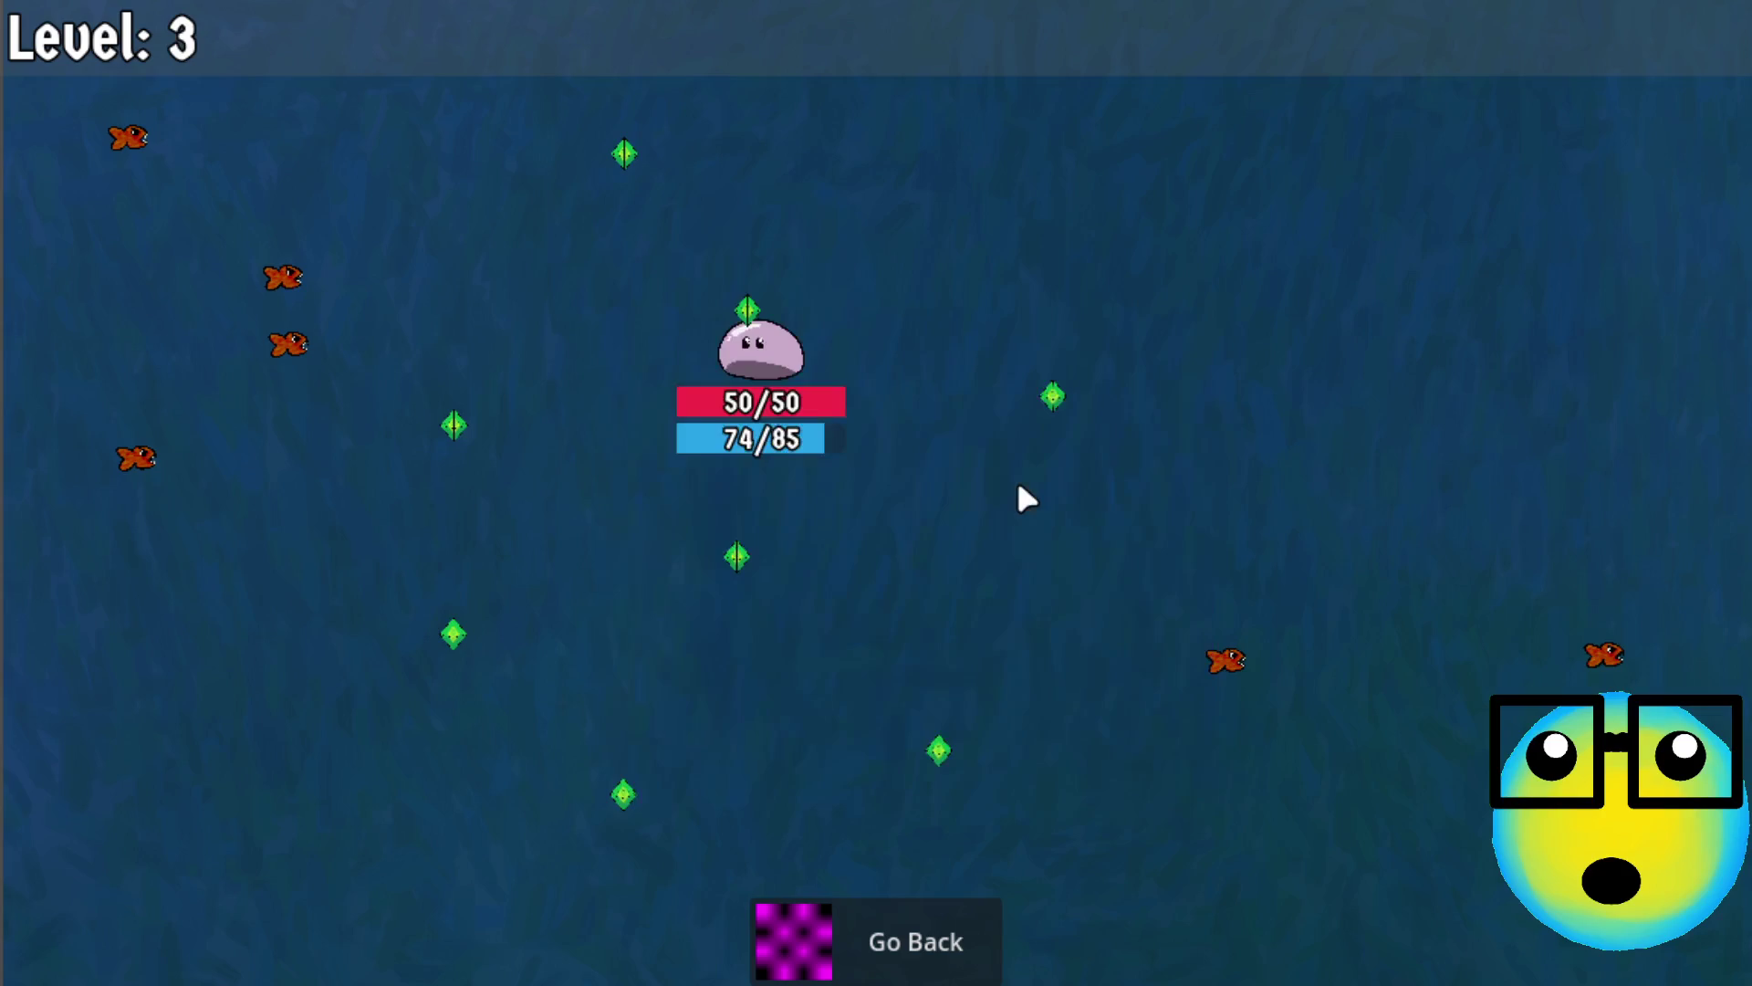
click(925, 594)
click(926, 593)
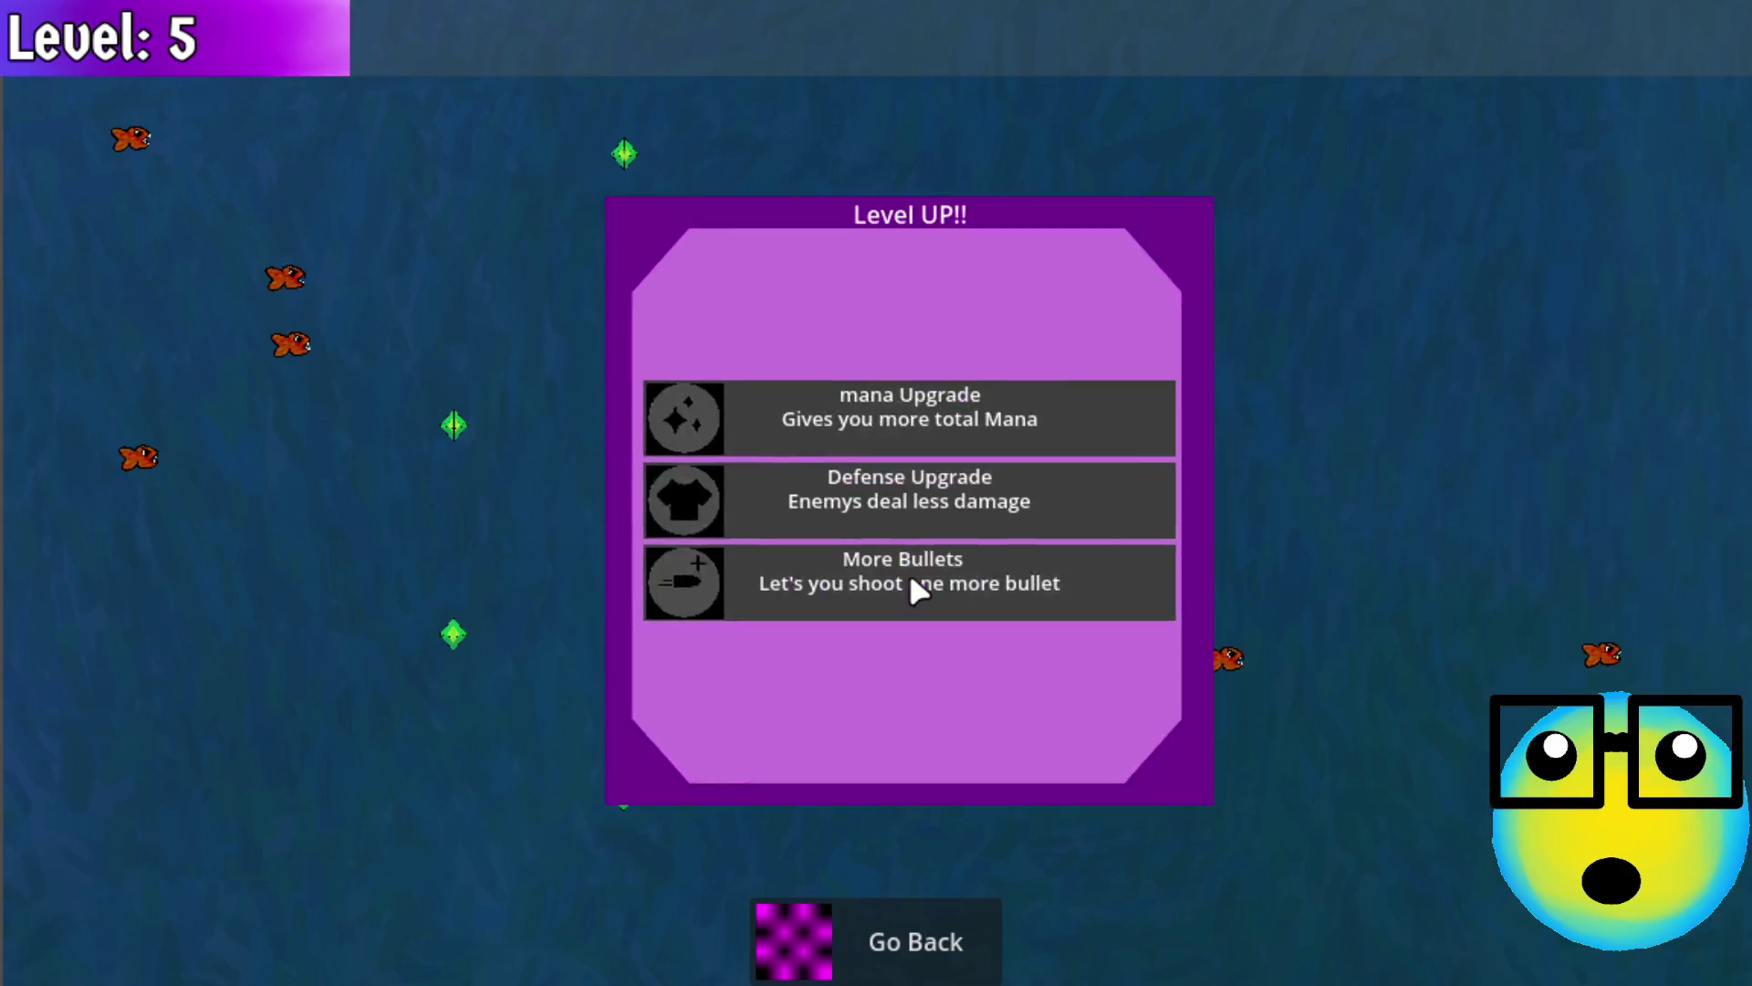
click(910, 578)
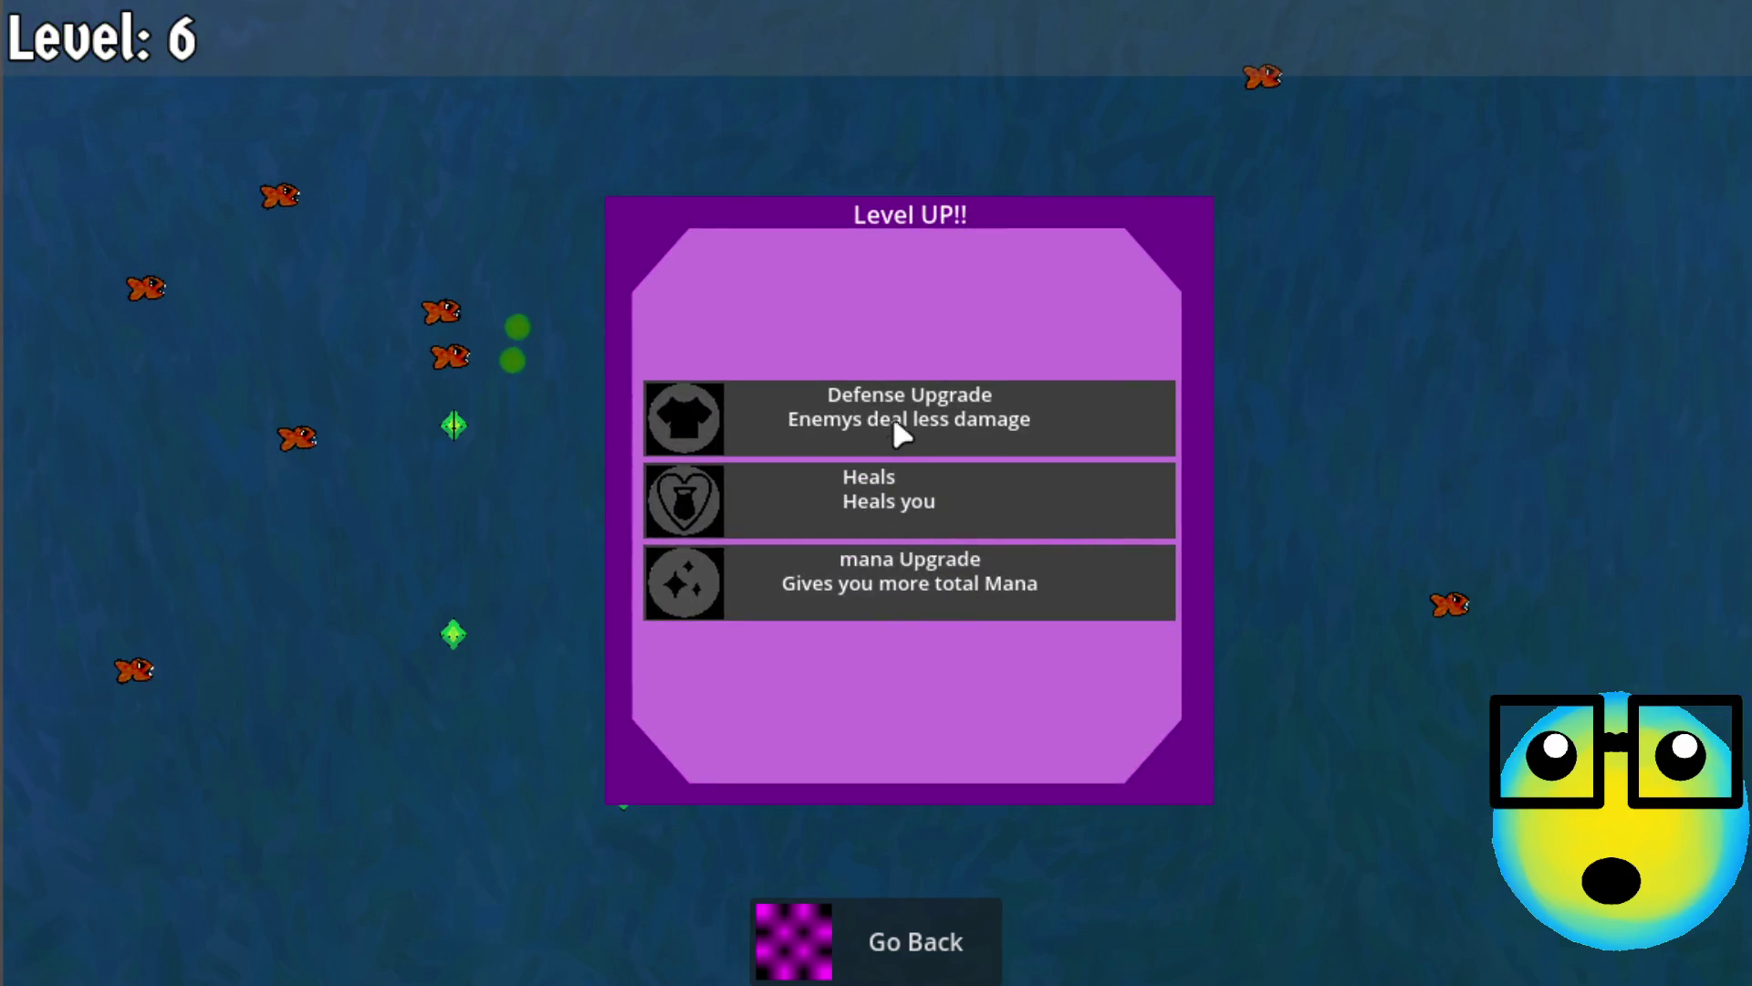
click(892, 433)
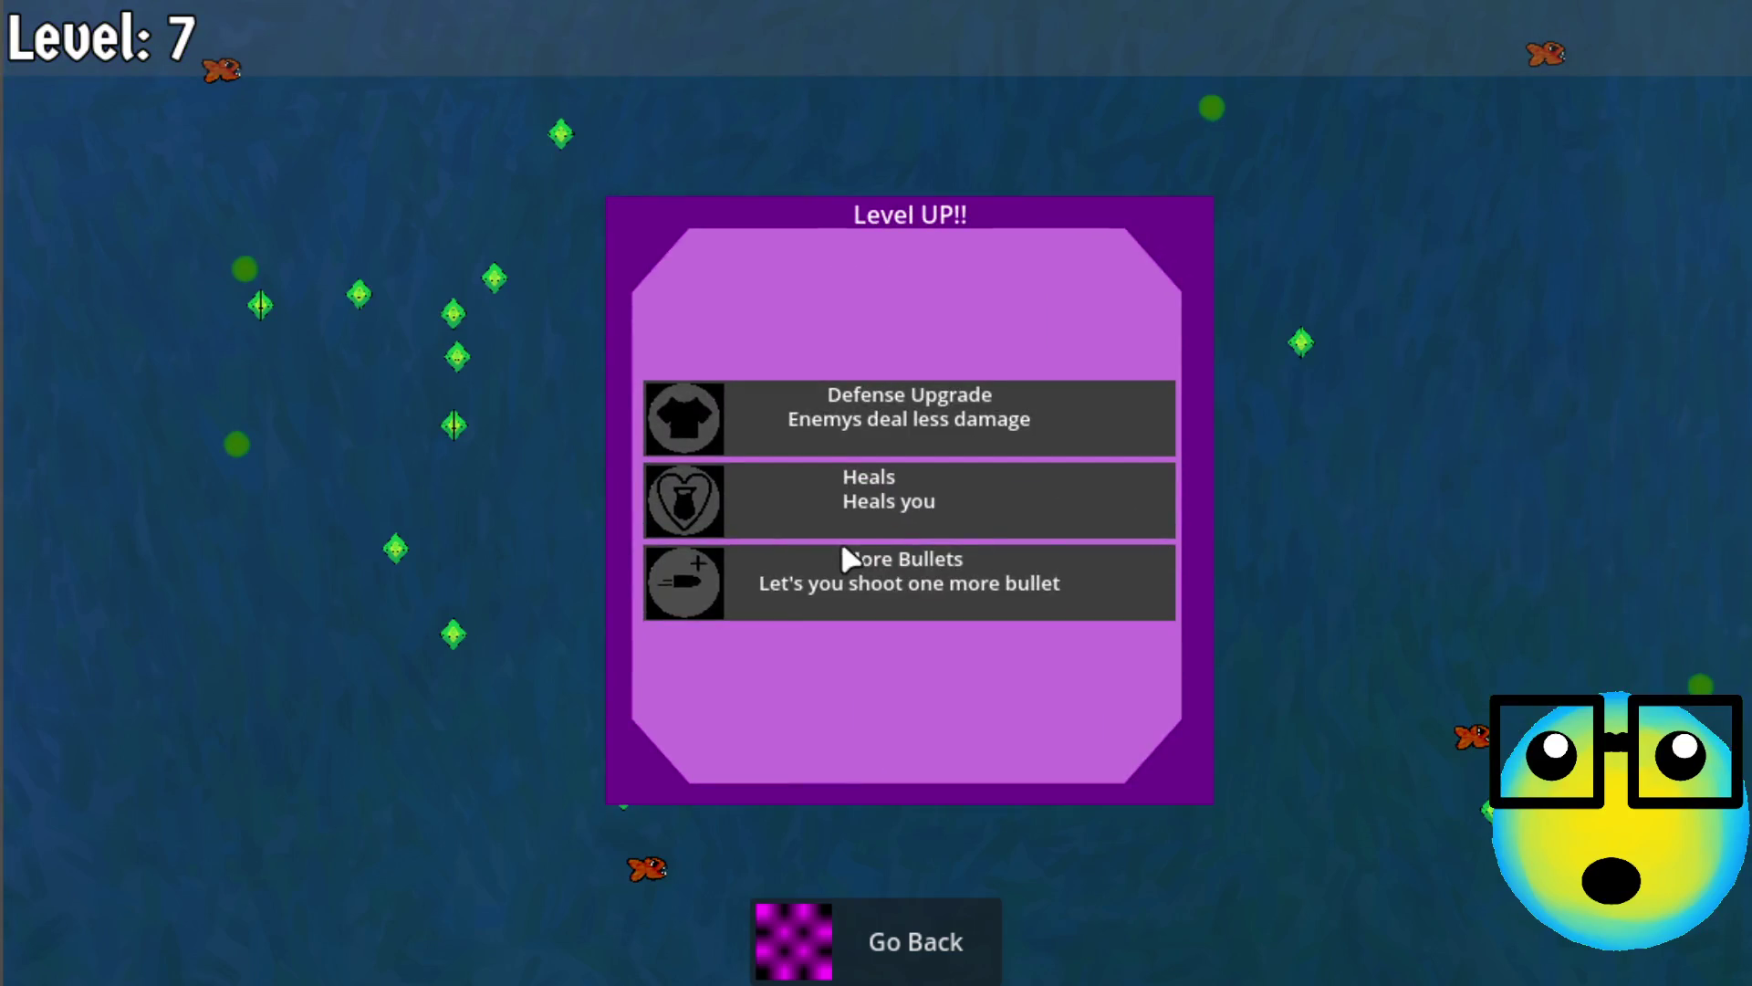
click(946, 589)
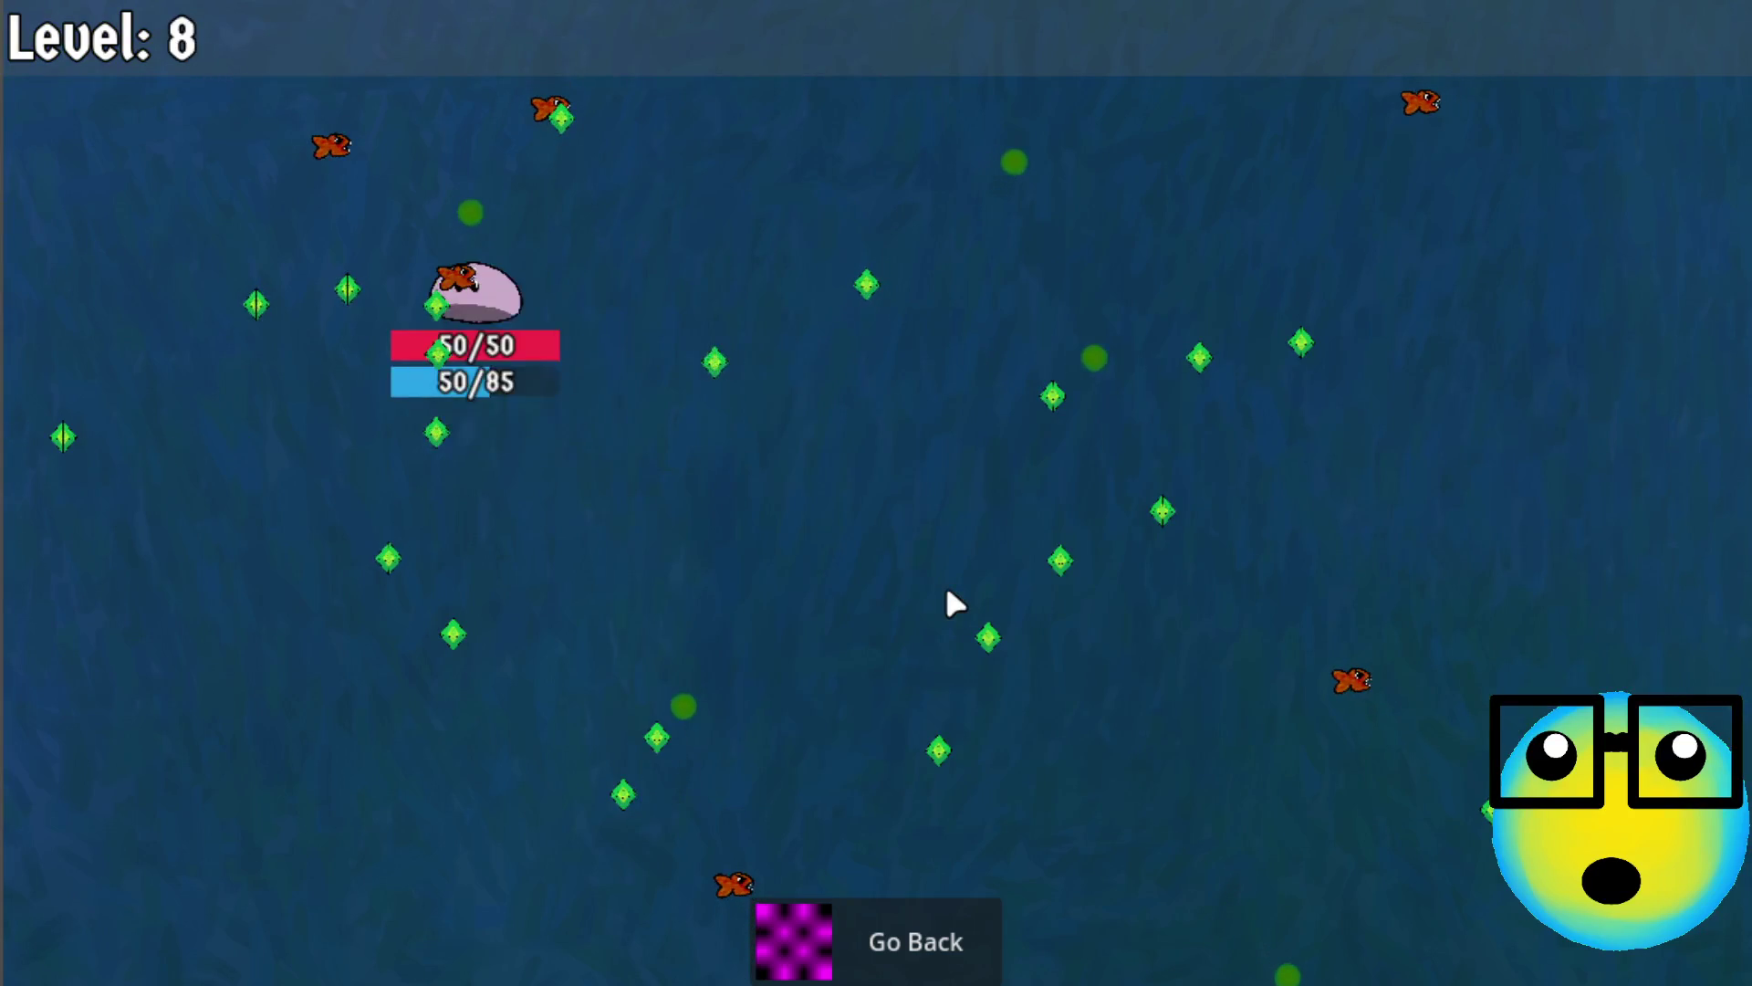
click(984, 408)
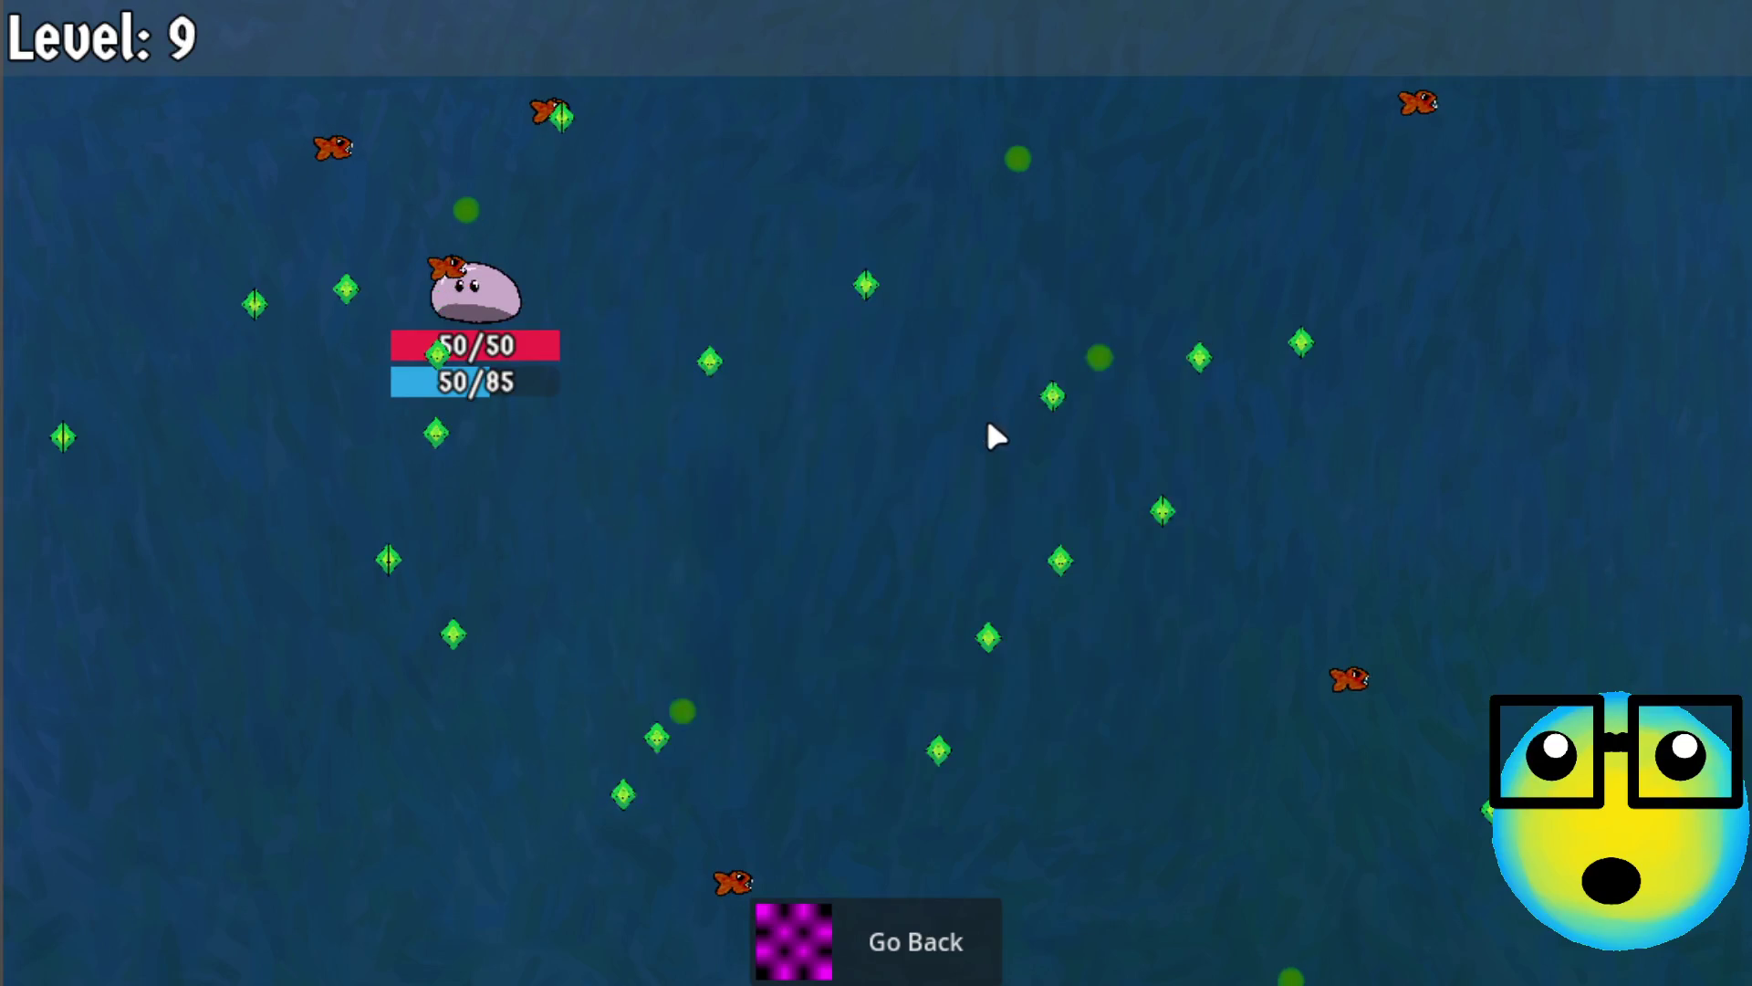
click(990, 394)
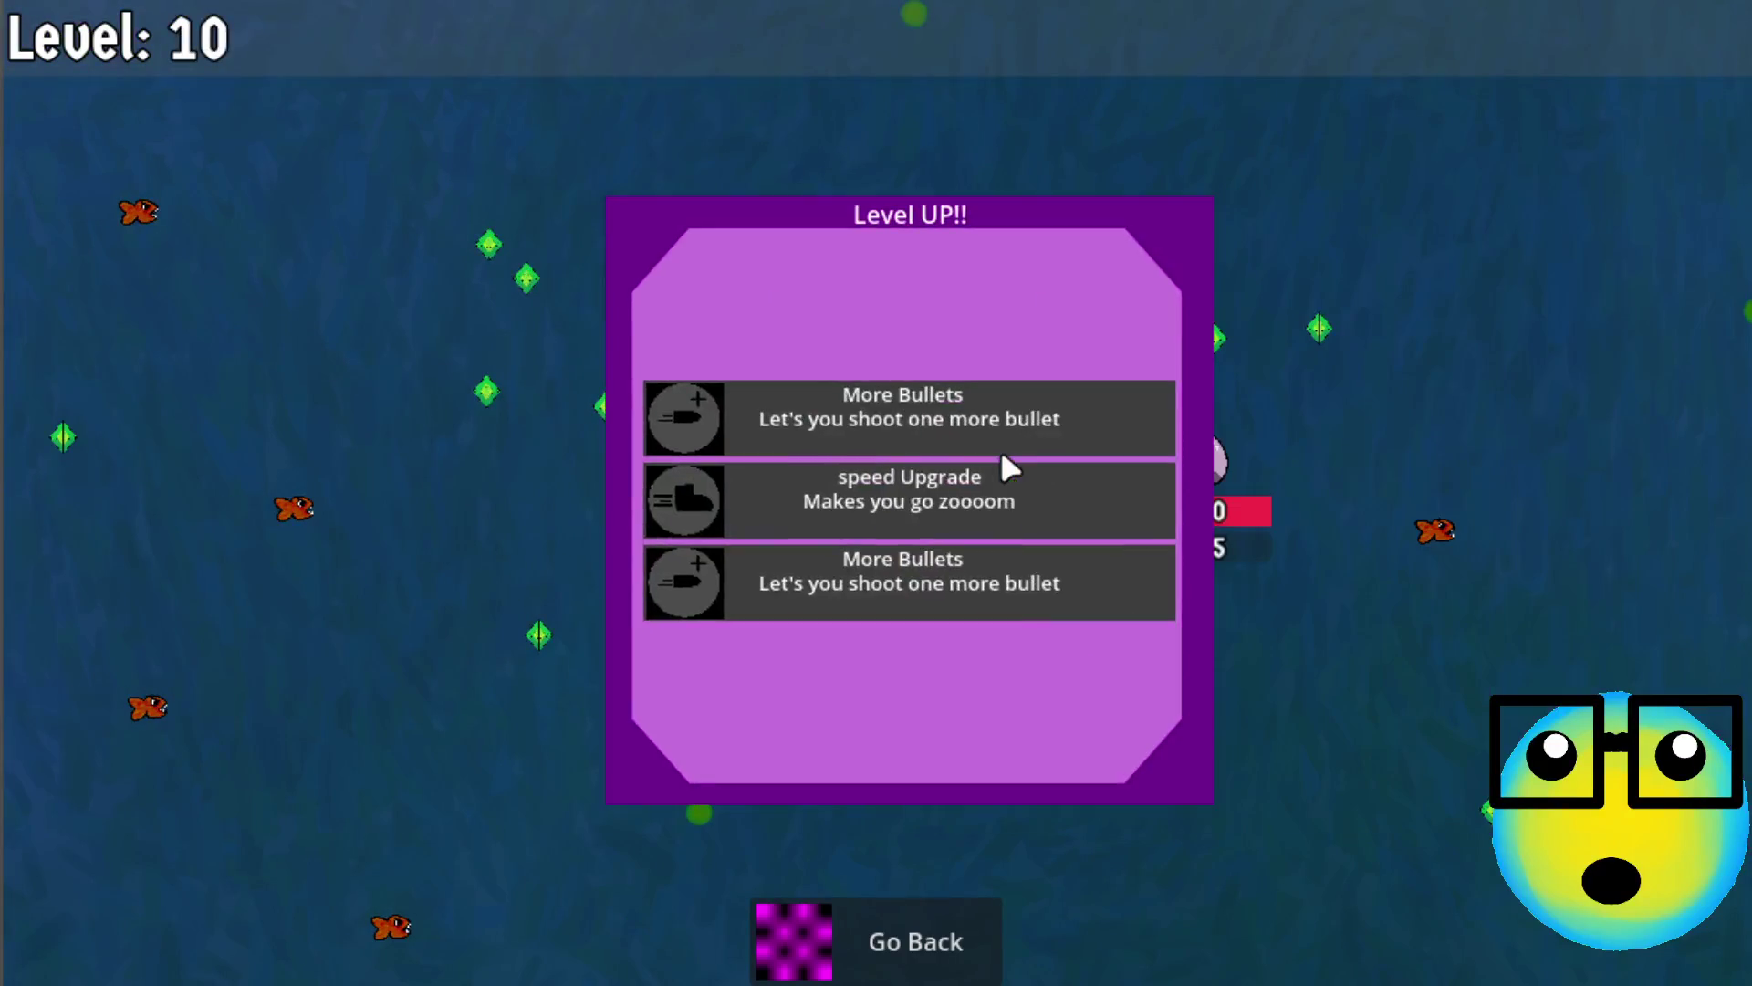
click(947, 406)
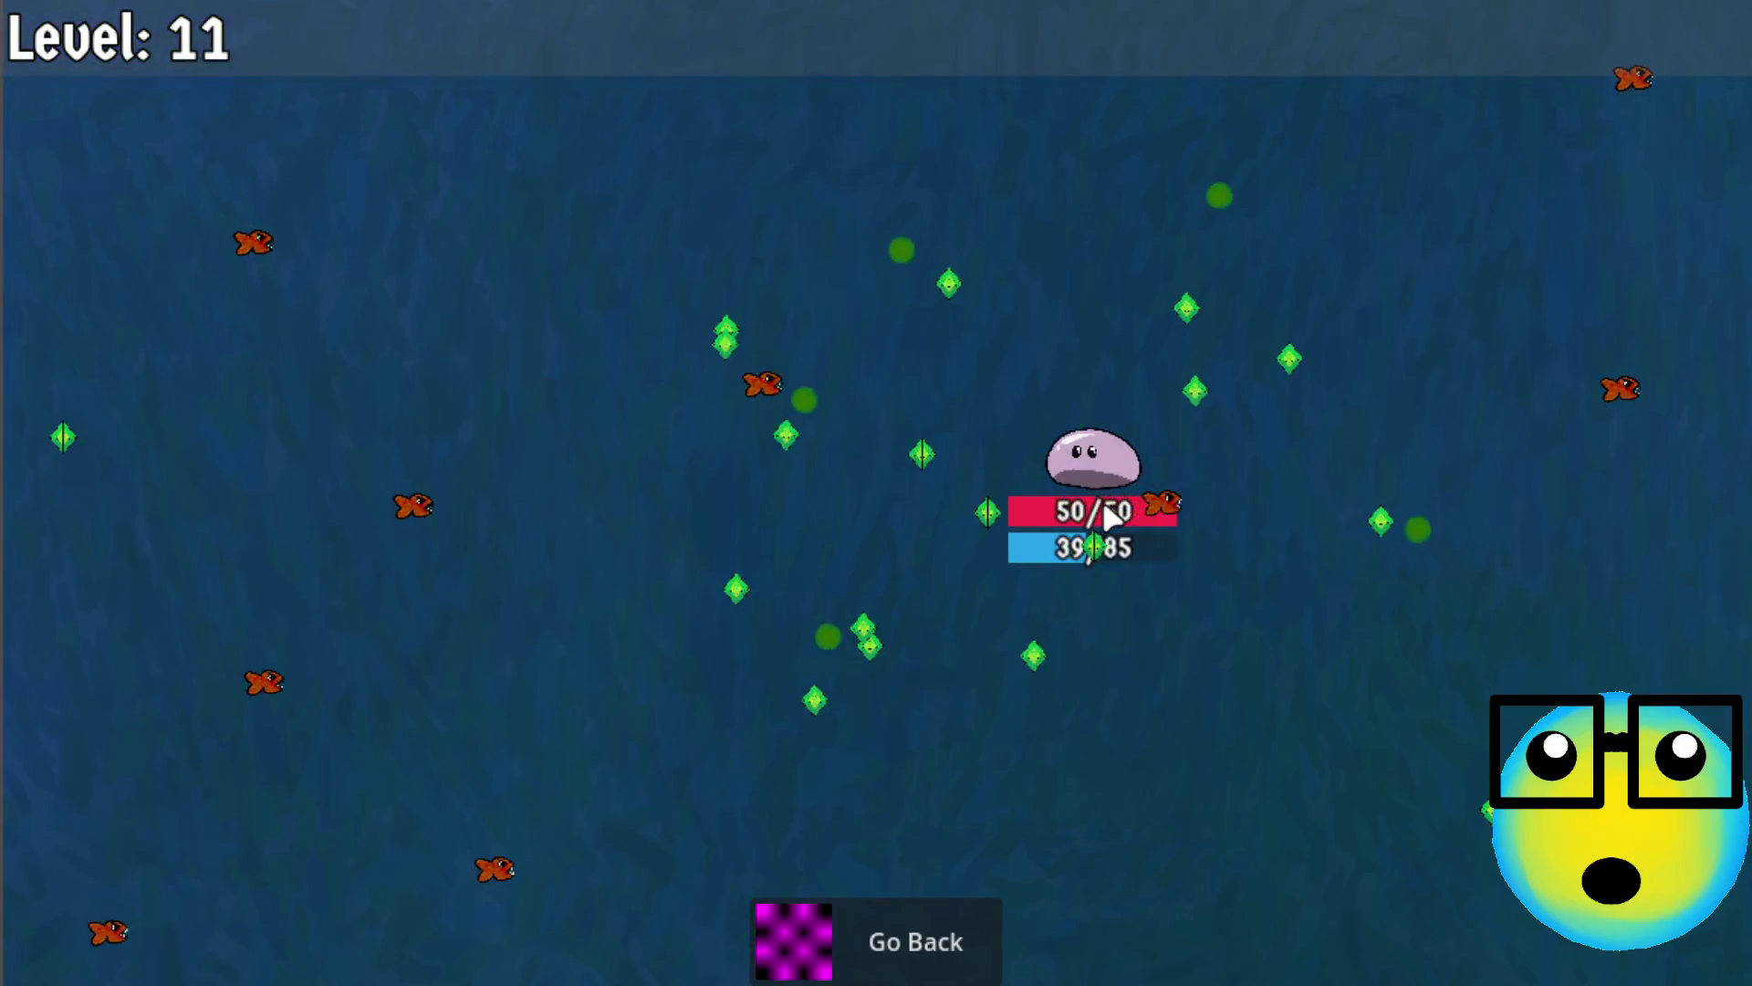
click(947, 582)
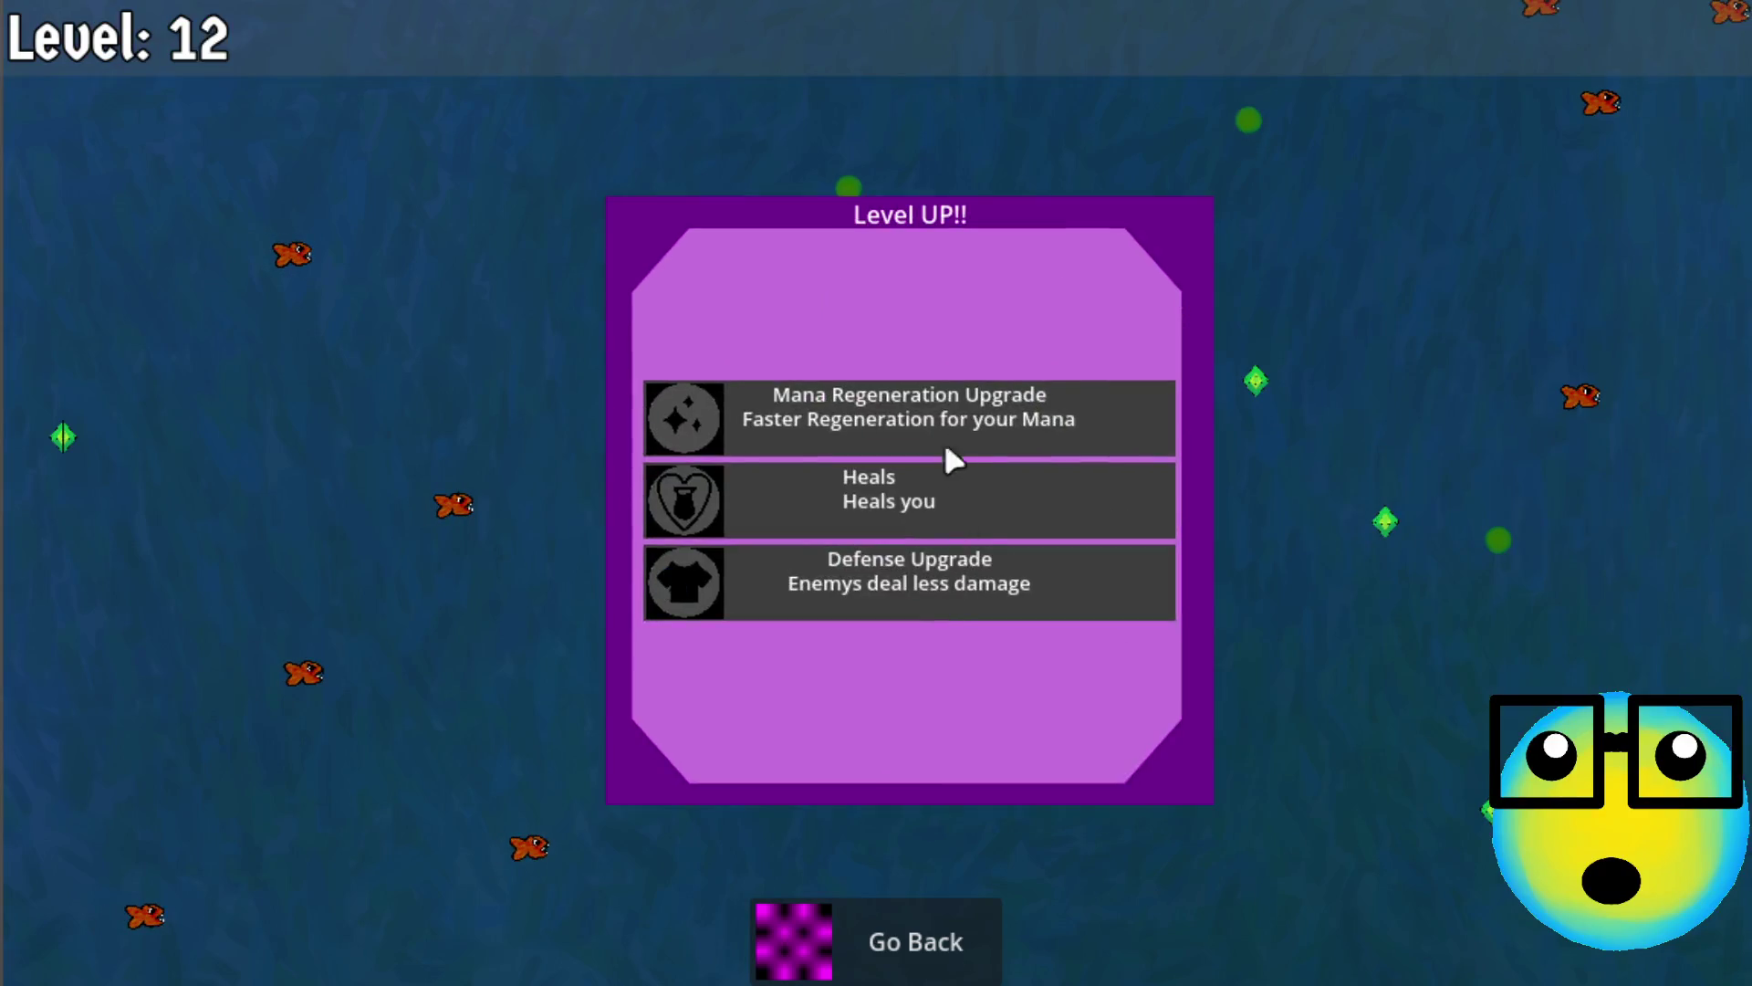
Take mana, Mana Regeneration, More Bullets, speed and Defense upgrades up to level 19, then return to the hub
click(962, 407)
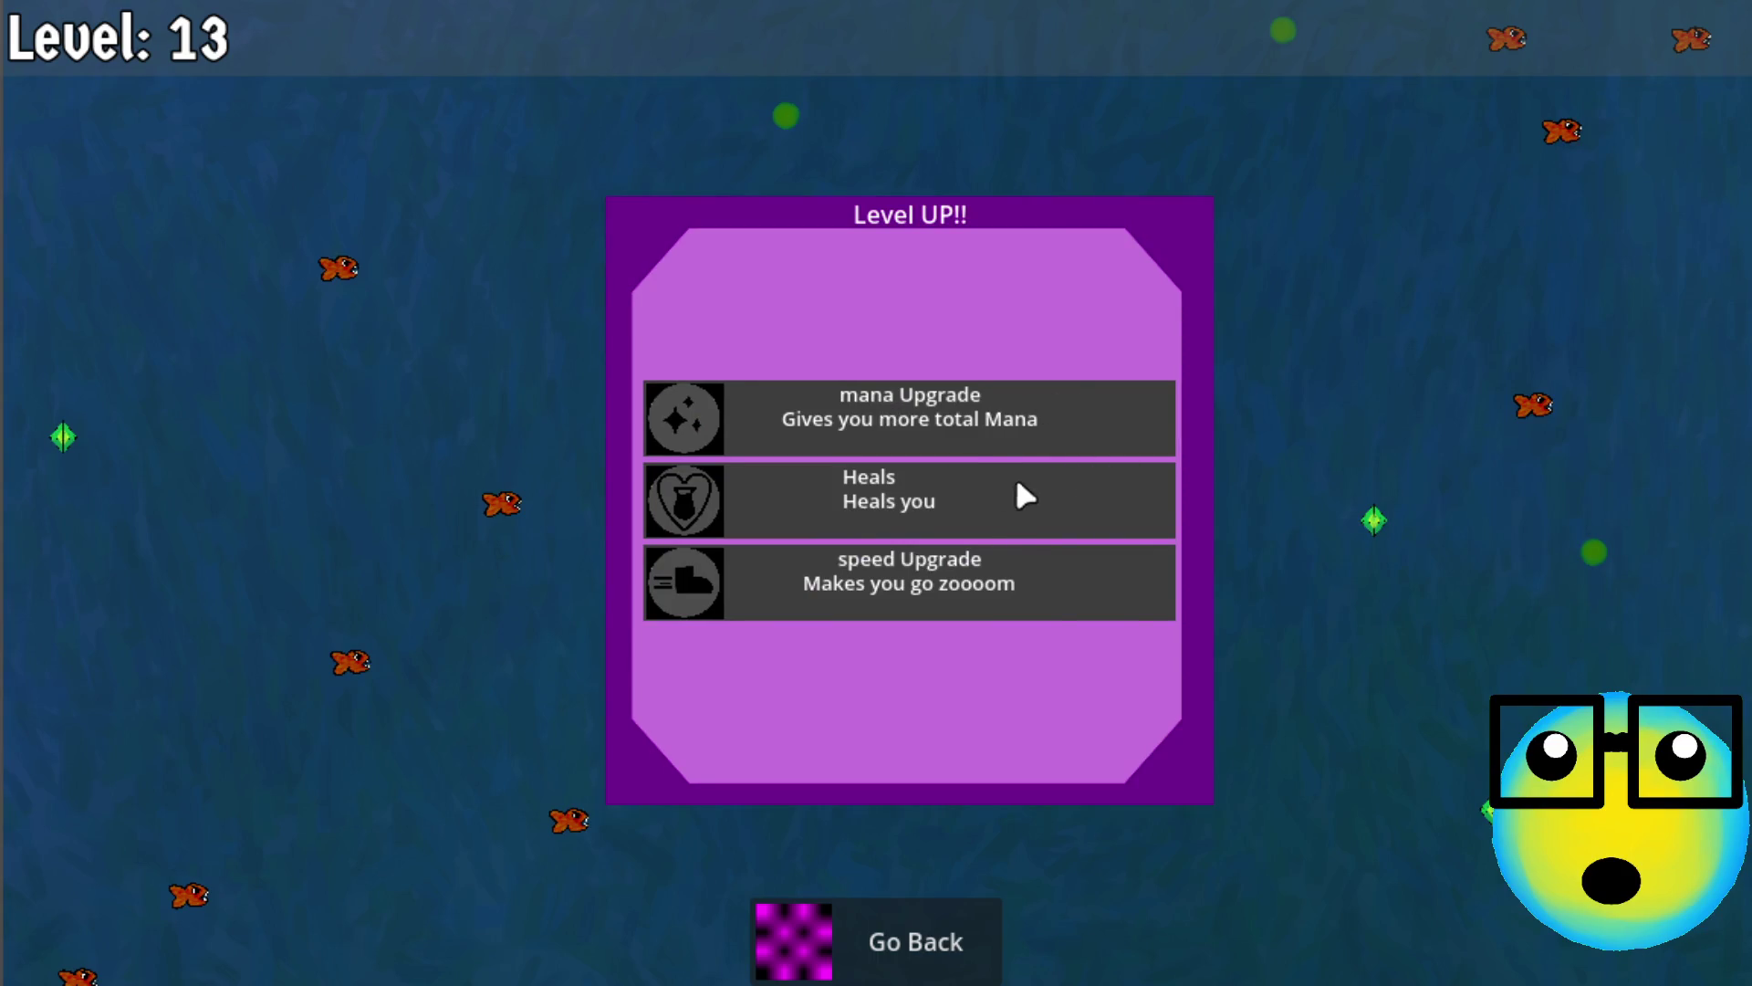
click(964, 409)
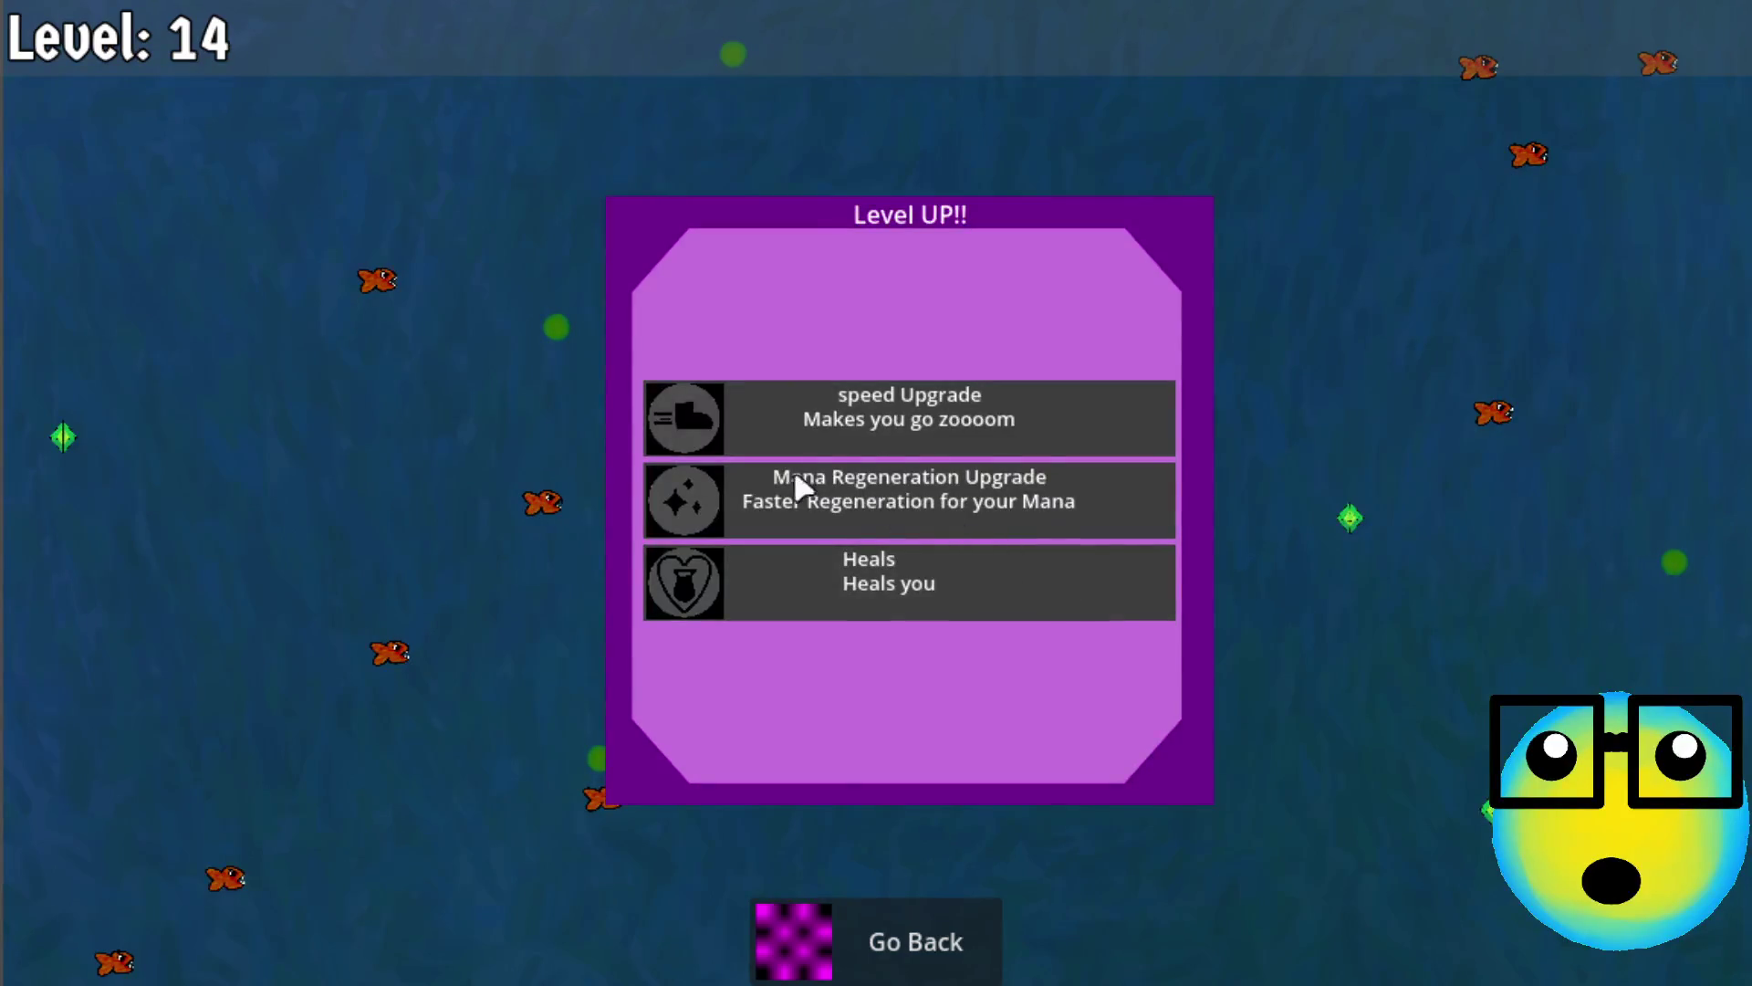
click(899, 520)
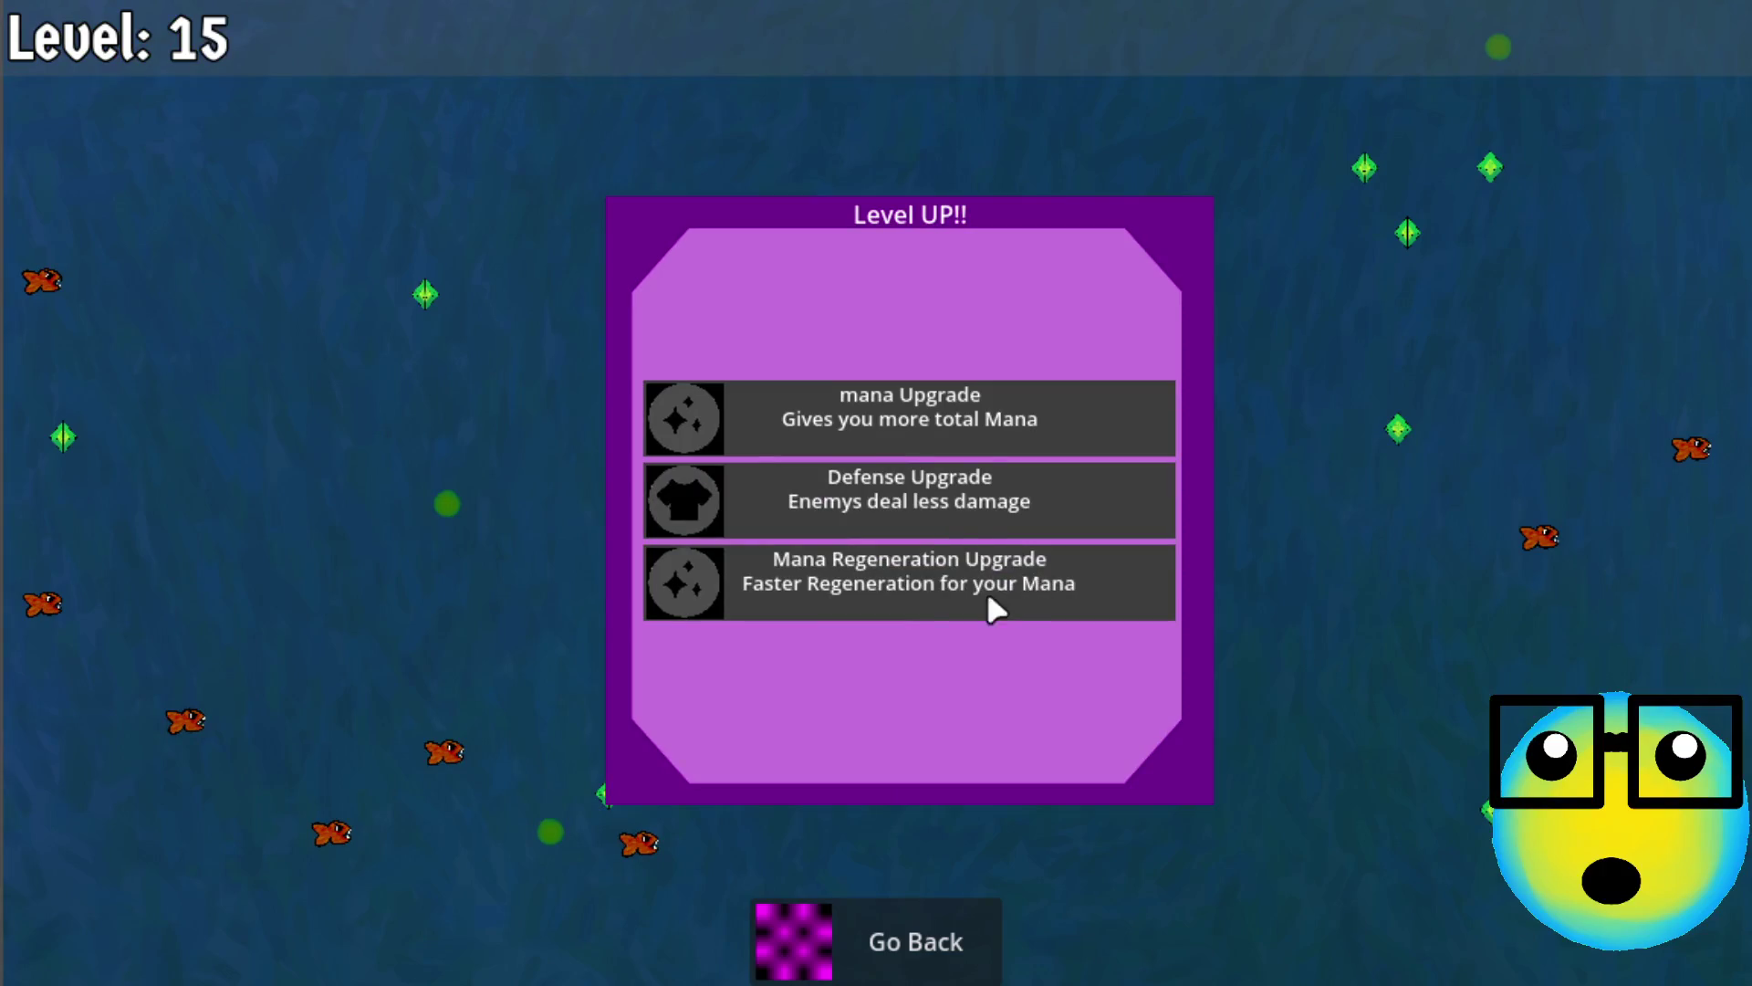
click(994, 590)
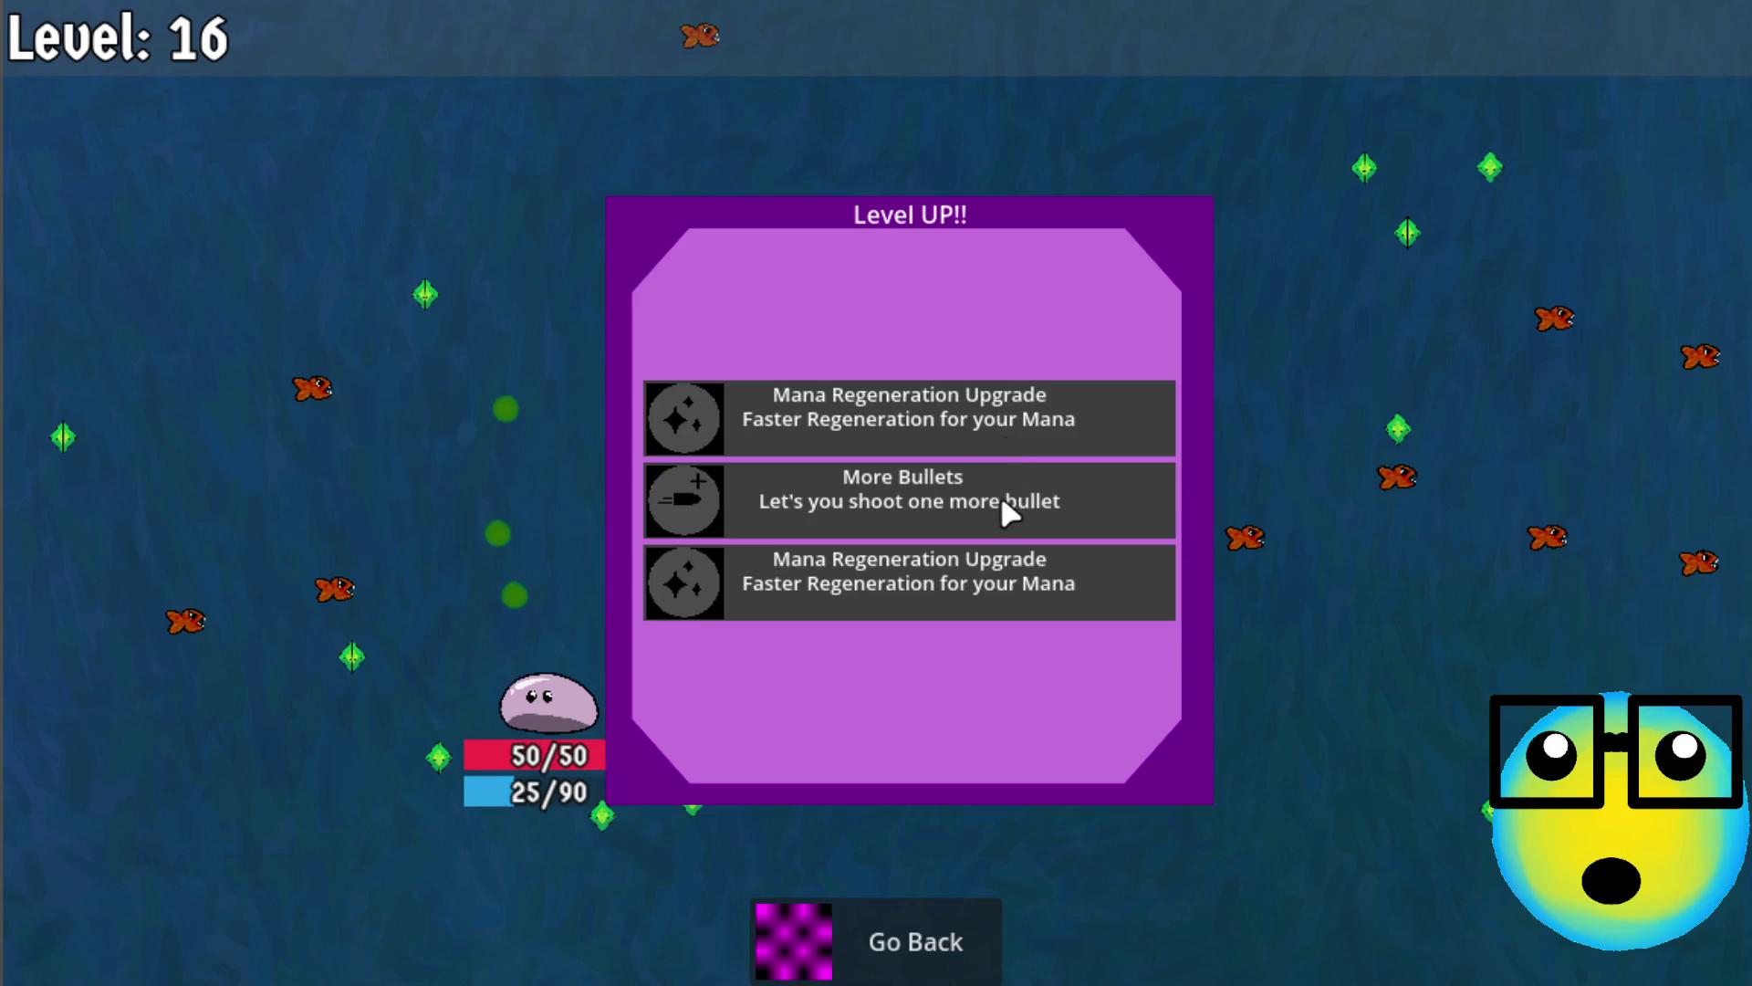
click(1009, 512)
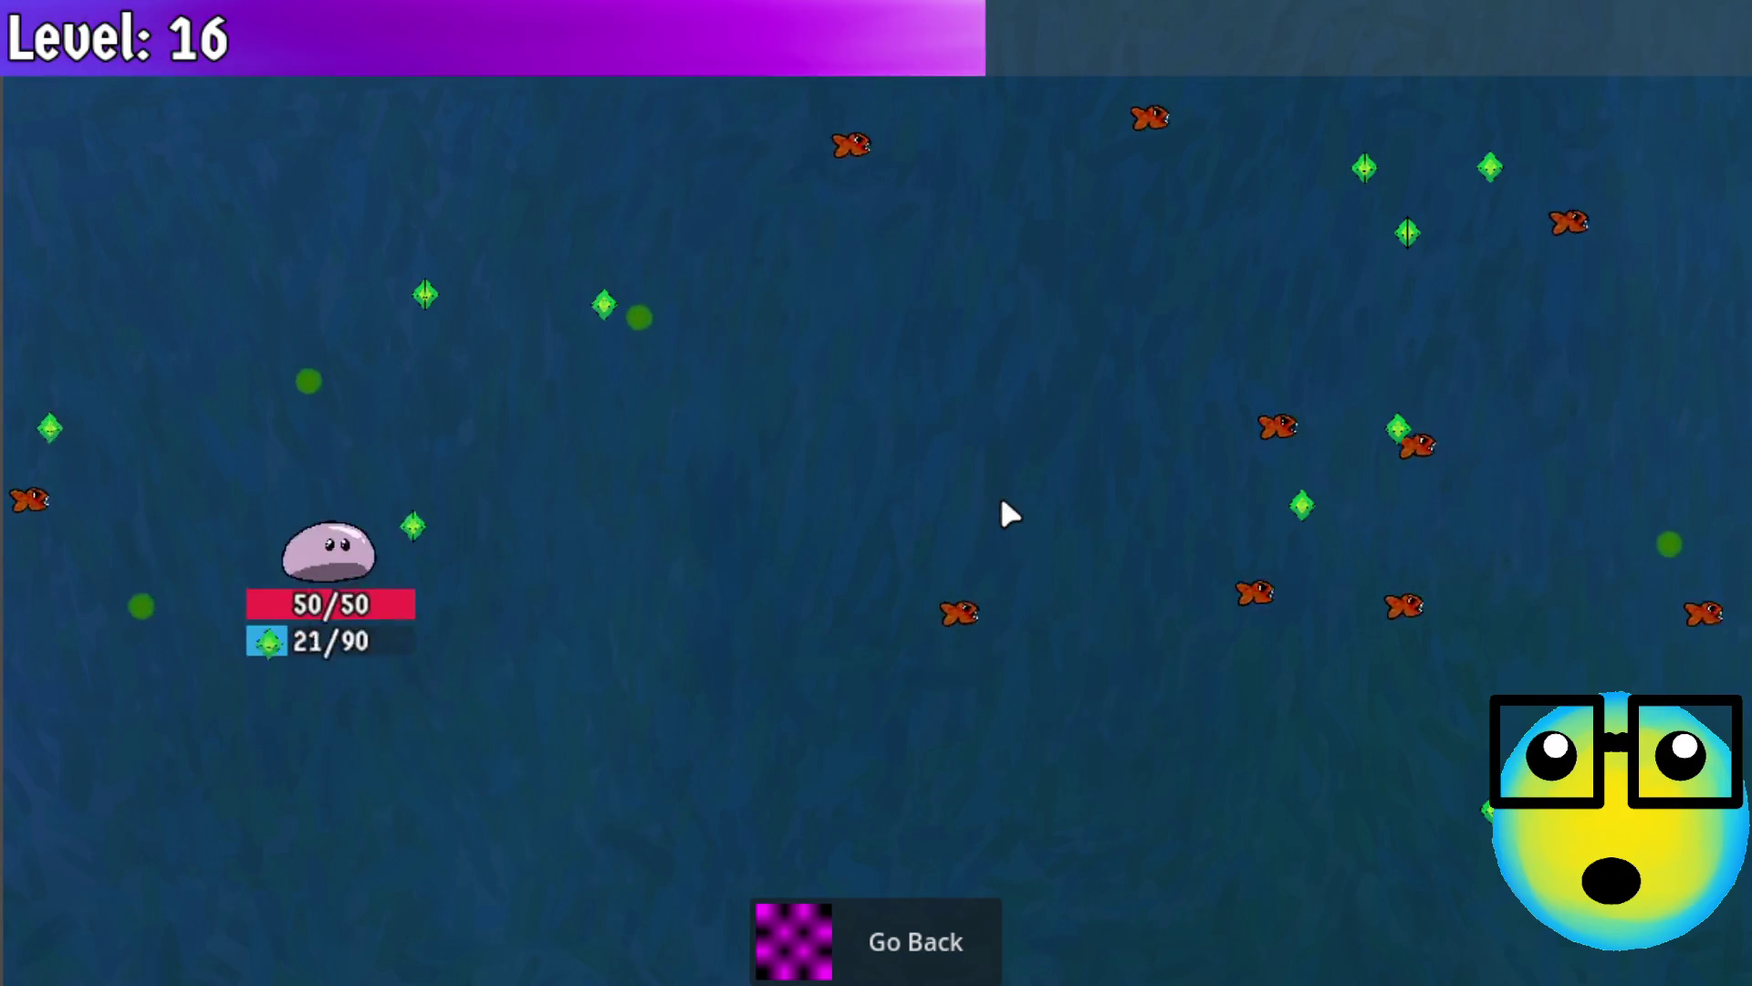
click(977, 584)
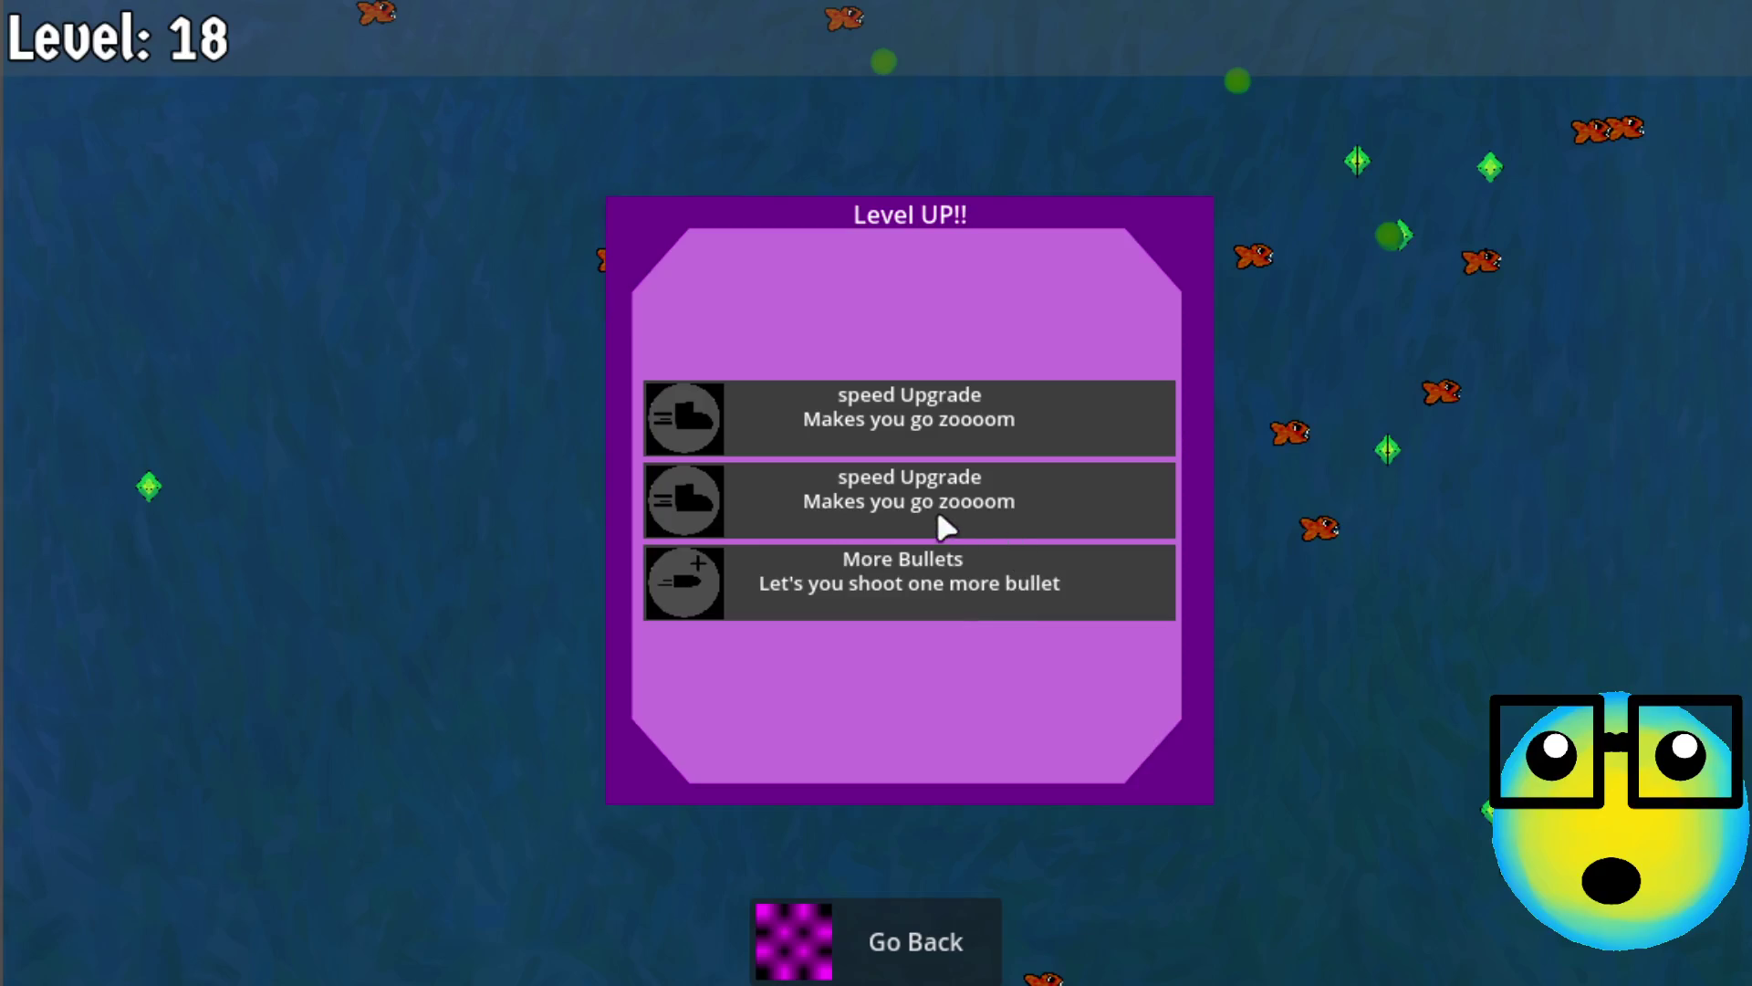
click(964, 513)
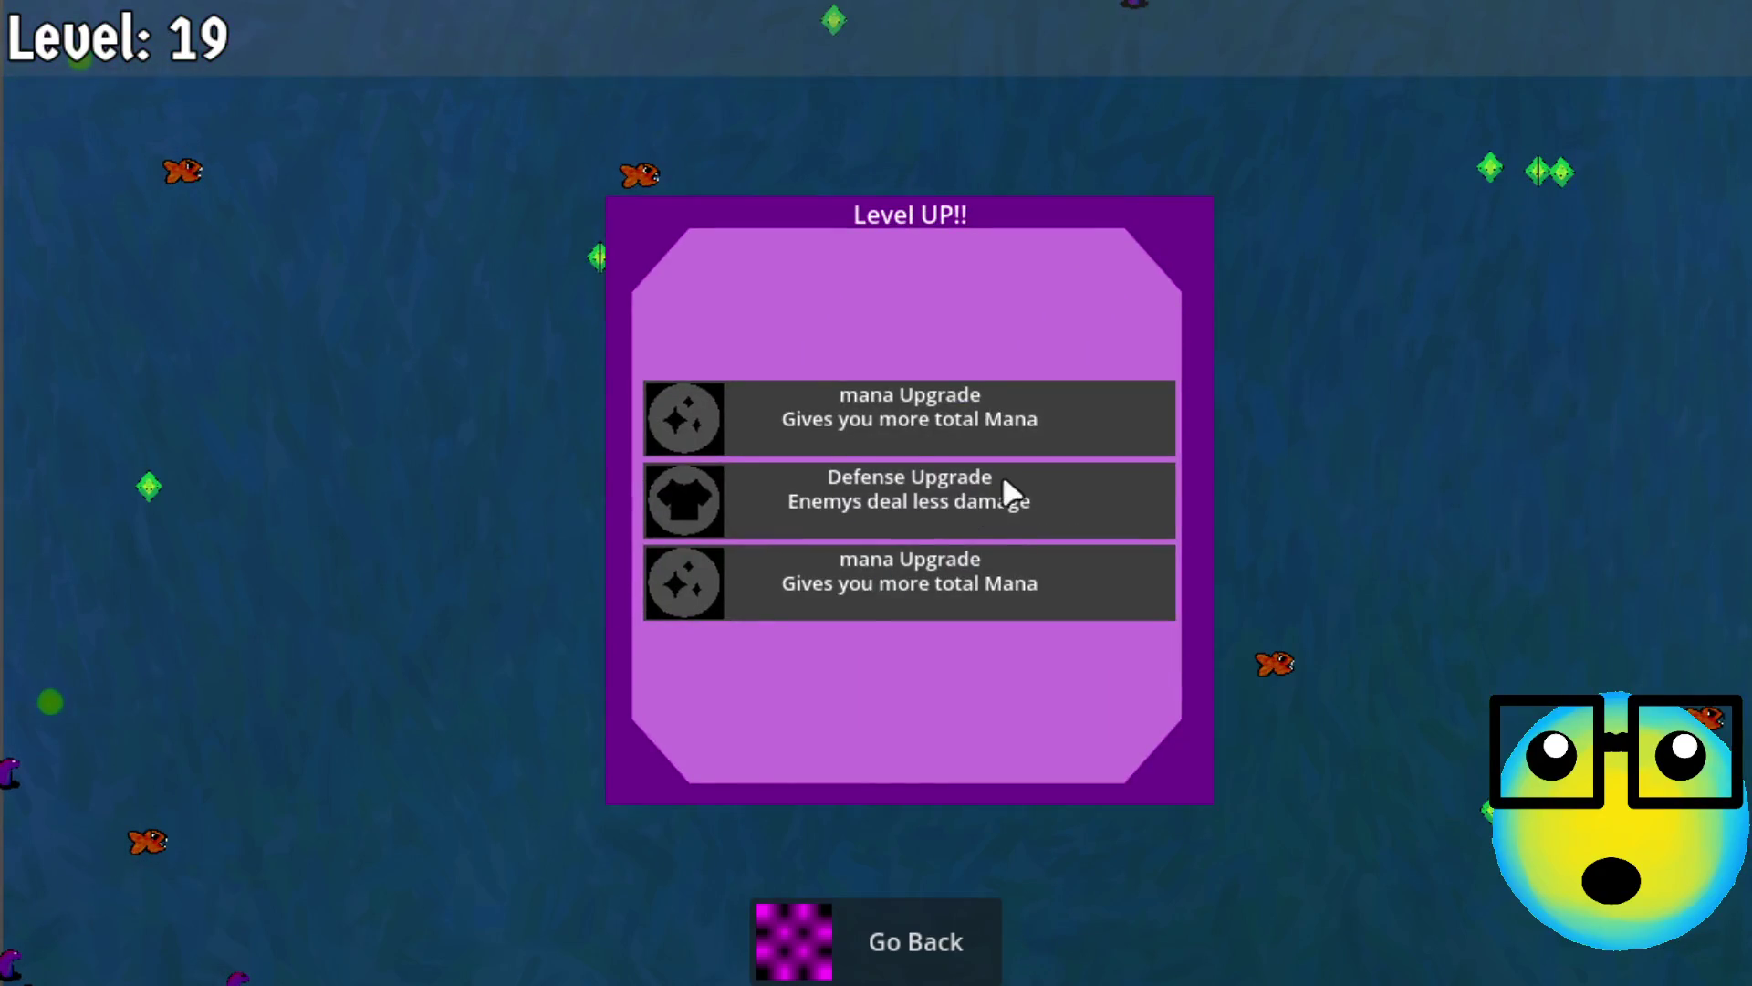
click(969, 518)
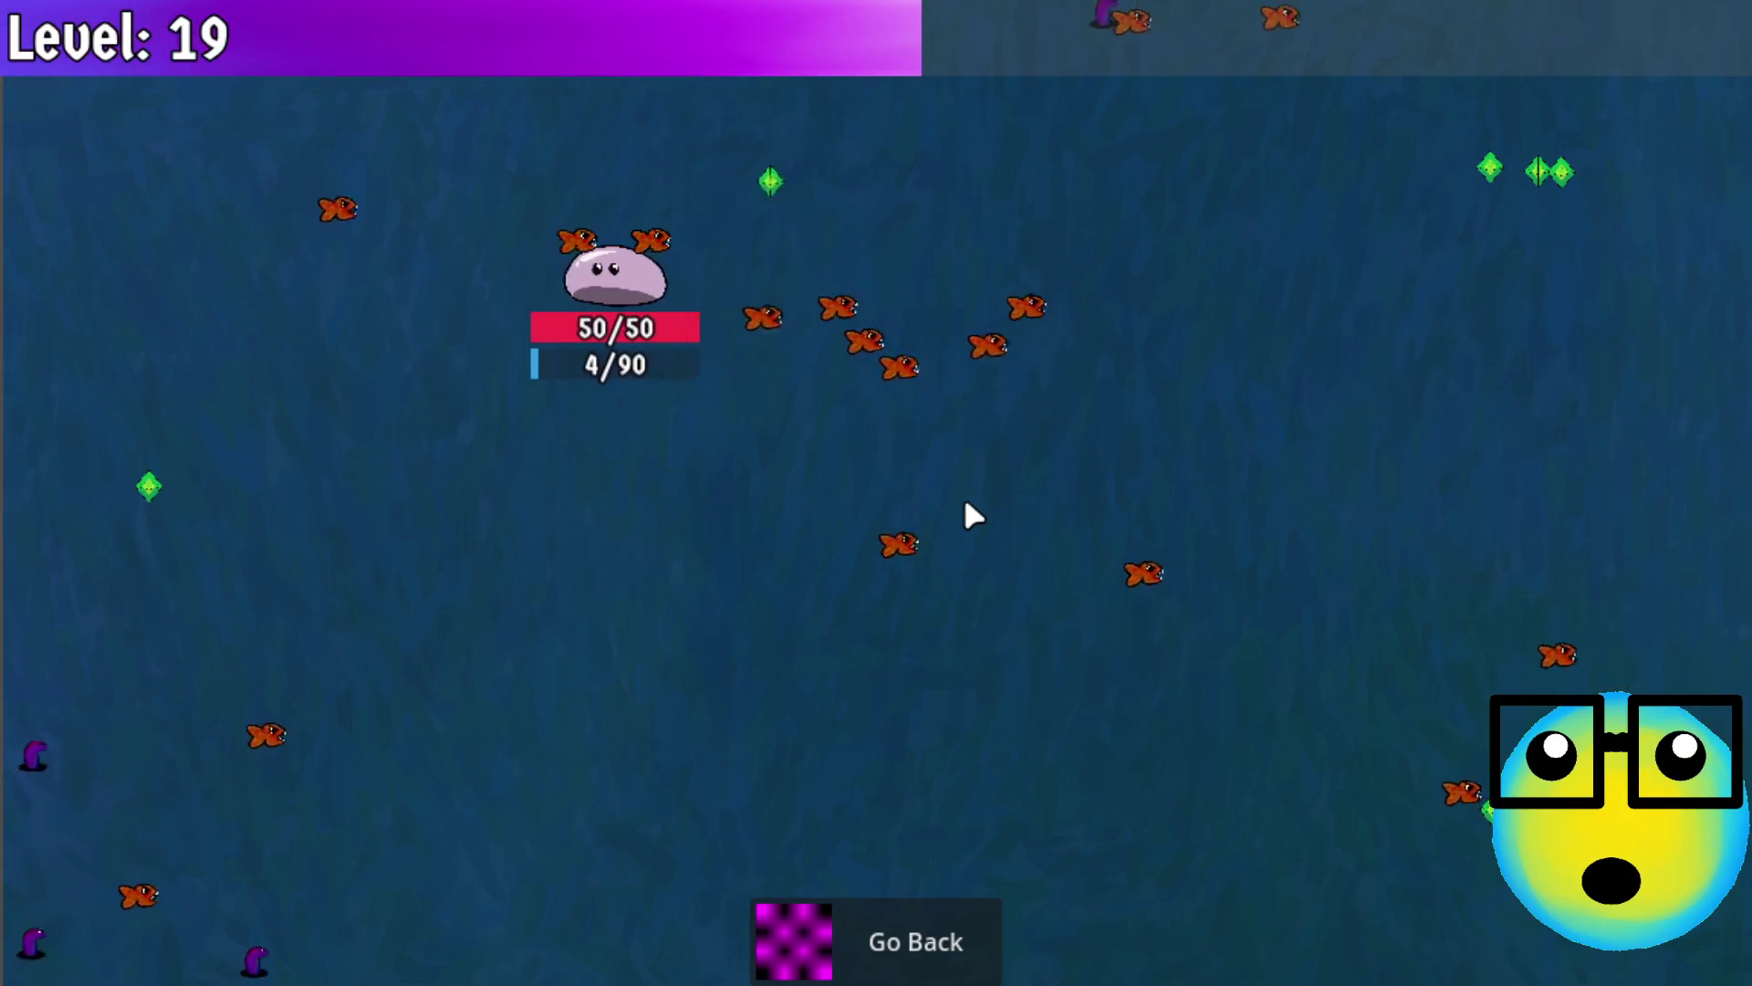
click(918, 929)
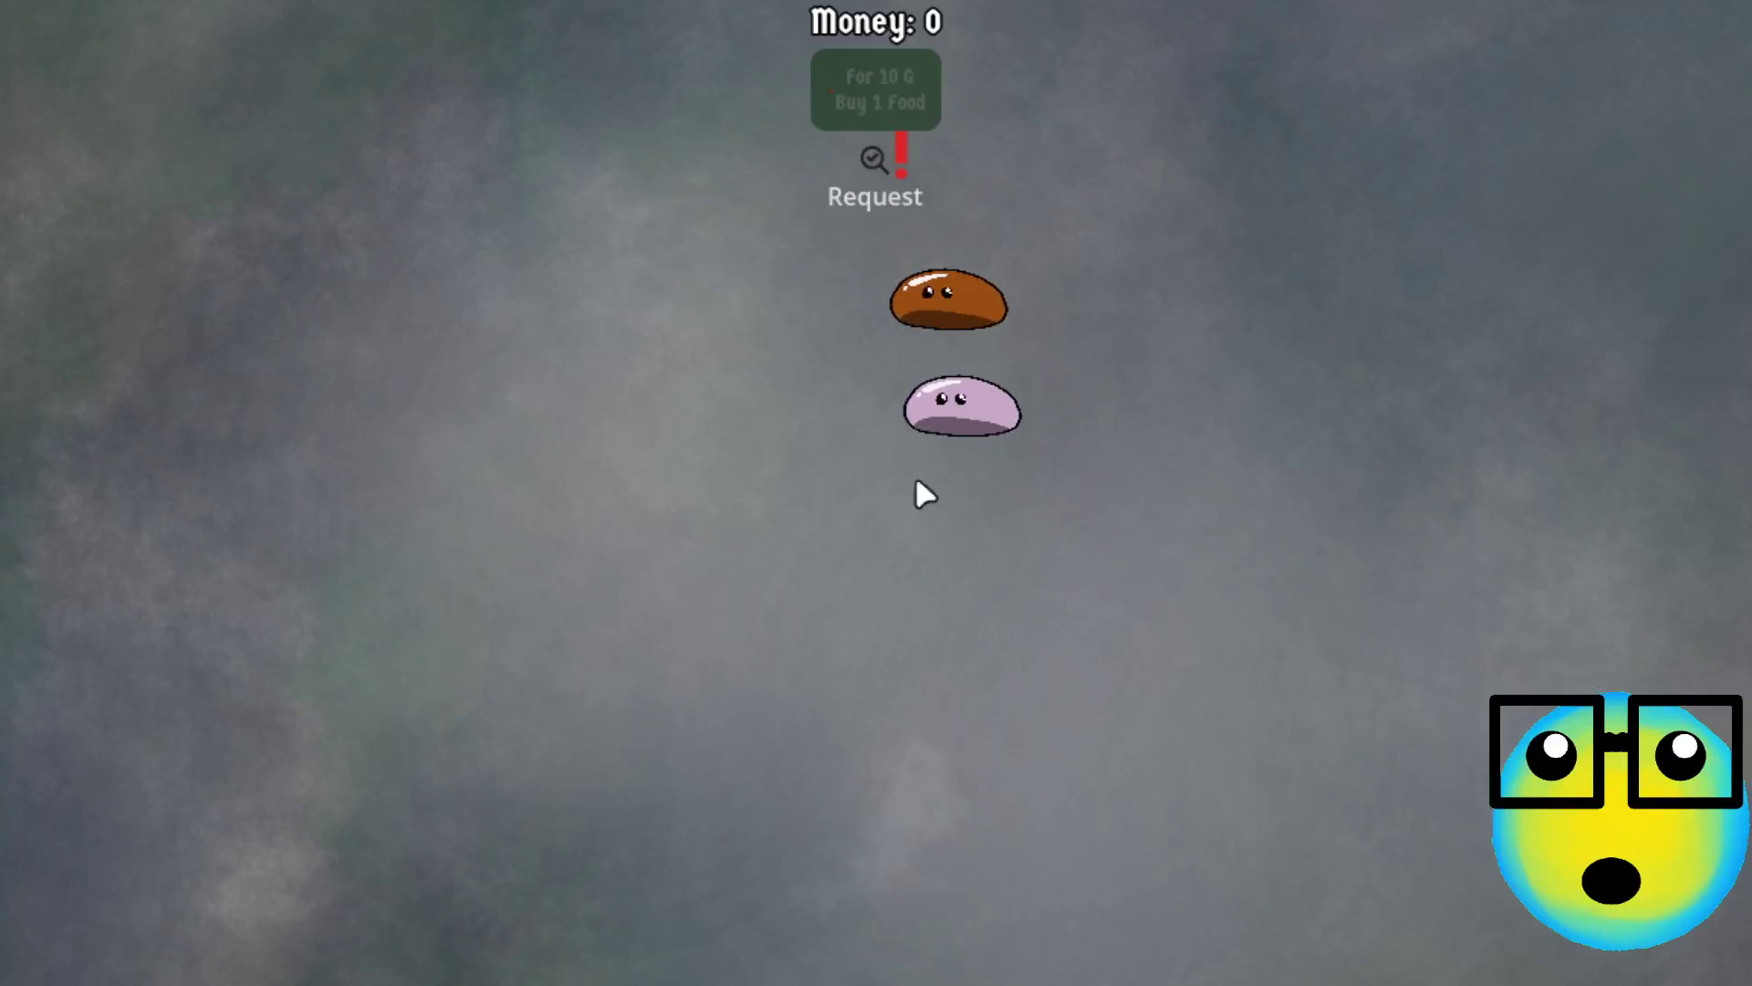
Send the pink slime on a new mission and take More Bullets and Mana Regeneration upgrades
click(945, 411)
click(735, 944)
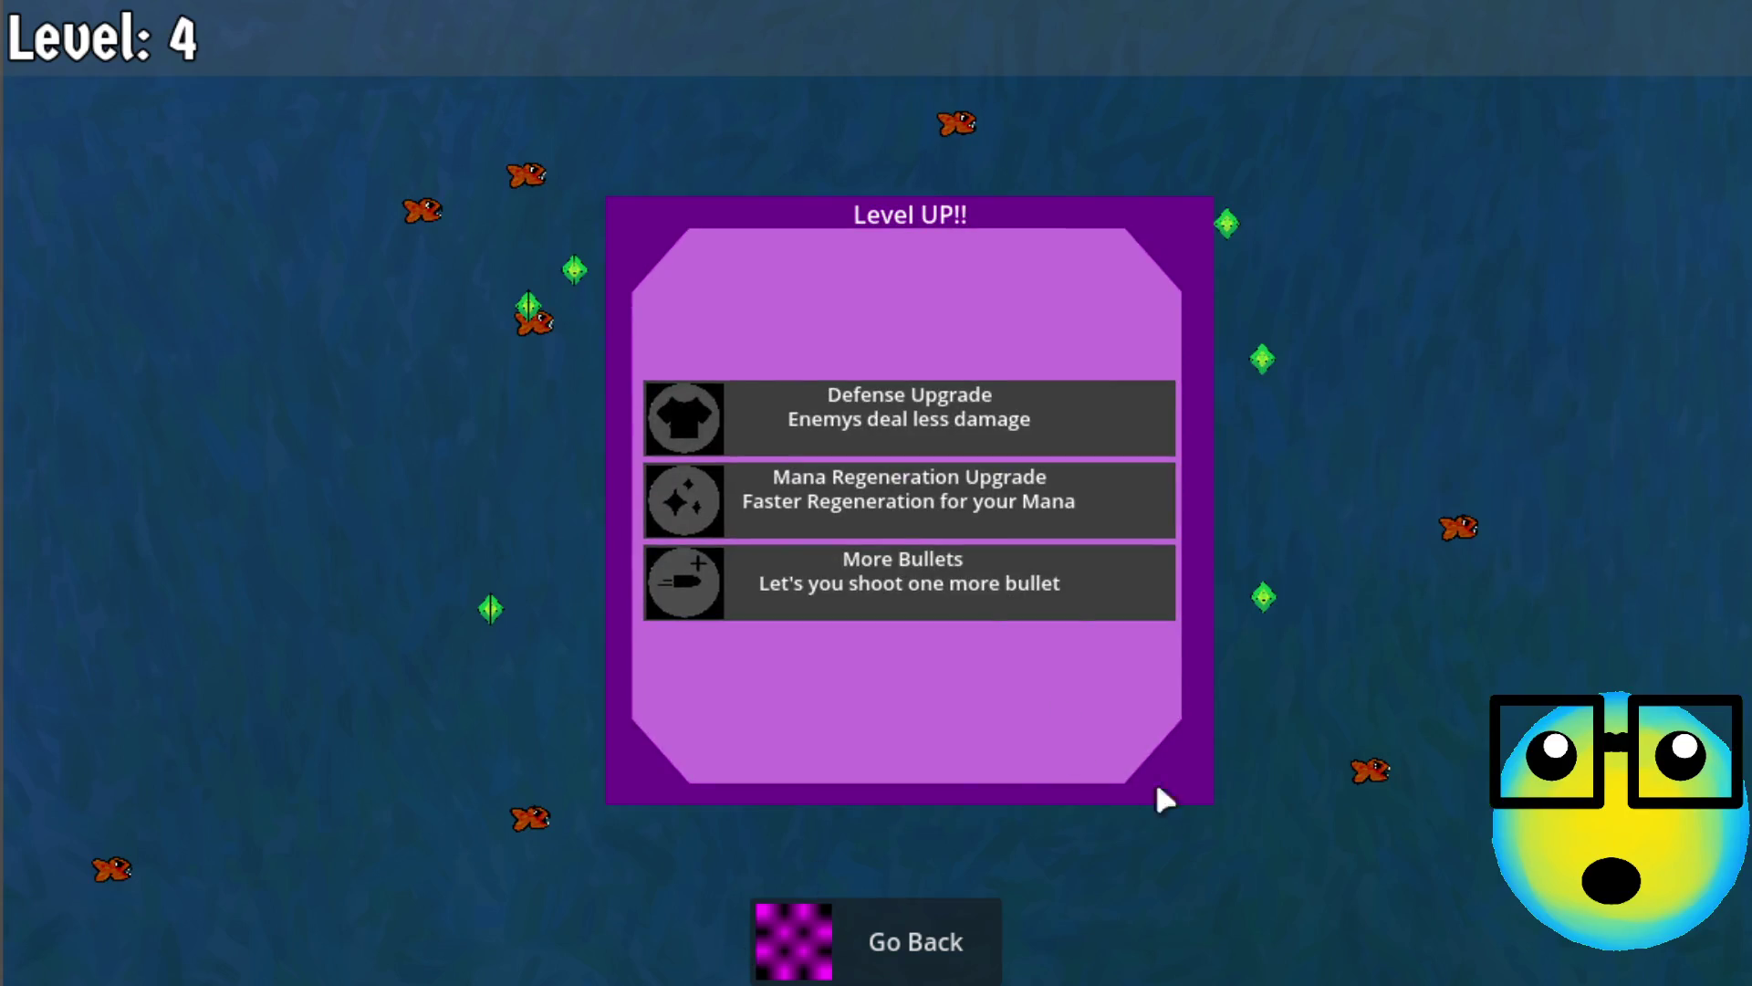
click(967, 571)
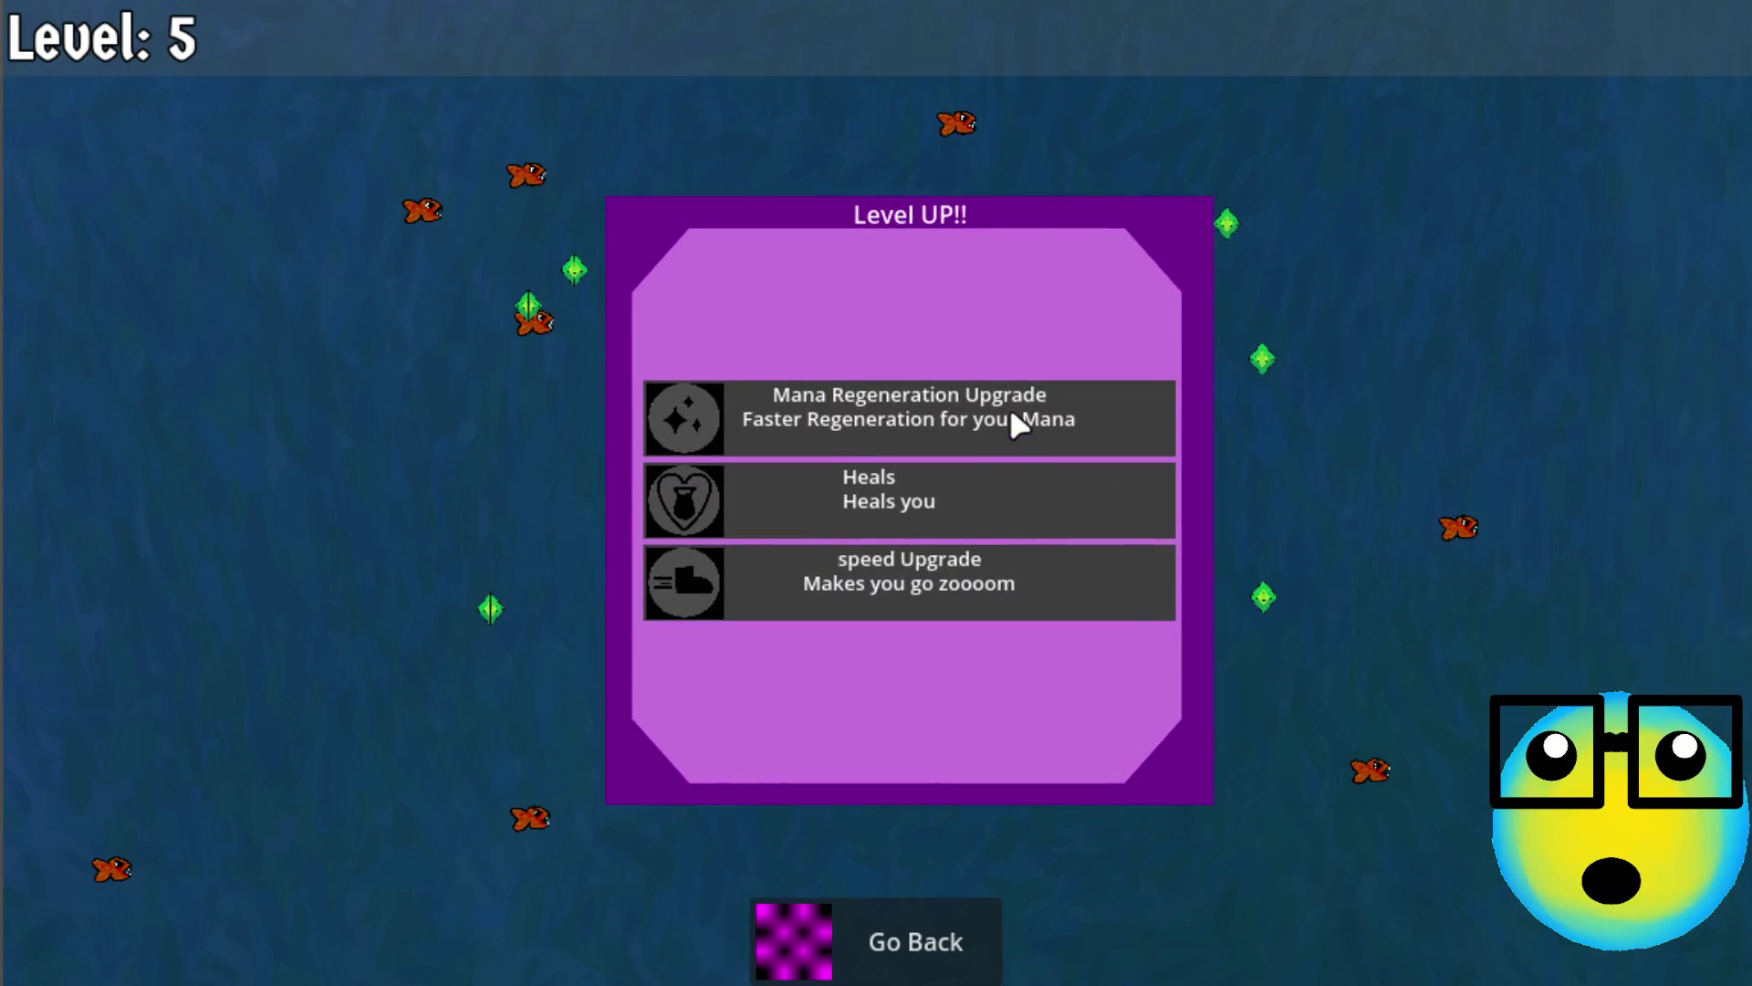
click(1009, 409)
click(912, 493)
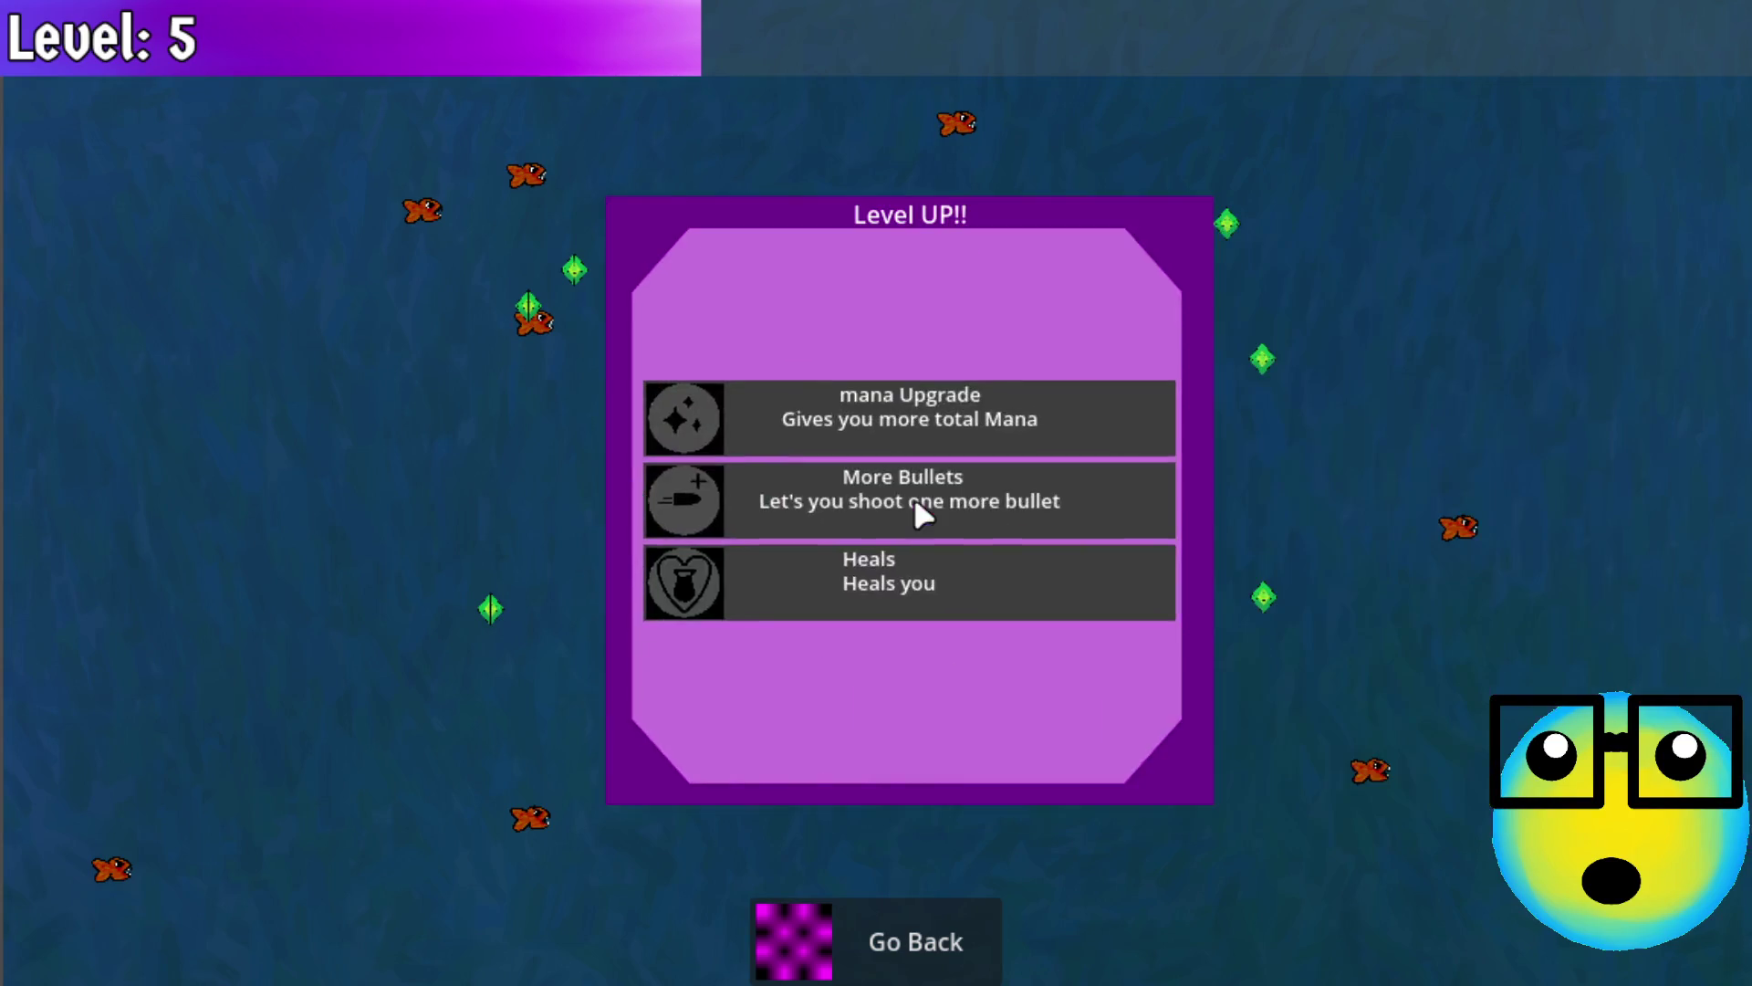
click(931, 479)
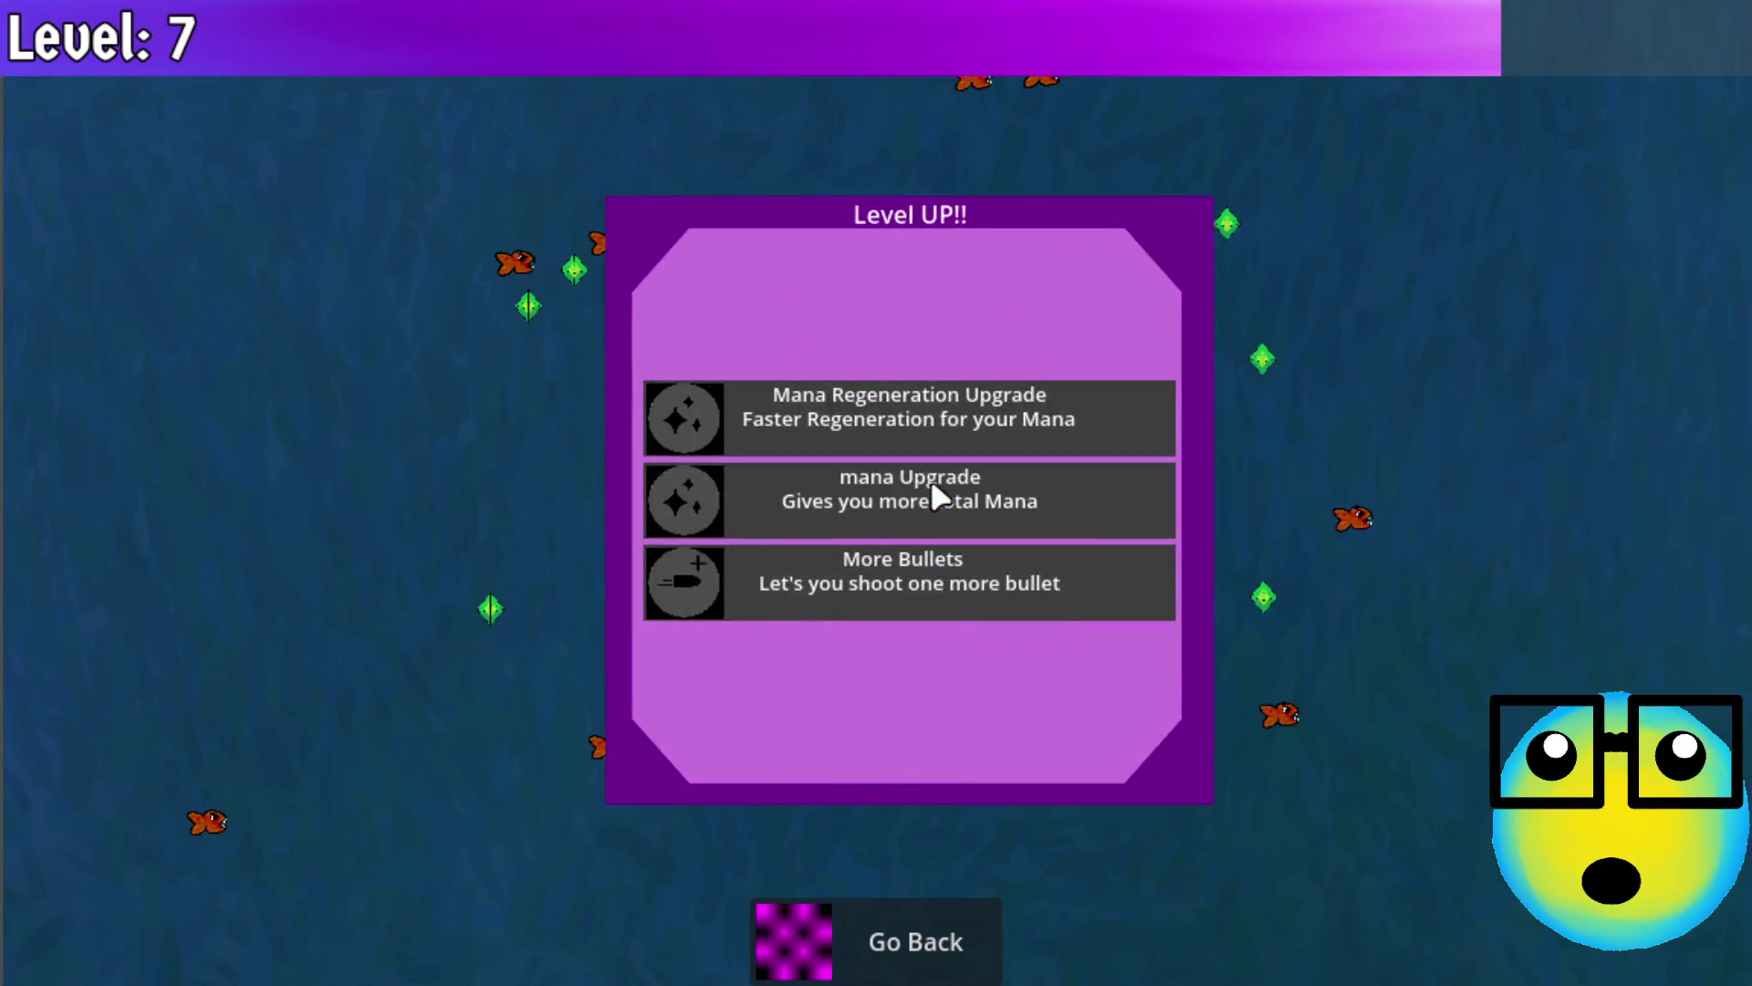
Keep alternating Mana Regeneration and More Bullets upgrades while steering the slime to collect gems
click(1001, 413)
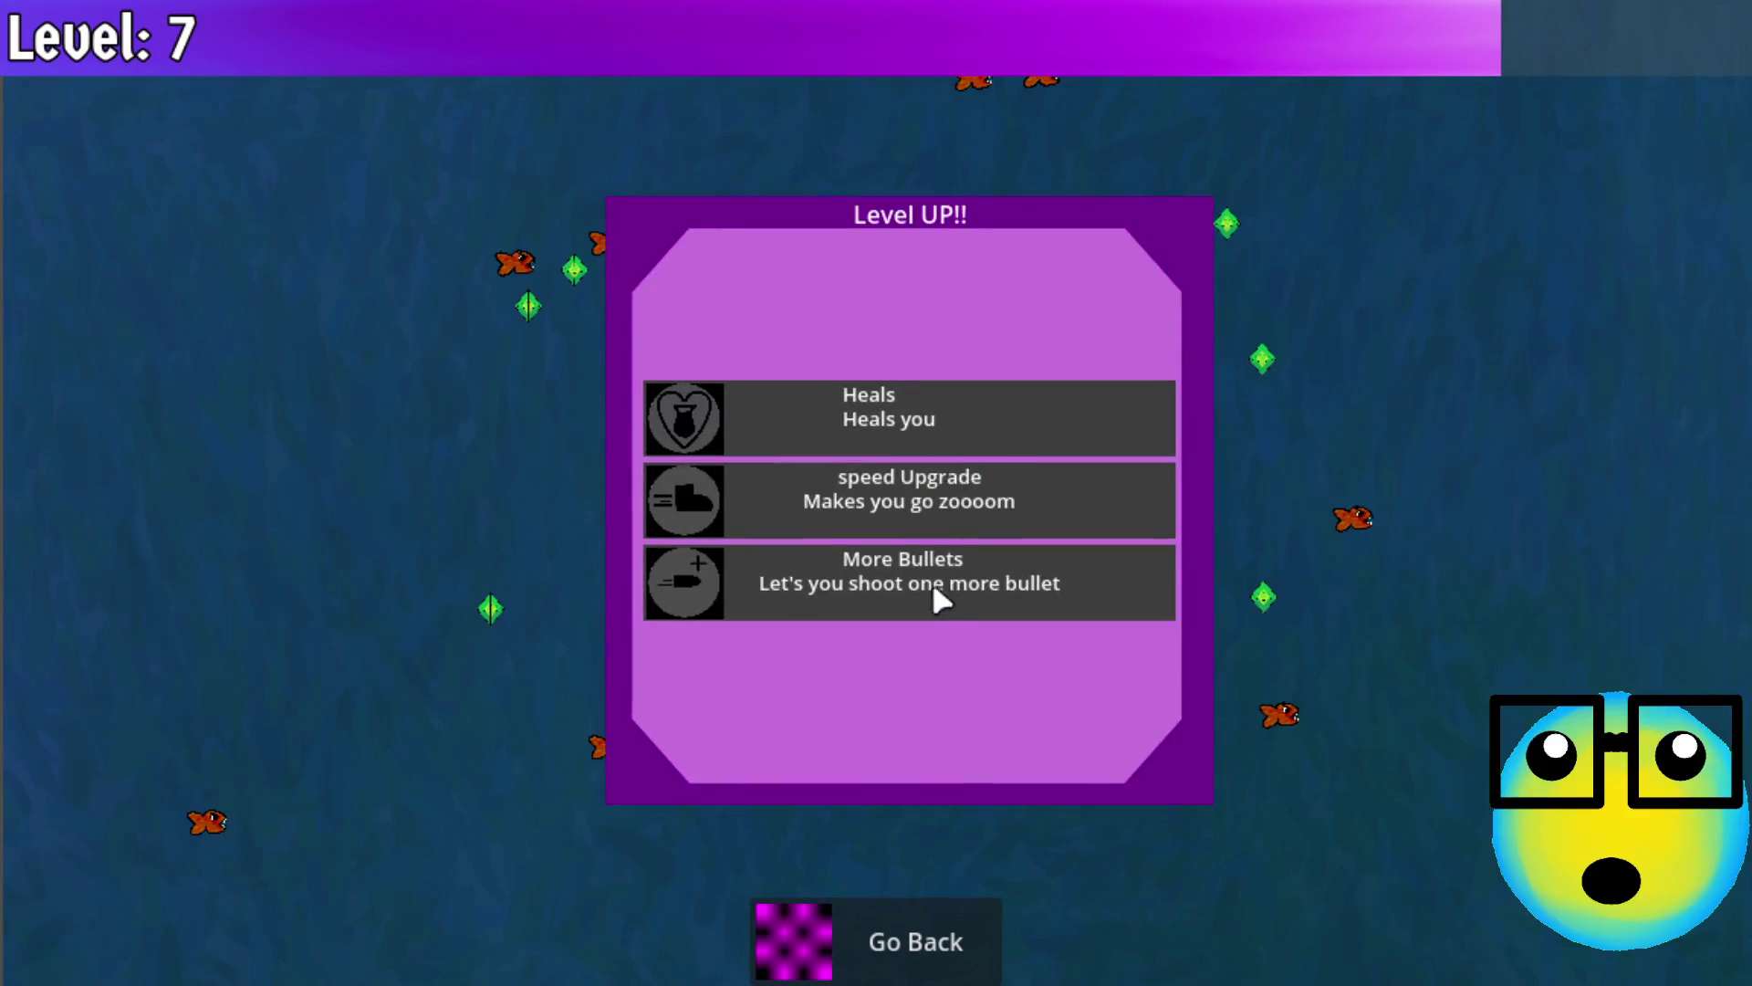
click(943, 575)
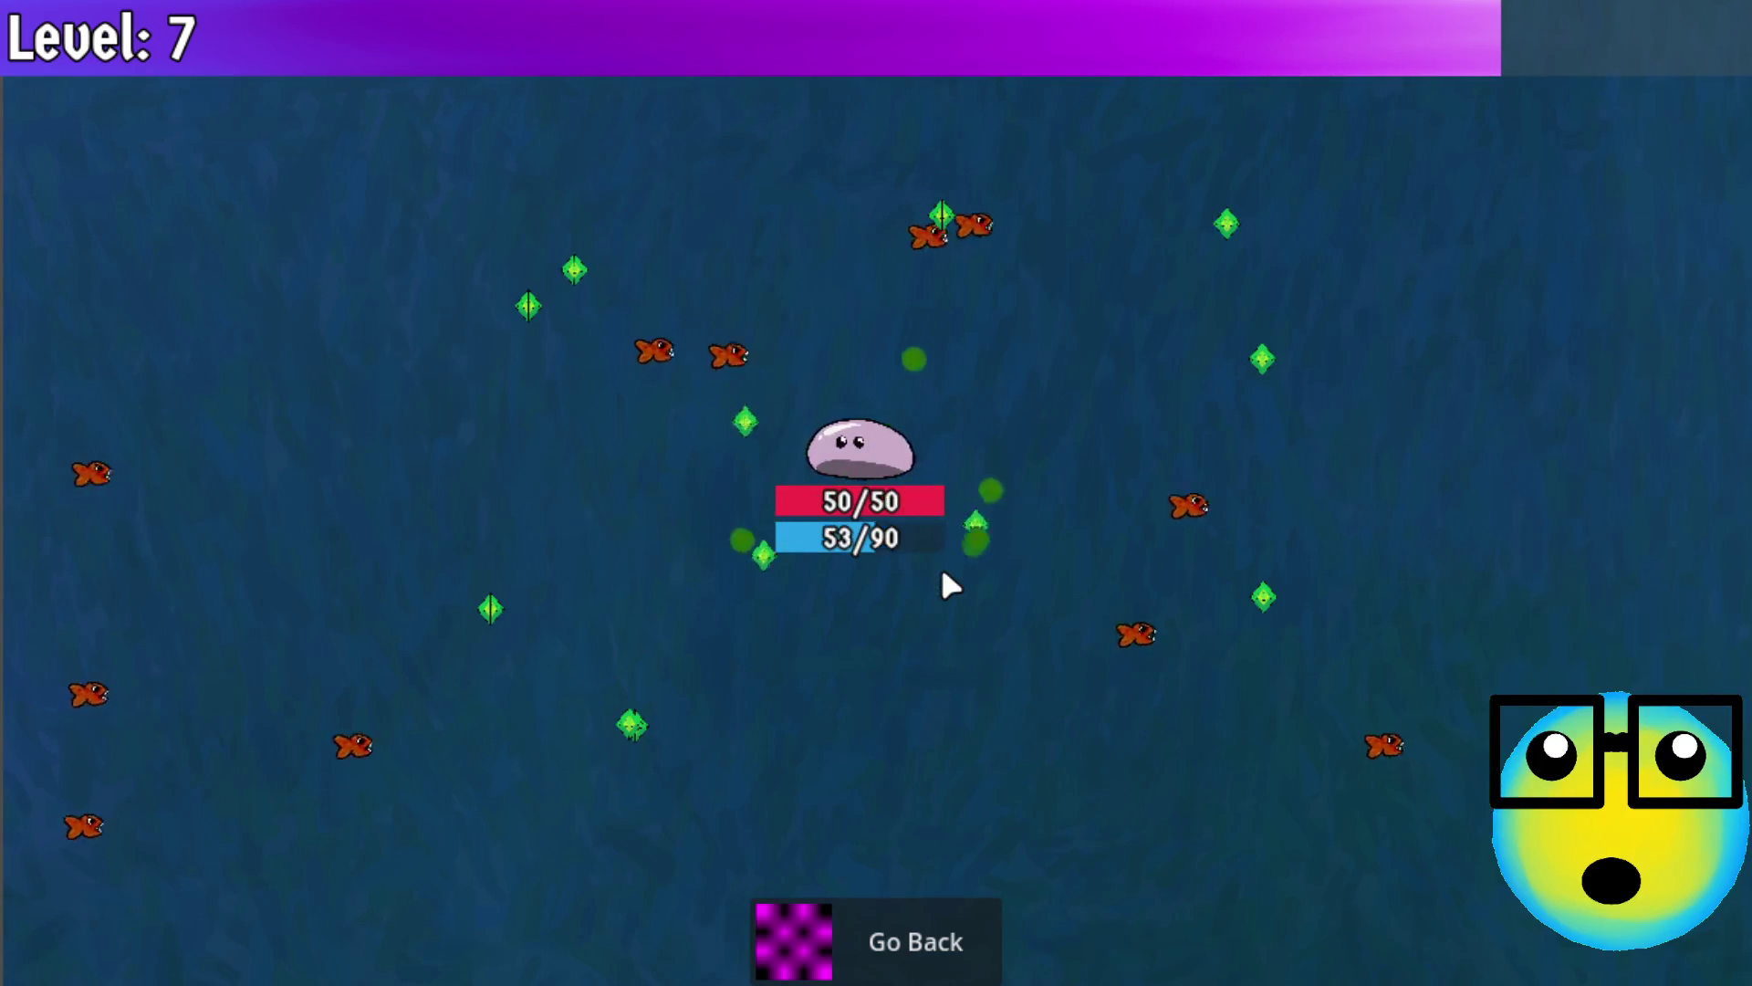
click(975, 493)
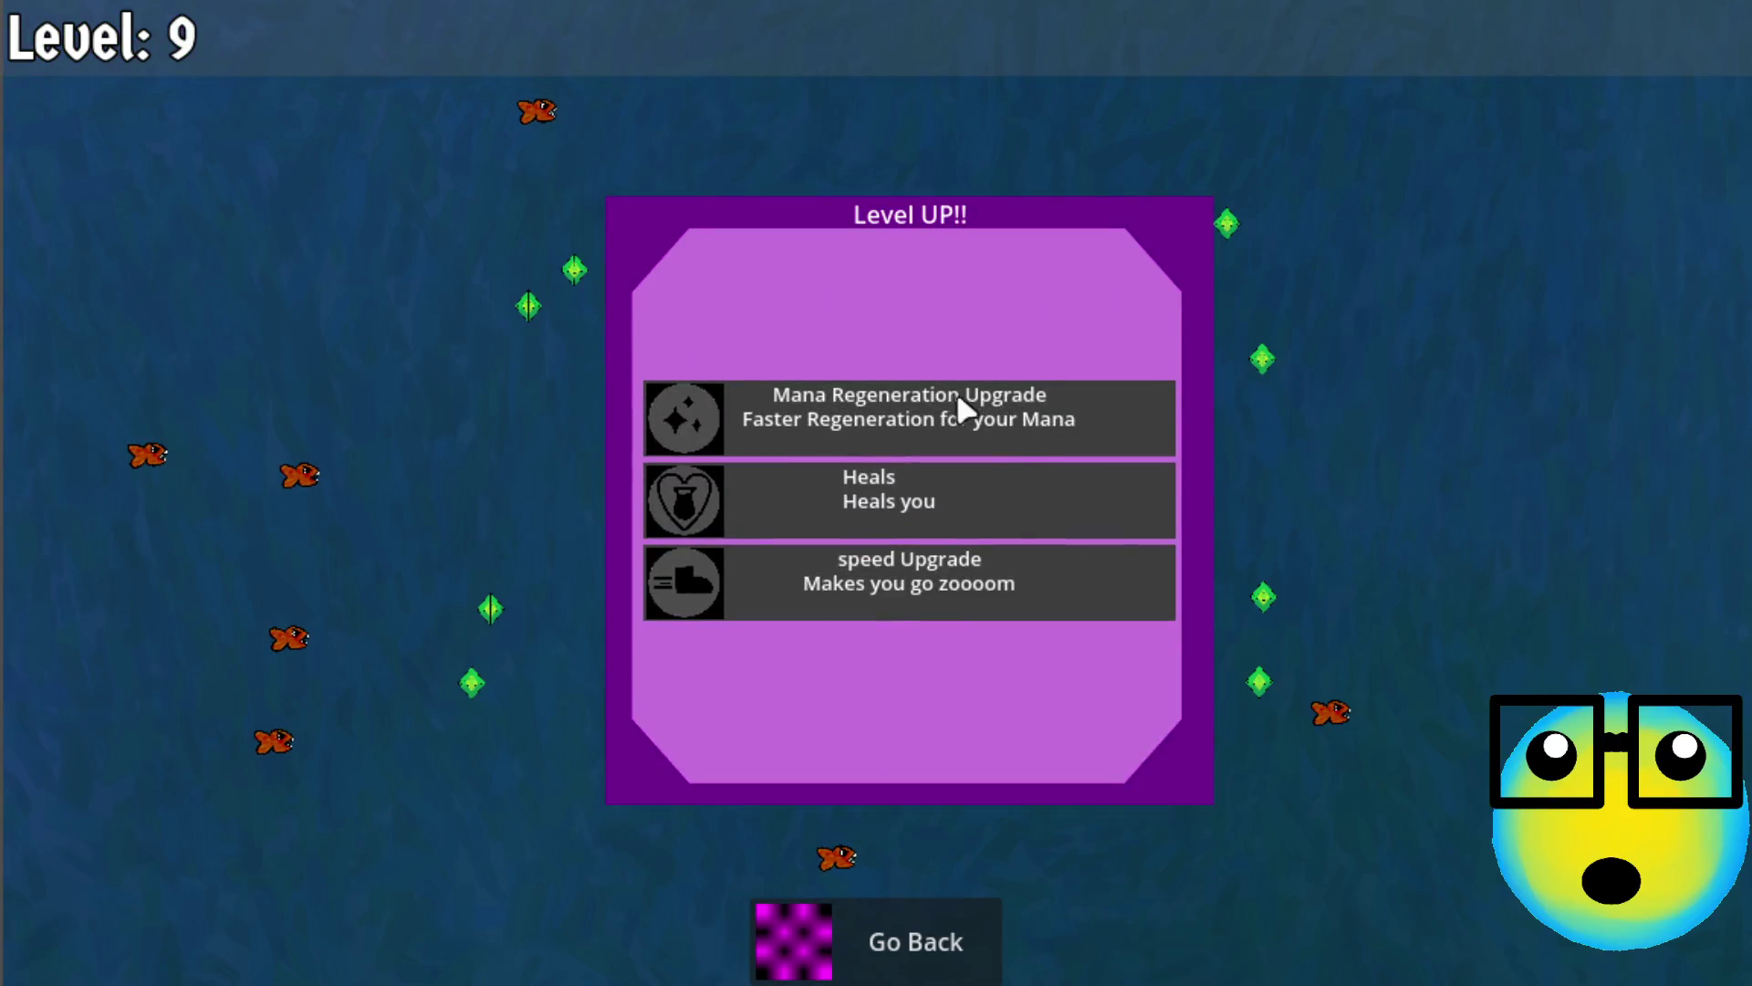
click(959, 397)
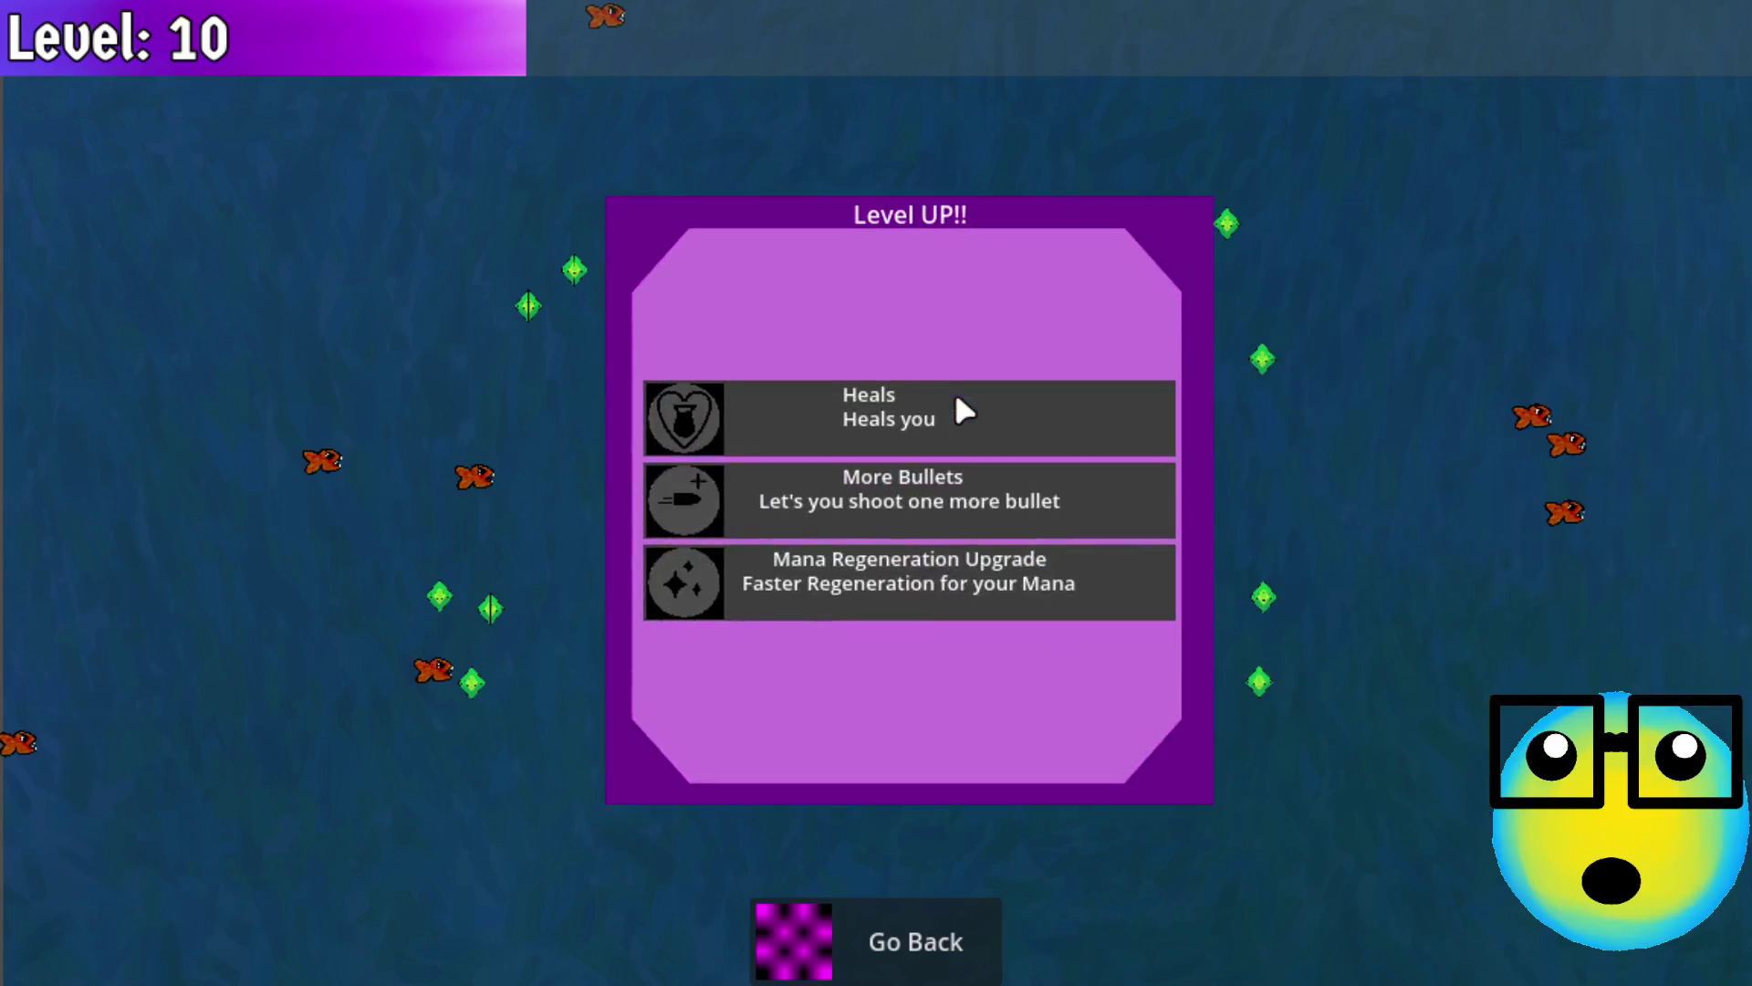
click(978, 522)
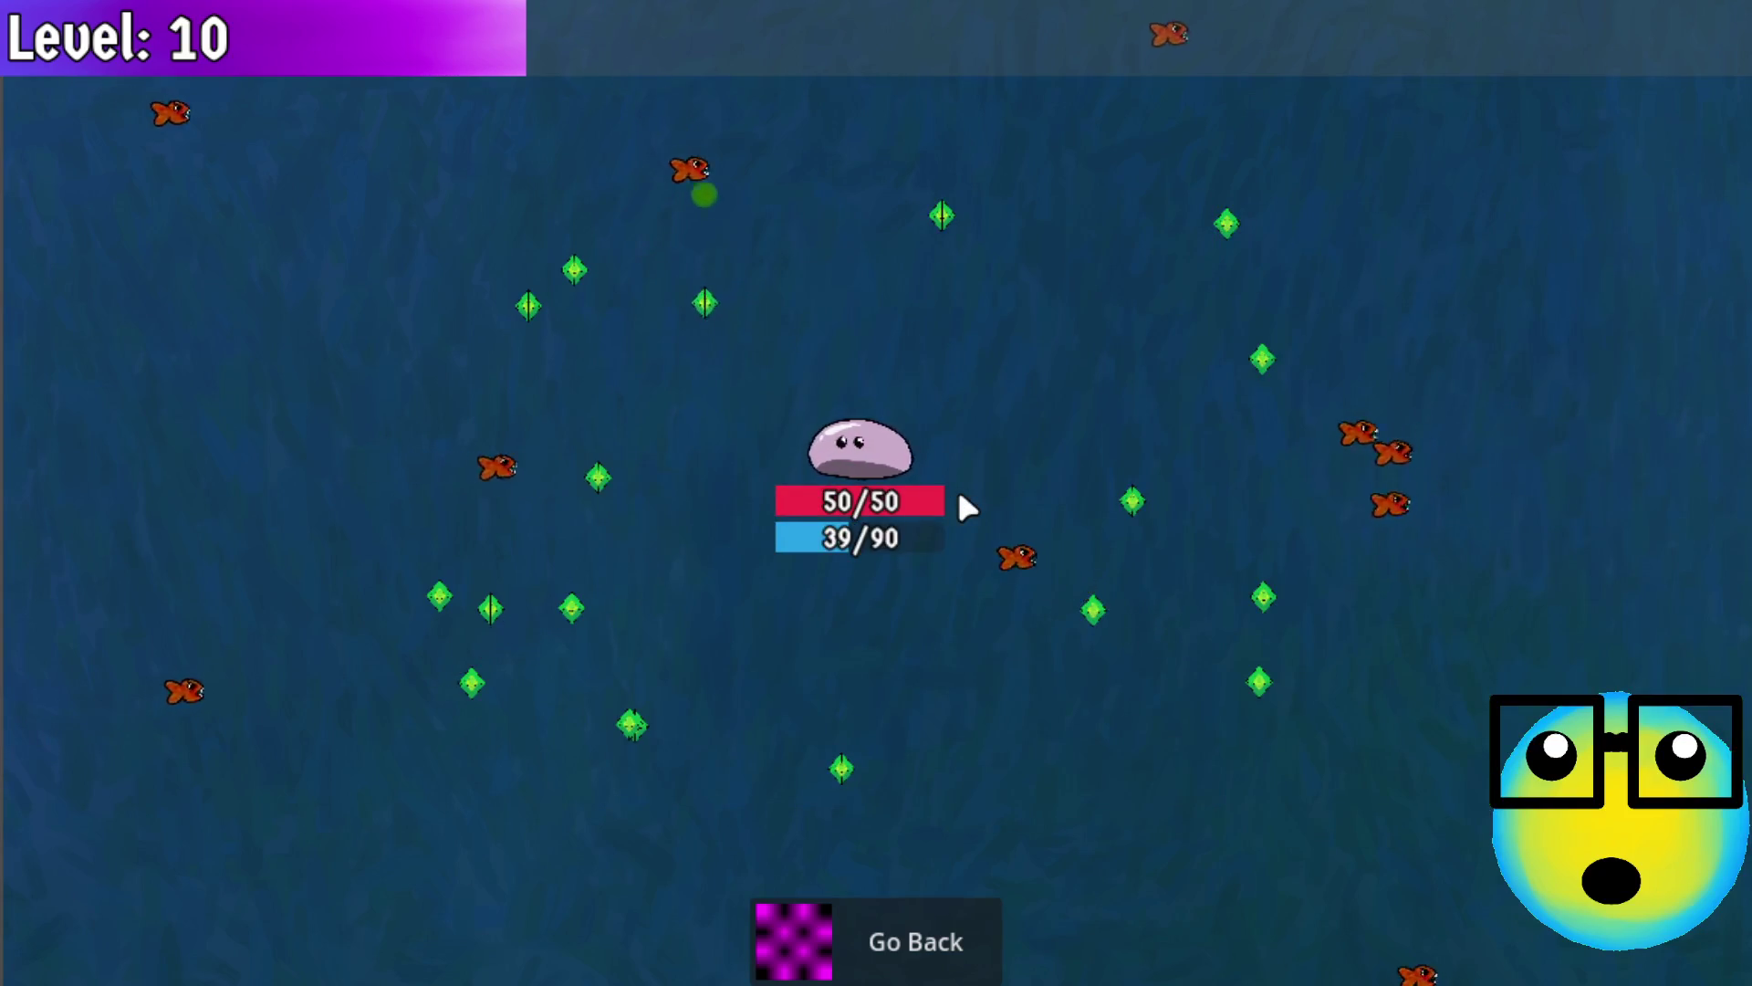
key(a)
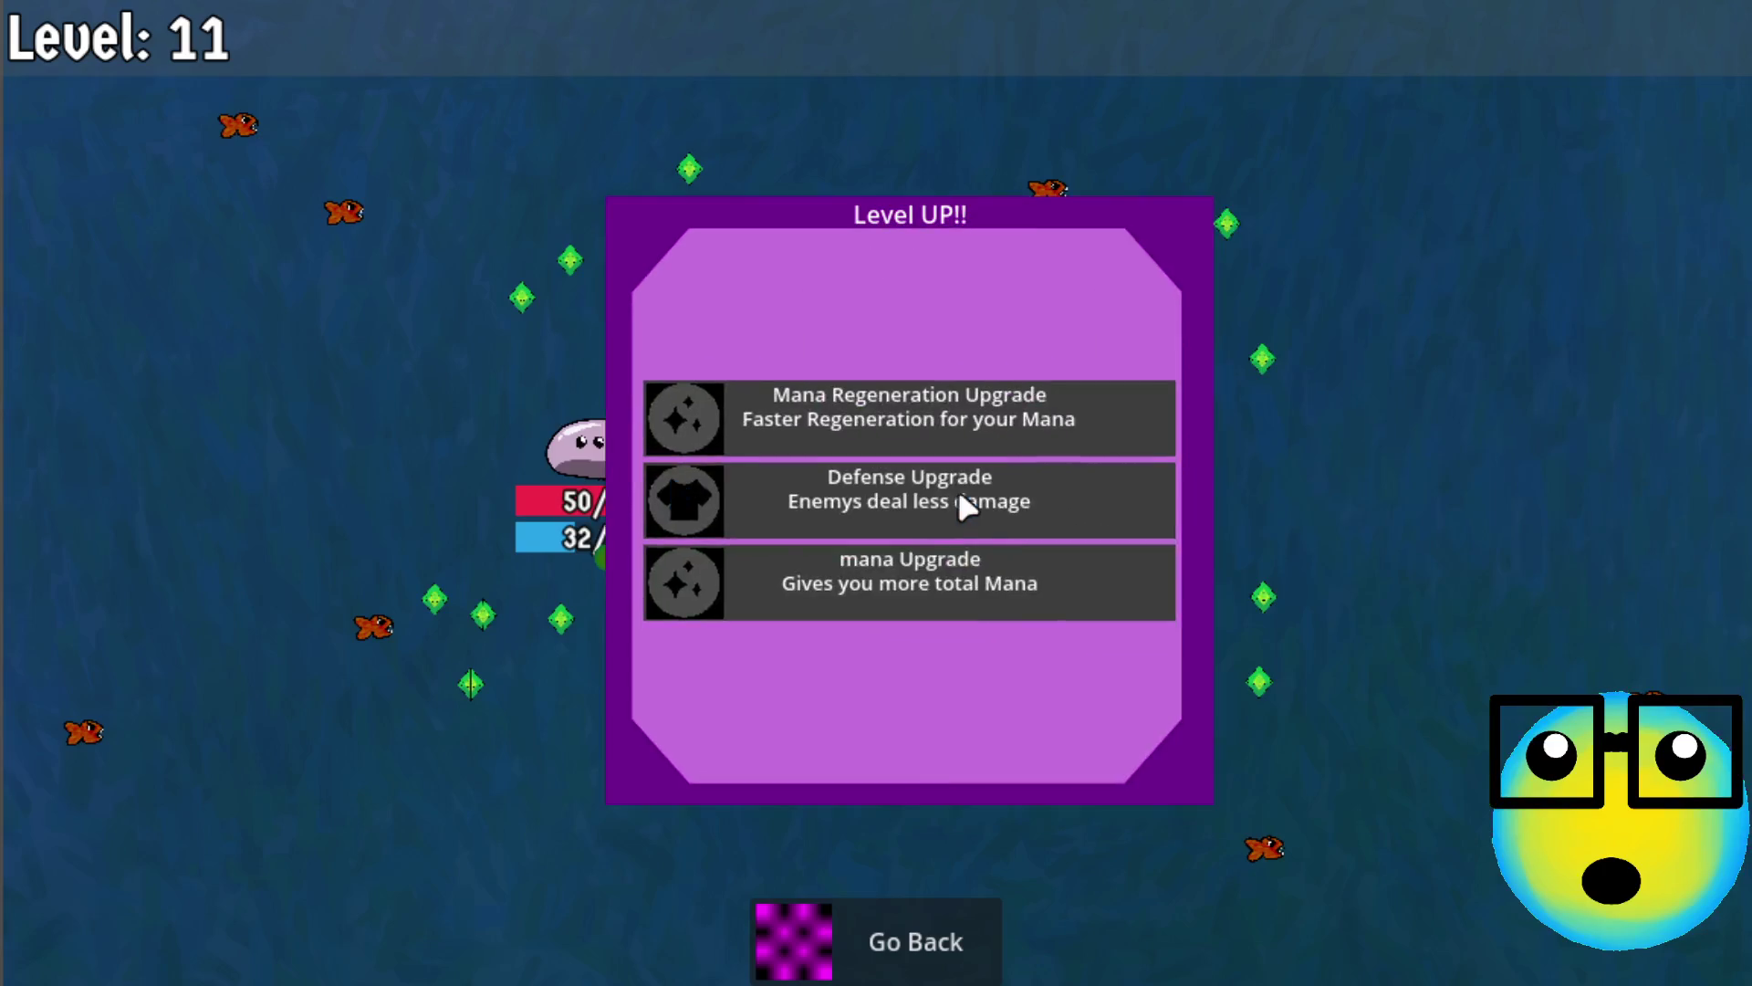
click(922, 436)
key(w)
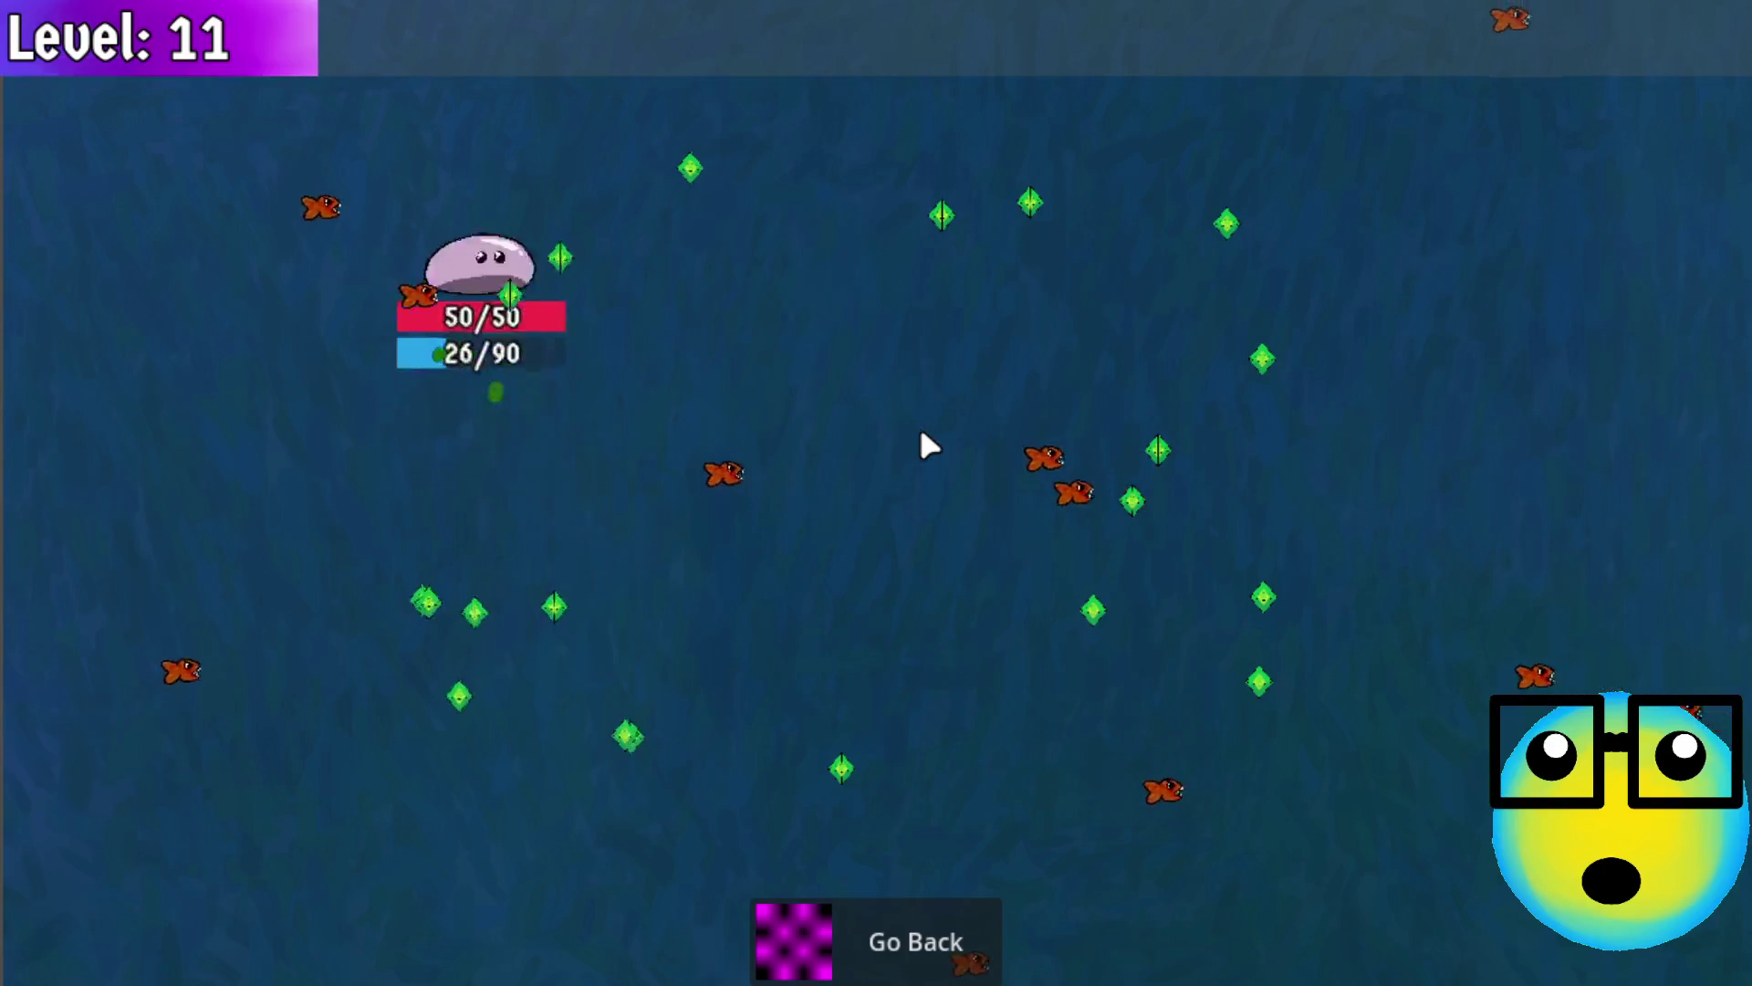
key(d)
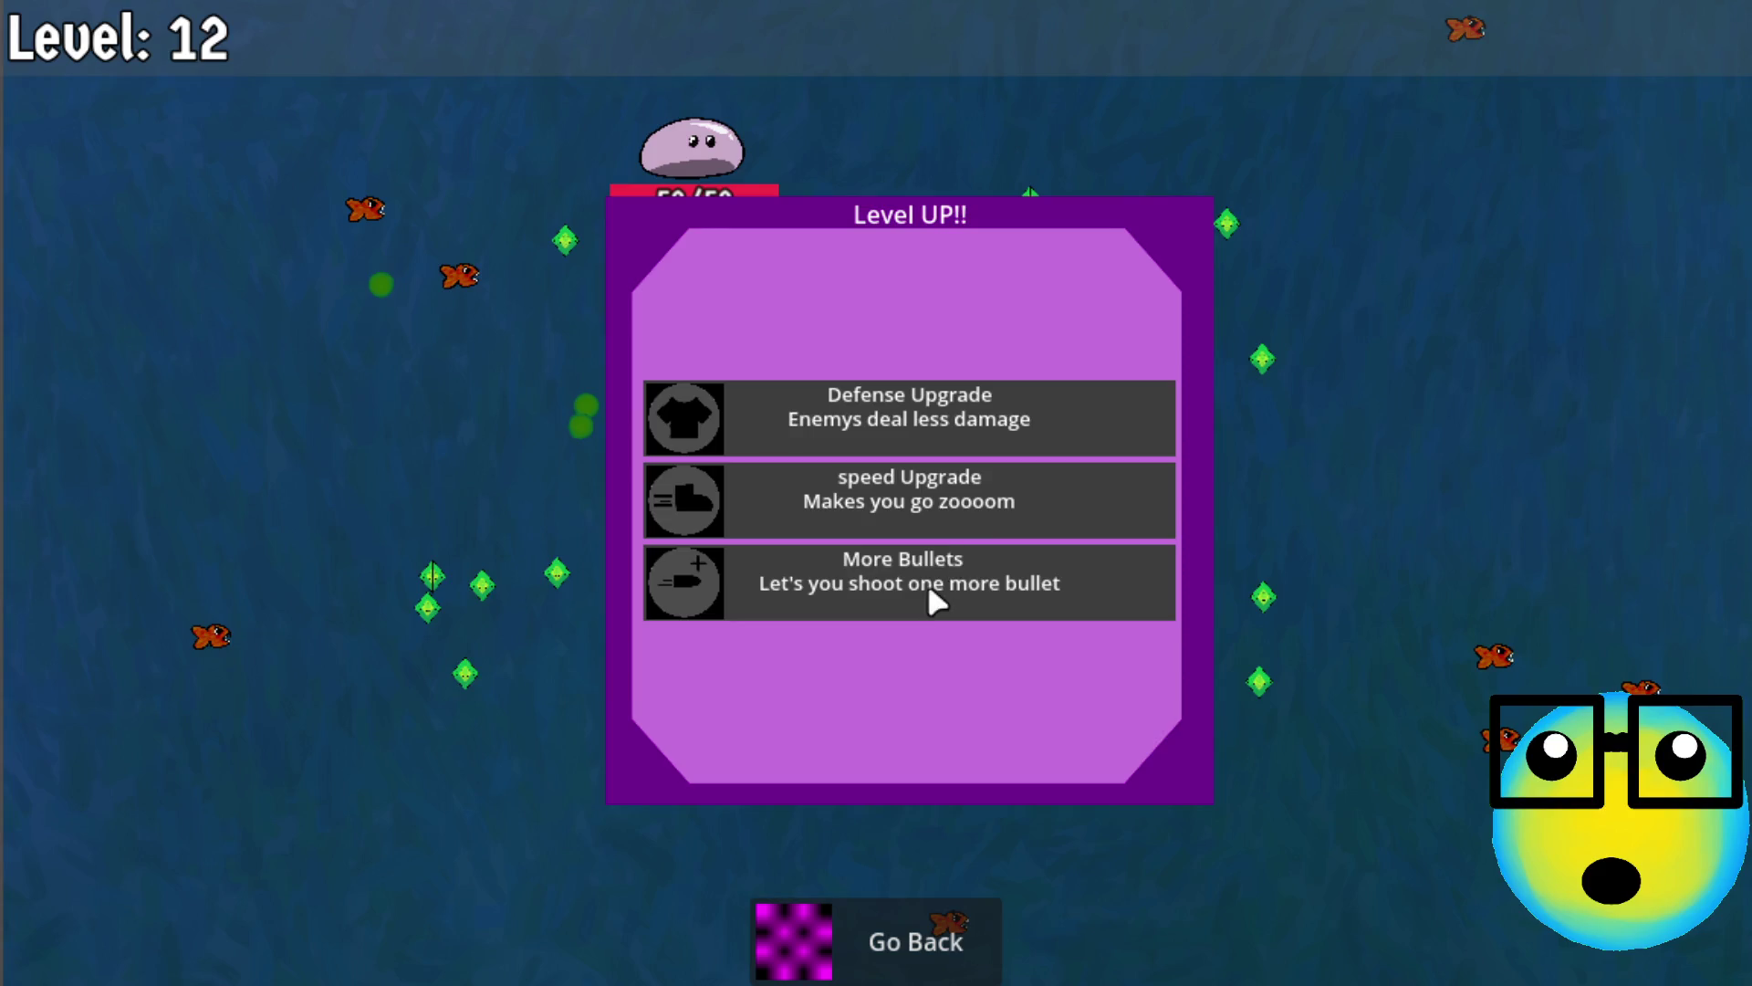
Take More Bullets, Mana Regeneration, Defense and mana upgrades through level 18, then return to the hub
click(927, 583)
key(s)
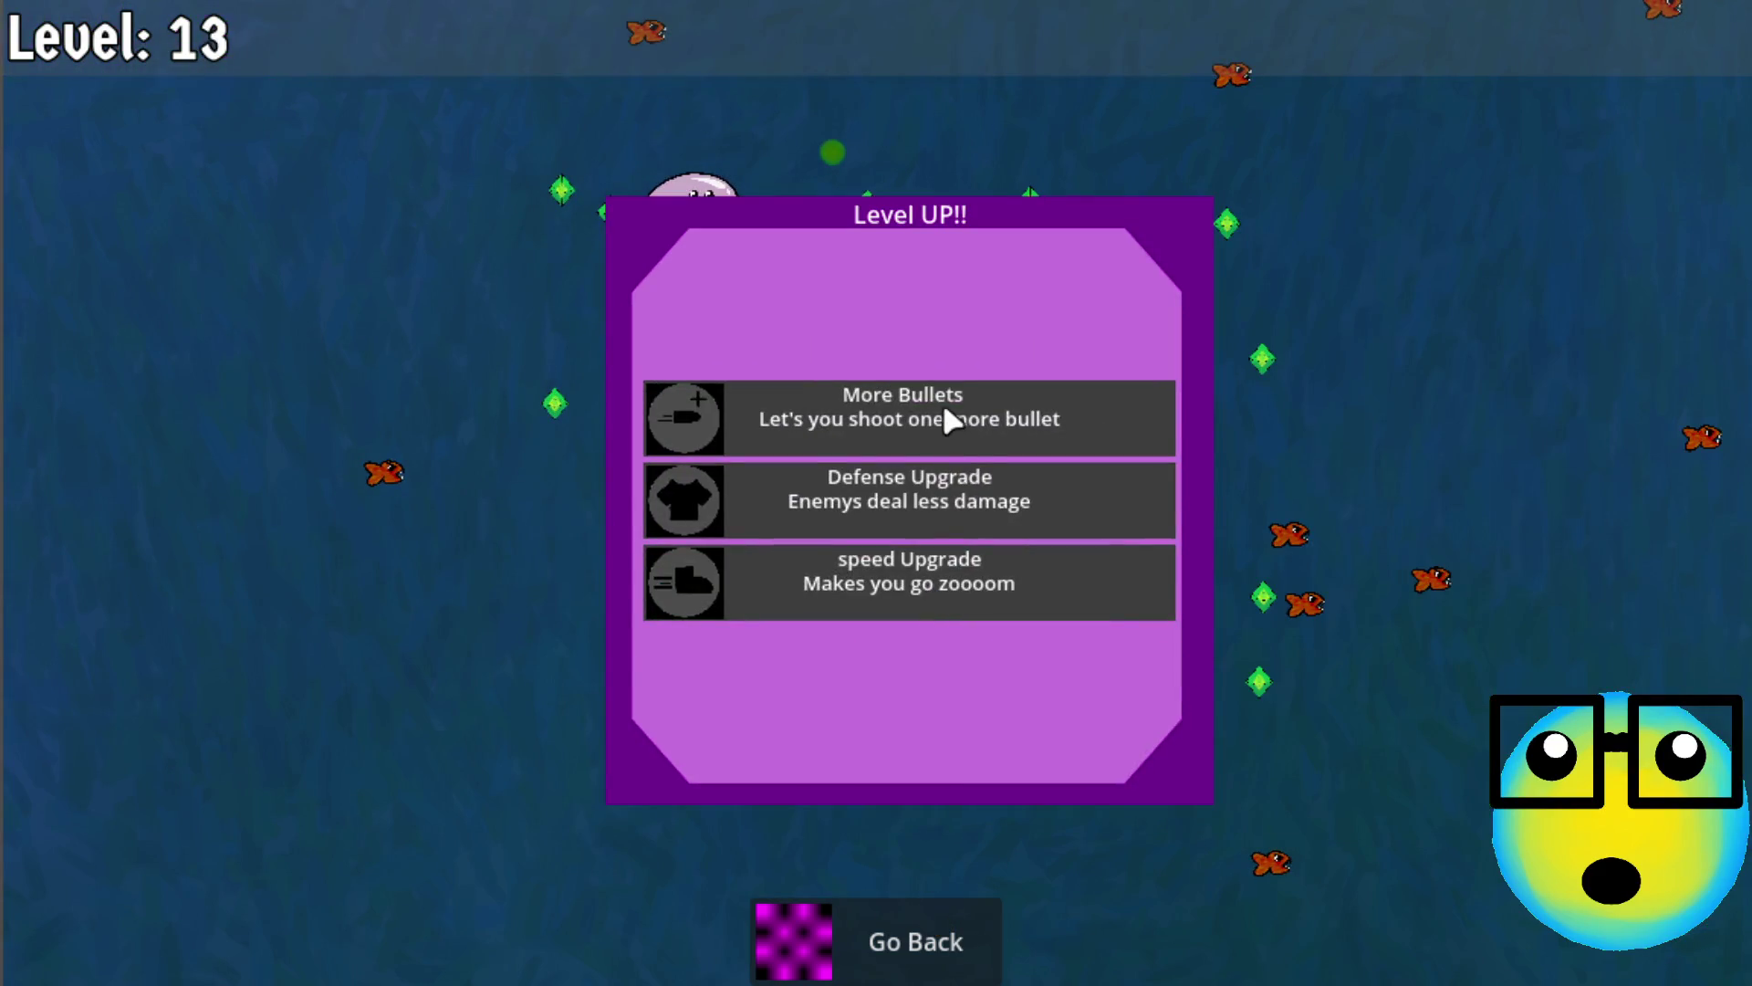
click(944, 406)
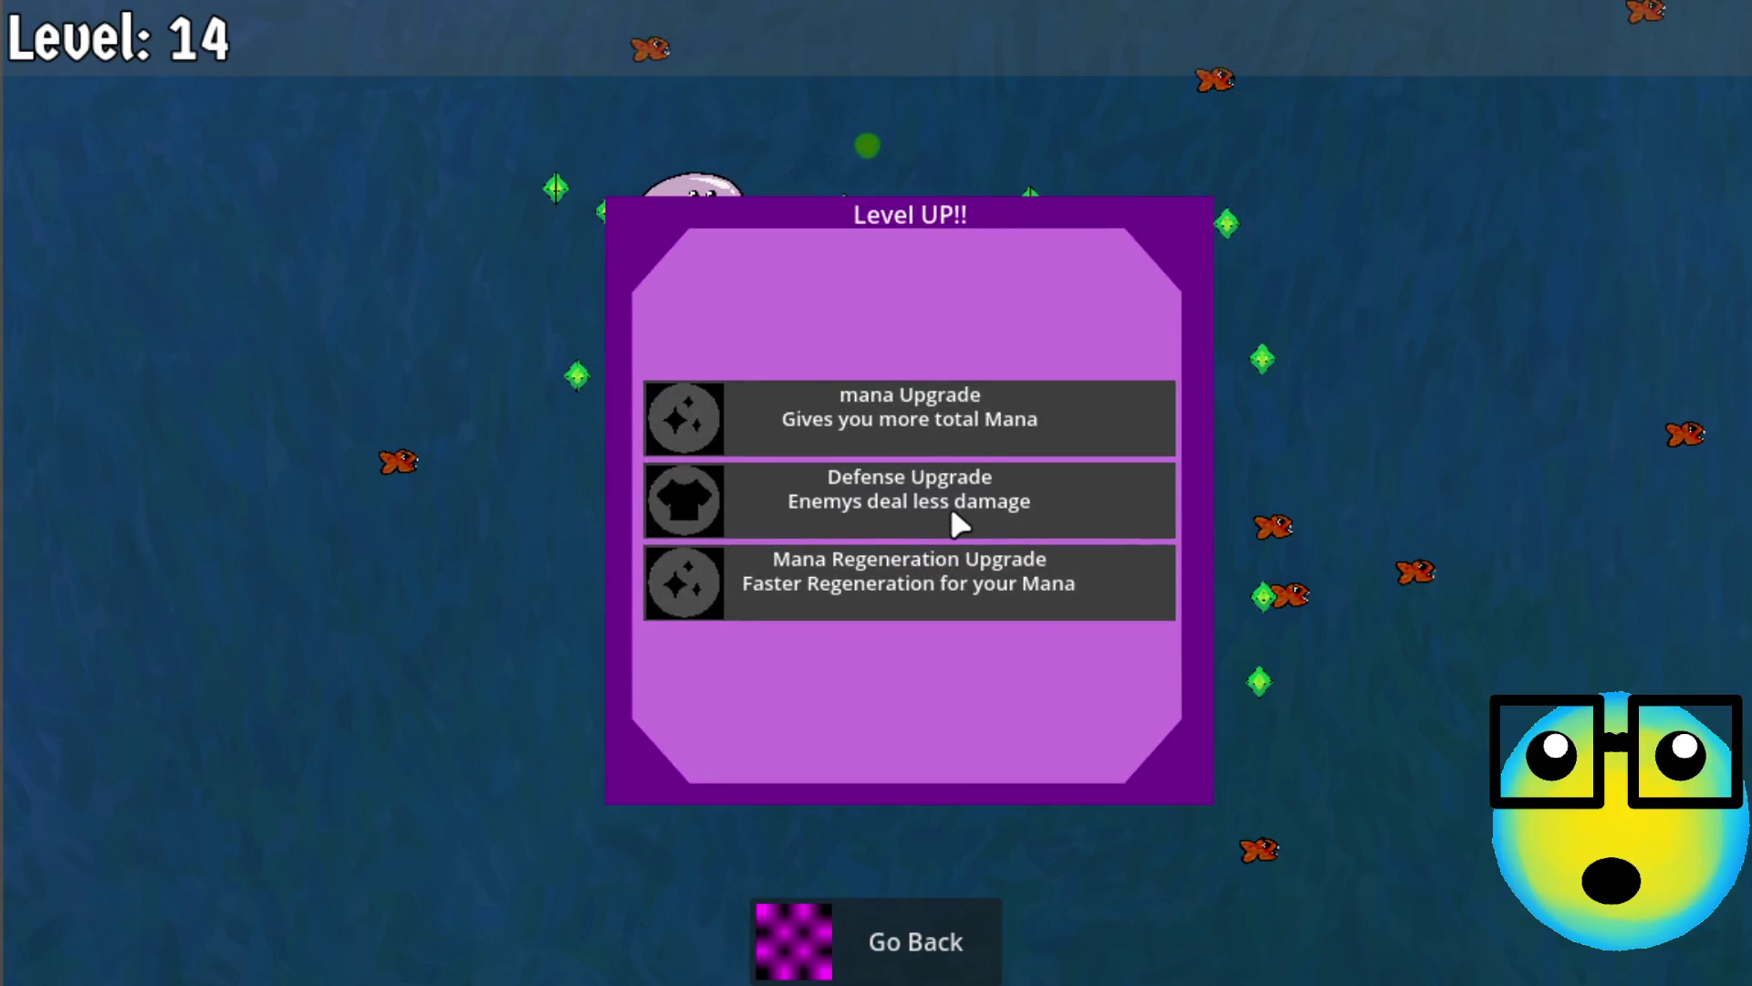
click(859, 581)
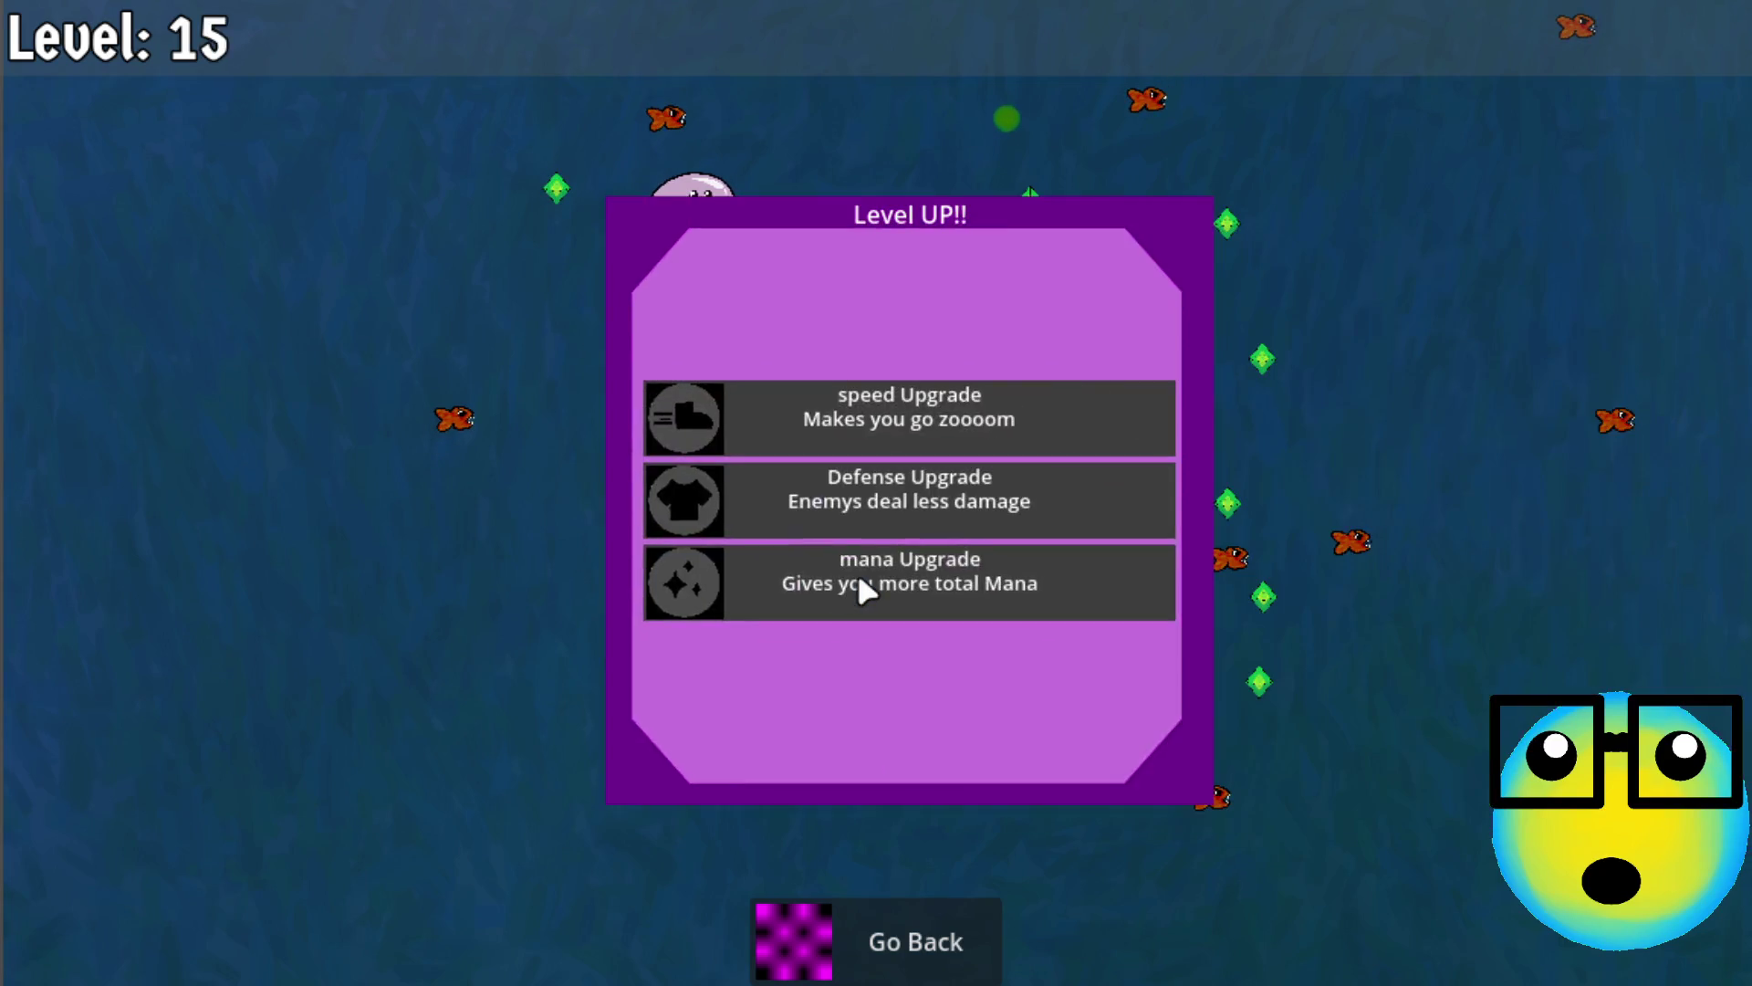
click(924, 602)
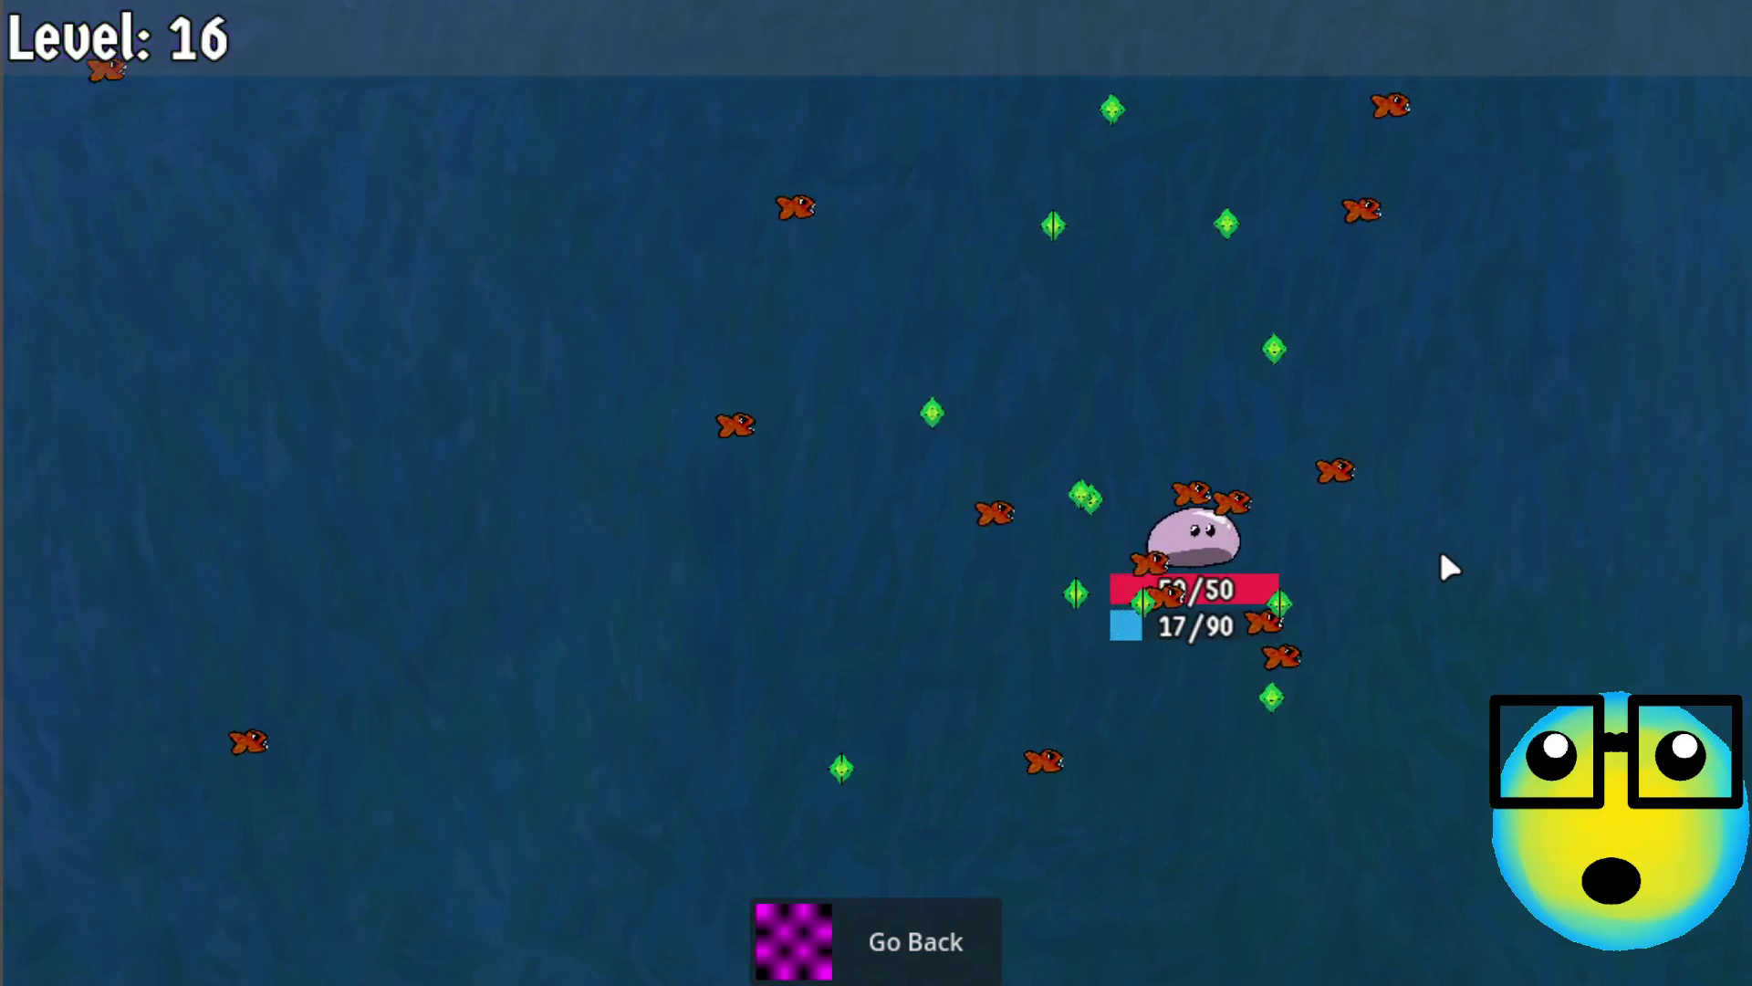
click(910, 411)
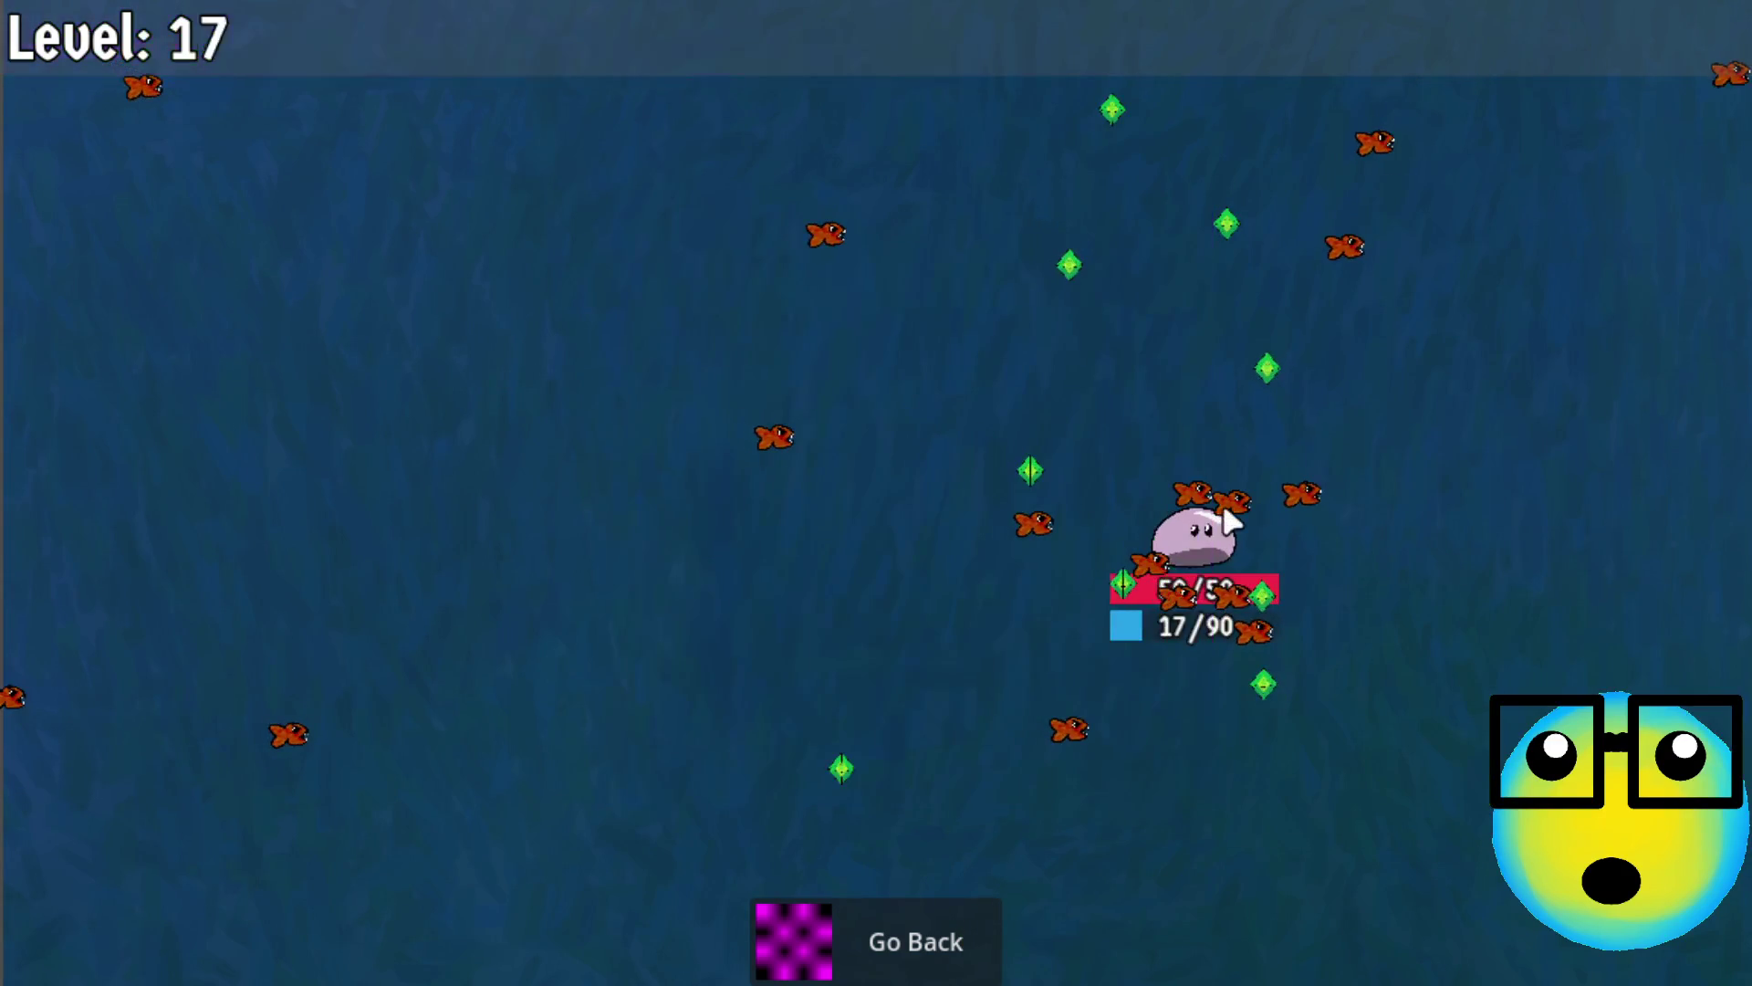
click(932, 375)
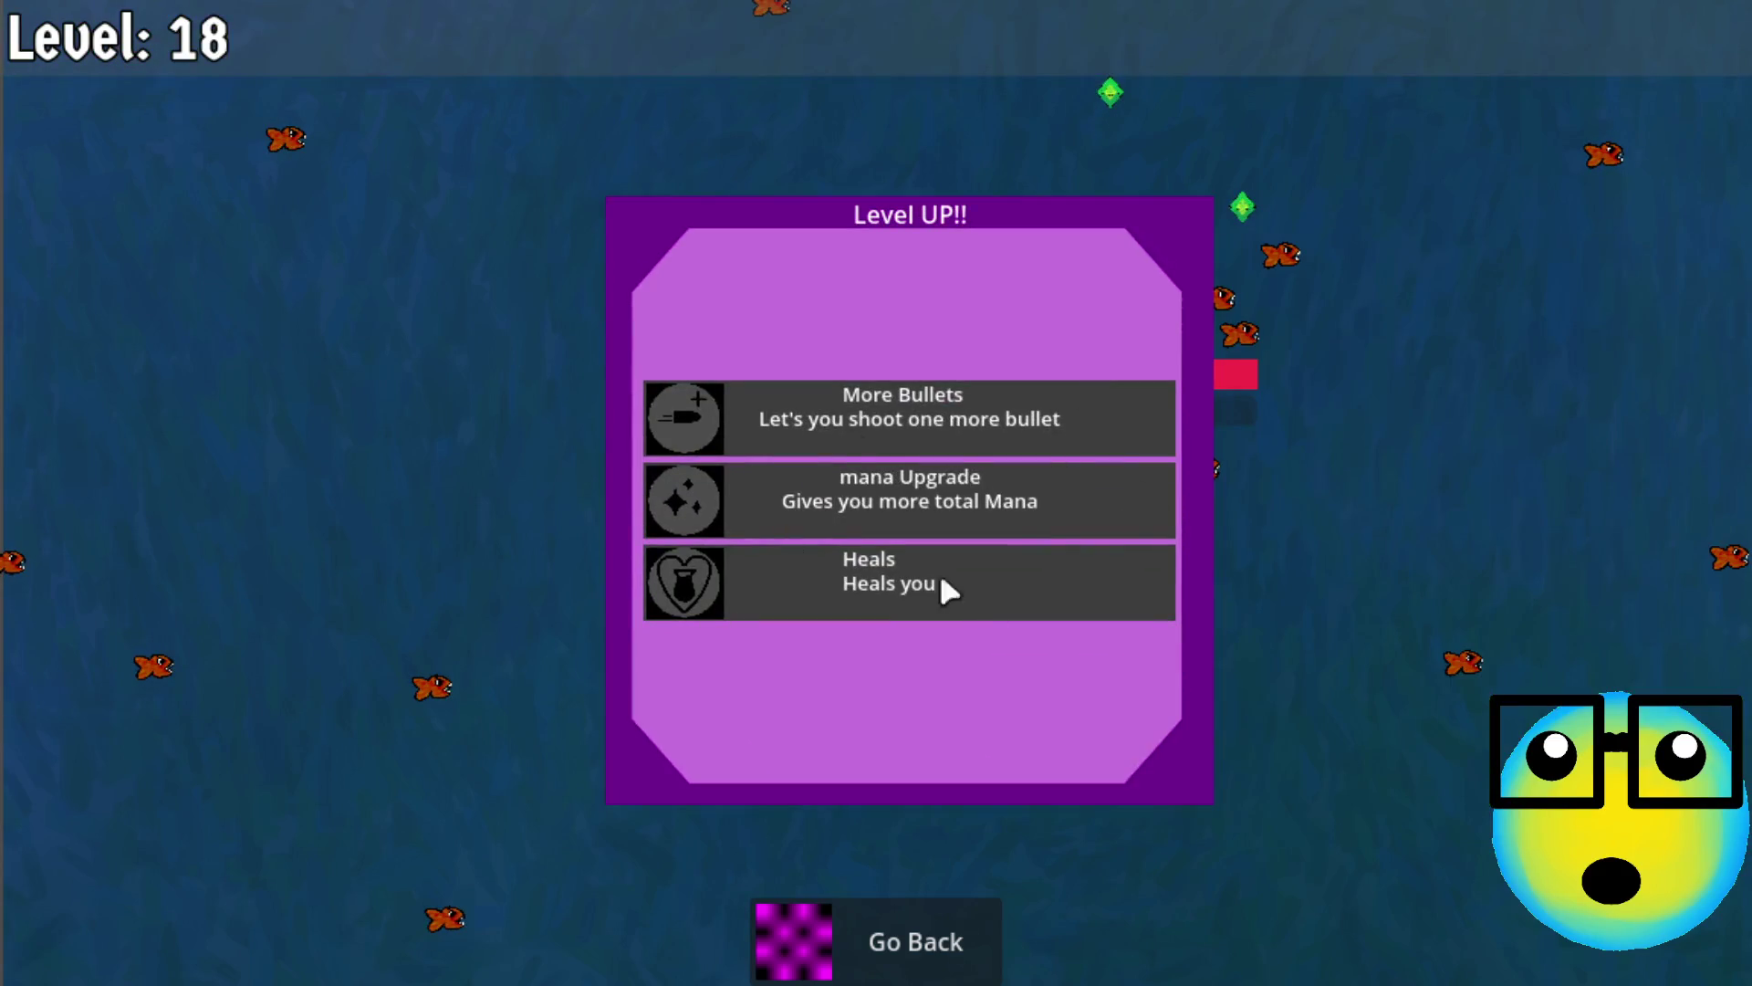
click(1031, 473)
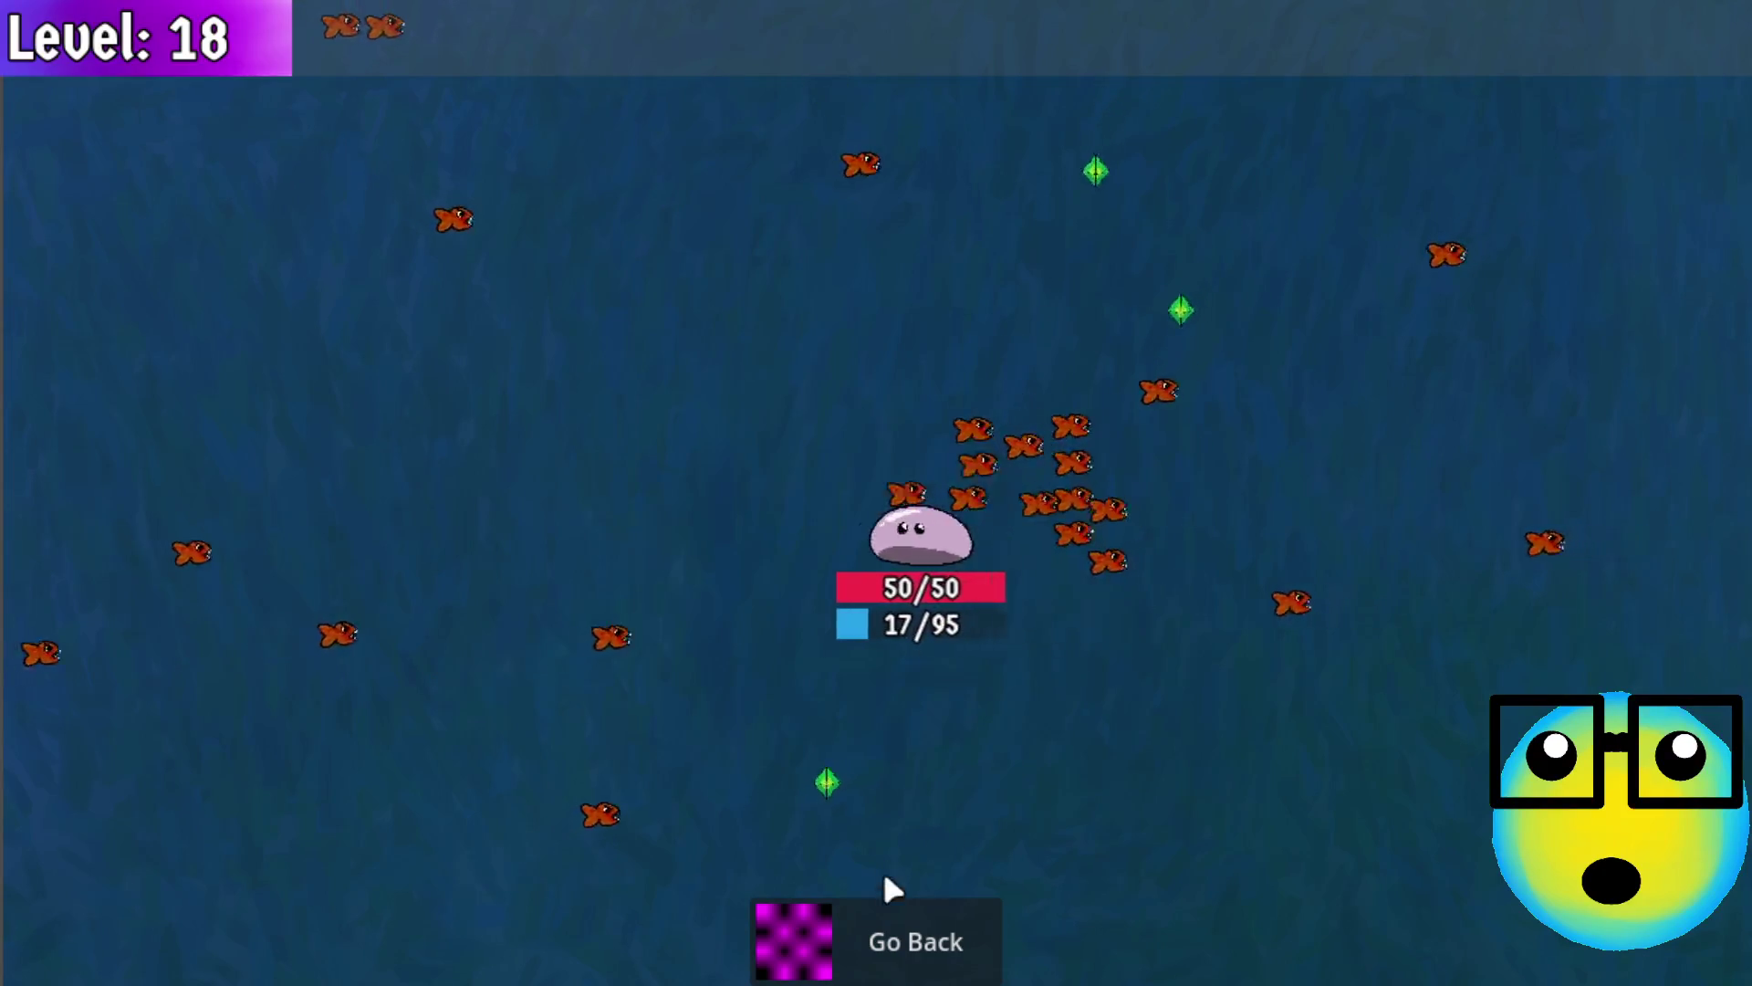
click(884, 907)
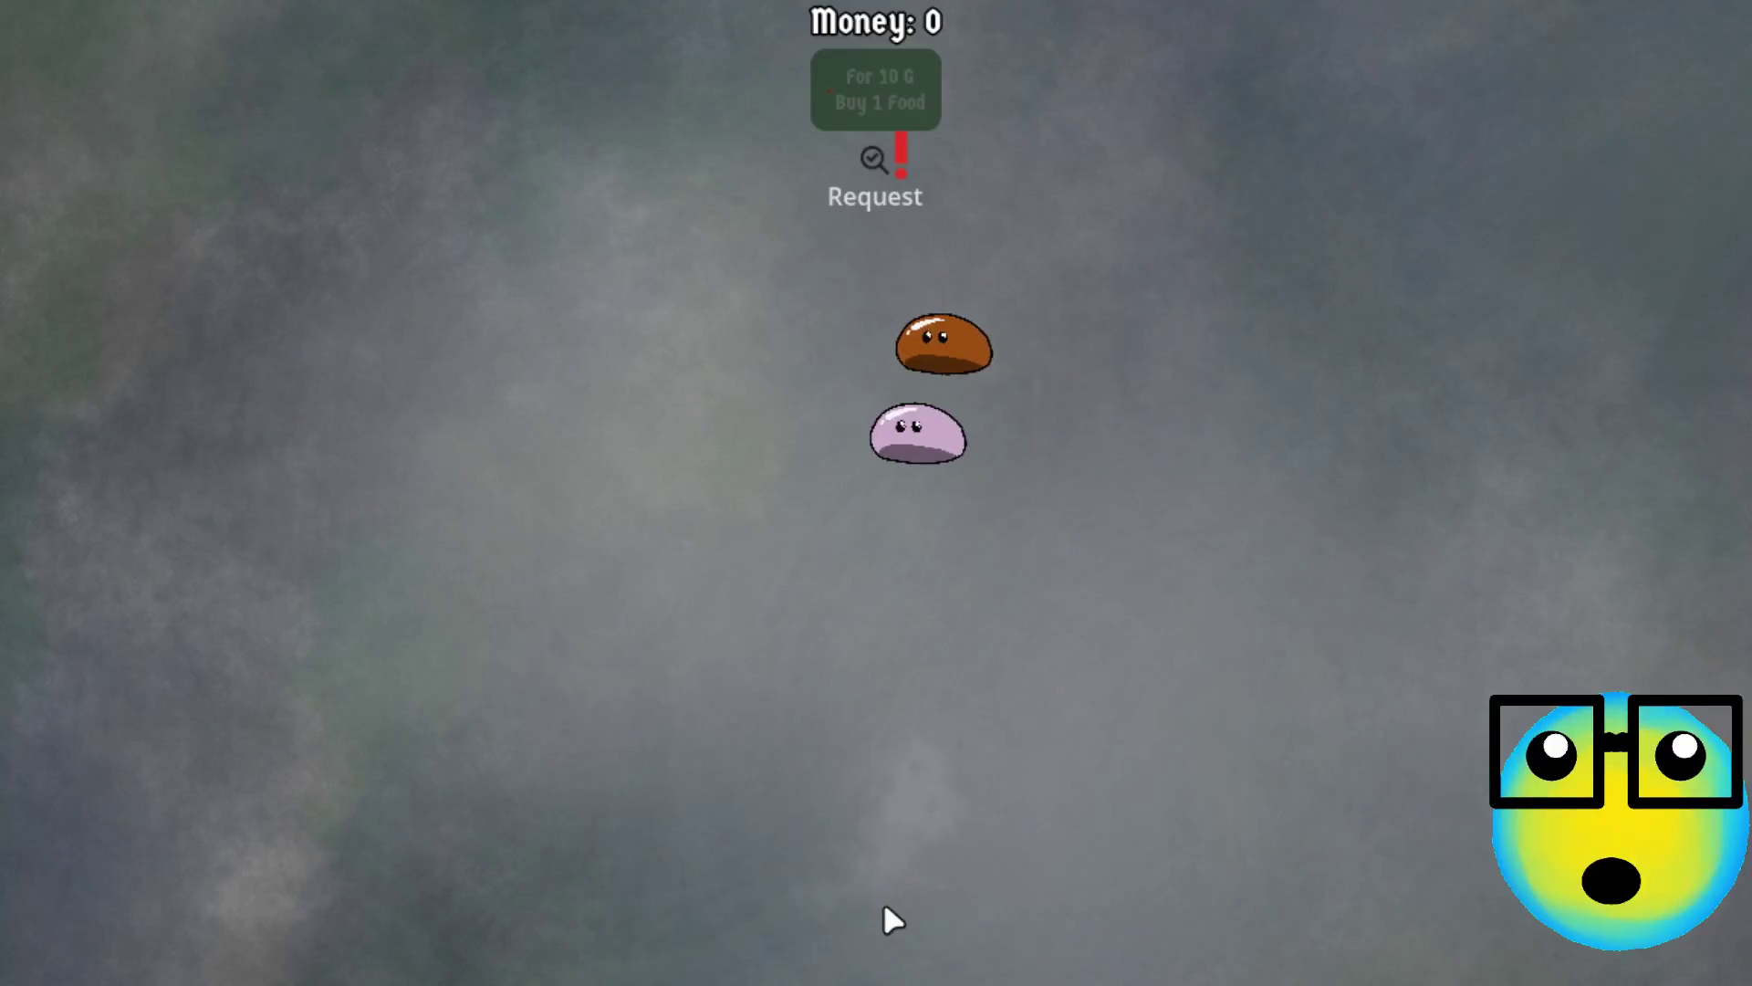
Send the pink slime on another mission and take the first bullet upgrades
click(796, 557)
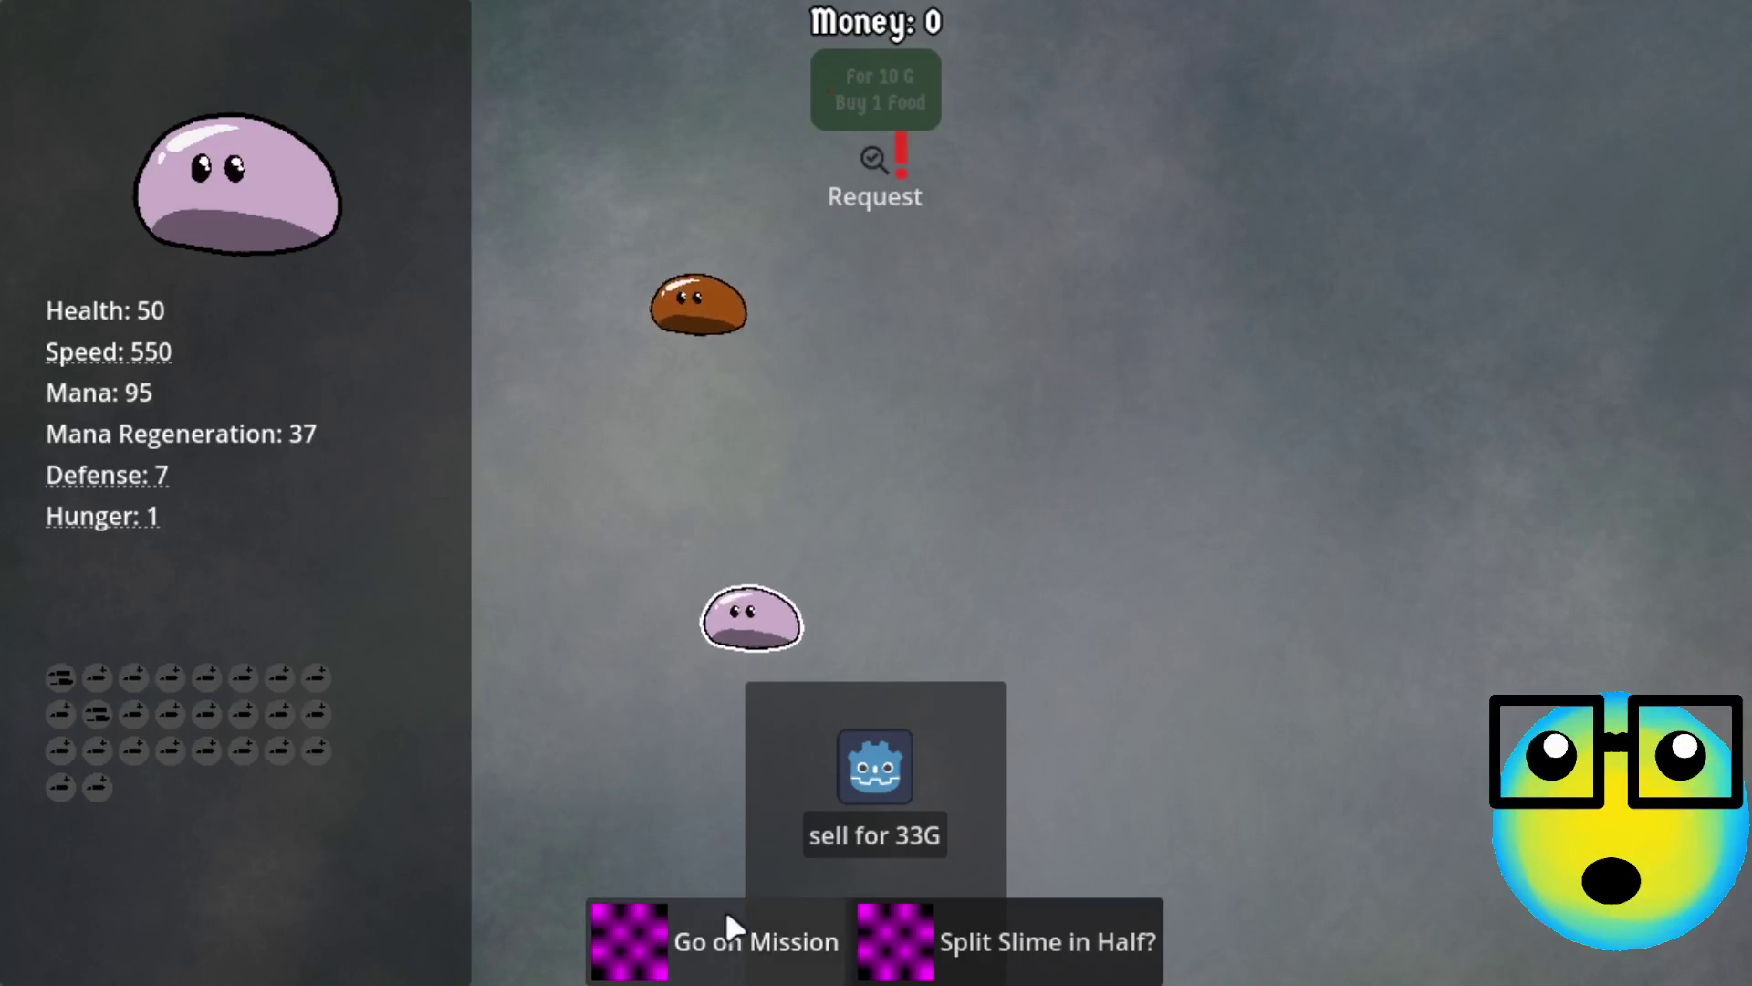
click(748, 926)
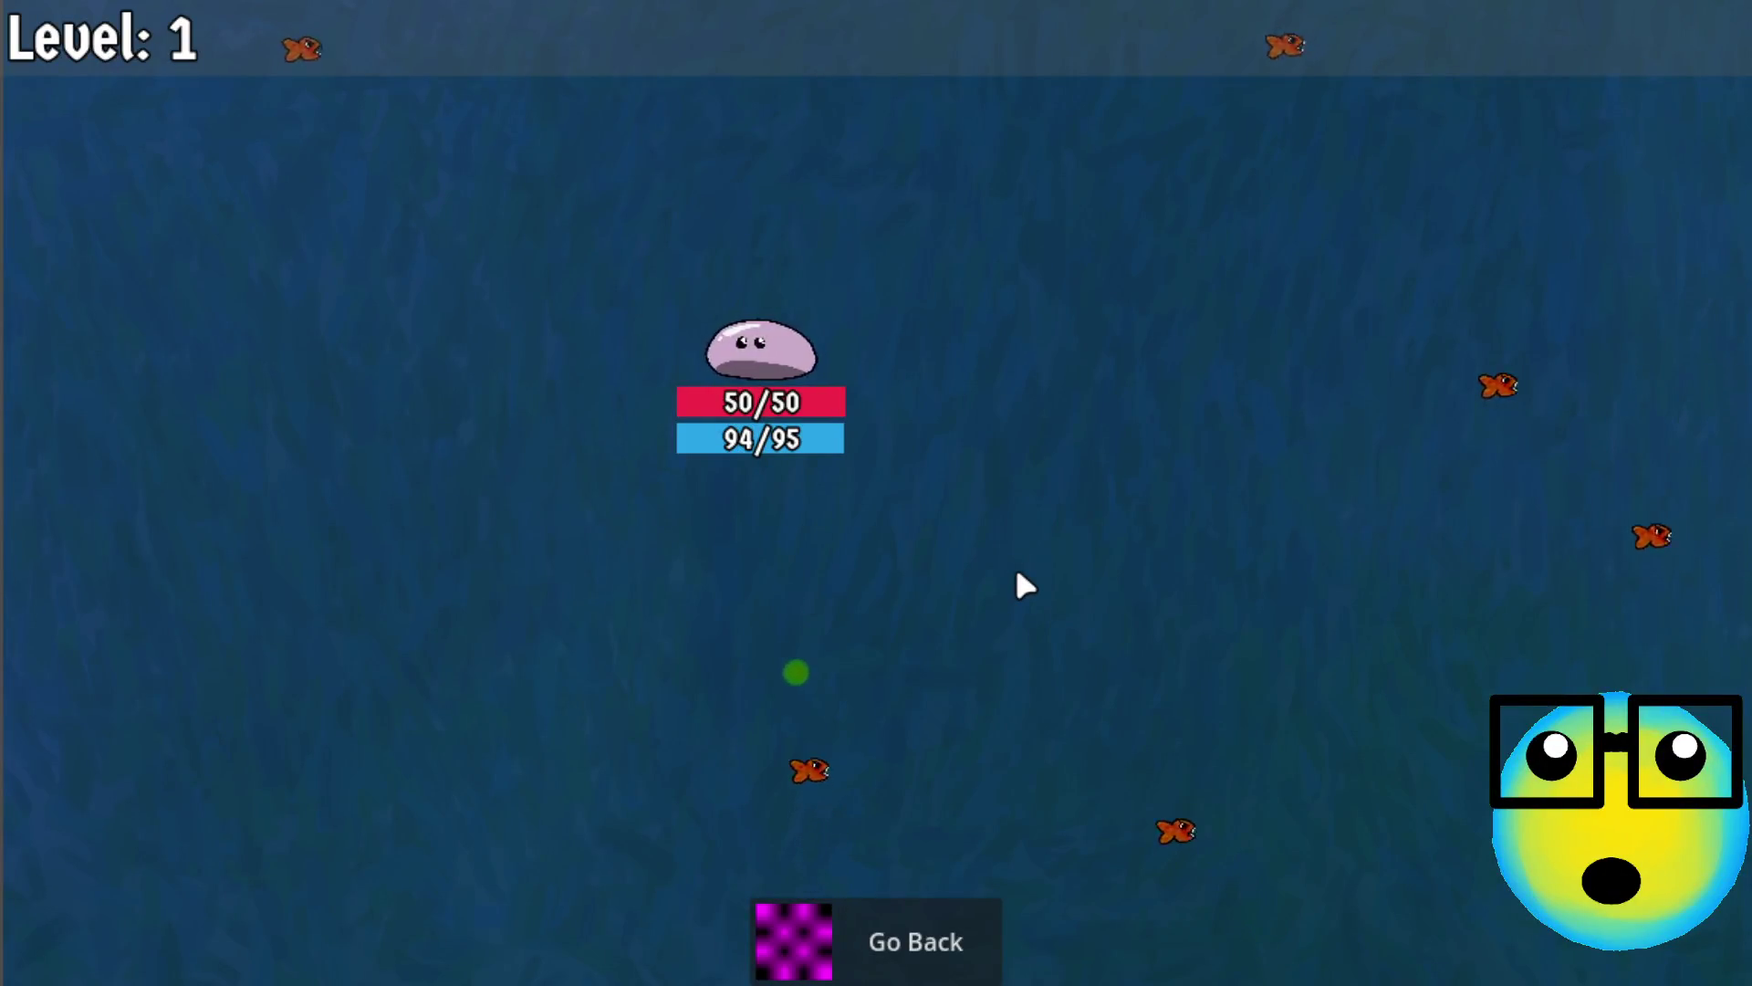
key(s)
key(d)
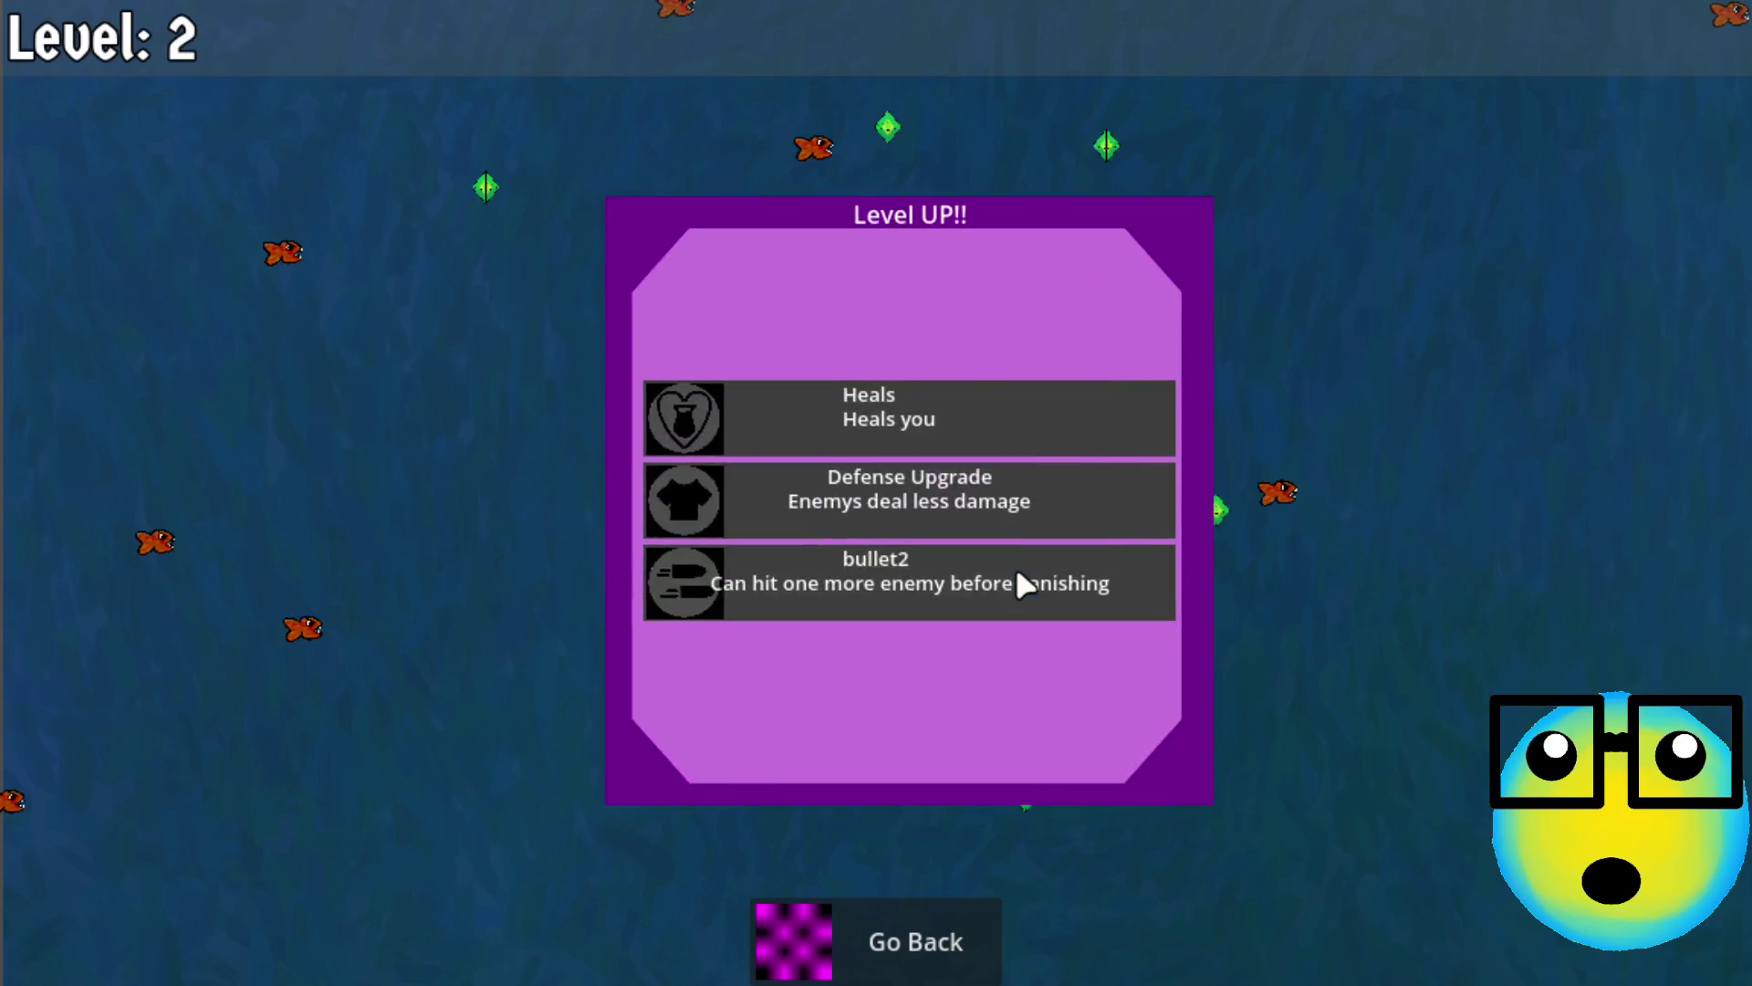
click(1017, 573)
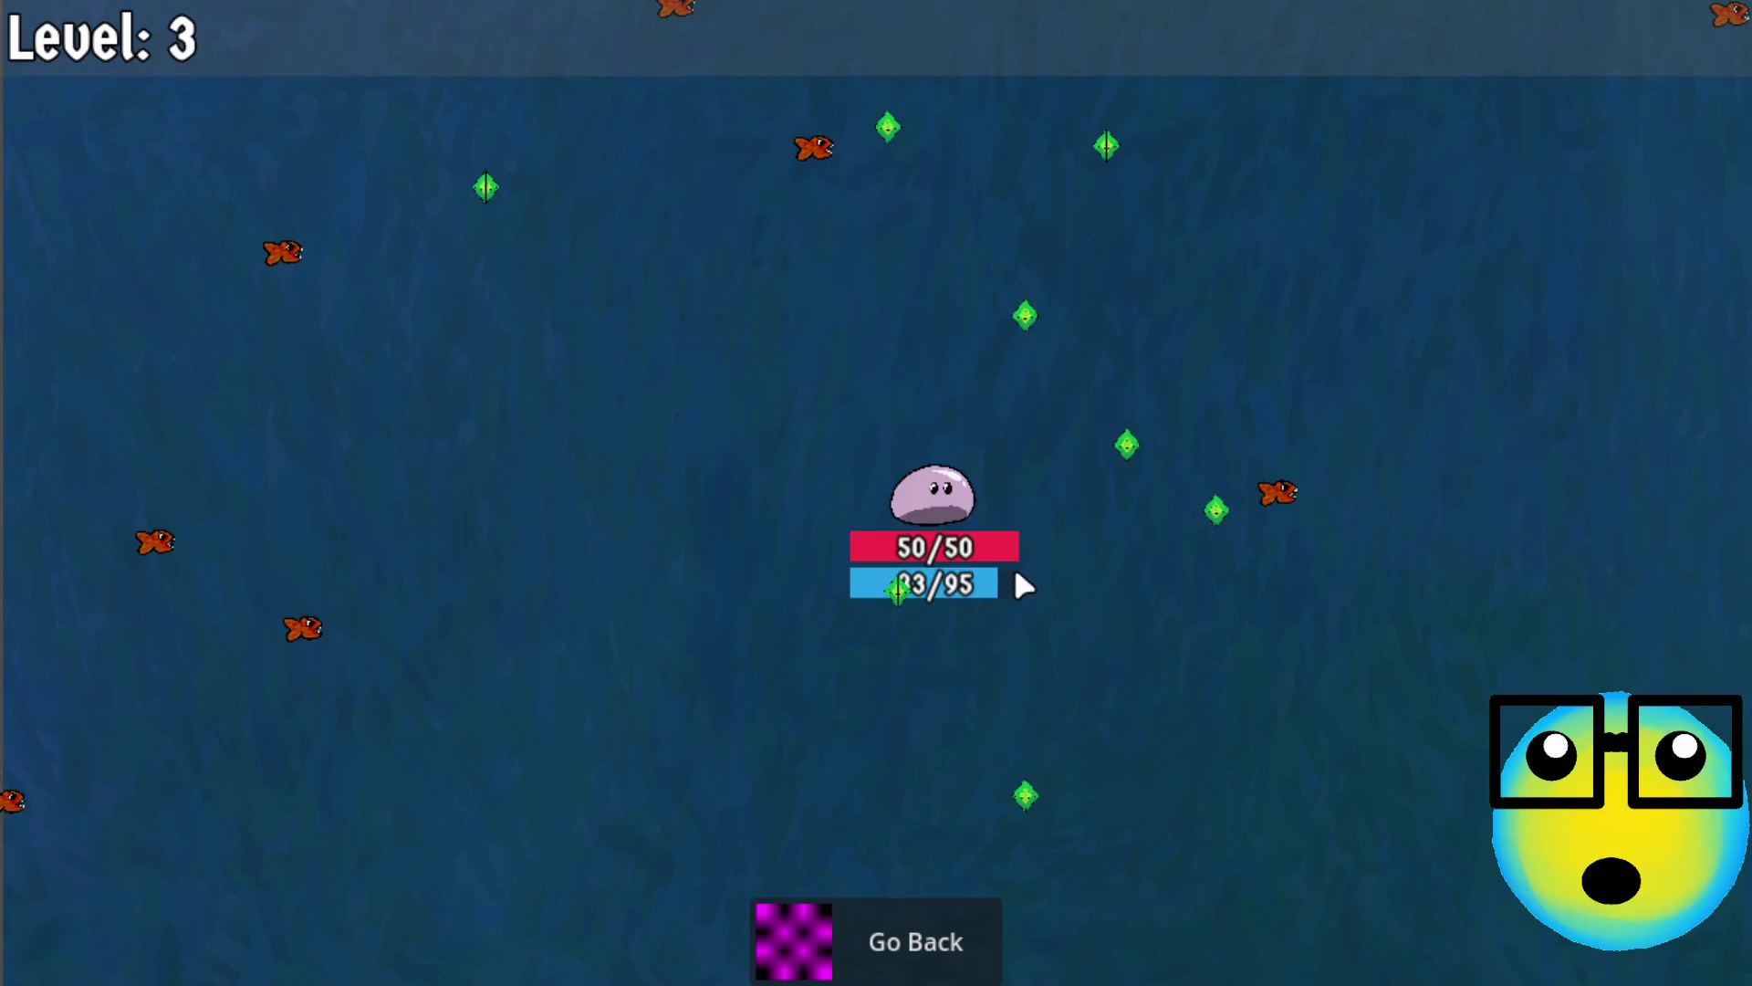
click(969, 492)
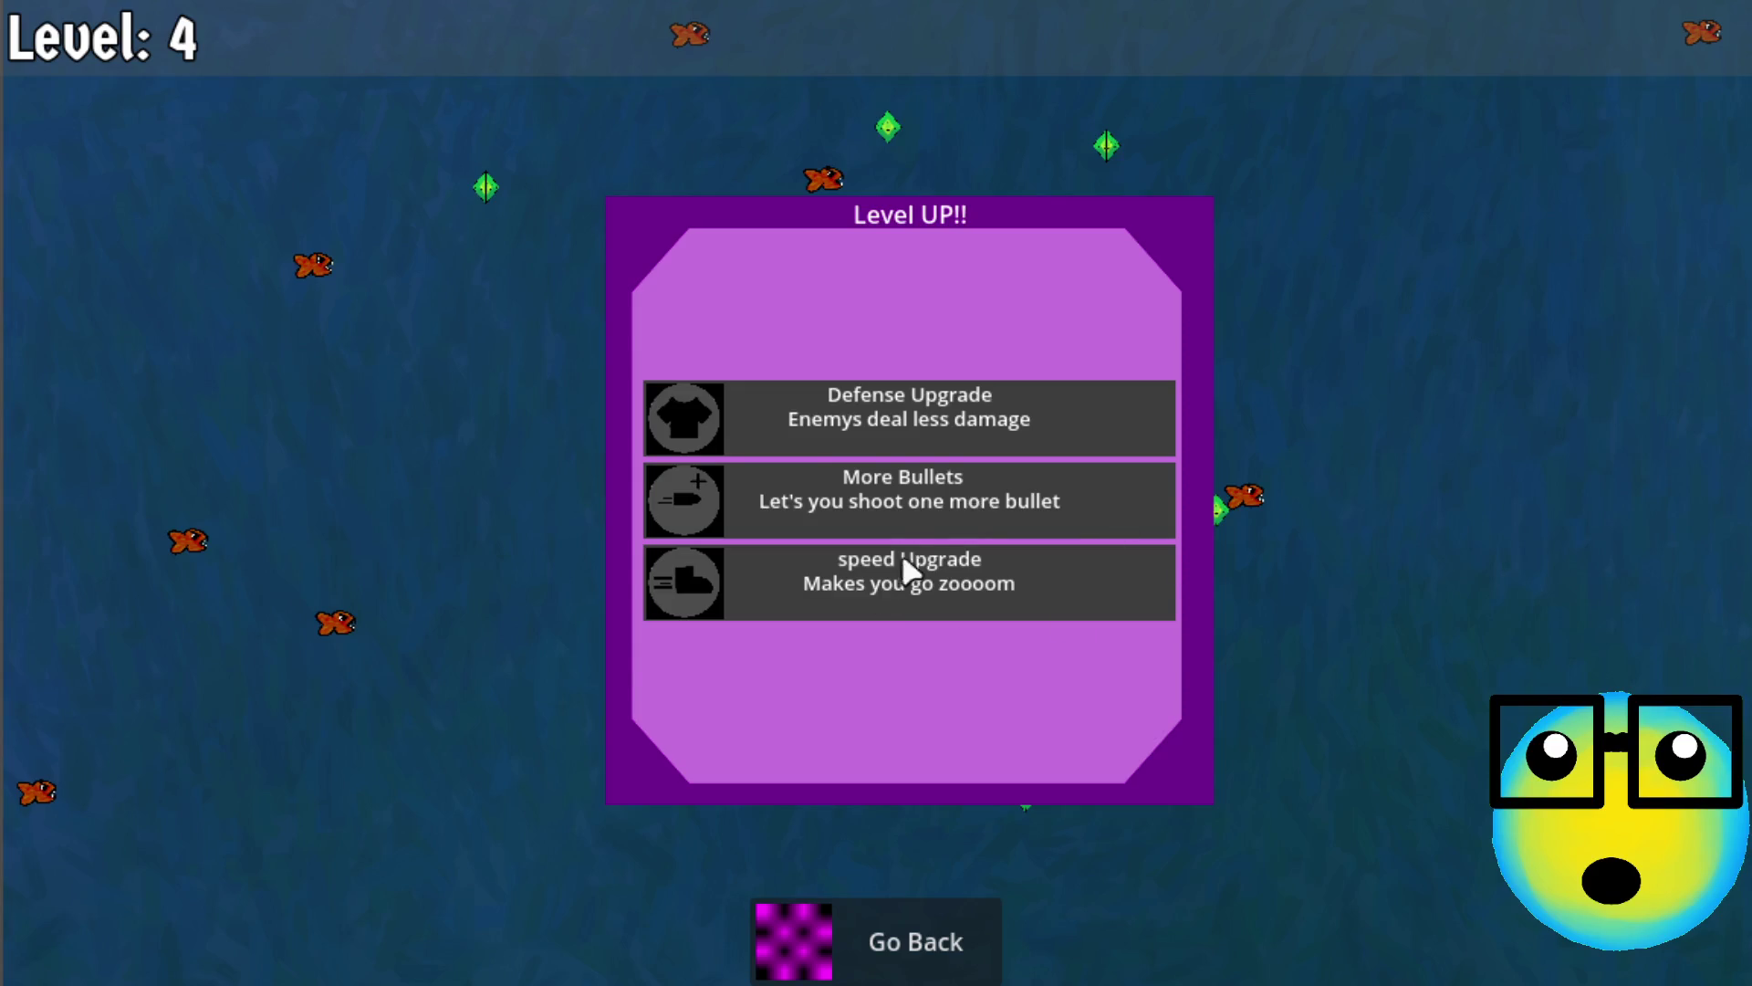
click(947, 509)
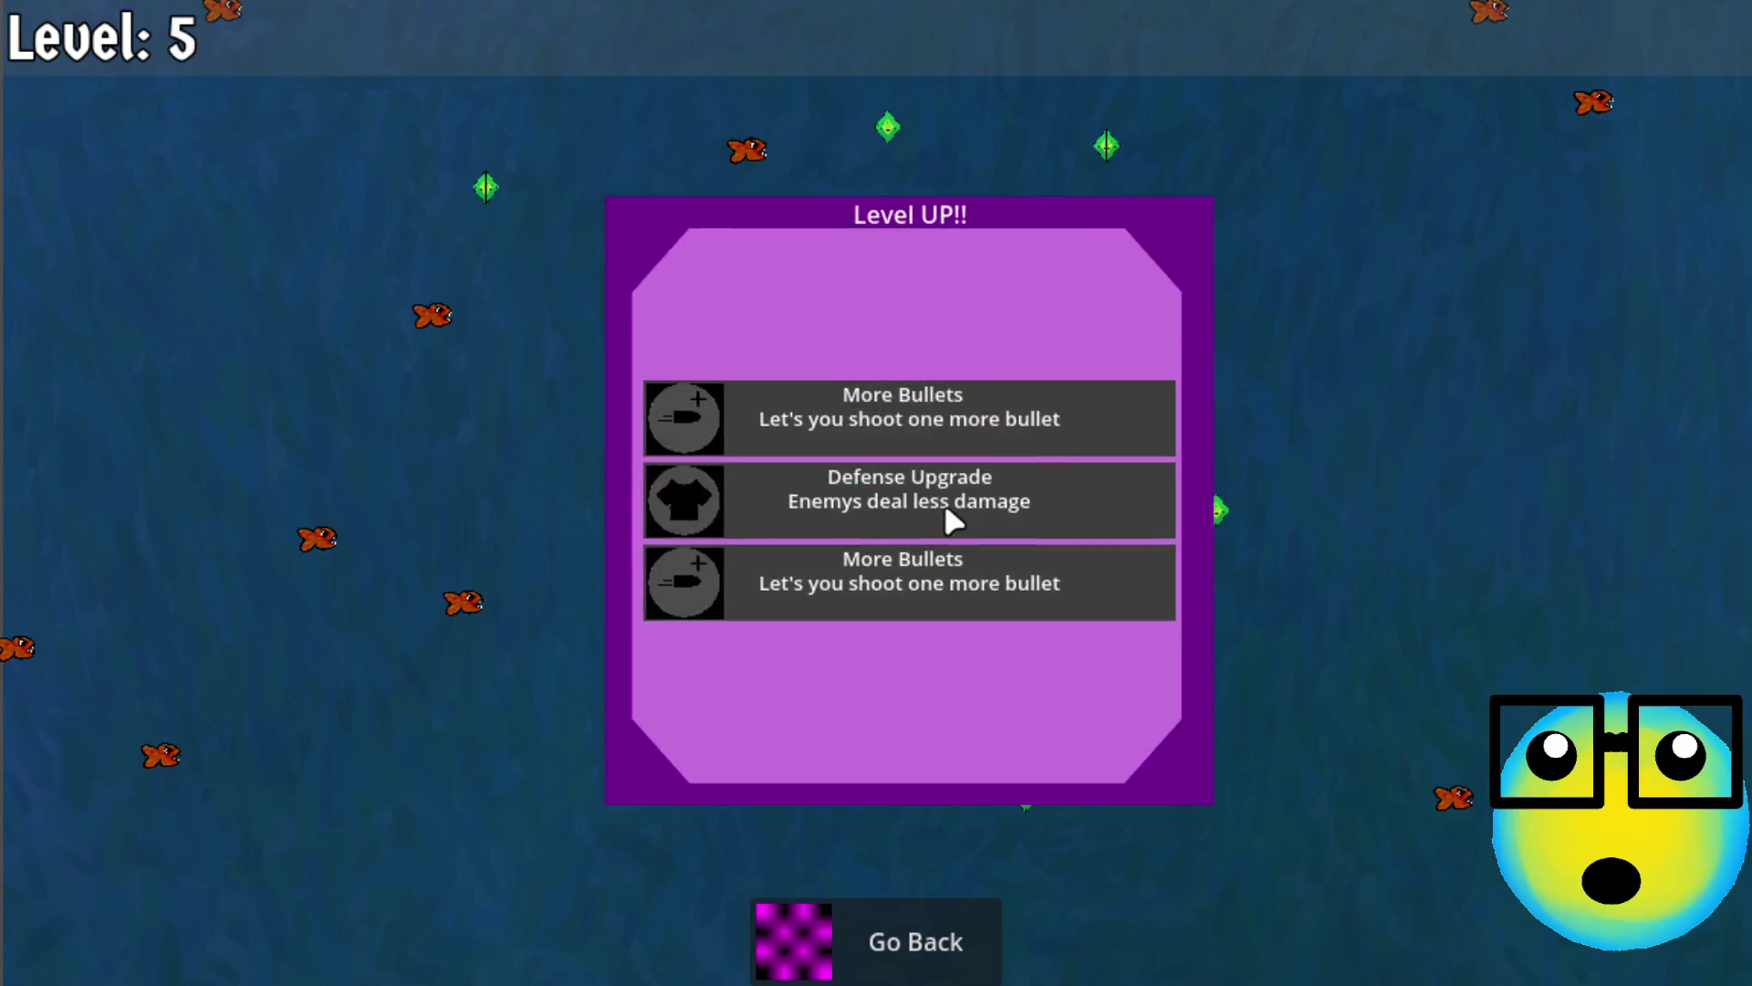
Take More Bullets, Mana Regeneration, speed and mana upgrades from the next level-up panels
click(980, 573)
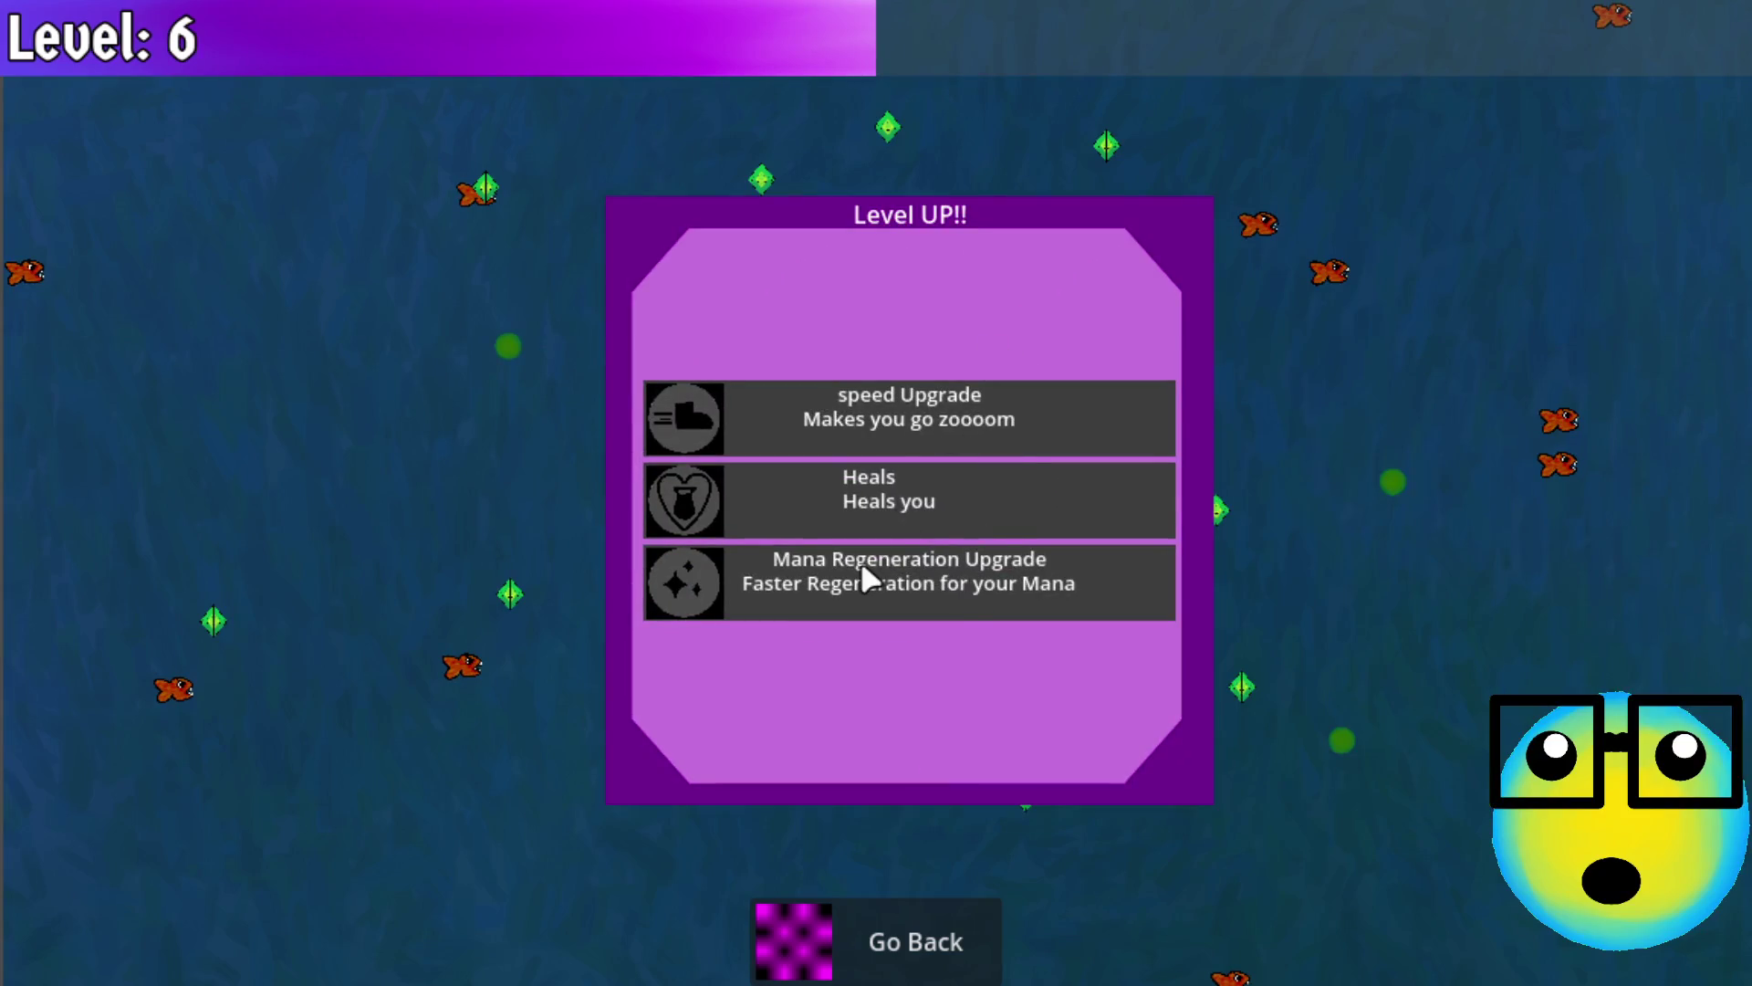
click(865, 570)
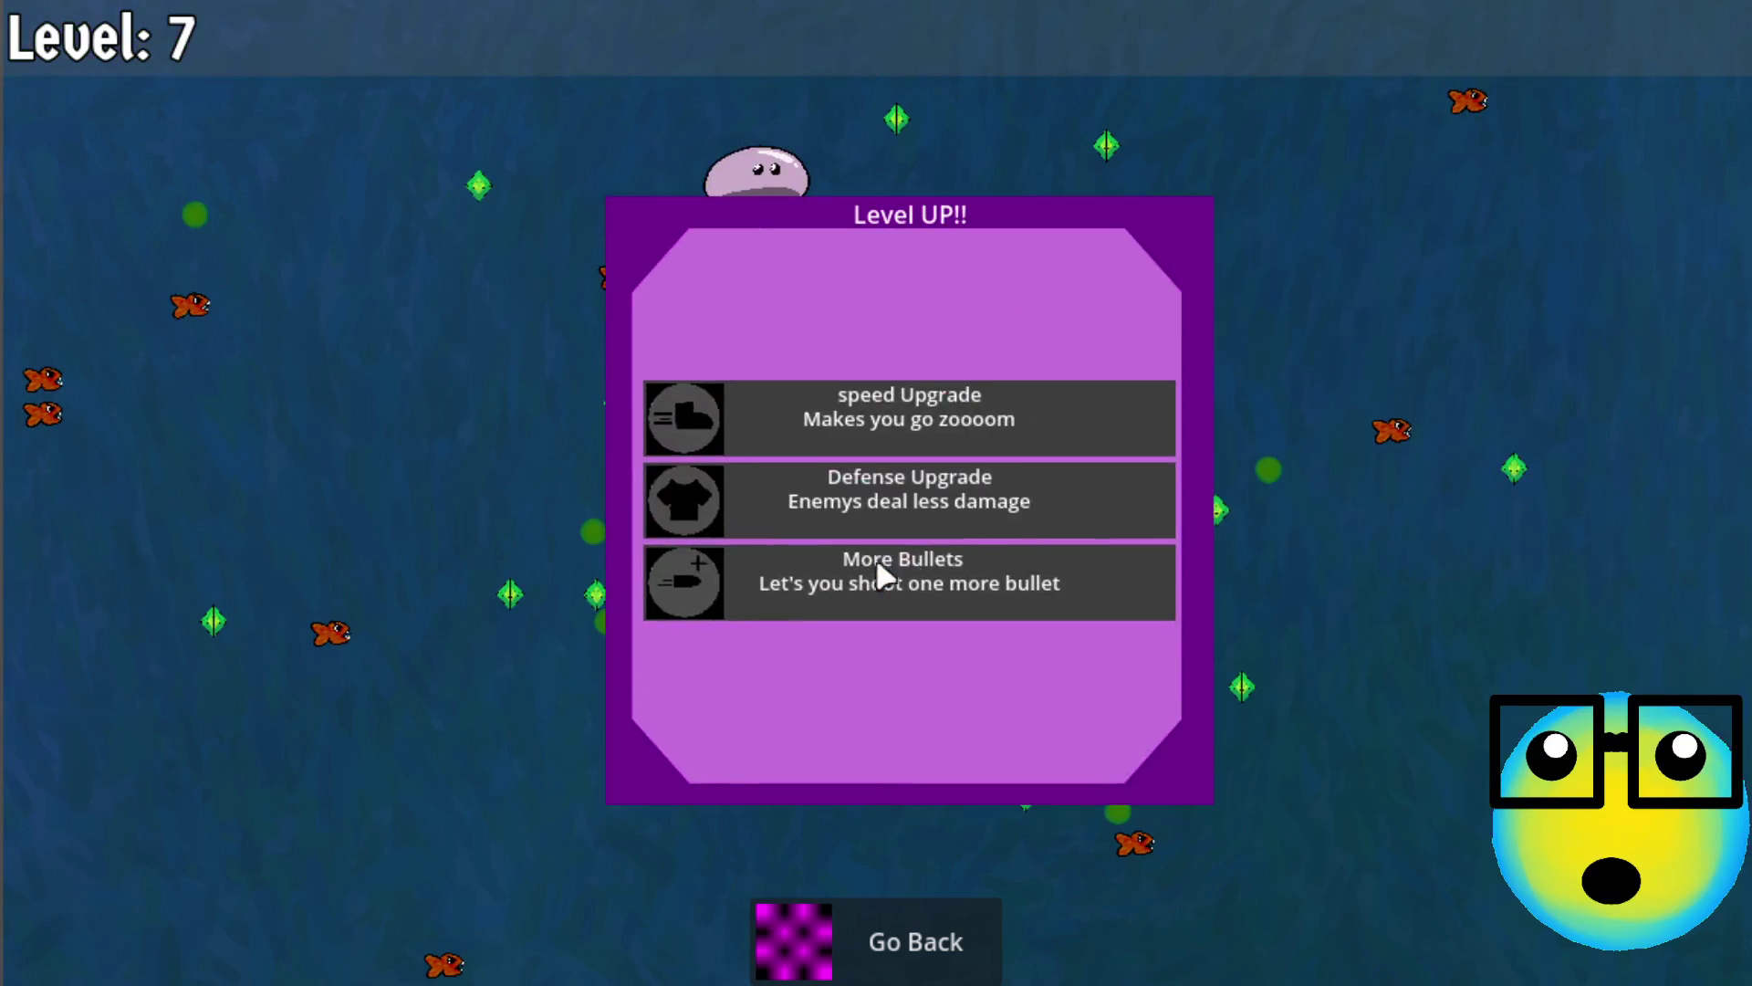
click(972, 584)
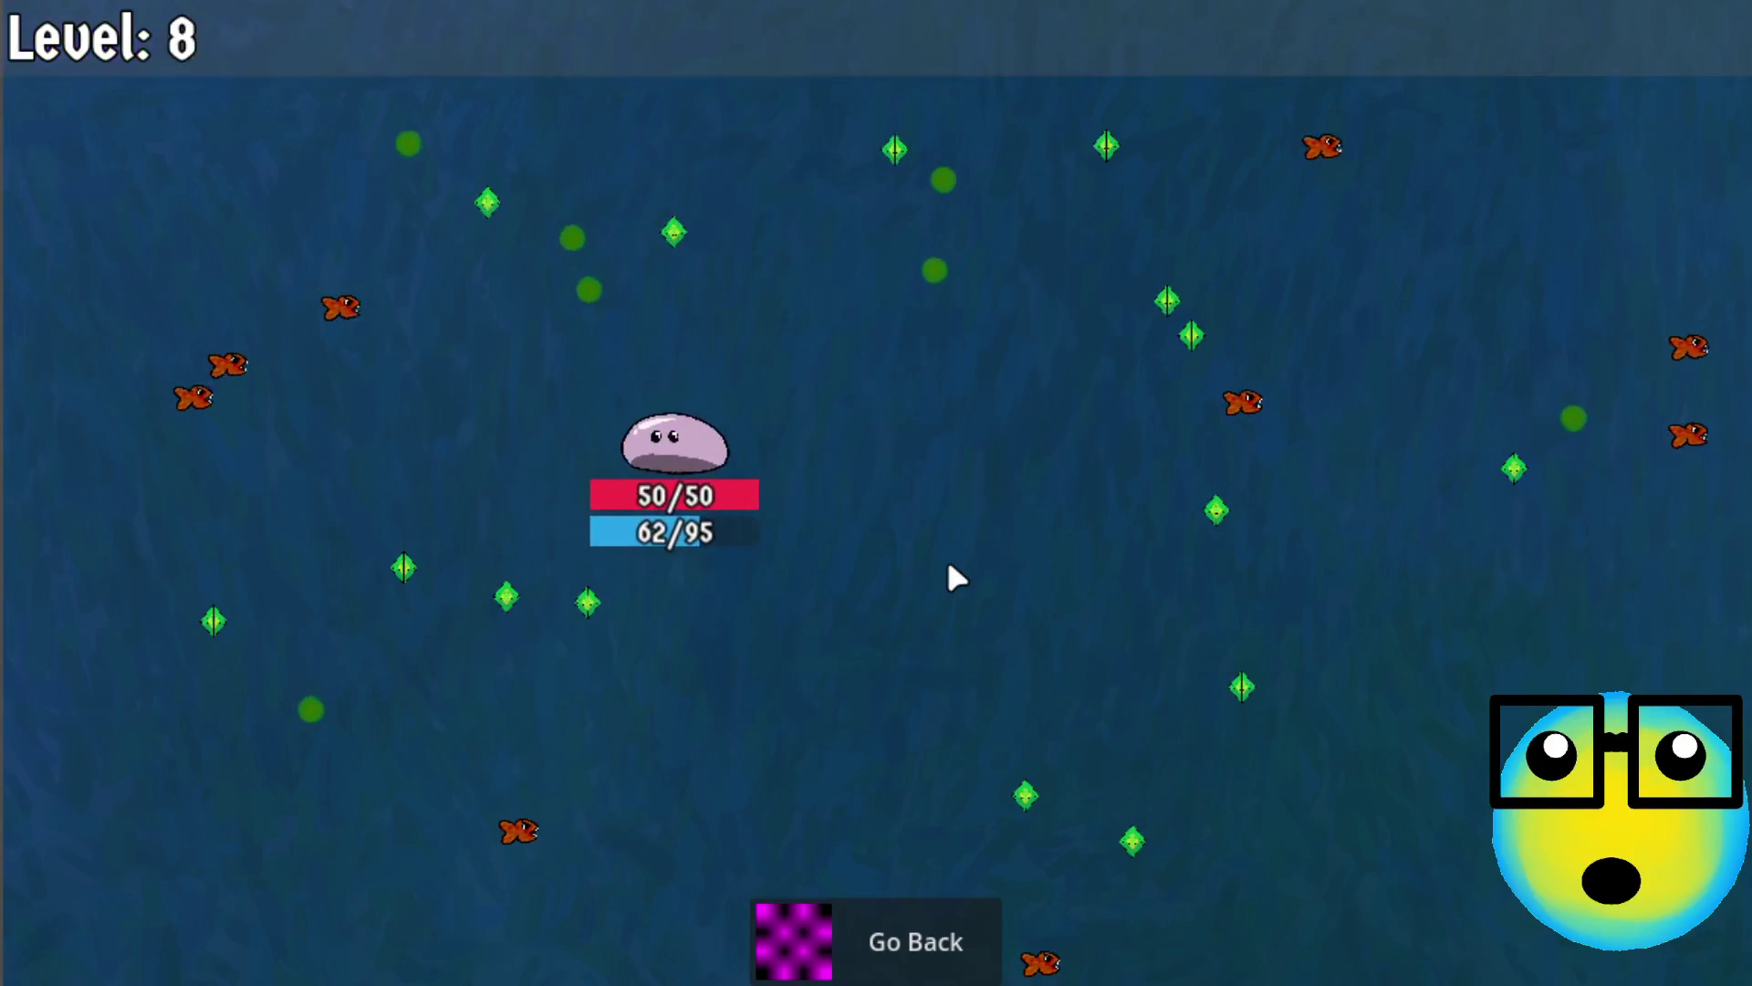
click(977, 411)
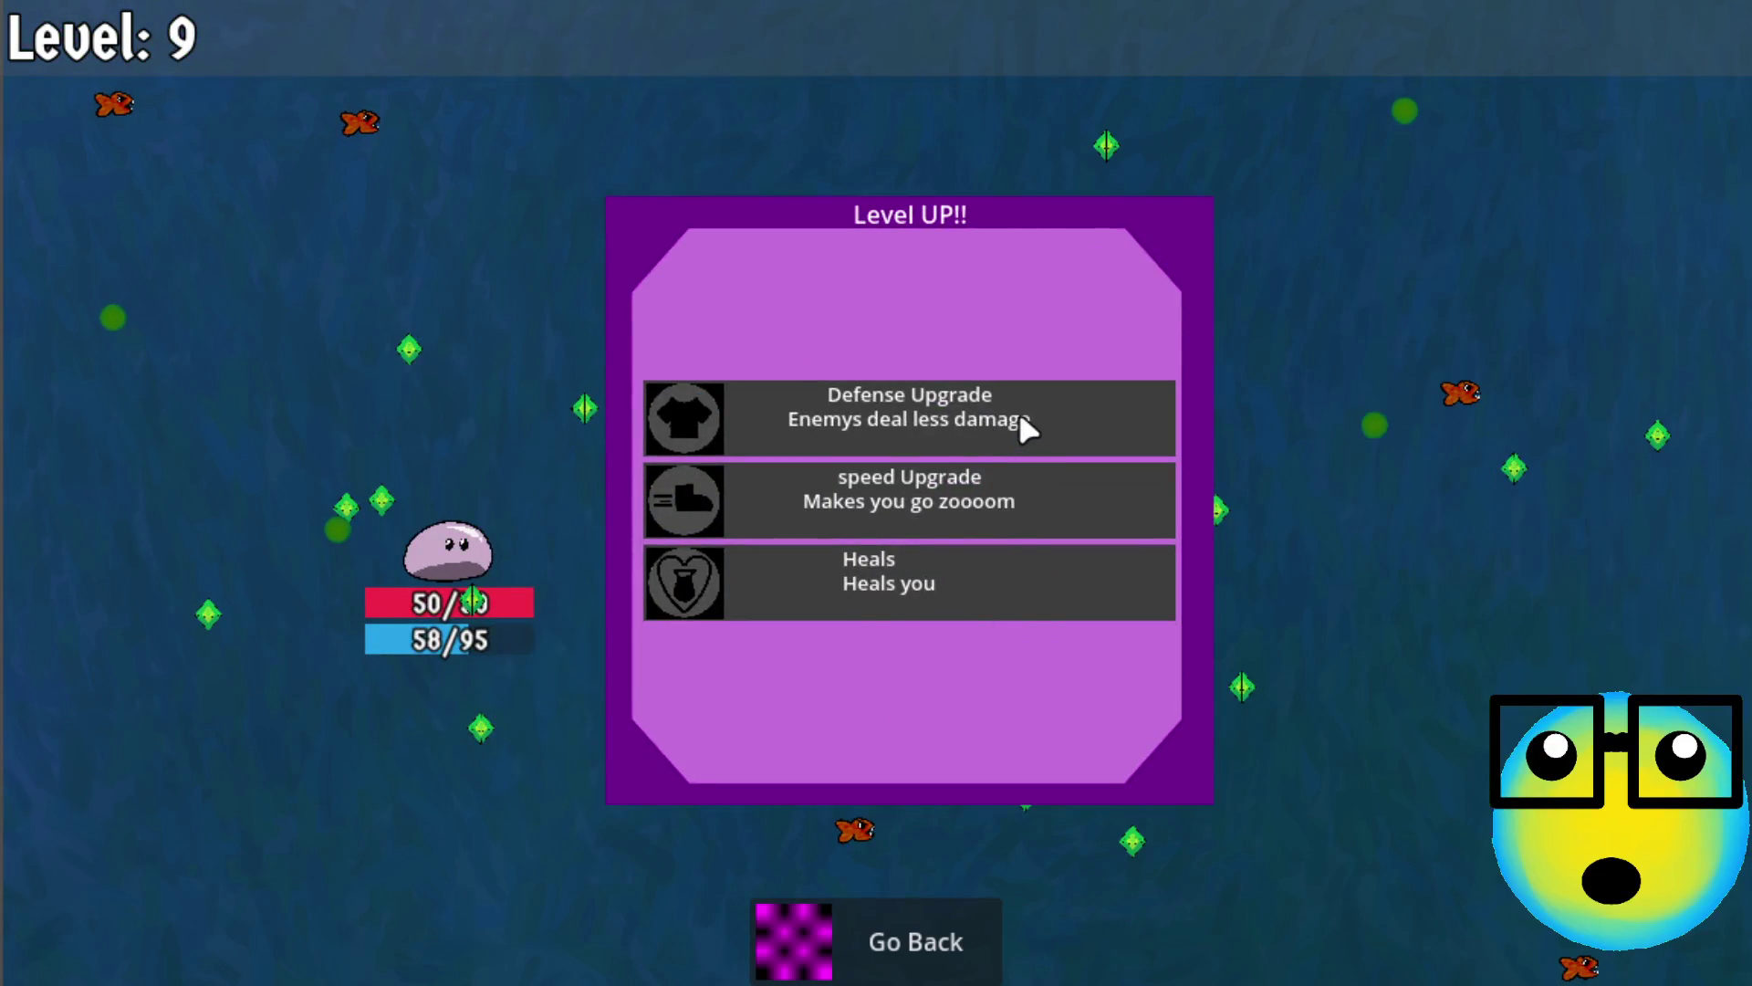
click(952, 503)
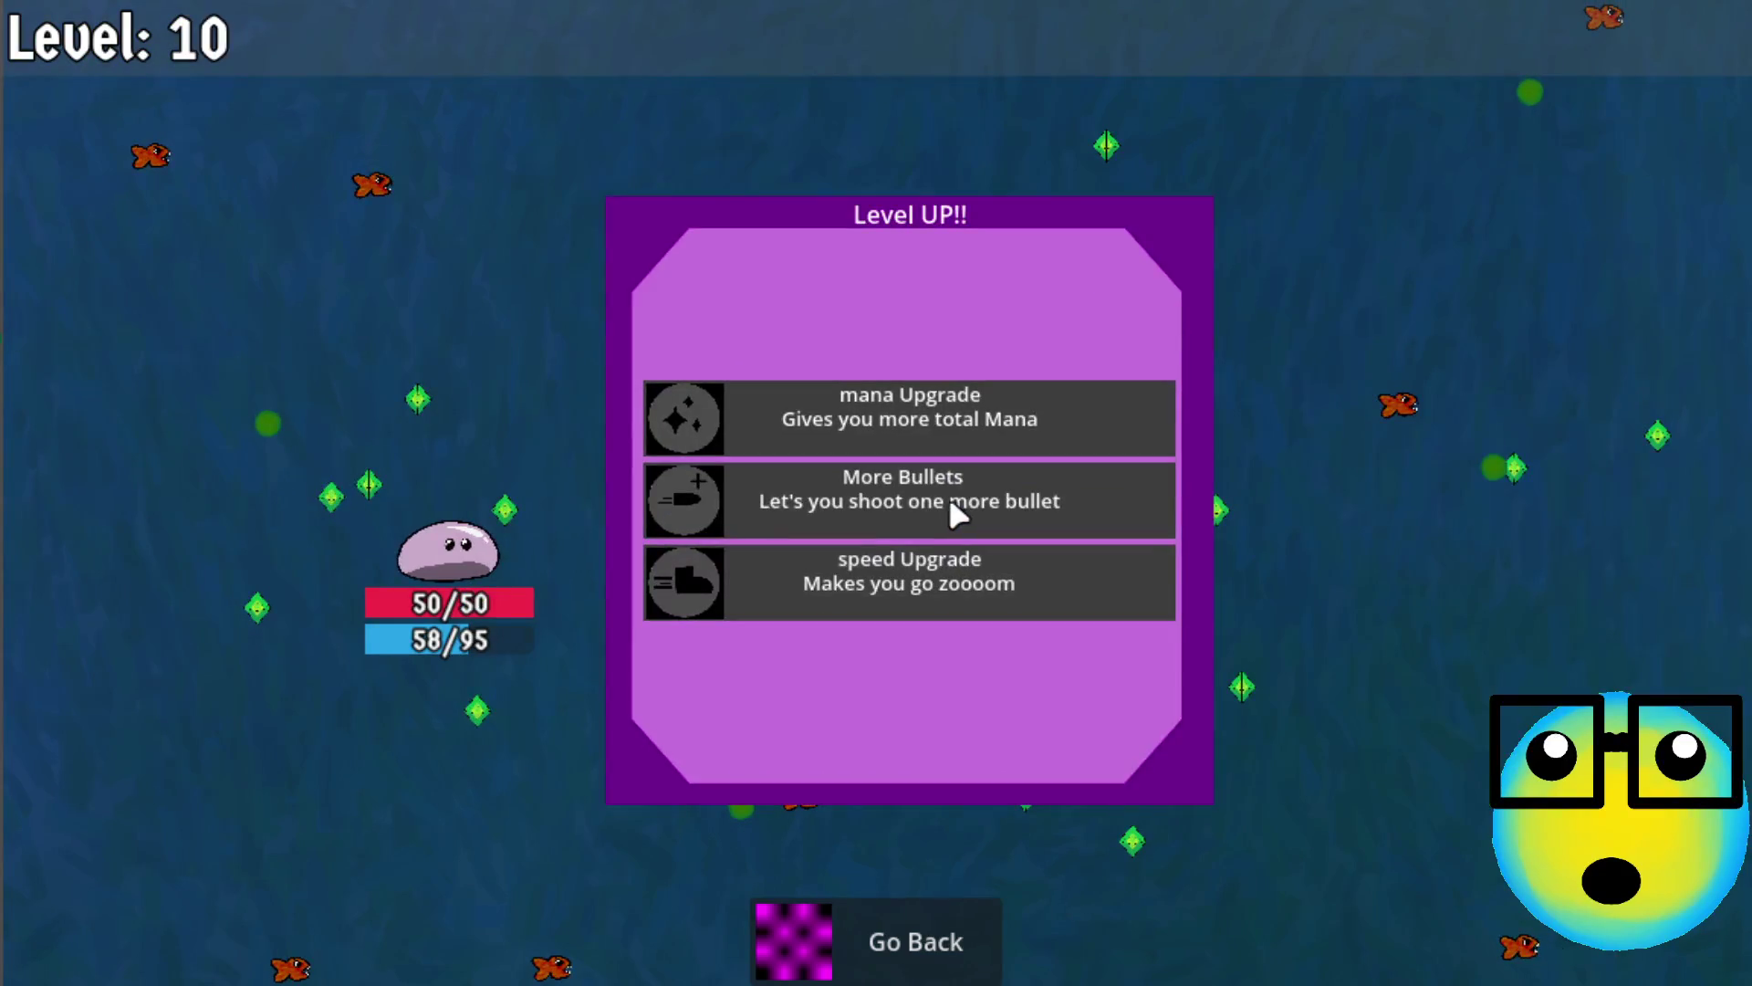
click(949, 496)
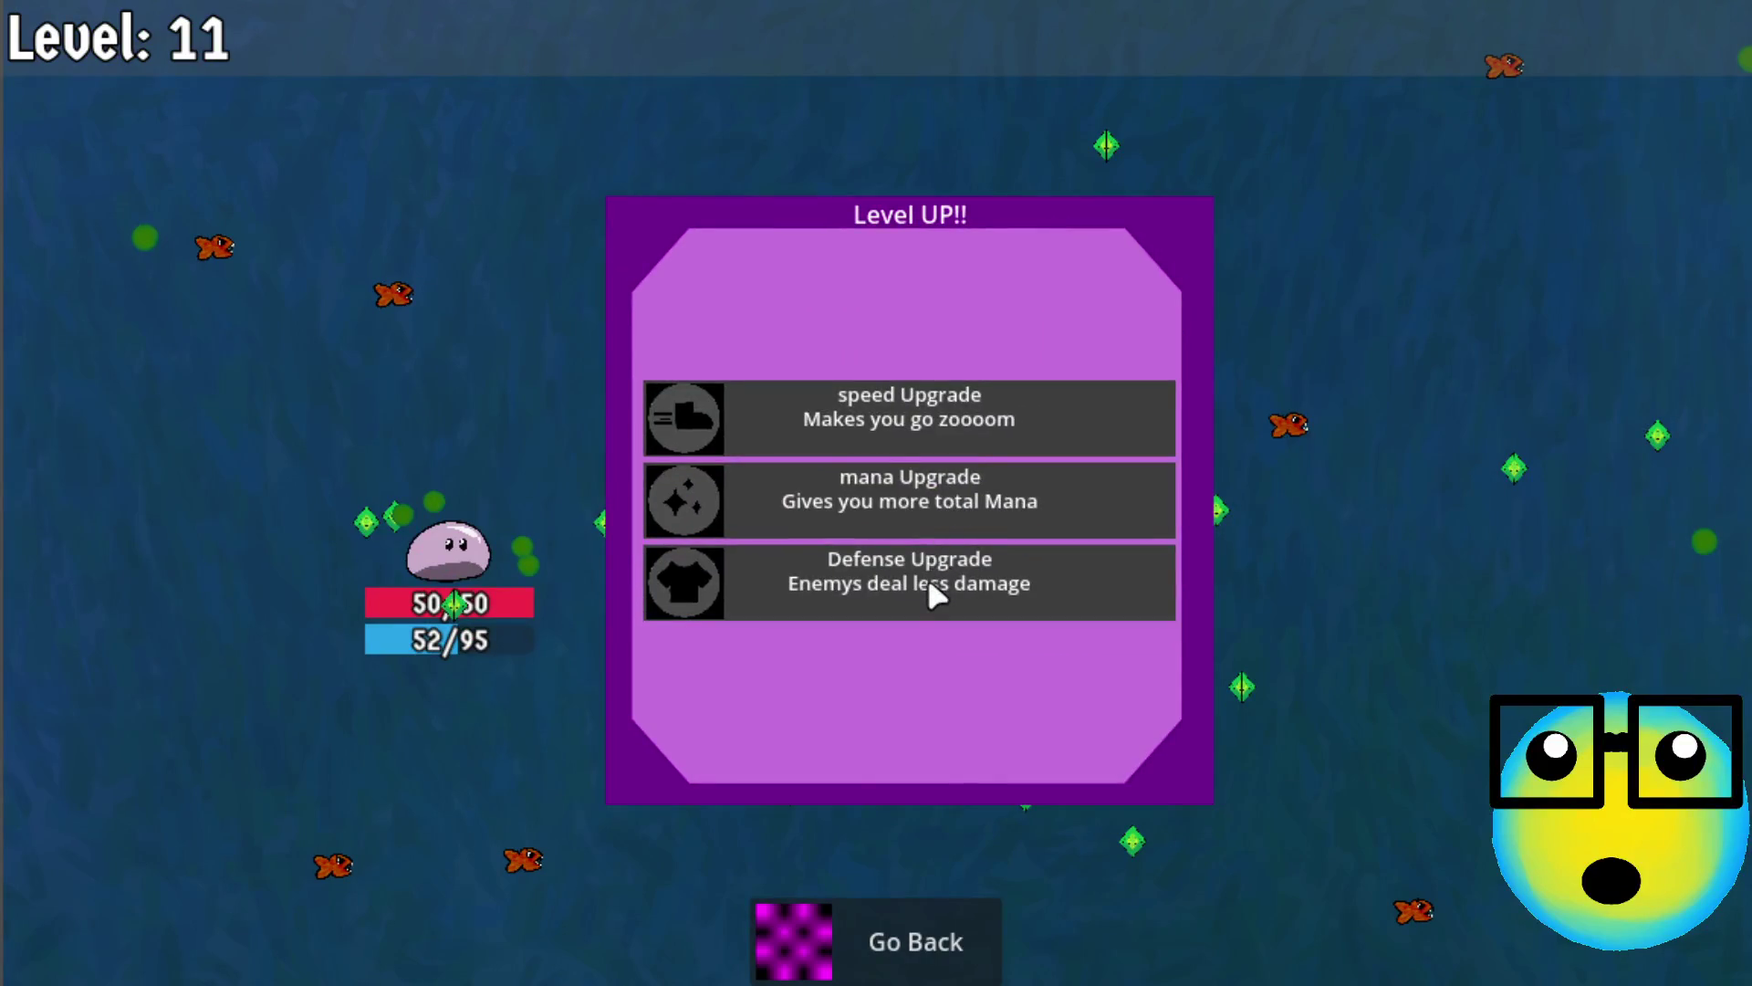
click(945, 489)
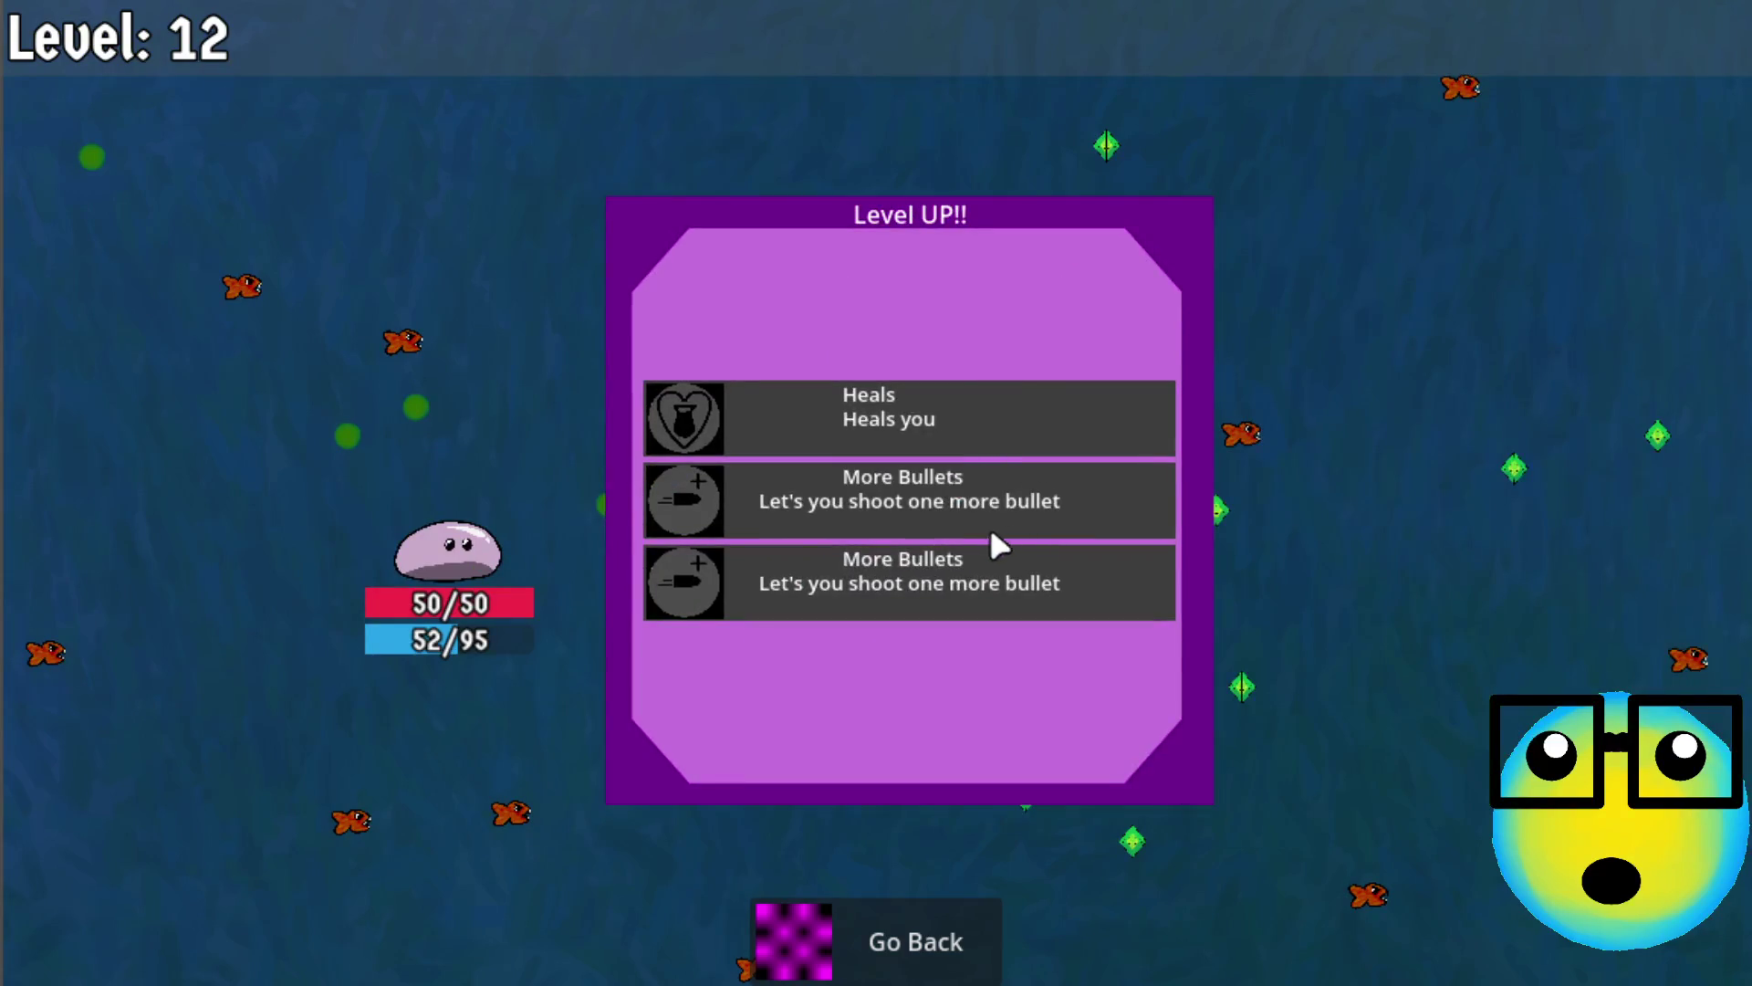
Continue with More Bullets, Mana Regeneration, mana and speed upgrades up to level 19
click(994, 506)
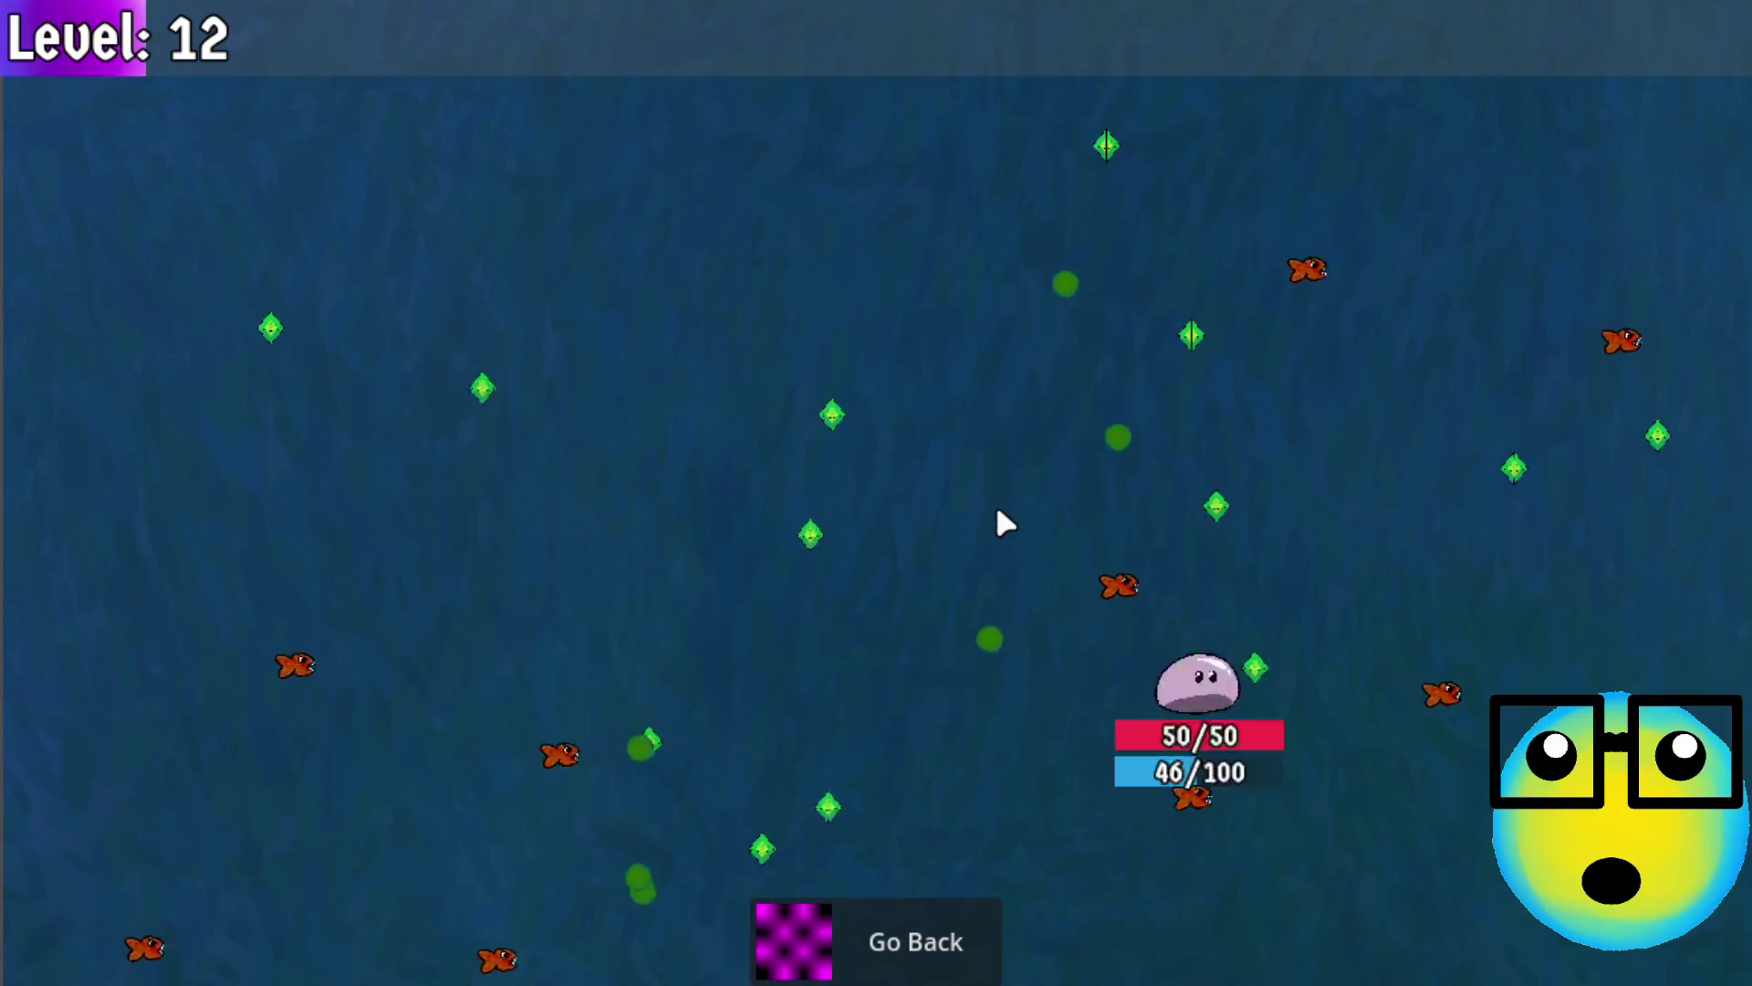
click(975, 406)
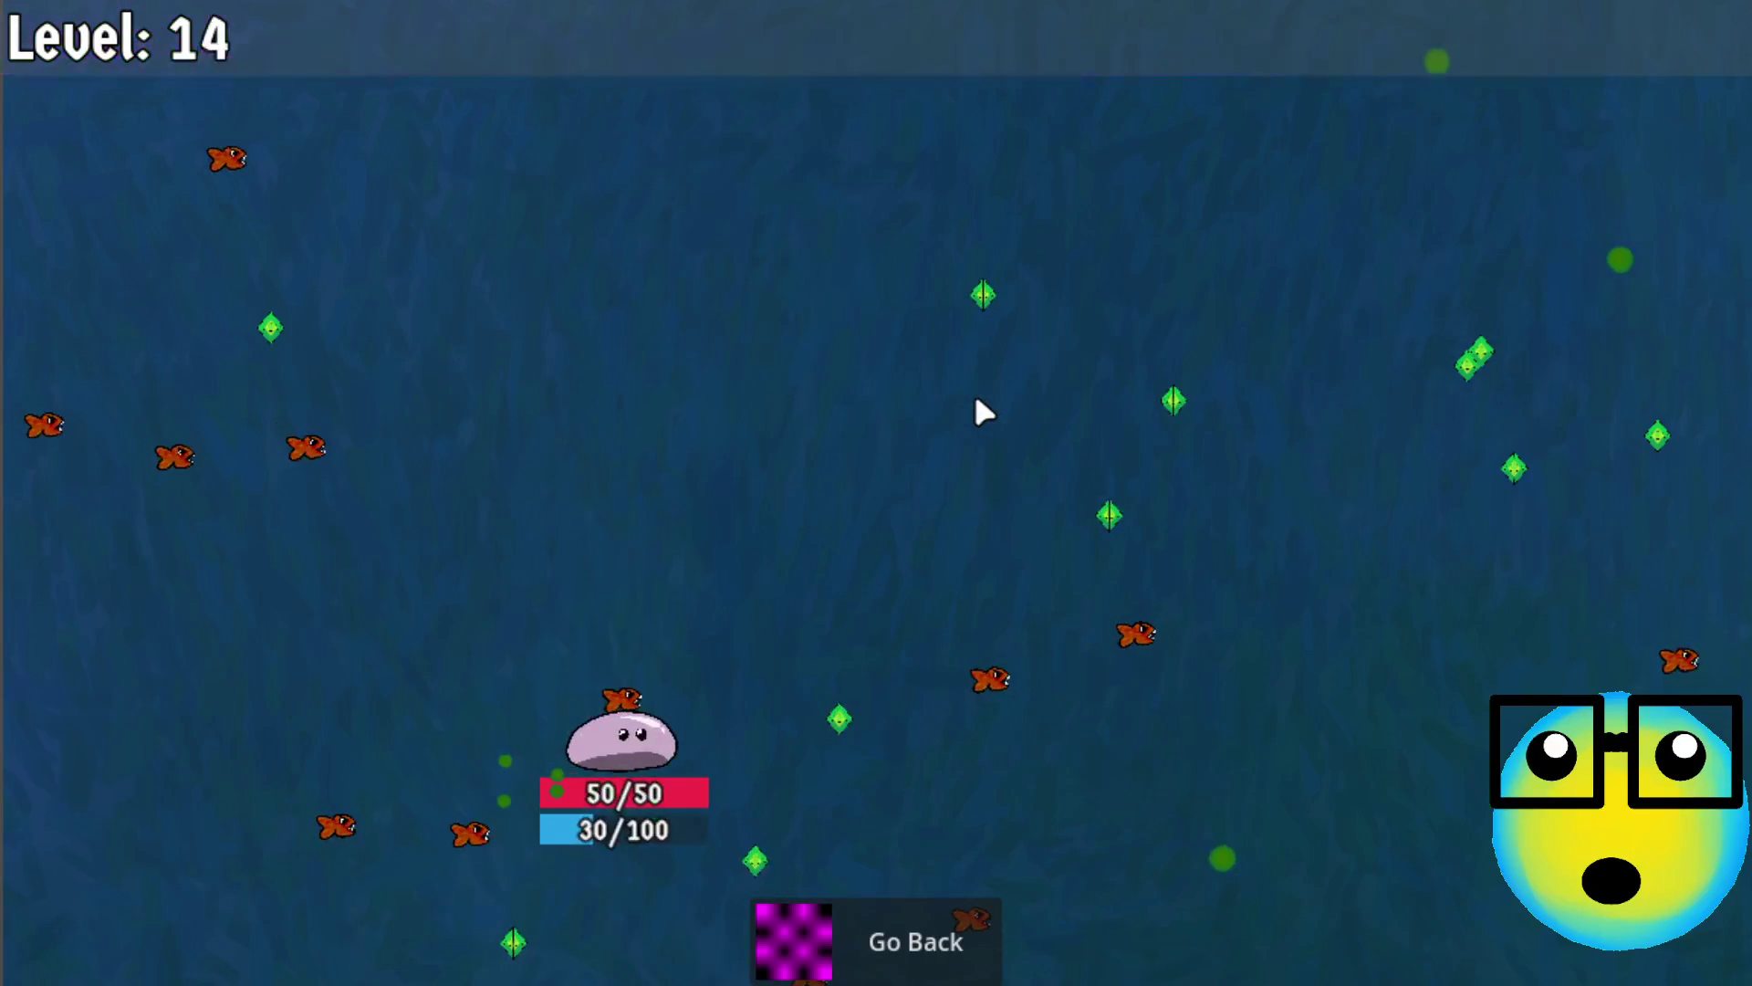
click(967, 469)
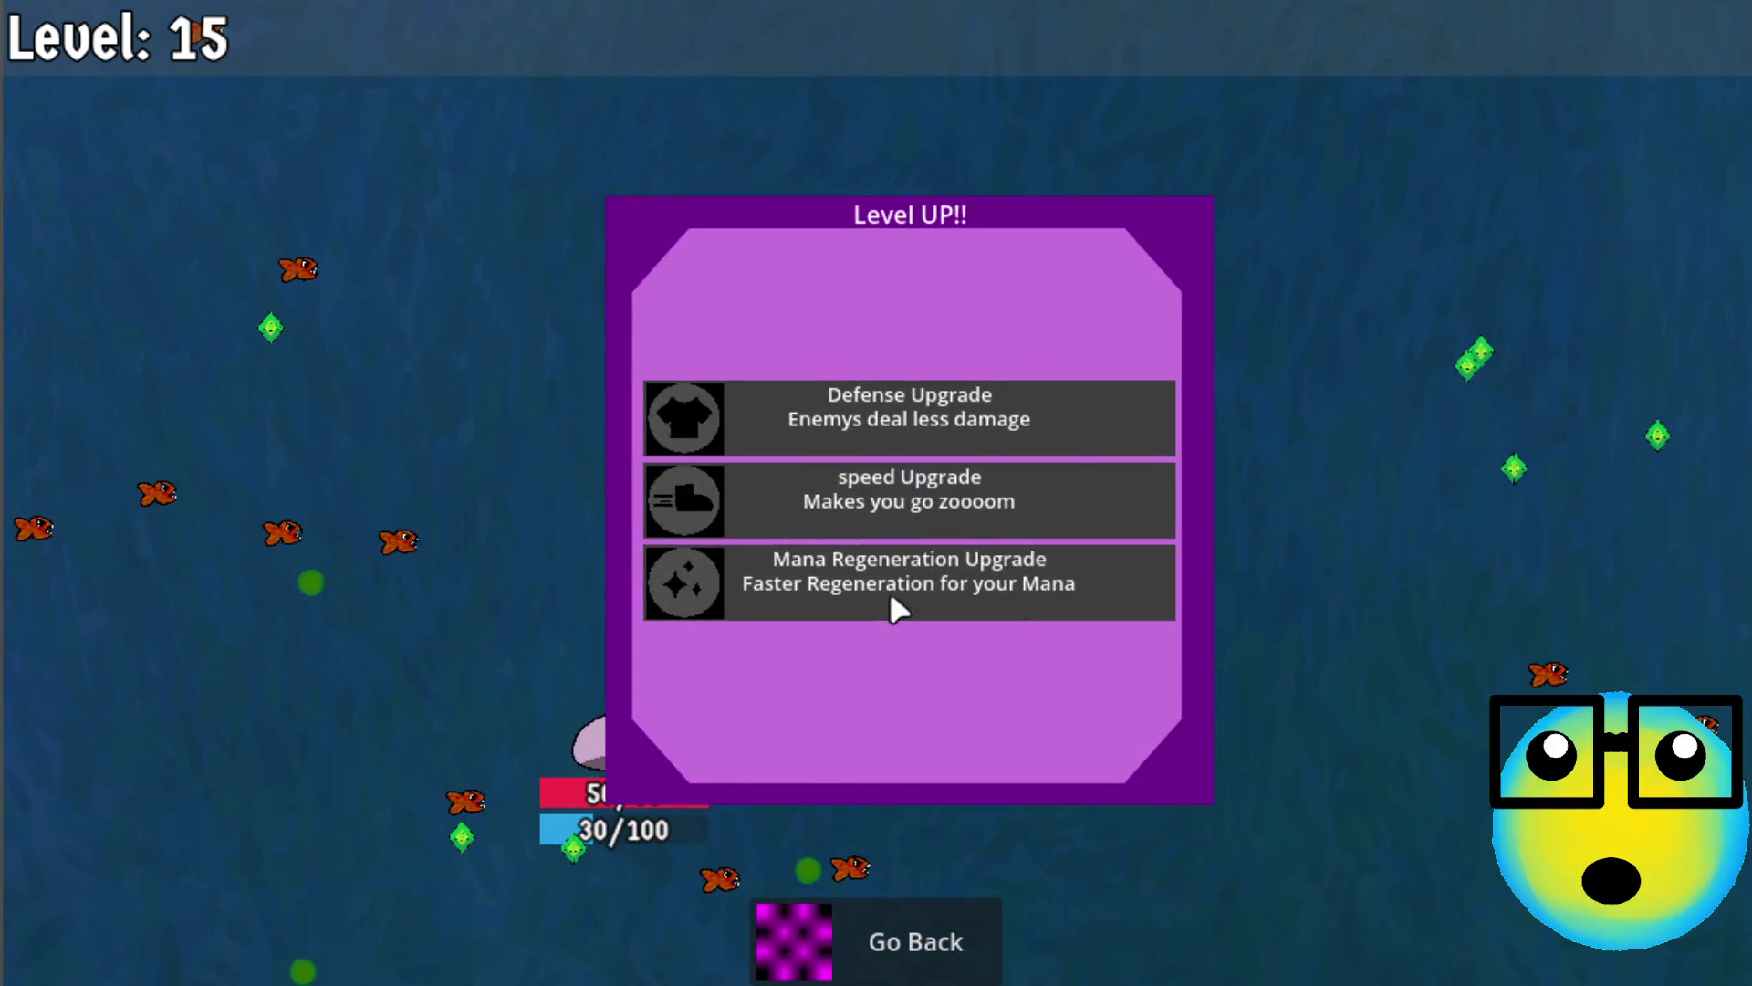
click(891, 600)
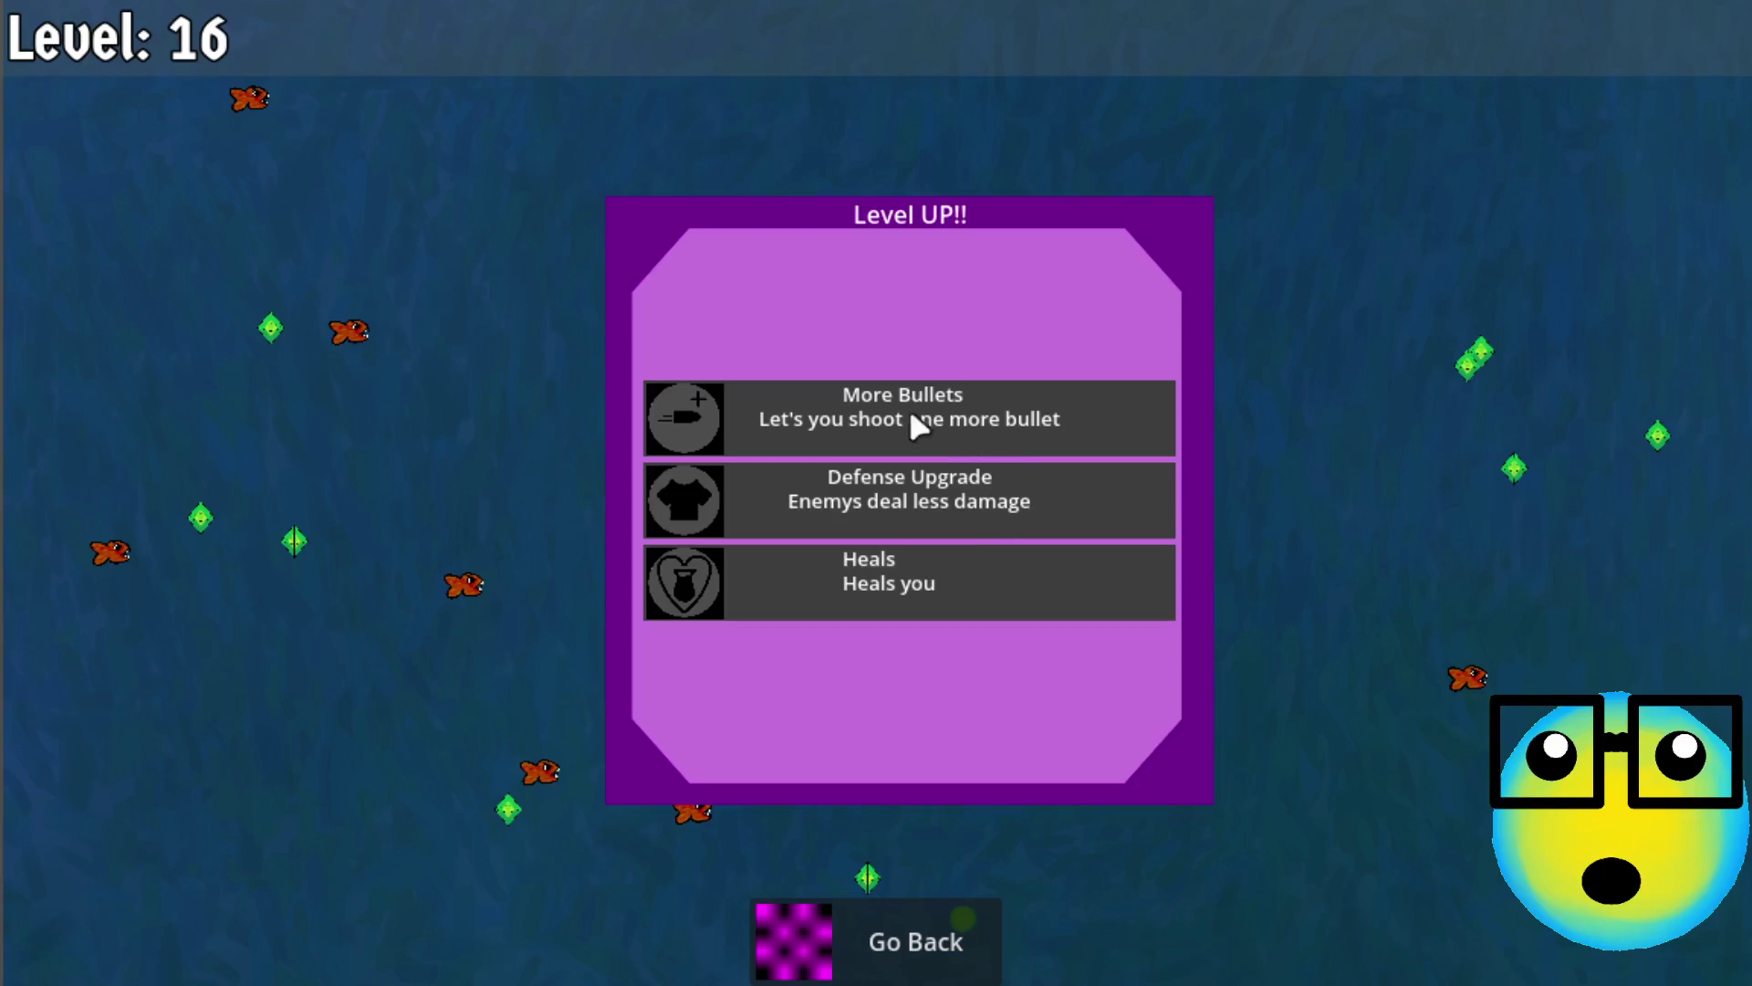
click(920, 418)
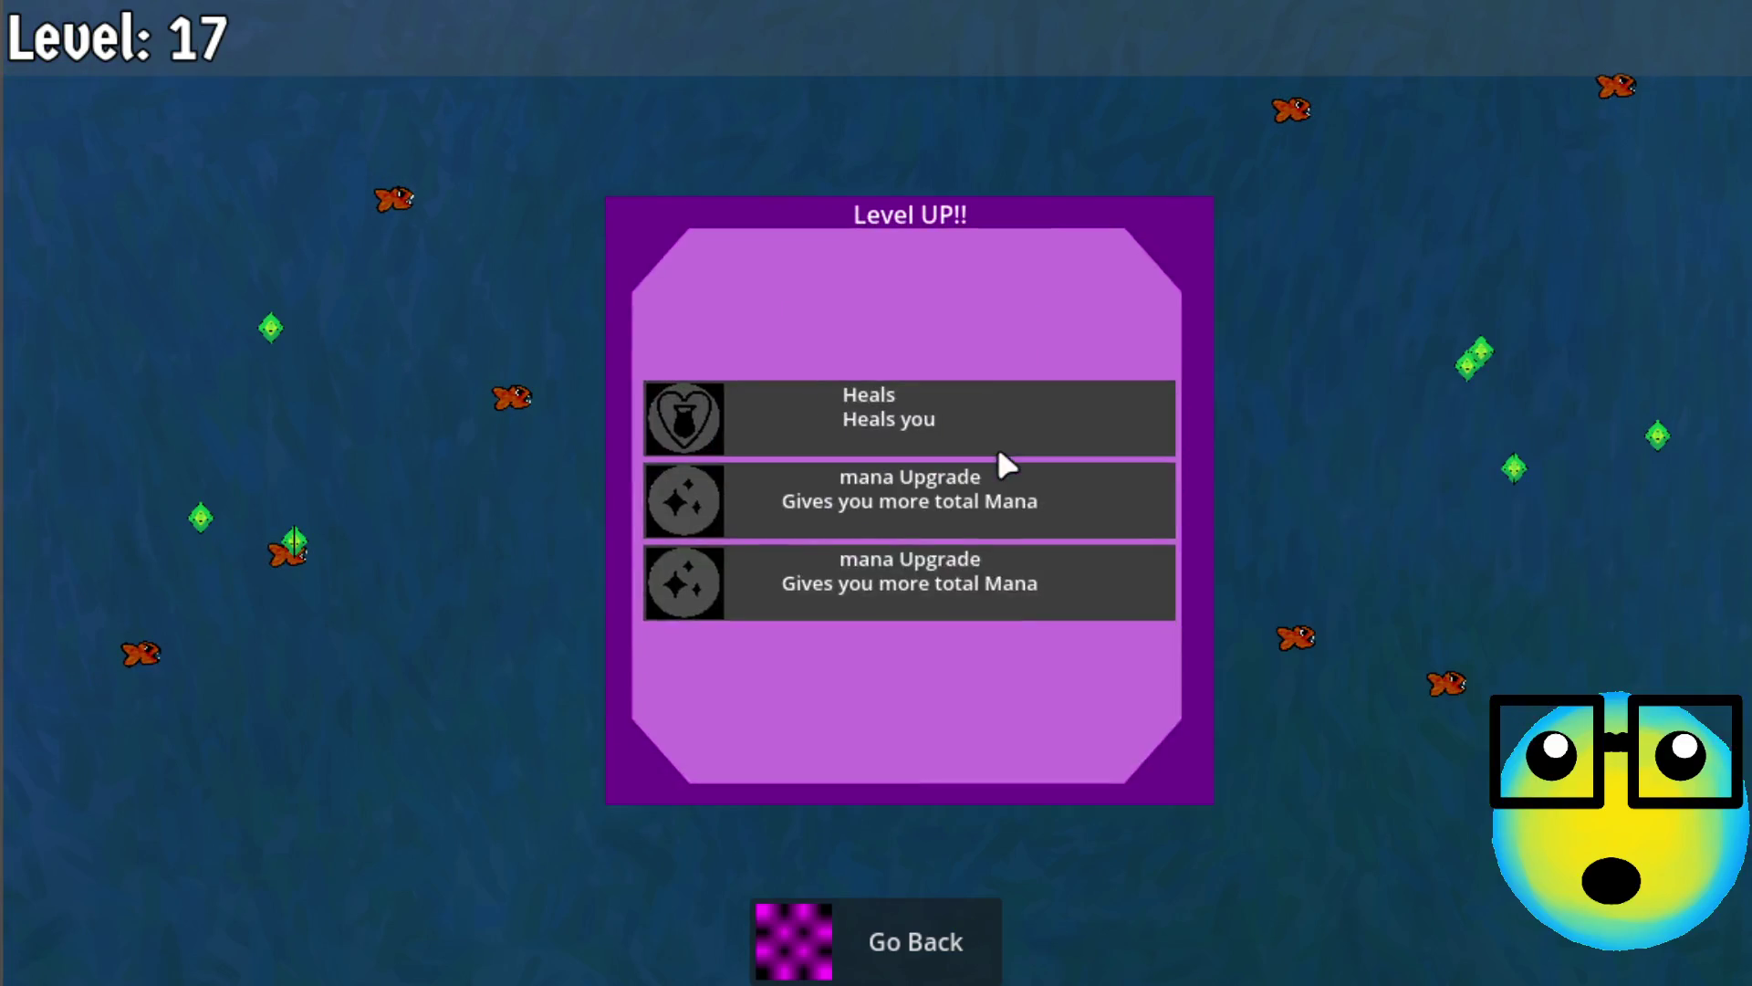
click(1016, 528)
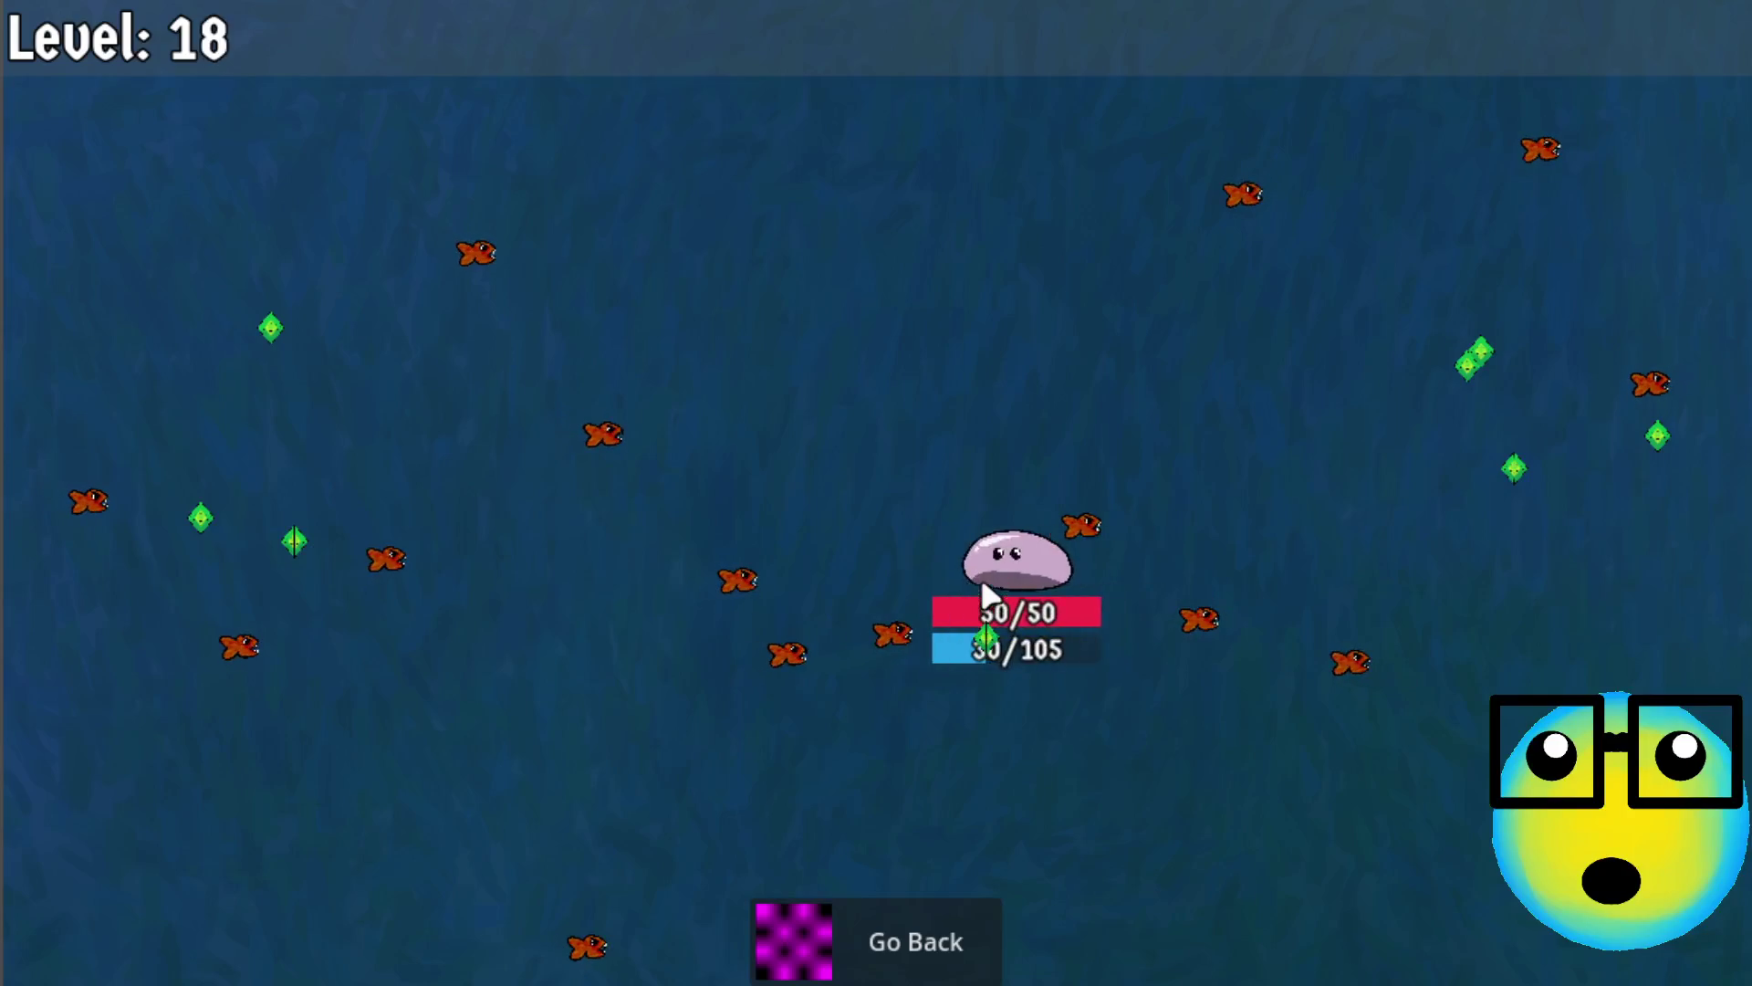
click(1015, 599)
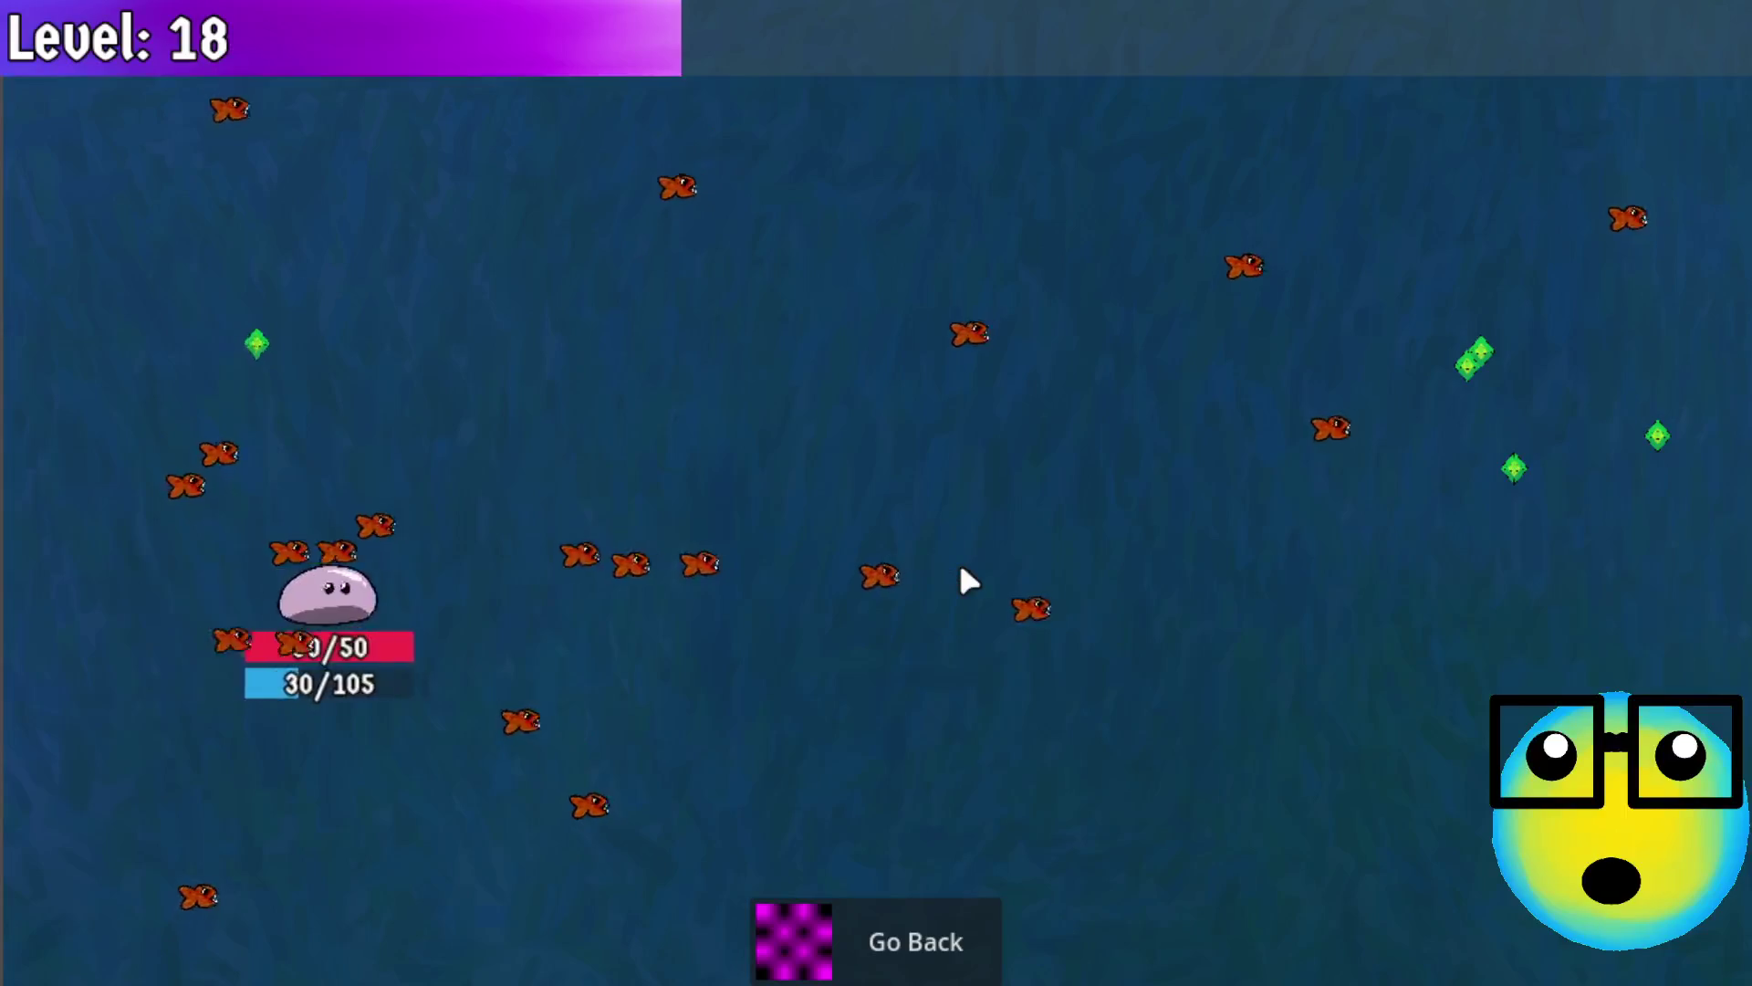
click(1057, 524)
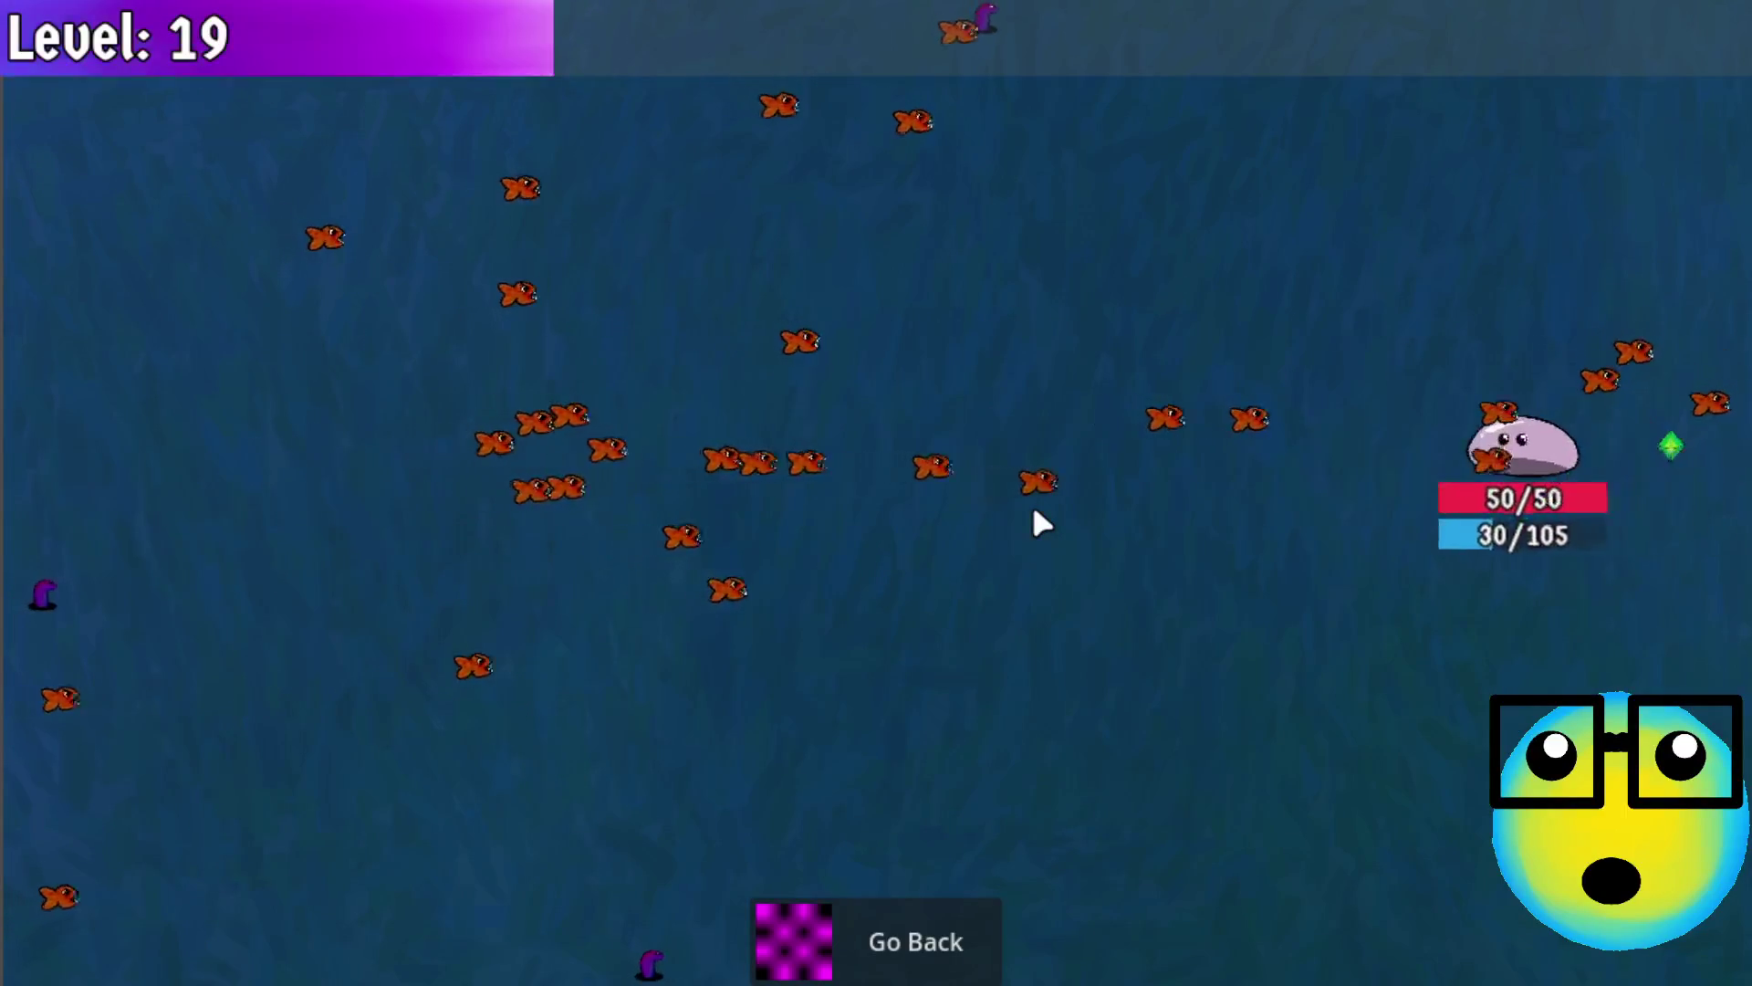
Steer the slime around the arena, then leave the run and return to the shop
key(a)
key(s)
key(d)
click(907, 949)
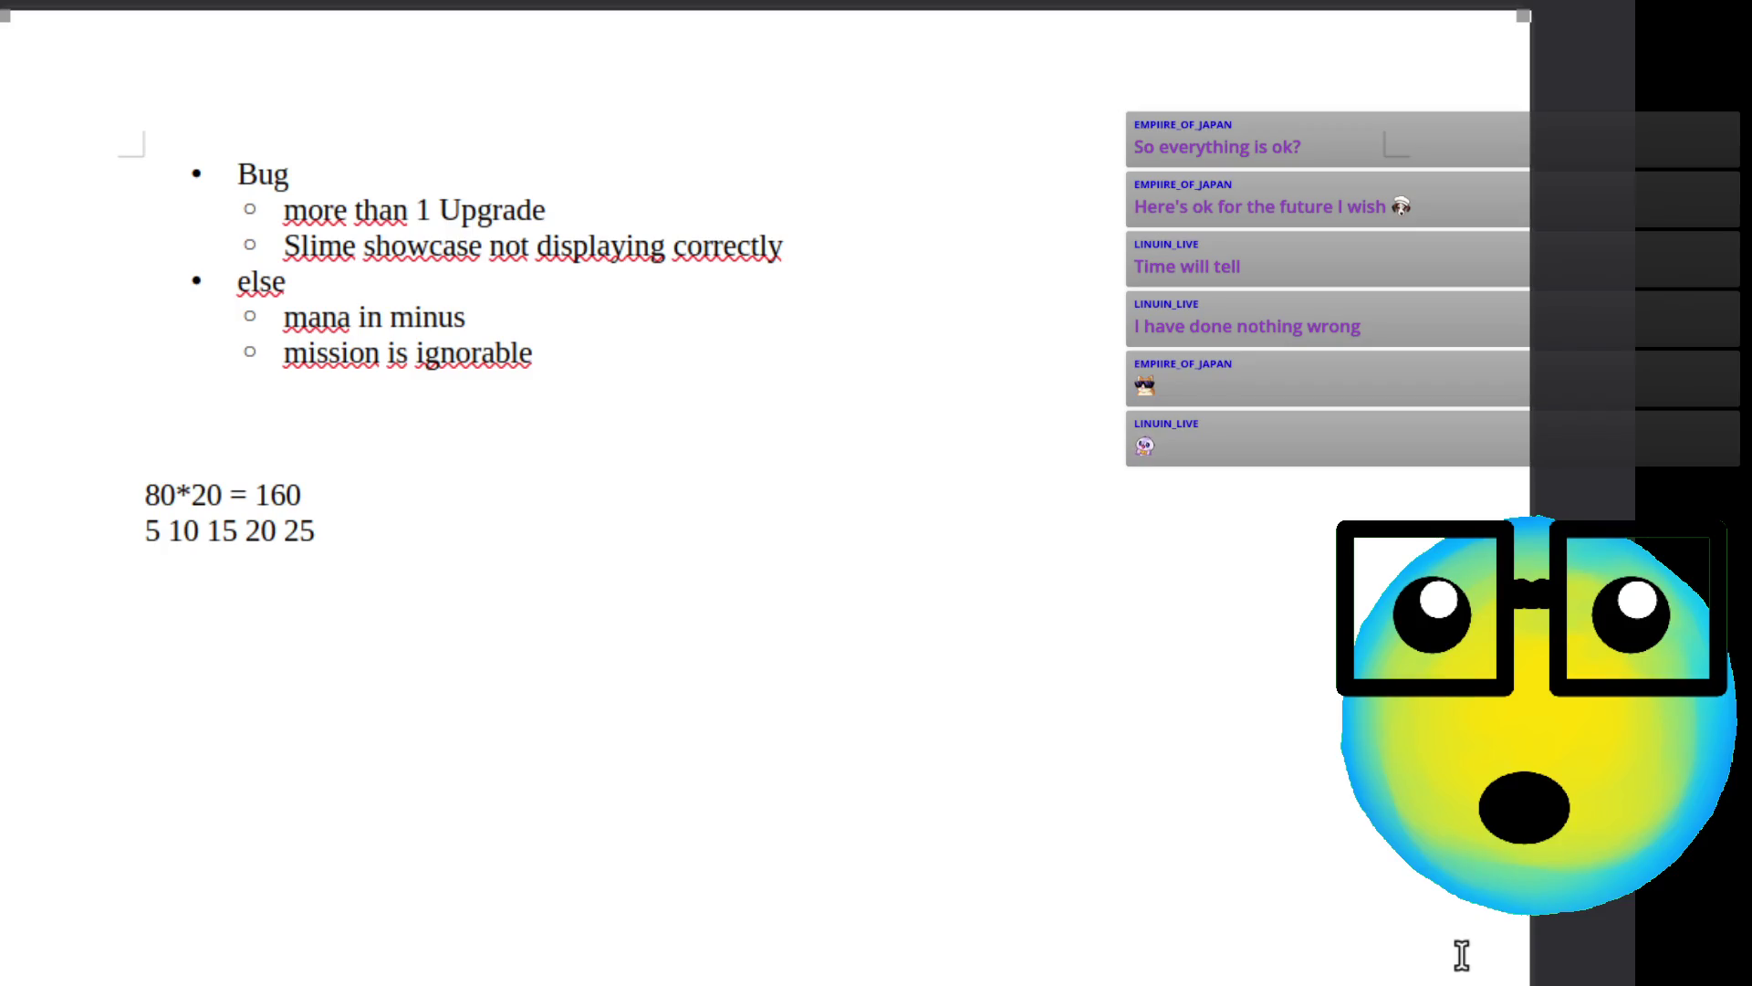
Delete the two calculation lines, 80*20 = 160 and 5 10 15 20 25, below the bug notes
mouse_move(257, 173)
mouse_down()
mouse_move(642, 313)
mouse_move(763, 407)
mouse_up()
click(669, 399)
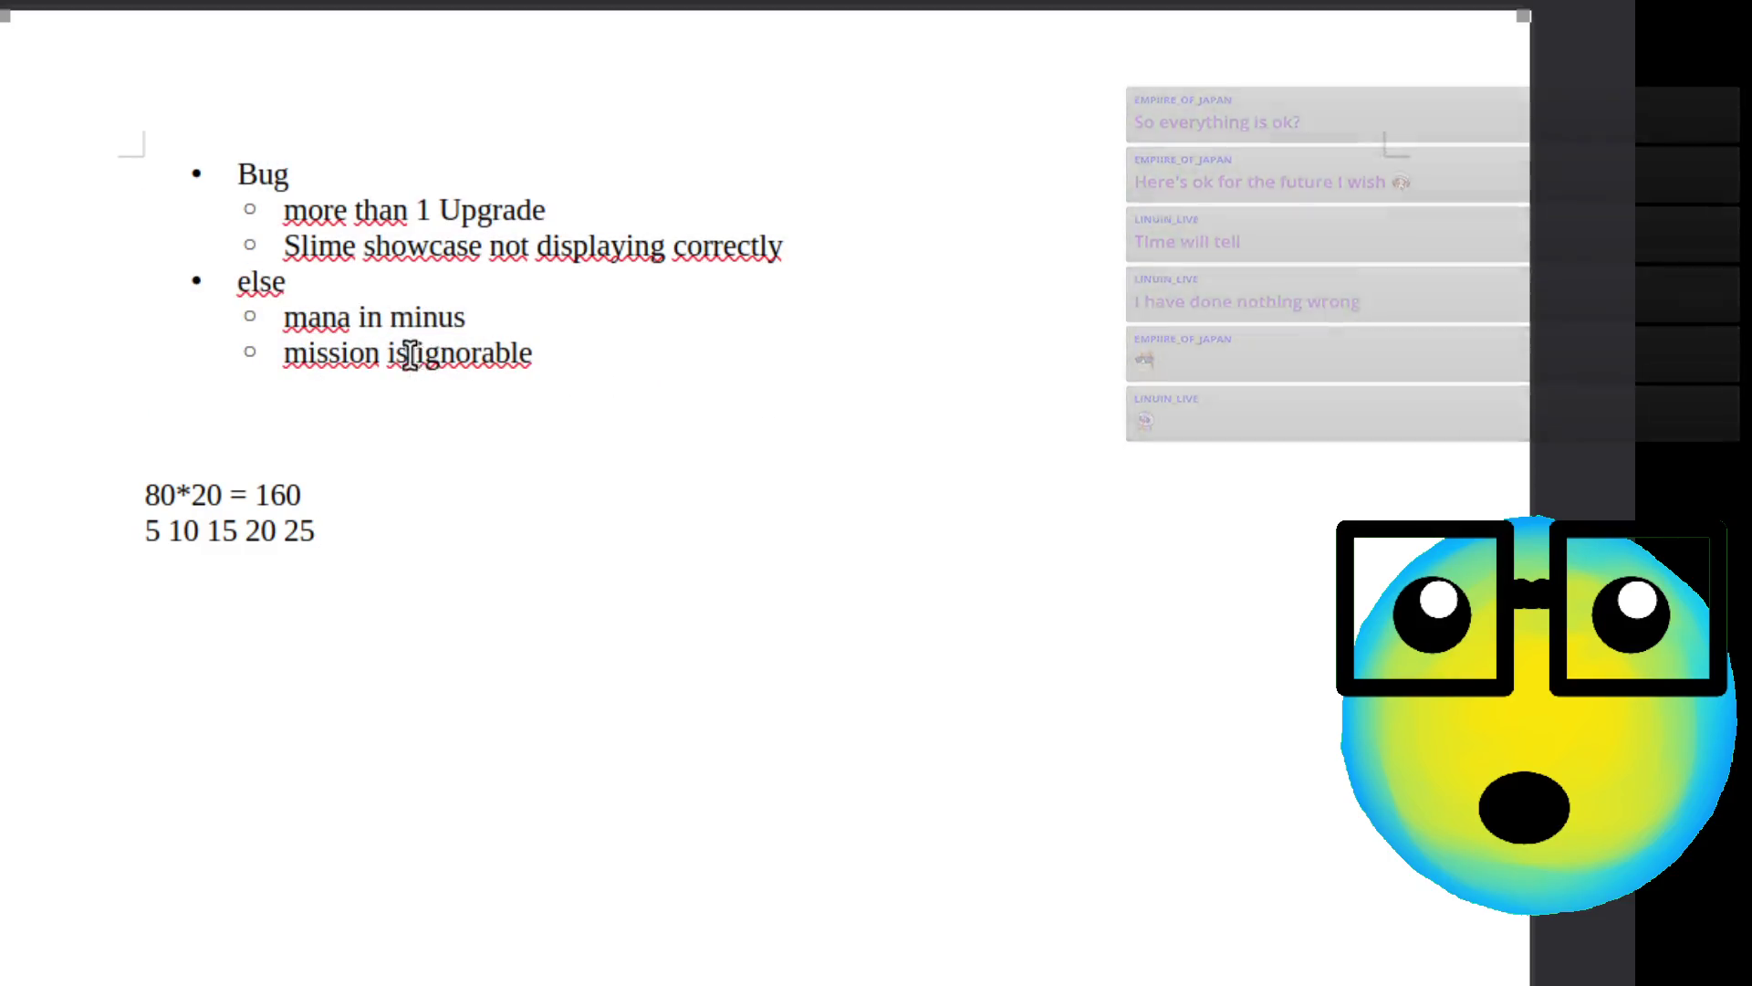
drag(374, 527, 33, 508)
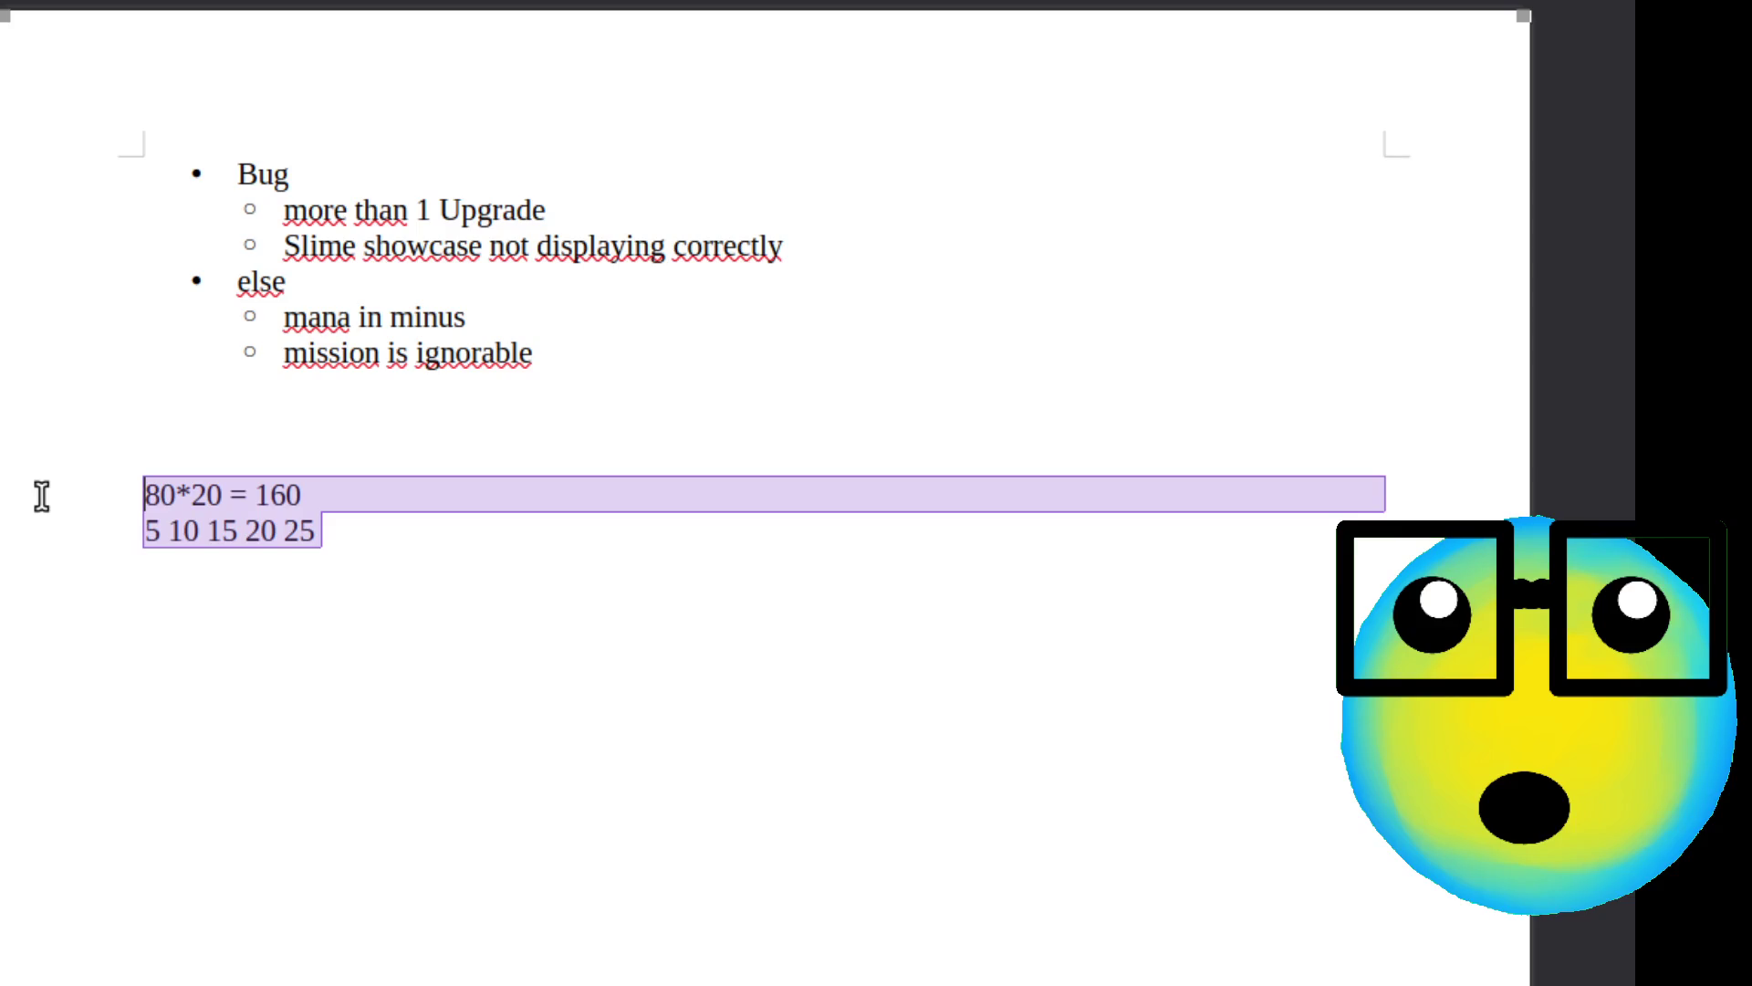
key(BackSpace)
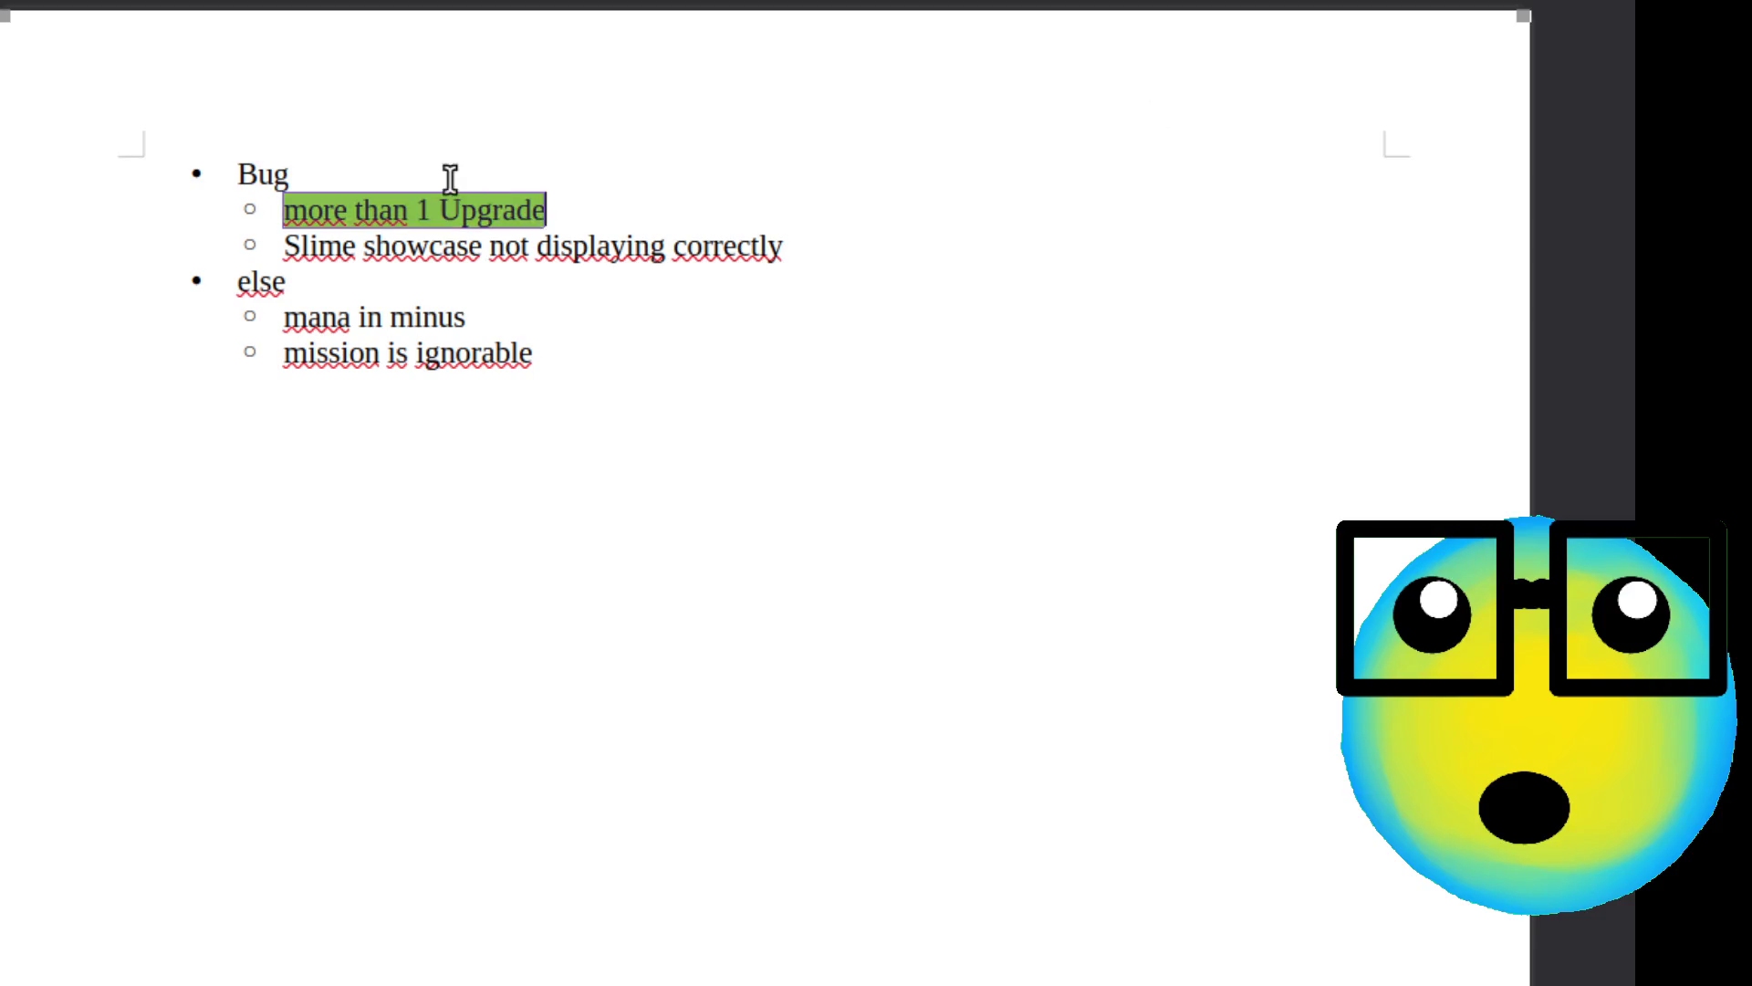
Select and deselect the bug notes, including the Slime showcase line
drag(615, 371, 170, 258)
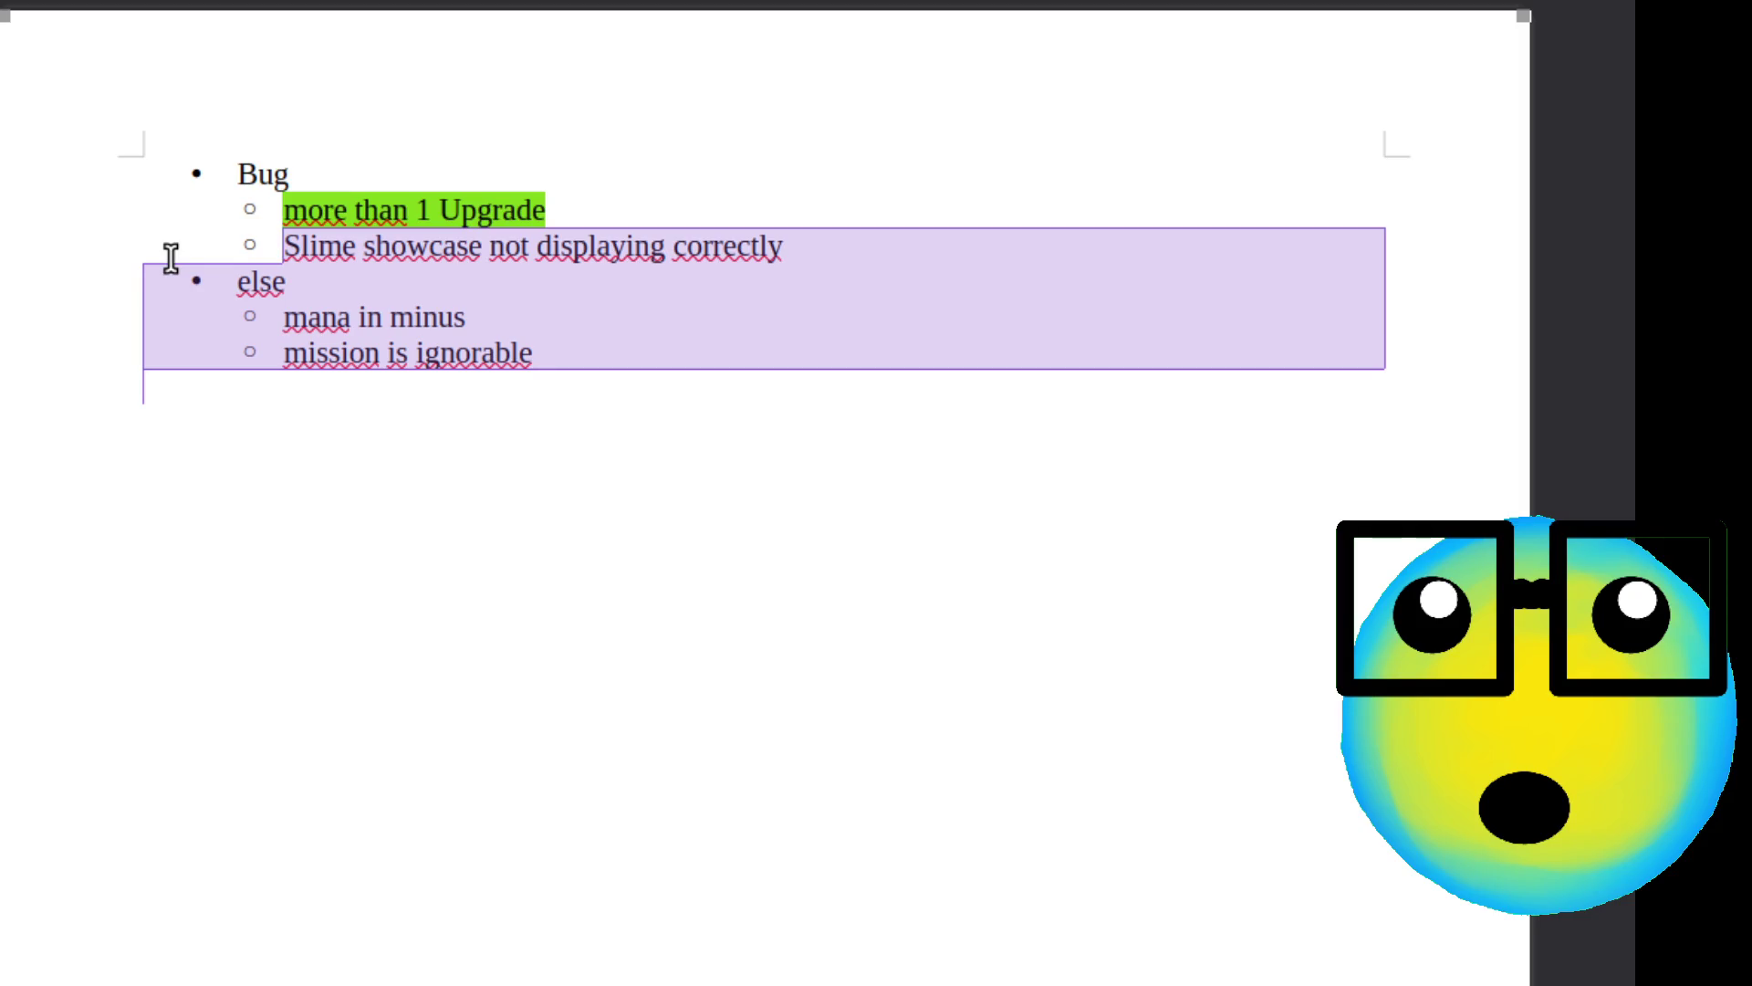
click(764, 336)
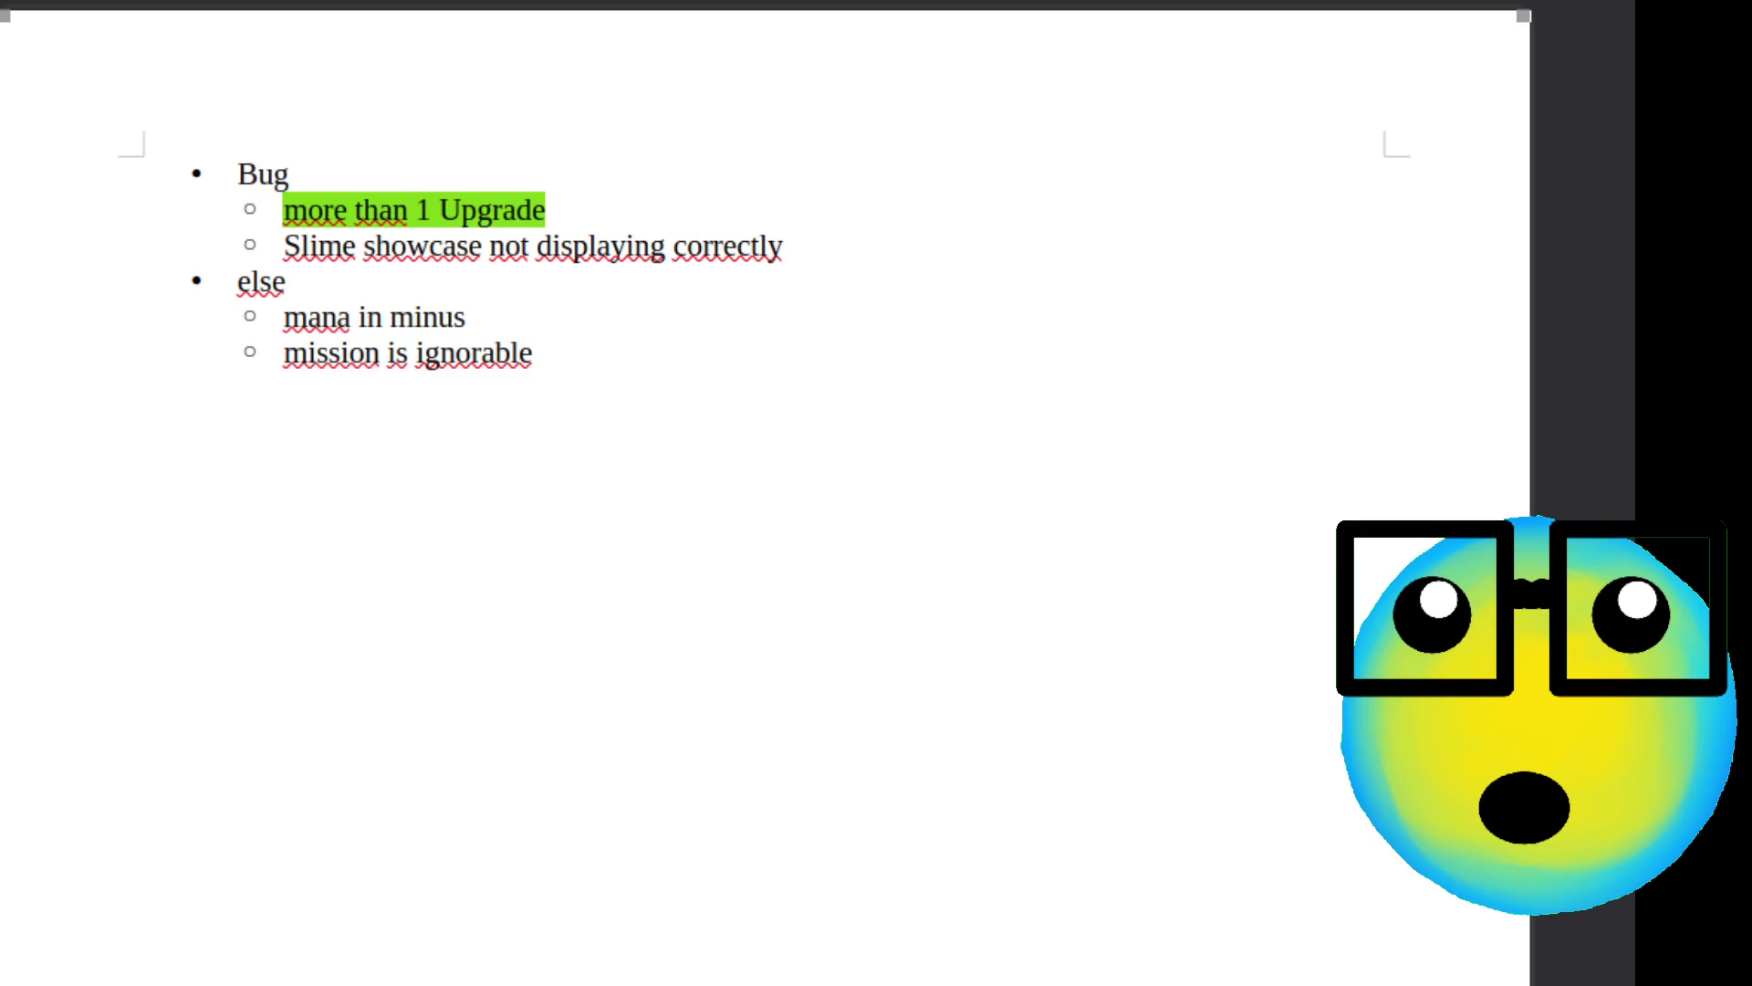
mouse_move(803, 257)
mouse_down()
mouse_move(290, 249)
mouse_move(945, 257)
mouse_up()
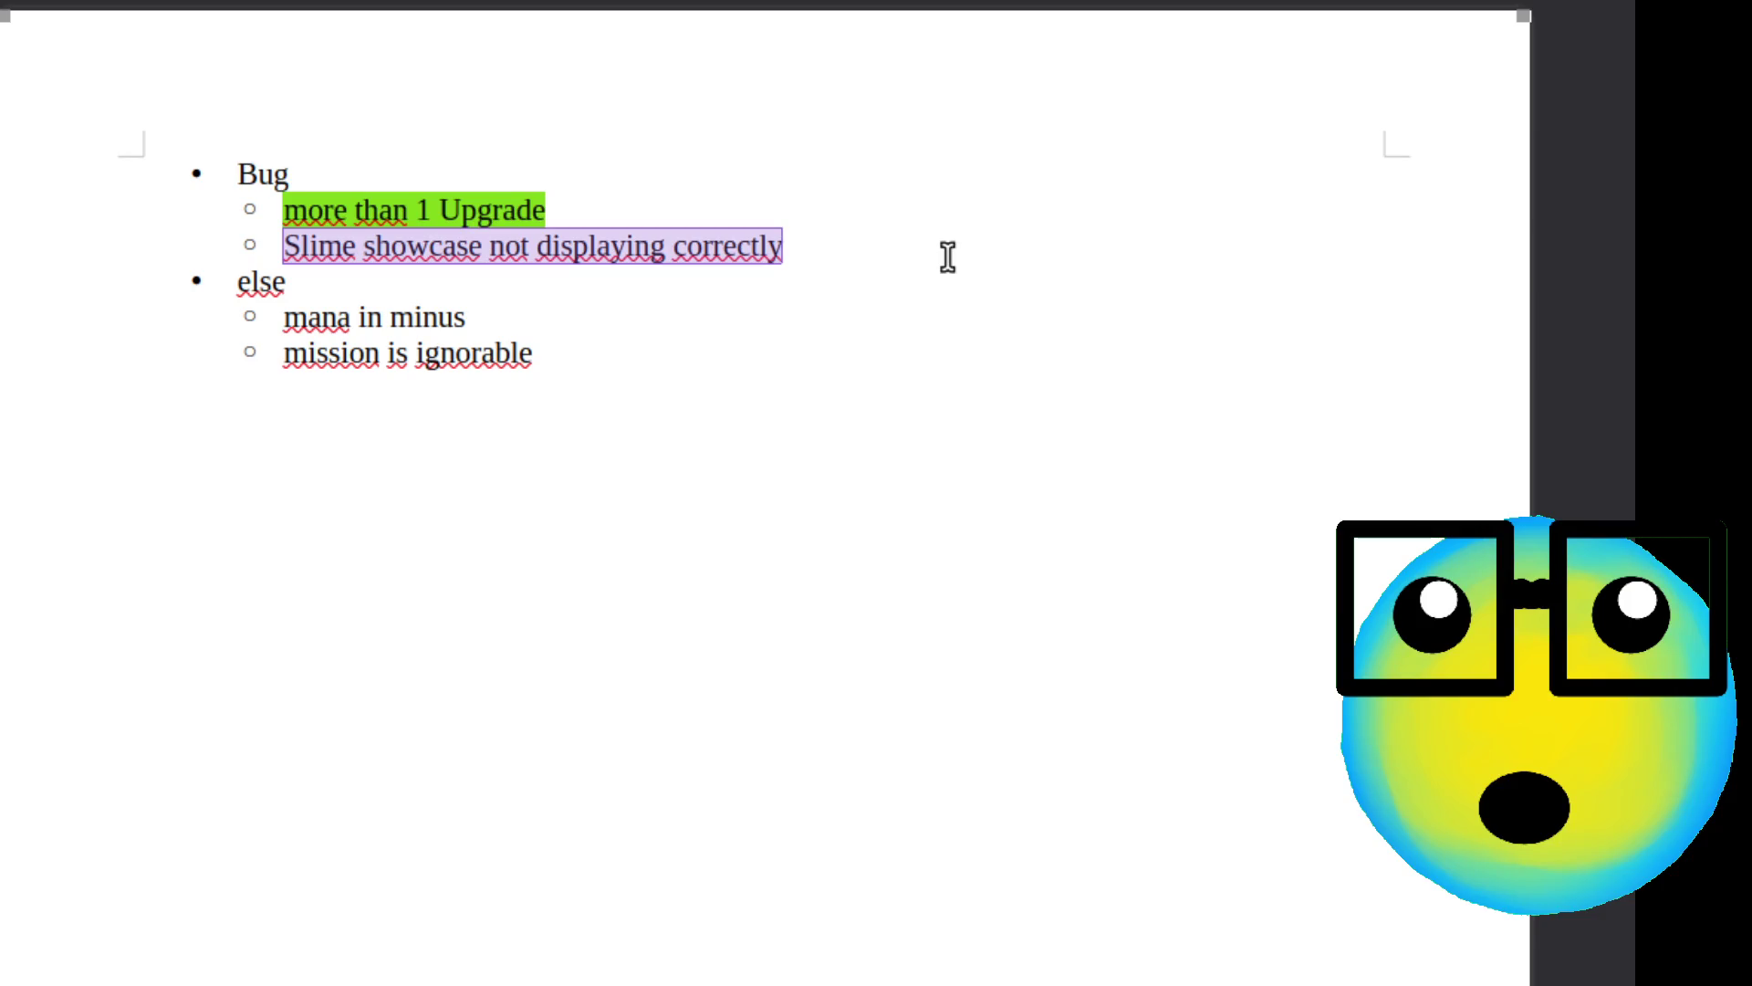
click(911, 262)
drag(517, 352, 109, 316)
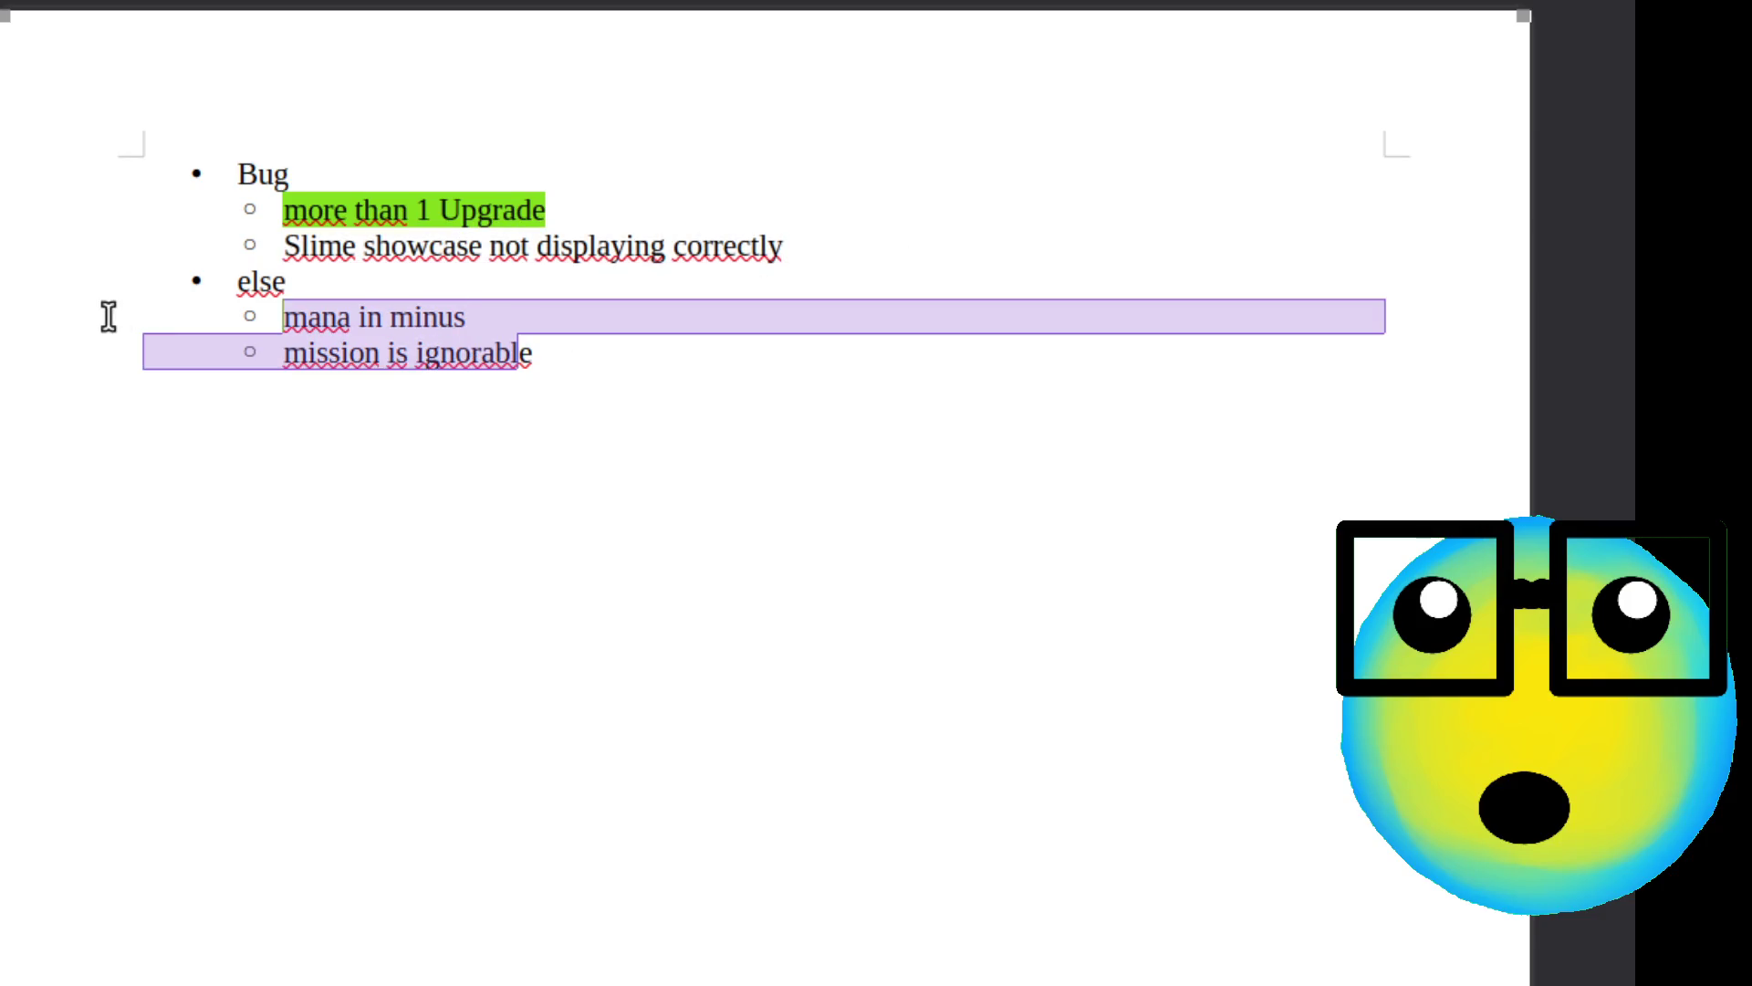
click(577, 330)
Select the 'mana in minus' note, then the 'mission is ignorable' note
drag(516, 319, 283, 313)
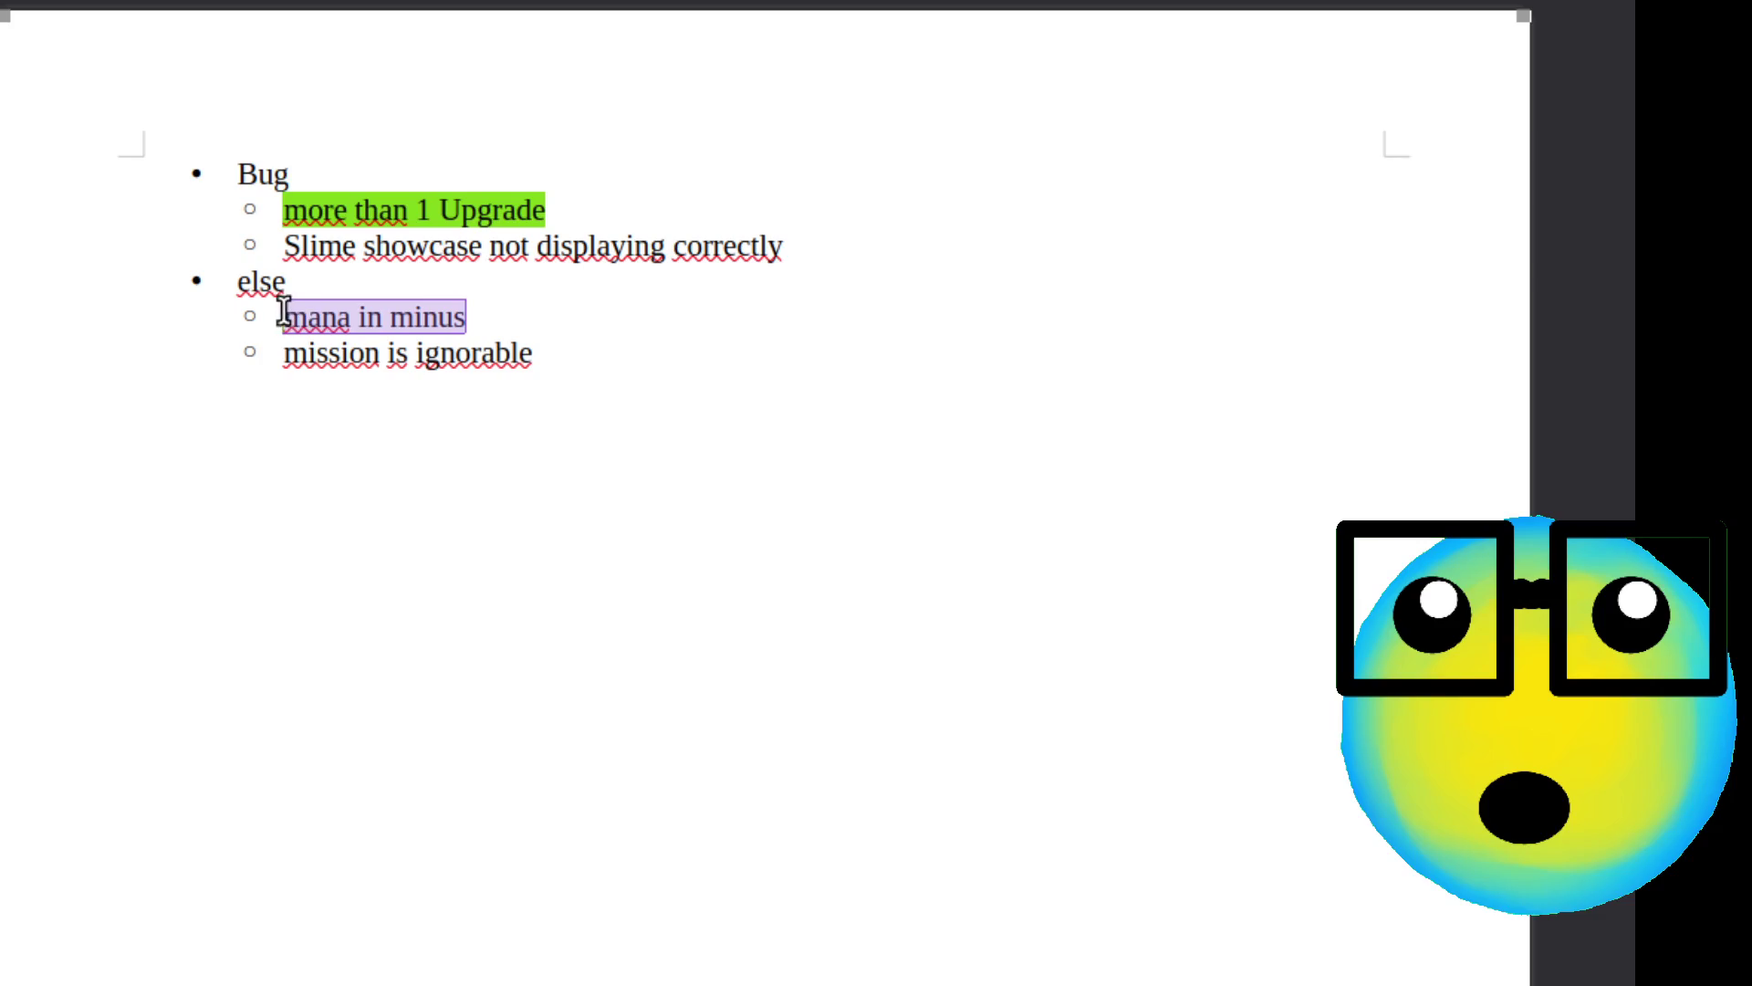
double_click(371, 315)
drag(464, 319, 286, 317)
click(553, 368)
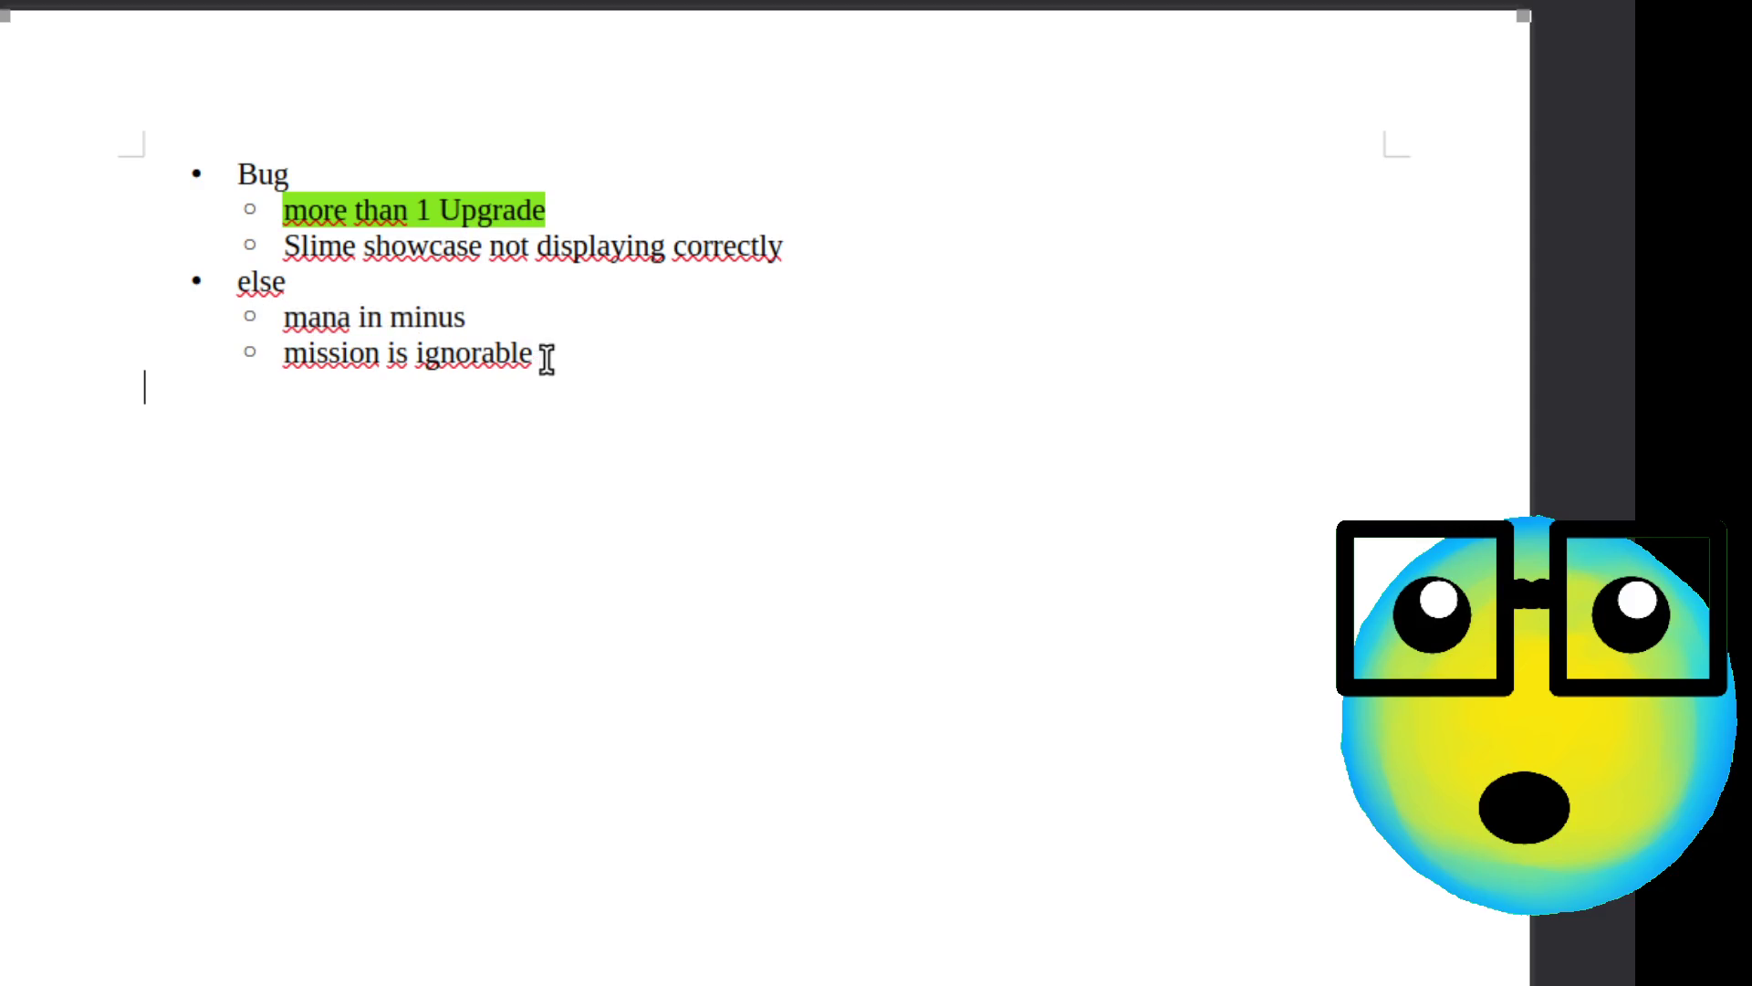
drag(540, 358, 256, 359)
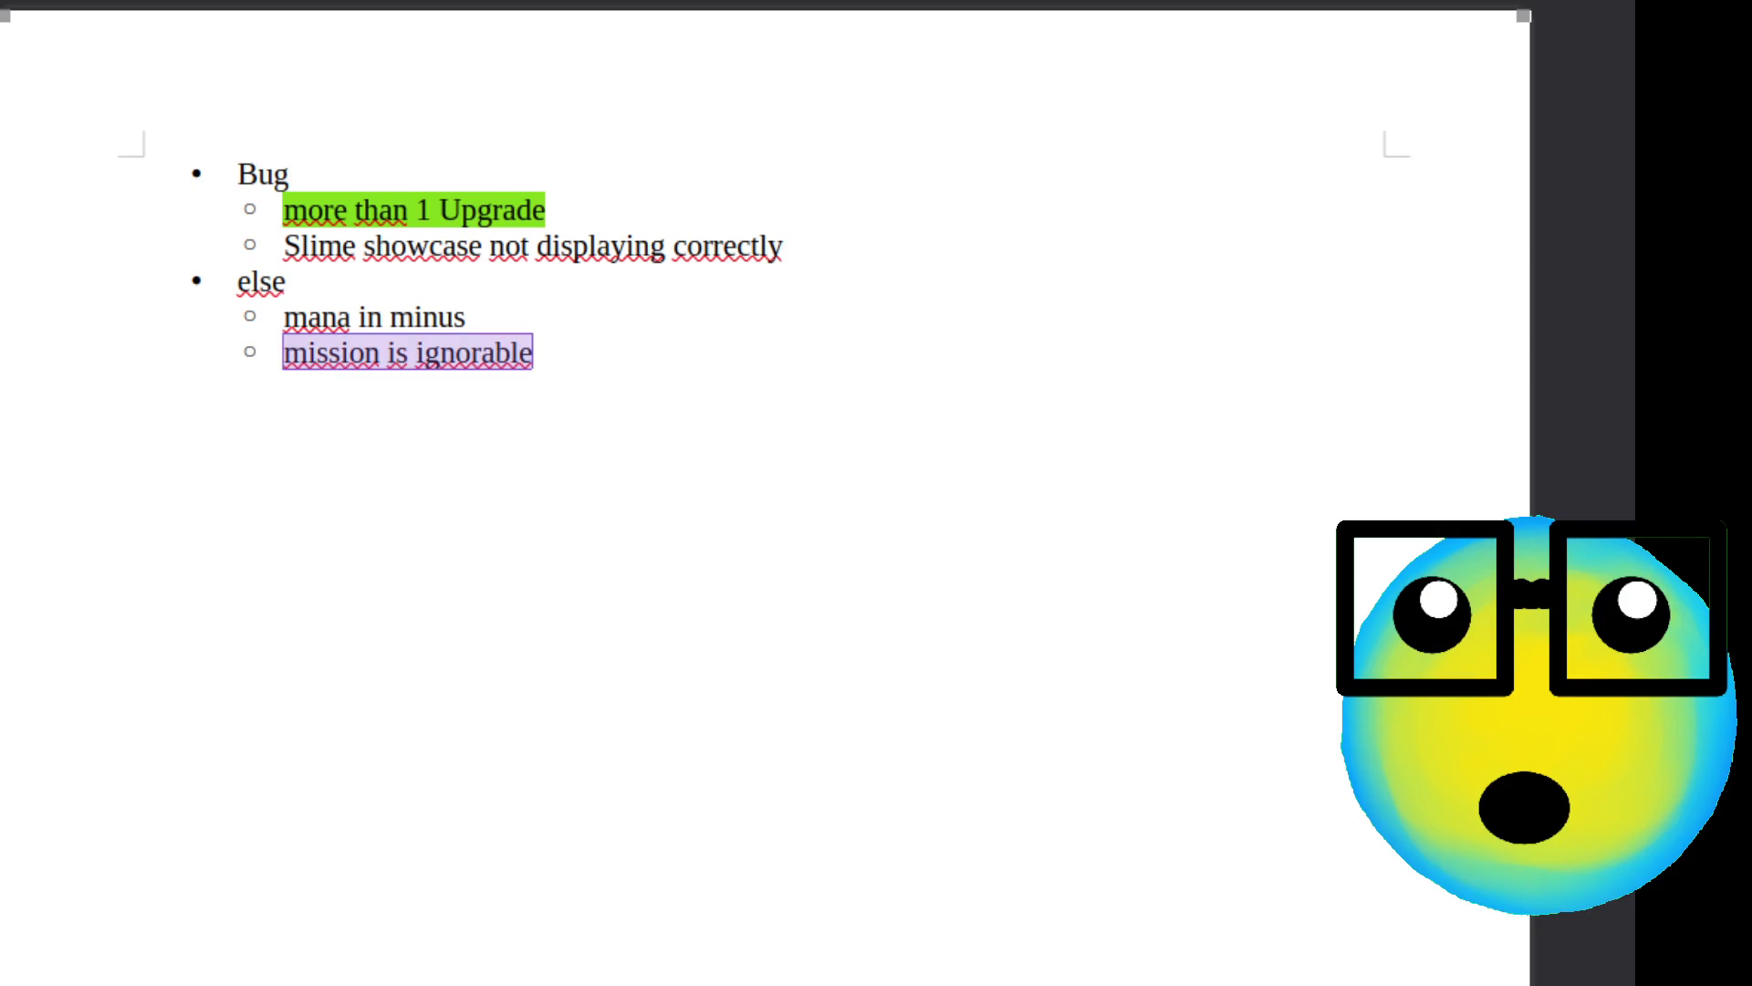